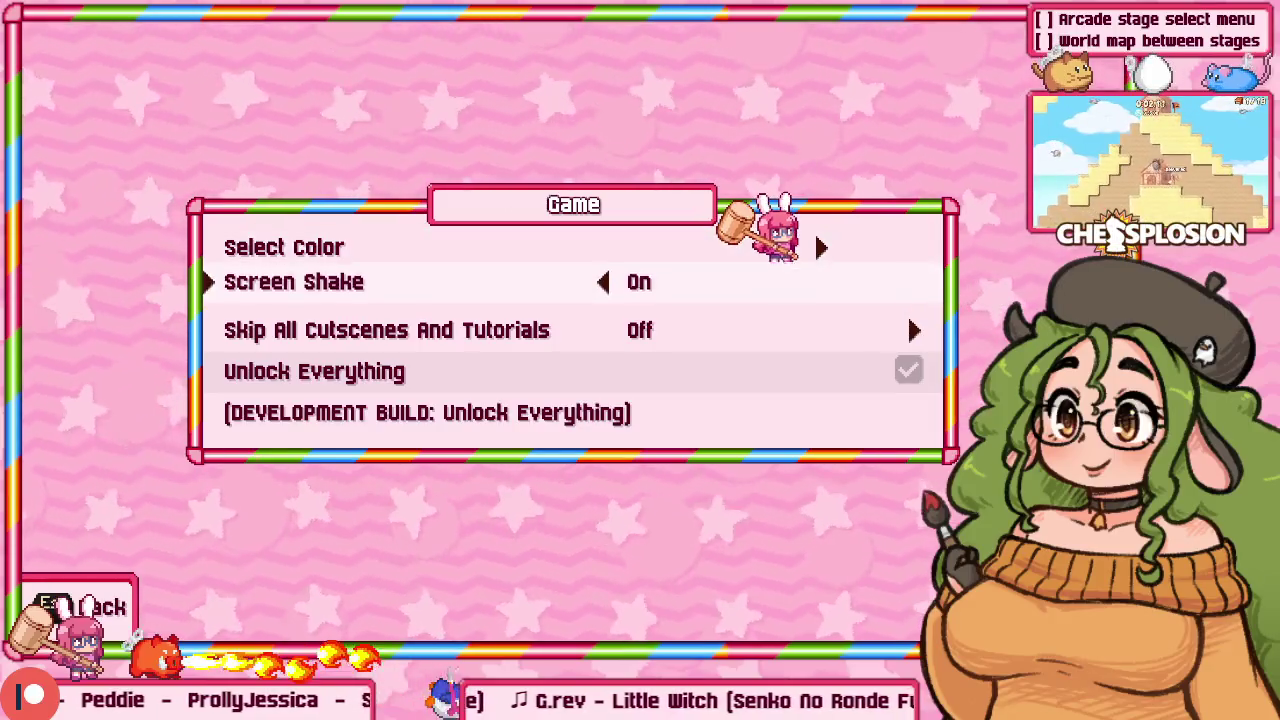
pyautogui.press('Down')
pyautogui.press('Down')
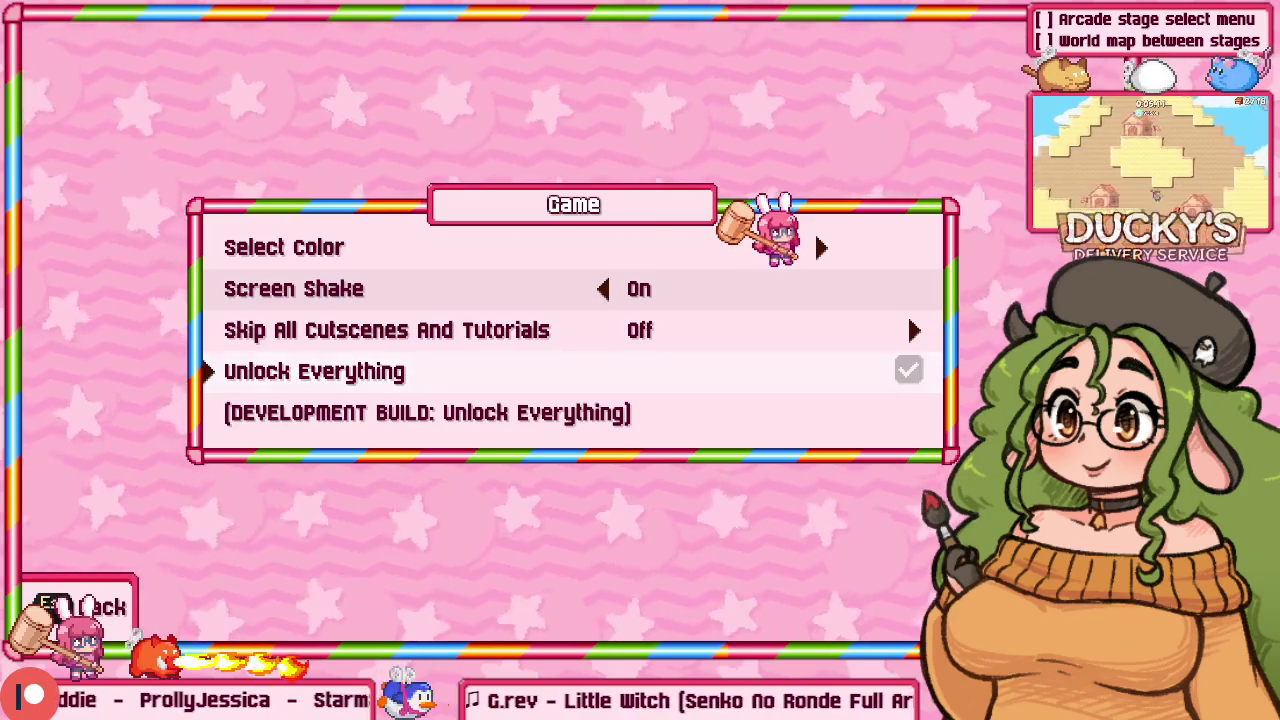
# Step: Pass DefaultBlitSpriteOptions() to the unchecked-checkbox draw call on line 2919, then rebuild and return to the game
pyautogui.hotkey('alt', 'Tab')
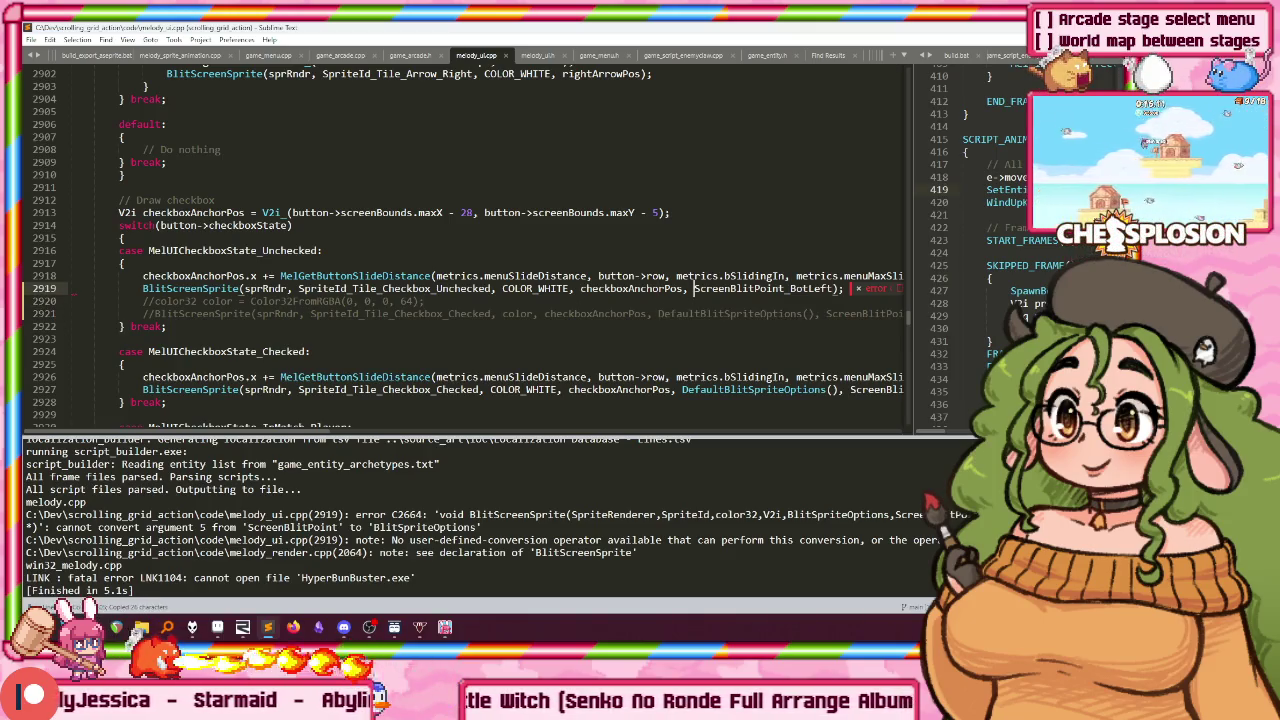
pyautogui.press('Down')
pyautogui.press('Down')
pyautogui.press('End')
pyautogui.hotkey('ctrl', 'b')
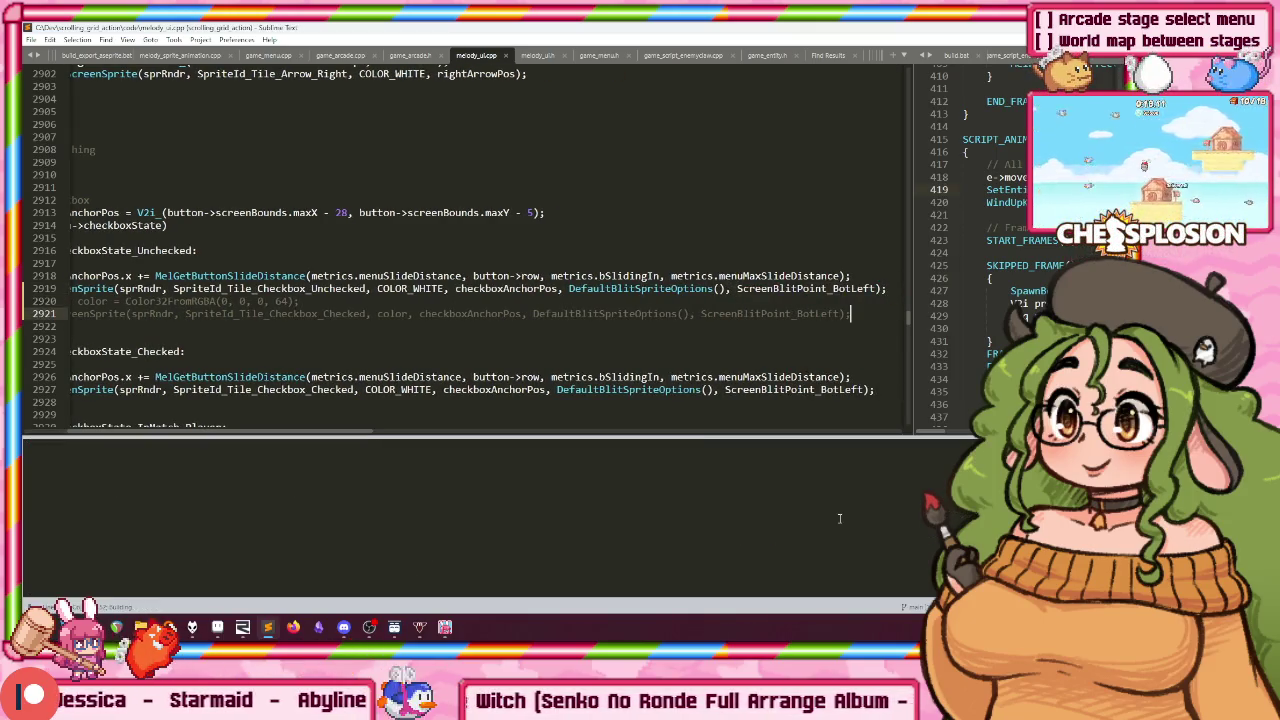
pyautogui.press('Home')
pyautogui.hotkey('alt', 'Tab')
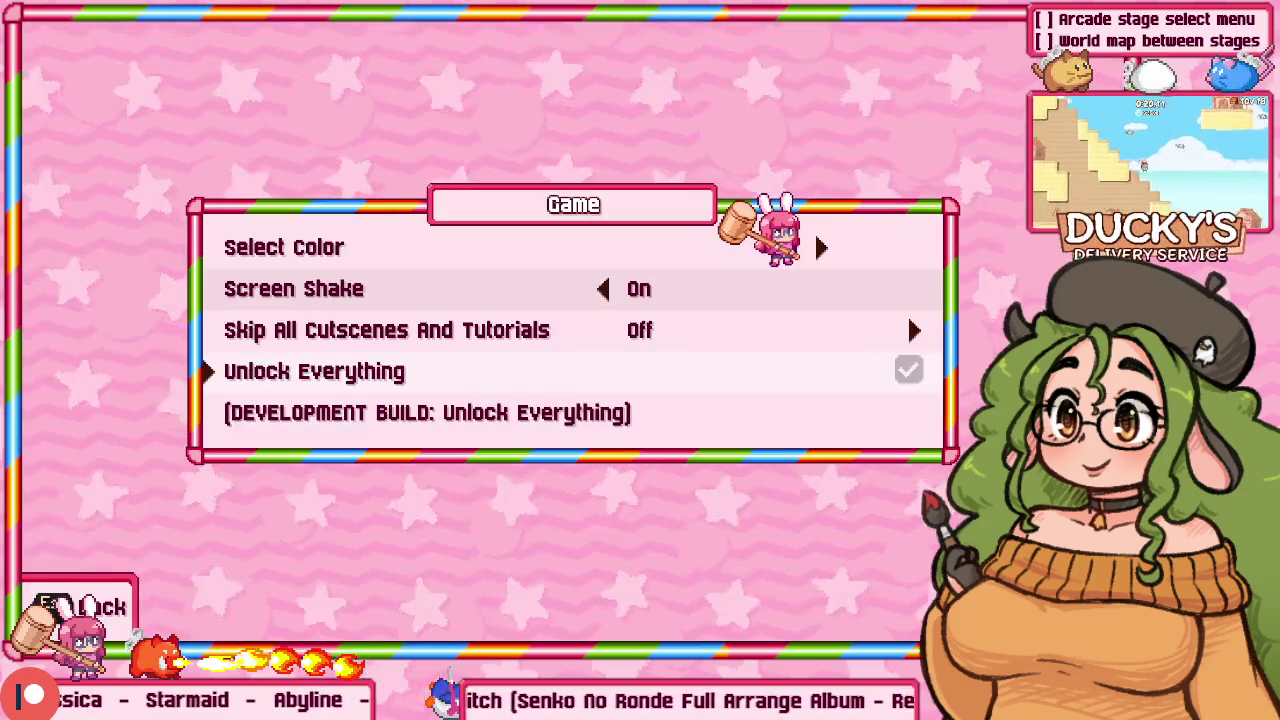
# Step: Select Unlock Everything, try toggling it, and dismiss the confirmation prompt
pyautogui.hotkey('alt', 'Tab')
pyautogui.hotkey('alt', 'Tab')
pyautogui.press('Down')
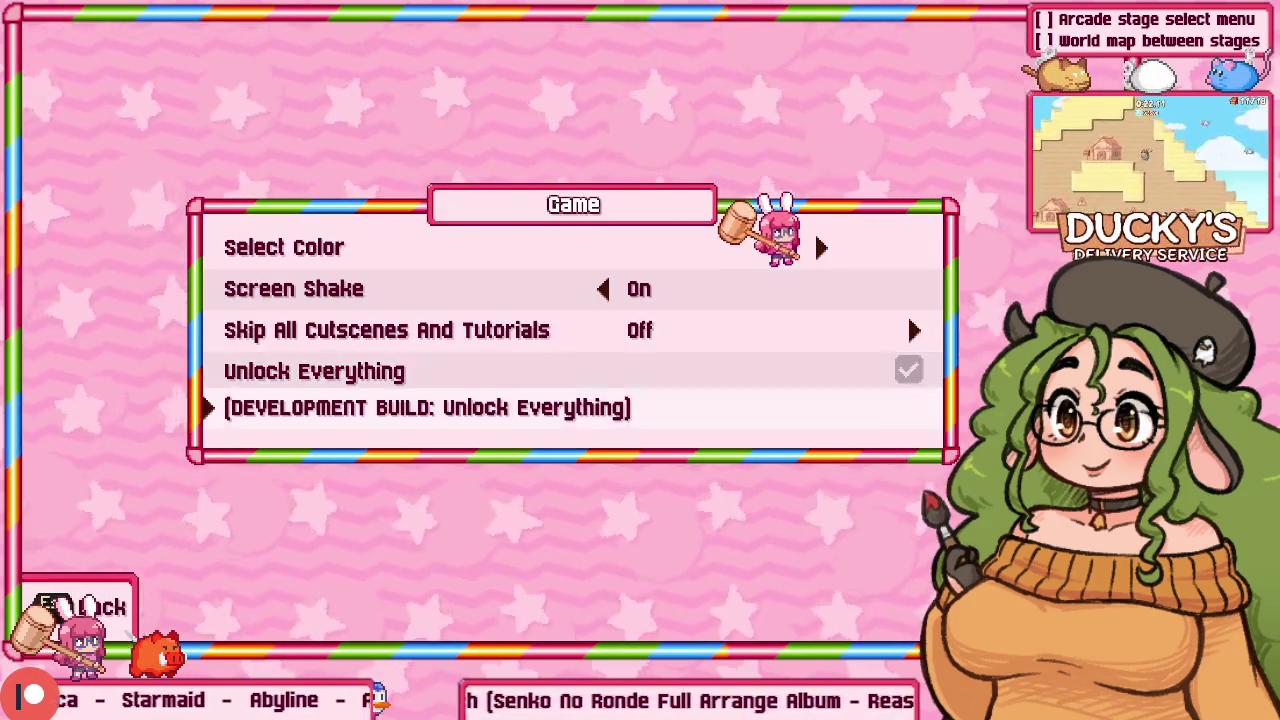
pyautogui.press('Up')
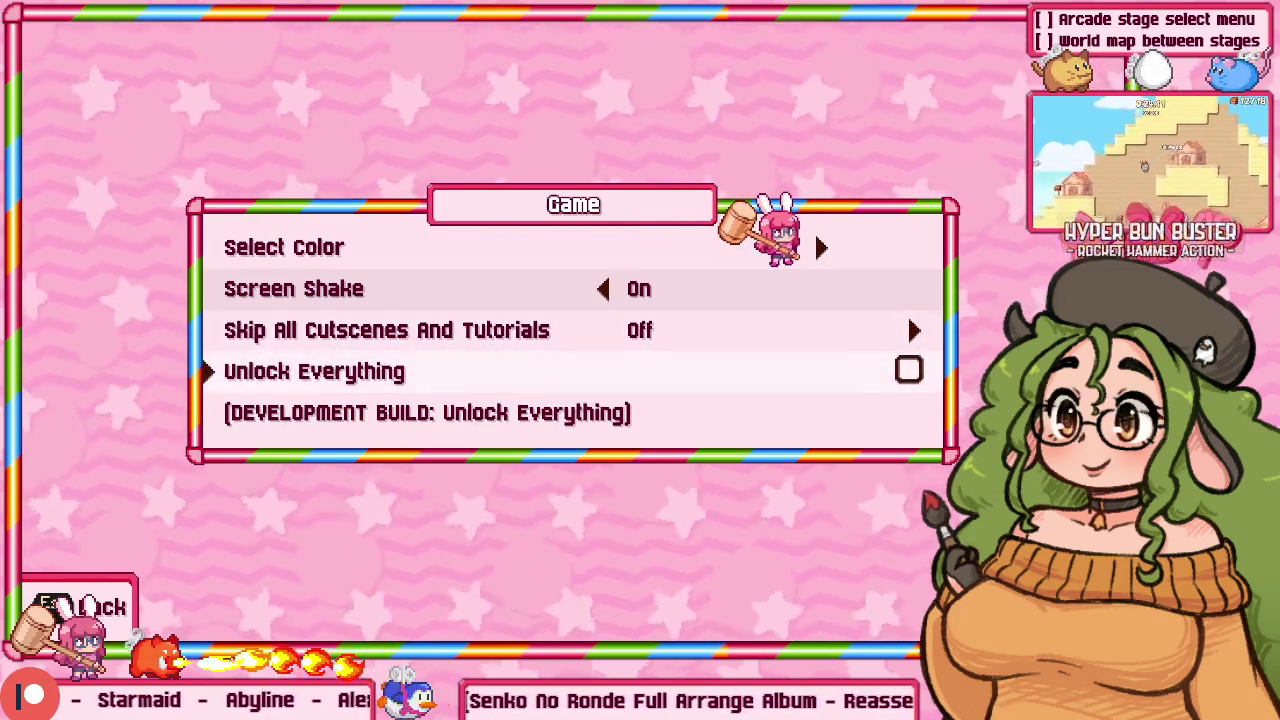
pyautogui.press('Return')
pyautogui.press('Return')
# Step: Toggle Unlock Everything on, confirm the prompt, and go back to the editor
pyautogui.press('Up')
pyautogui.press('Up')
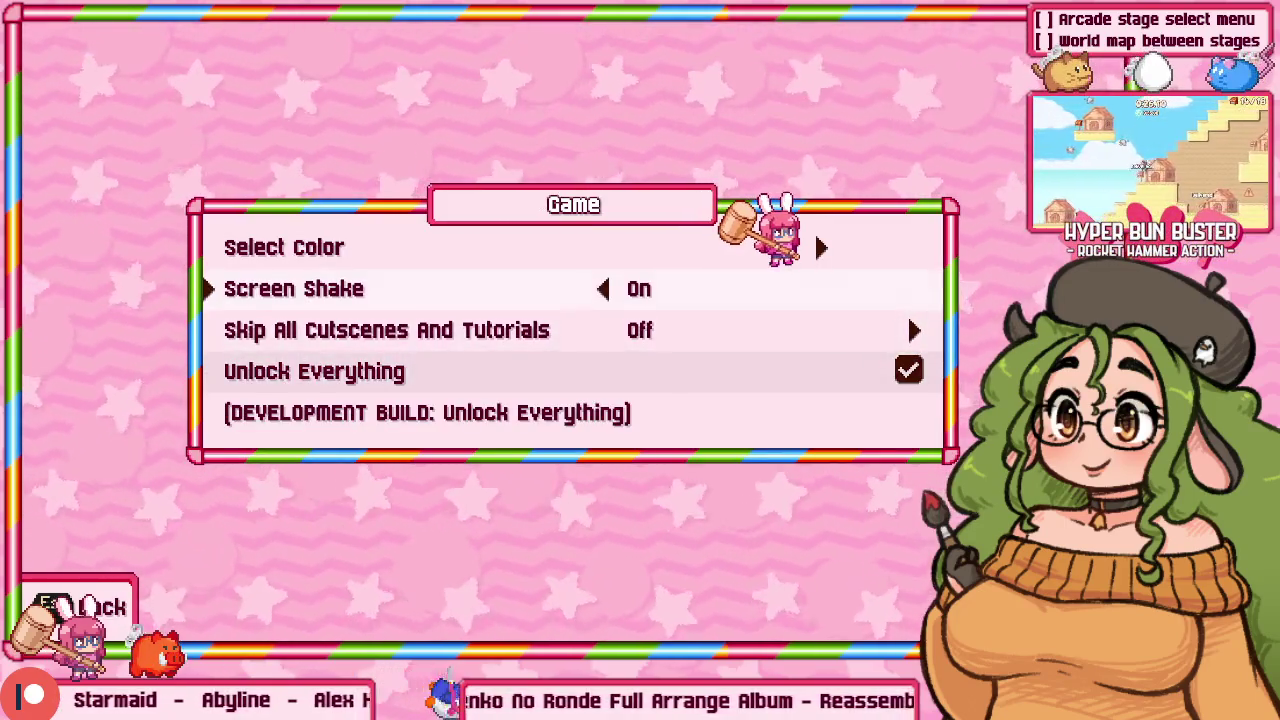
pyautogui.press('Down')
pyautogui.press('Down')
pyautogui.press('Return')
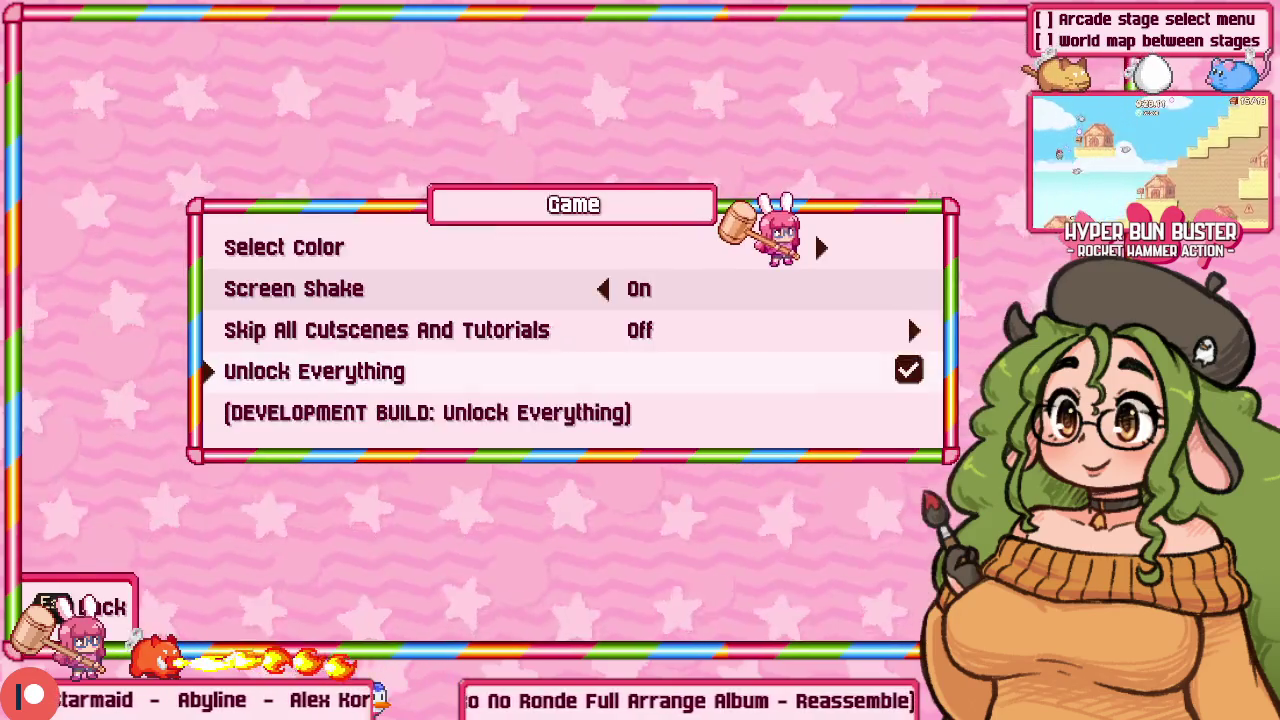
pyautogui.press('Up')
pyautogui.press('Return')
pyautogui.hotkey('alt', 'Tab')
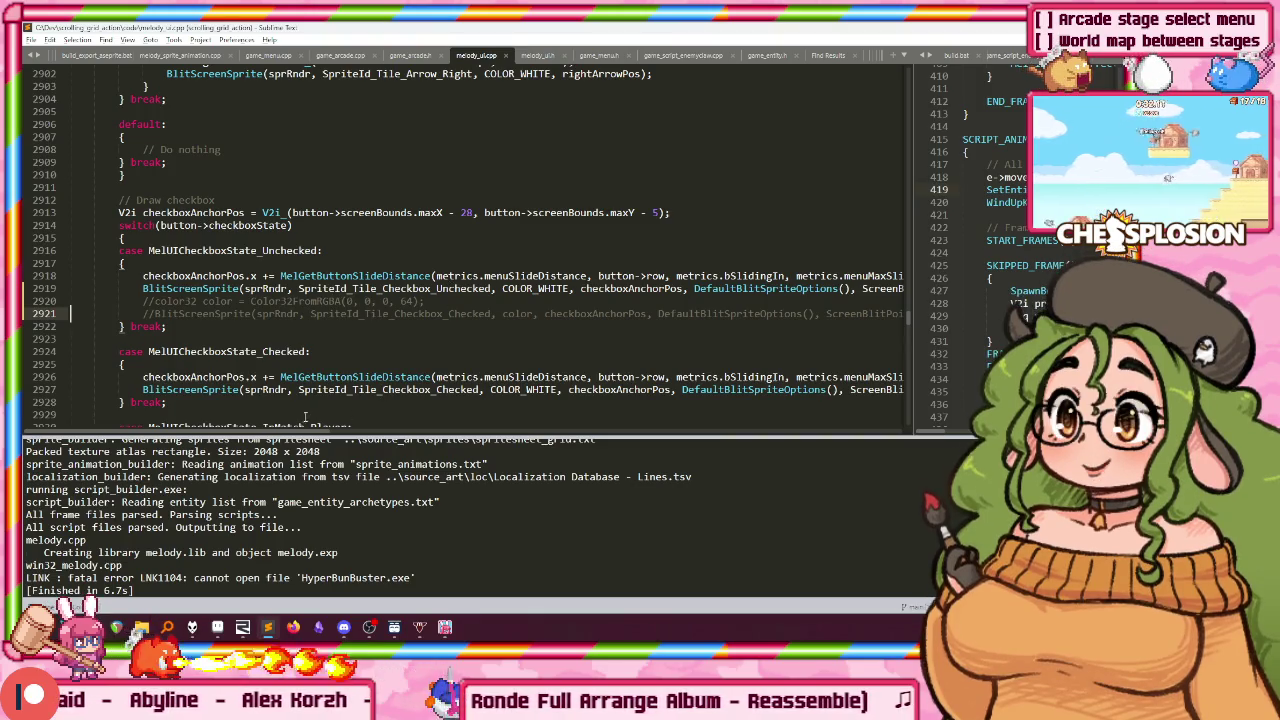
# Step: Find checkboxAnchorPos, edit line 2913's checkbox x offset, rebuild, and check the running game's options
pyautogui.moveTo(296, 437)
pyautogui.mouseDown()
pyautogui.moveTo(385, 443)
pyautogui.moveTo(272, 424)
pyautogui.mouseUp()
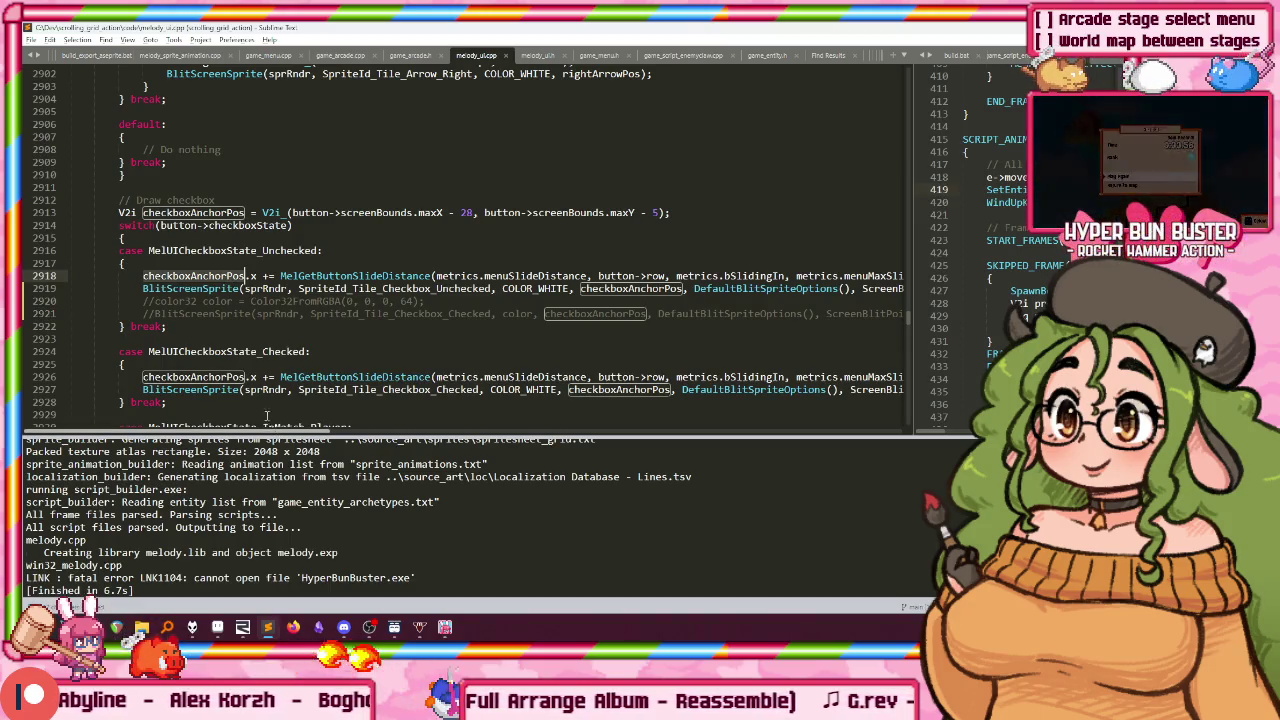
pyautogui.hotkey('ctrl', 'f')
pyautogui.click(458, 212)
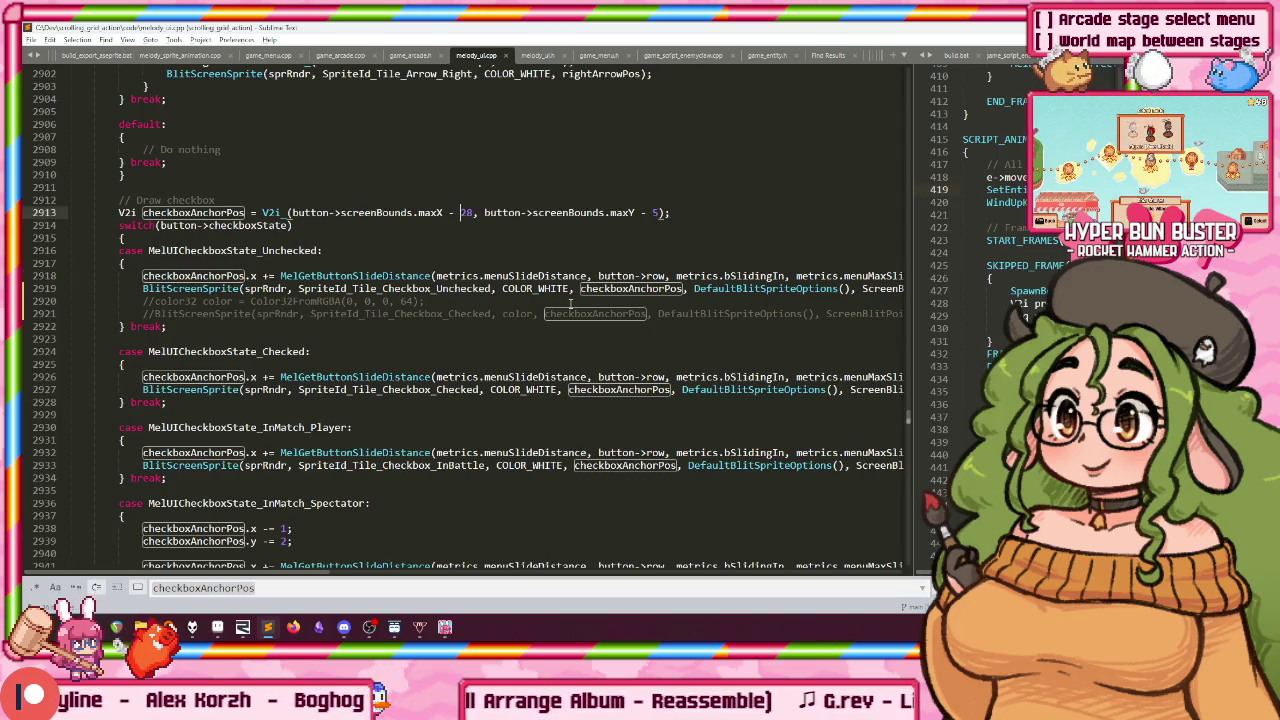
pyautogui.hotkey('ctrl', 'b')
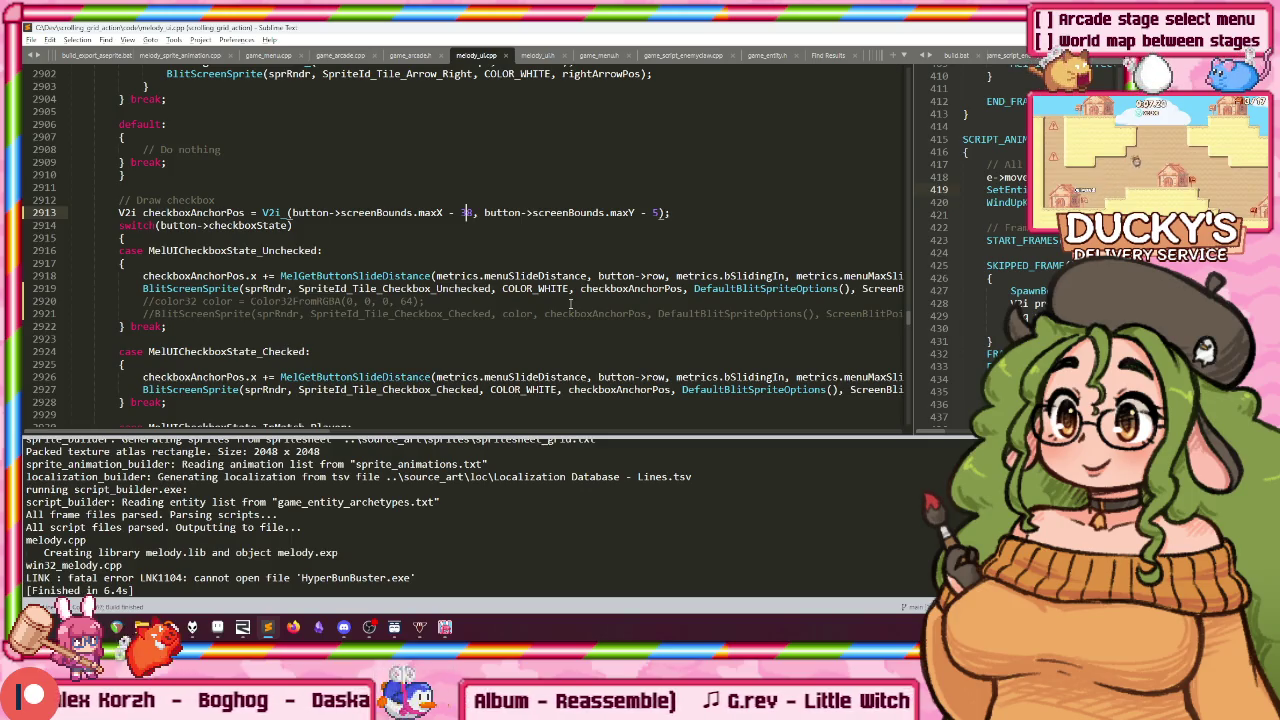
pyautogui.hotkey('alt', 'Tab')
pyautogui.hotkey('alt', 'Tab')
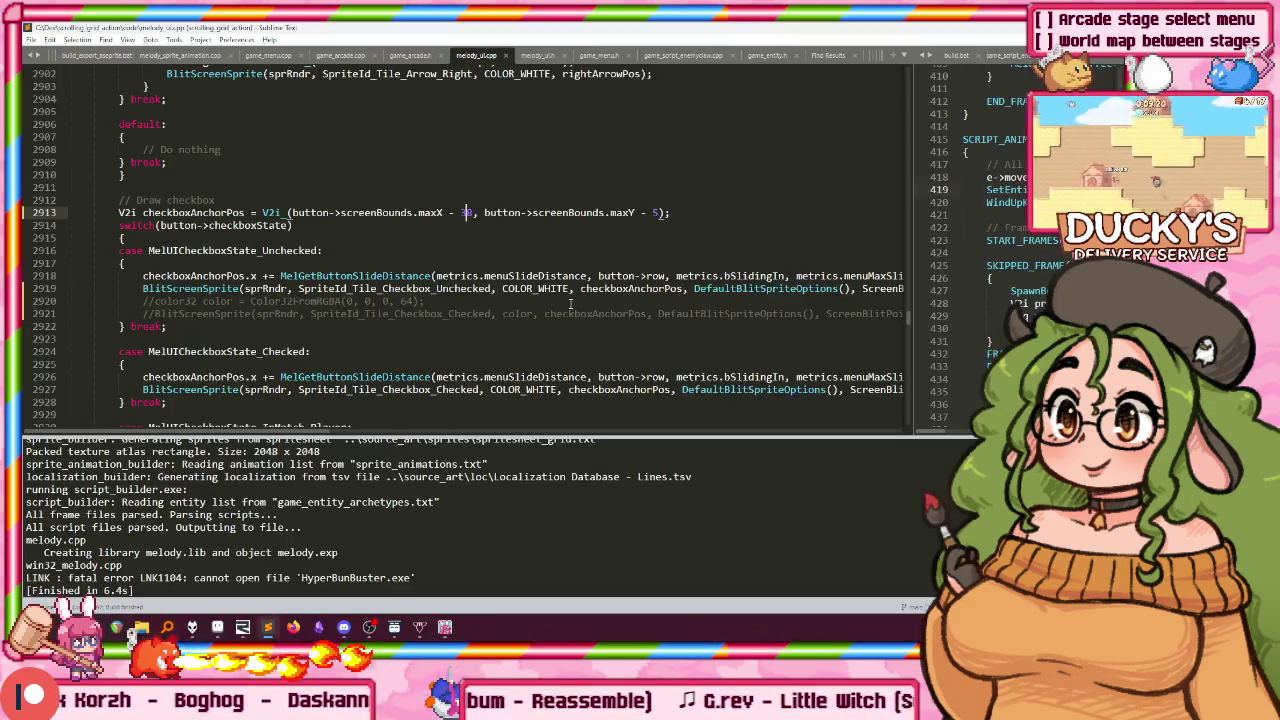
pyautogui.write('50')
pyautogui.hotkey('alt', 'Tab')
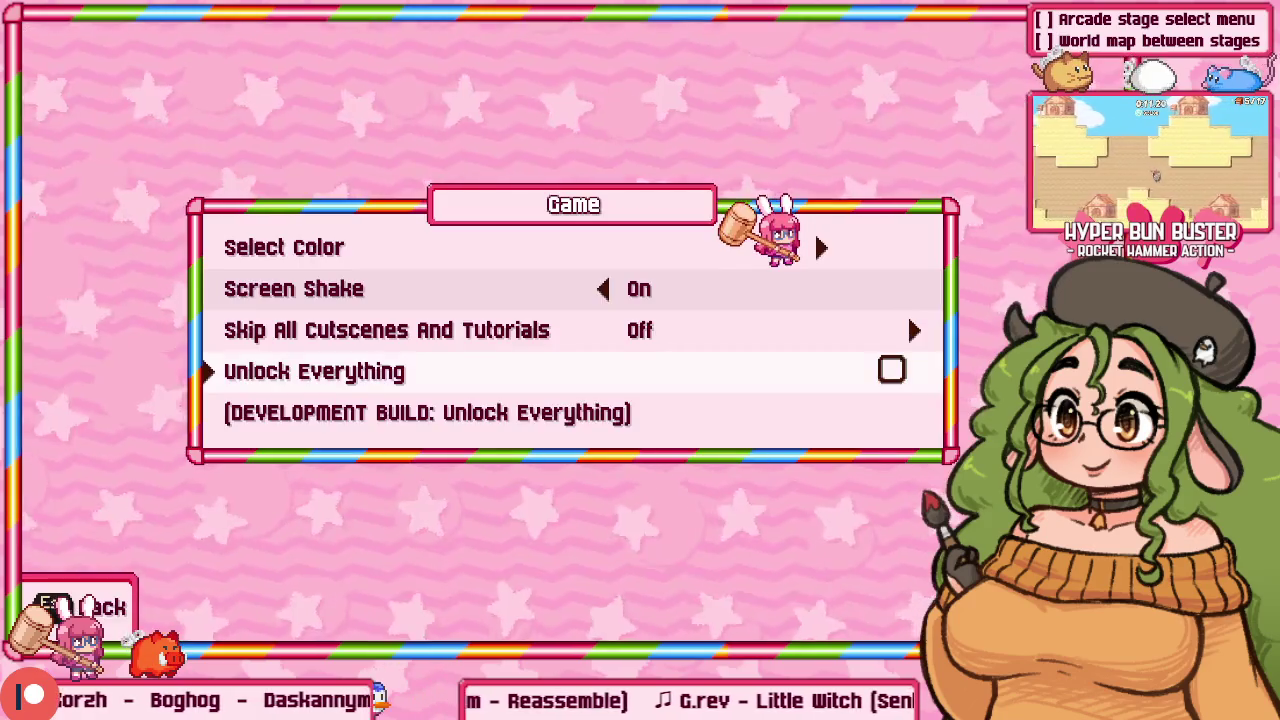
# Step: Preview the shifted Unlock Everything checkbox by toggling it, then decline the confirmation
pyautogui.press('Up')
pyautogui.press('Up')
pyautogui.press('Down')
pyautogui.press('Down')
pyautogui.press('Up')
pyautogui.press('Up')
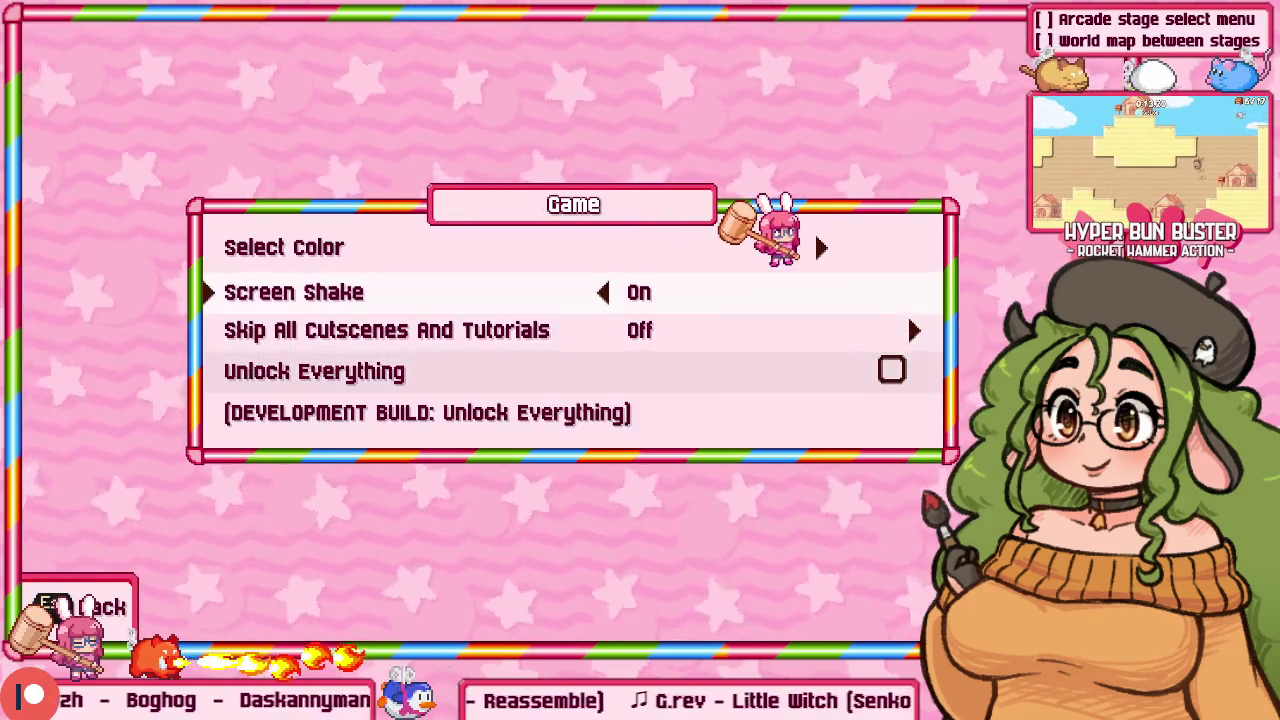
pyautogui.press('Down')
pyautogui.press('Down')
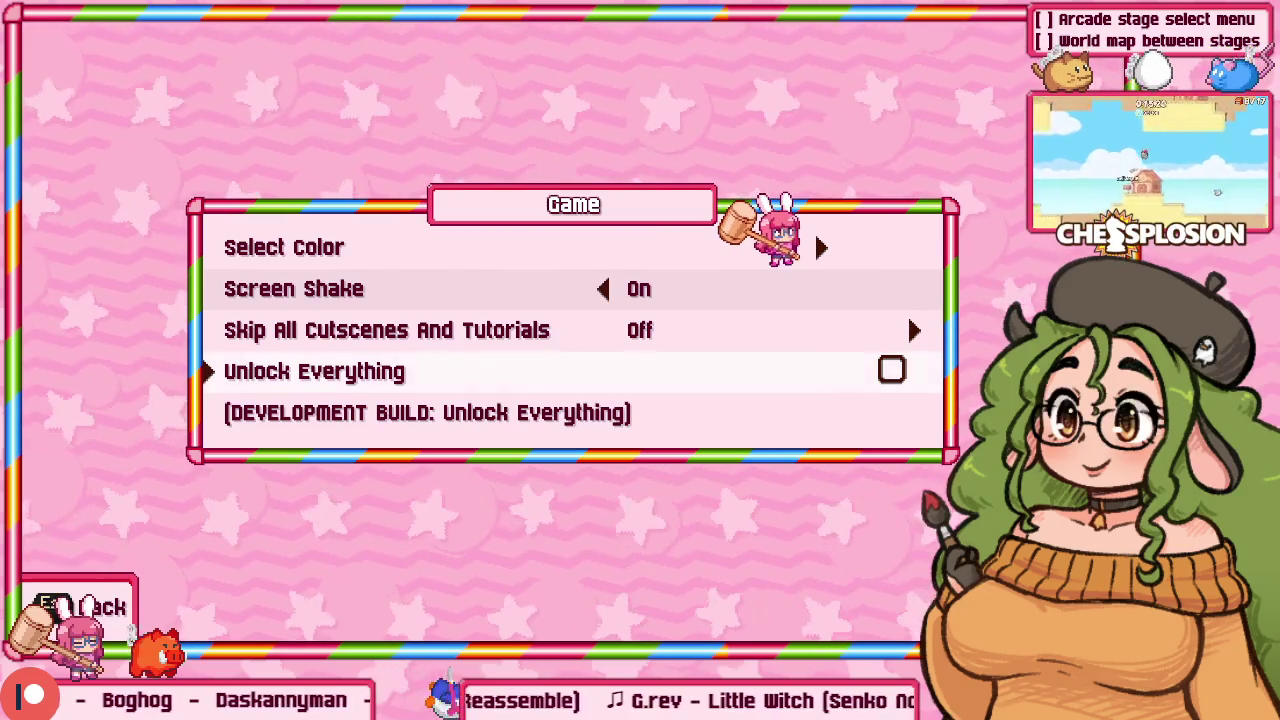
pyautogui.press('Up')
pyautogui.press('Up')
pyautogui.press('Up')
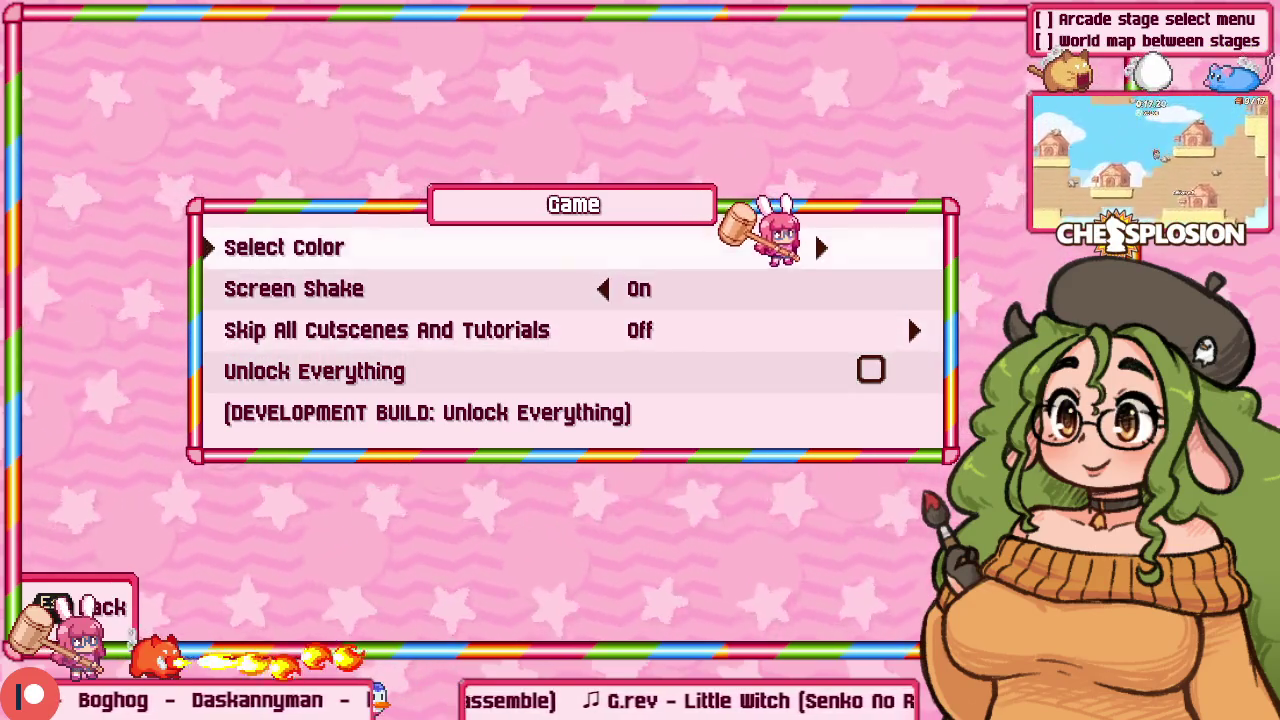
pyautogui.press('Down')
pyautogui.press('Down')
pyautogui.press('Down')
pyautogui.press('Return')
pyautogui.press('Up')
pyautogui.press('Return')
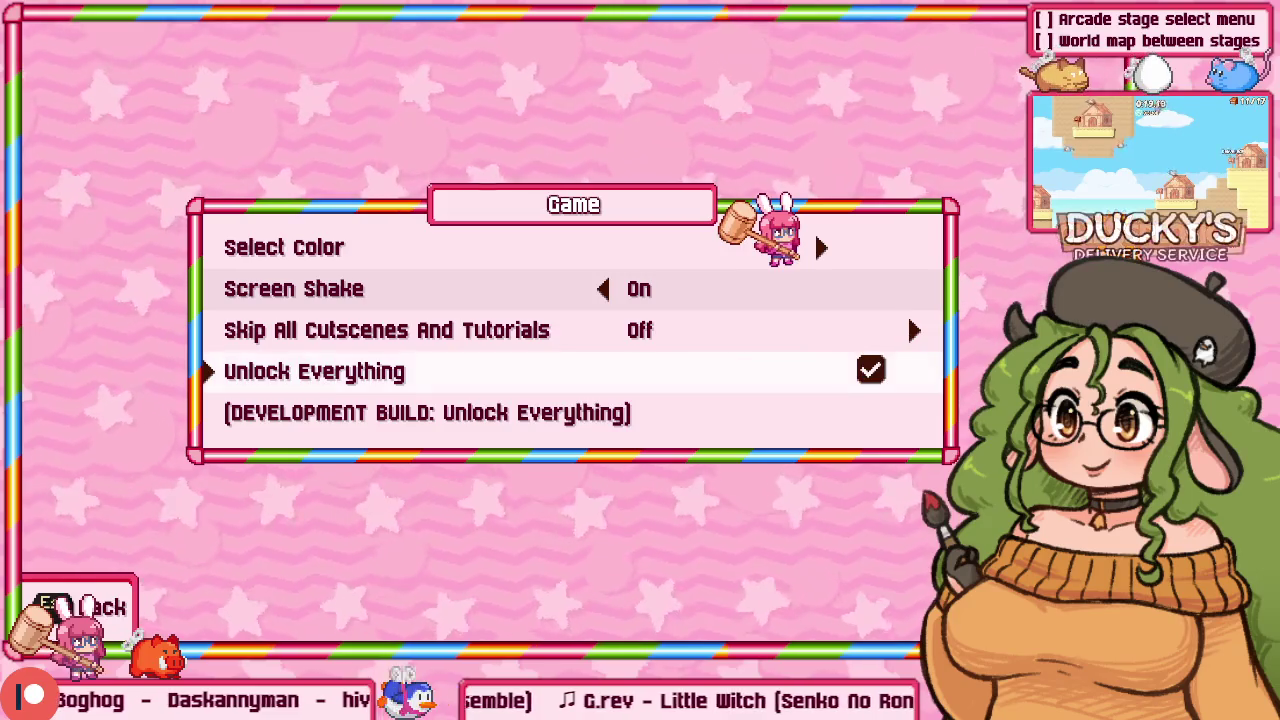
# Step: Set line 2913's checkbox x offset to 28 and rebuild the game
pyautogui.hotkey('alt', 'Tab')
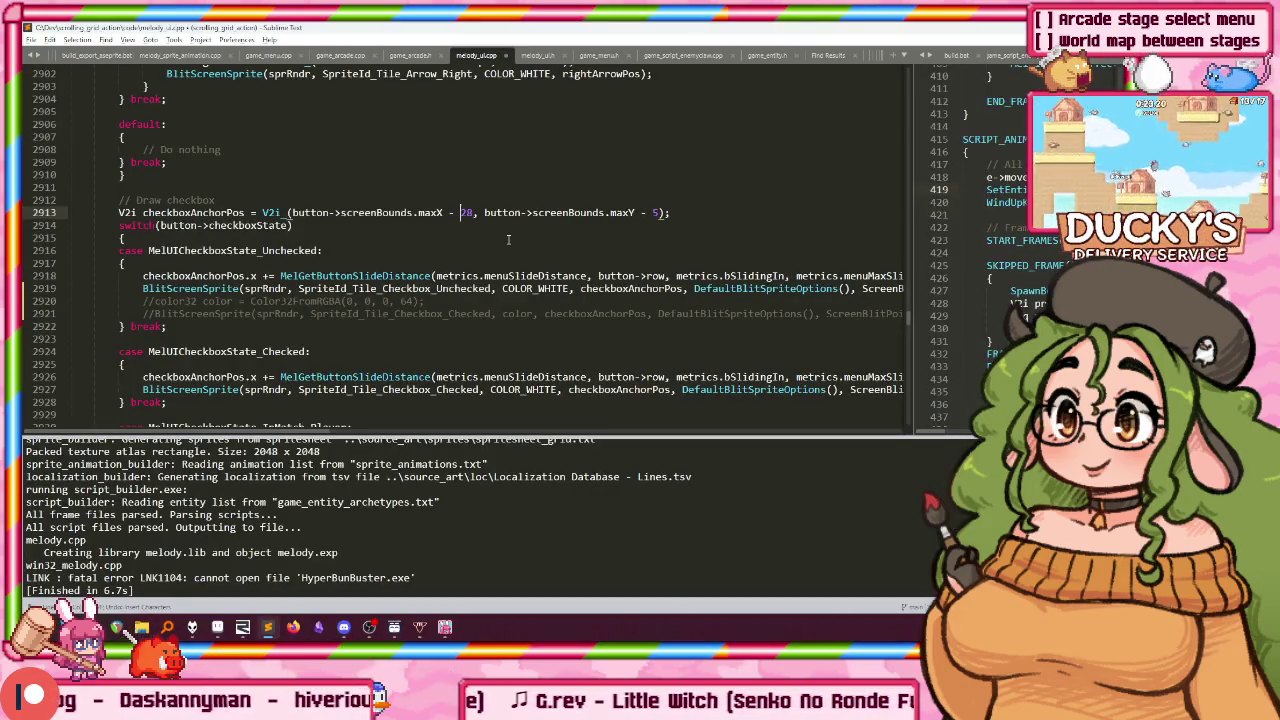
pyautogui.scroll(5, 498, 244)
pyautogui.scroll(2, 470, 260)
pyautogui.scroll(-7, 430, 275)
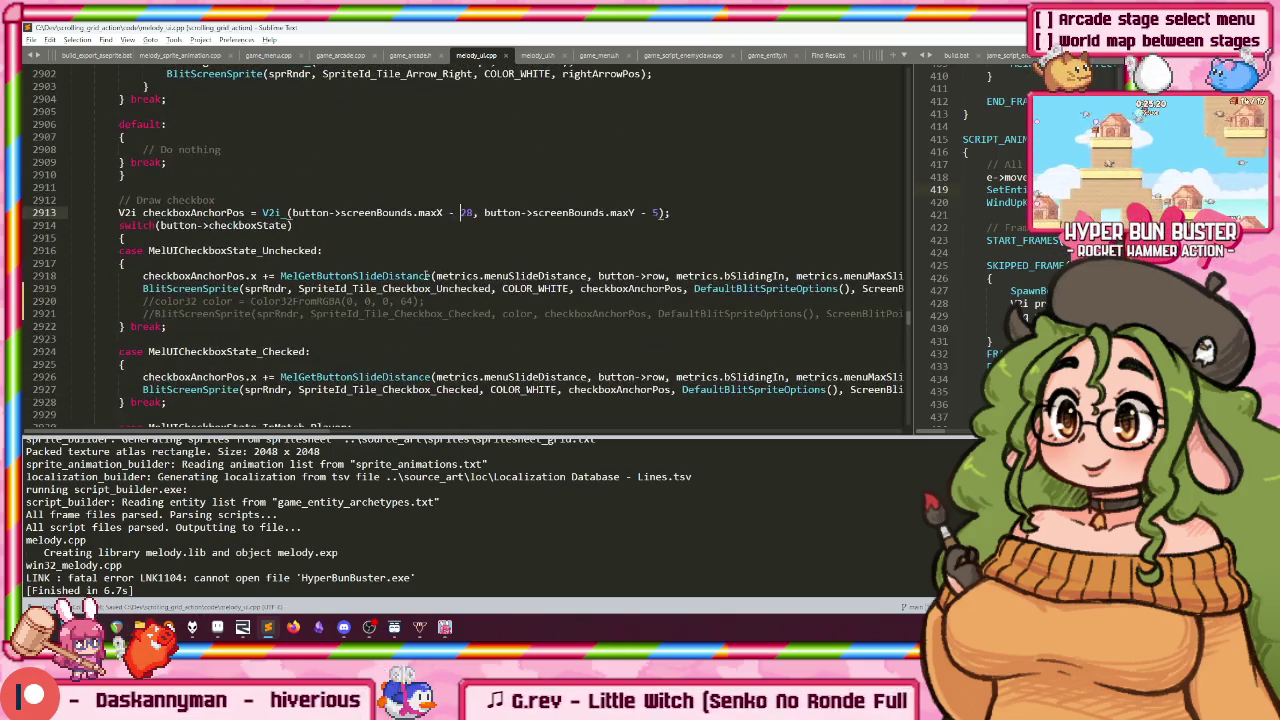
pyautogui.hotkey('ctrl', 'b')
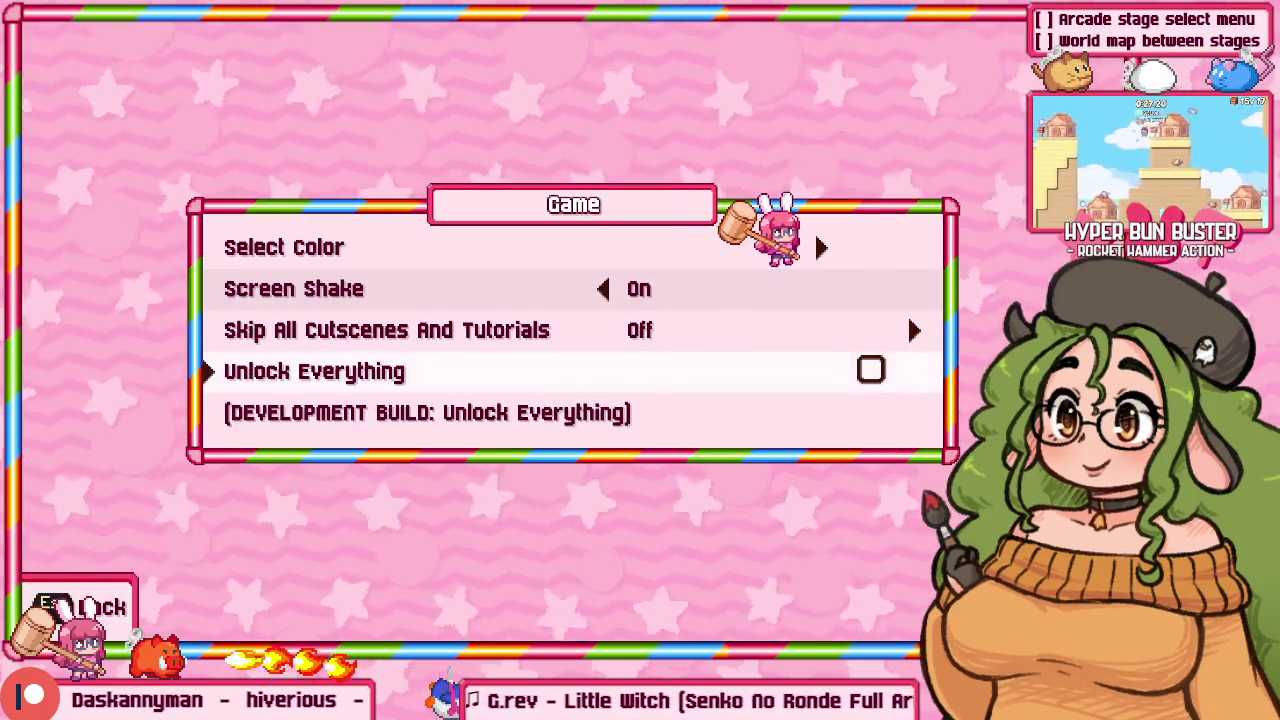
# Step: Toggle Unlock Everything through its confirmation twice, leaving it unchecked
pyautogui.press('Down')
pyautogui.press('Down')
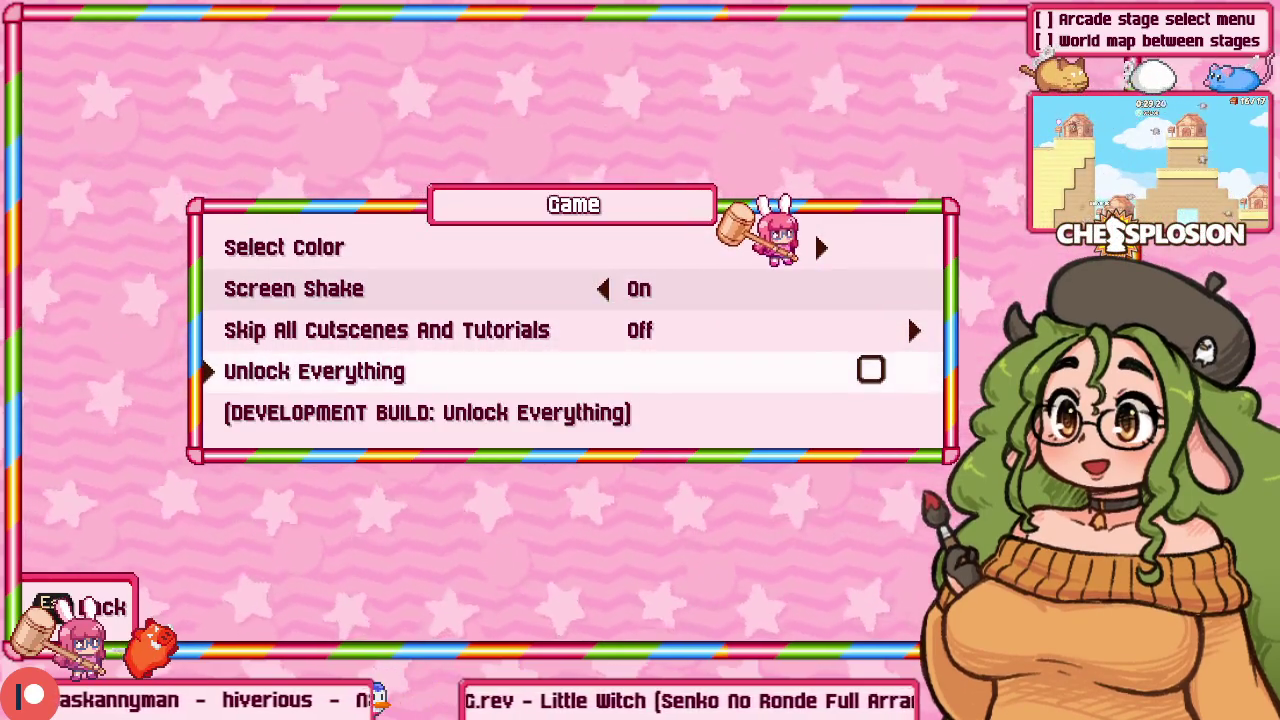
pyautogui.press('Up')
pyautogui.press('Up')
pyautogui.press('Up')
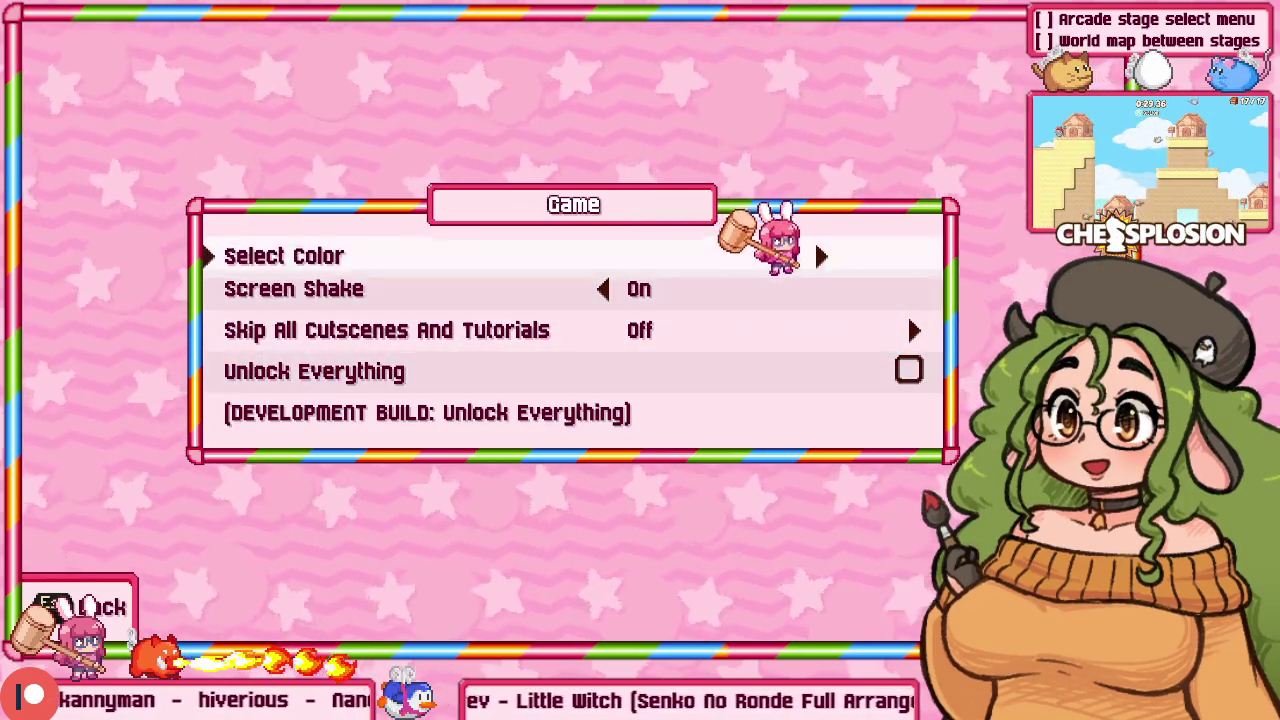
pyautogui.press('Down')
pyautogui.press('Down')
pyautogui.press('Down')
pyautogui.press('Return')
pyautogui.press('Up')
pyautogui.press('Return')
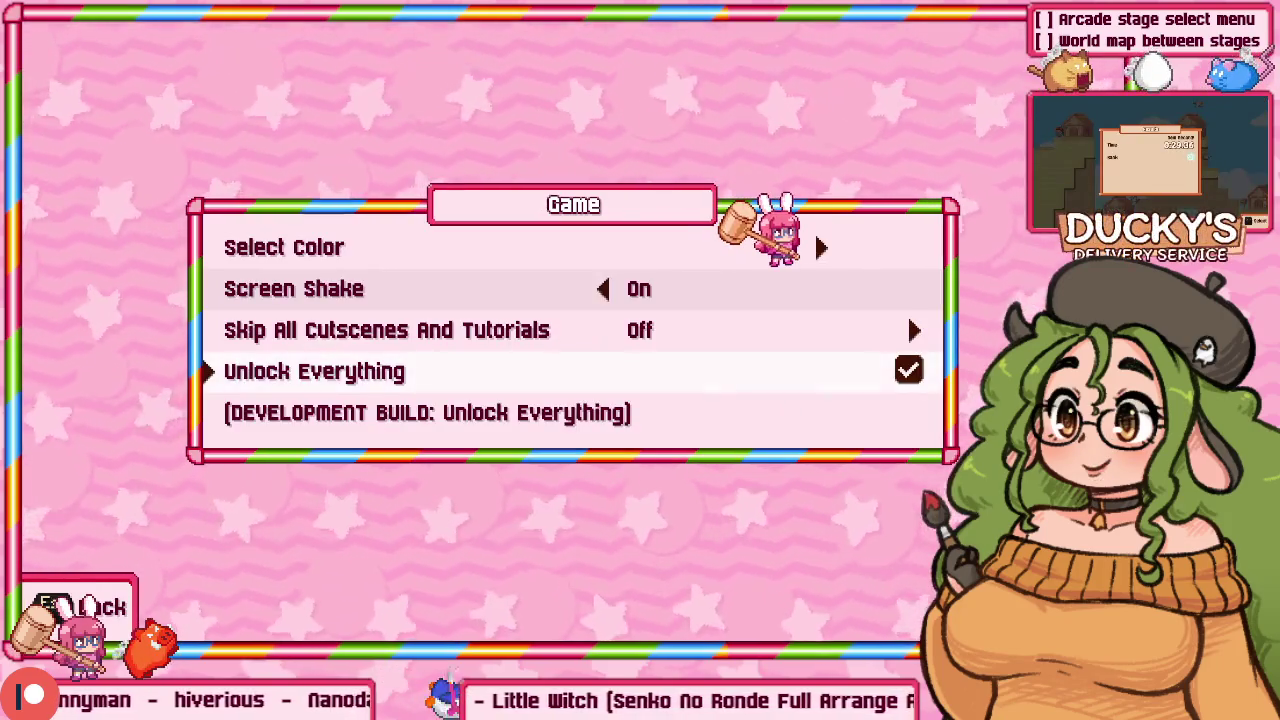
pyautogui.press('Return')
pyautogui.press('Up')
pyautogui.press('Return')
pyautogui.press('Return')
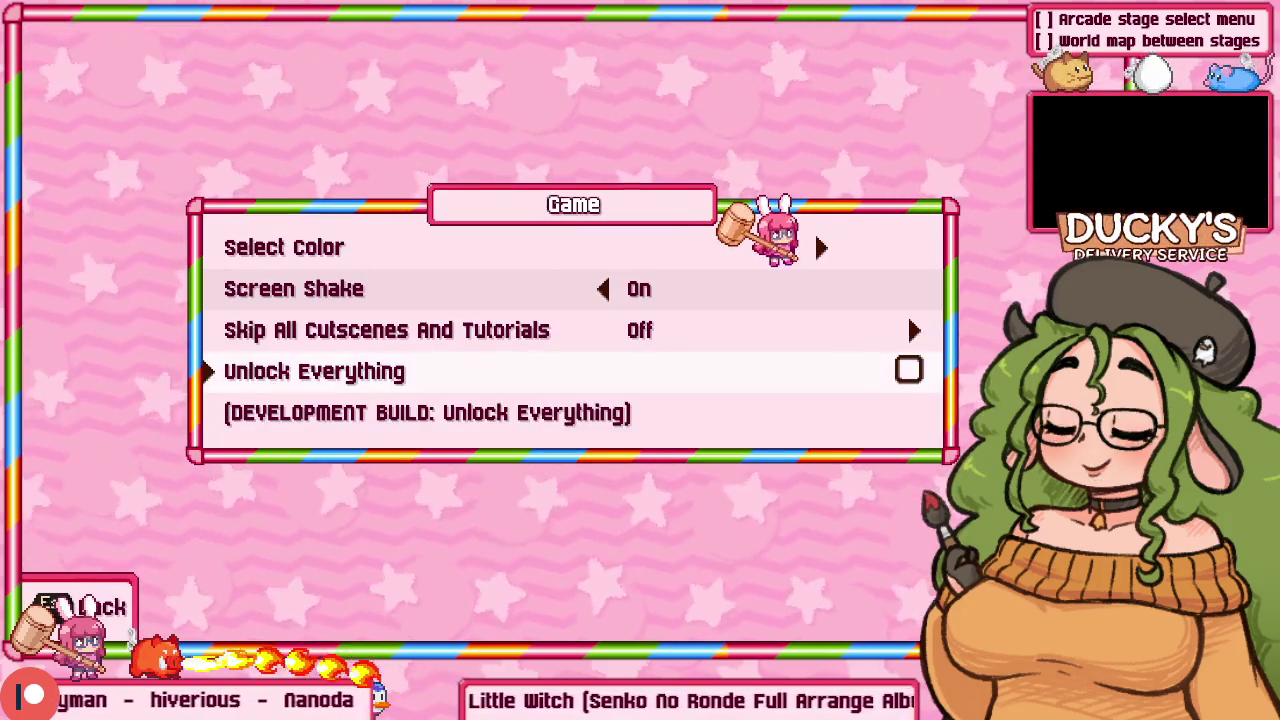
# Step: Change Skip All Cutscenes And Tutorials, then toggle Unlock Everything and confirm the prompt
pyautogui.press('Up')
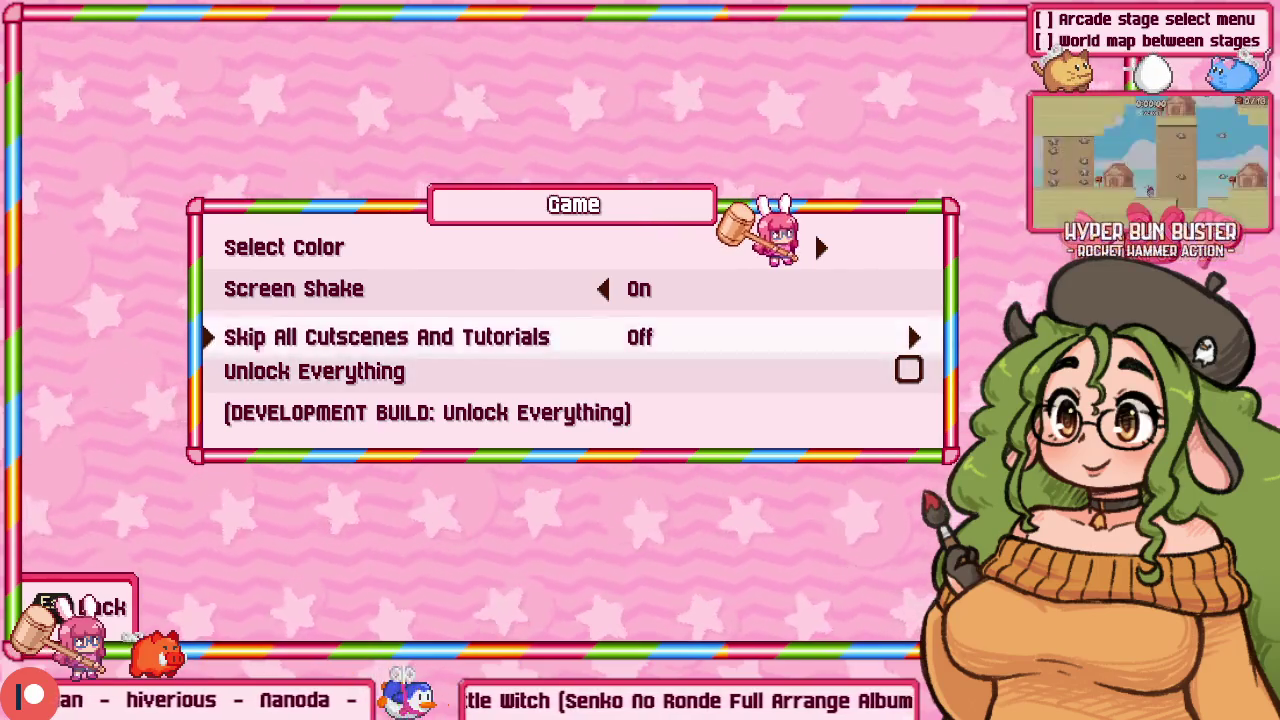
pyautogui.press('Up')
pyautogui.press('Down')
pyautogui.press('Down')
pyautogui.press('Up')
pyautogui.press('Up')
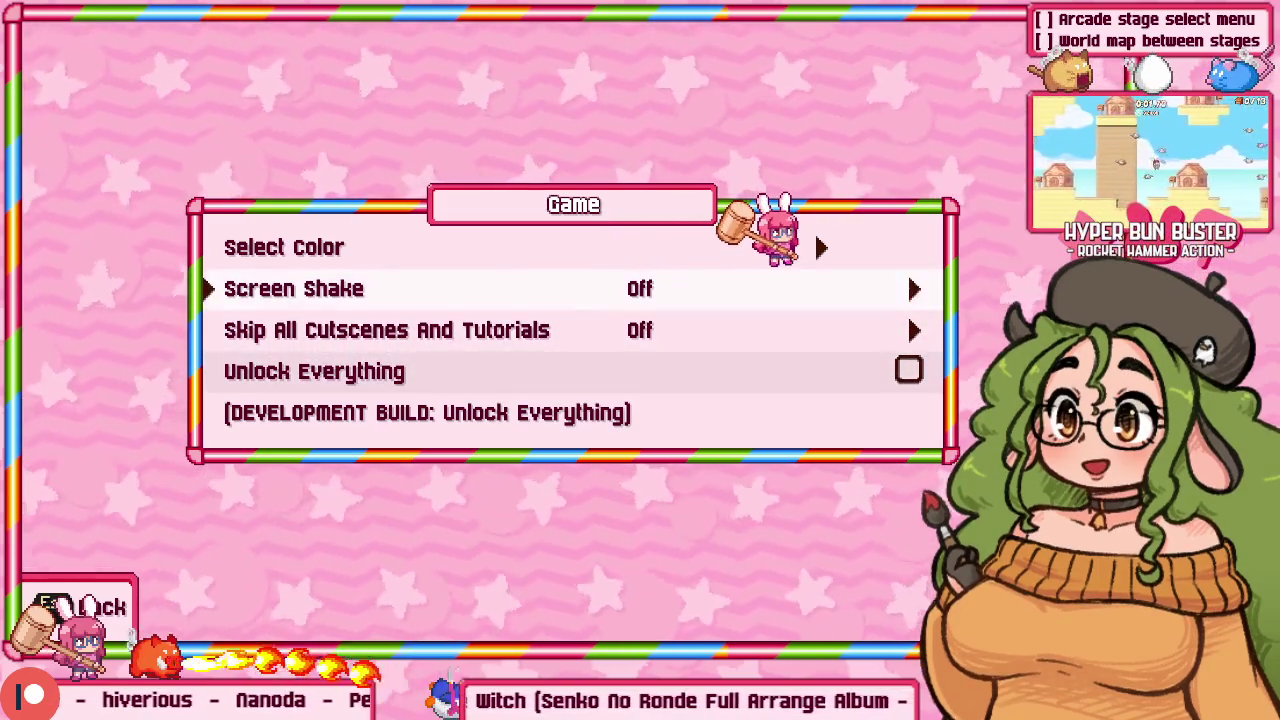
pyautogui.press('Down')
pyautogui.press('Right')
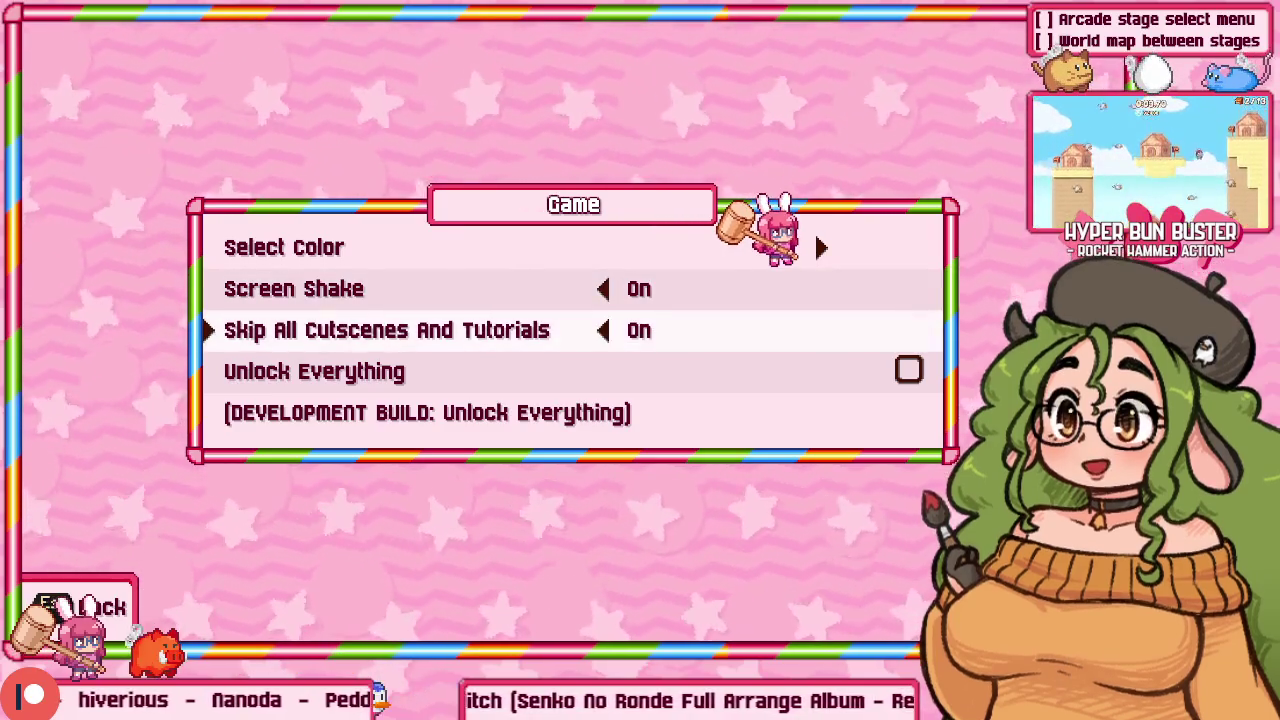
pyautogui.press('Down')
pyautogui.press('Return')
pyautogui.press('Up')
pyautogui.press('Return')
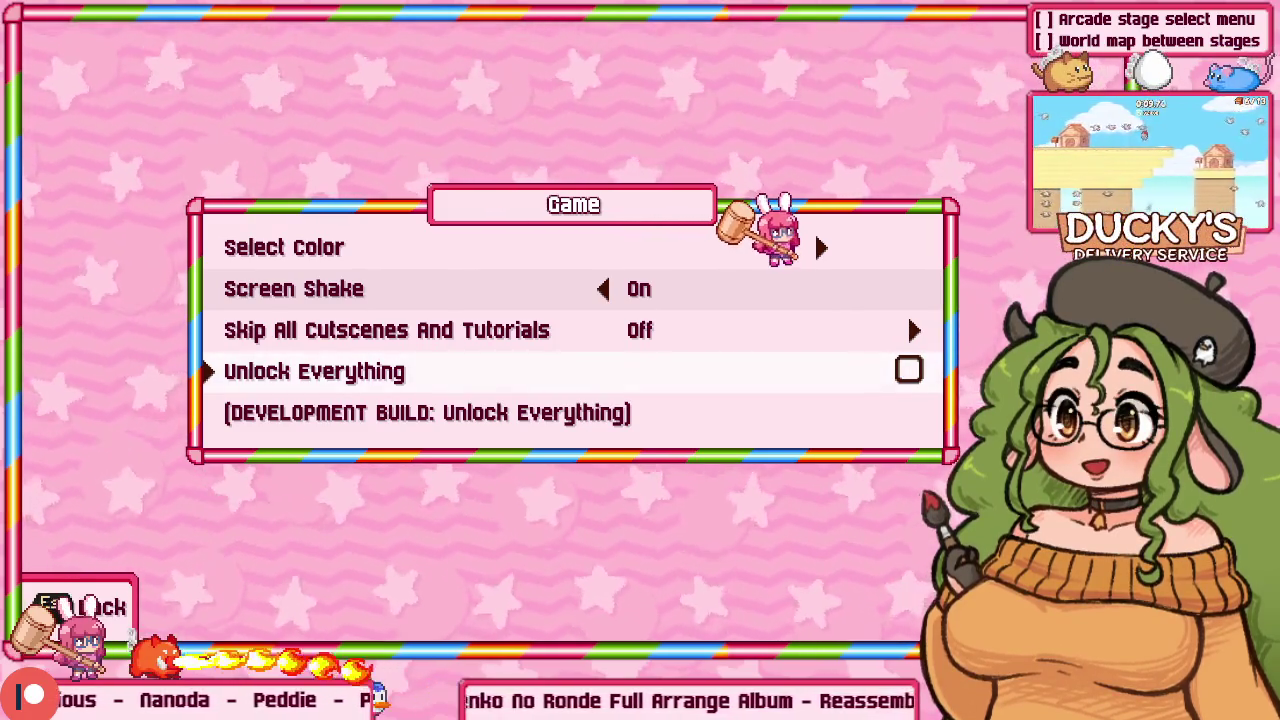
# Step: Browse the Game settings options and briefly check Sublime Text before returning to the game
pyautogui.press('Up')
pyautogui.press('Up')
pyautogui.press('Down')
pyautogui.press('Down')
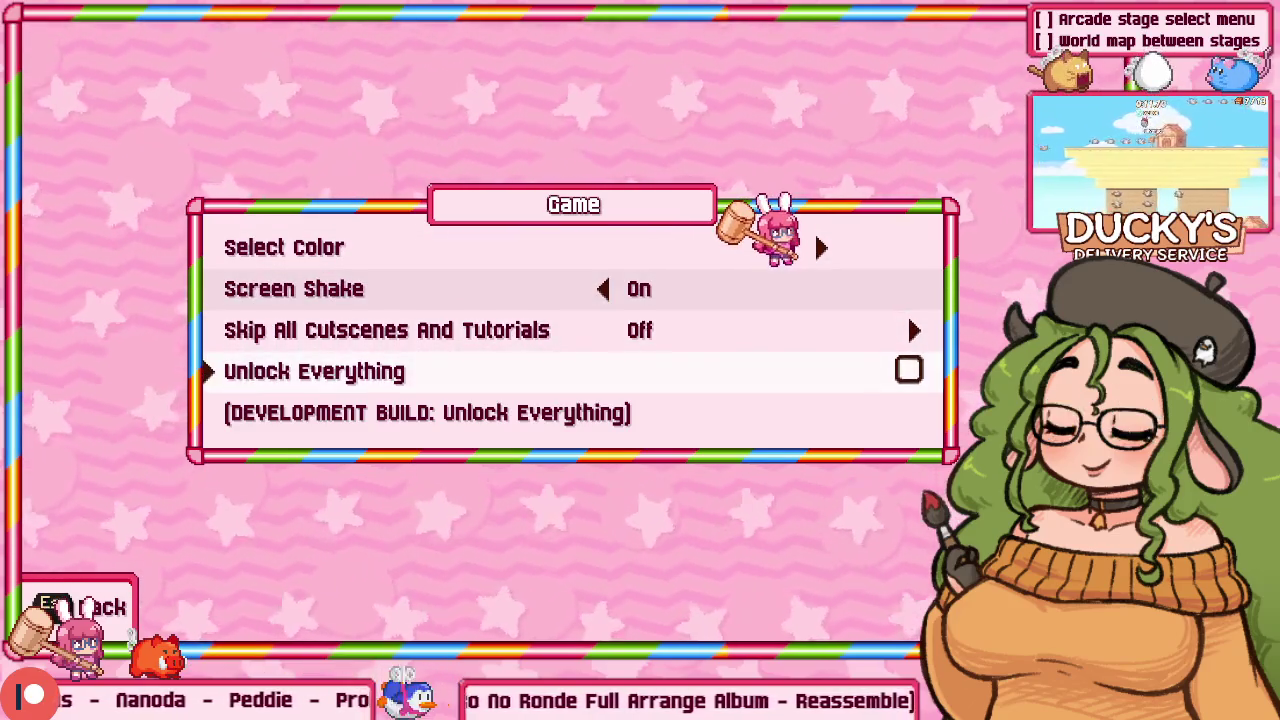
pyautogui.press('Up')
pyautogui.press('Down')
pyautogui.hotkey('alt', 'Tab')
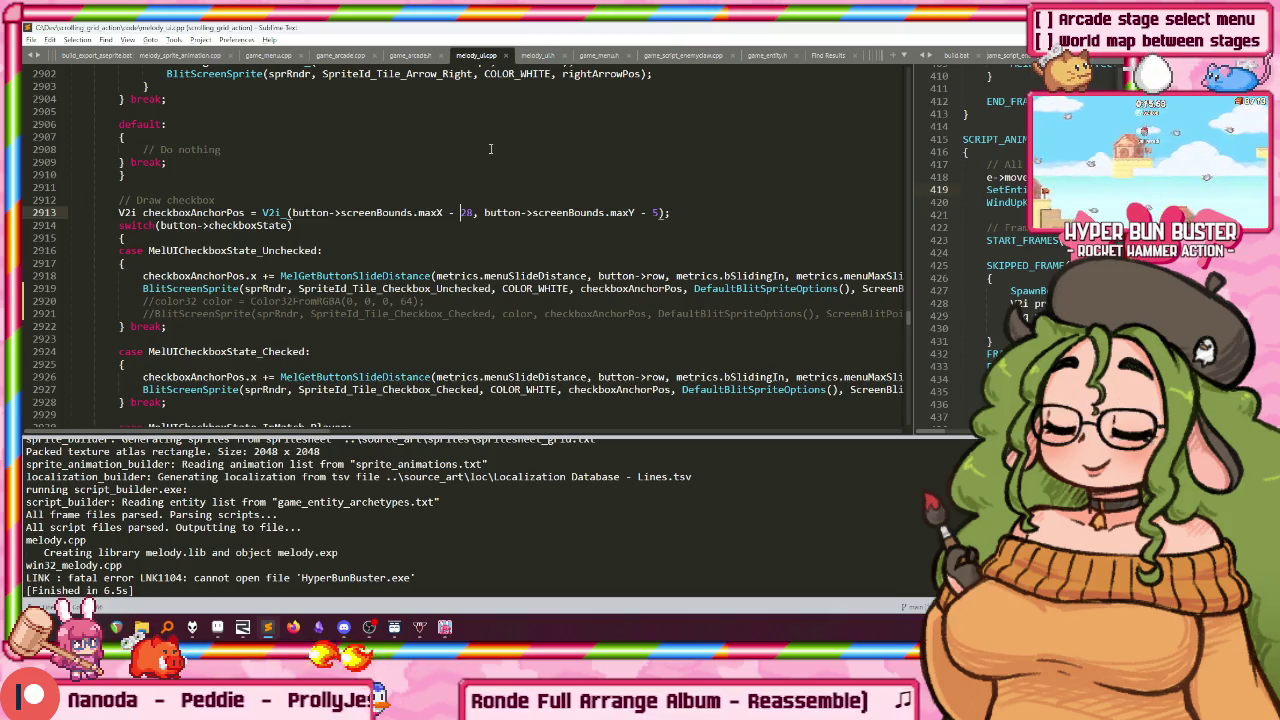
pyautogui.hotkey('alt', 'Tab')
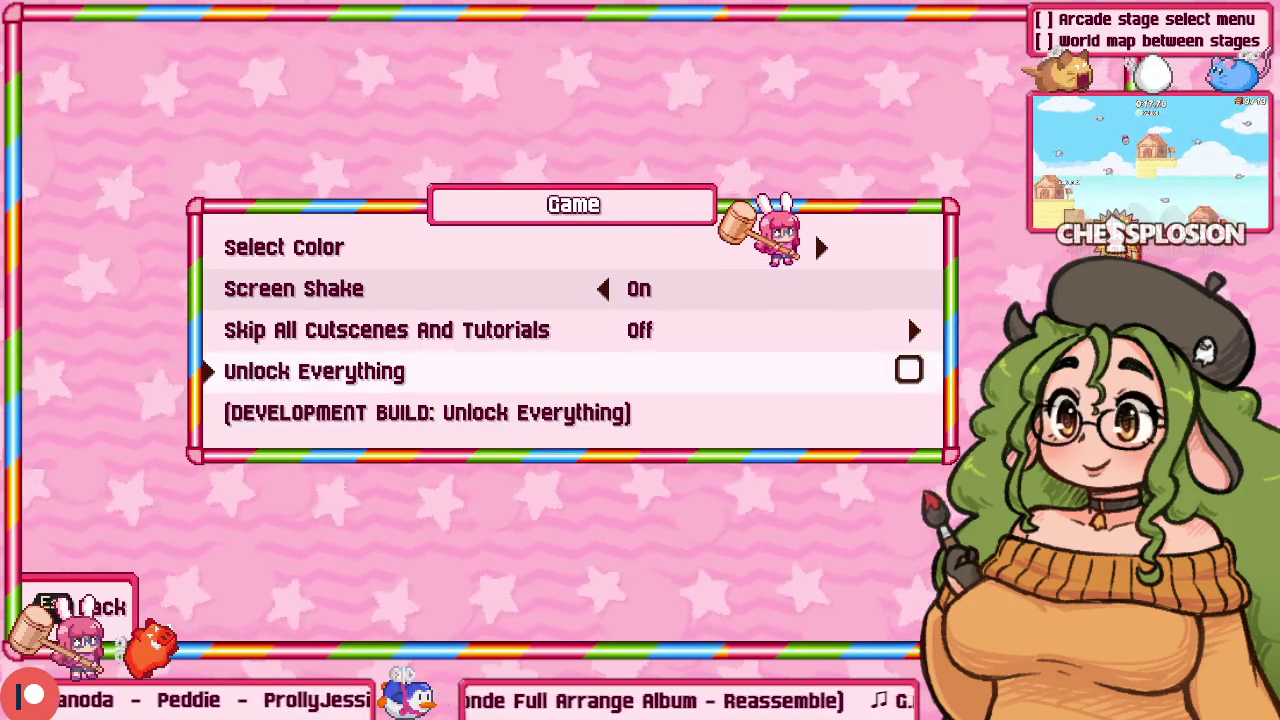
# Step: Toggle Unlock Everything twice, answering its confirmation prompt each time
pyautogui.press('Up')
pyautogui.press('Up')
pyautogui.press('Up')
pyautogui.press('Down')
pyautogui.press('Down')
pyautogui.press('Down')
pyautogui.press('Return')
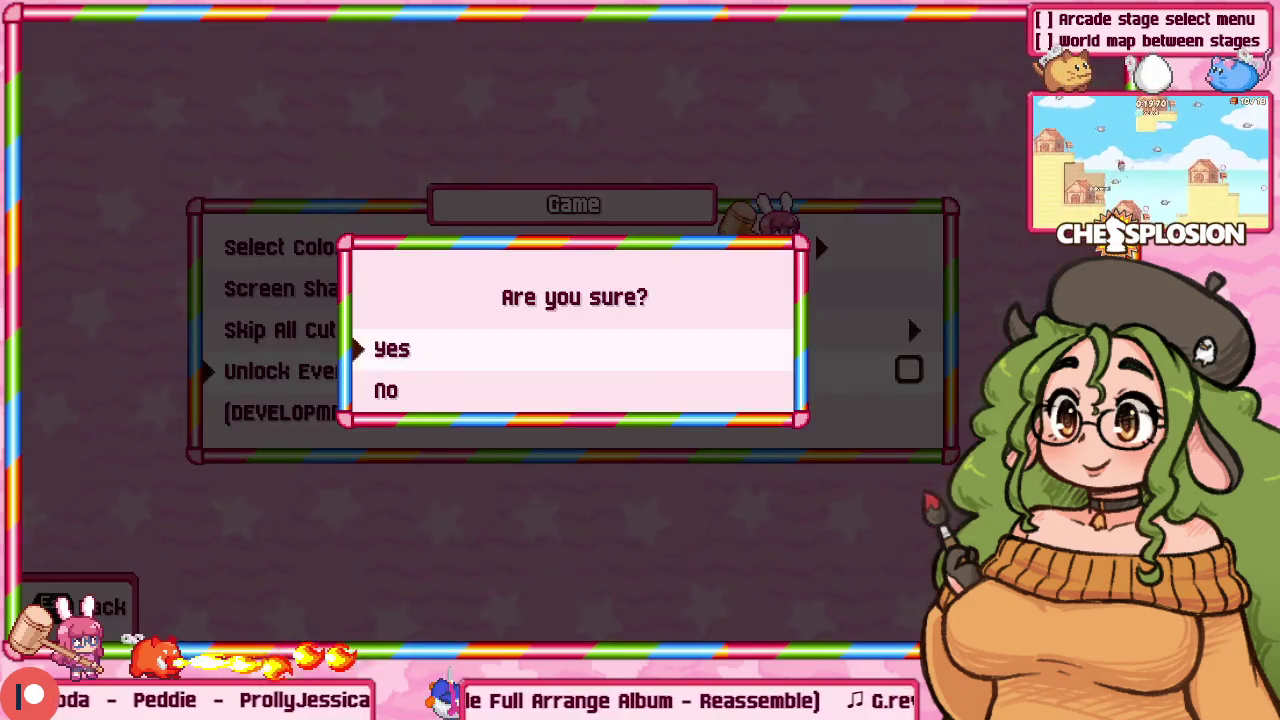
pyautogui.press('Return')
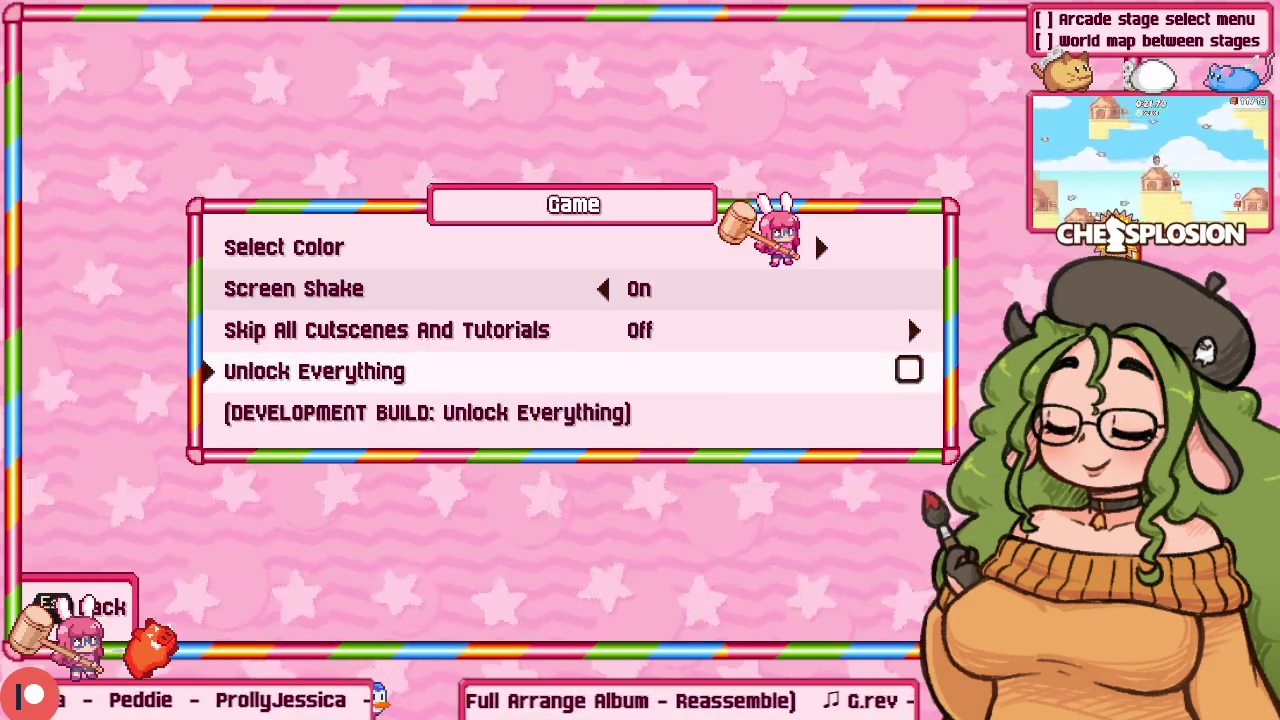
pyautogui.press('Up')
pyautogui.press('Up')
pyautogui.press('Up')
pyautogui.press('Down')
pyautogui.press('Down')
pyautogui.press('Down')
pyautogui.press('Return')
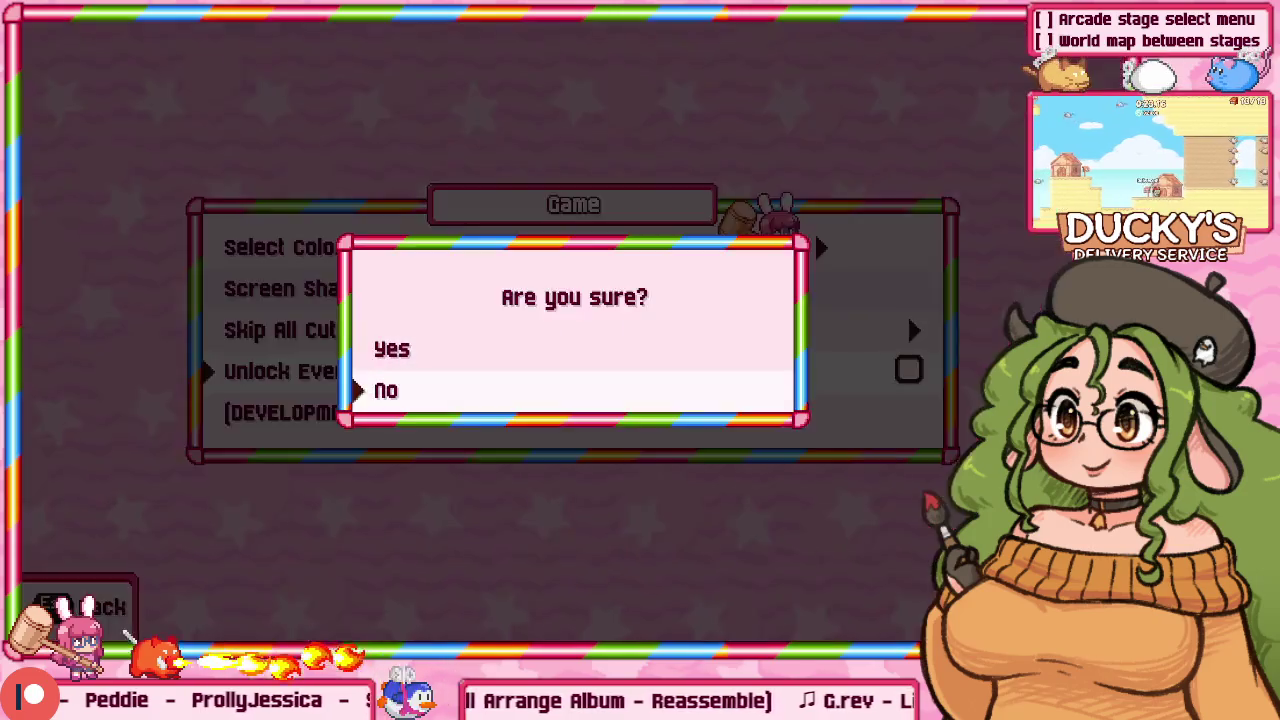
pyautogui.press('Up')
pyautogui.press('Return')
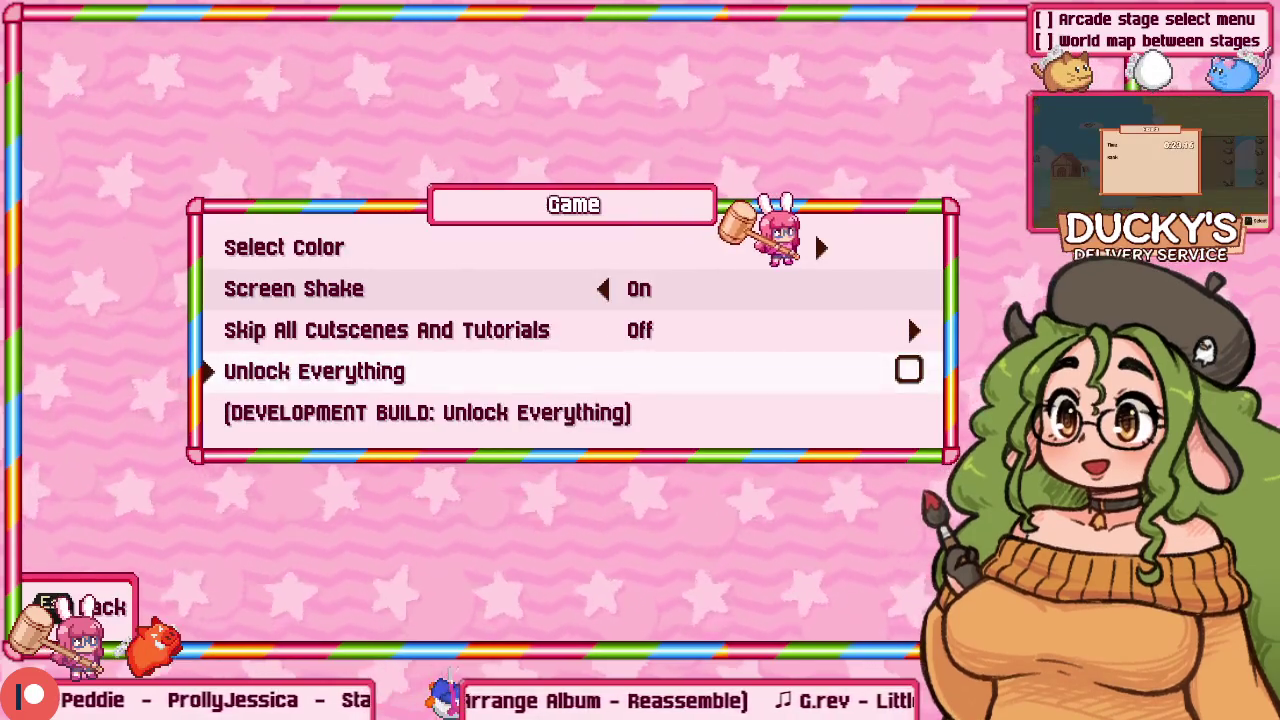
# Step: Switch Screen Shake off and back on, toggle cutscene skipping, and bring up the unlock confirmation
pyautogui.press('Up')
pyautogui.press('Up')
pyautogui.press('Left')
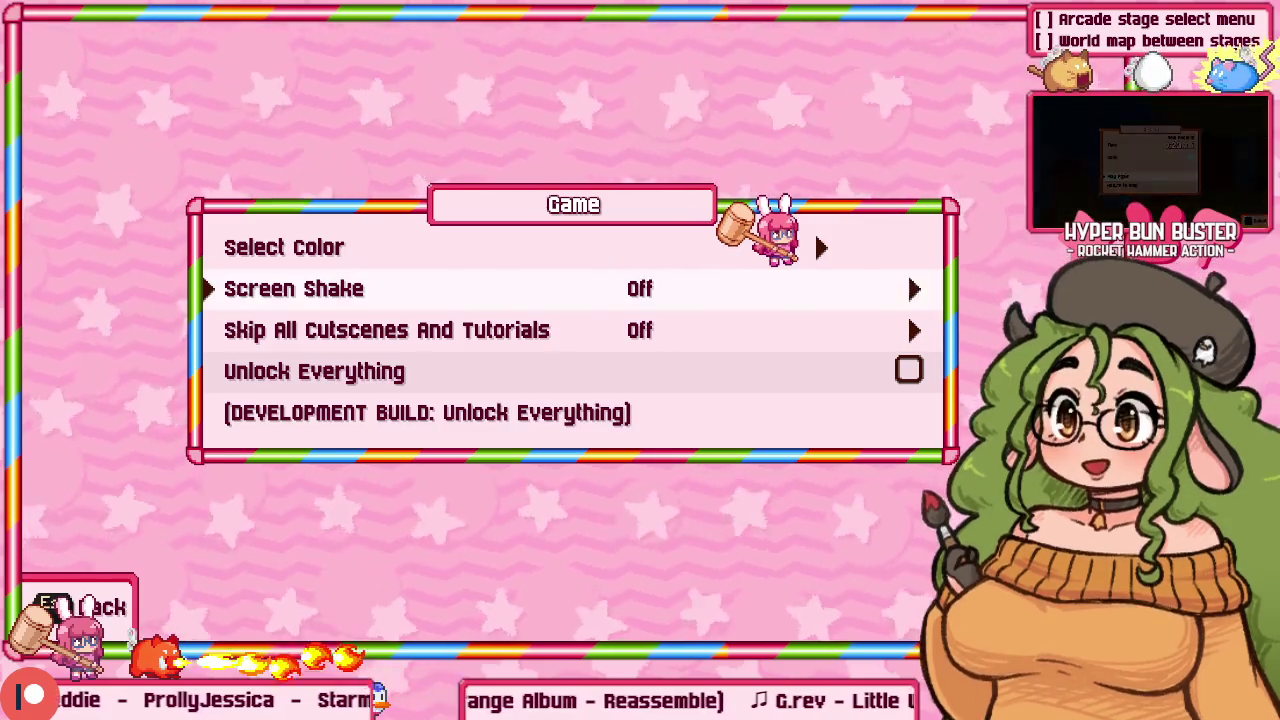
pyautogui.press('Down')
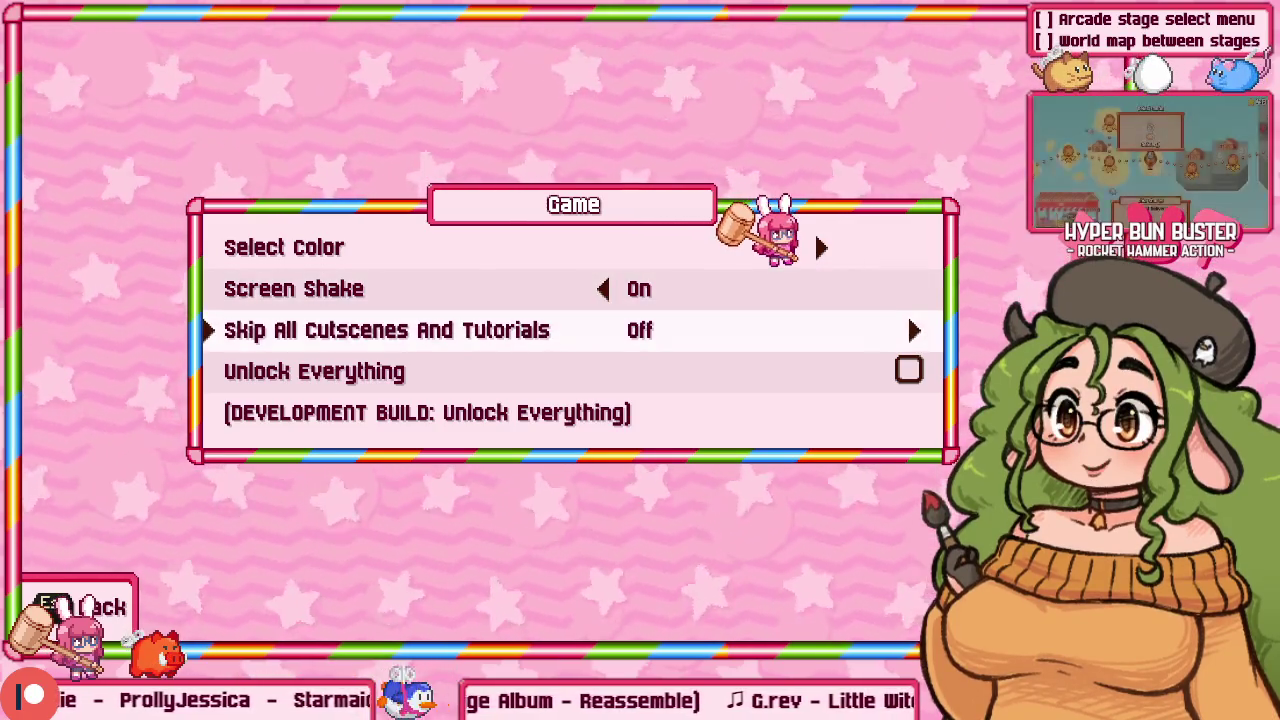
pyautogui.press('Left')
pyautogui.press('Up')
pyautogui.press('Left')
pyautogui.press('Right')
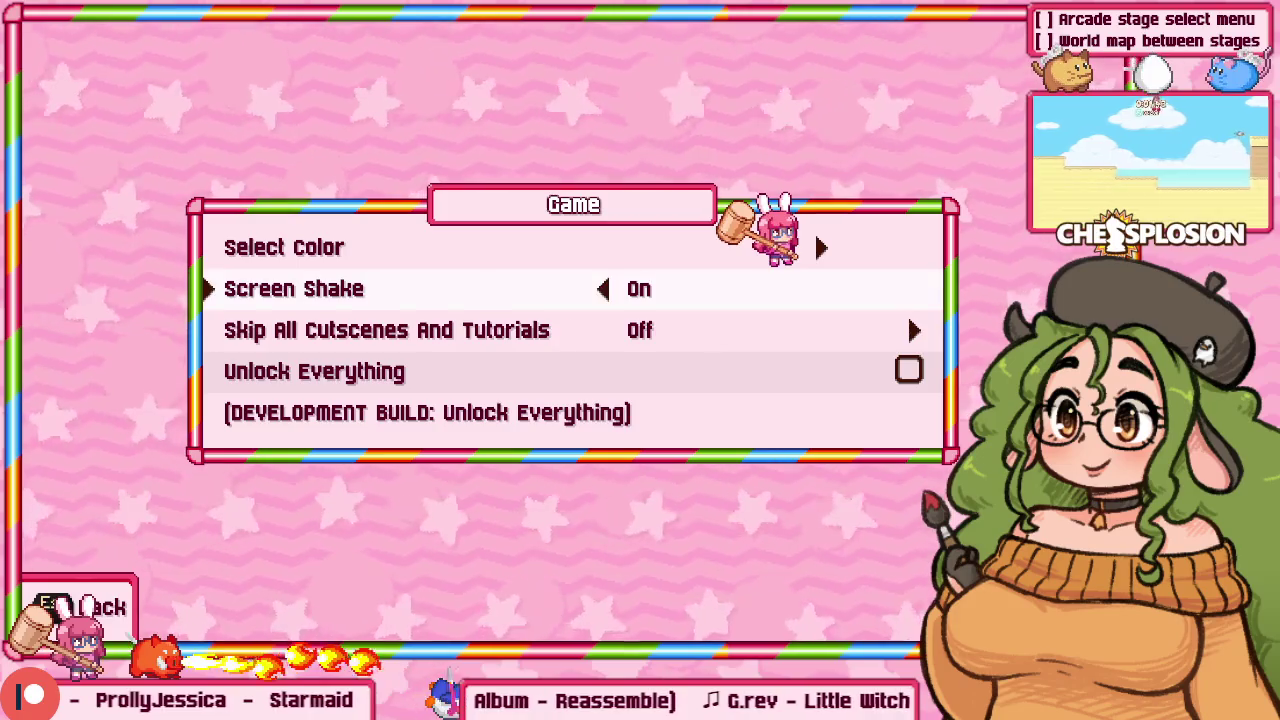
pyautogui.press('Down')
pyautogui.press('Down')
pyautogui.press('Return')
pyautogui.press('Return')
# Step: Reopen the Game settings page and check Unlock Everything by confirming Yes
pyautogui.press('Escape')
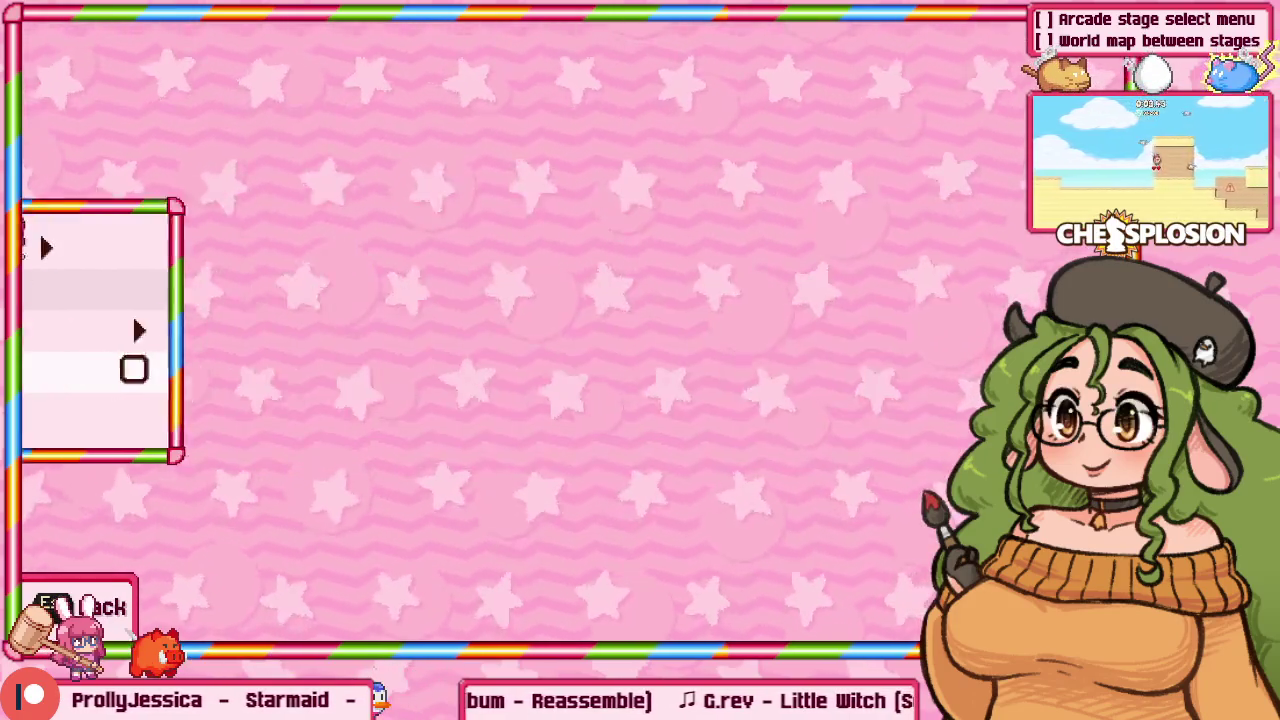
pyautogui.press('Up')
pyautogui.press('Down')
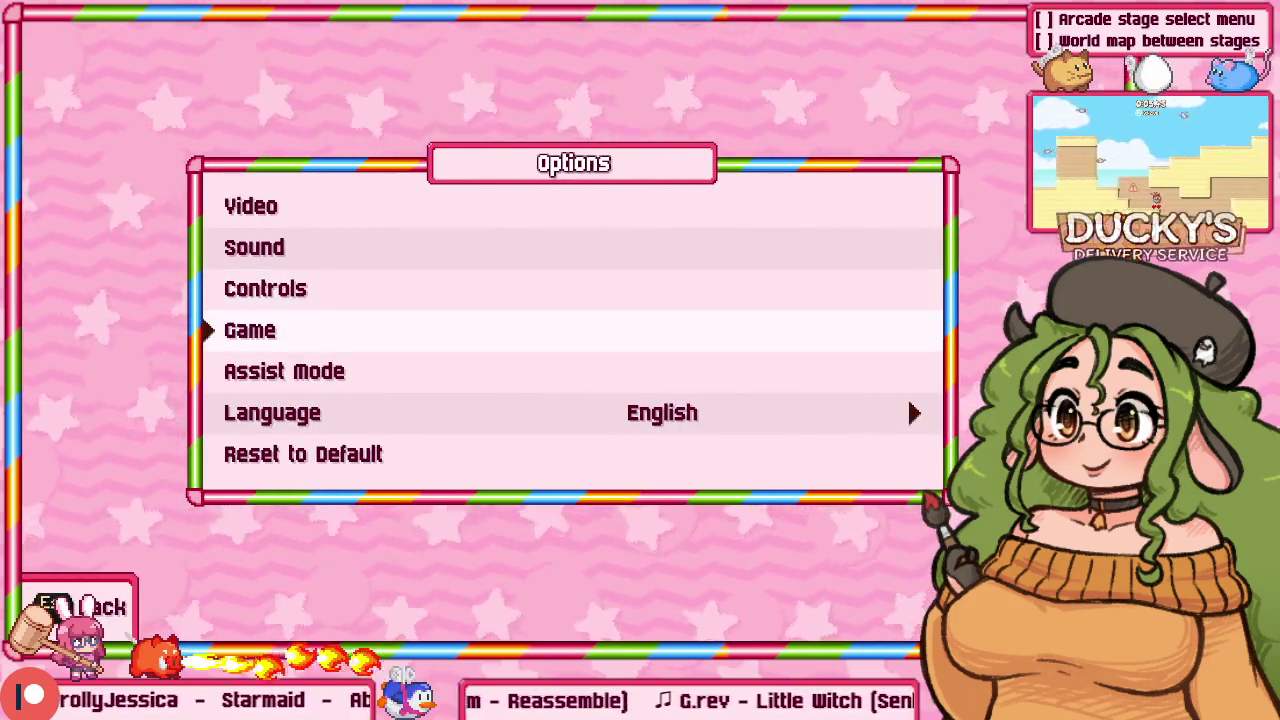
pyautogui.press('Return')
pyautogui.press('Down')
pyautogui.press('Down')
pyautogui.press('Down')
pyautogui.press('Return')
pyautogui.press('Up')
pyautogui.press('Return')
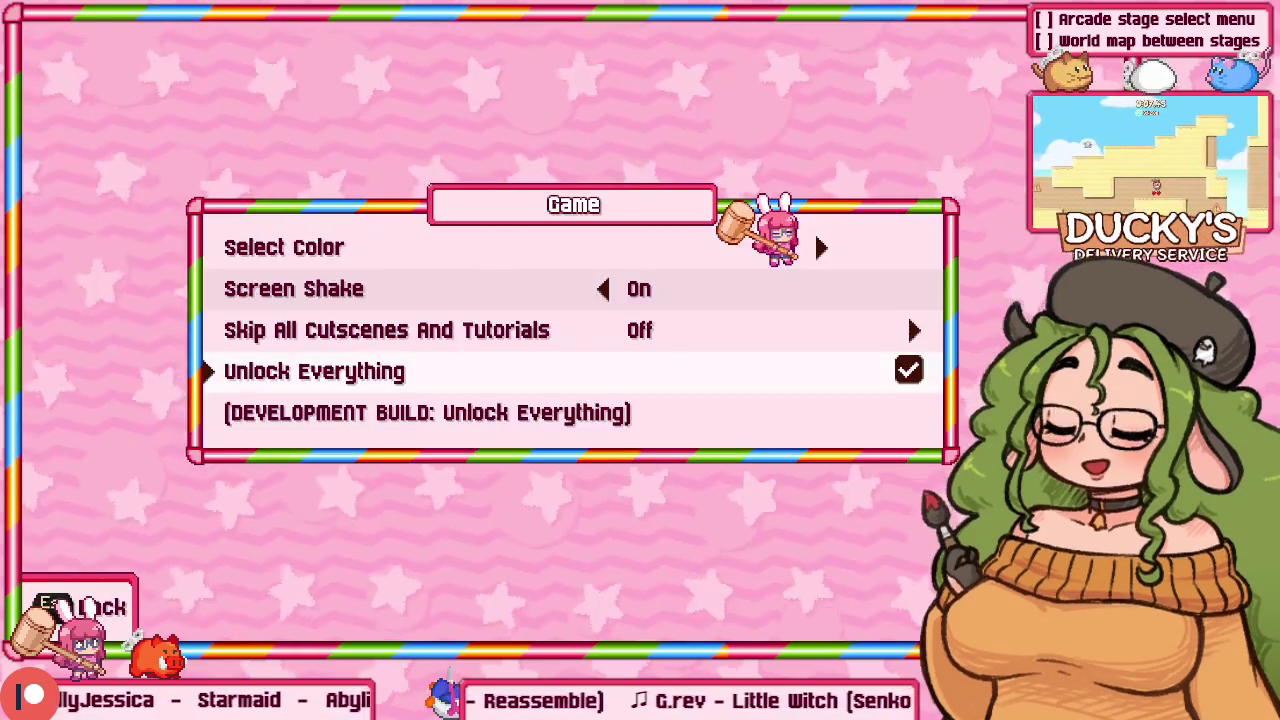
# Step: Back out to the title menu, open Arcade, and preview the Stage Select difficulty choice
pyautogui.press('Escape')
pyautogui.press('Escape')
pyautogui.press('Up')
pyautogui.press('Up')
pyautogui.press('Return')
pyautogui.press('Down')
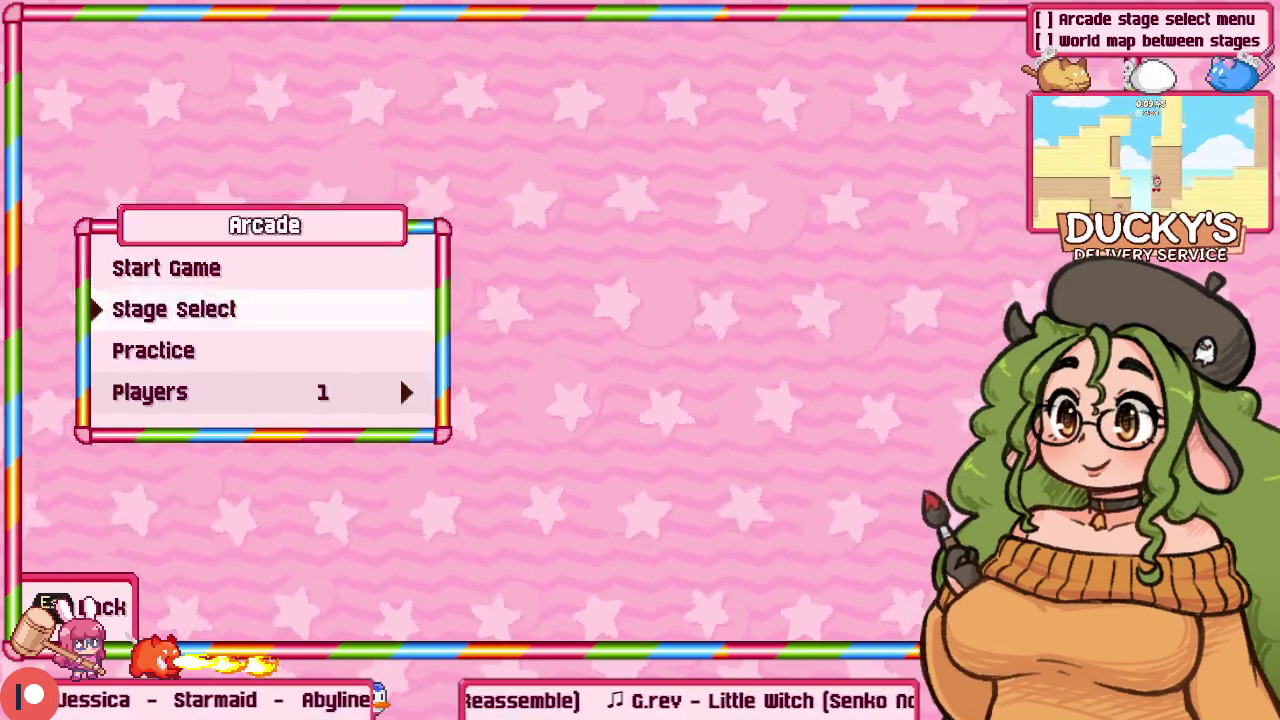
pyautogui.press('Return')
pyautogui.press('Return')
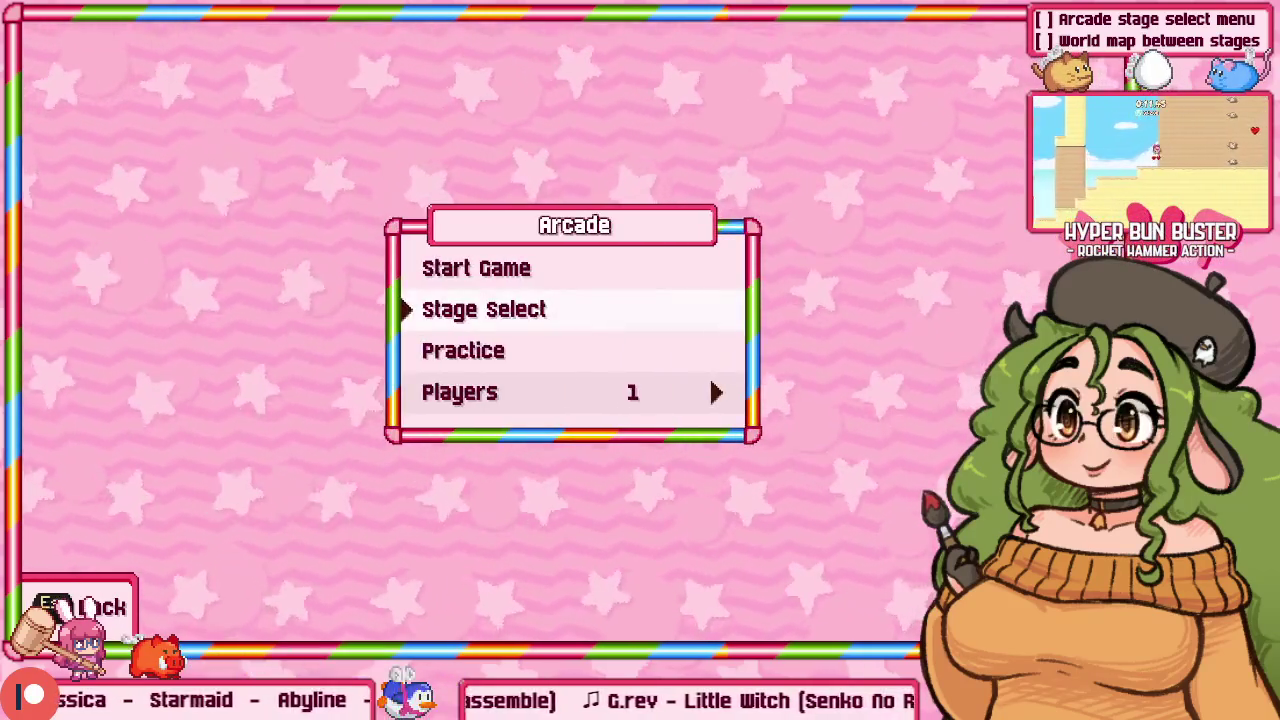
# Step: Pick Normal difficulty, browse the unlocked stage tiles, and start Stage 9
pyautogui.press('Return')
pyautogui.press('Up')
pyautogui.press('Up')
pyautogui.press('Return')
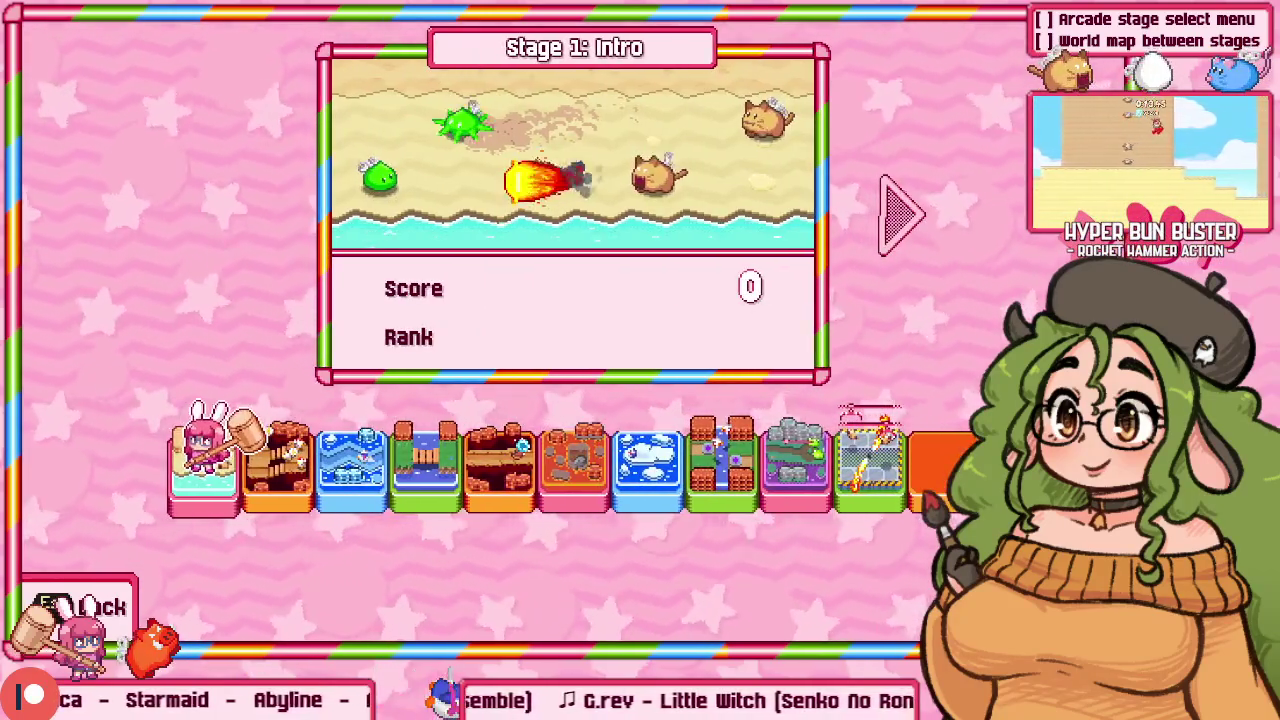
pyautogui.press('Right')
pyautogui.press('Right')
pyautogui.press('Right')
pyautogui.press('Right')
pyautogui.press('Right')
pyautogui.press('Right')
pyautogui.press('Right')
pyautogui.press('Right')
pyautogui.press('Right')
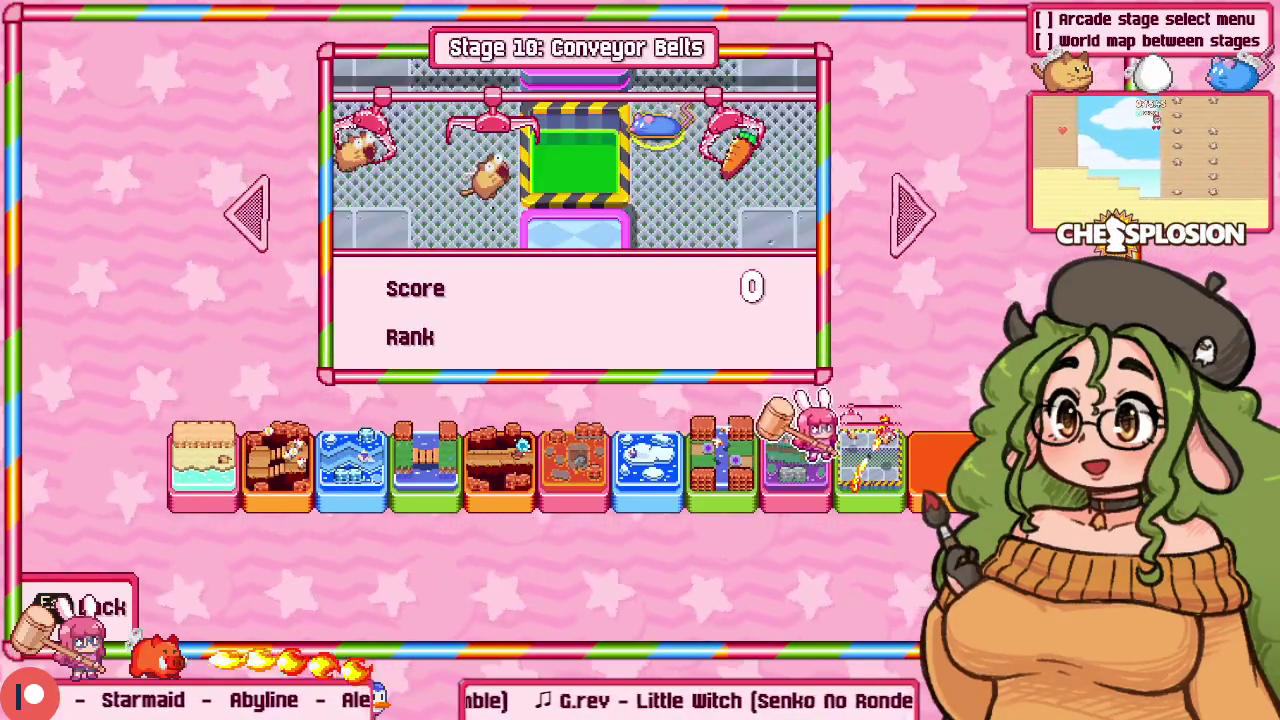
pyautogui.press('Left')
pyautogui.press('Left')
pyautogui.press('Left')
pyautogui.press('Left')
pyautogui.press('Left')
pyautogui.press('Left')
pyautogui.press('Left')
pyautogui.press('Left')
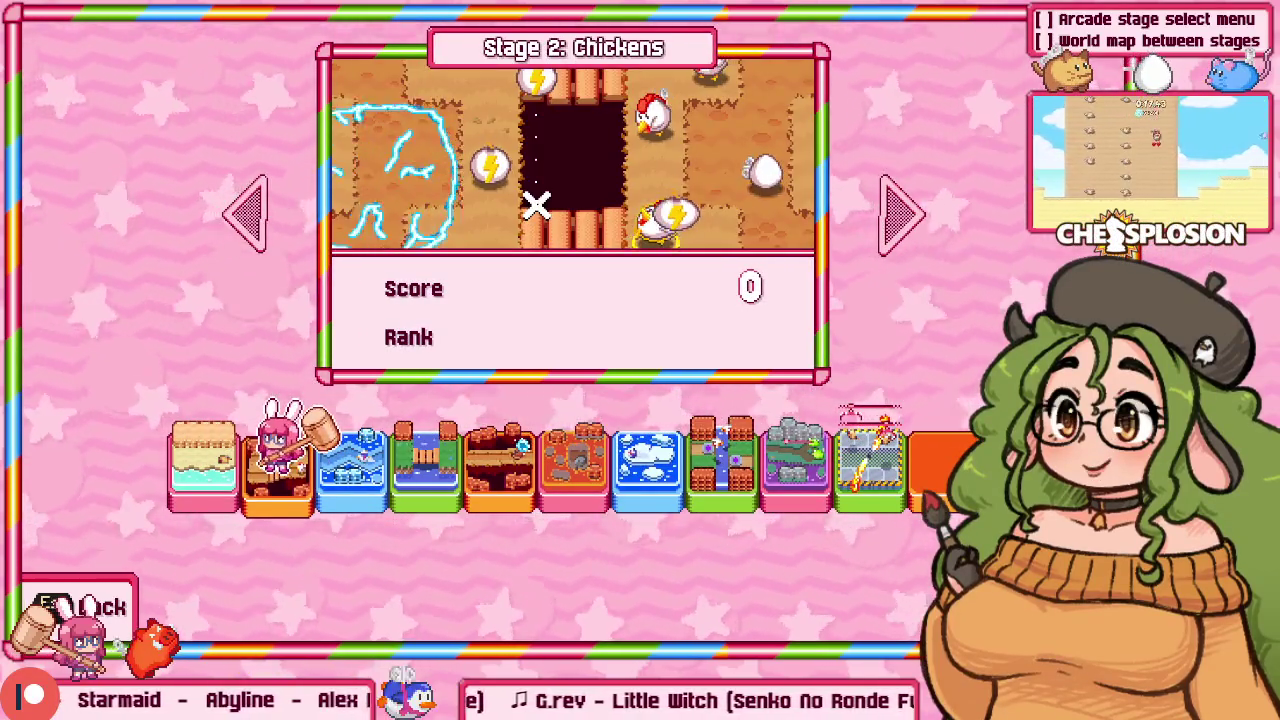
pyautogui.press('Right')
pyautogui.press('Right')
pyautogui.press('Right')
pyautogui.press('Right')
pyautogui.press('Right')
pyautogui.press('Right')
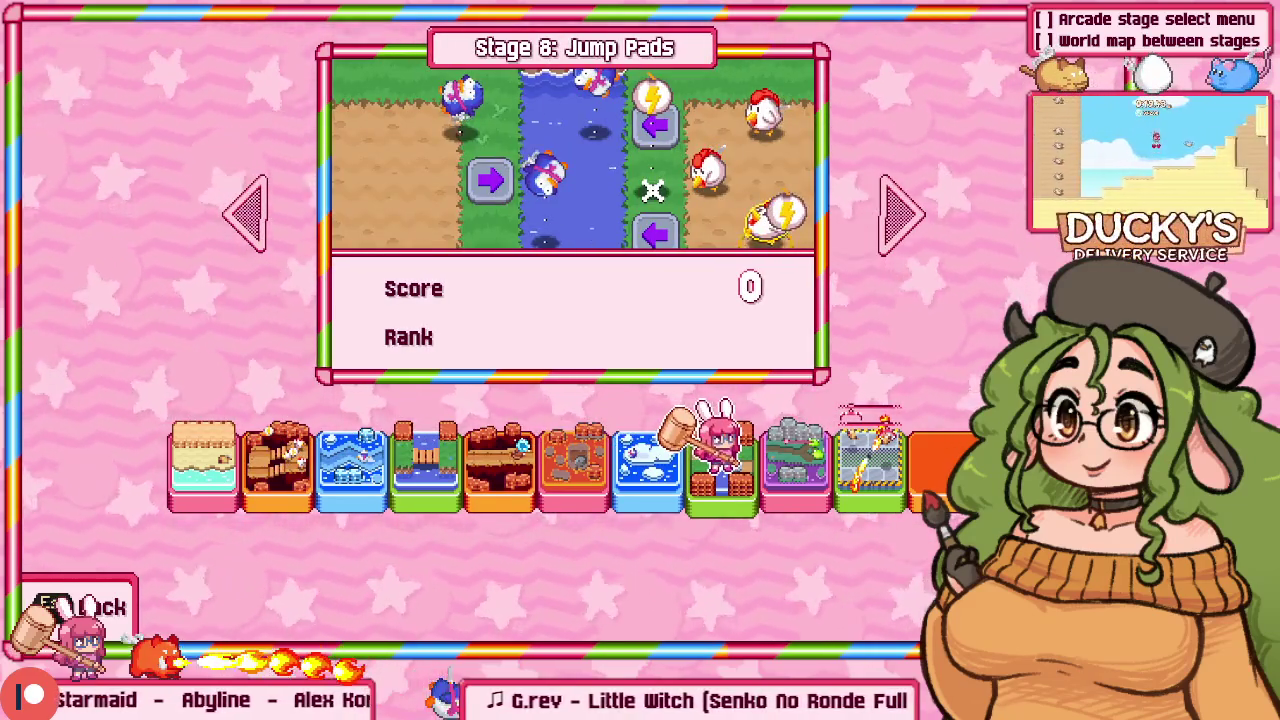
pyautogui.press('Right')
pyautogui.press('Return')
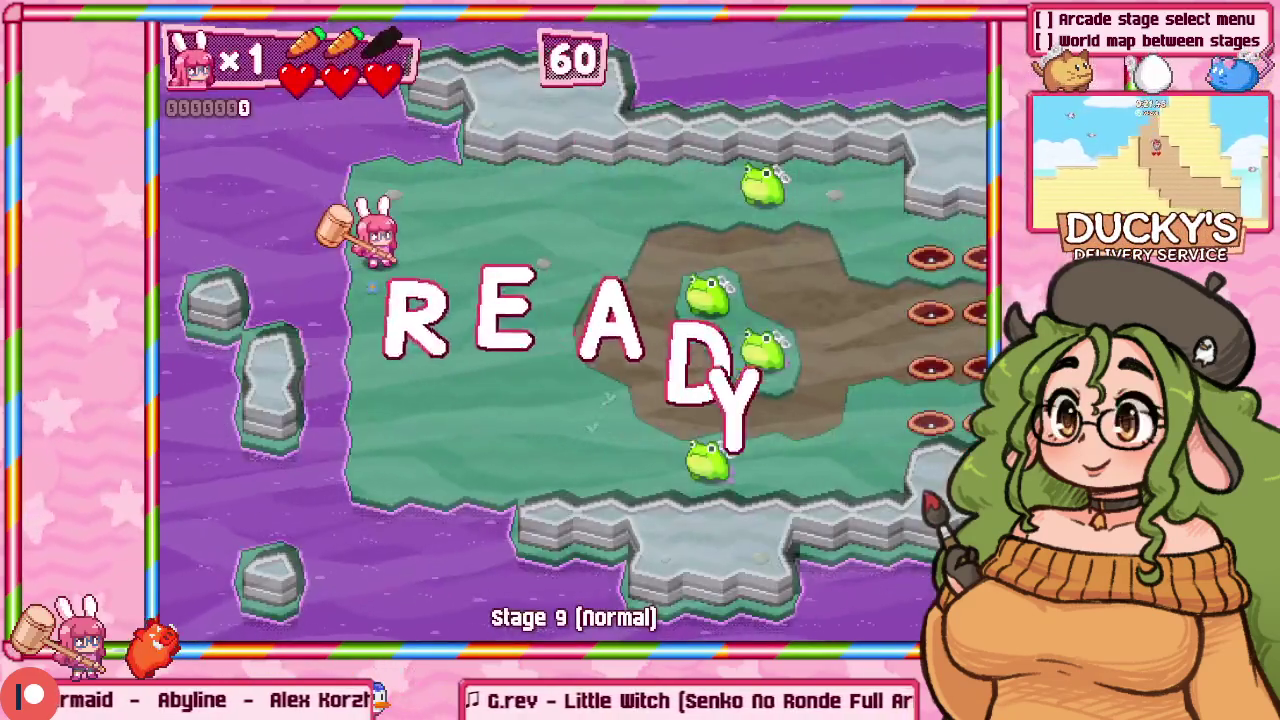
# Step: Play Stage 9 briefly, quit to stage select, and restart it on Very Hard
pyautogui.press('Down')
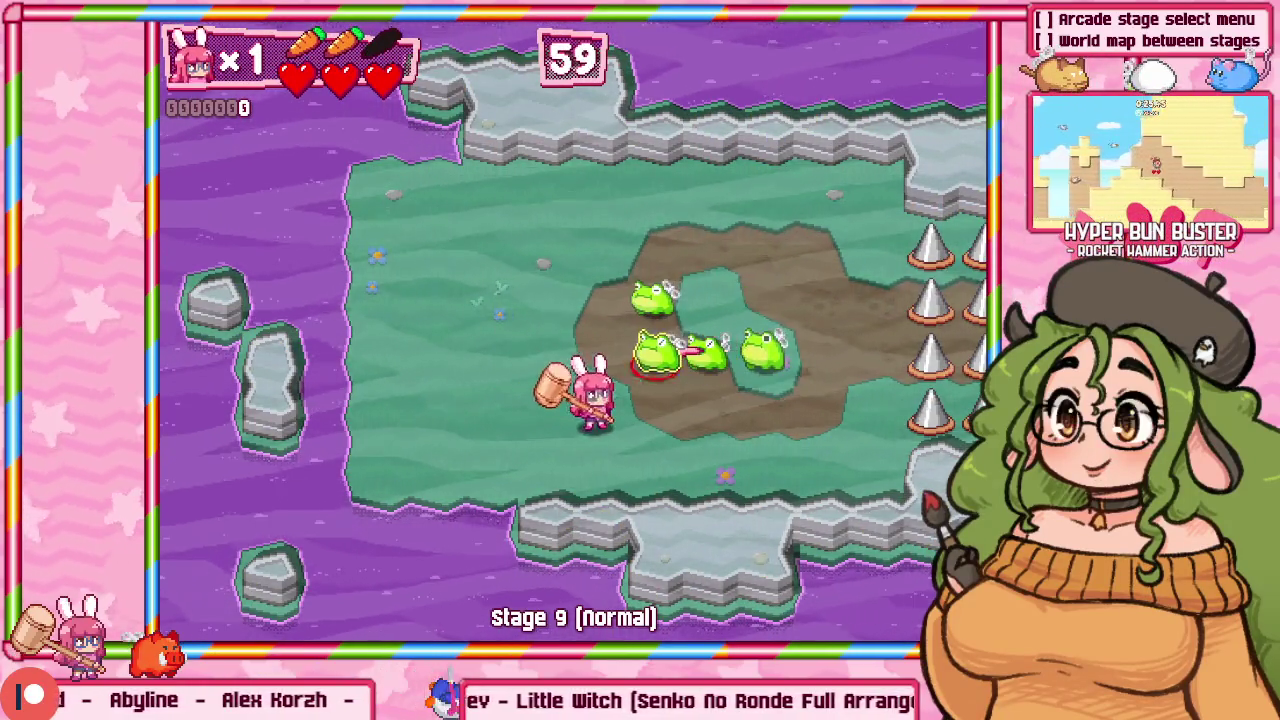
pyautogui.press('Left')
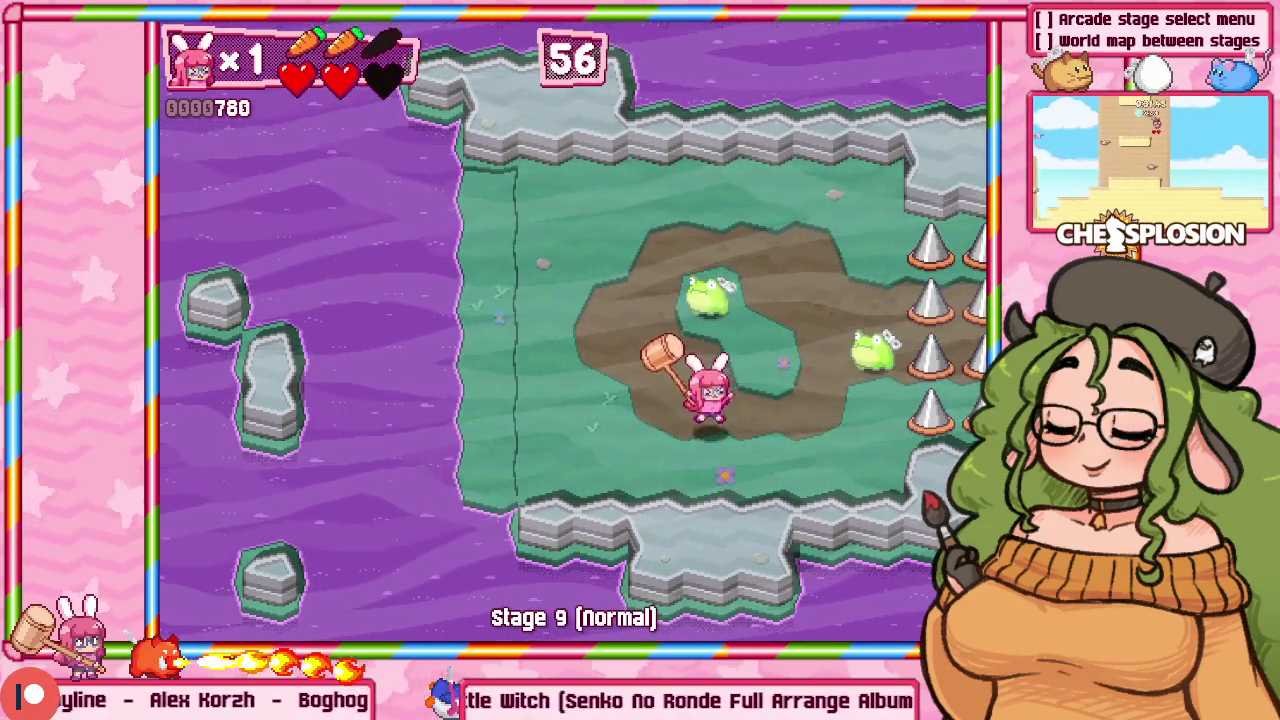
pyautogui.press('Right')
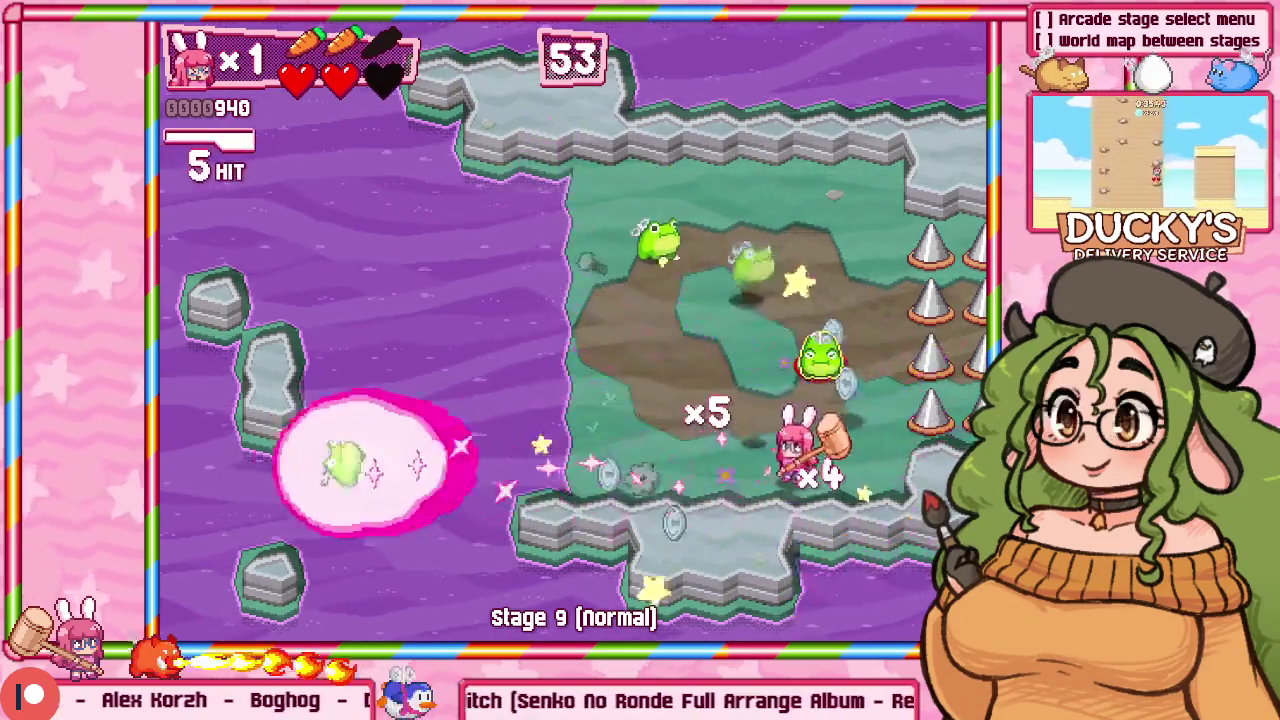
pyautogui.press('Return')
pyautogui.press('Escape')
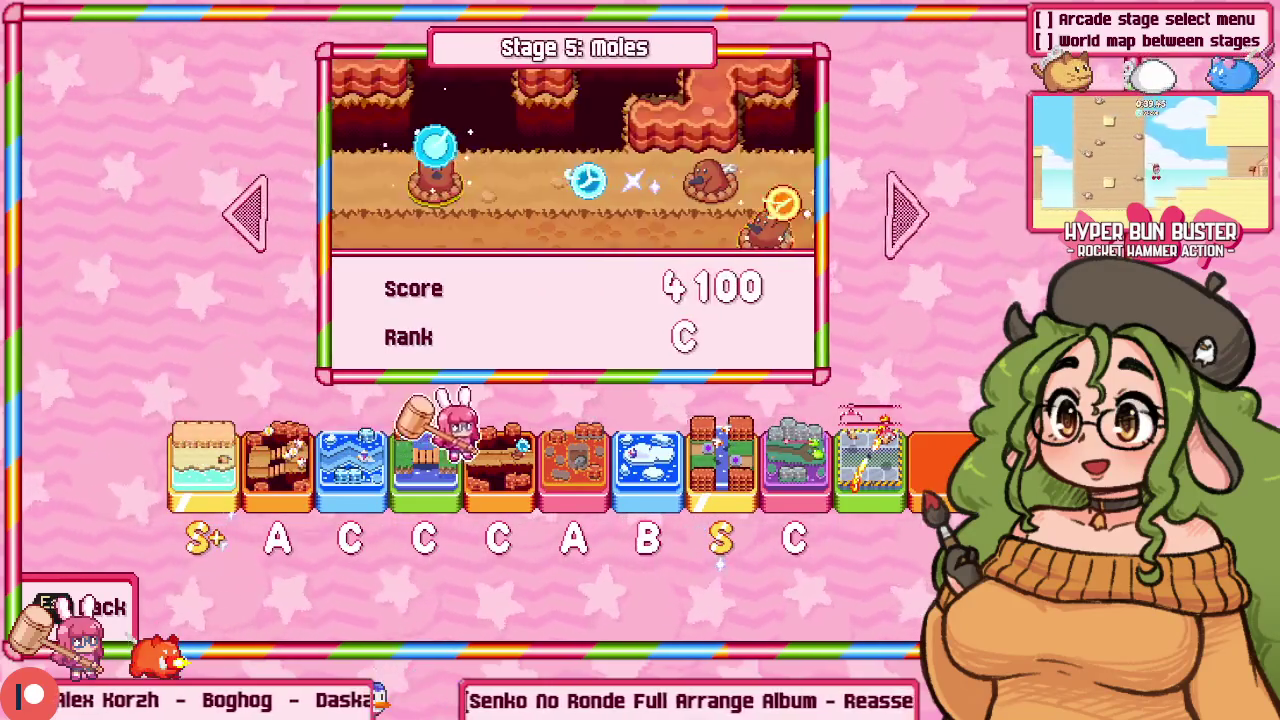
pyautogui.press('Right')
pyautogui.press('Return')
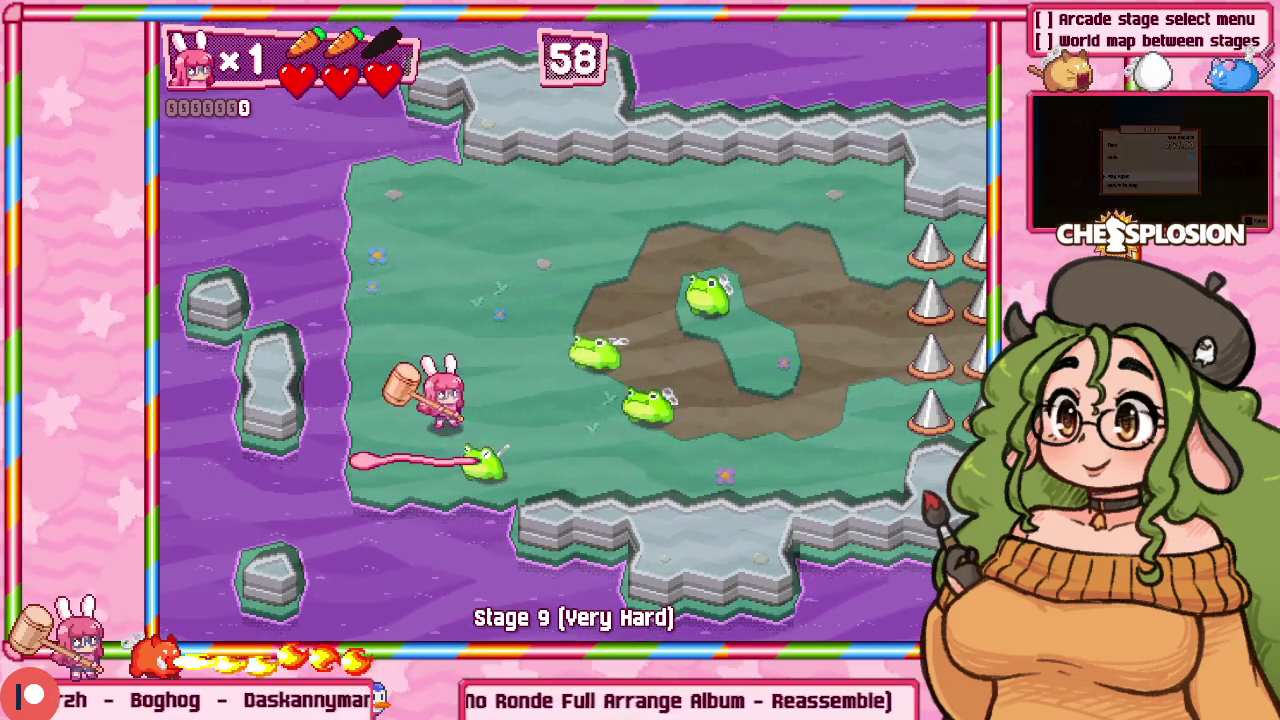
# Step: Move the bunny right, chaining hammer hits on the Stage 9 frogs
pyautogui.press('Right')
pyautogui.press('z')
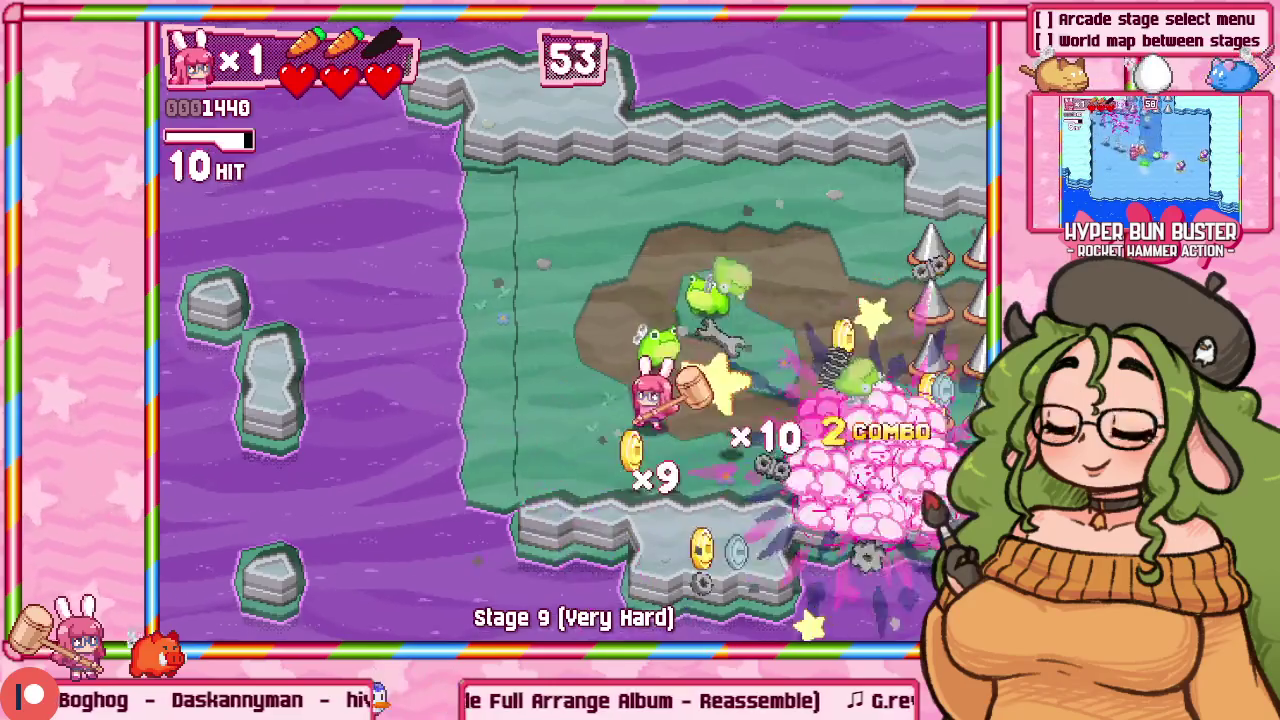
pyautogui.press('z')
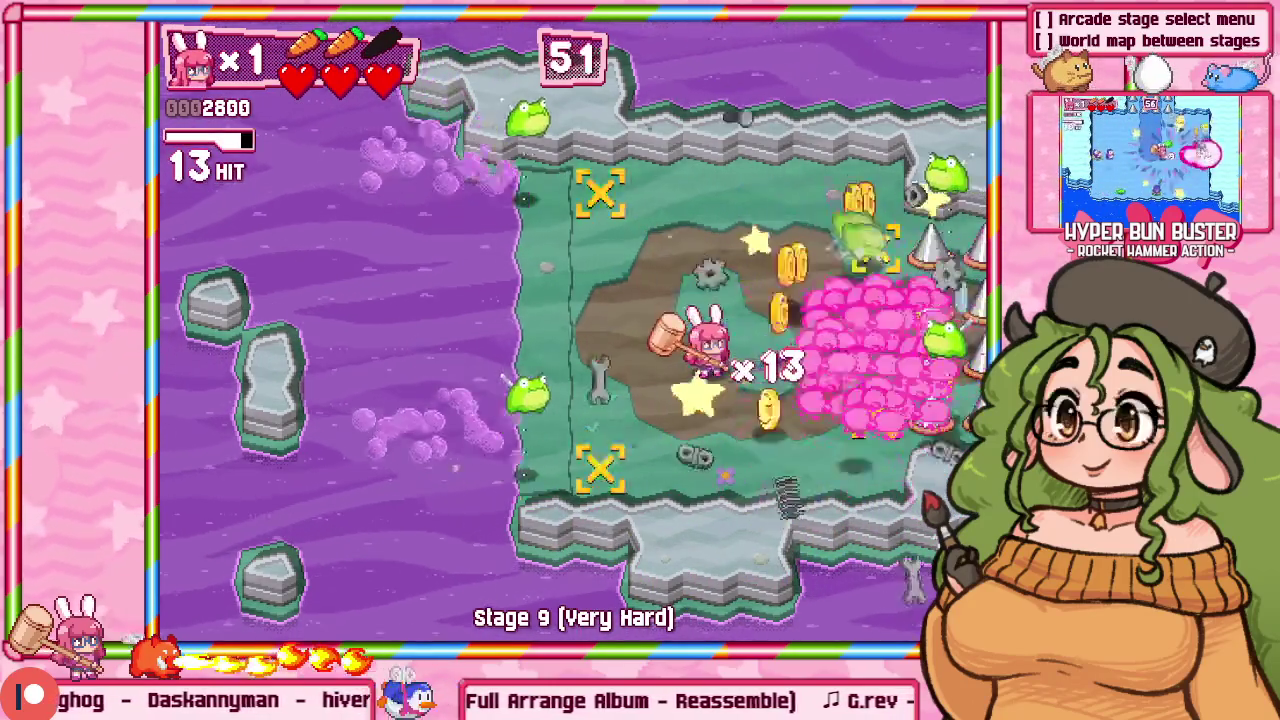
pyautogui.press('z')
pyautogui.press('Up')
pyautogui.press('Right')
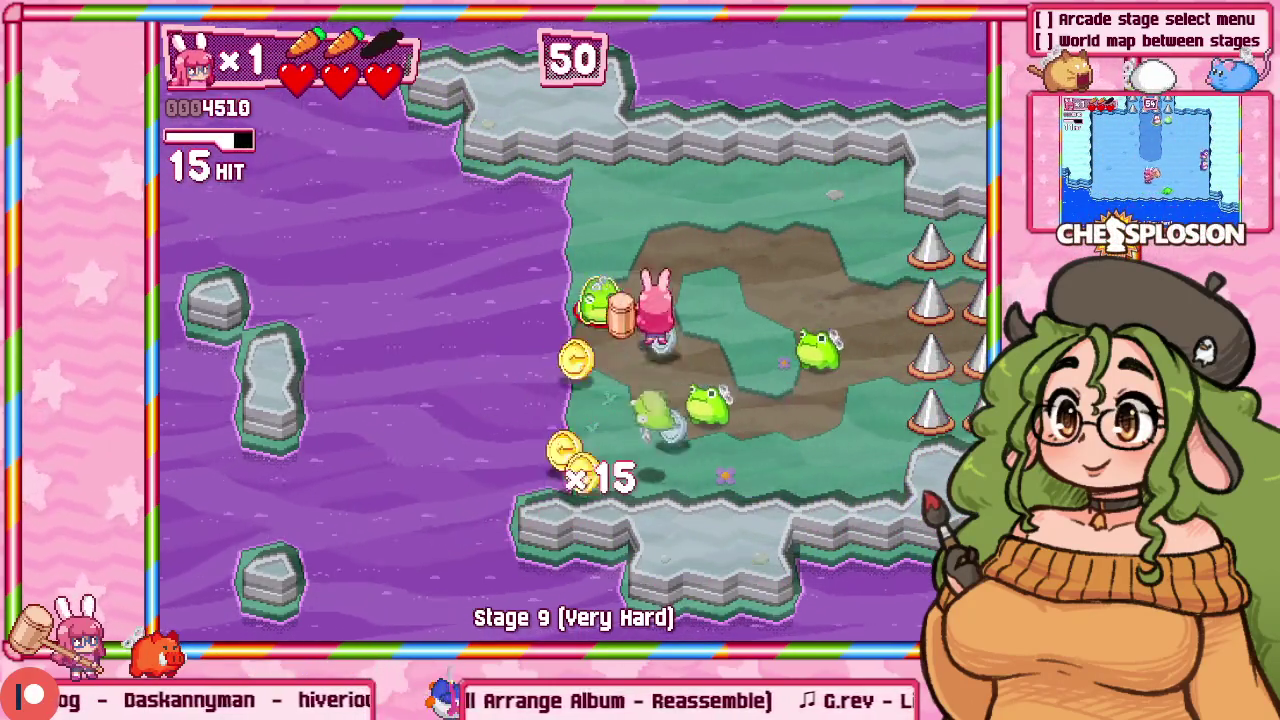
pyautogui.press('z')
pyautogui.press('z')
pyautogui.press('Right')
pyautogui.press('z')
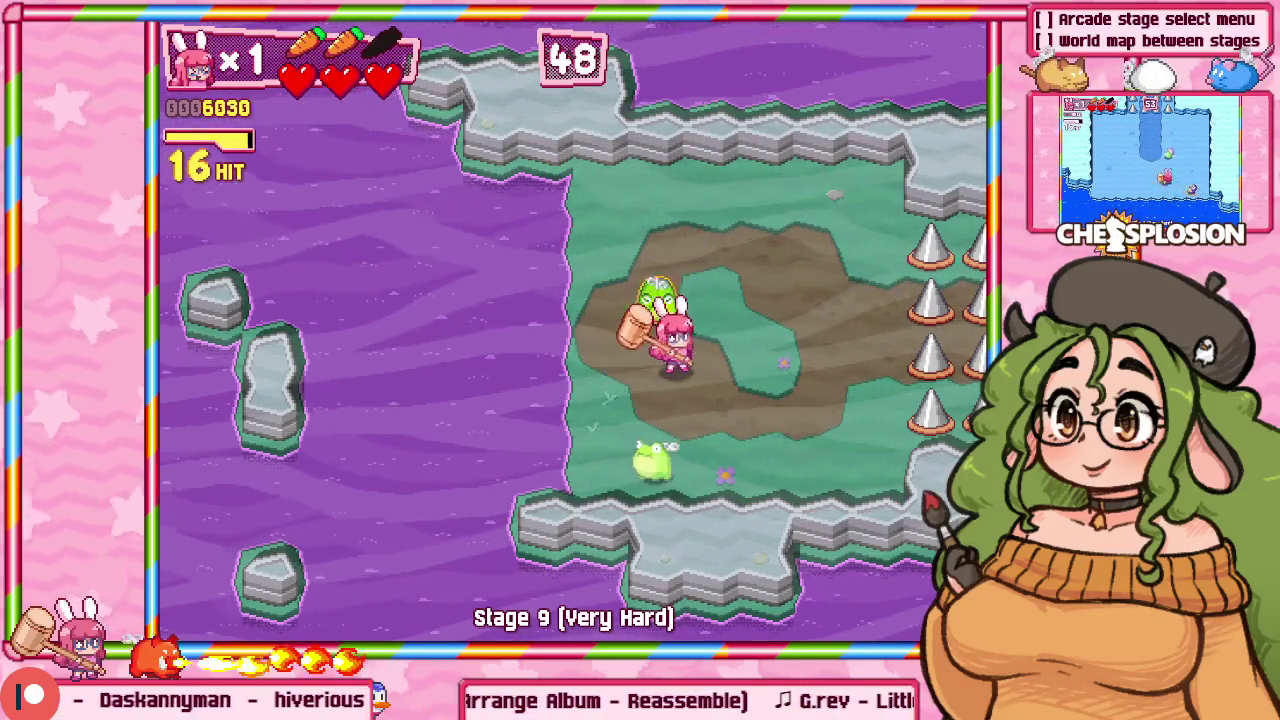
# Step: Smash the last frog to clear the stage, then quit back to stage select (3600, Rank C)
pyautogui.press('z')
pyautogui.press('Down')
pyautogui.press('z')
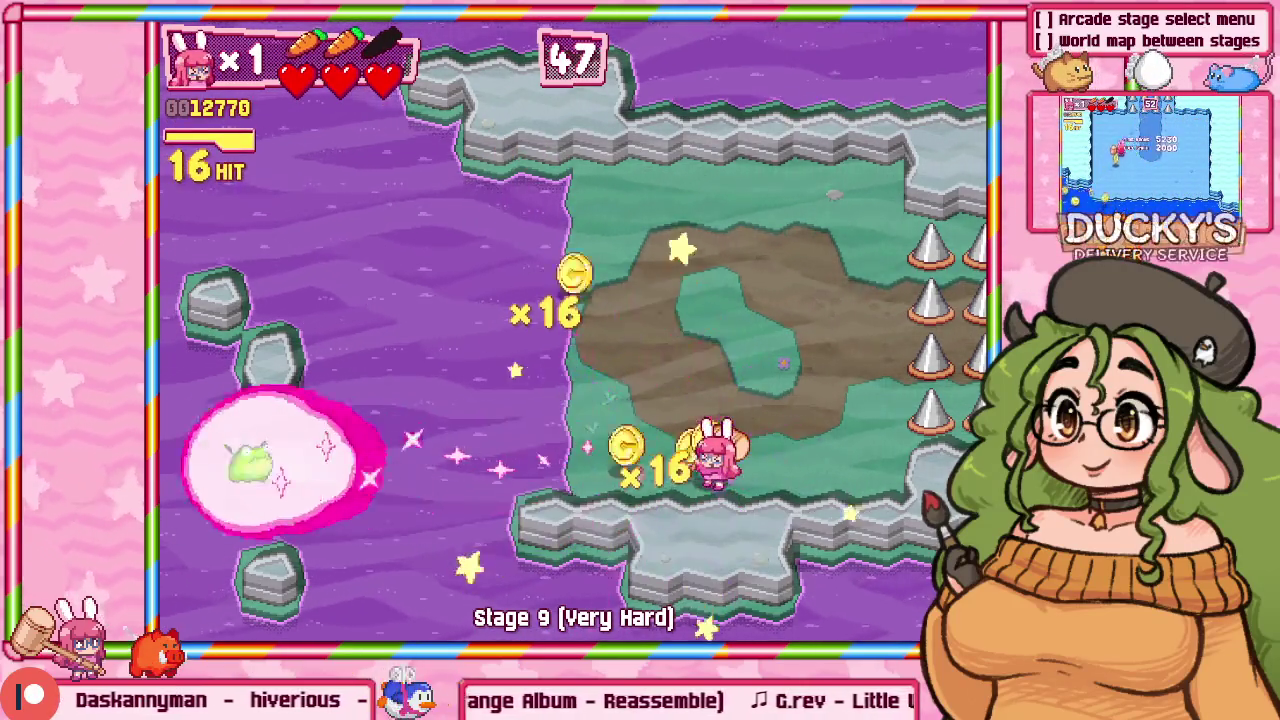
pyautogui.press('Up')
pyautogui.press('Up')
pyautogui.press('Down')
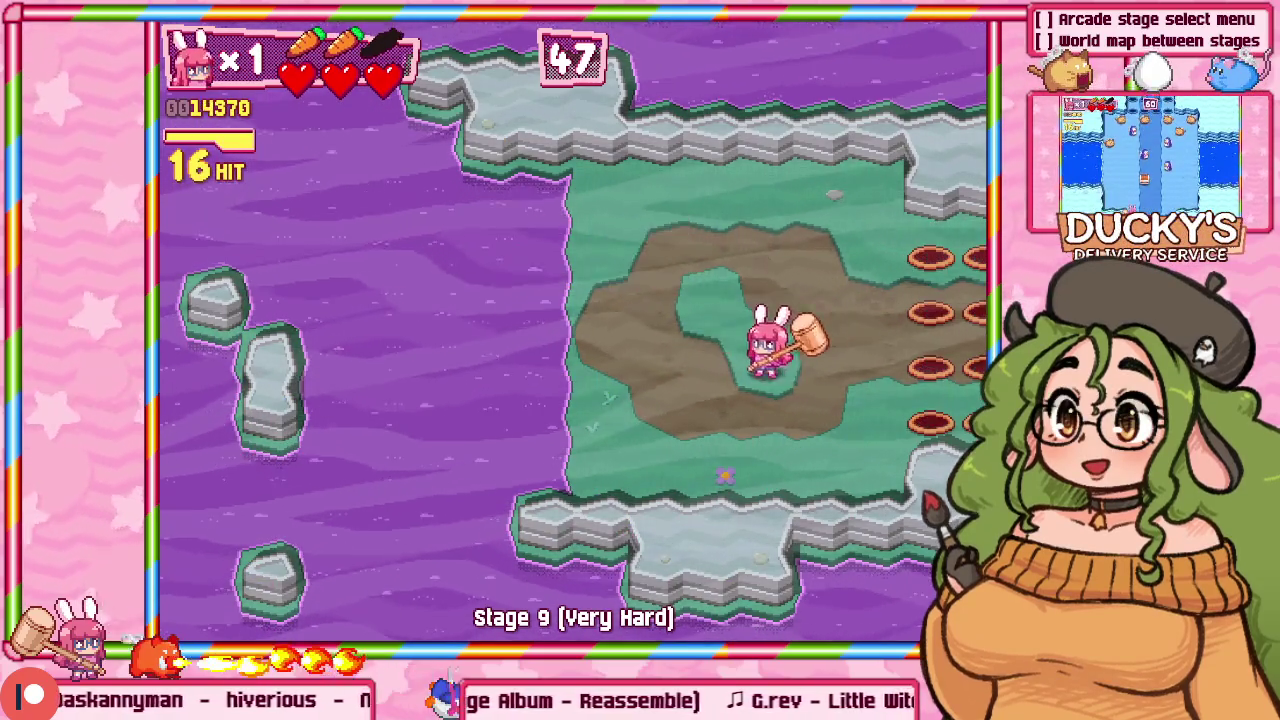
pyautogui.press('Right')
pyautogui.press('Escape')
pyautogui.press('Up')
pyautogui.press('Return')
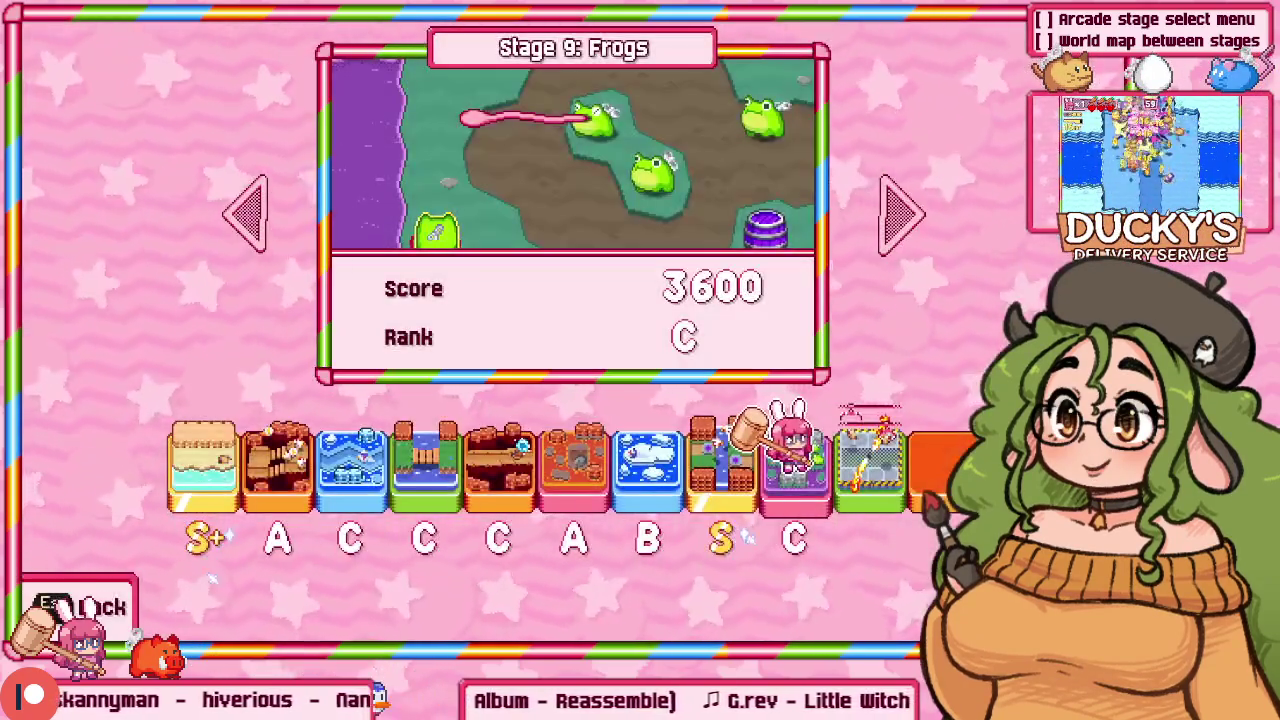
# Step: Leave stage select, then review line 2914's checkbox code with a project-wide search
pyautogui.press('Escape')
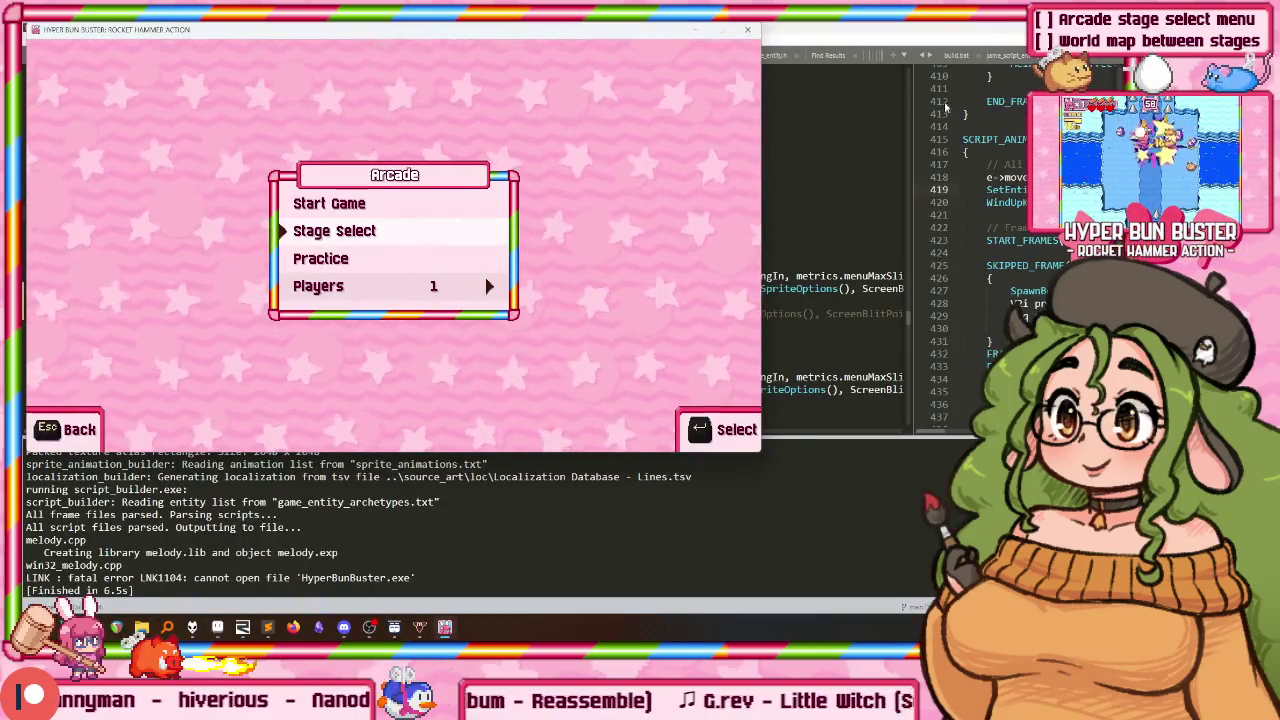
pyautogui.click(830, 196)
pyautogui.click(354, 227)
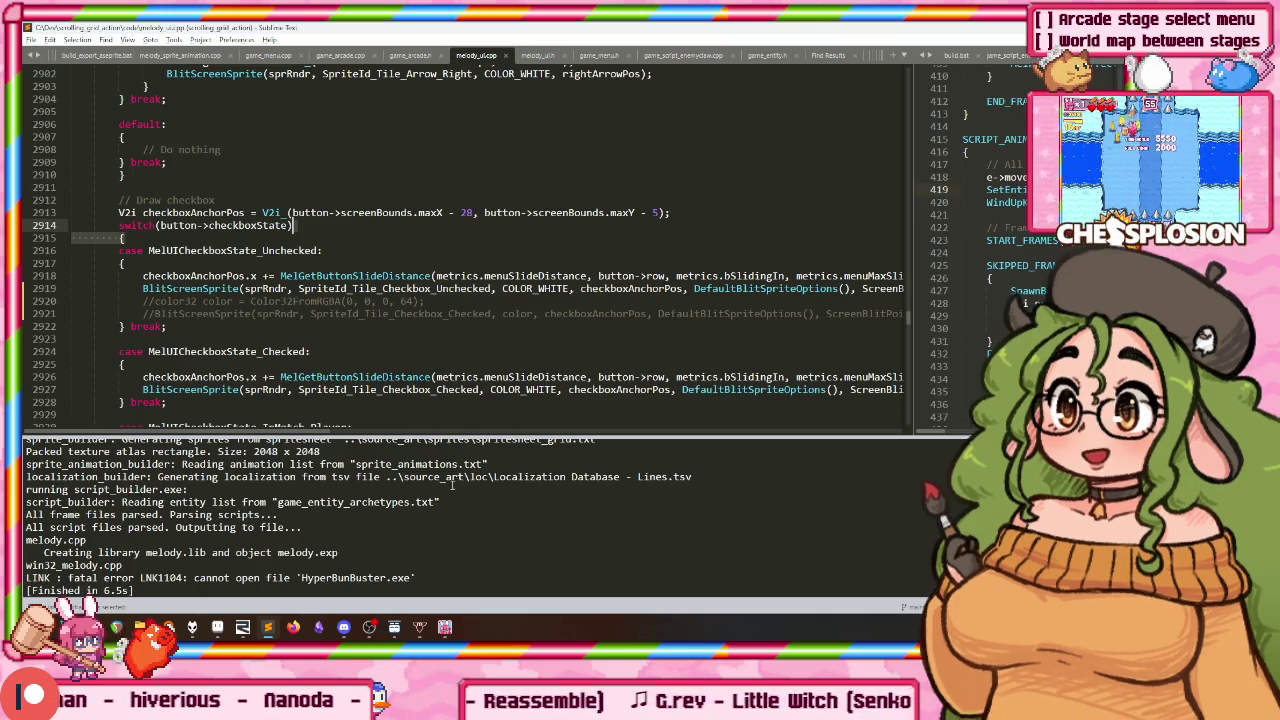
pyautogui.hotkey('ctrl', 'shift', 'f')
pyautogui.write('do not ch')
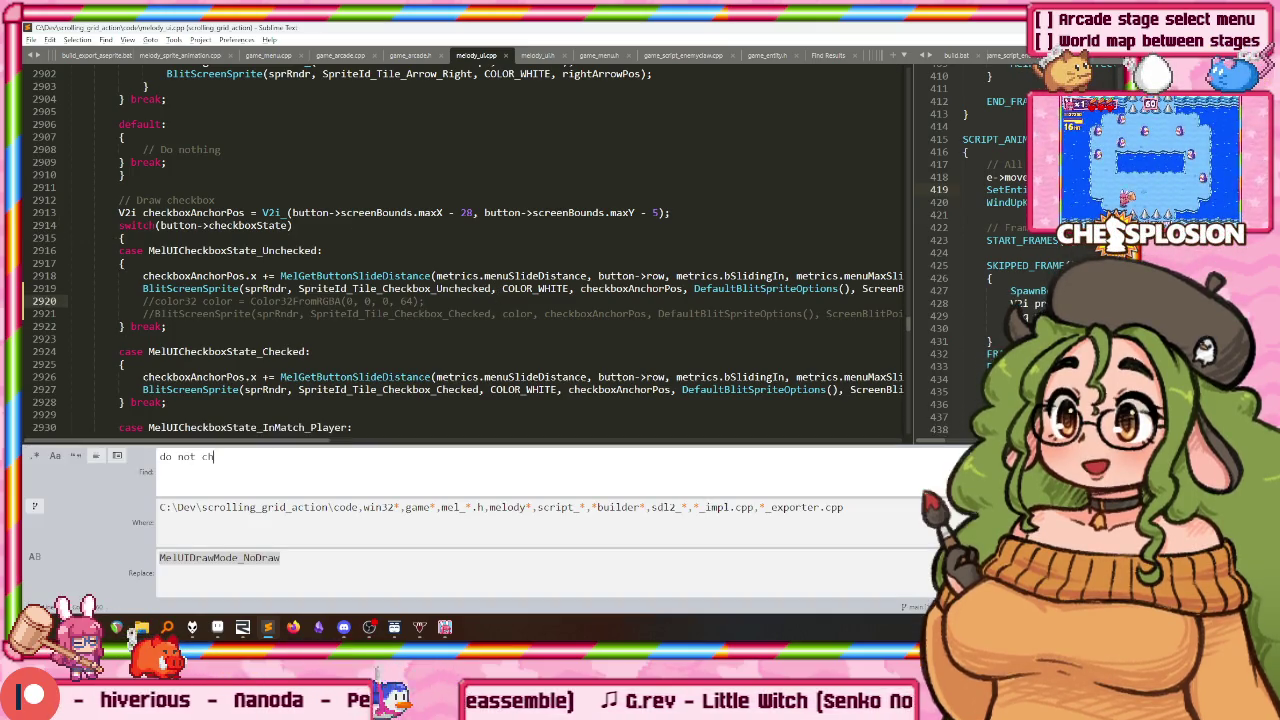
pyautogui.press('Return')
pyautogui.hotkey('ctrl', 'w')
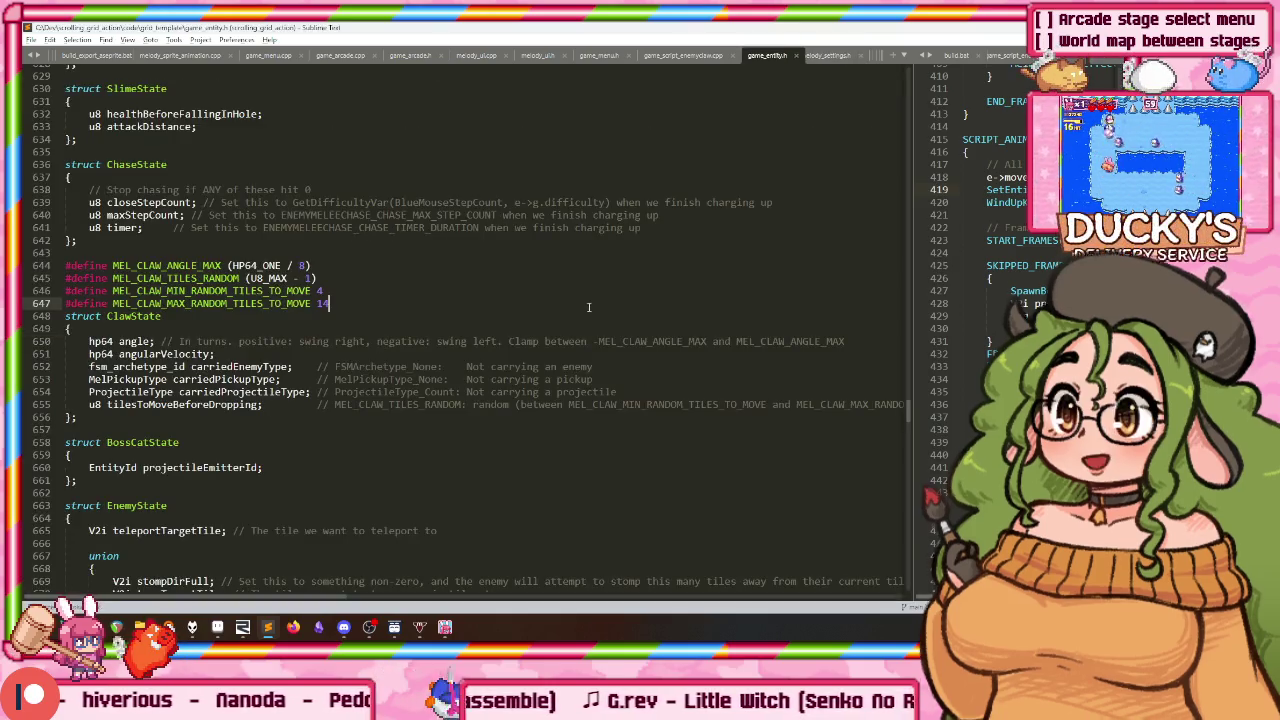
# Step: Widen the right code pane, rebuild the game, and open its Arcade menu
pyautogui.moveTo(914, 280)
pyautogui.mouseDown()
pyautogui.moveTo(495, 310)
pyautogui.moveTo(548, 314)
pyautogui.mouseUp()
pyautogui.press('F5')
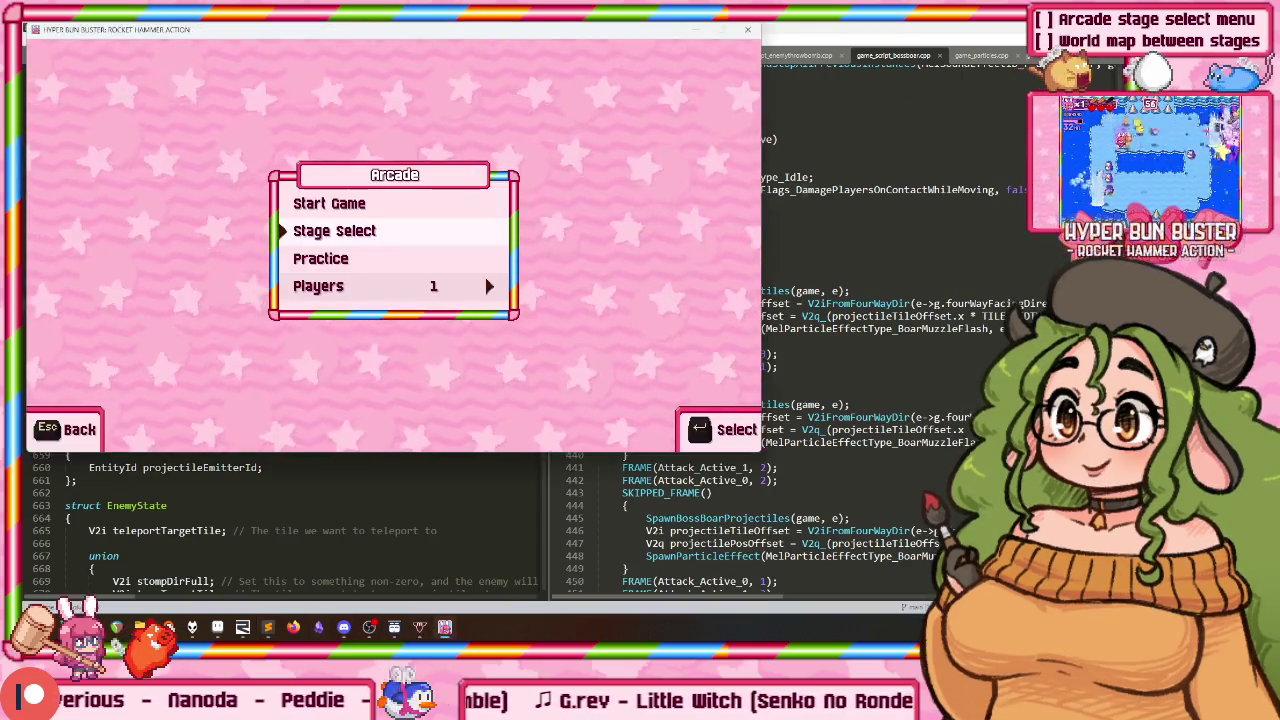
pyautogui.press('Return')
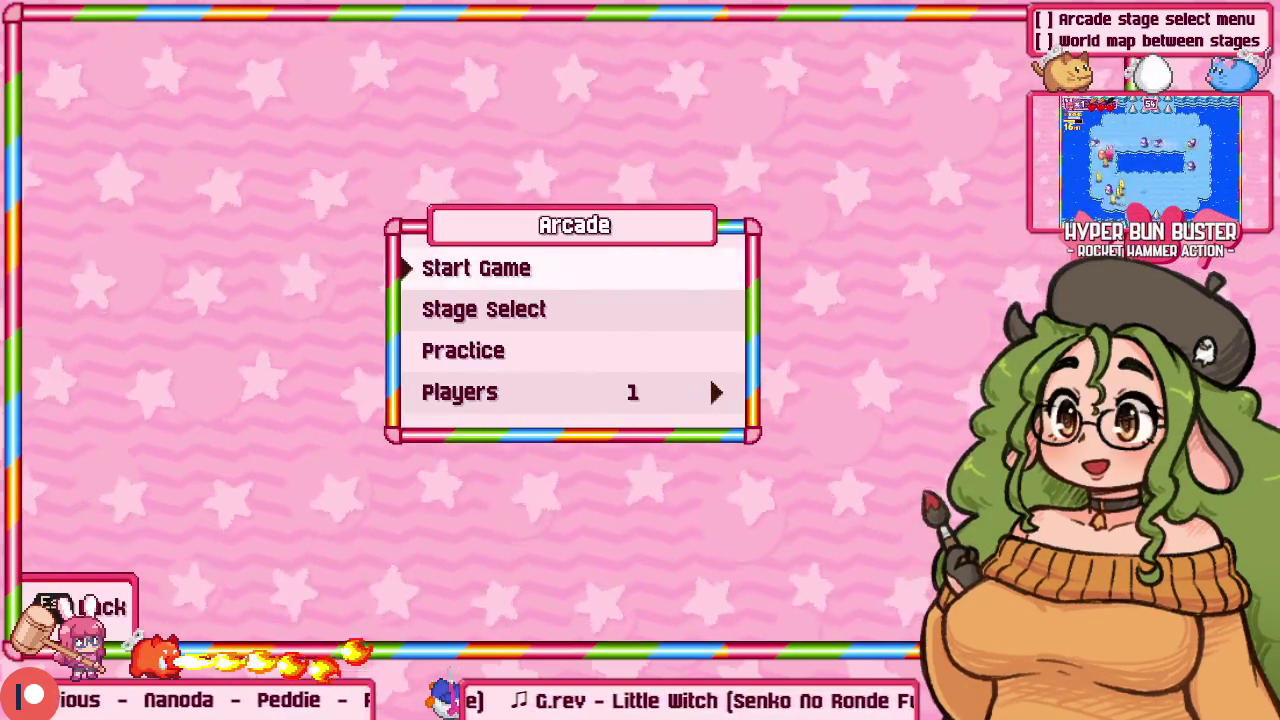
# Step: Enter stage select and browse back and forth across Stages 1 through 11
pyautogui.press('Return')
pyautogui.press('Return')
pyautogui.press('Right')
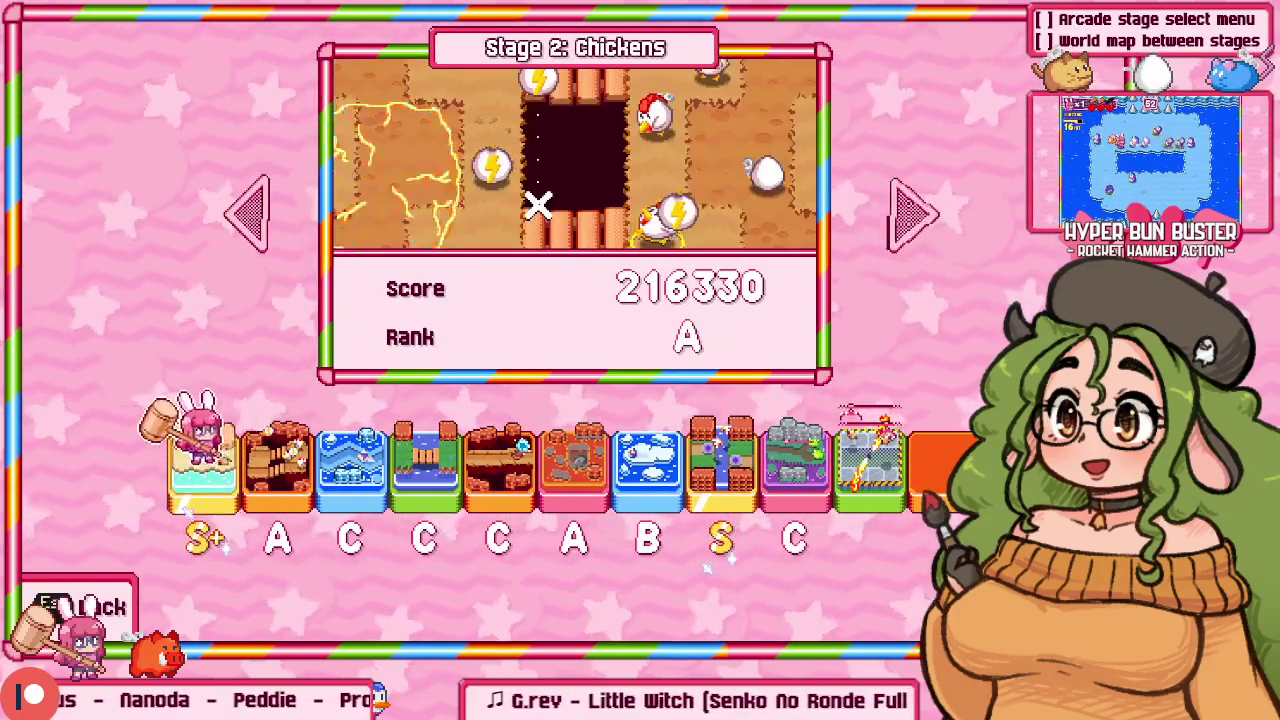
pyautogui.press('Right')
pyautogui.press('Right')
pyautogui.press('Right')
pyautogui.press('Right')
pyautogui.press('Right')
pyautogui.press('Right')
pyautogui.press('Left')
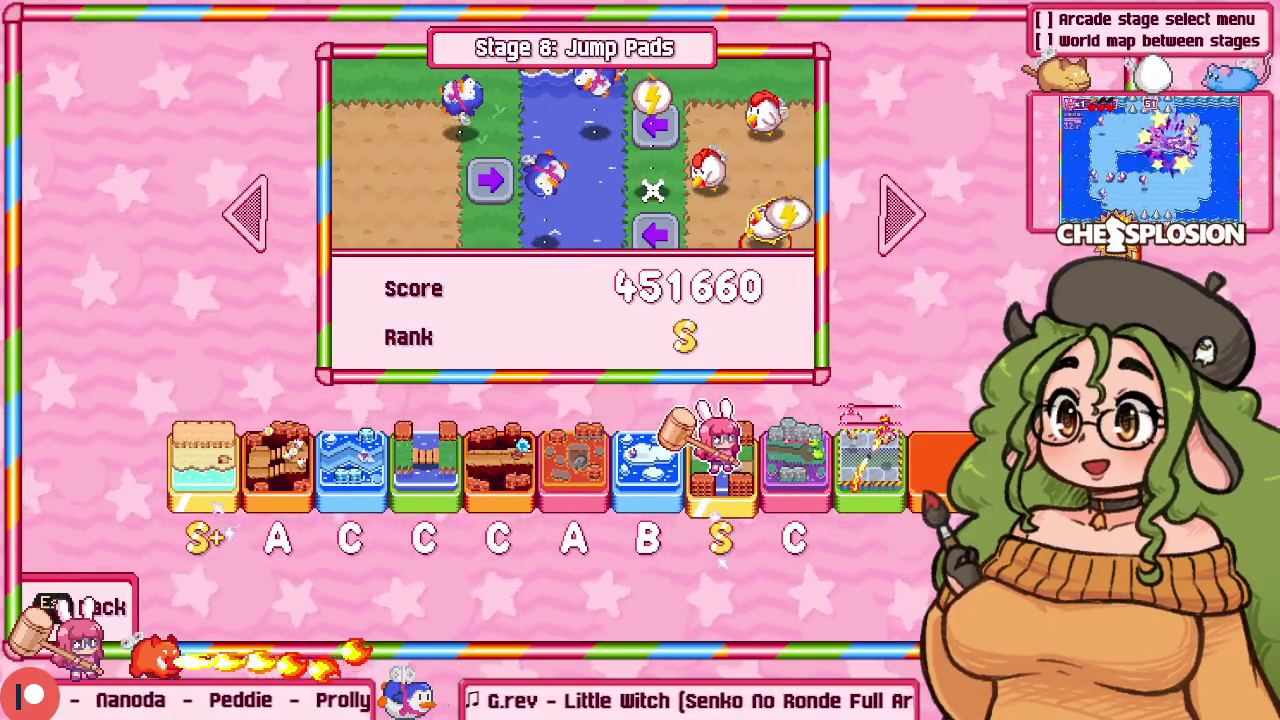
pyautogui.press('Left')
pyautogui.press('Left')
pyautogui.press('Left')
pyautogui.press('Left')
pyautogui.press('Left')
pyautogui.press('Left')
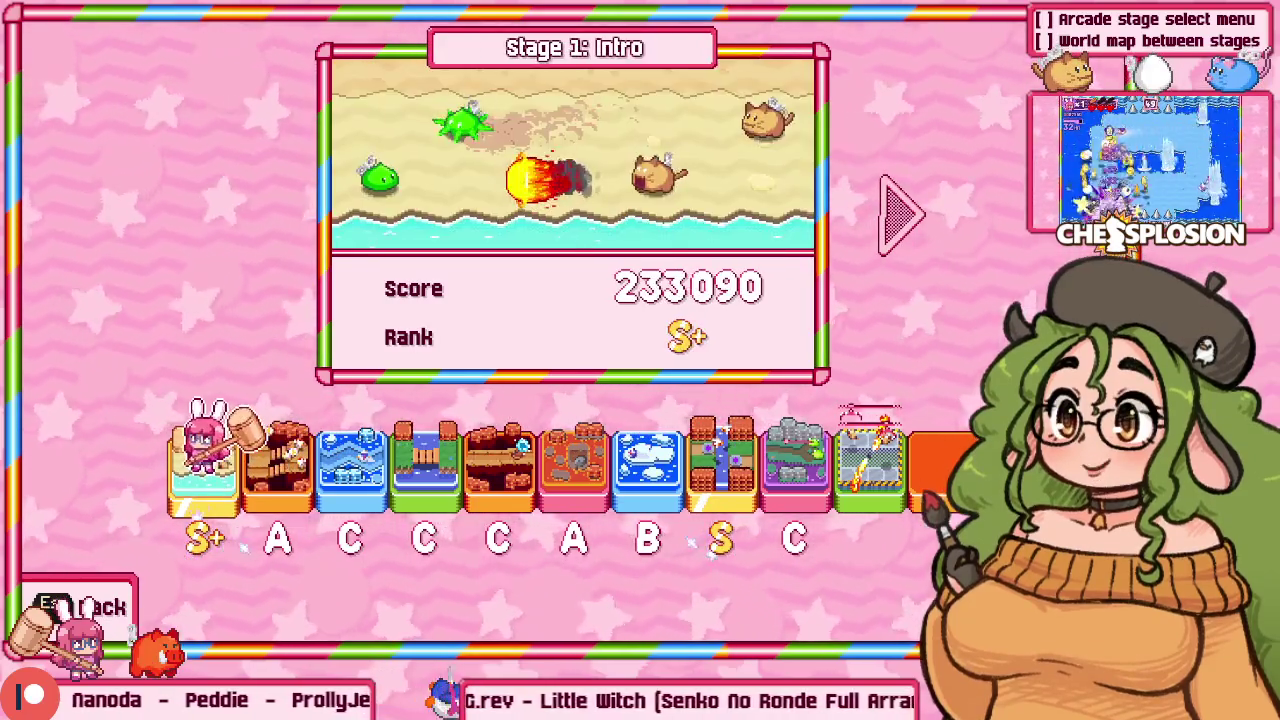
pyautogui.press('Right')
pyautogui.press('Right')
pyautogui.press('Right')
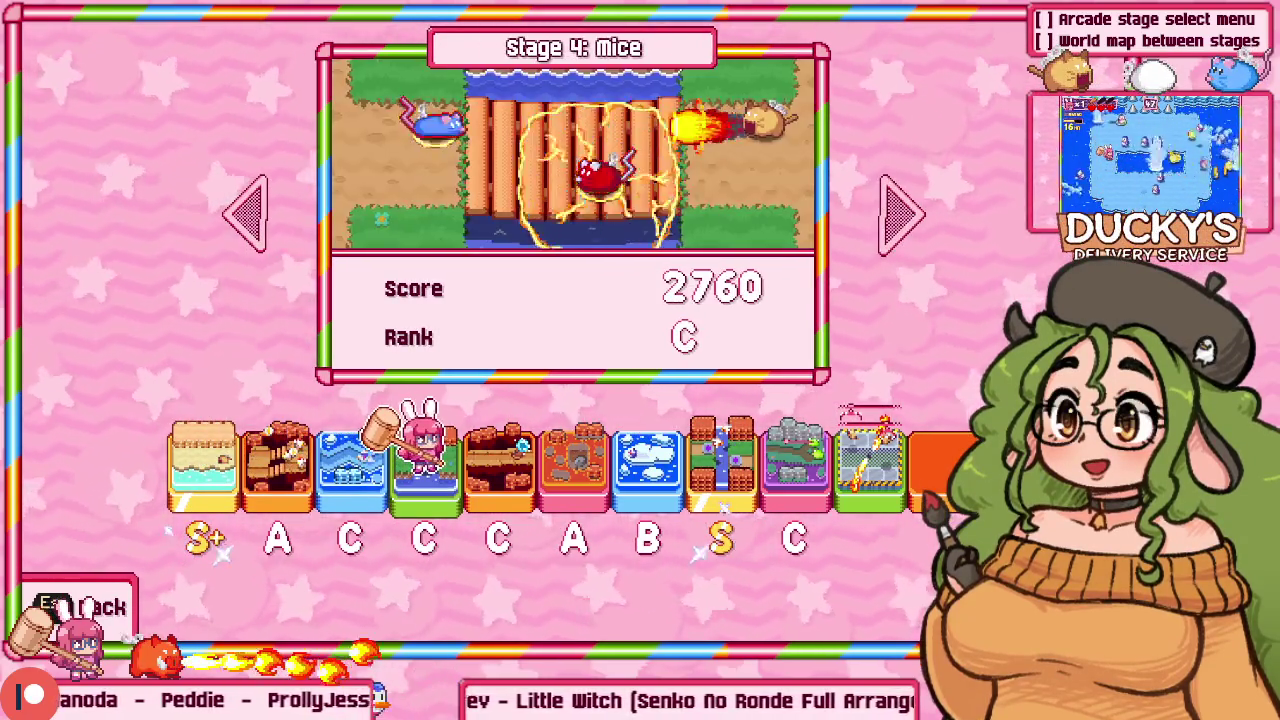
pyautogui.press('Right')
pyautogui.press('Right')
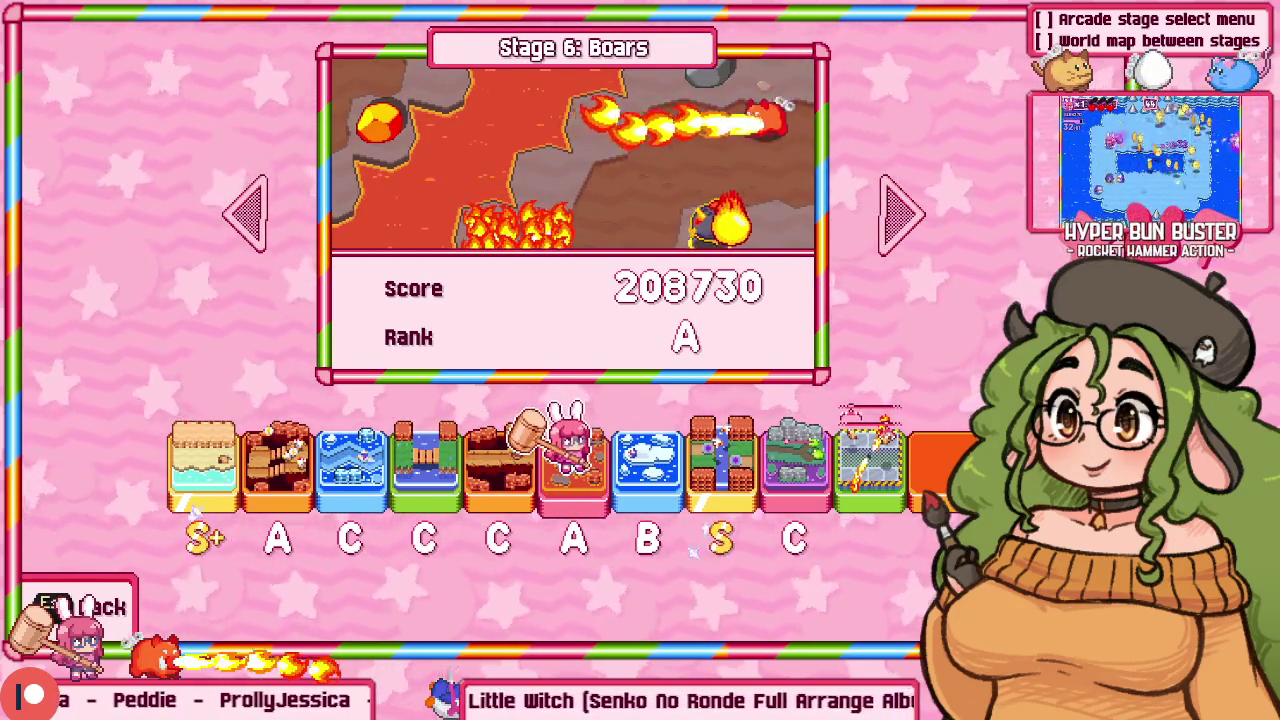
pyautogui.press('Left')
pyautogui.press('Left')
pyautogui.press('Left')
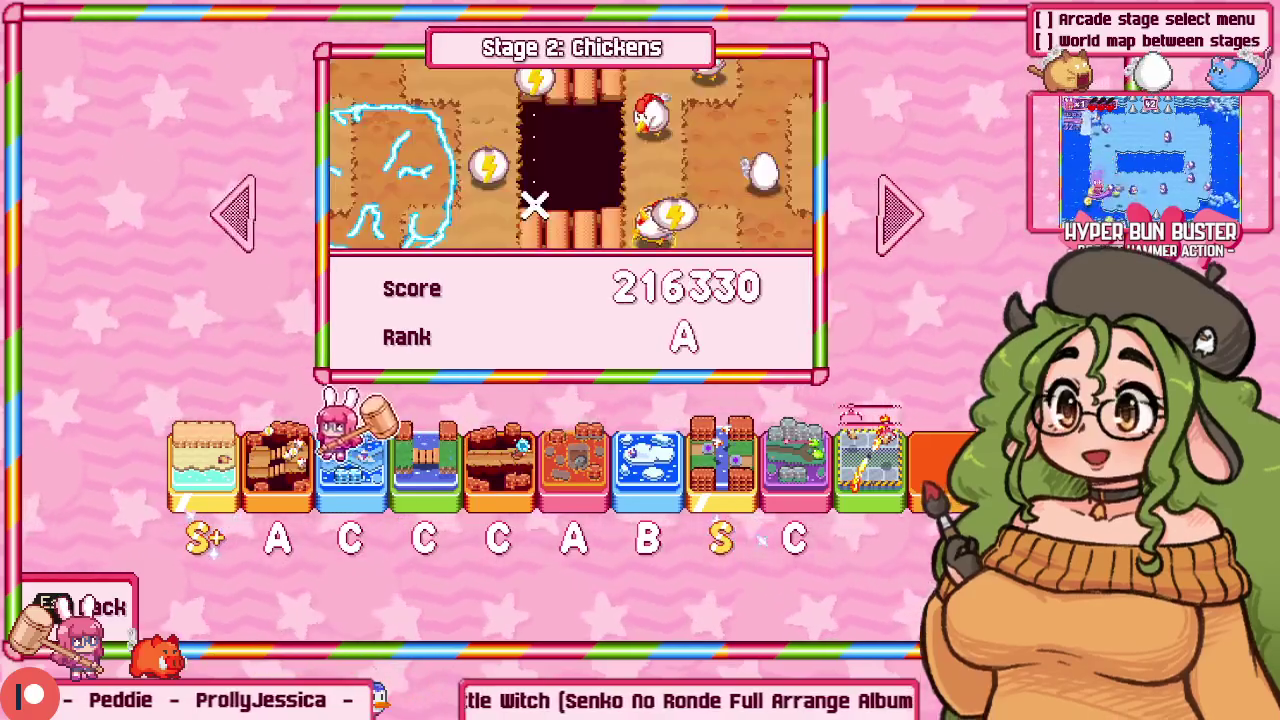
pyautogui.press('Left')
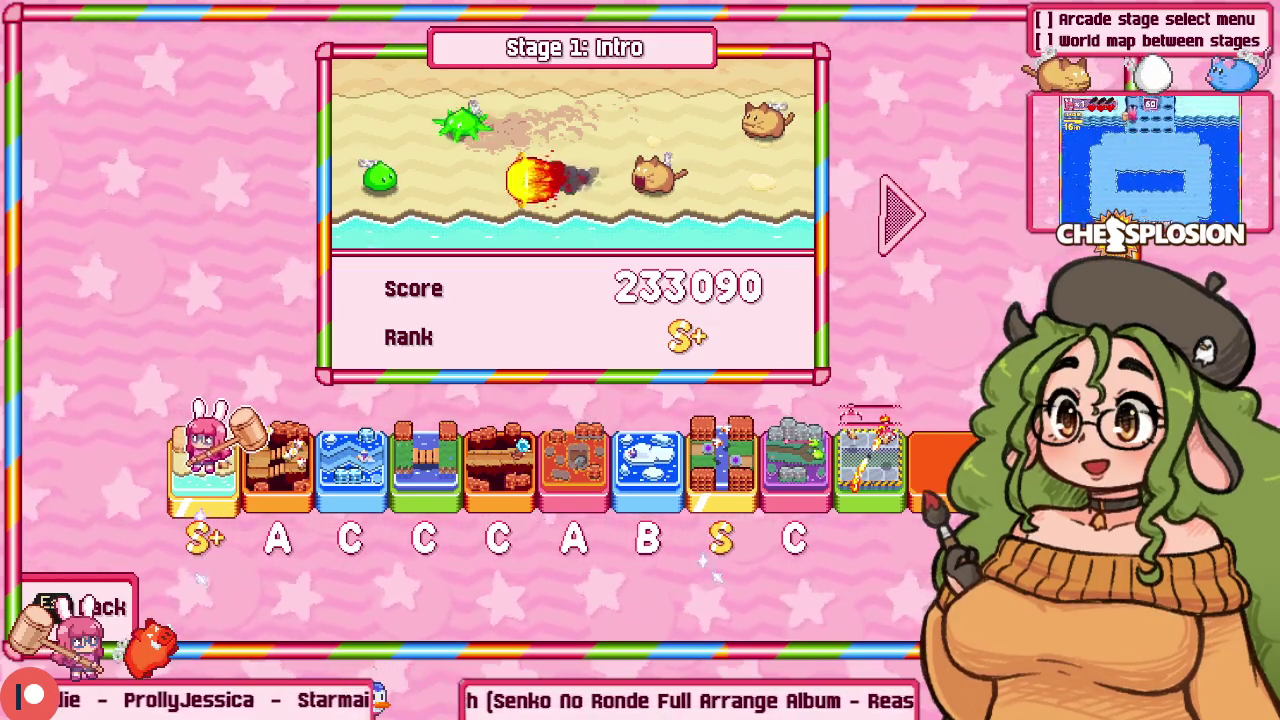
pyautogui.press('Right')
pyautogui.press('Right')
pyautogui.press('Right')
pyautogui.press('Right')
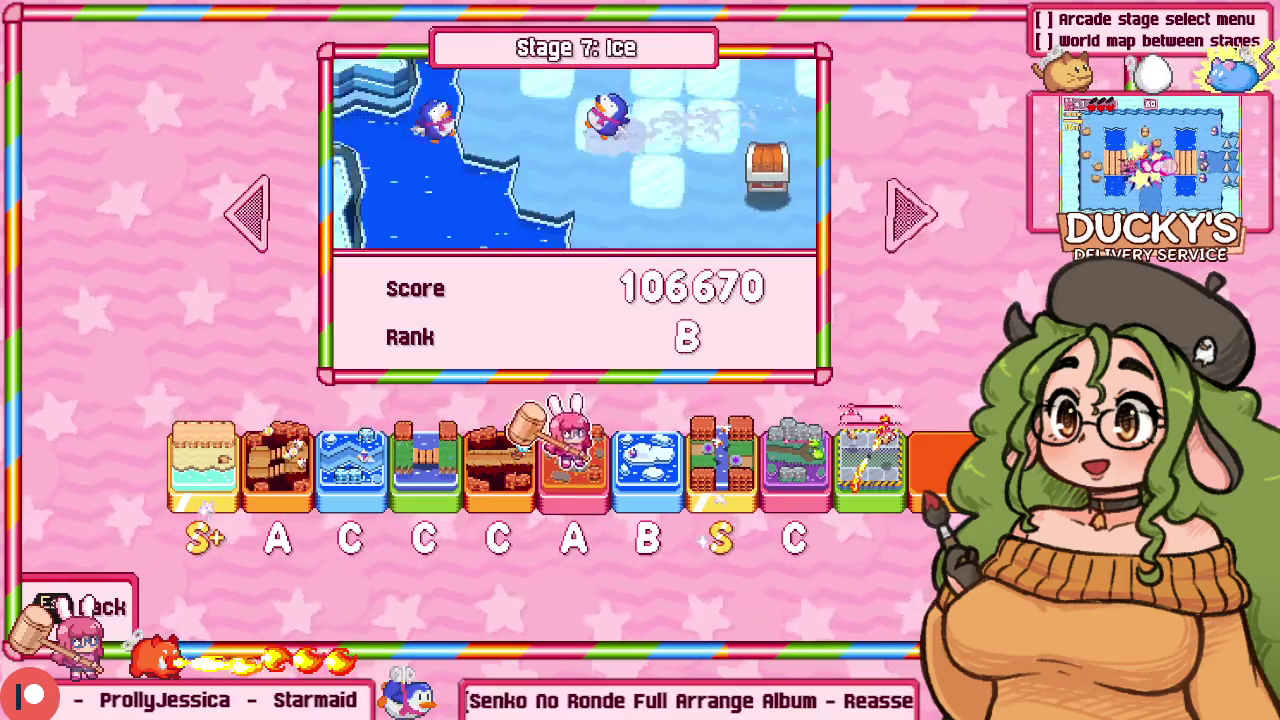
pyautogui.press('Right')
pyautogui.press('Right')
pyautogui.press('Right')
pyautogui.press('Left')
pyautogui.press('Left')
pyautogui.press('Left')
pyautogui.press('Left')
pyautogui.press('Right')
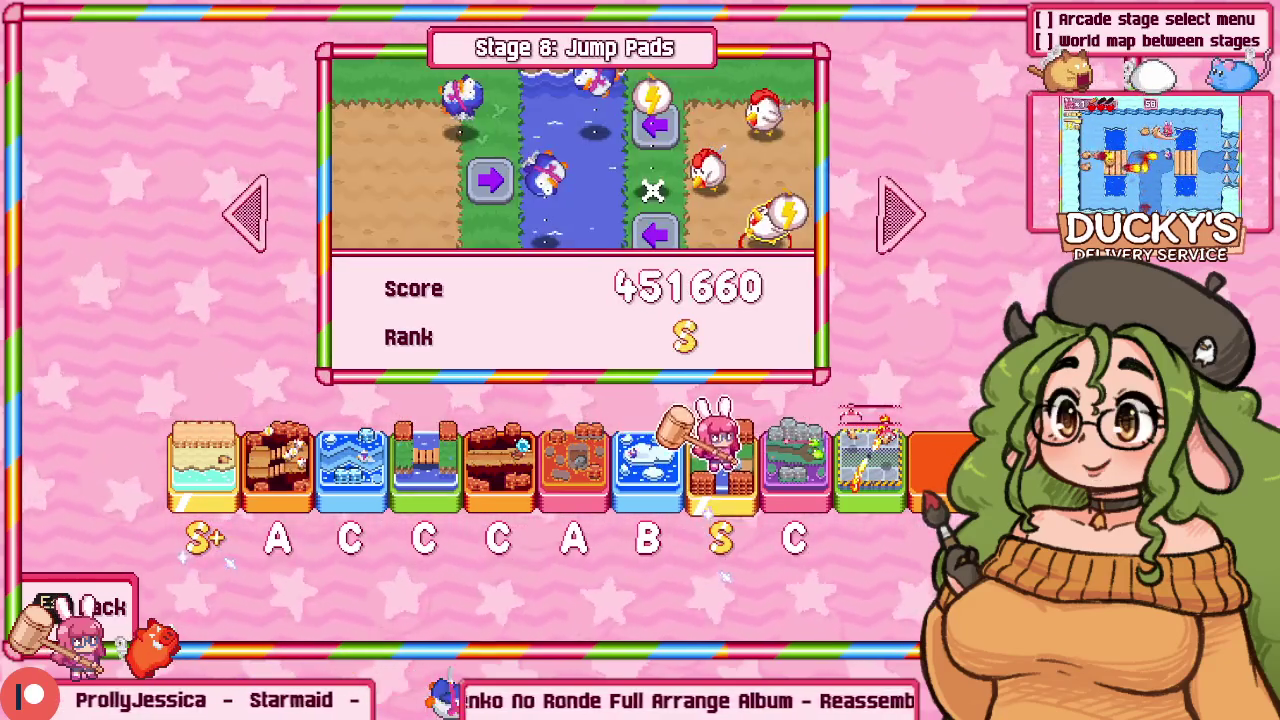
pyautogui.press('Left')
pyautogui.press('Left')
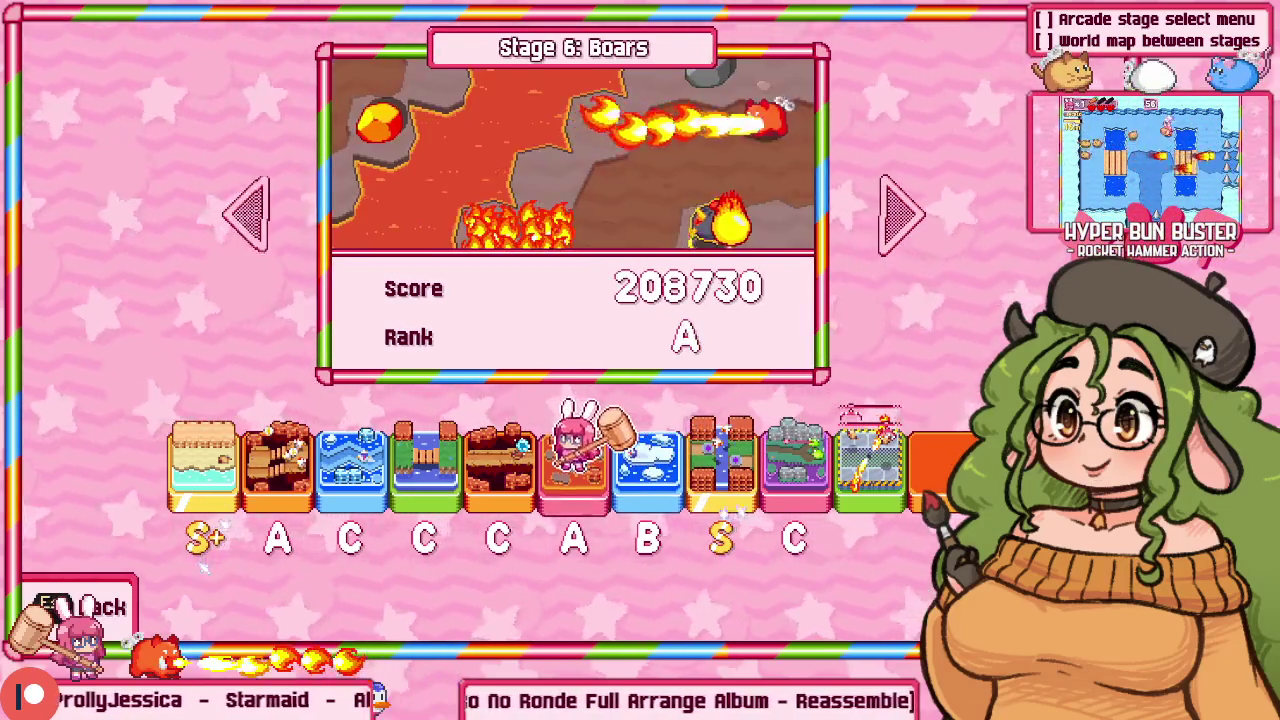
pyautogui.press('Left')
pyautogui.press('Left')
pyautogui.press('Right')
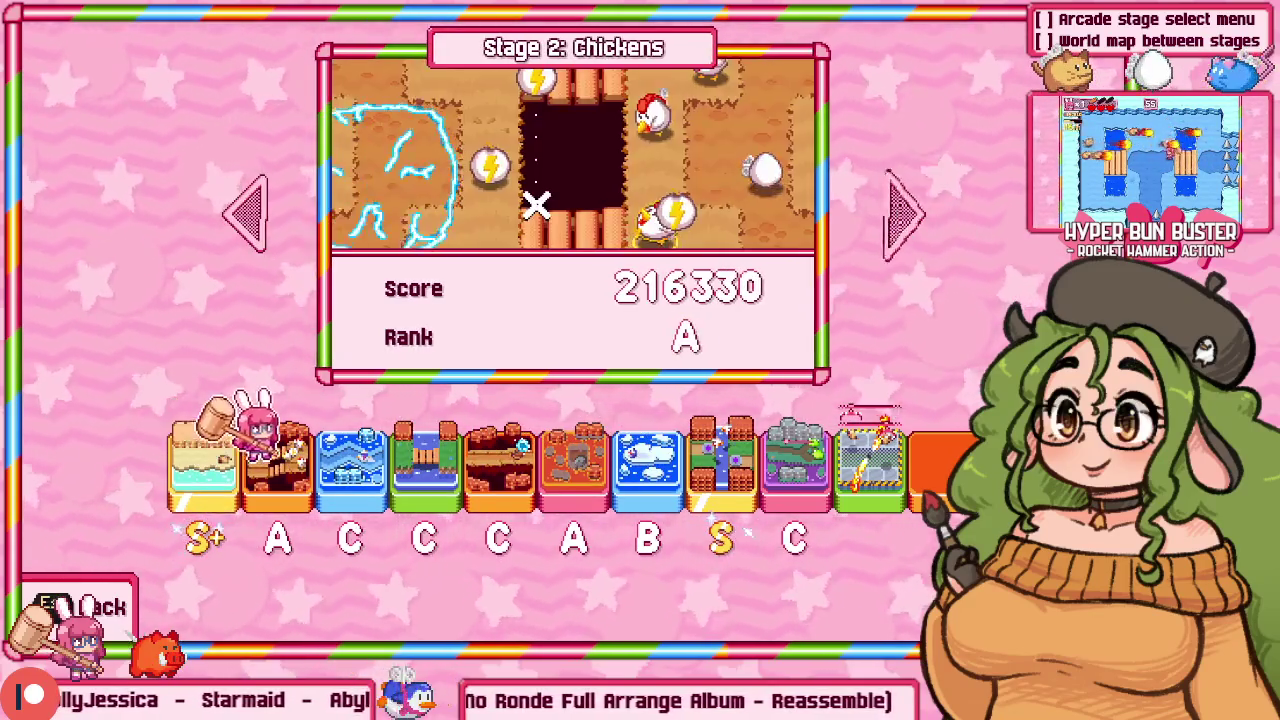
pyautogui.press('Right')
pyautogui.press('Right')
pyautogui.press('Right')
pyautogui.press('Right')
pyautogui.press('Right')
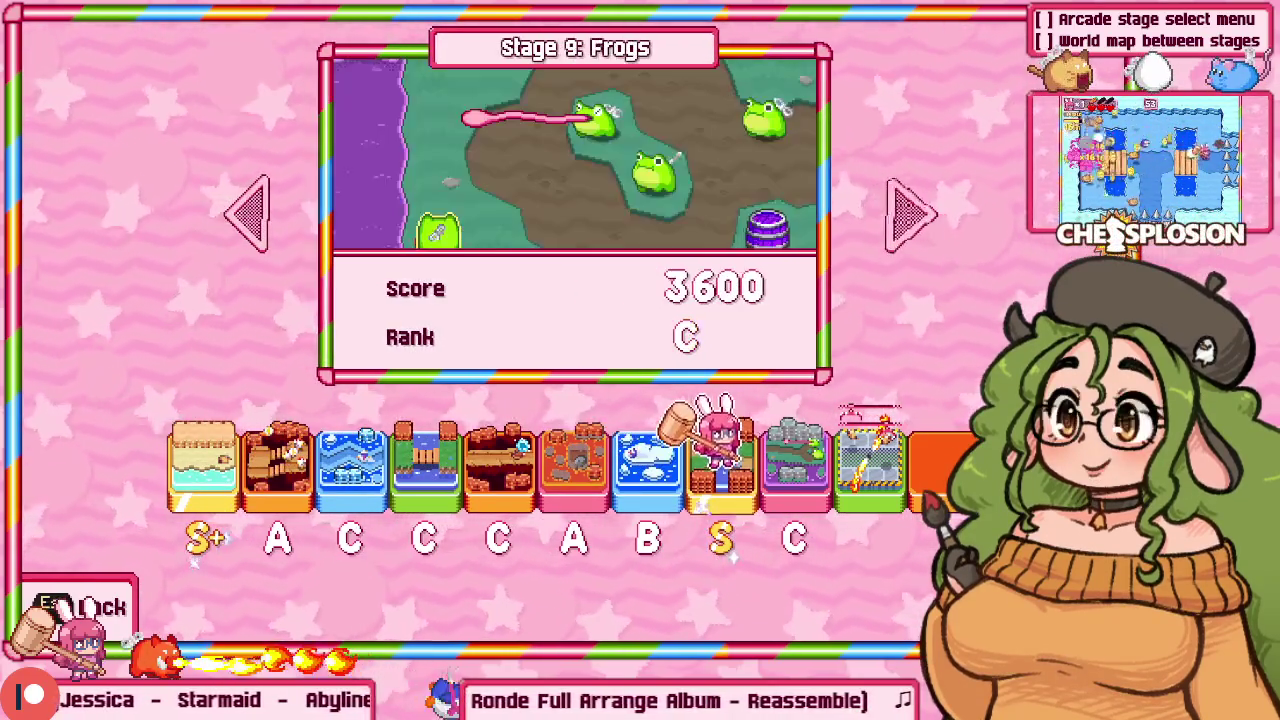
pyautogui.press('Right')
pyautogui.press('Left')
pyautogui.press('Left')
pyautogui.press('Left')
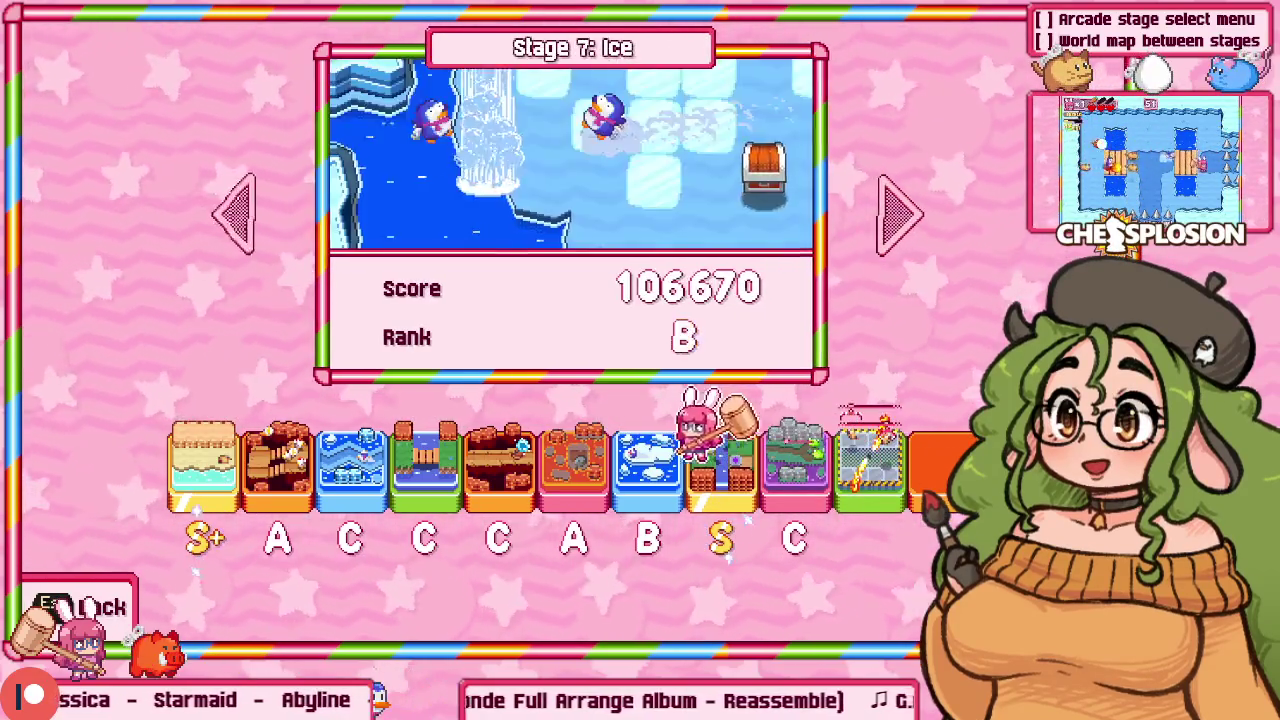
pyautogui.press('Left')
pyautogui.press('Left')
pyautogui.press('Left')
pyautogui.press('Right')
pyautogui.press('Right')
pyautogui.press('Right')
pyautogui.press('Right')
pyautogui.press('Right')
pyautogui.press('Right')
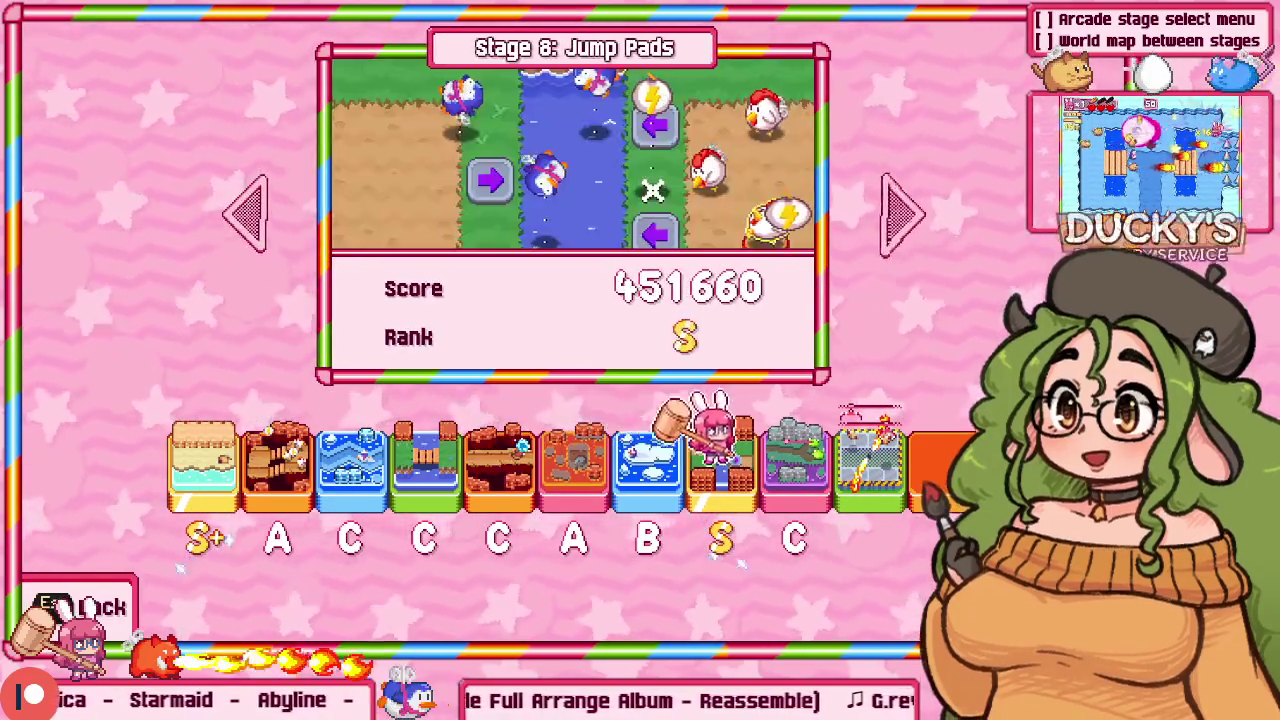
pyautogui.press('Left')
pyautogui.press('Left')
pyautogui.press('Left')
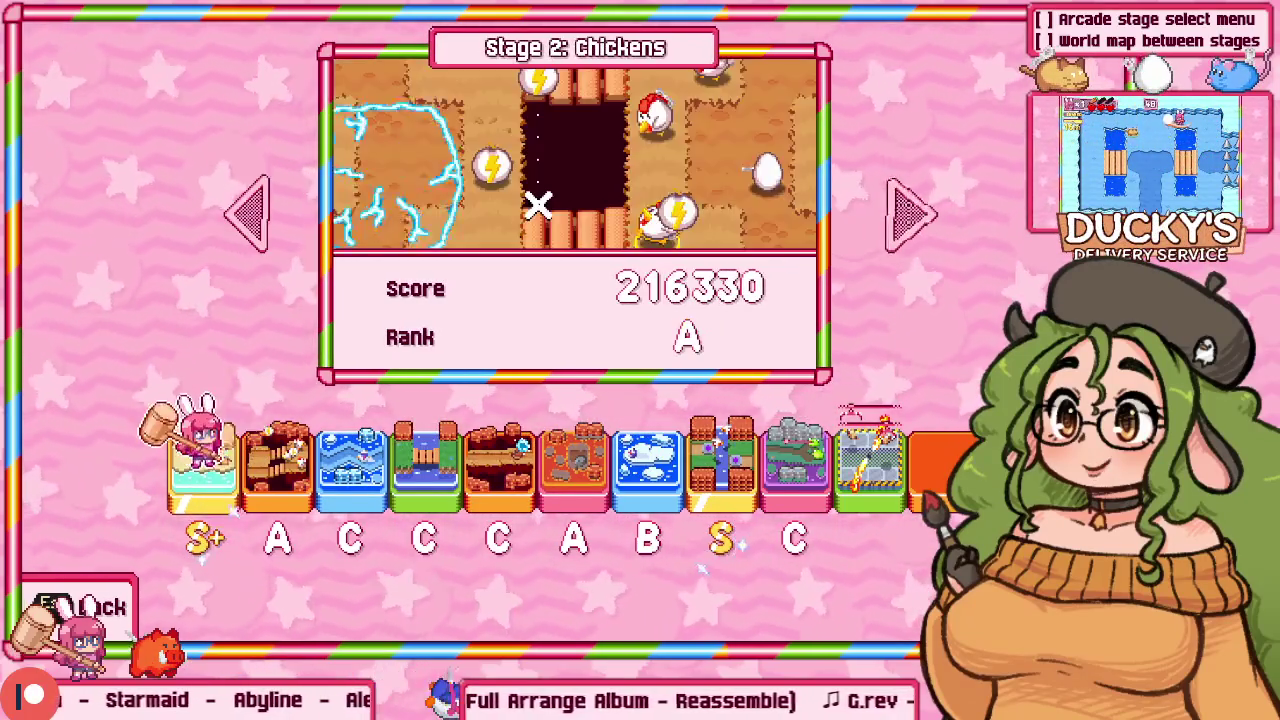
pyautogui.press('Right')
pyautogui.press('Right')
pyautogui.press('Right')
pyautogui.press('Right')
pyautogui.press('Right')
pyautogui.press('Right')
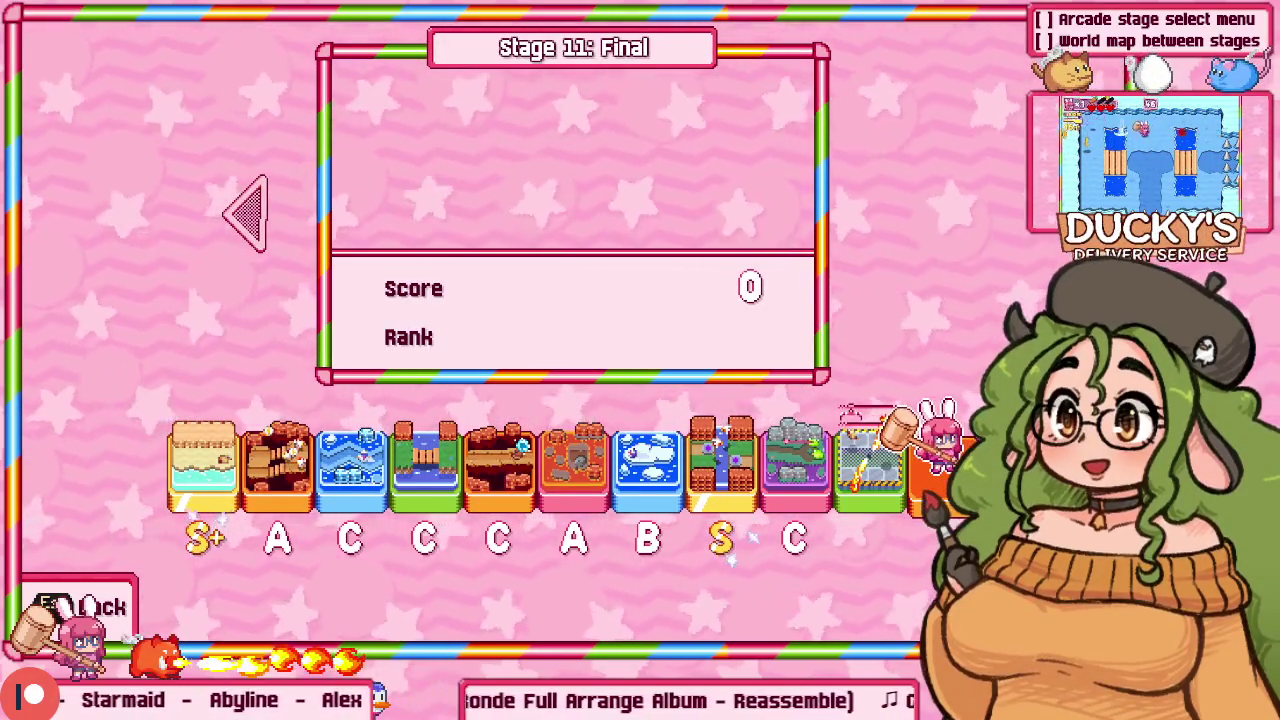
pyautogui.press('Left')
pyautogui.press('Left')
pyautogui.press('Left')
pyautogui.press('Left')
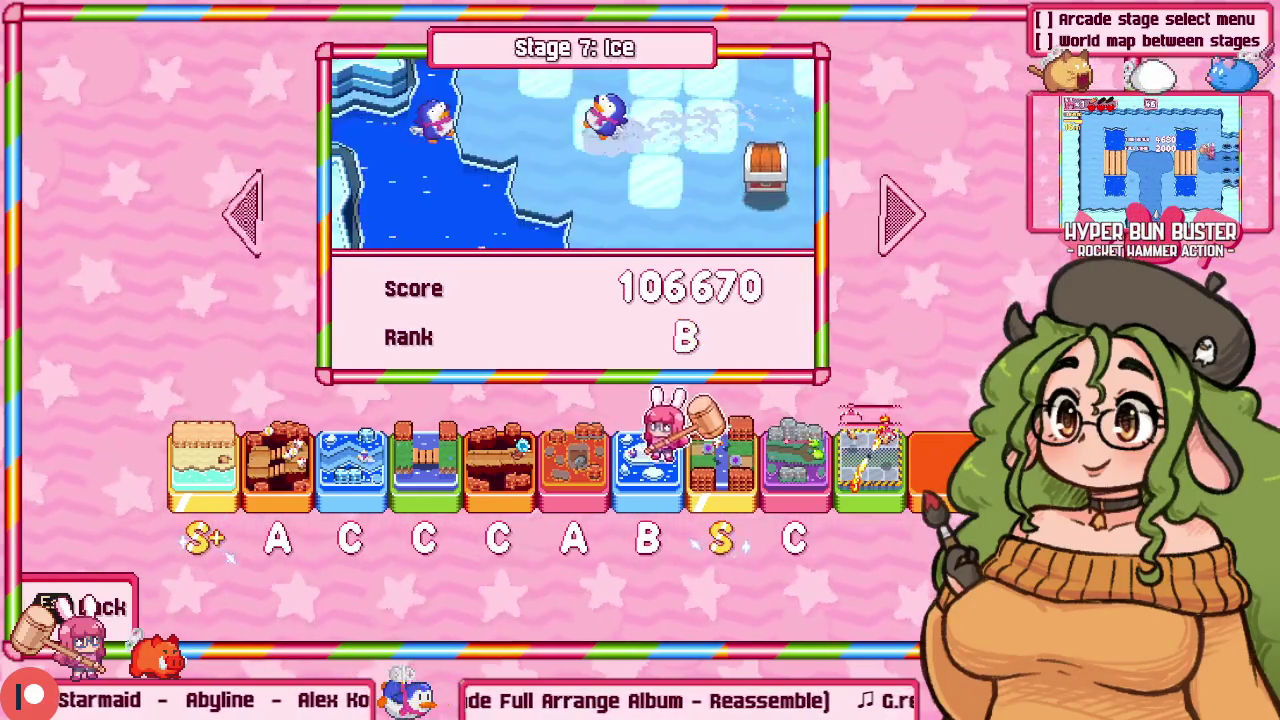
pyautogui.press('Right')
pyautogui.press('Left')
pyautogui.press('Left')
pyautogui.press('Right')
pyautogui.press('Right')
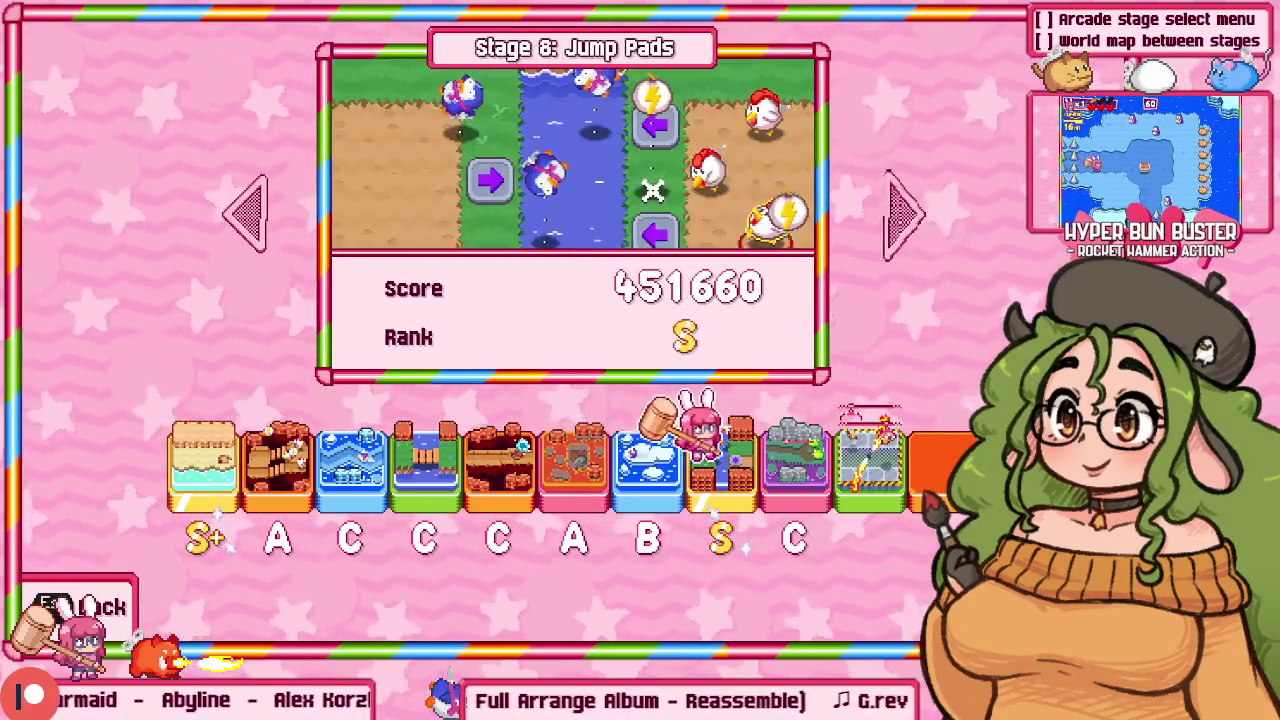
pyautogui.press('Left')
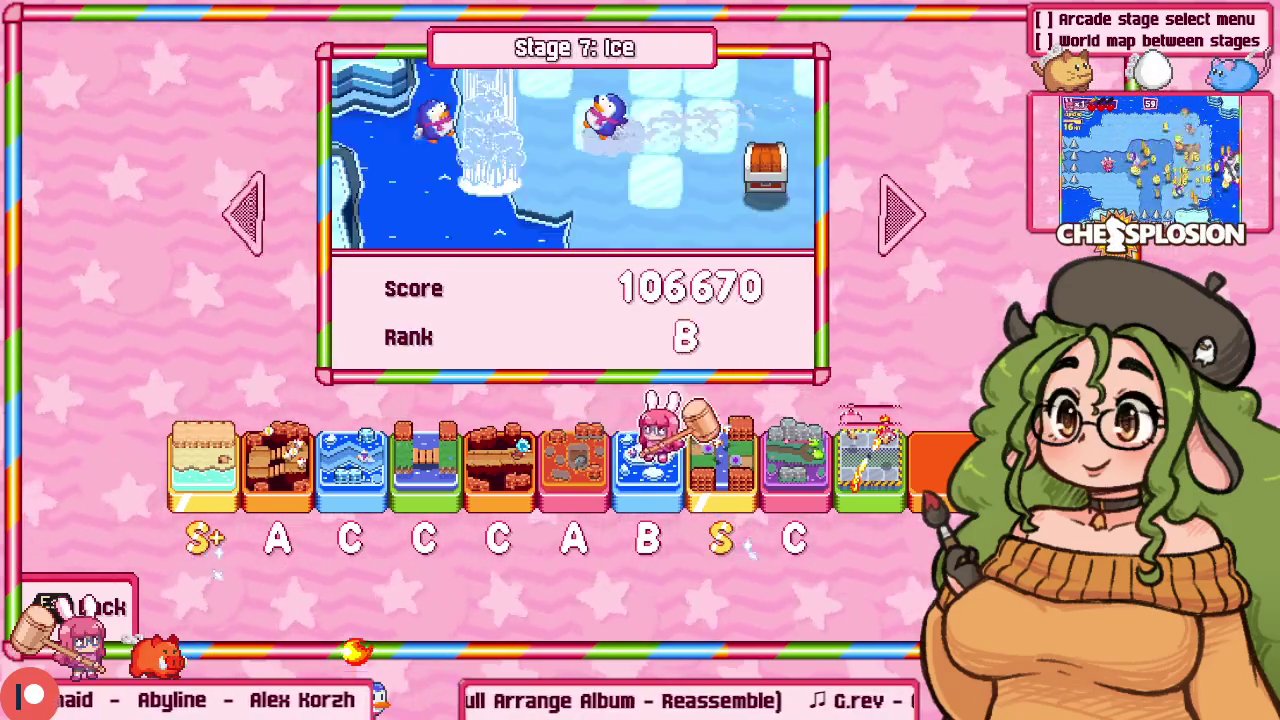
pyautogui.press('Right')
pyautogui.press('Right')
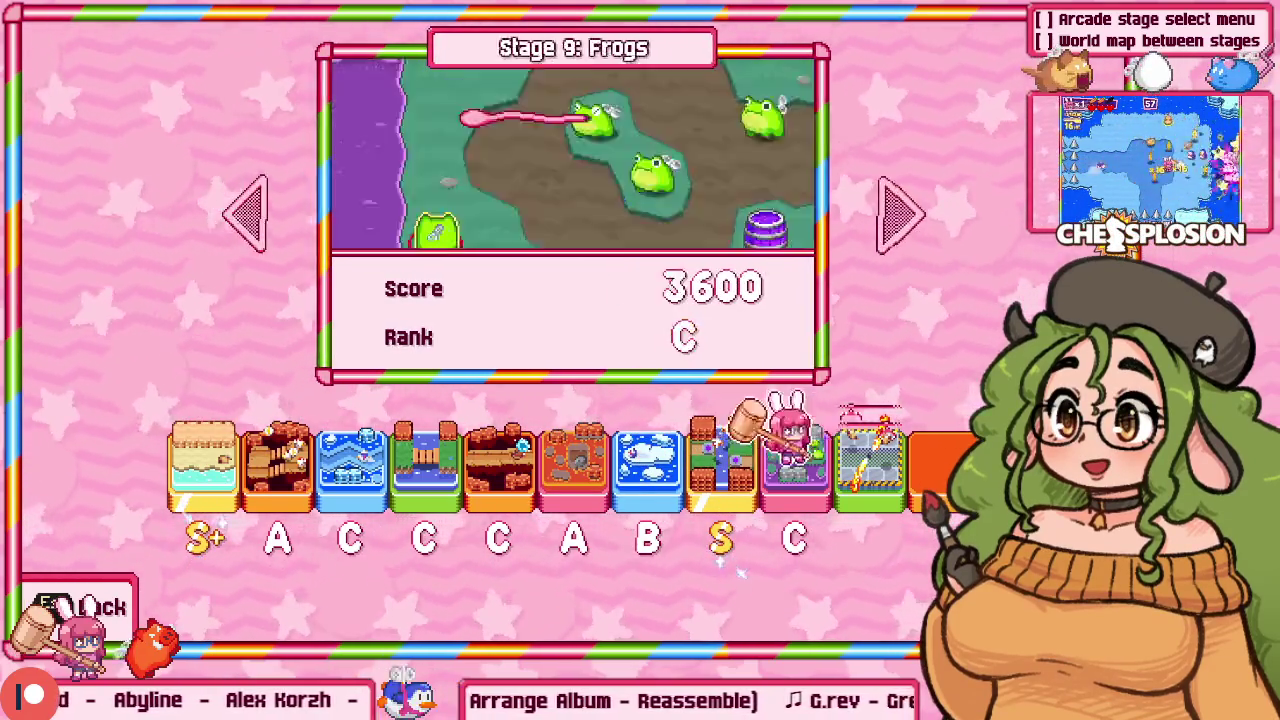
pyautogui.press('Left')
pyautogui.press('Left')
pyautogui.press('Left')
pyautogui.press('Left')
# Step: Return to the Arcade menu, switch to windowed mode, quit the game and bring up Windows search
pyautogui.press('Escape')
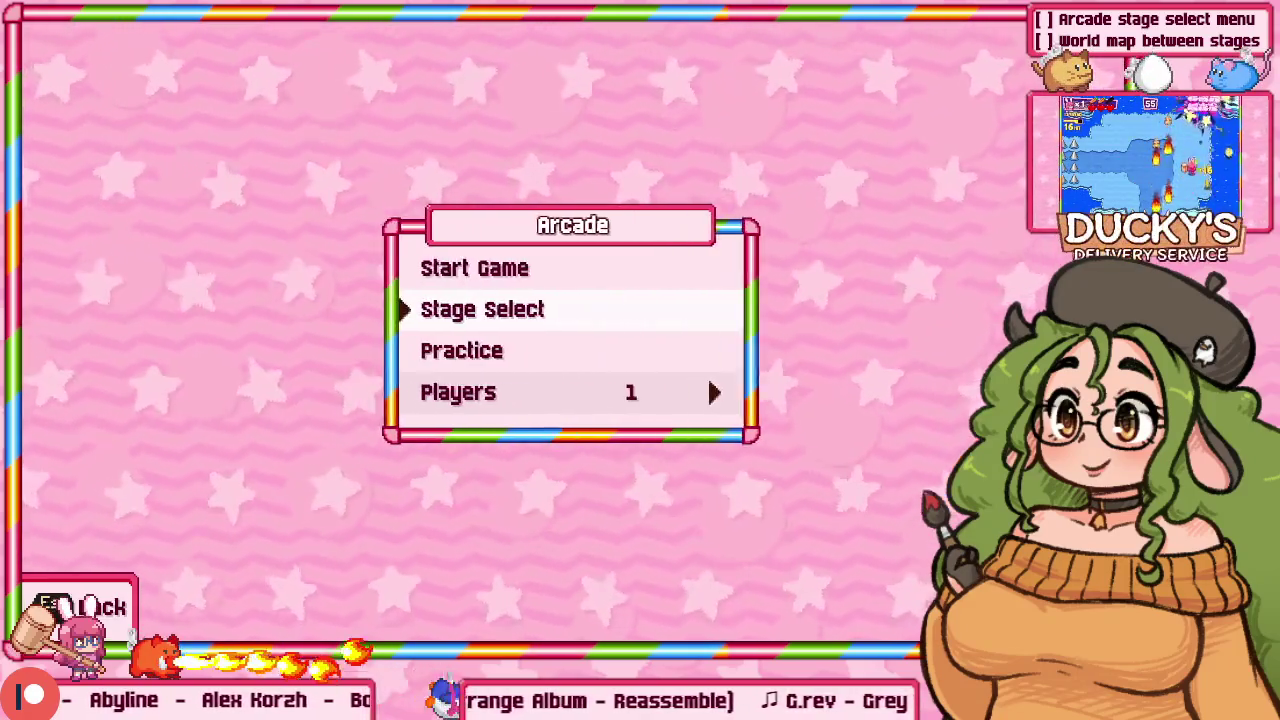
pyautogui.hotkey('alt', 'Return')
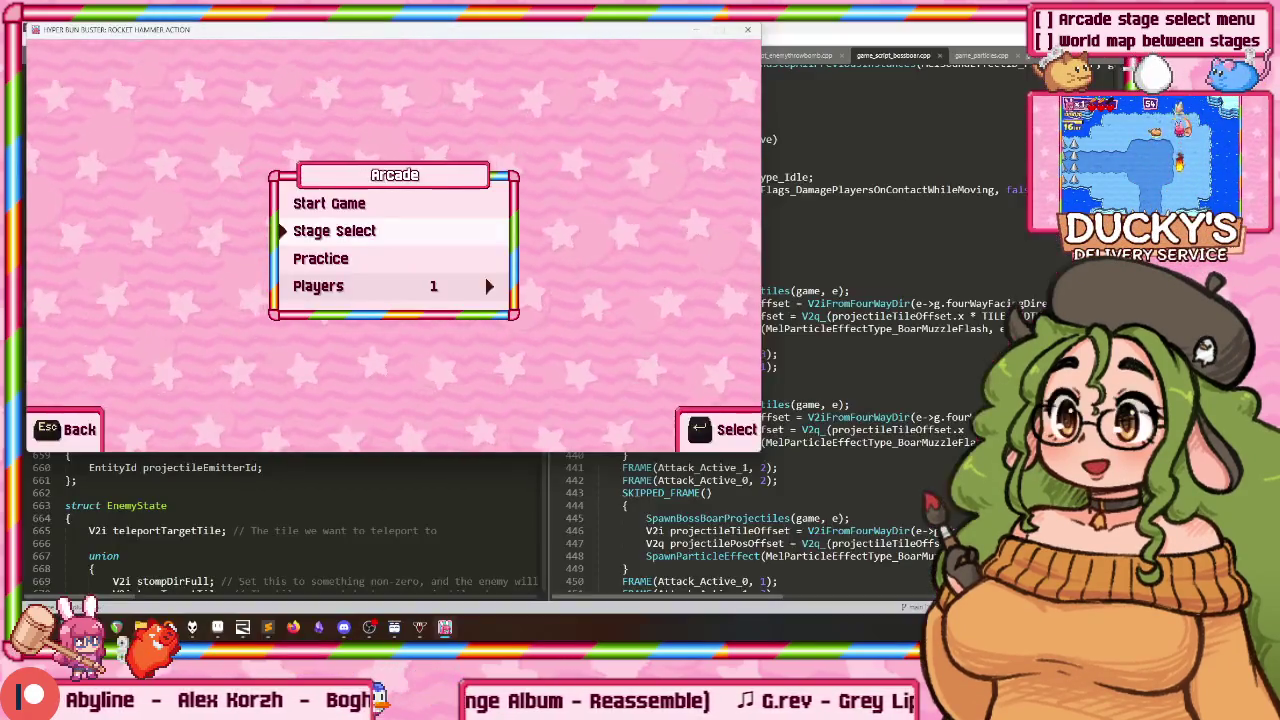
pyautogui.hotkey('alt', 'F4')
pyautogui.press('super')
# Step: Launch Git GUI from search and open the scrolling_grid_action repository
pyautogui.write('git gui')
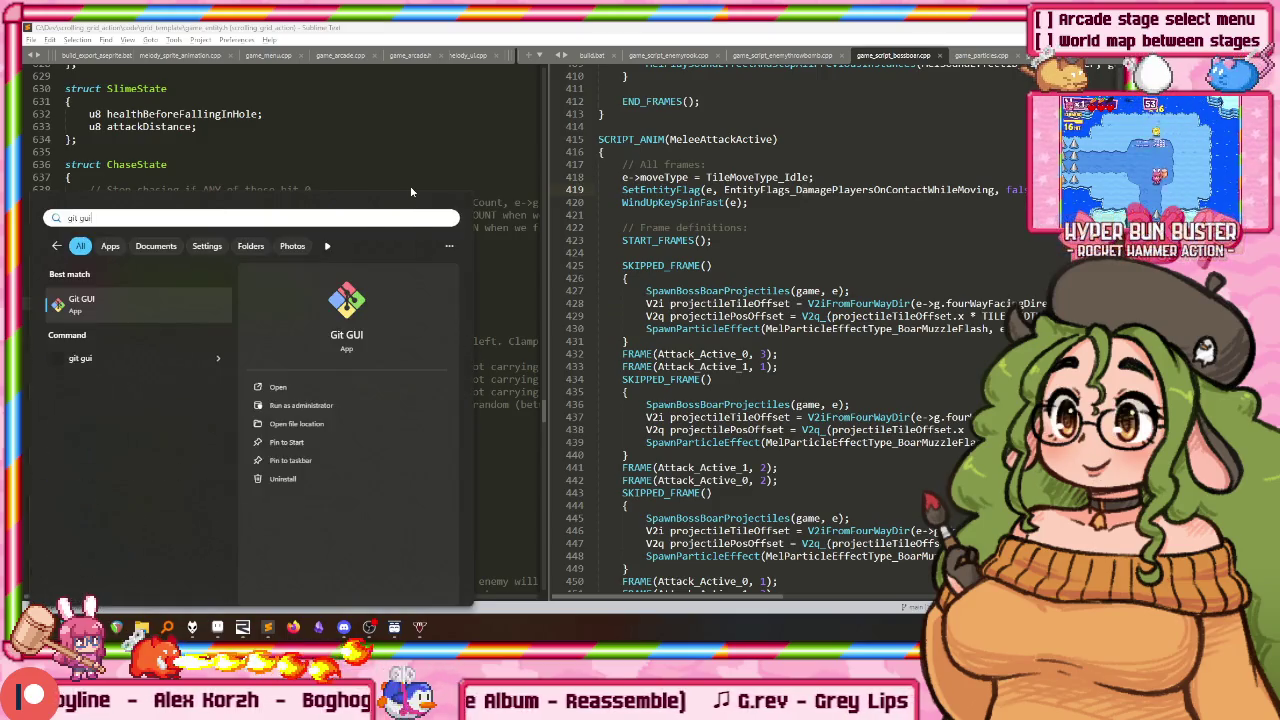
pyautogui.press('Return')
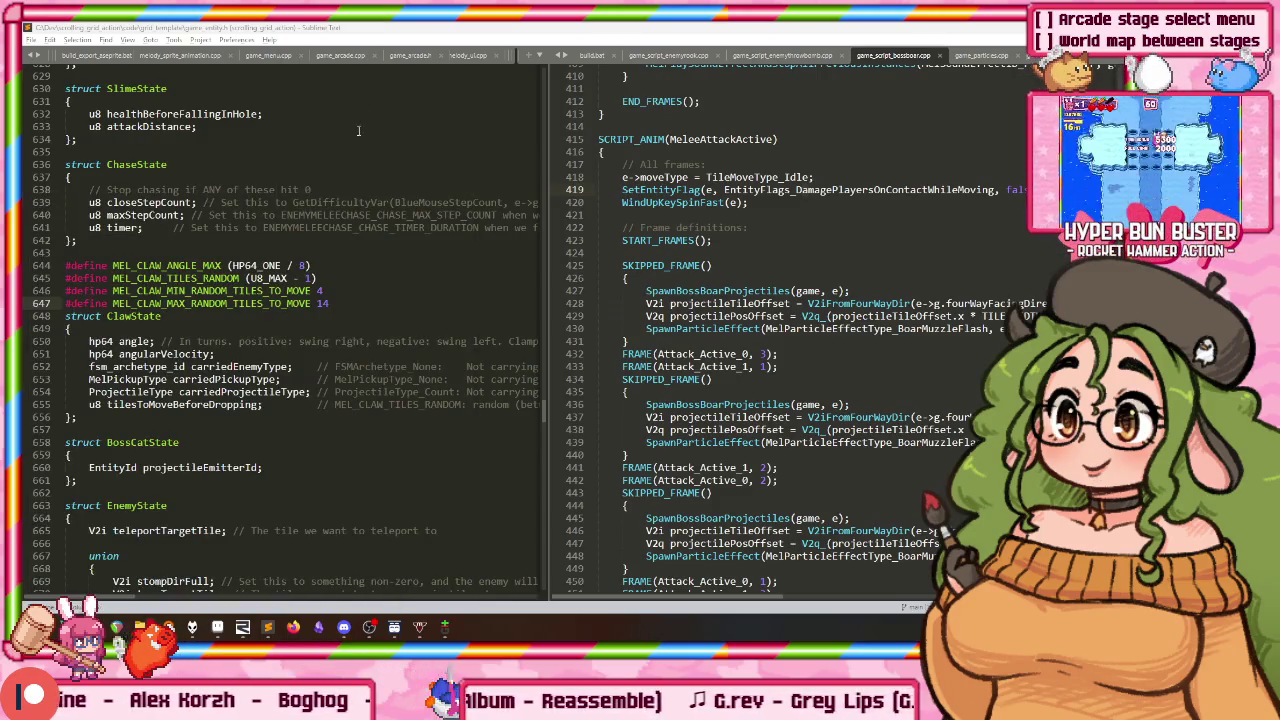
pyautogui.click(220, 195)
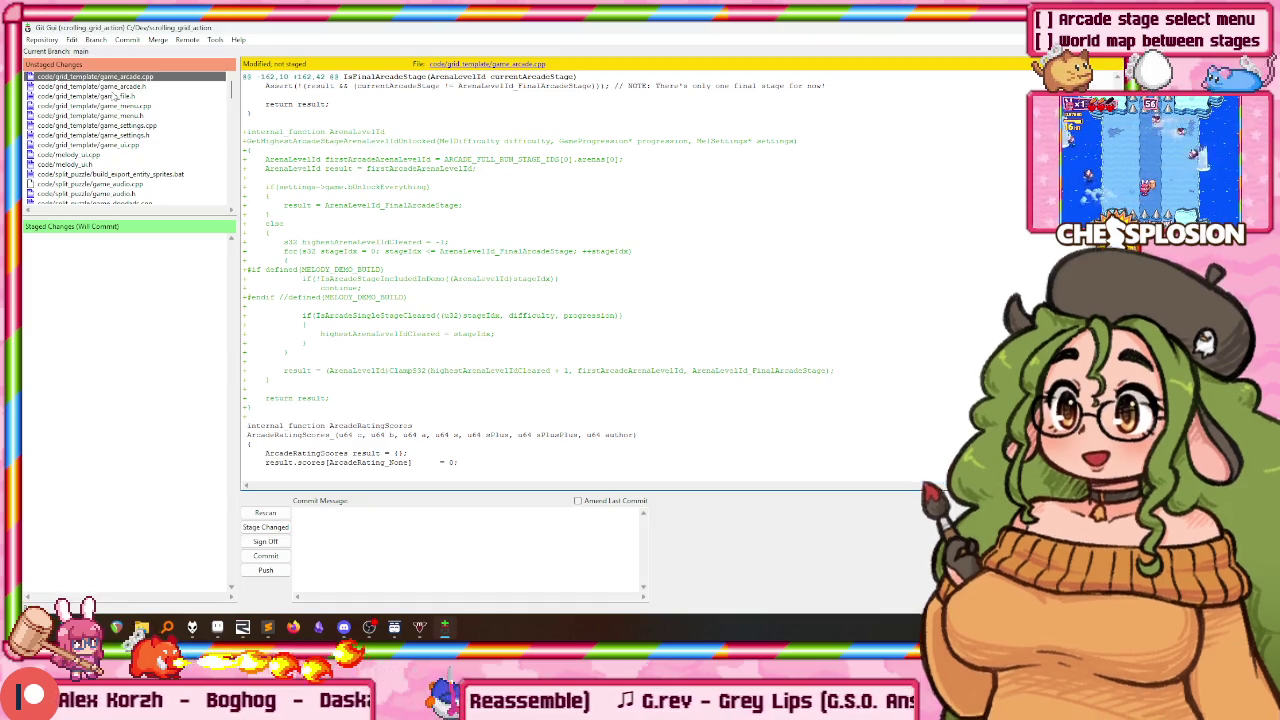
# Step: Stage game_arcade.cpp, game_arcade.h and game_file.h
pyautogui.hotkey('ctrl', 't')
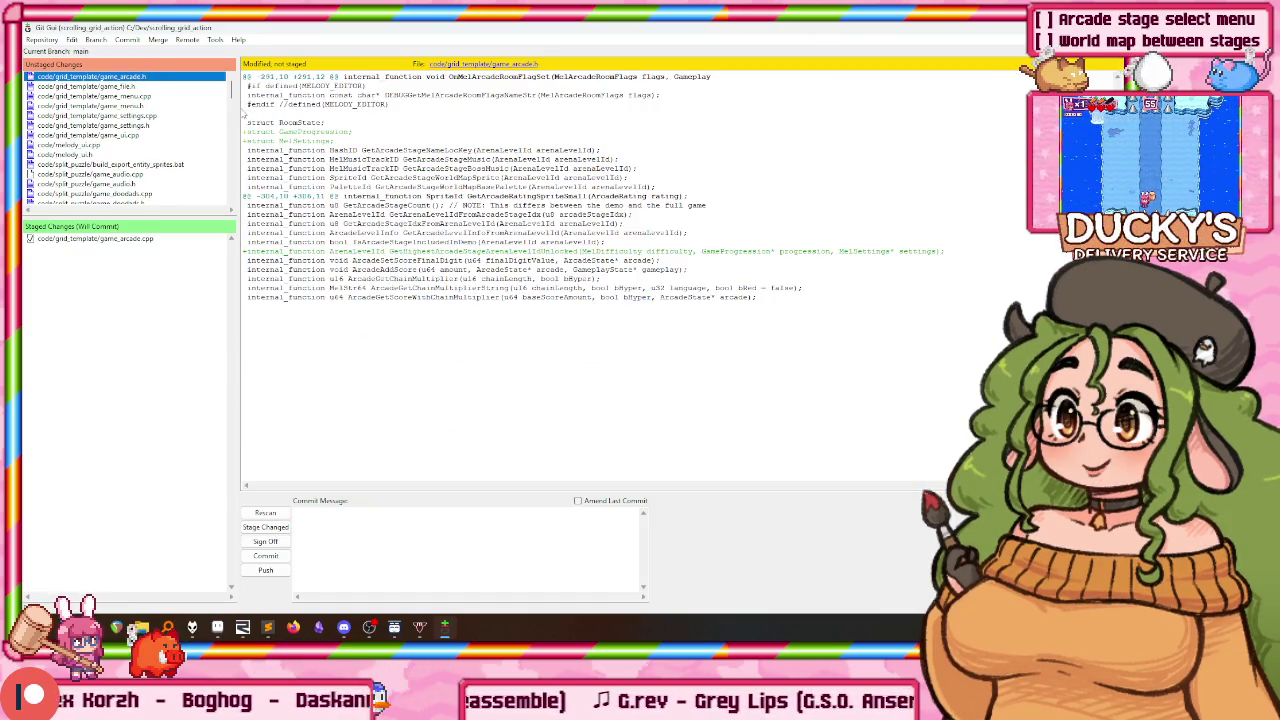
pyautogui.hotkey('ctrl', 't')
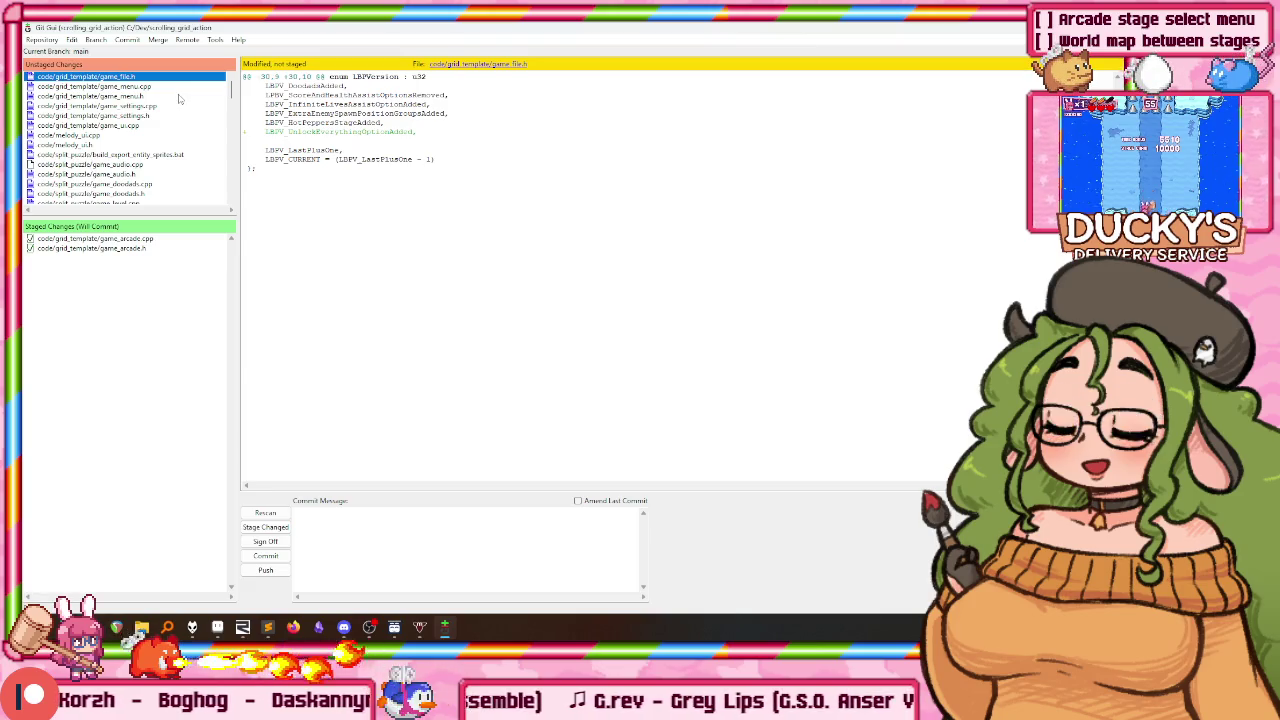
pyautogui.hotkey('ctrl', 't')
# Step: Scroll through and review the game_menu.cpp diff
pyautogui.scroll(-5, 527, 216)
pyautogui.scroll(-5, 527, 216)
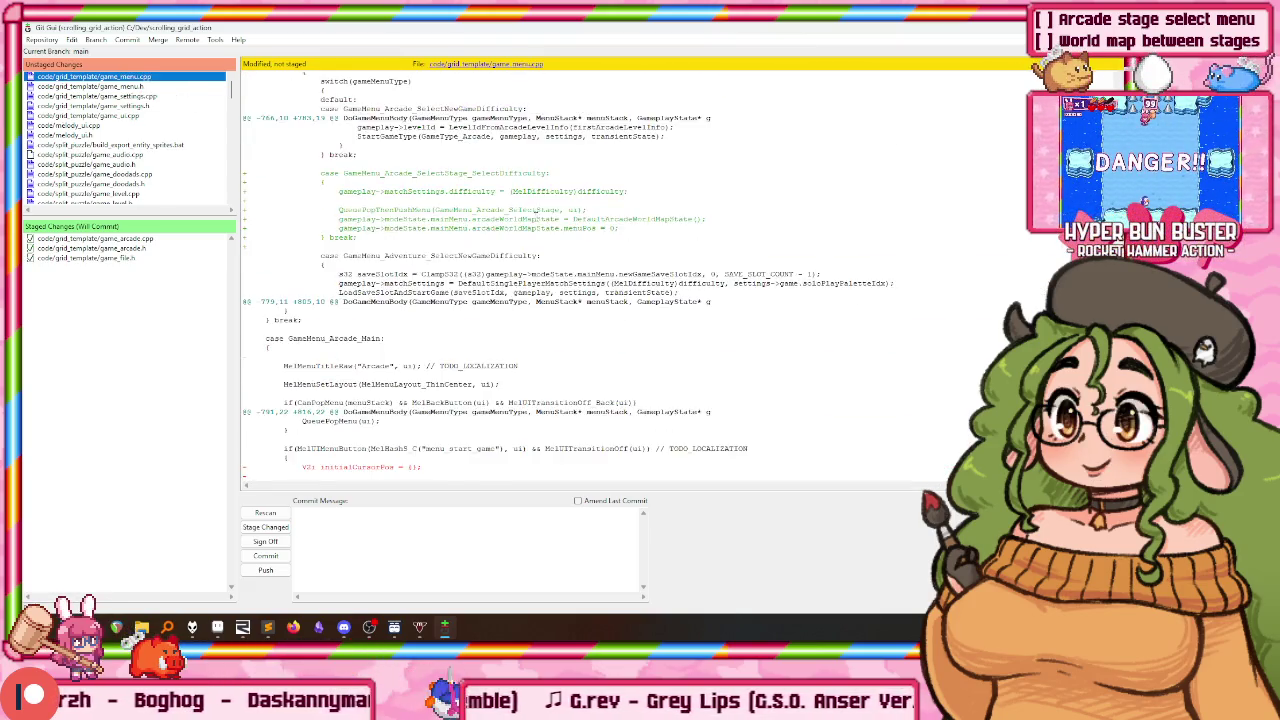
pyautogui.scroll(-5, 527, 216)
pyautogui.scroll(-5, 527, 218)
pyautogui.scroll(-5, 520, 214)
pyautogui.scroll(-5, 520, 214)
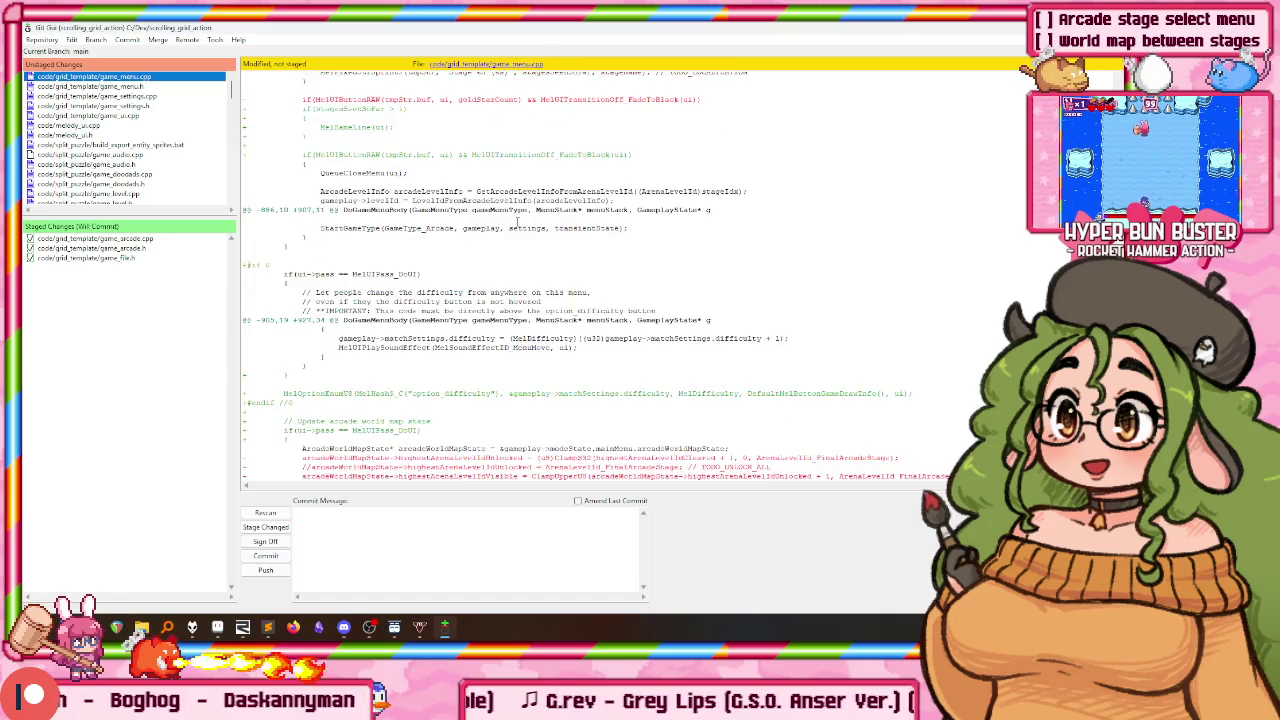
pyautogui.scroll(-5, 520, 214)
pyautogui.scroll(-5, 516, 213)
pyautogui.scroll(-5, 514, 211)
pyautogui.scroll(-5, 510, 209)
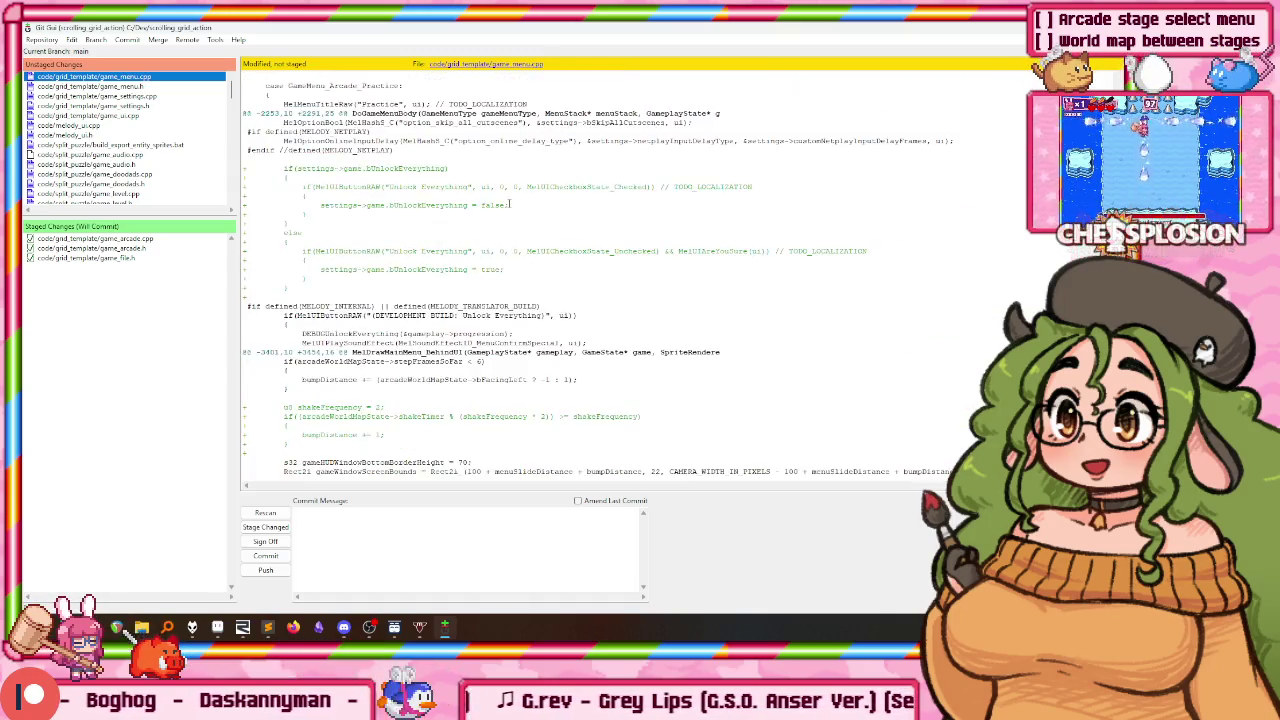
pyautogui.scroll(-5, 508, 207)
pyautogui.scroll(5, 508, 207)
pyautogui.moveTo(330, 155); pyautogui.dragTo(327, 235)
pyautogui.click(327, 235)
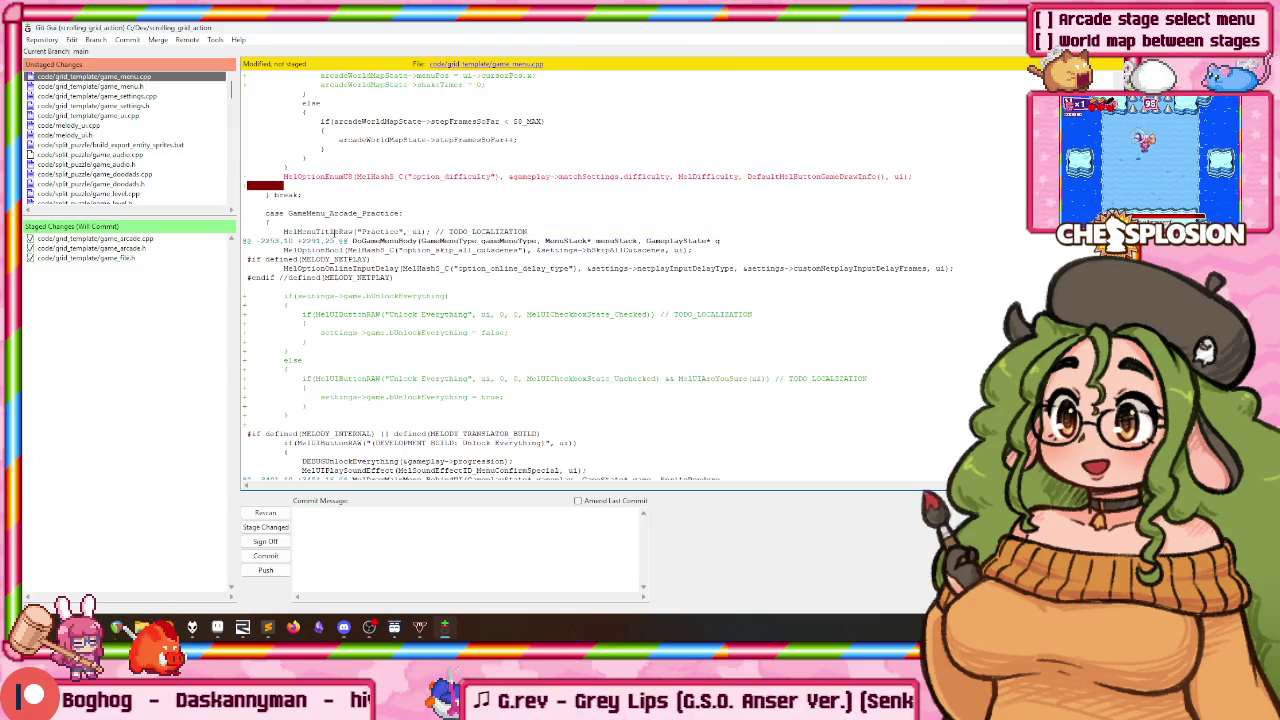
pyautogui.scroll(-5, 327, 235)
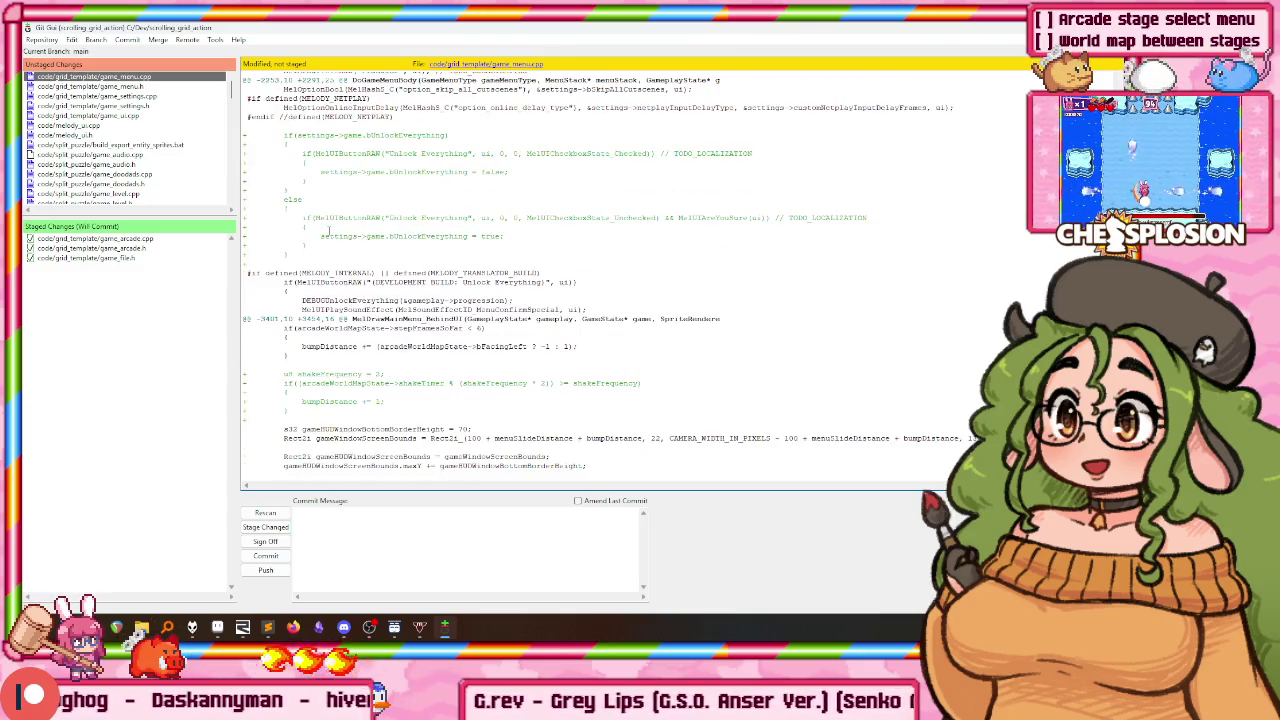
pyautogui.click(160, 78)
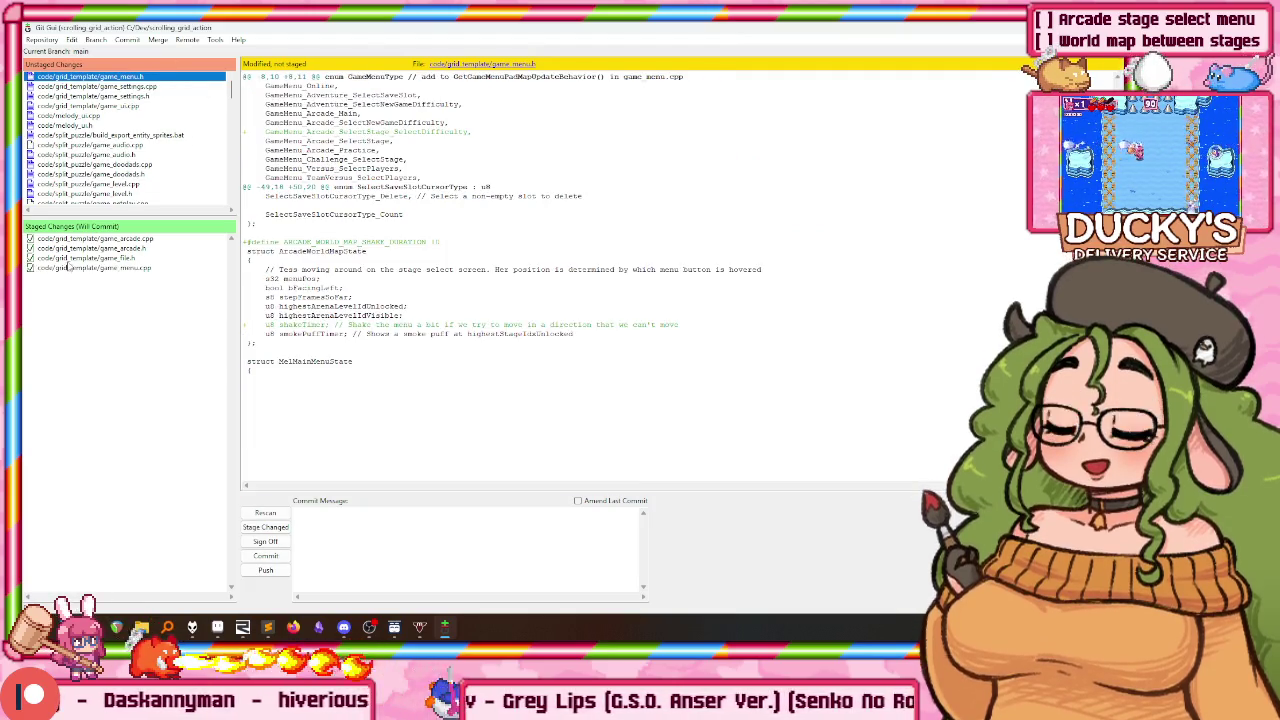
# Step: Stage game_menu.cpp, game_menu.h, game_settings.cpp, game_settings.h and game_ui.cpp
pyautogui.hotkey('ctrl', 't')
pyautogui.click(112, 248)
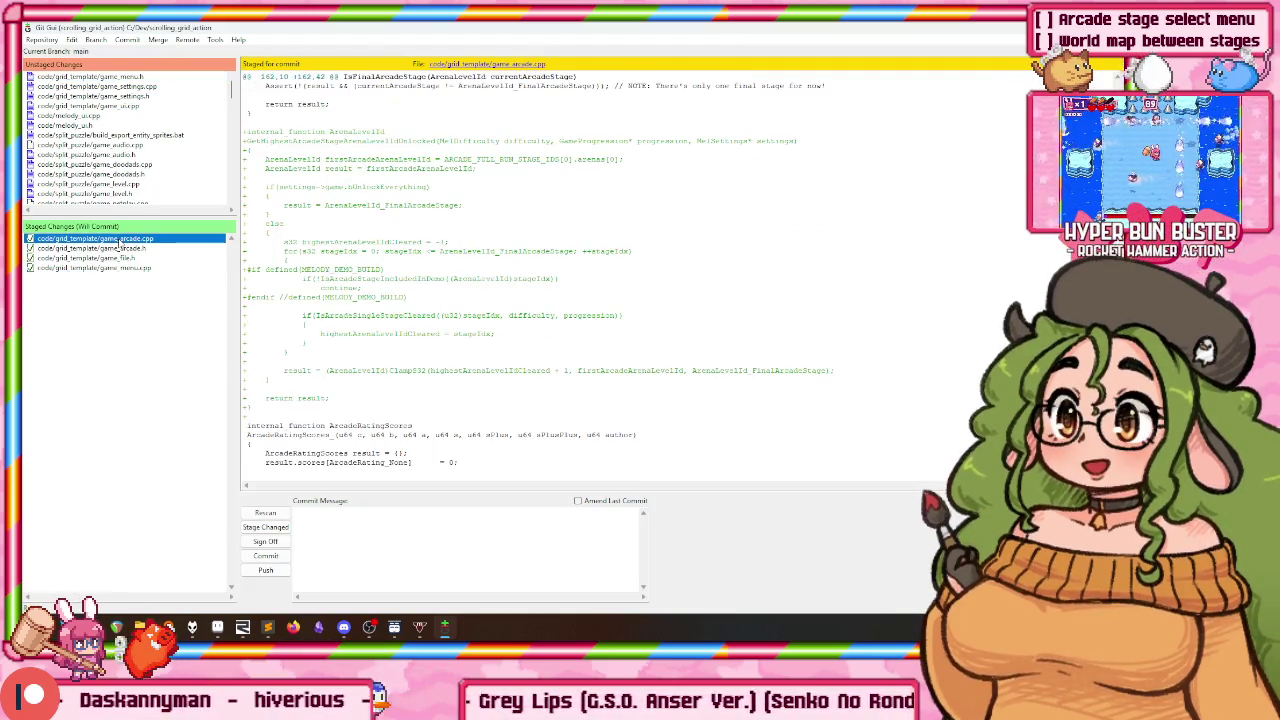
pyautogui.click(145, 77)
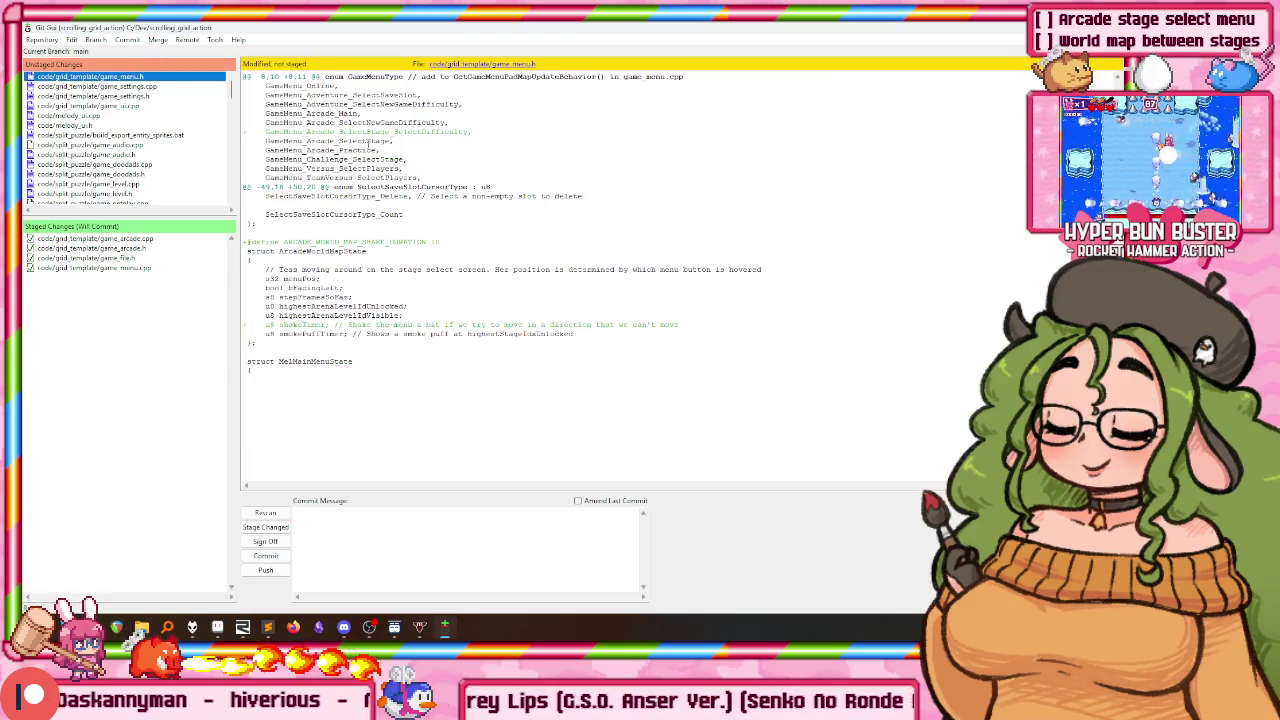
pyautogui.hotkey('ctrl', 't')
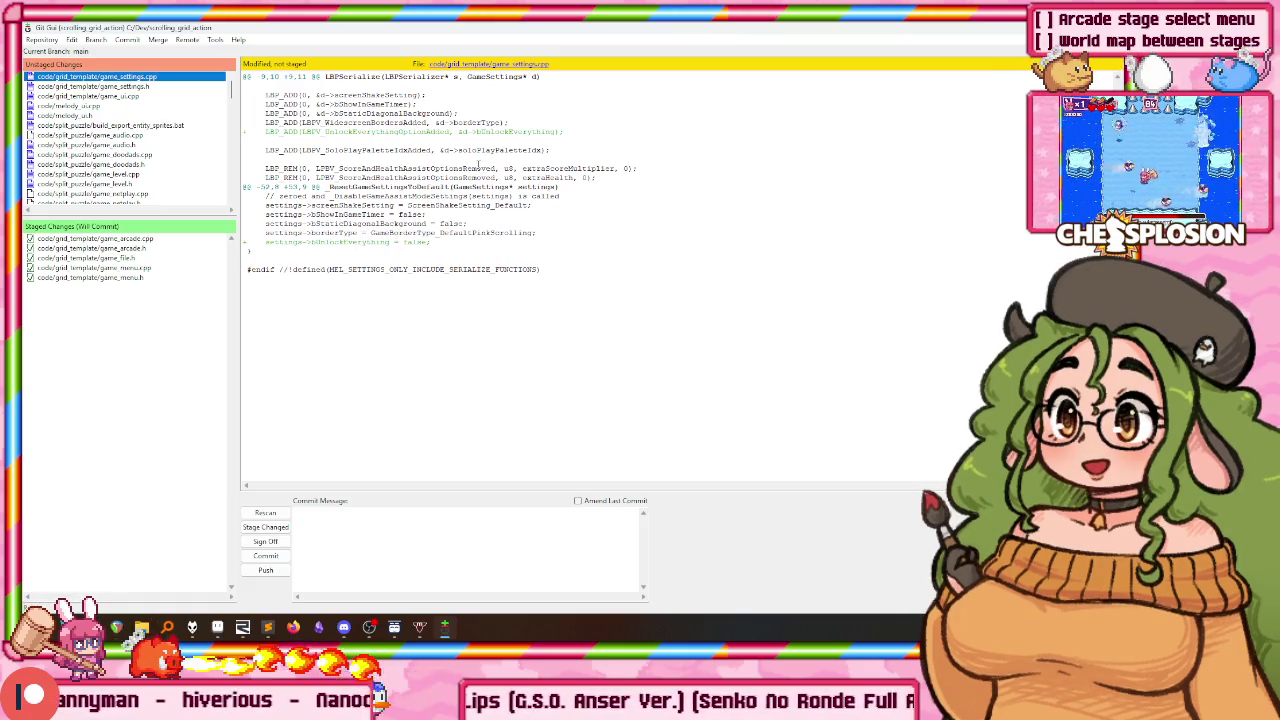
pyautogui.hotkey('ctrl', 't')
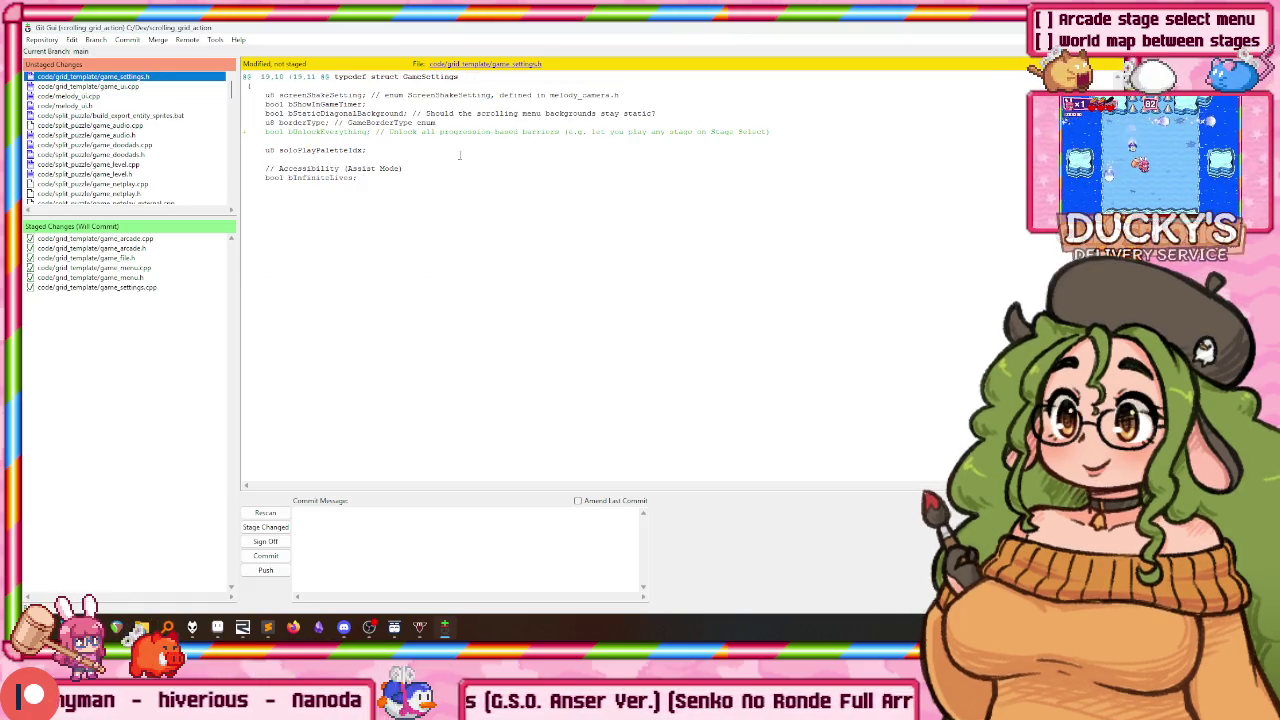
pyautogui.hotkey('ctrl', 't')
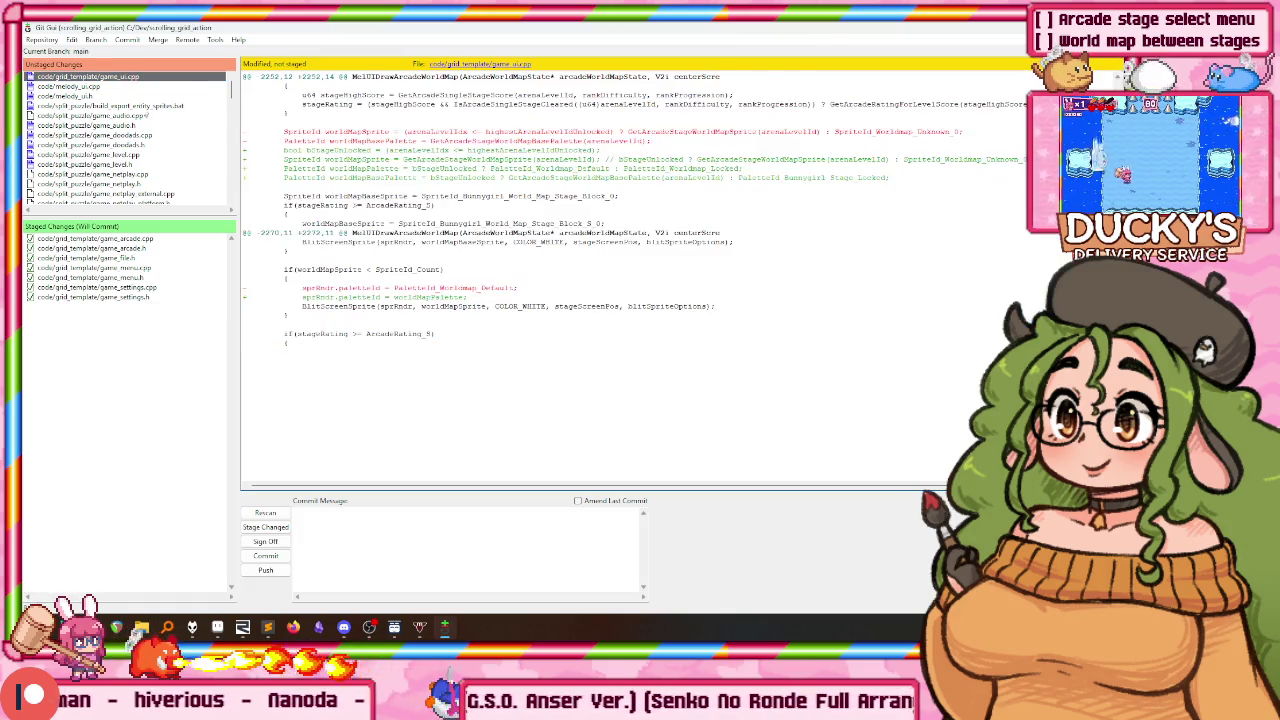
pyautogui.hotkey('ctrl', 't')
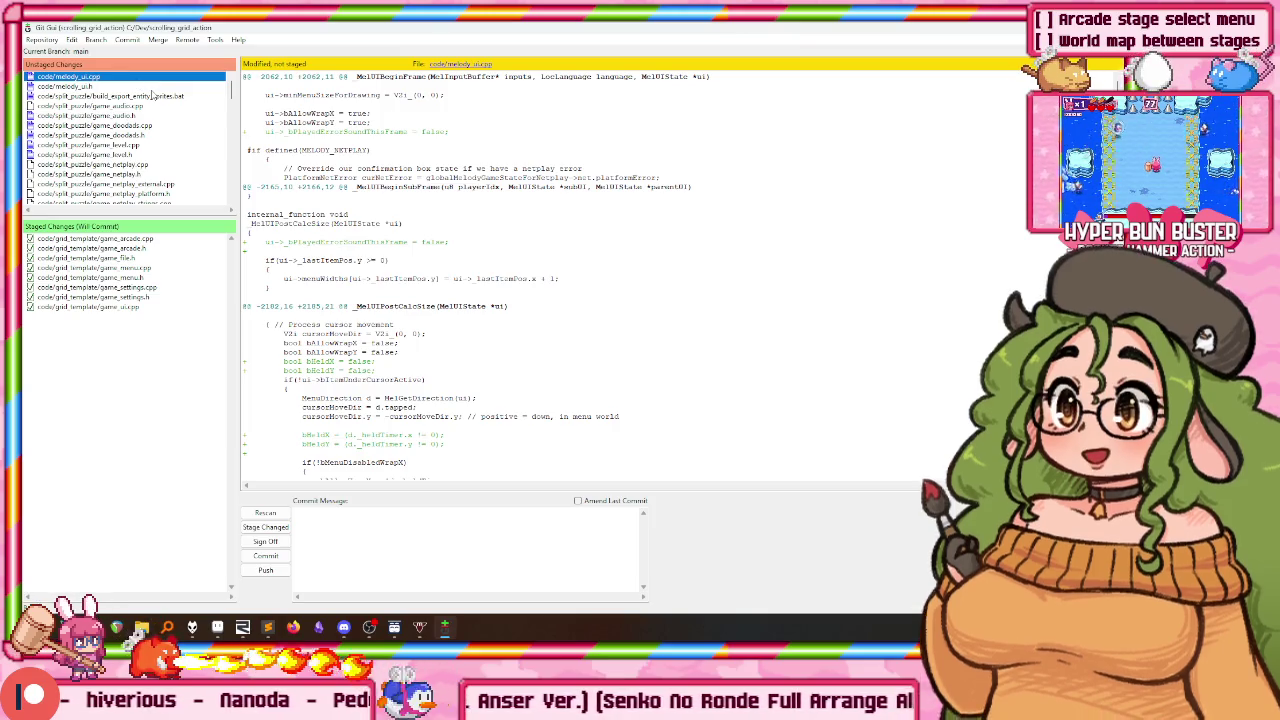
# Step: Review the melody_ui diff and stage melody_ui.cpp and melody_ui.h
pyautogui.scroll(-5, 468, 240)
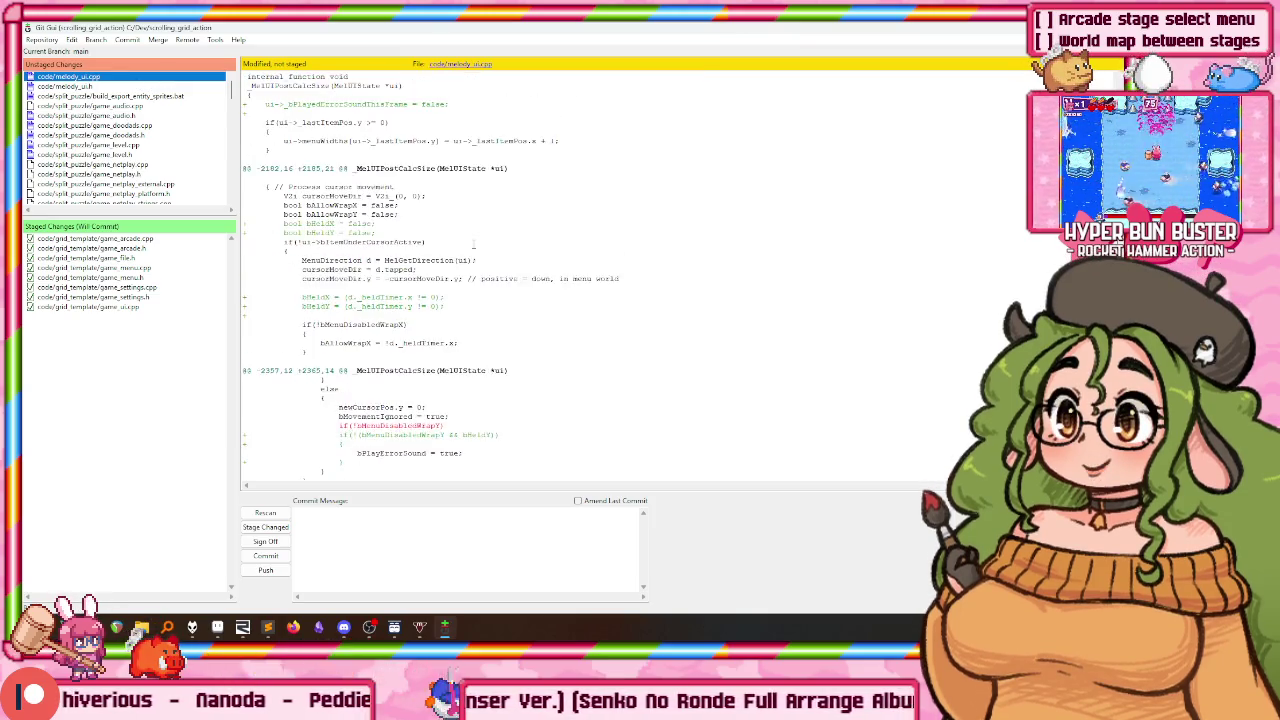
pyautogui.scroll(-5, 468, 240)
pyautogui.scroll(-5, 468, 240)
pyautogui.scroll(-5, 468, 240)
pyautogui.scroll(-5, 468, 240)
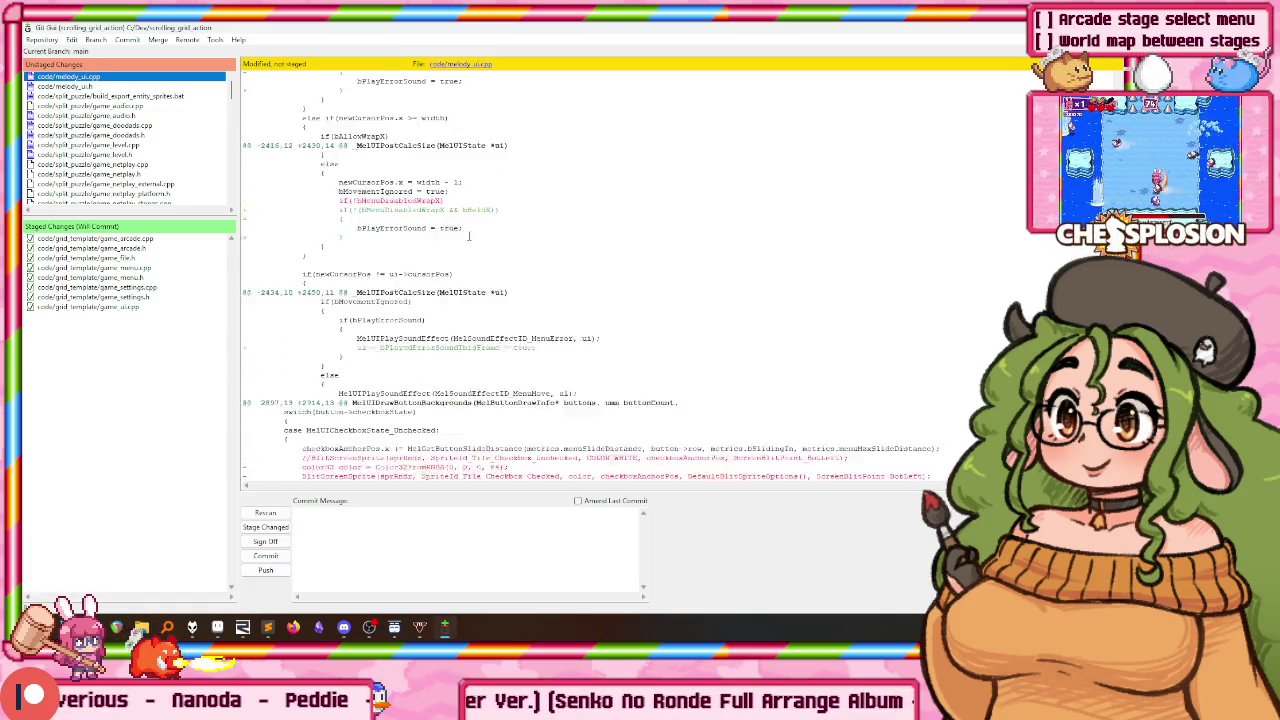
pyautogui.scroll(-3, 463, 230)
pyautogui.scroll(5, 461, 226)
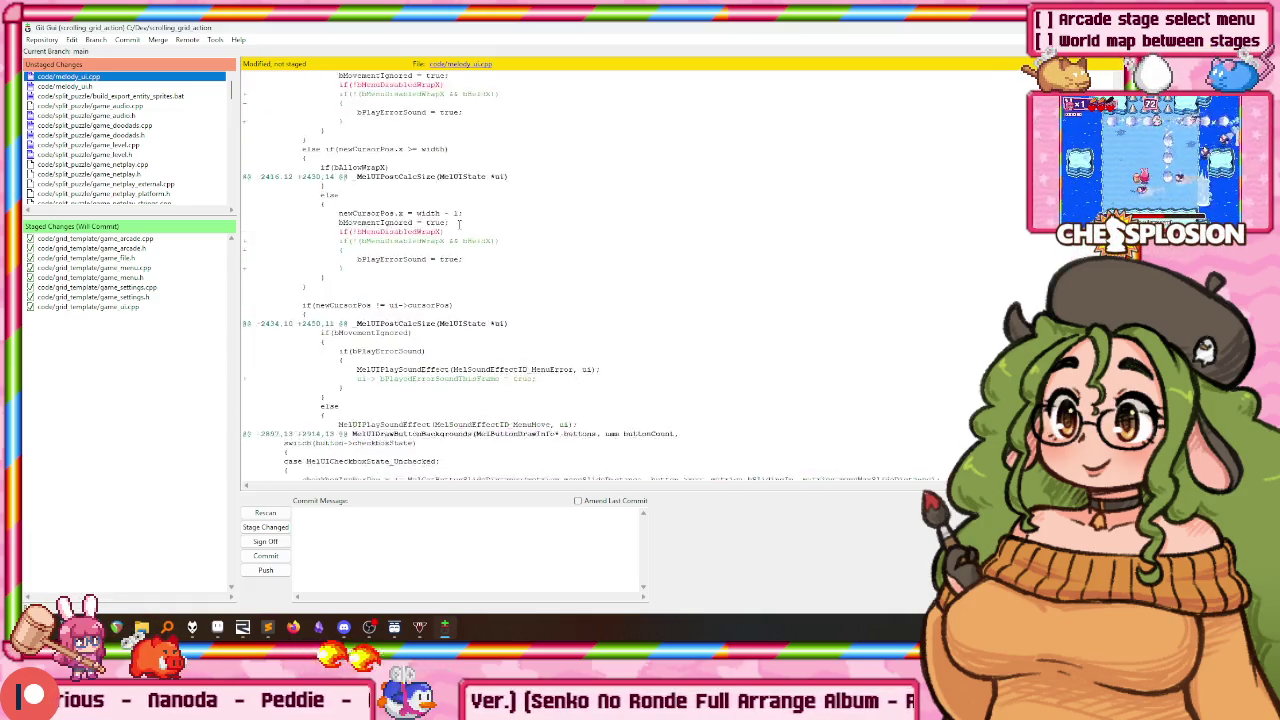
pyautogui.scroll(5, 458, 229)
pyautogui.scroll(5, 455, 232)
pyautogui.scroll(5, 451, 236)
pyautogui.scroll(5, 451, 236)
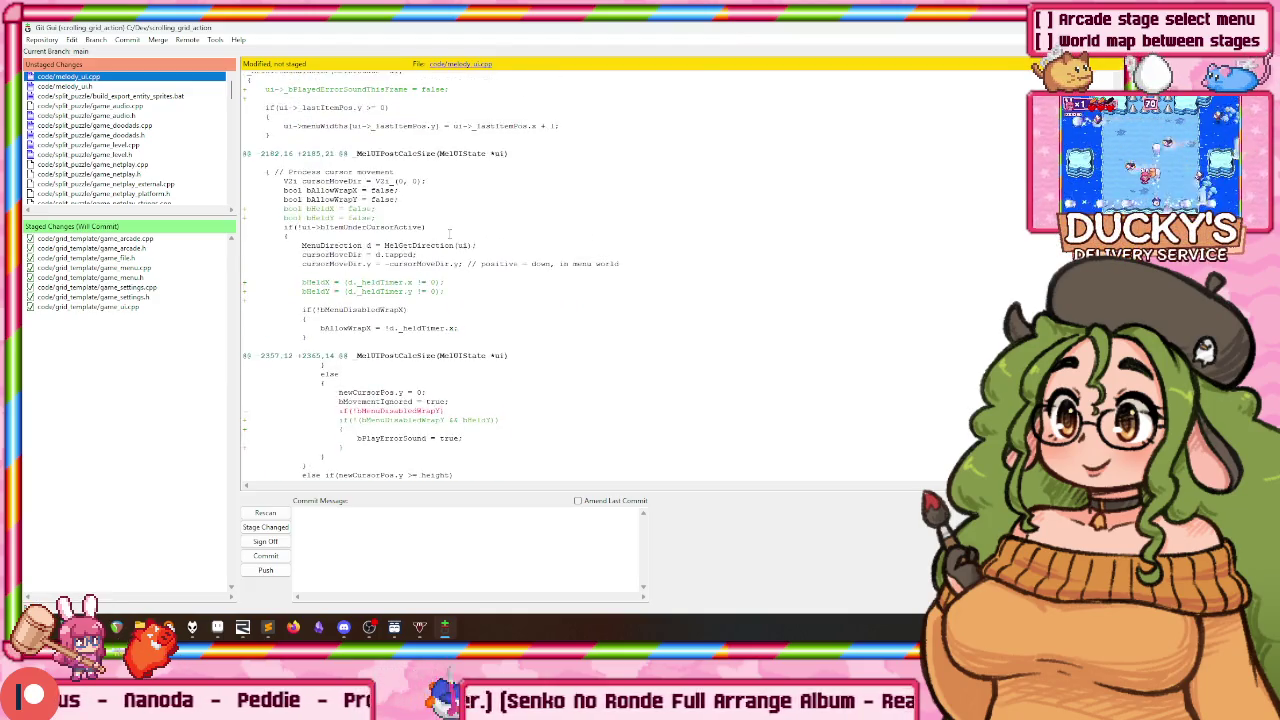
pyautogui.scroll(5, 450, 230)
pyautogui.hotkey('ctrl', 't')
pyautogui.hotkey('ctrl', 't')
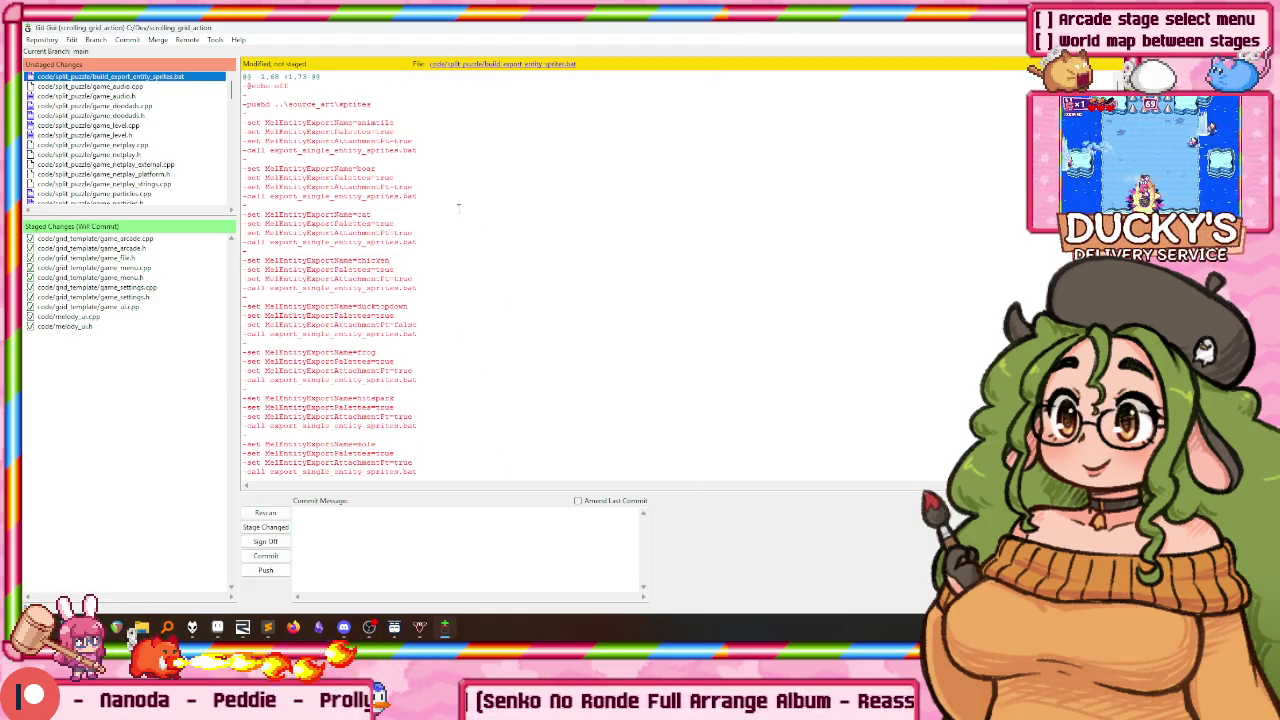
# Step: Scroll the Unstaged Changes list and inspect the adventure.adpcm music change
pyautogui.scroll(-1, 456, 221)
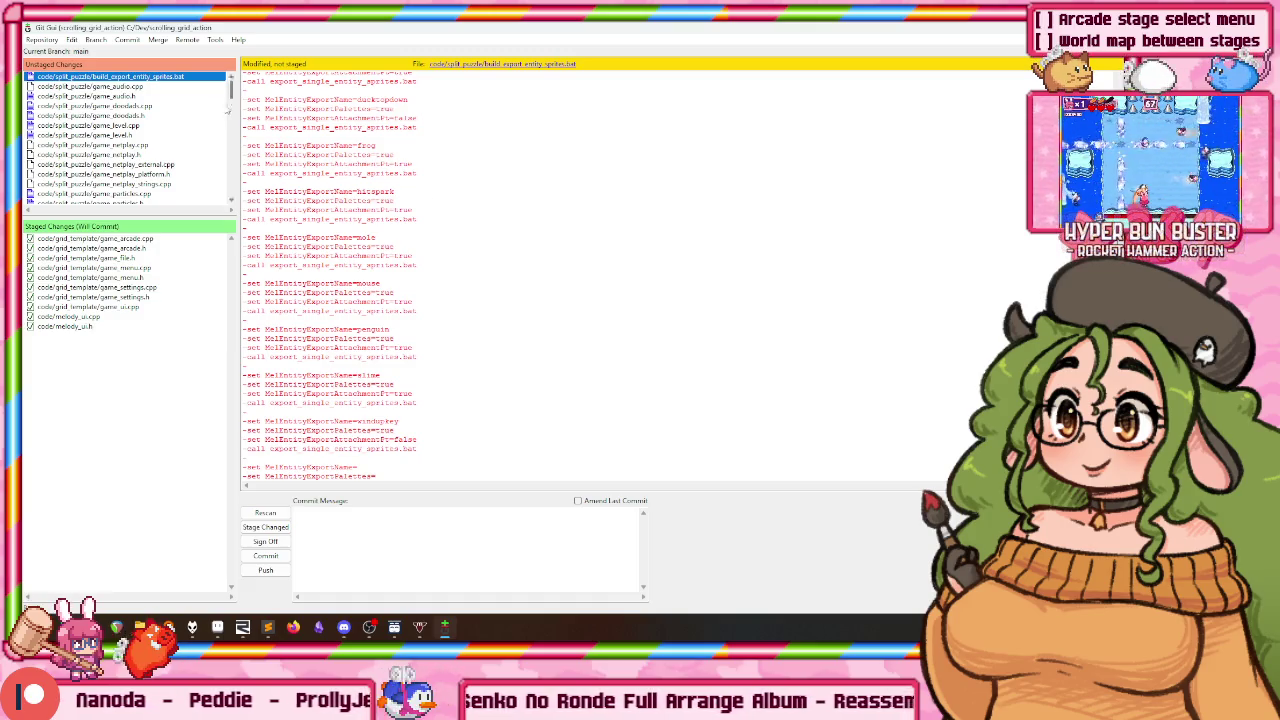
pyautogui.scroll(-8, 385, 213)
pyautogui.scroll(-2, 385, 213)
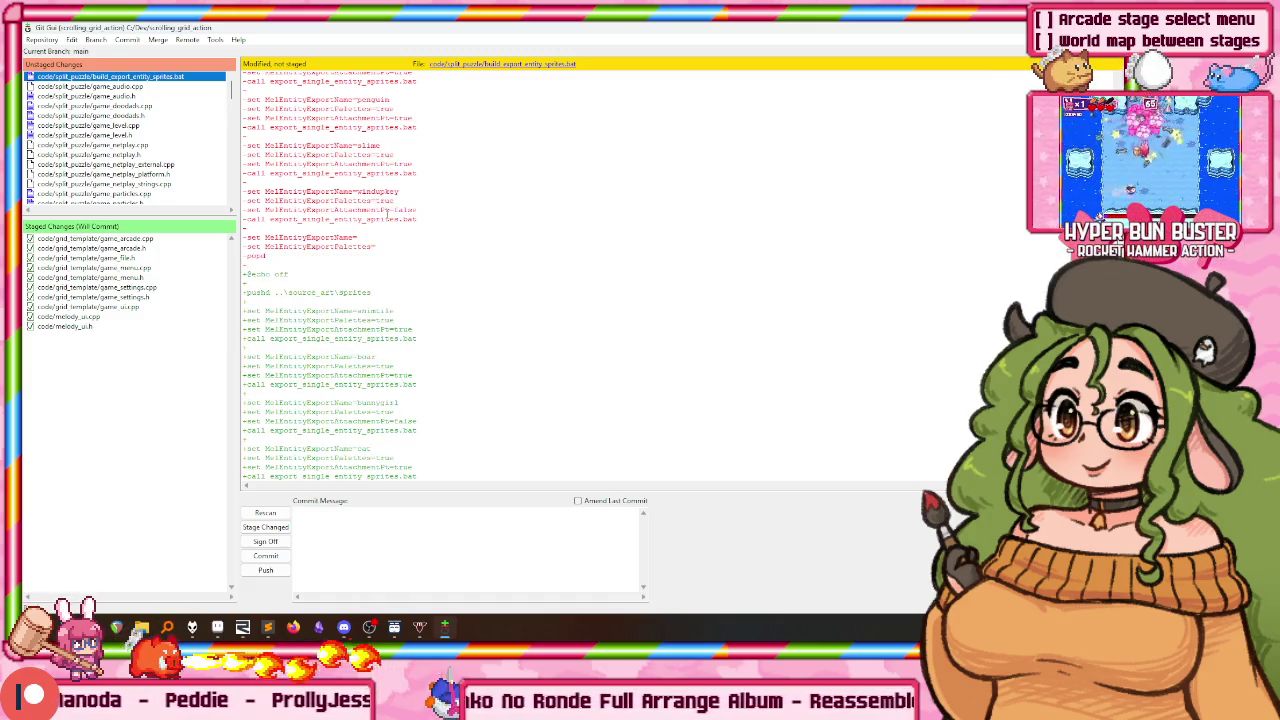
pyautogui.scroll(4, 453, 204)
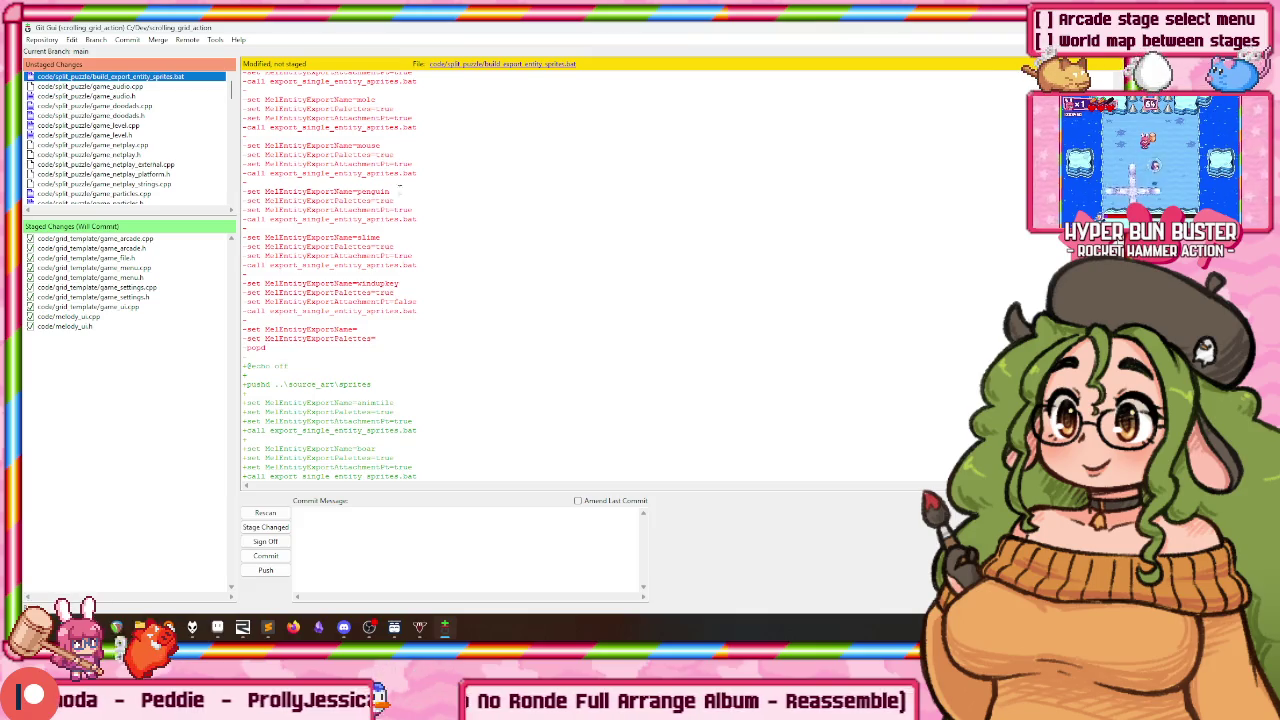
pyautogui.scroll(-3, 162, 158)
pyautogui.scroll(-3, 170, 140)
pyautogui.scroll(-3, 173, 134)
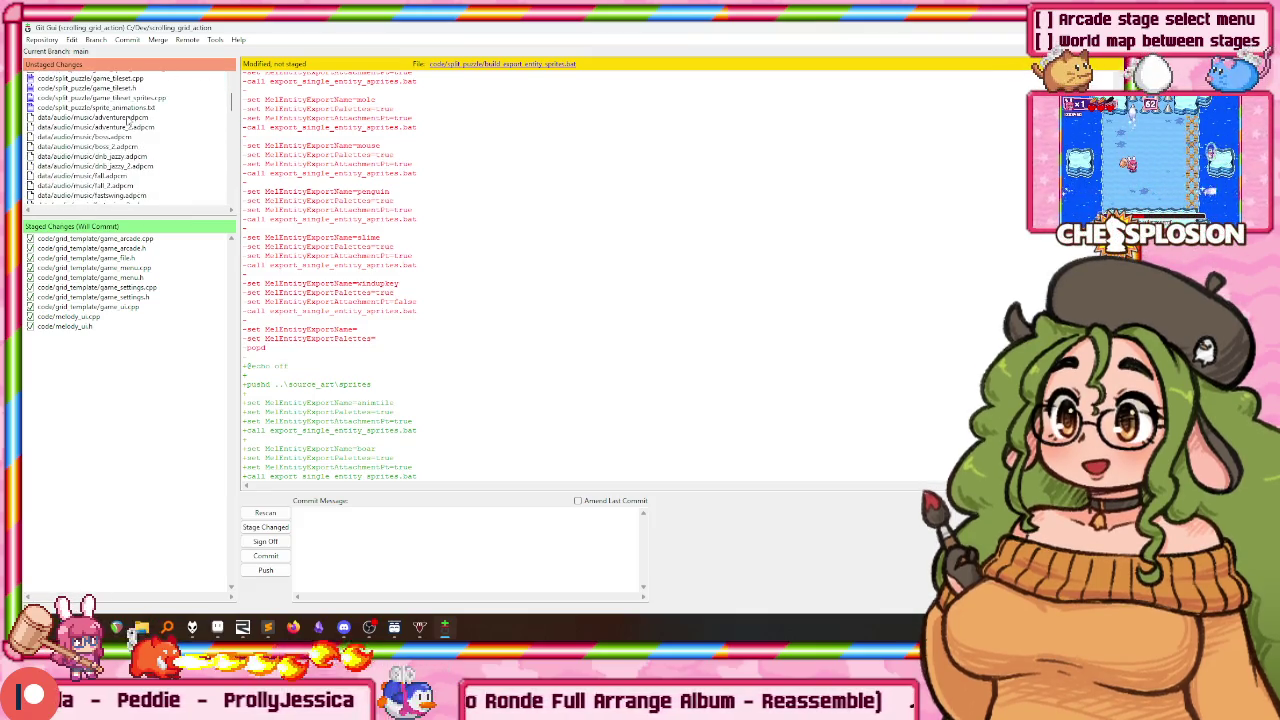
pyautogui.click(128, 119)
pyautogui.scroll(-3, 110, 125)
pyautogui.scroll(-3, 95, 127)
pyautogui.scroll(-3, 84, 128)
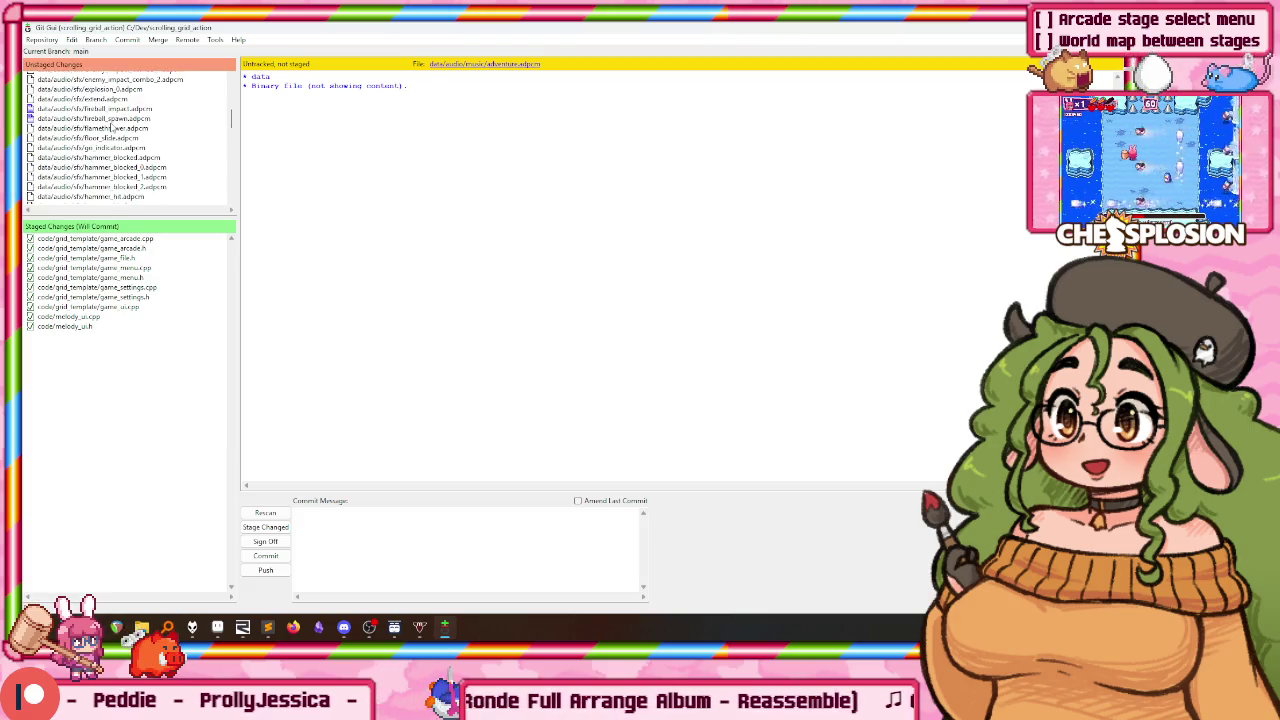
pyautogui.scroll(-3, 84, 128)
pyautogui.scroll(-3, 115, 140)
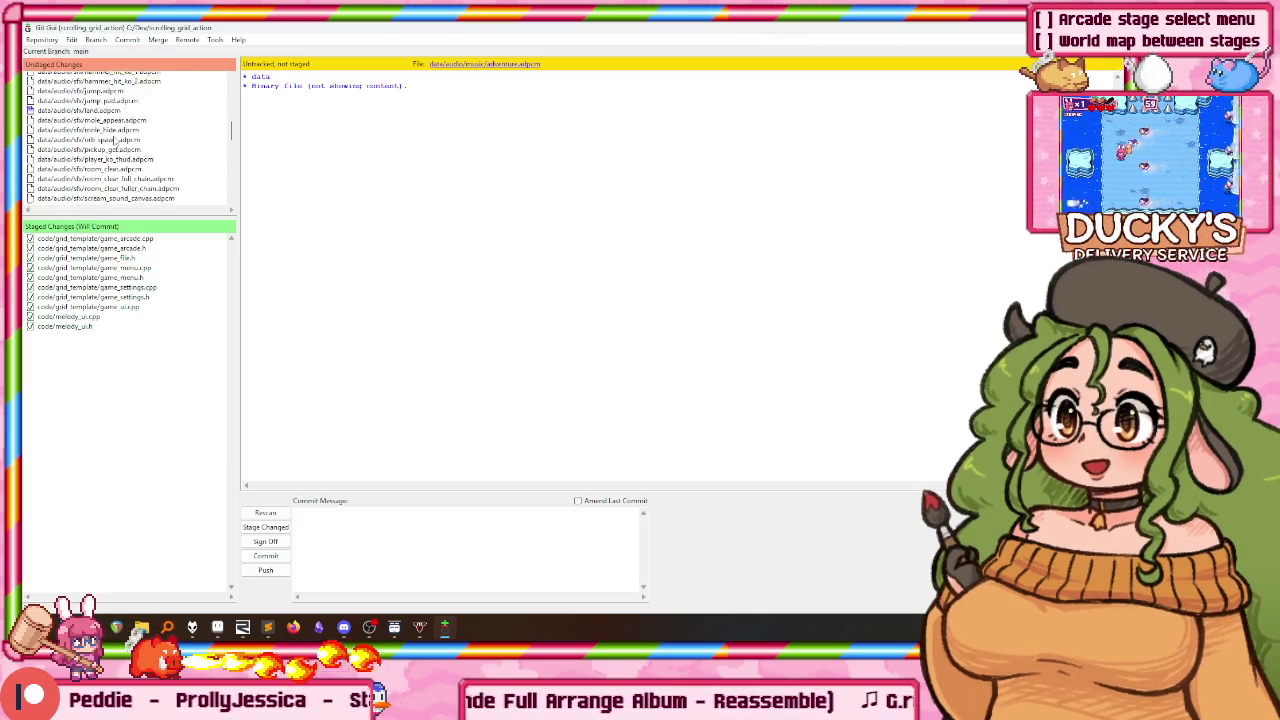
pyautogui.scroll(-3, 110, 142)
pyautogui.scroll(-3, 104, 145)
pyautogui.scroll(-3, 98, 148)
pyautogui.scroll(-3, 92, 150)
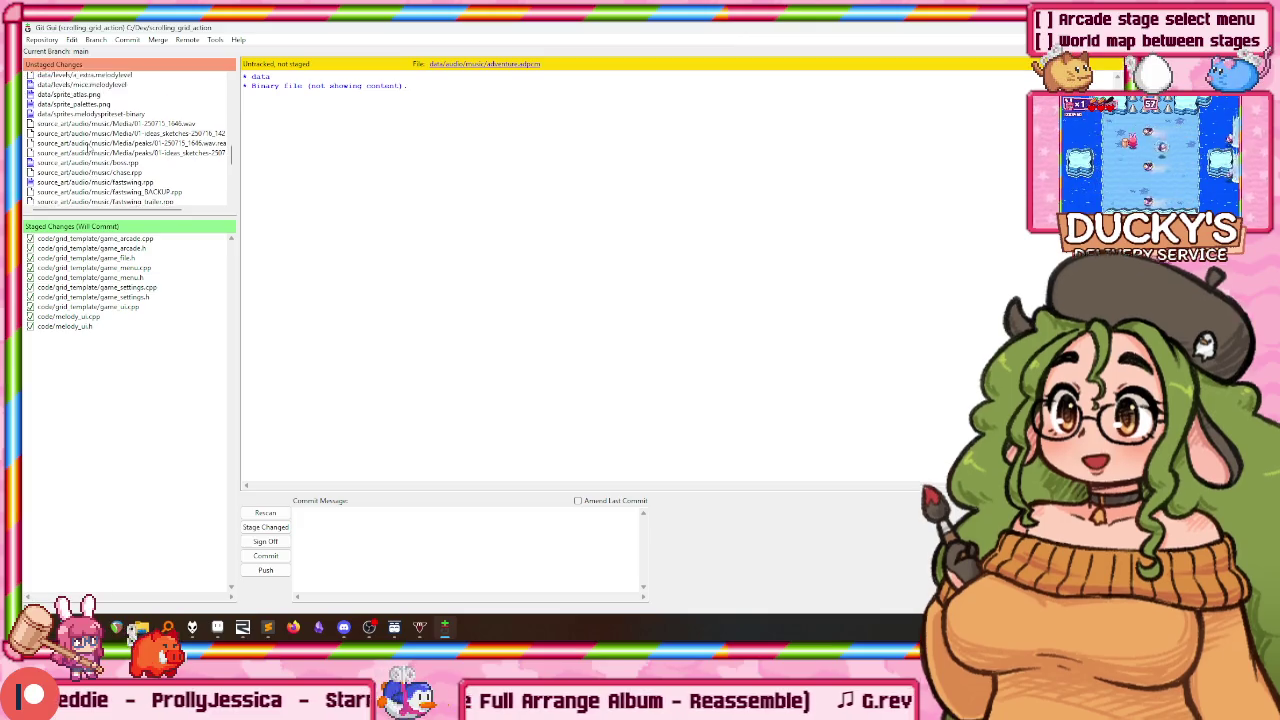
pyautogui.scroll(1, 55, 135)
# Step: Stage the three changed sprite atlas, palette and sprite data files
pyautogui.click(85, 88)
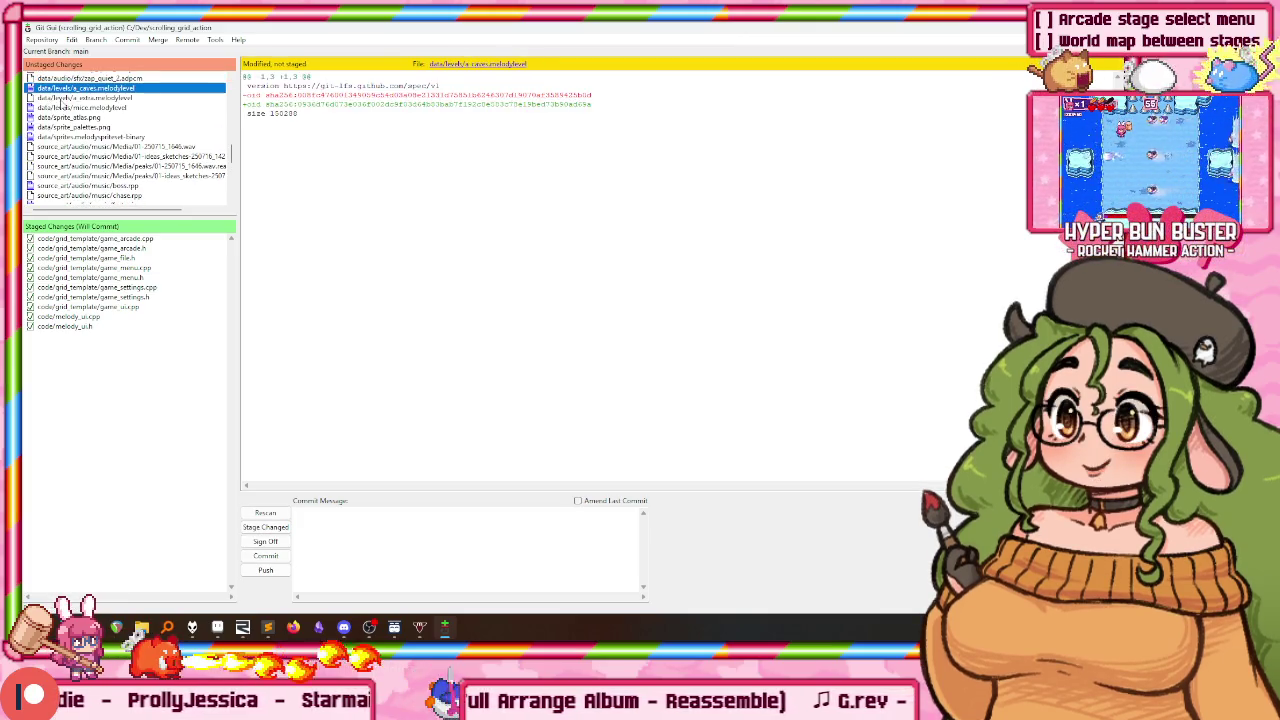
pyautogui.press('Down')
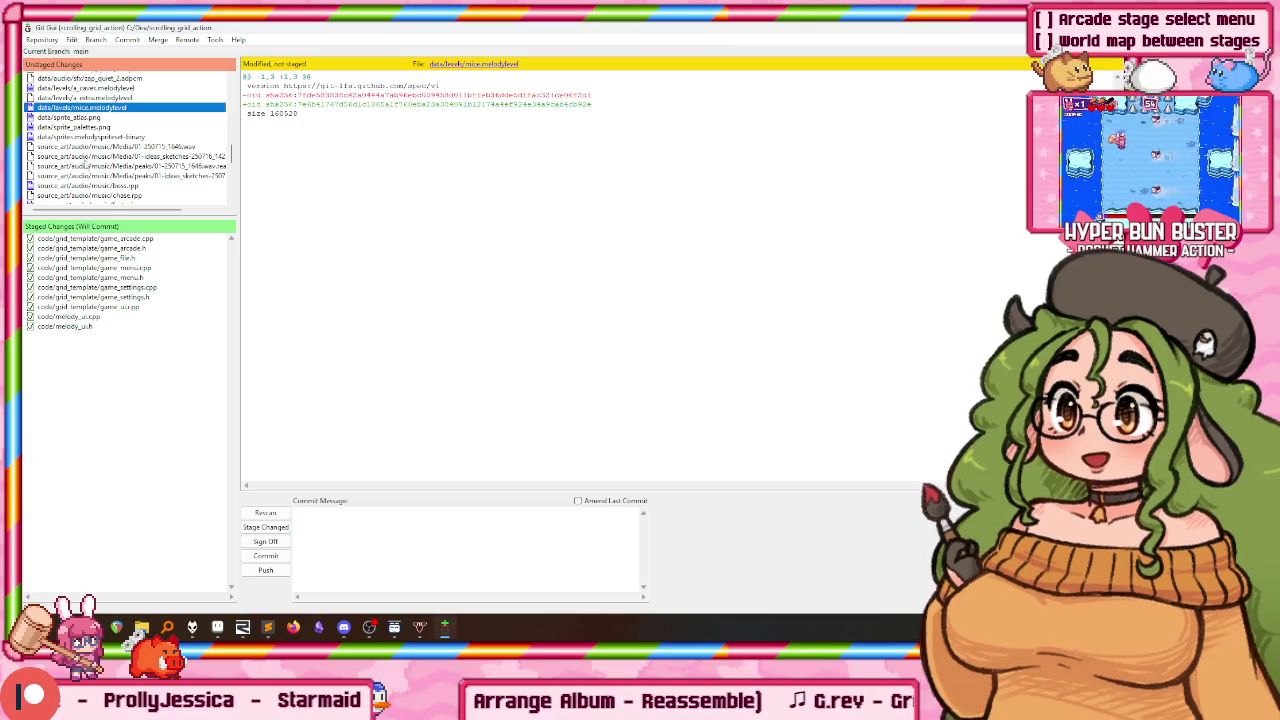
pyautogui.press('Down')
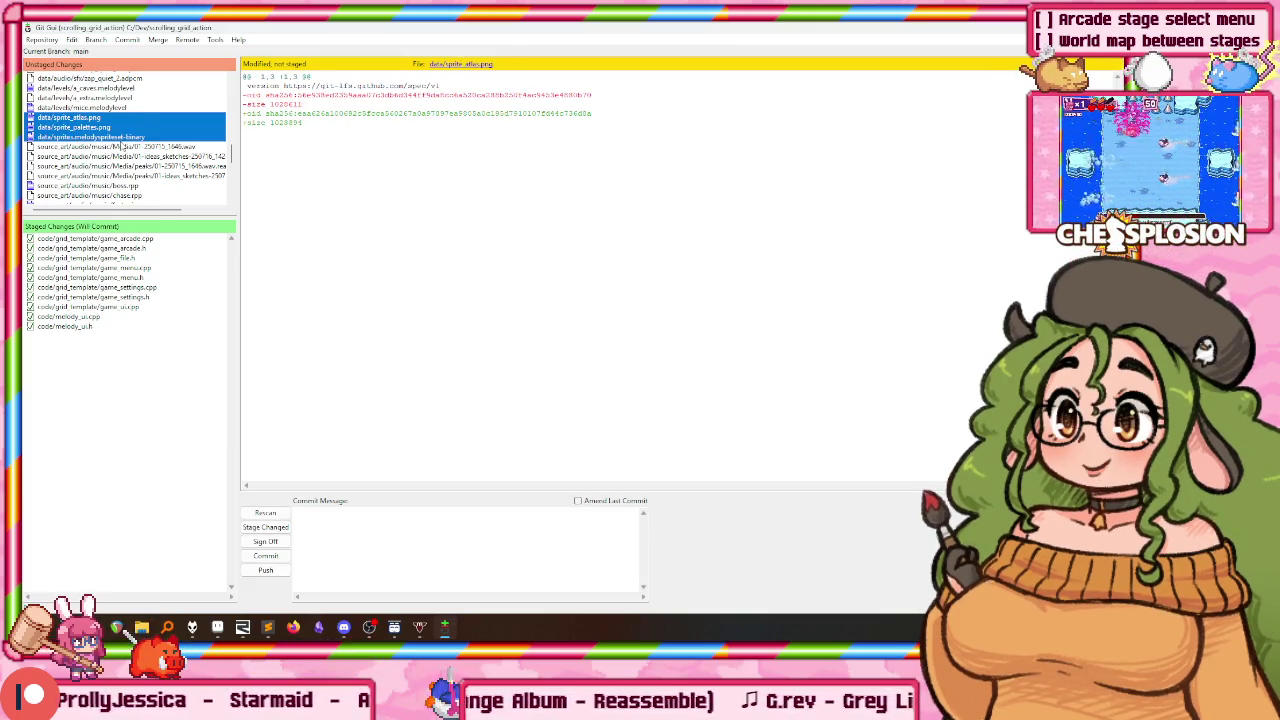
pyautogui.hotkey('ctrl', 't')
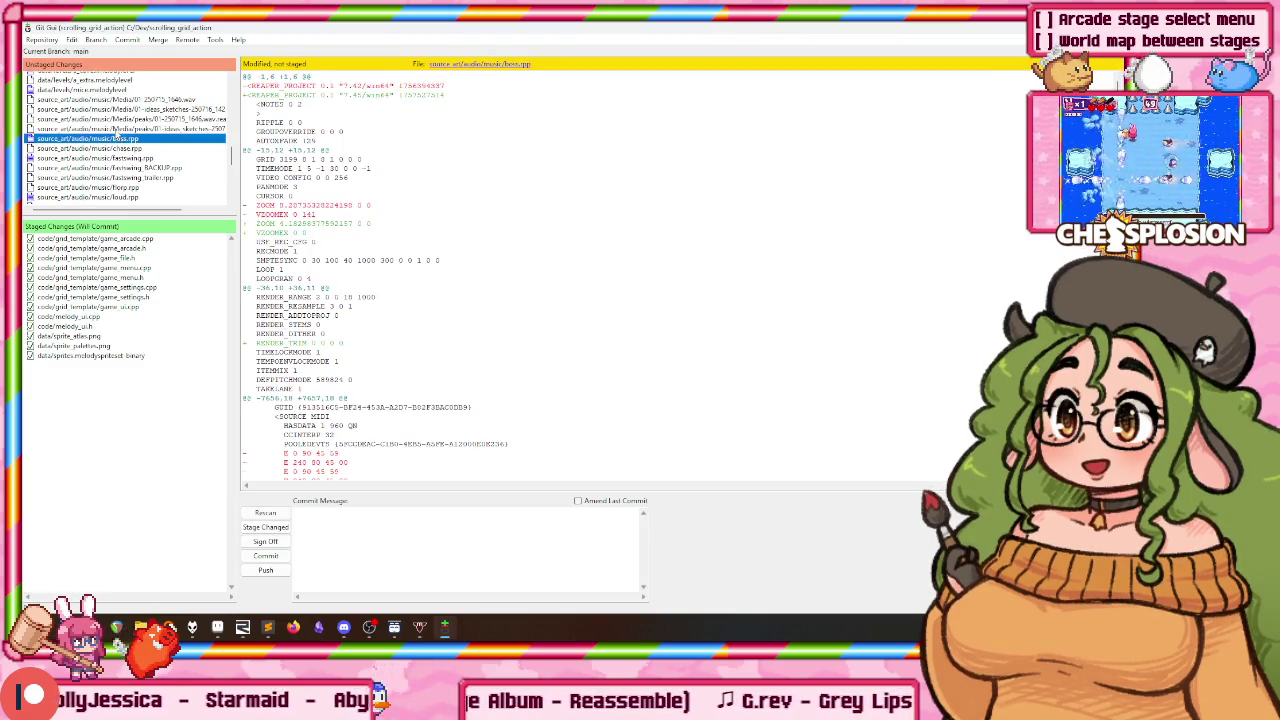
# Step: Stage the source sprite files from the bunnygirl palette down to worldmap_locked.png
pyautogui.scroll(-3, 115, 130)
pyautogui.scroll(-3, 112, 130)
pyautogui.scroll(-2, 110, 130)
pyautogui.scroll(-2, 108, 130)
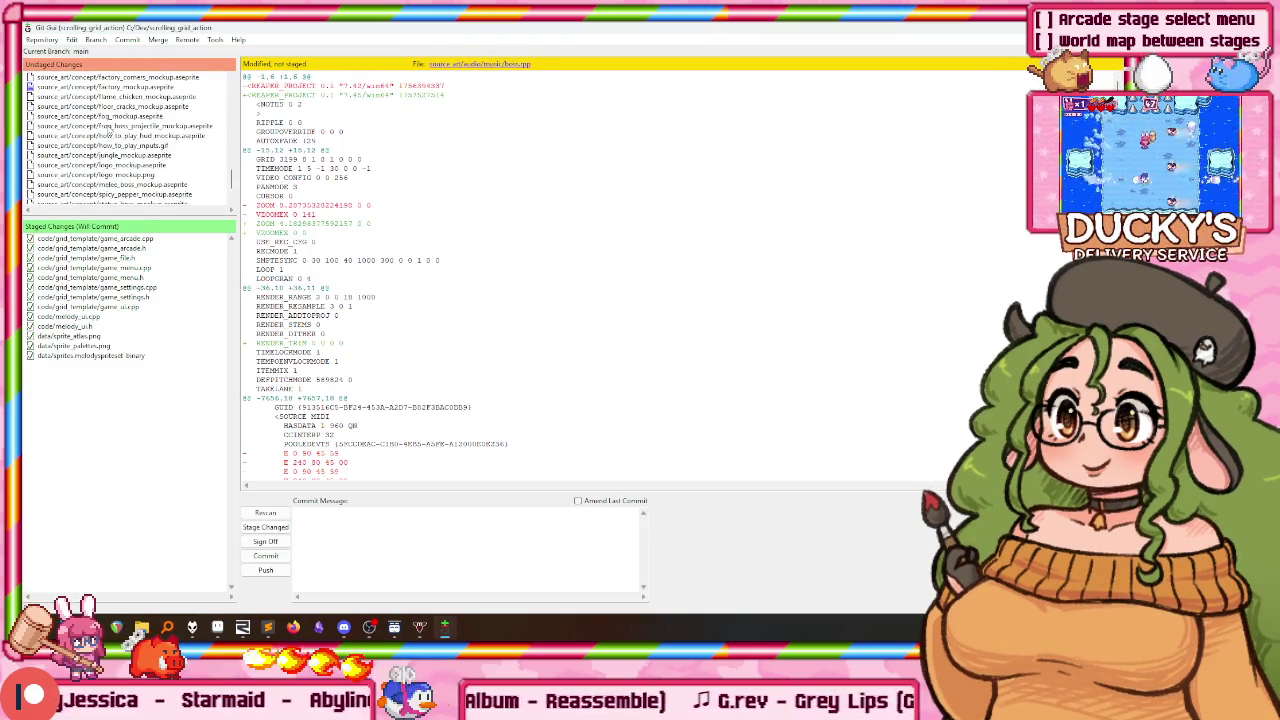
pyautogui.scroll(-3, 106, 130)
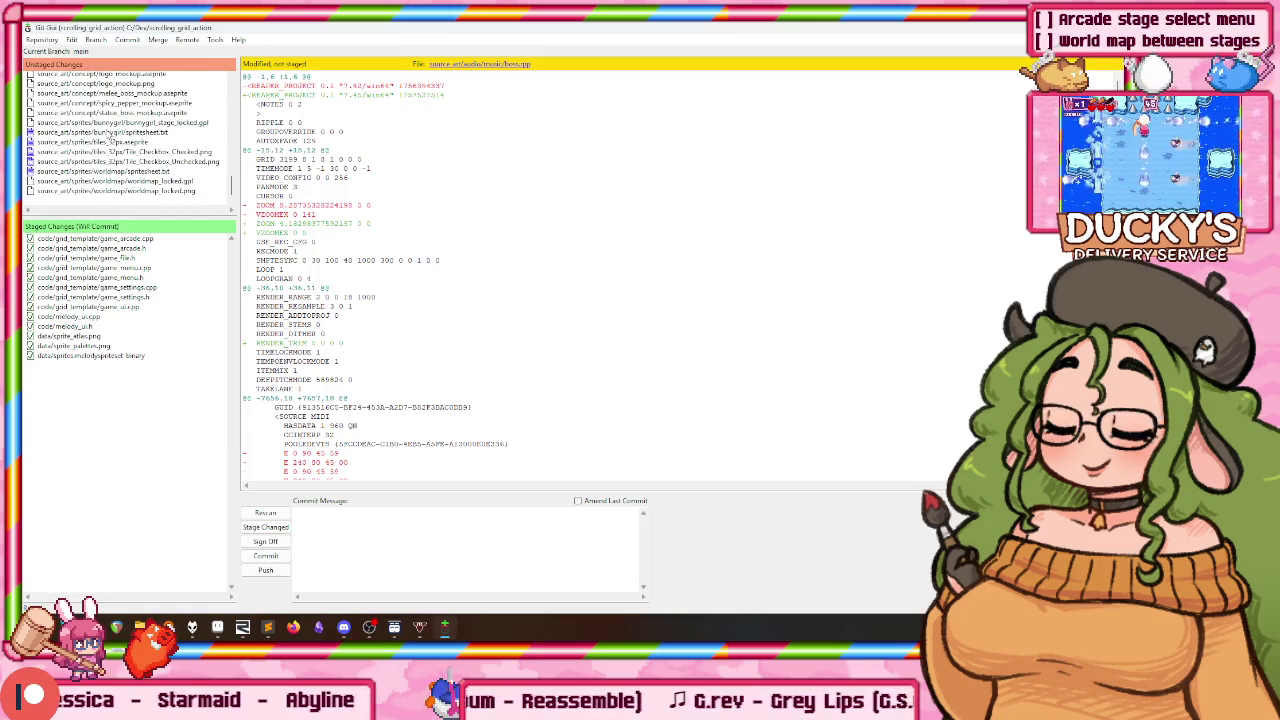
pyautogui.click(103, 123)
pyautogui.keyDown('shift'); pyautogui.click(91, 191); pyautogui.keyUp('shift')
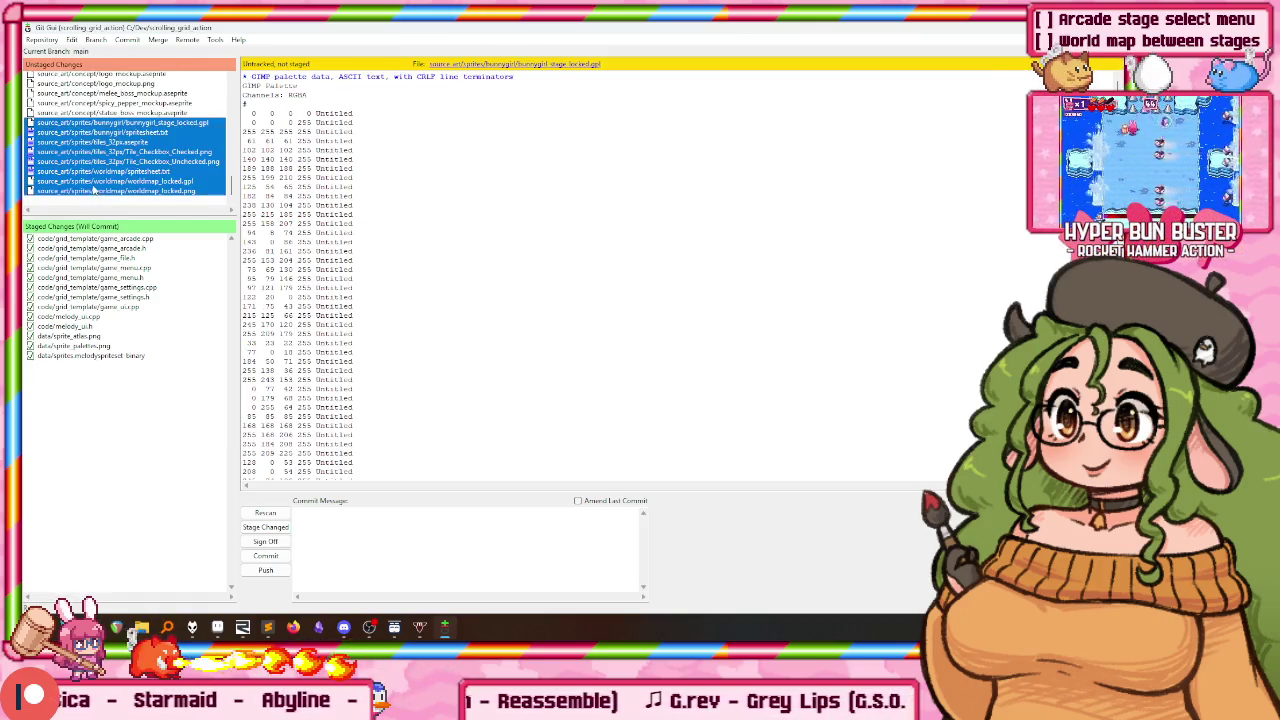
pyautogui.hotkey('ctrl', 't')
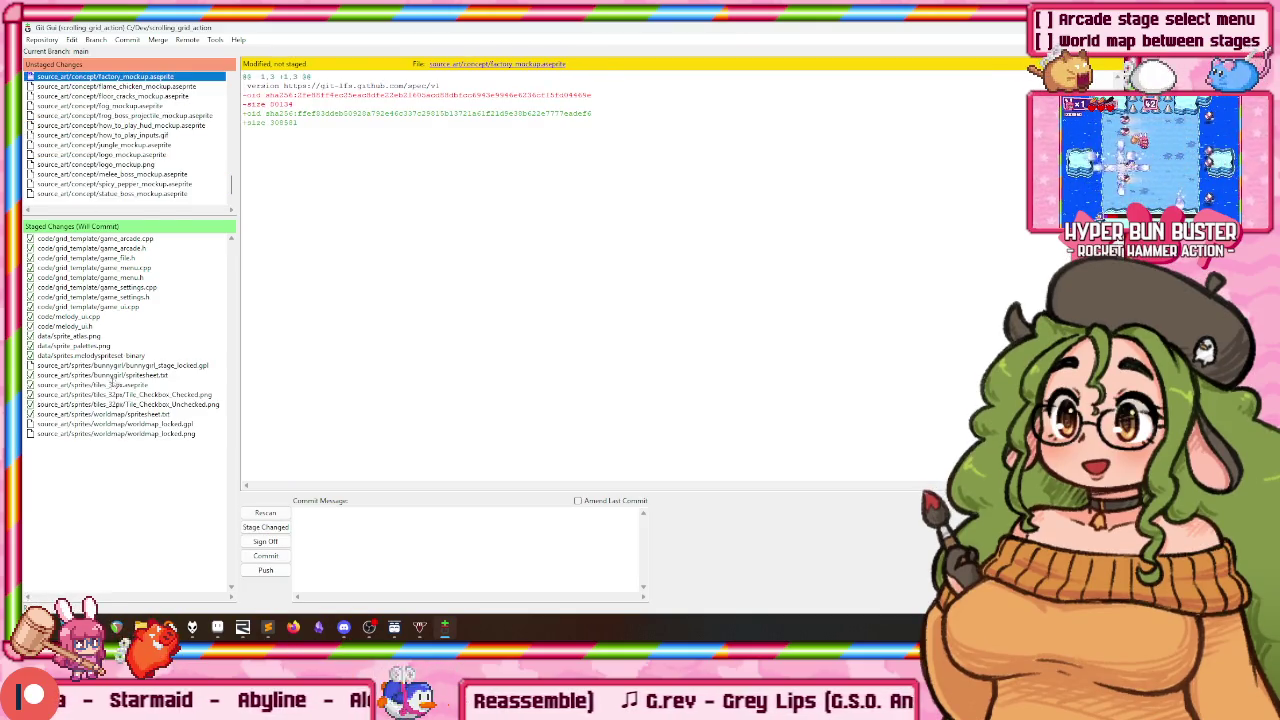
# Step: Commit the staged changes with a finished-stage-select message and close Git GUI
pyautogui.click(410, 535)
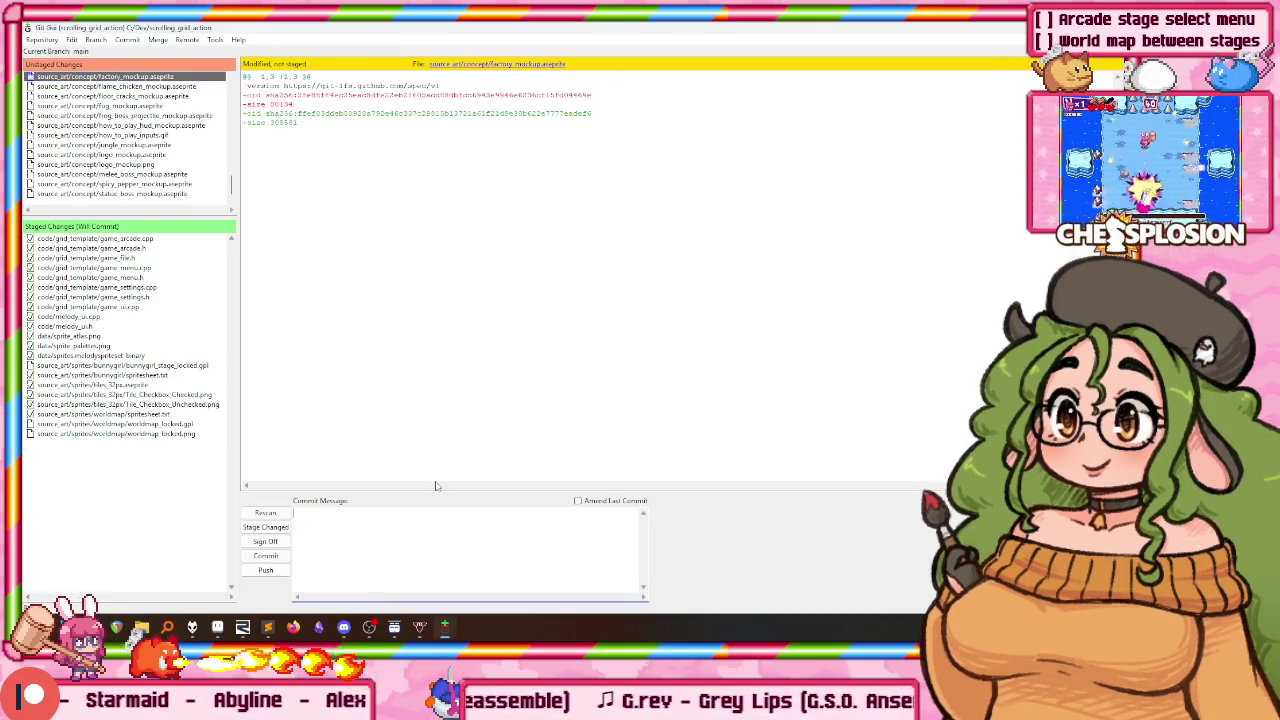
pyautogui.write('Finished stage')
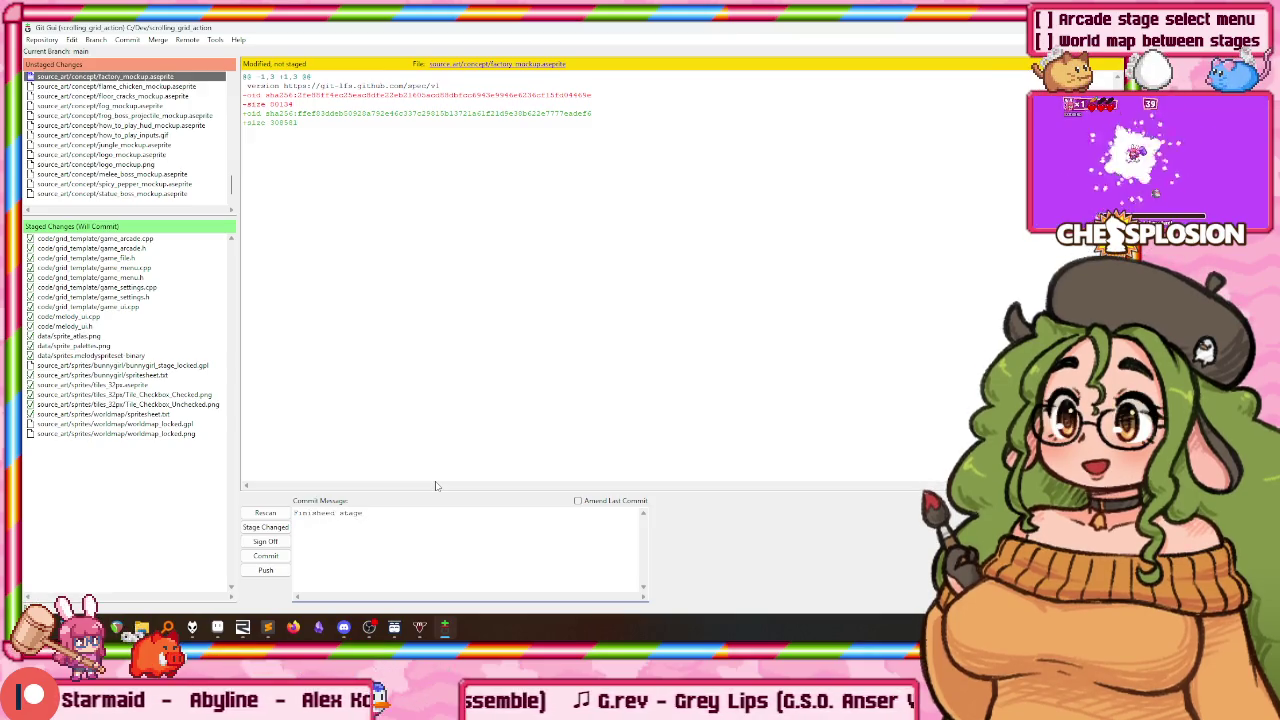
pyautogui.write(' selec')
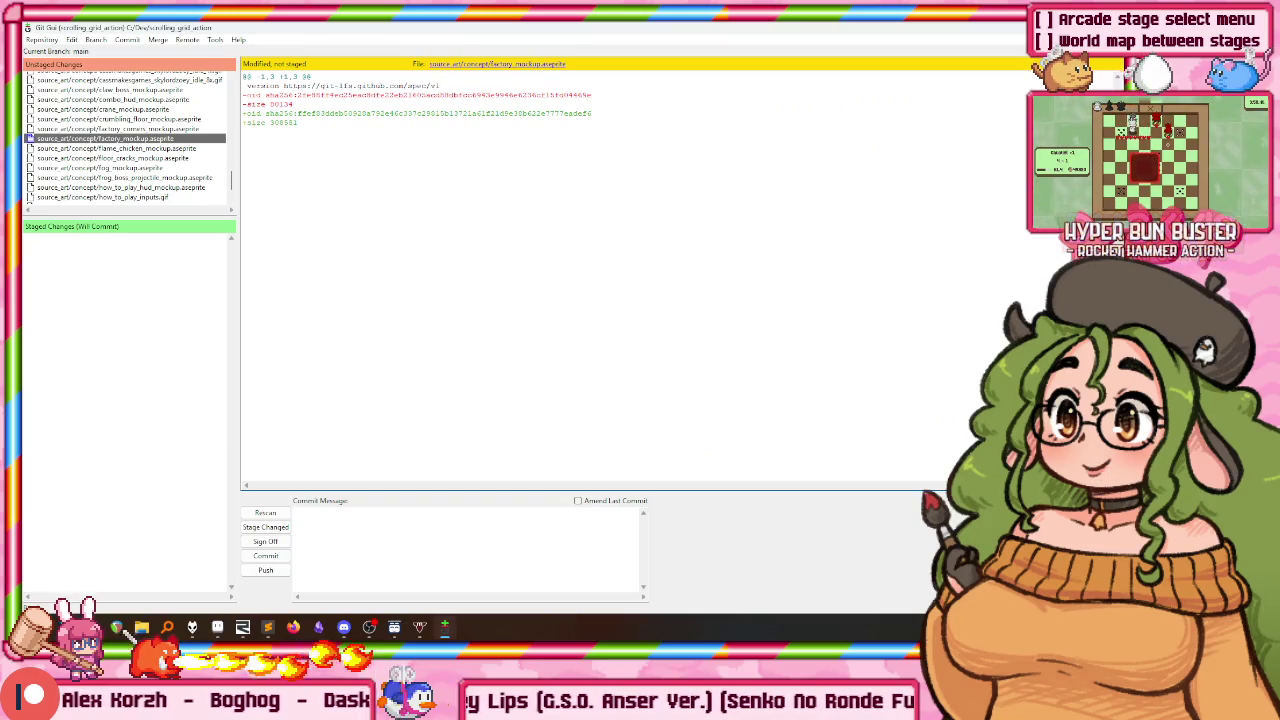
pyautogui.hotkey('ctrl', 'q')
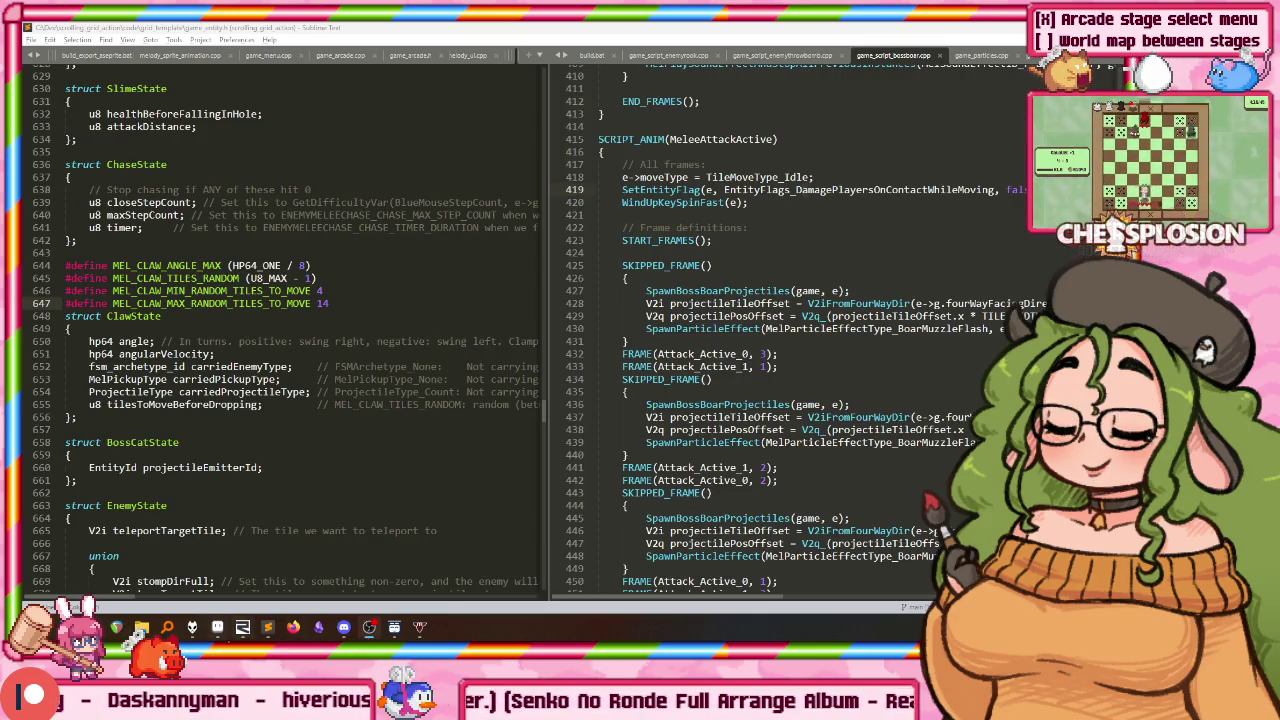
# Step: Run the game from RemedyBG and open Arcade Stage Select to the difficulty choice
pyautogui.click(242, 627)
pyautogui.press('F5')
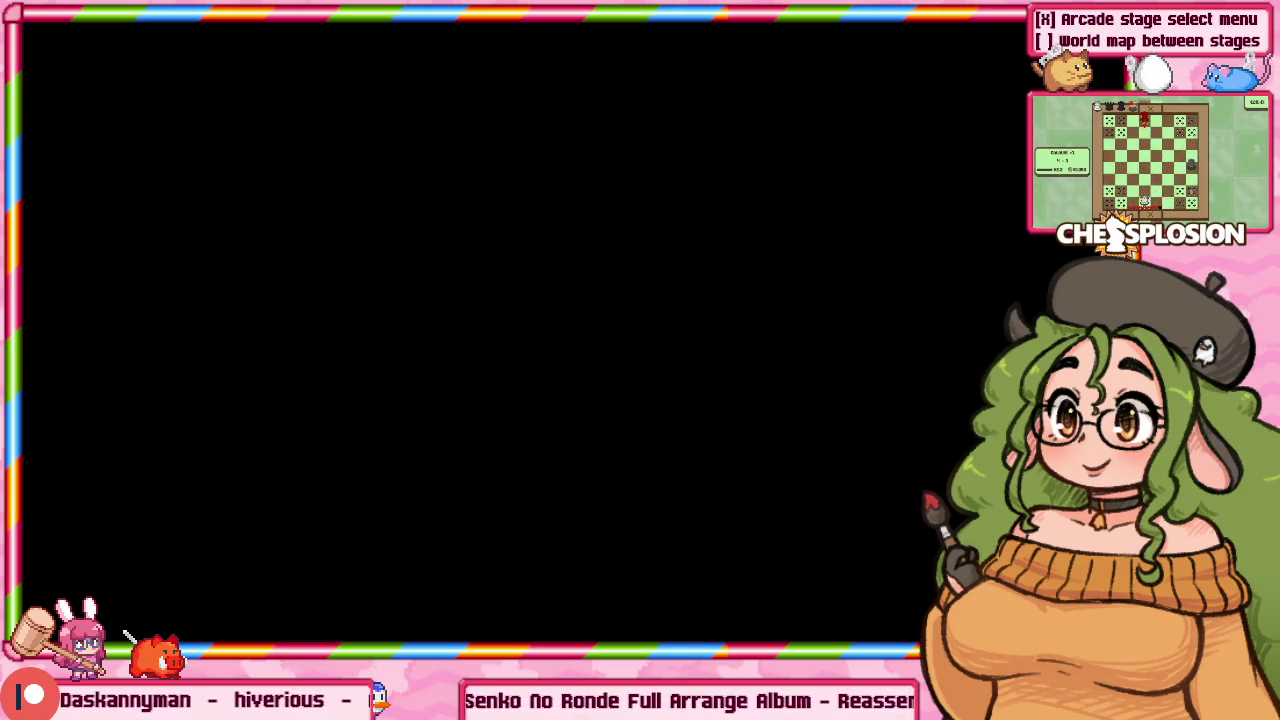
pyautogui.press('Down')
pyautogui.press('Up')
pyautogui.press('Return')
pyautogui.press('Return')
pyautogui.press('Up')
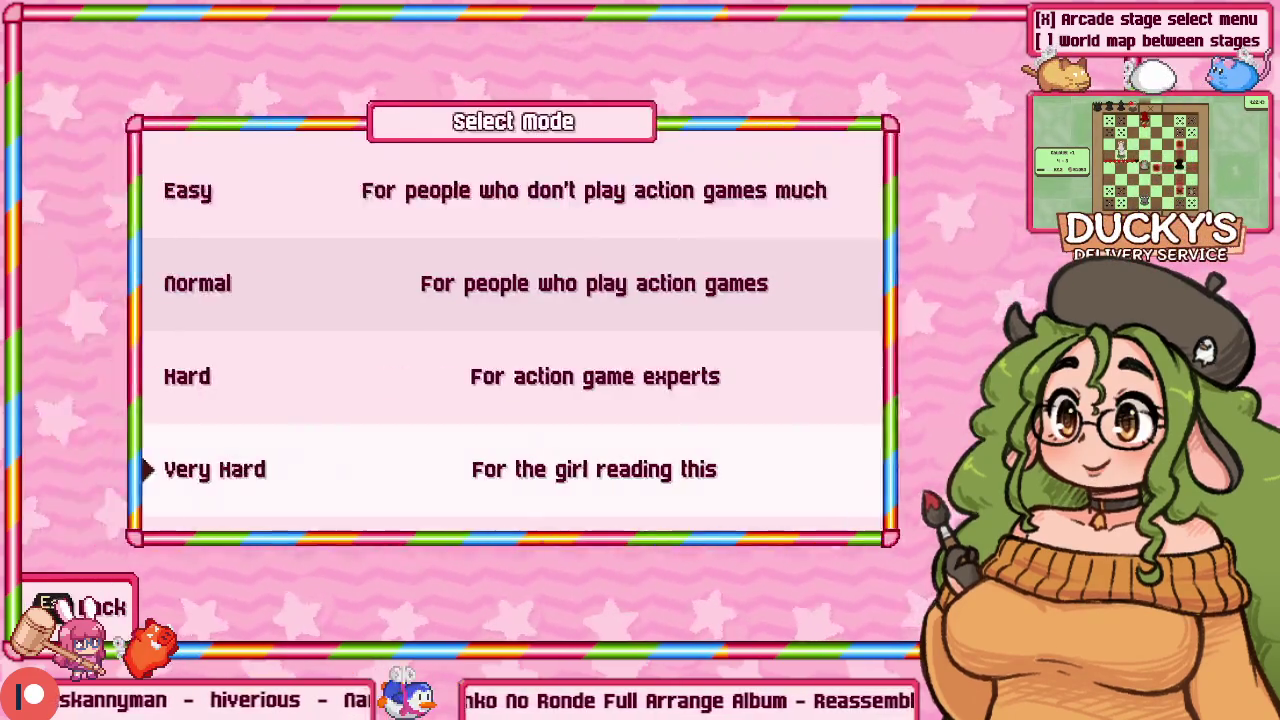
pyautogui.press('Return')
# Step: On Very Hard, browse Stages 2, 4 and 5, then Escape out of stage select
pyautogui.press('Right')
pyautogui.press('Right')
pyautogui.press('Right')
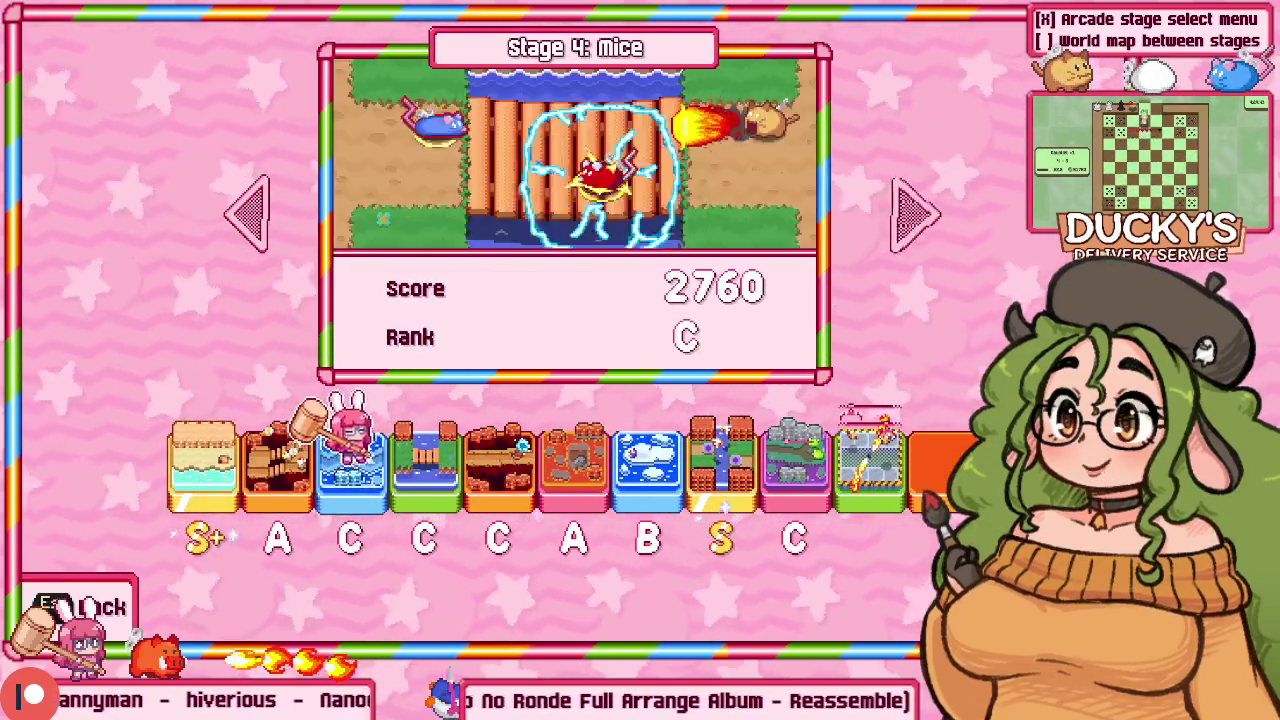
pyautogui.press('Right')
pyautogui.press('Right')
pyautogui.press('Right')
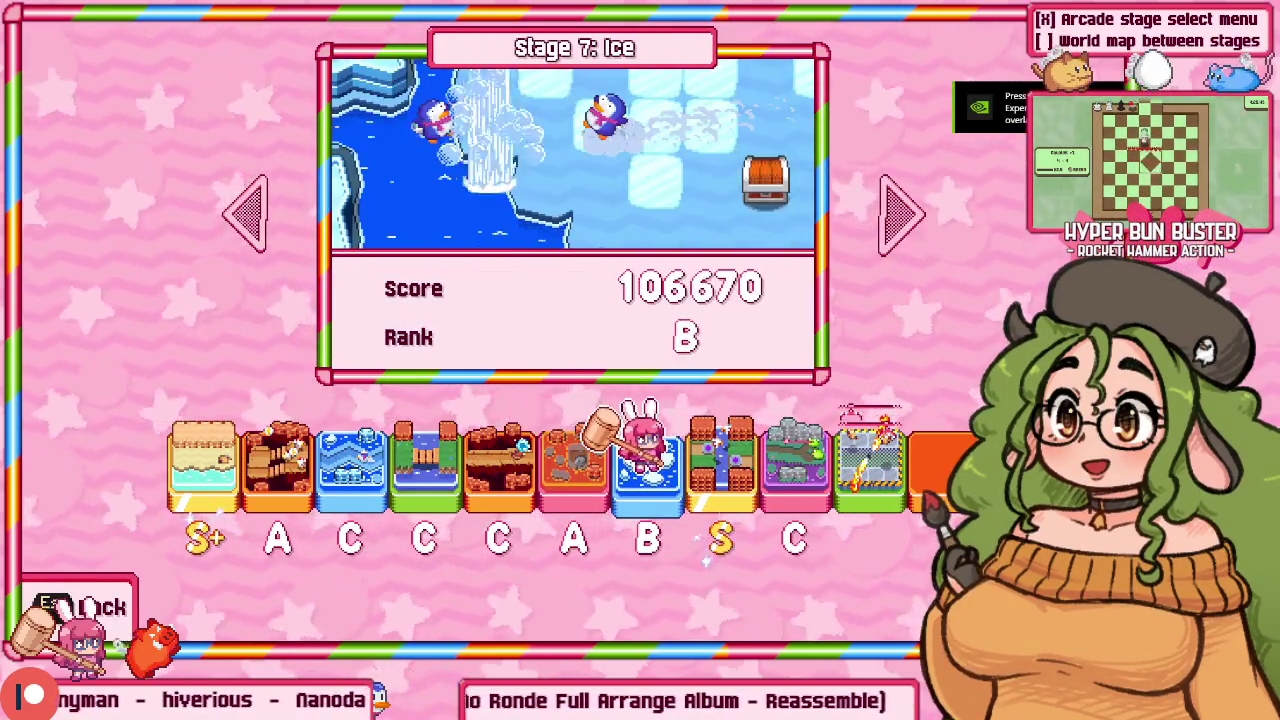
pyautogui.press('Left')
pyautogui.press('Left')
pyautogui.press('Left')
pyautogui.press('Left')
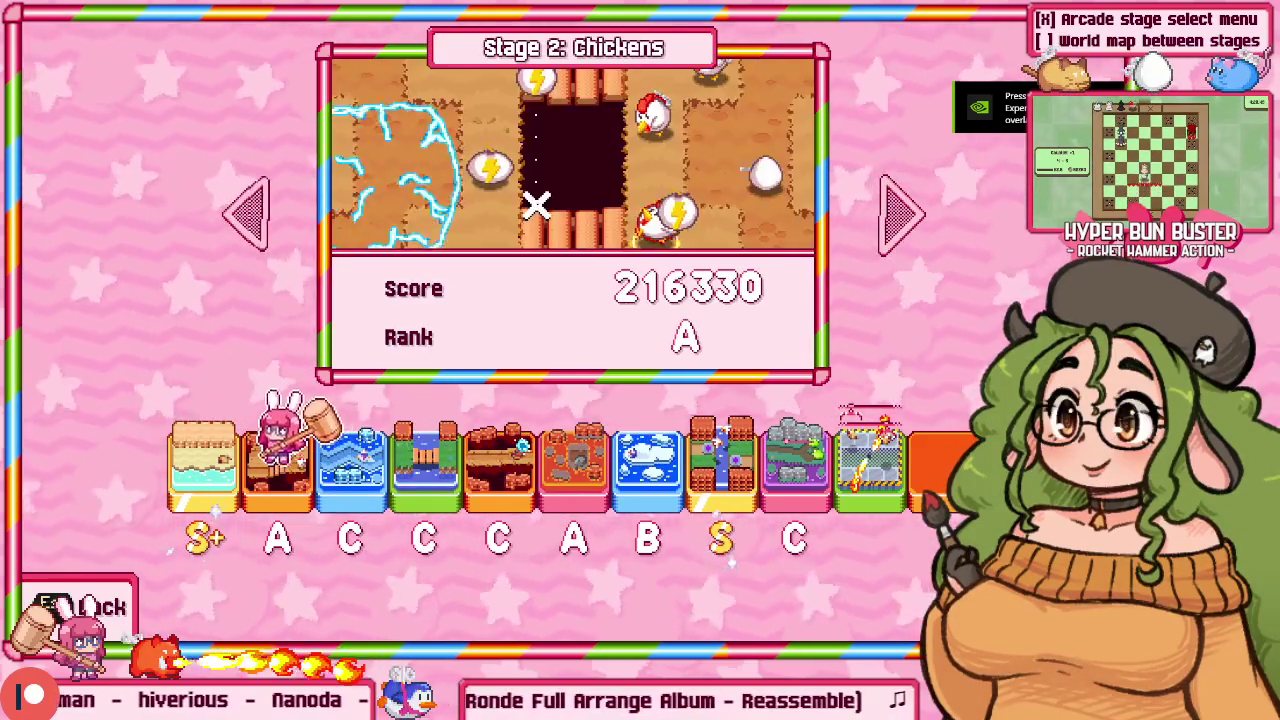
pyautogui.press('Right')
pyautogui.press('Right')
pyautogui.press('Right')
pyautogui.press('Right')
pyautogui.press('Right')
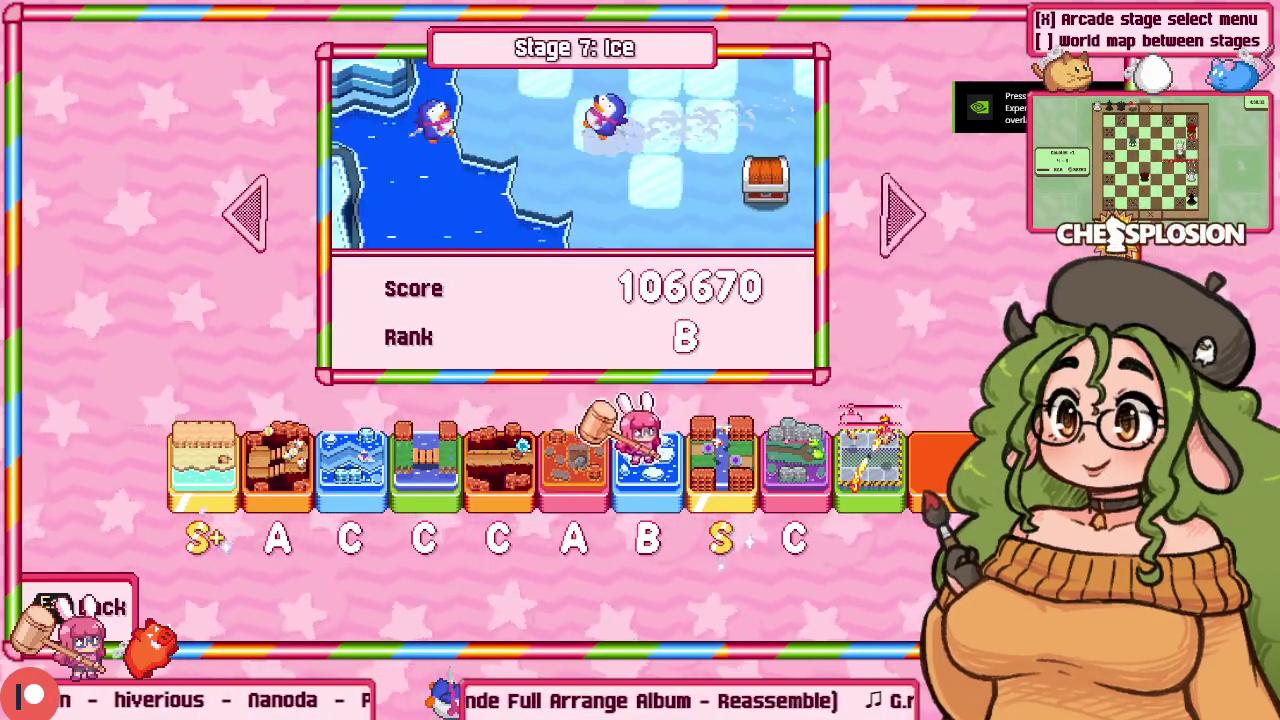
pyautogui.press('Right')
pyautogui.press('Right')
pyautogui.press('Right')
pyautogui.press('Left')
pyautogui.press('Left')
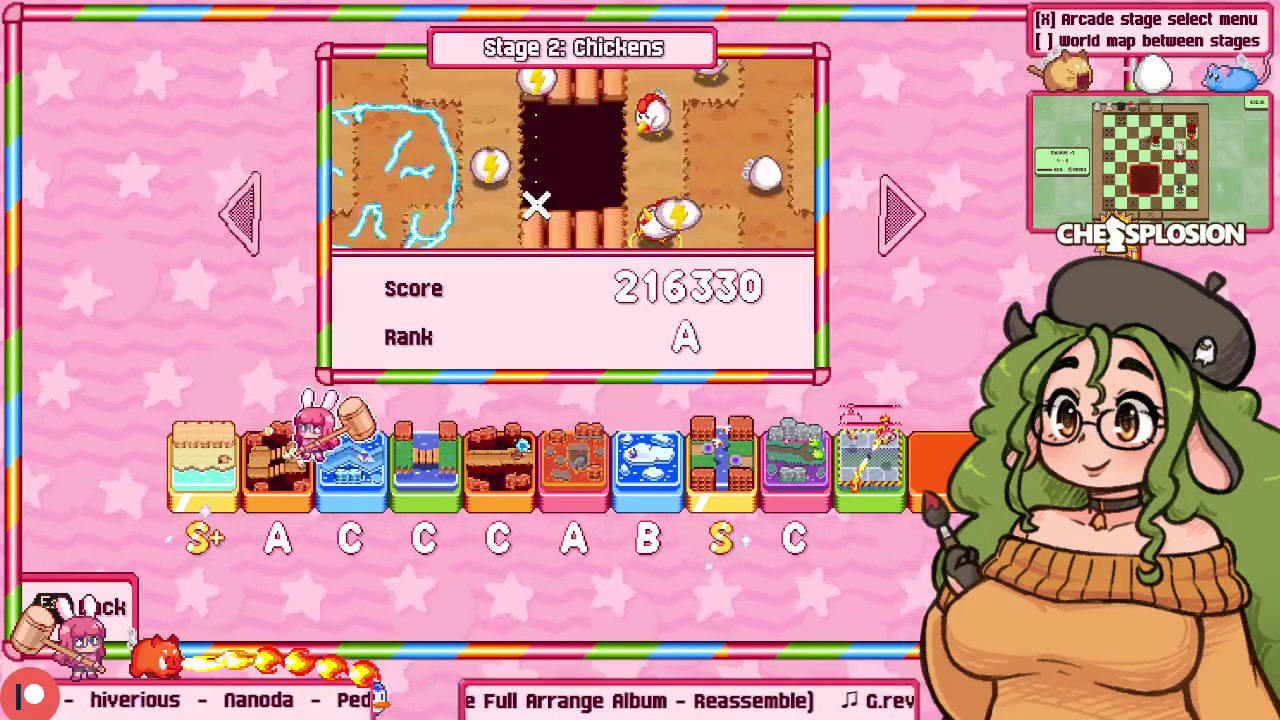
pyautogui.press('Left')
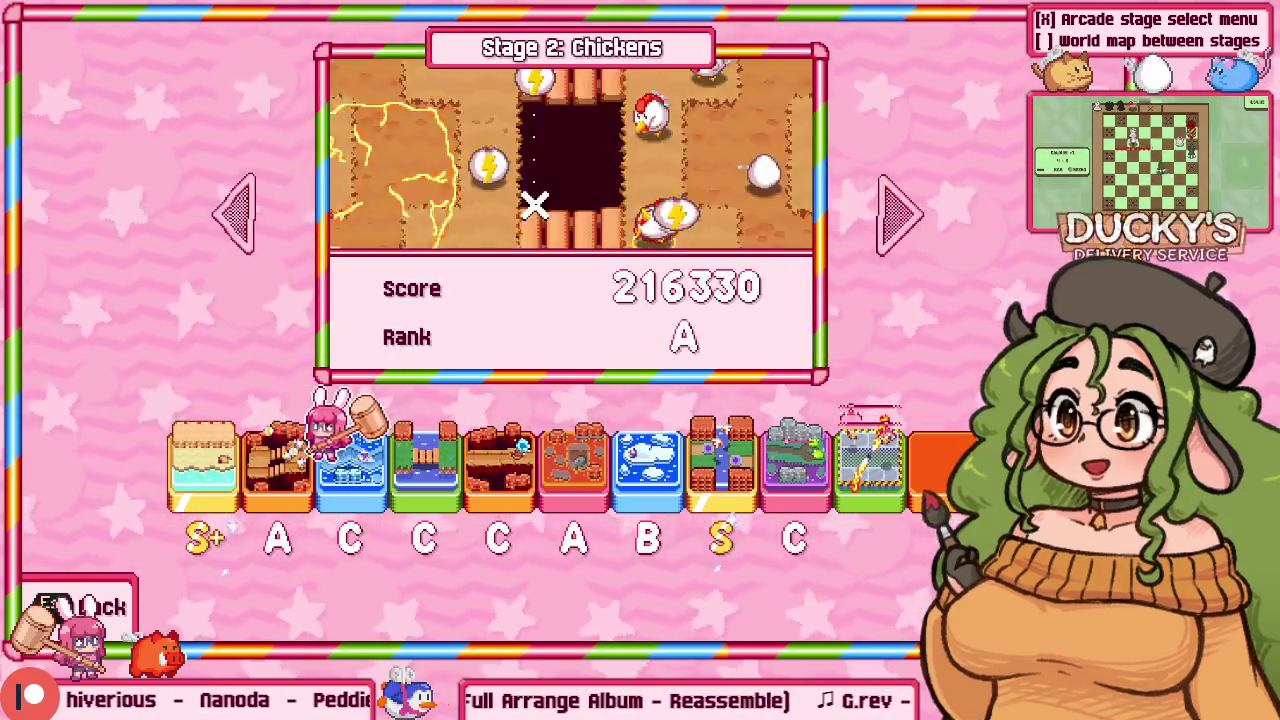
pyautogui.press('Right')
pyautogui.press('Right')
pyautogui.press('Escape')
pyautogui.press('Escape')
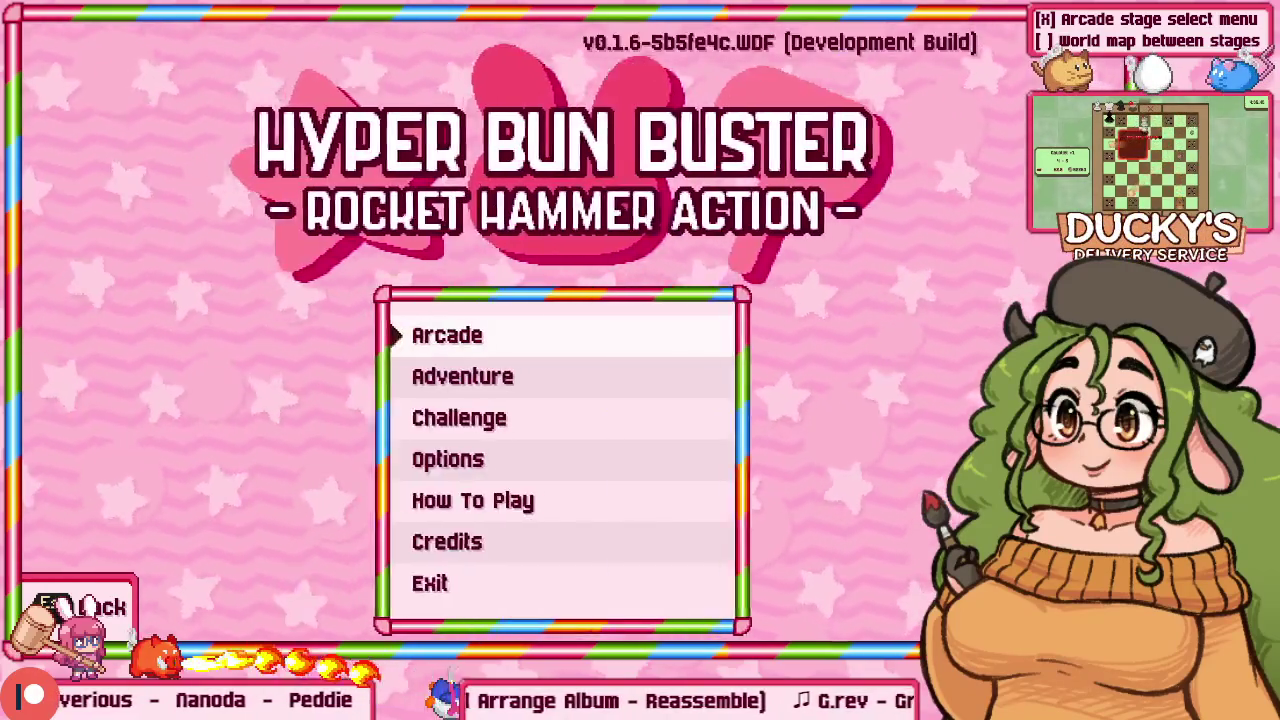
# Step: Look through the Options menu's Game settings, then return to the title menu
pyautogui.press('Down')
pyautogui.press('Down')
pyautogui.press('Down')
pyautogui.press('Return')
pyautogui.press('Down')
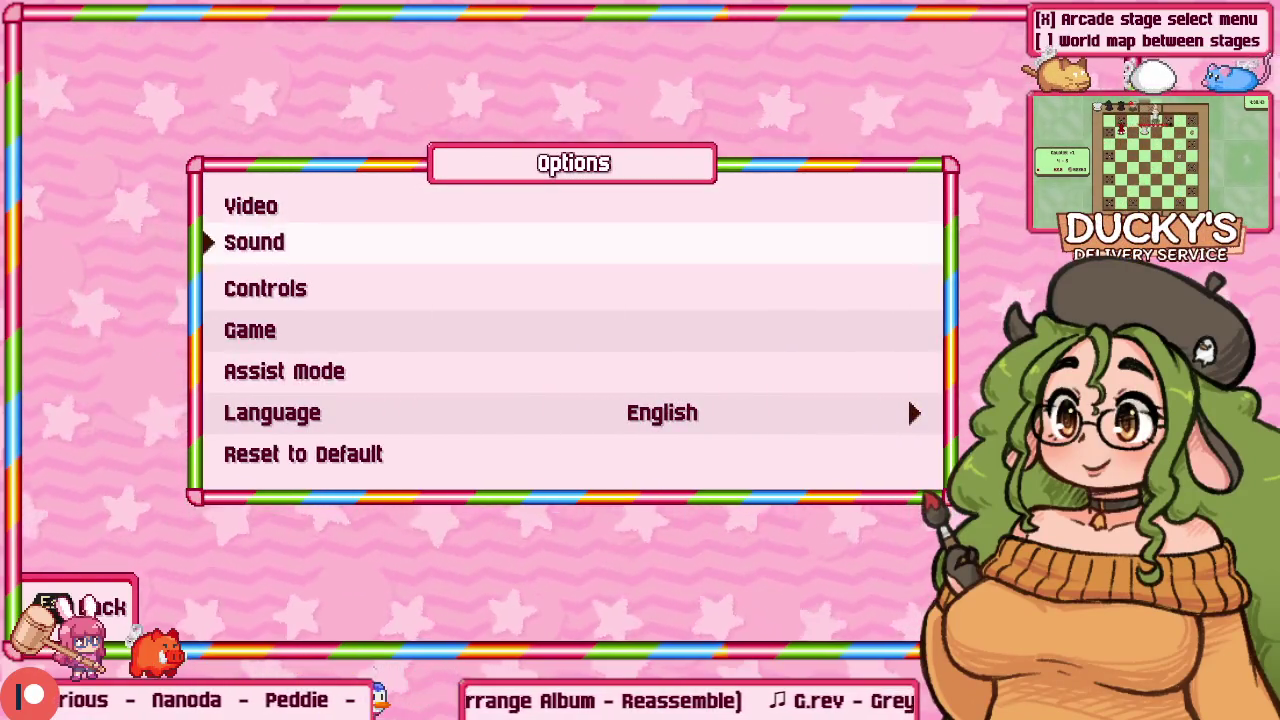
pyautogui.press('Down')
pyautogui.press('Down')
pyautogui.press('Return')
pyautogui.press('Down')
pyautogui.press('Down')
pyautogui.press('Down')
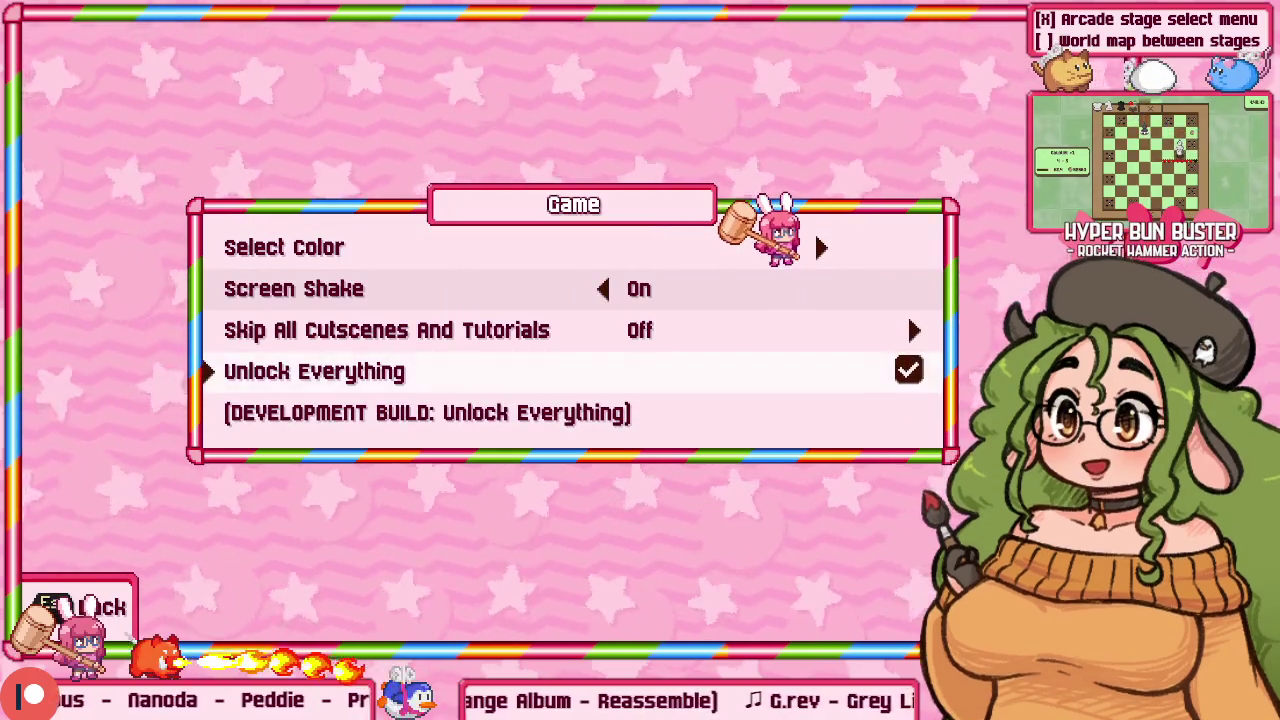
pyautogui.press('Escape')
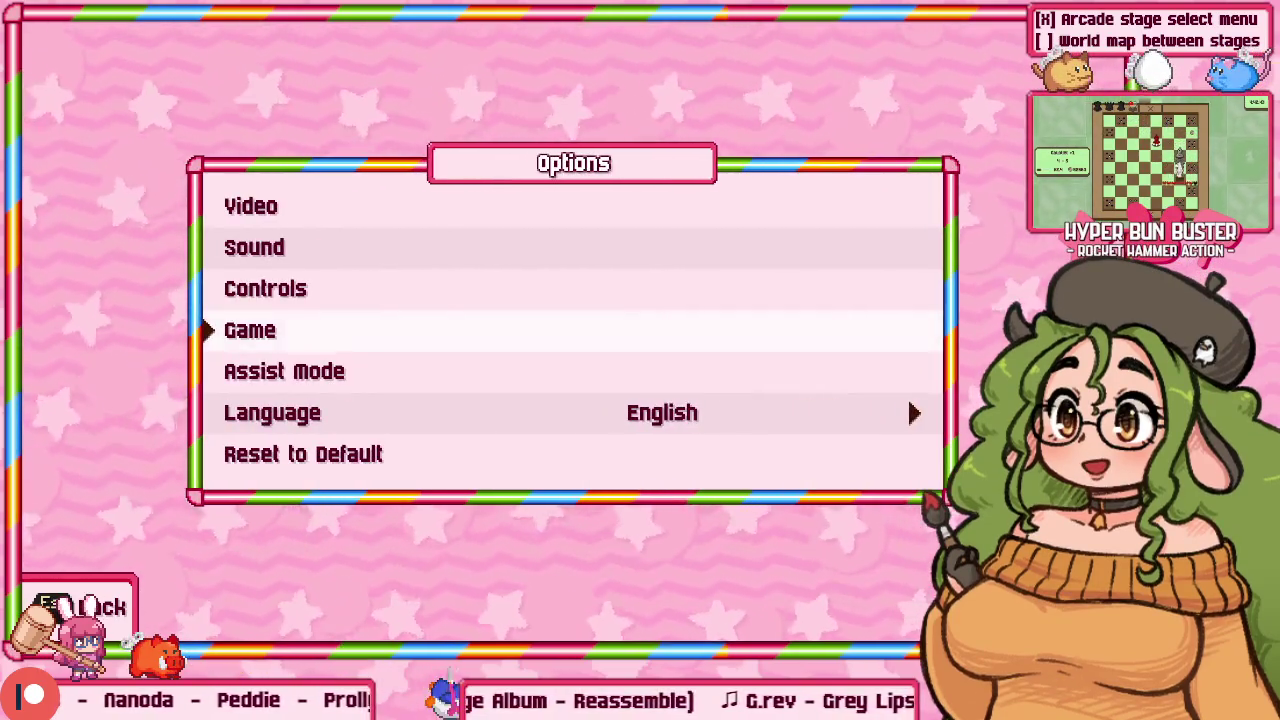
pyautogui.press('Escape')
# Step: Browse the Arcade stage select to Stage 10 Conveyor Belts and back
pyautogui.press('Up')
pyautogui.press('Up')
pyautogui.press('Up')
pyautogui.press('Return')
pyautogui.press('Down')
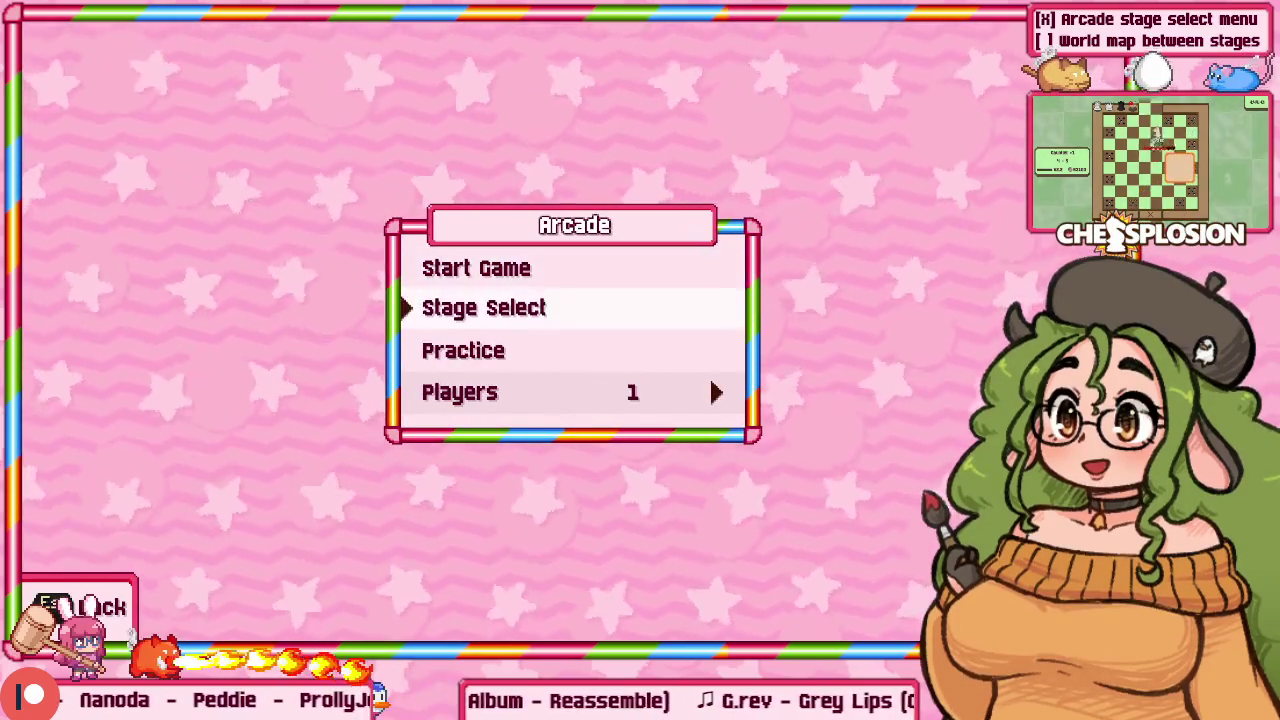
pyautogui.press('Return')
pyautogui.press('Return')
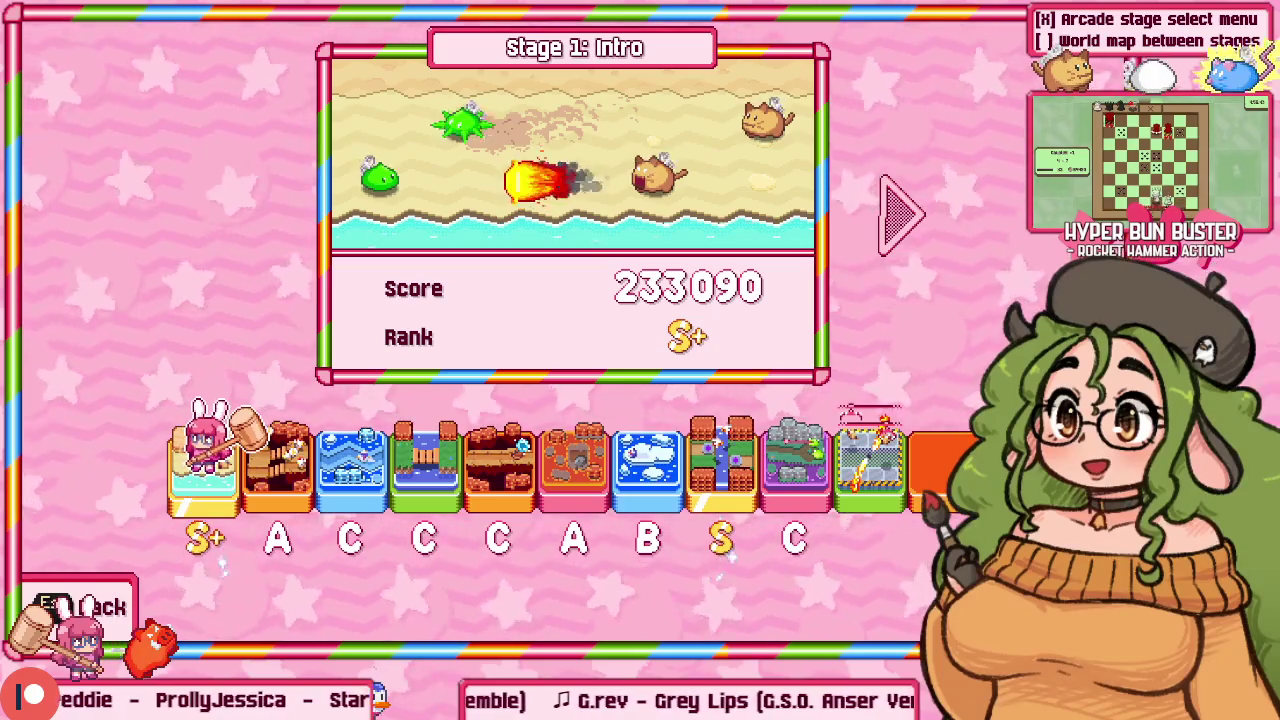
pyautogui.press('Right')
pyautogui.press('Right')
pyautogui.press('Right')
pyautogui.press('Right')
pyautogui.press('Right')
pyautogui.press('Right')
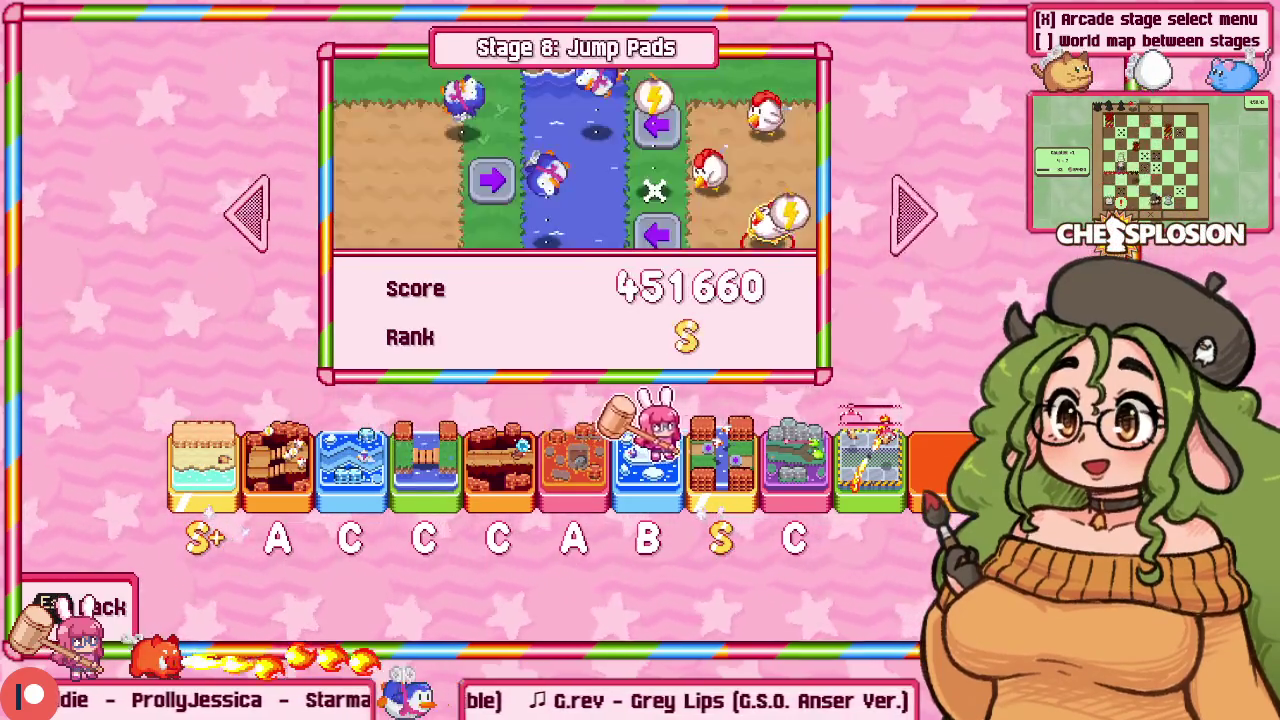
pyautogui.press('Right')
pyautogui.press('Right')
pyautogui.press('Left')
pyautogui.press('Left')
pyautogui.press('Escape')
# Step: Start an Arcade game on Very Hard and skip the How To Play screen
pyautogui.press('Up')
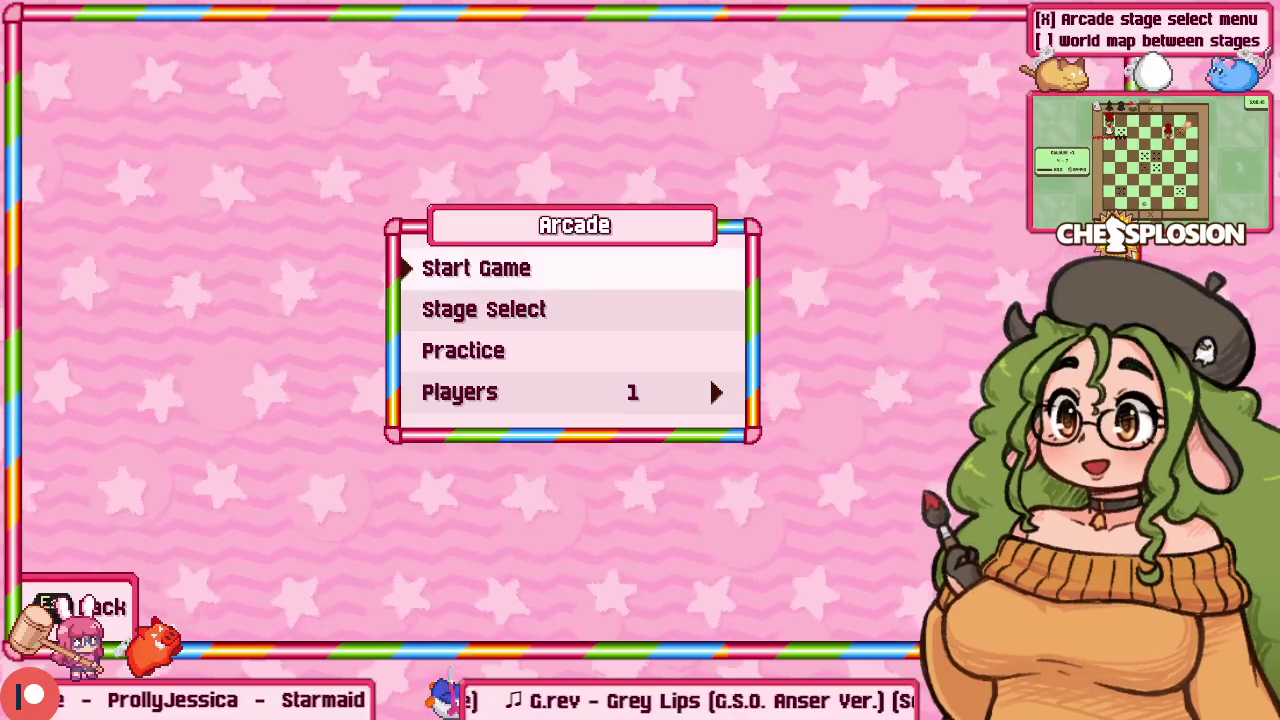
pyautogui.press('Return')
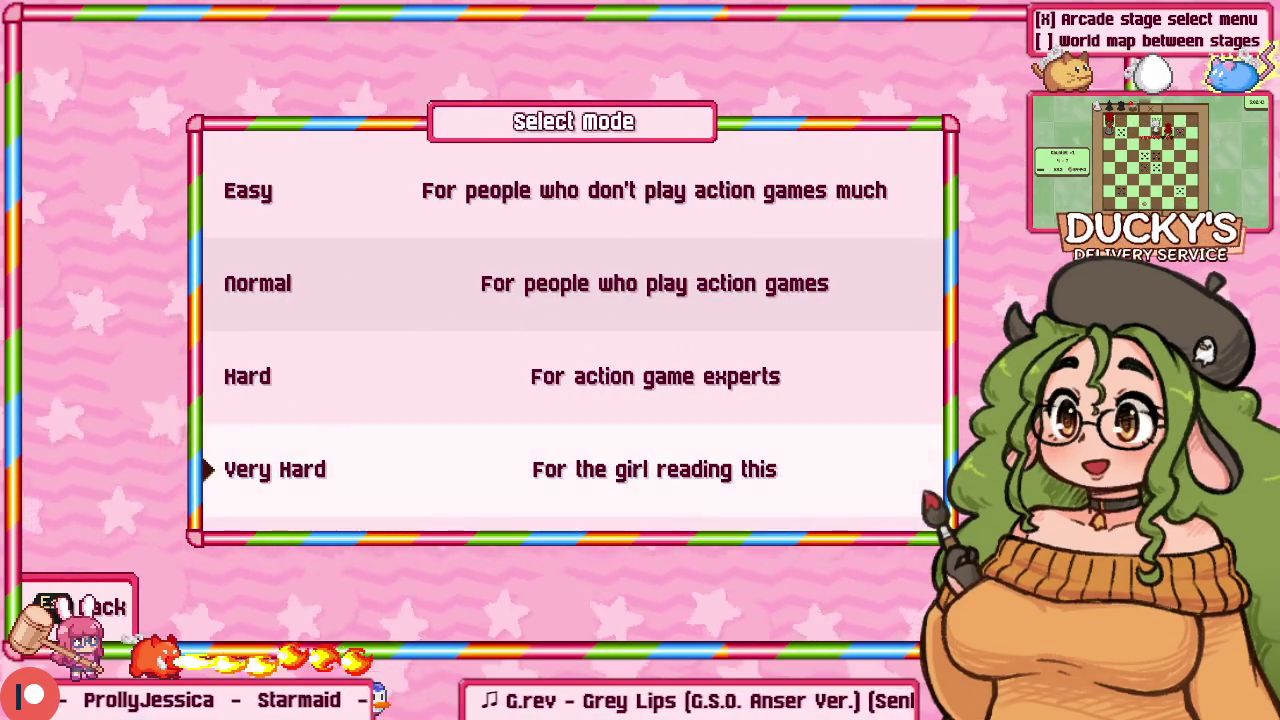
pyautogui.press('Return')
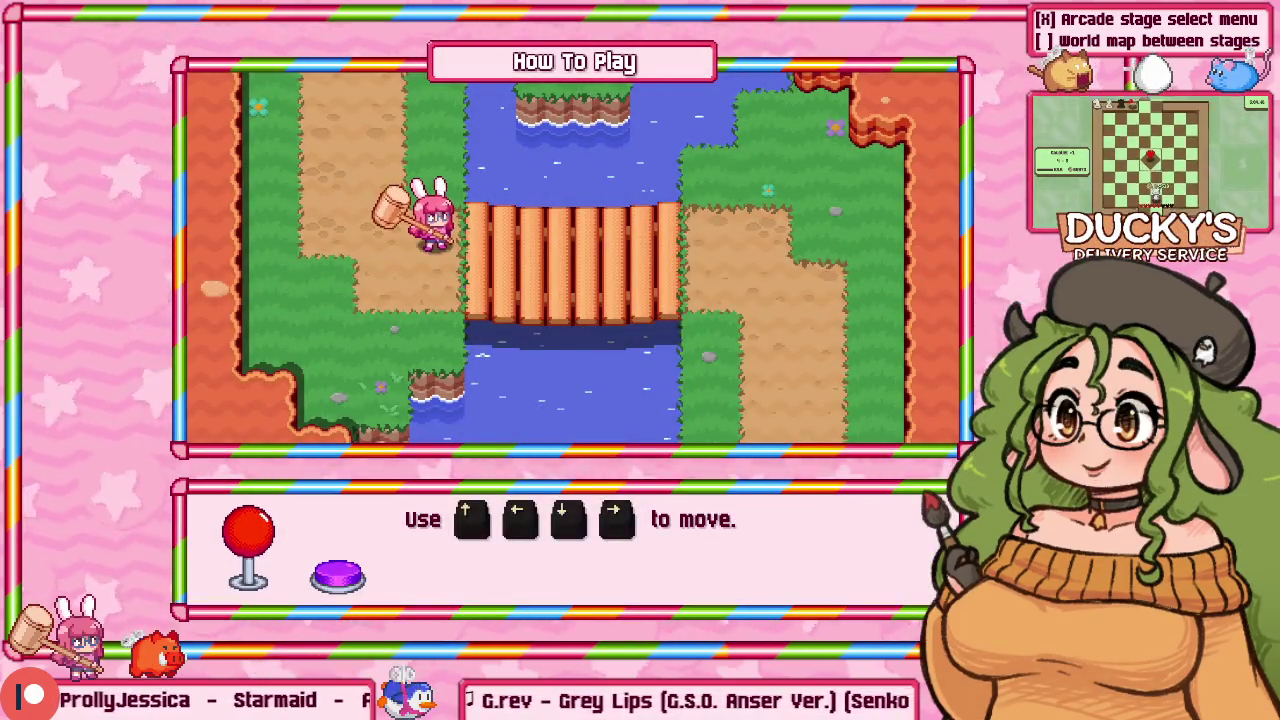
pyautogui.press('Return')
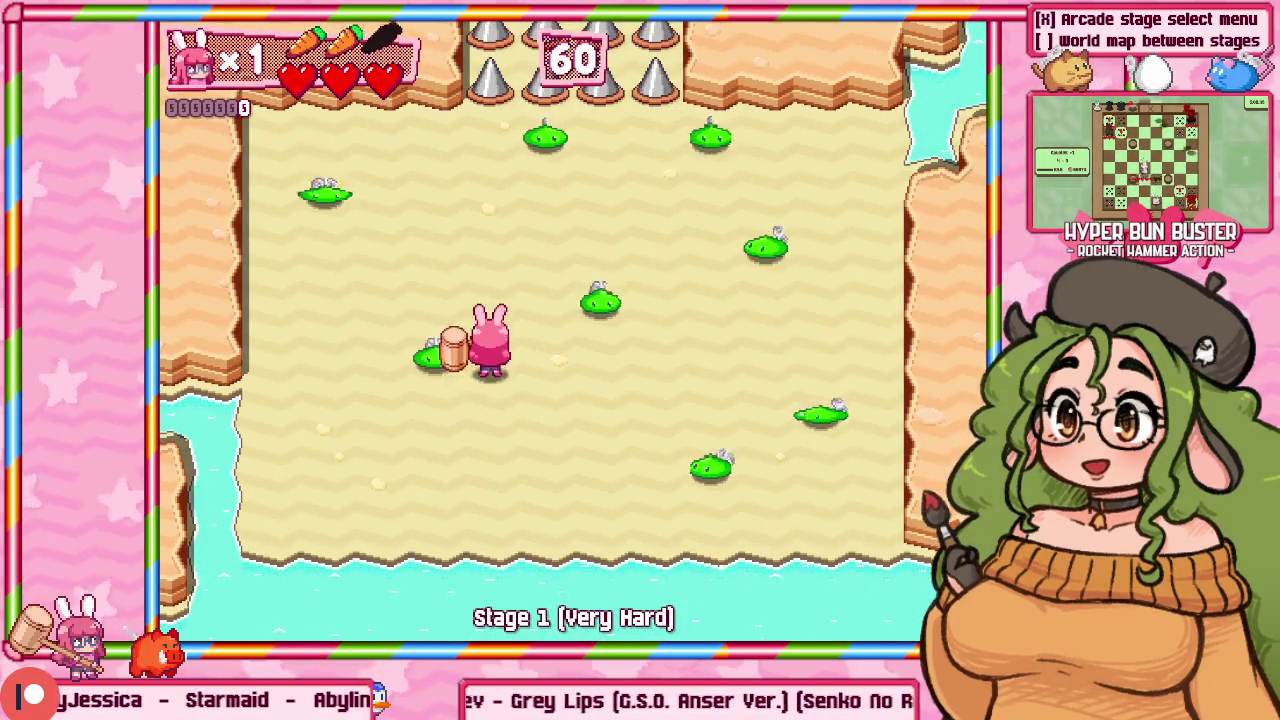
# Step: Clear Stage 1 on Very Hard with 160000 points and Rank A, then window the game
pyautogui.press('Up')
pyautogui.press('z')
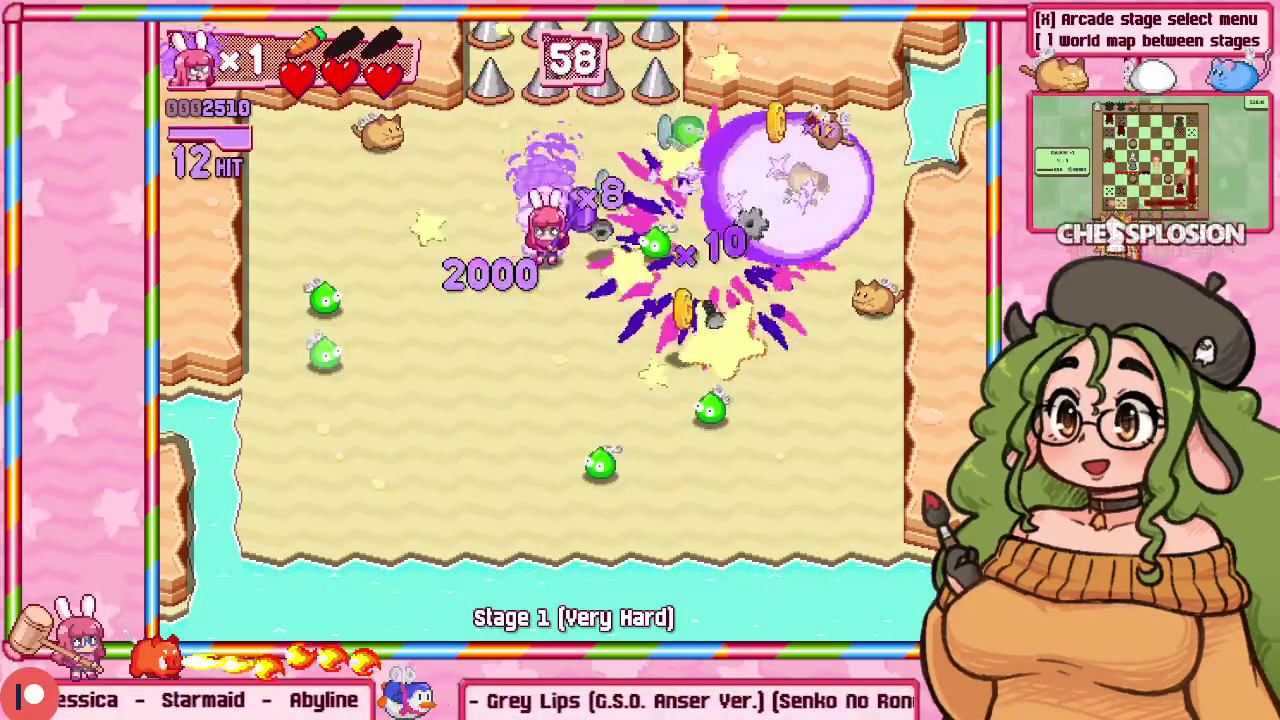
pyautogui.press('Up')
pyautogui.press('Left')
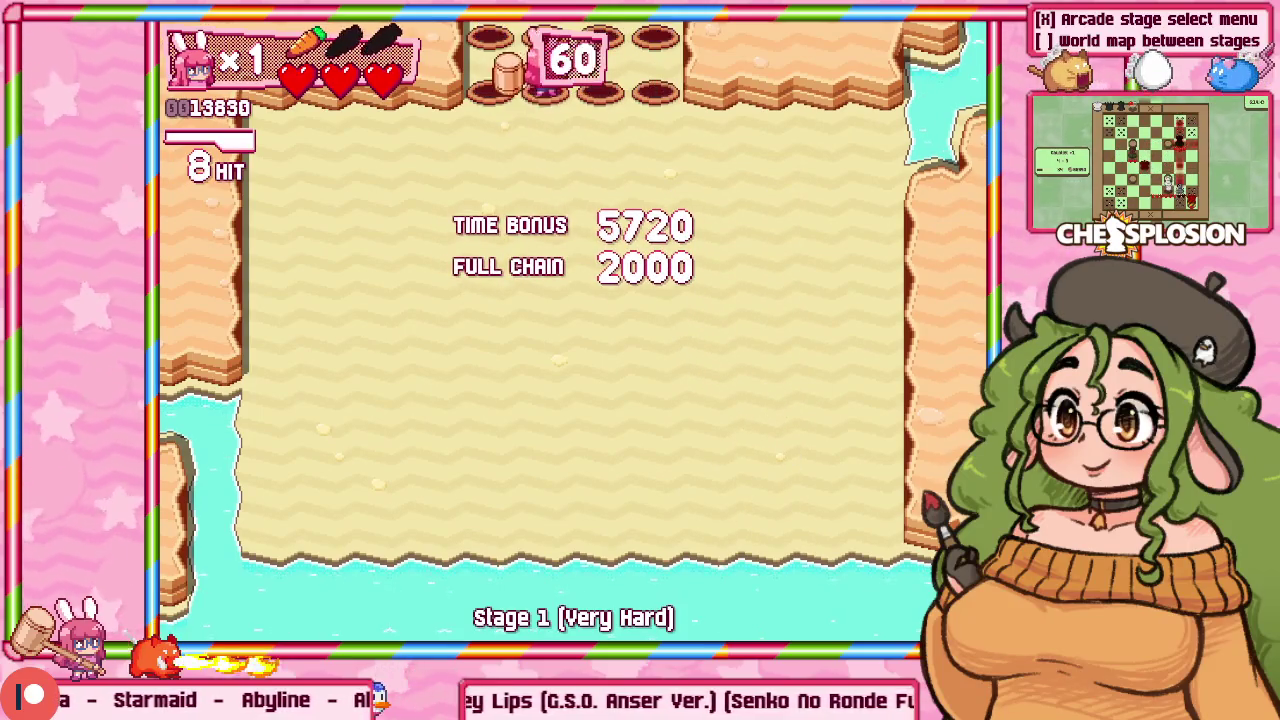
pyautogui.press('Up')
pyautogui.press('z')
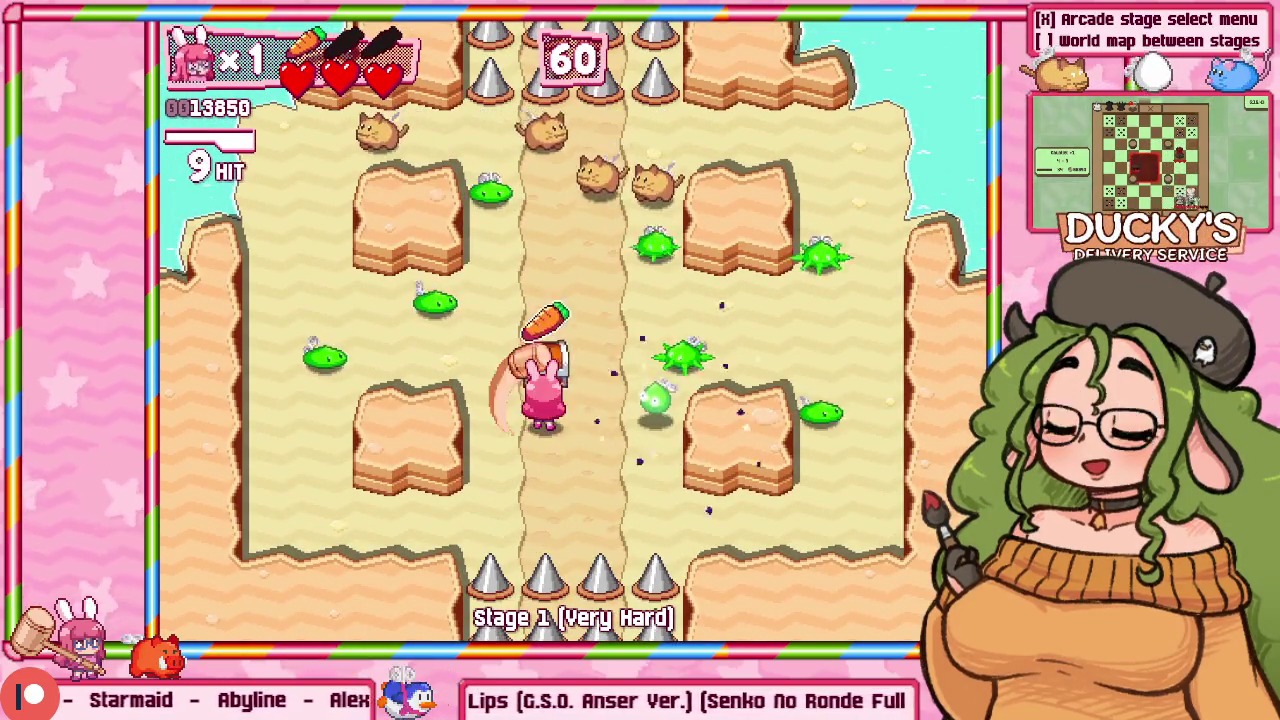
pyautogui.press('Up')
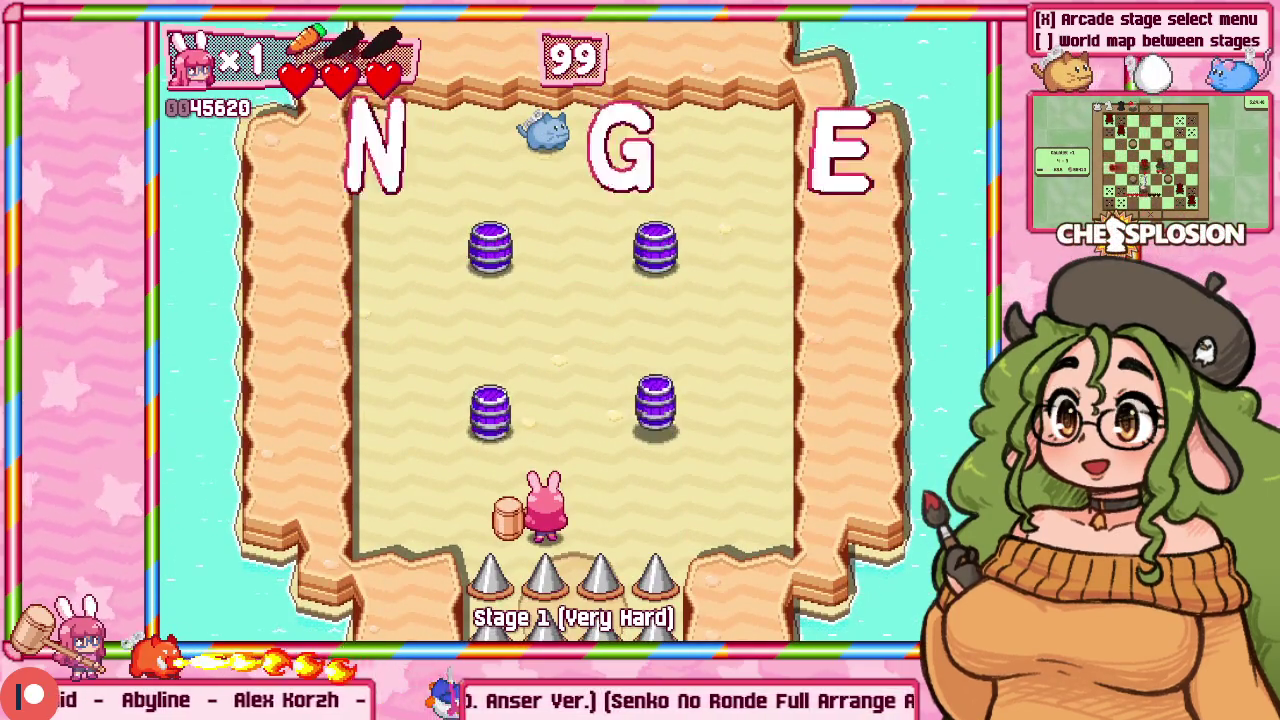
pyautogui.press('Up')
pyautogui.press('Up')
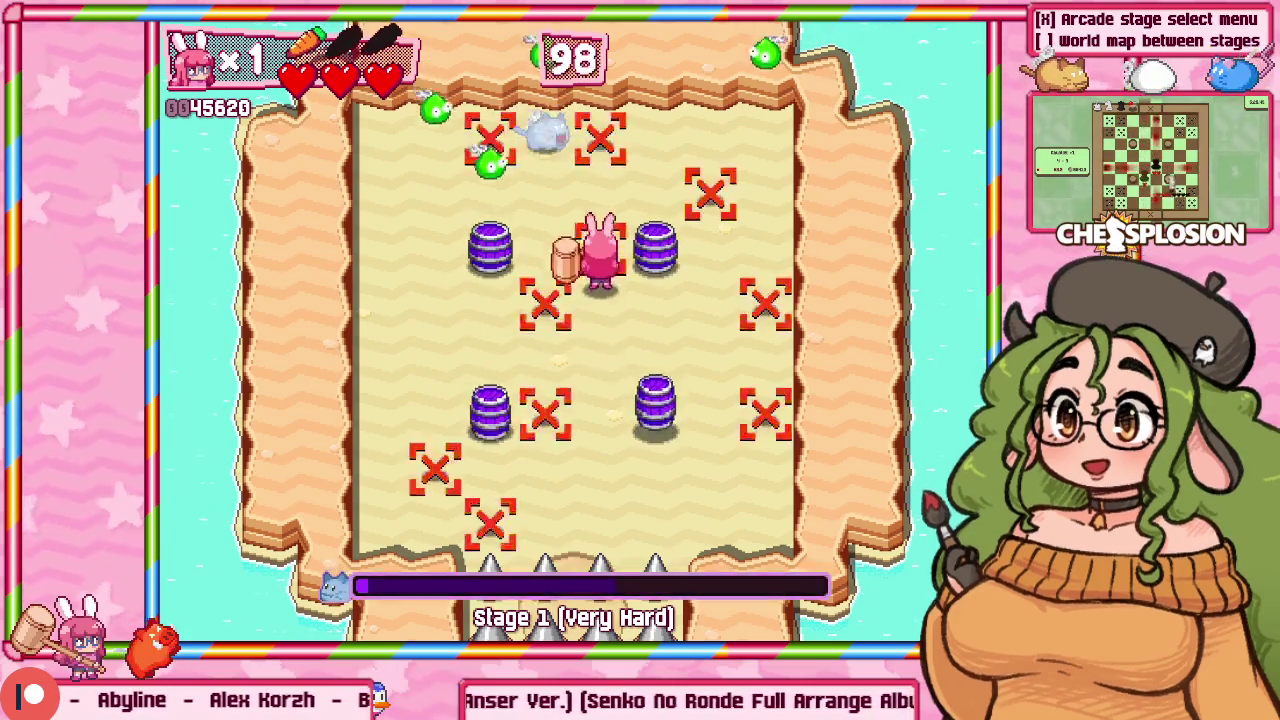
pyautogui.press('Up')
pyautogui.press('Left')
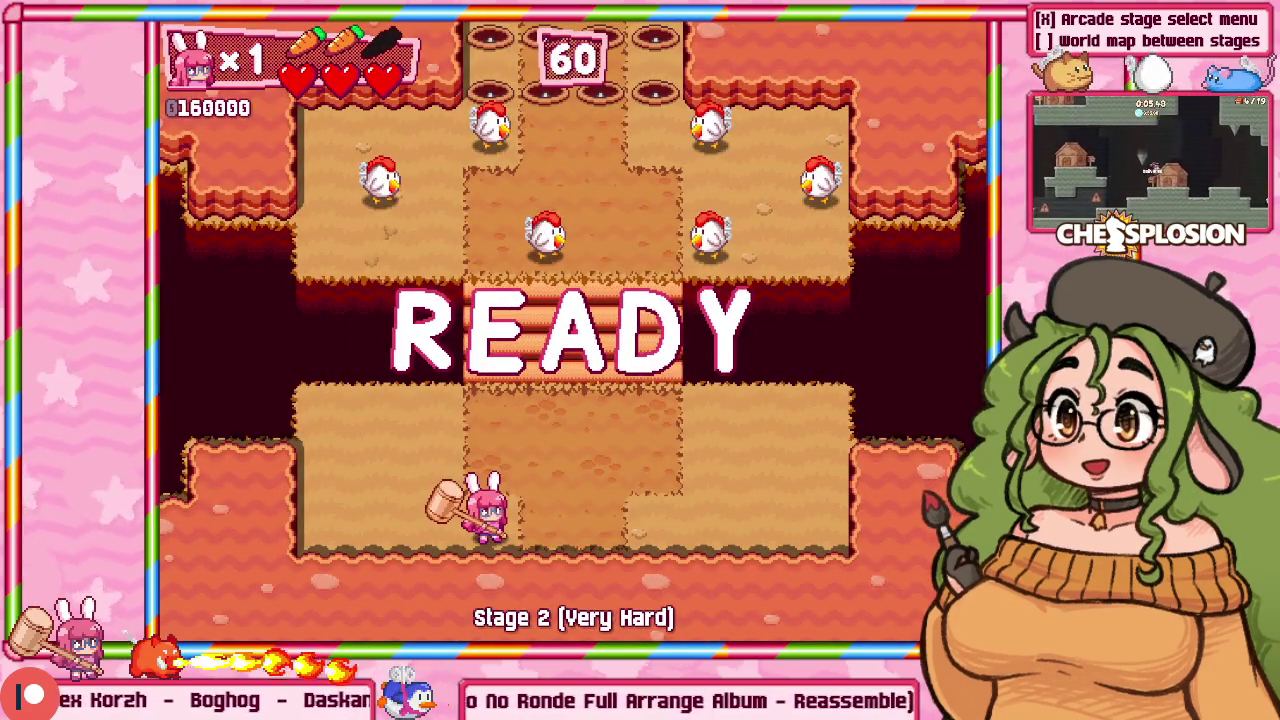
pyautogui.hotkey('alt', 'Return')
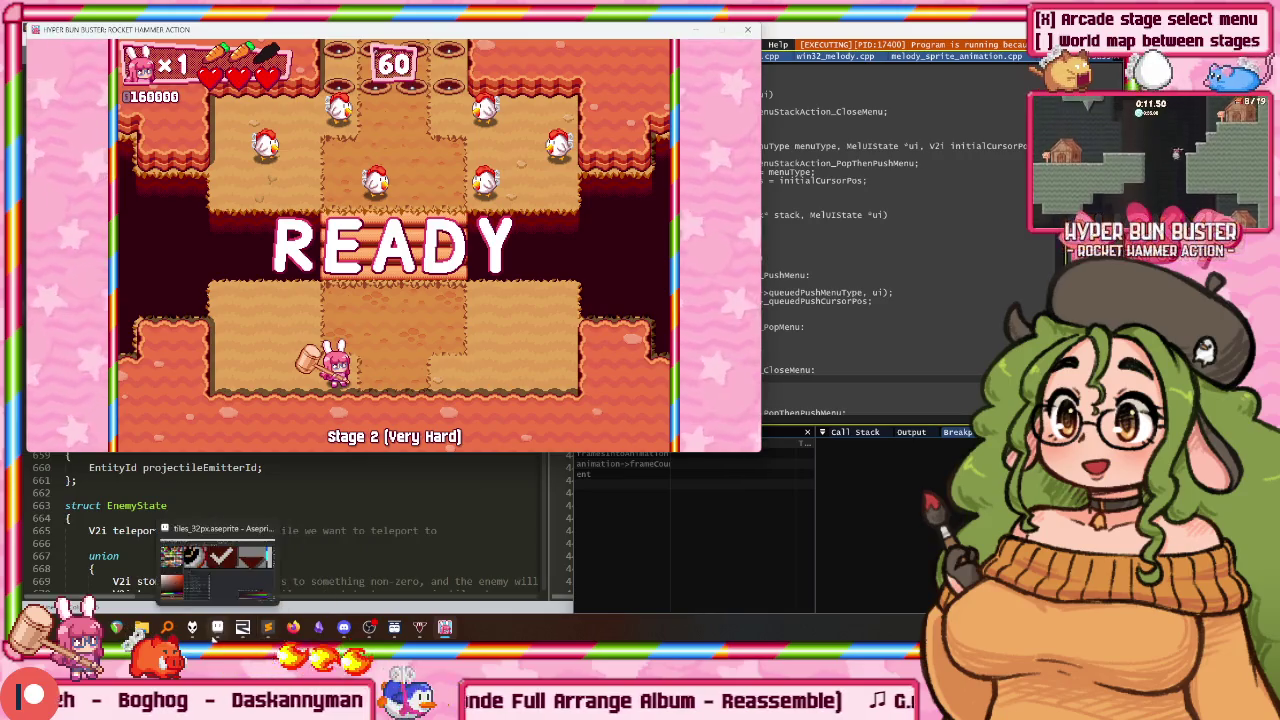
# Step: Bring Aseprite forward and switch to the Sprite-0002 stage select mockup
pyautogui.click(213, 637)
pyautogui.scroll(-2, 414, 371)
pyautogui.scroll(-2, 414, 371)
pyautogui.click(708, 58)
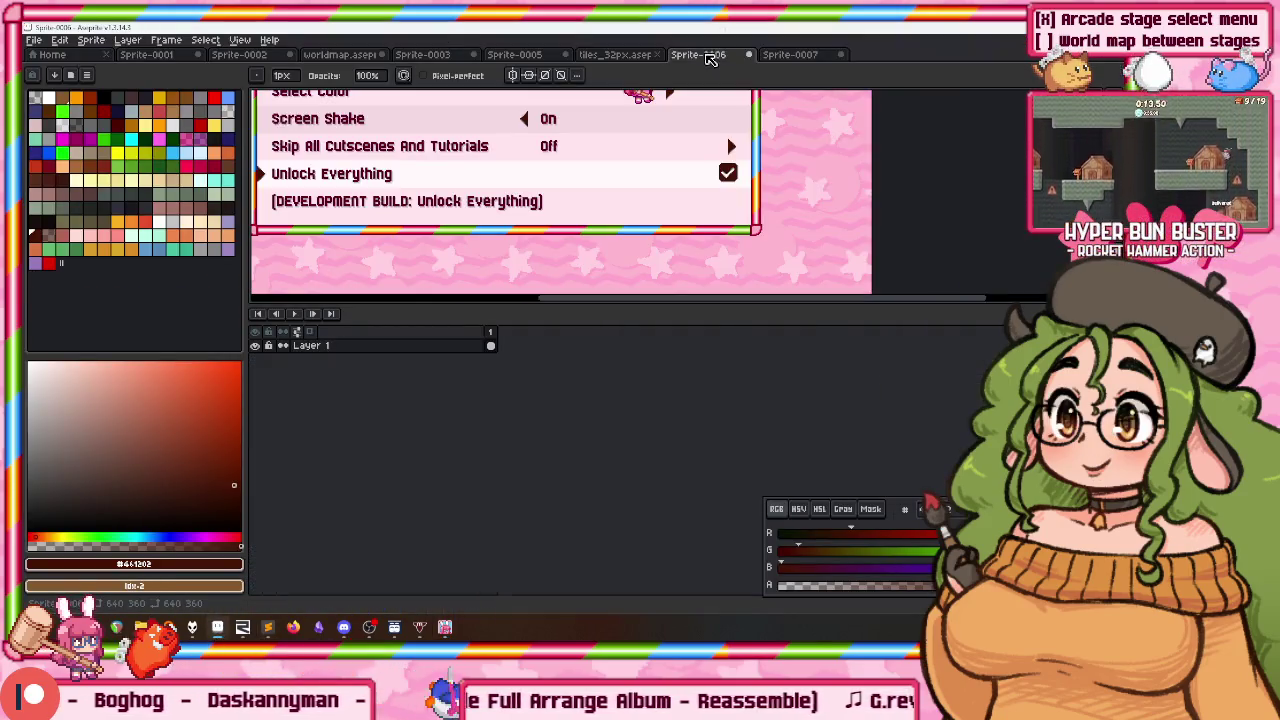
pyautogui.click(790, 56)
pyautogui.click(514, 55)
pyautogui.click(422, 55)
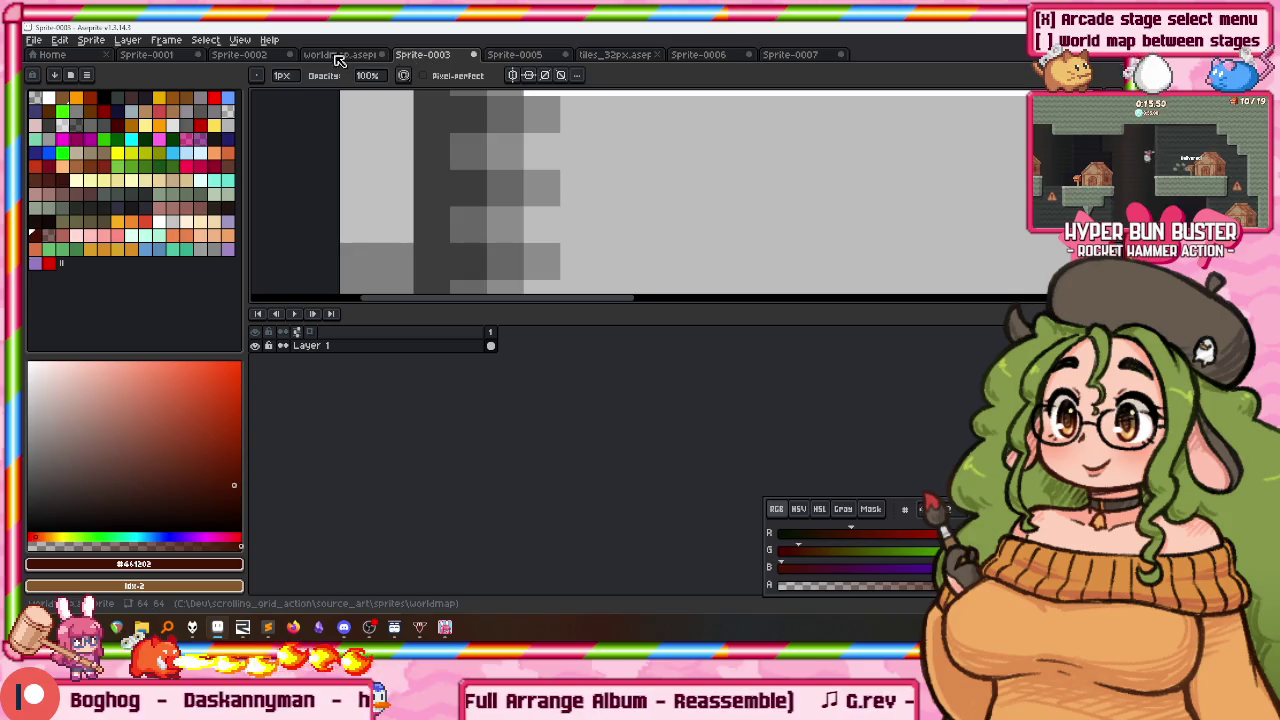
pyautogui.click(338, 55)
pyautogui.click(238, 55)
pyautogui.hotkey('ctrl', 'shift', 'Tab')
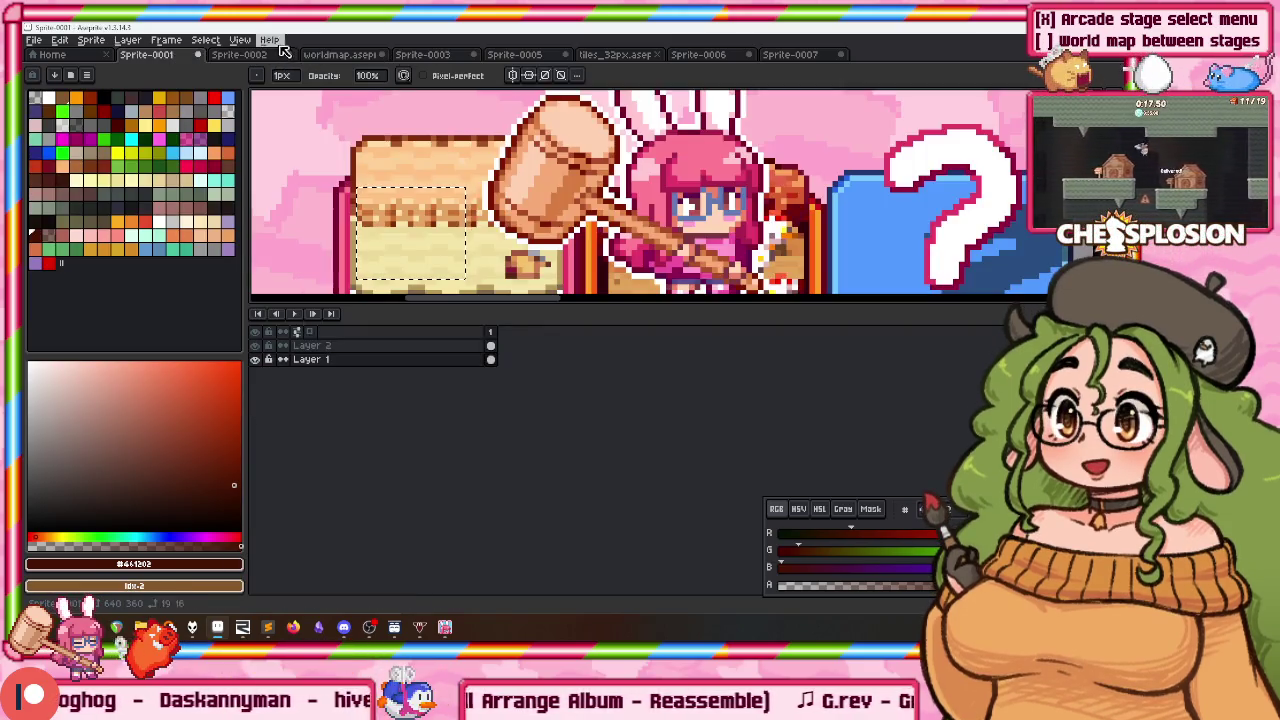
pyautogui.click(238, 55)
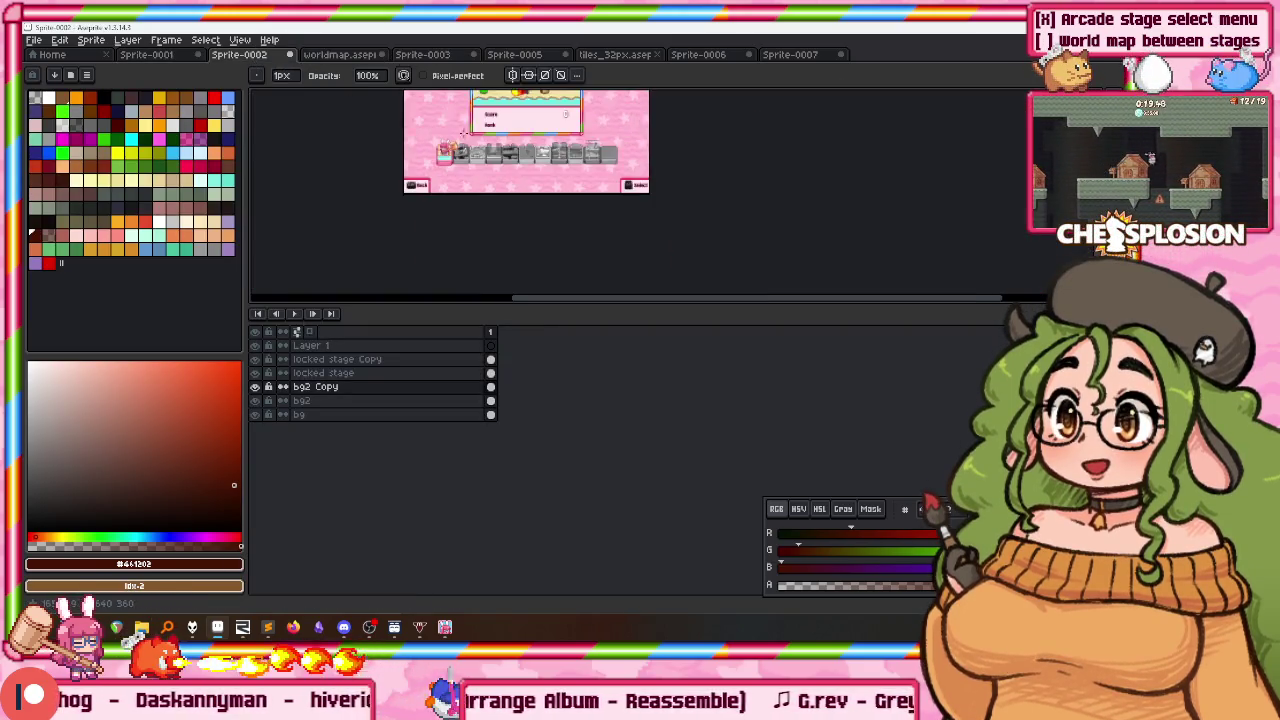
# Step: Make the bg2 Copy layer visible with the locked stage overlay hidden
pyautogui.click(255, 386)
pyautogui.hotkey('ctrl', 'z')
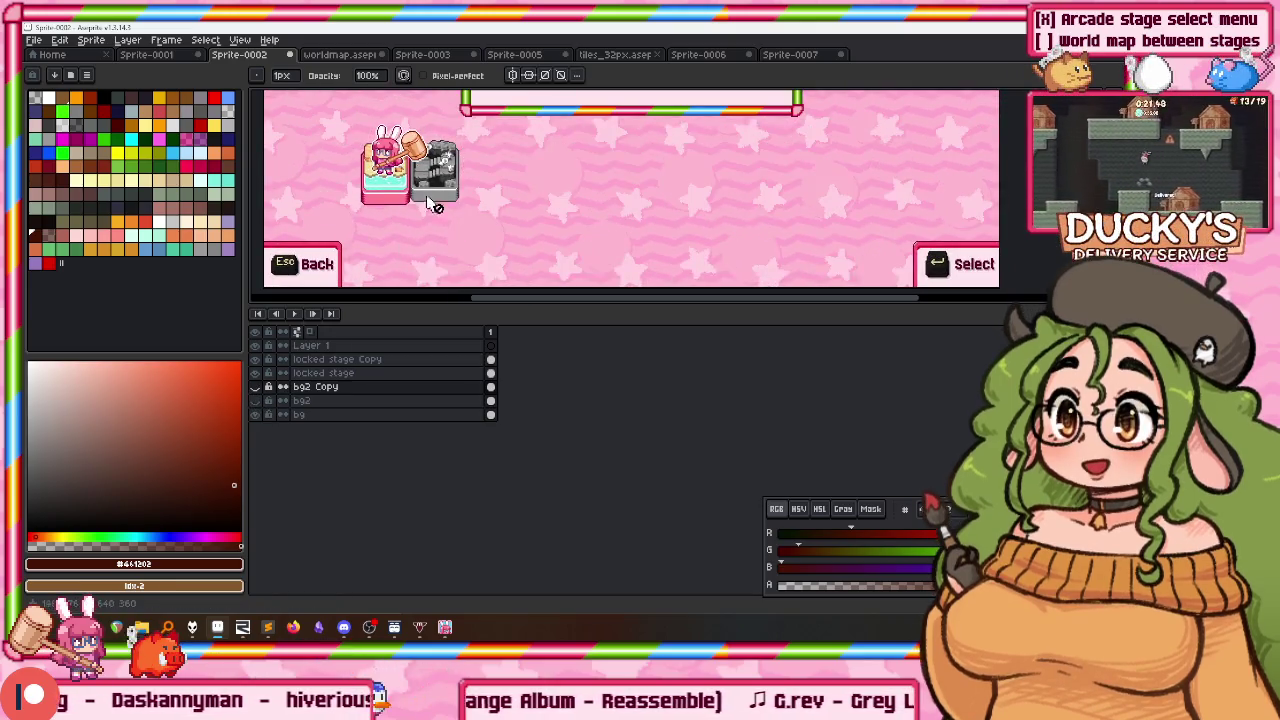
pyautogui.click(256, 388)
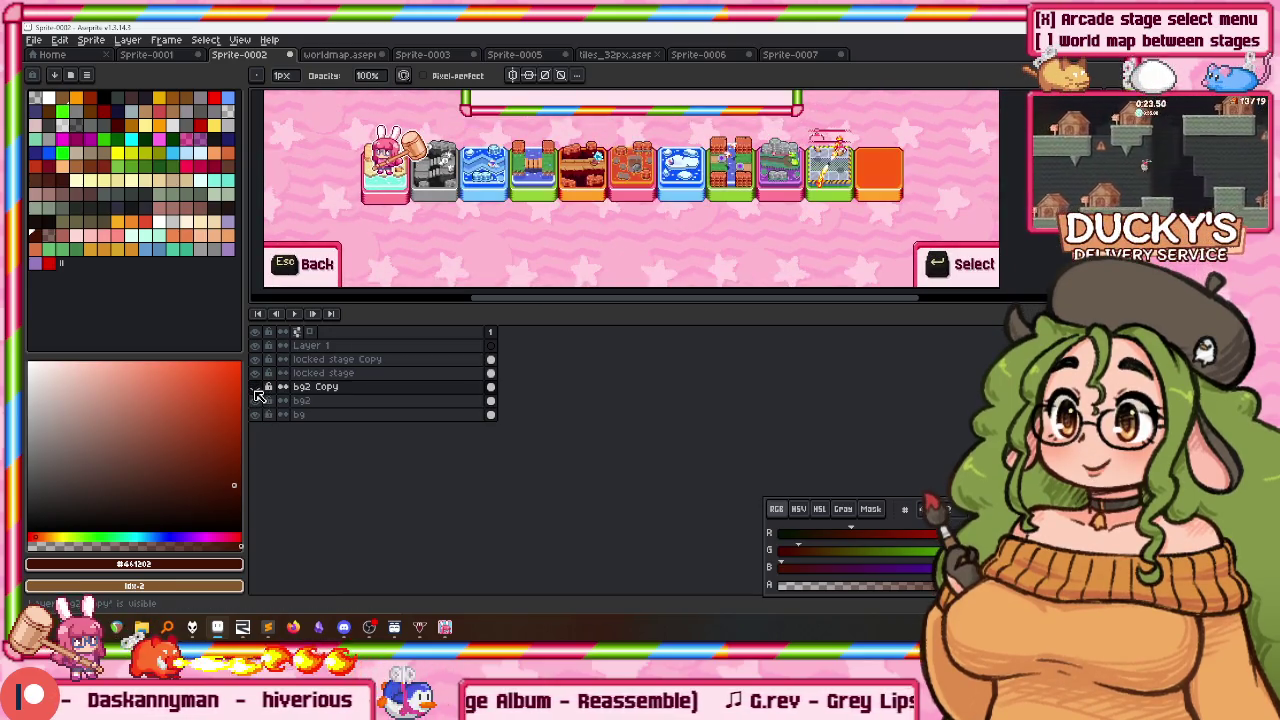
pyautogui.press('m')
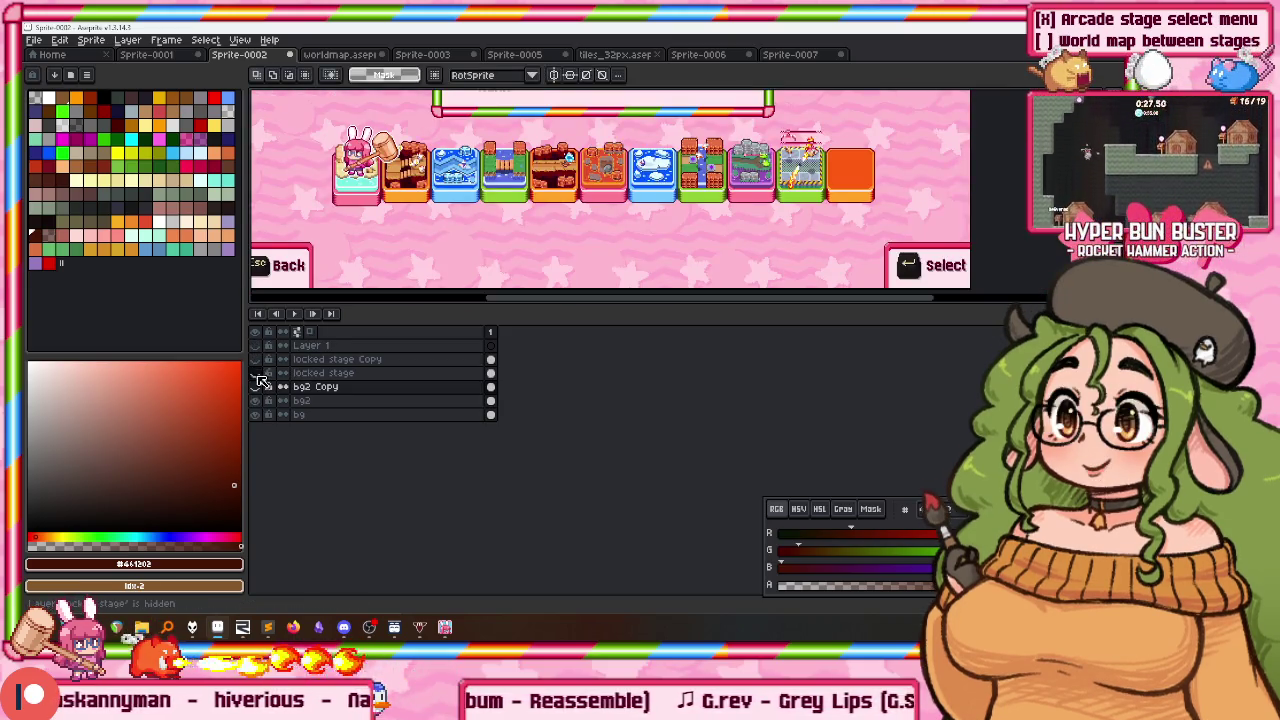
# Step: Select the bunny-and-hammer figure, flip it horizontally, and move it onto the second tile
pyautogui.moveTo(317, 126); pyautogui.dragTo(855, 231)
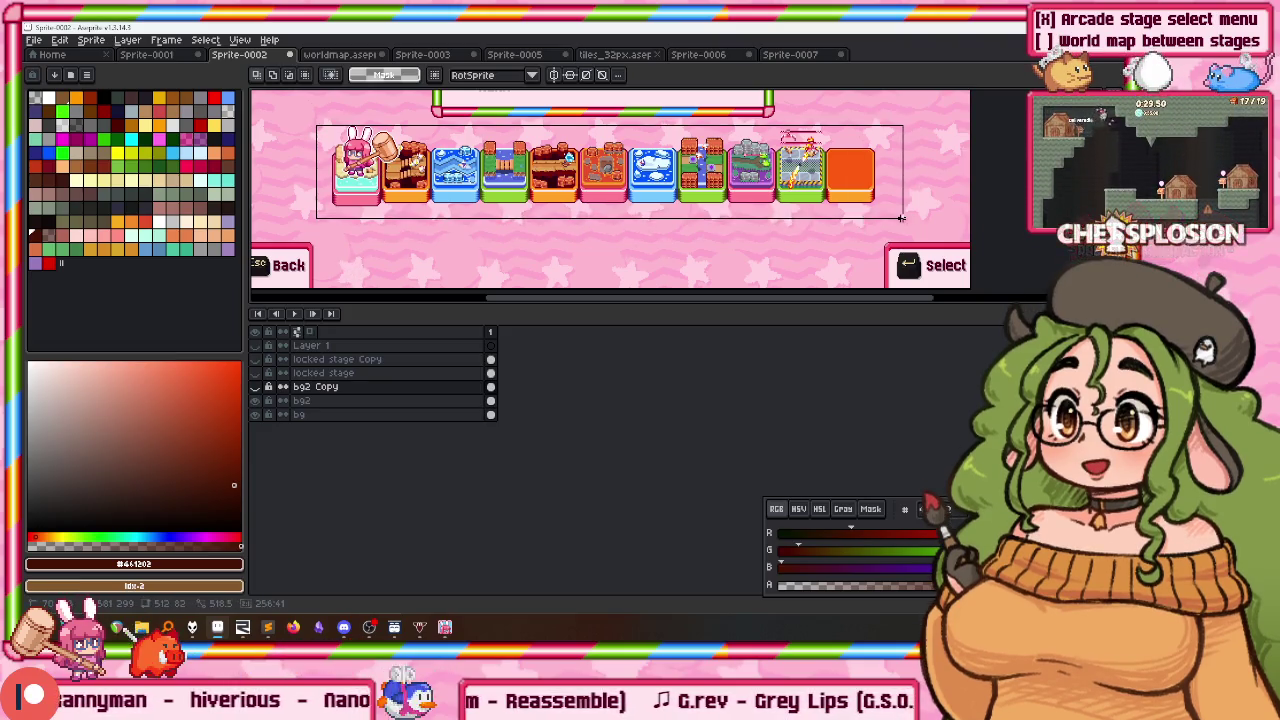
pyautogui.scroll(1, 374, 160)
pyautogui.scroll(1, 374, 160)
pyautogui.scroll(1, 374, 160)
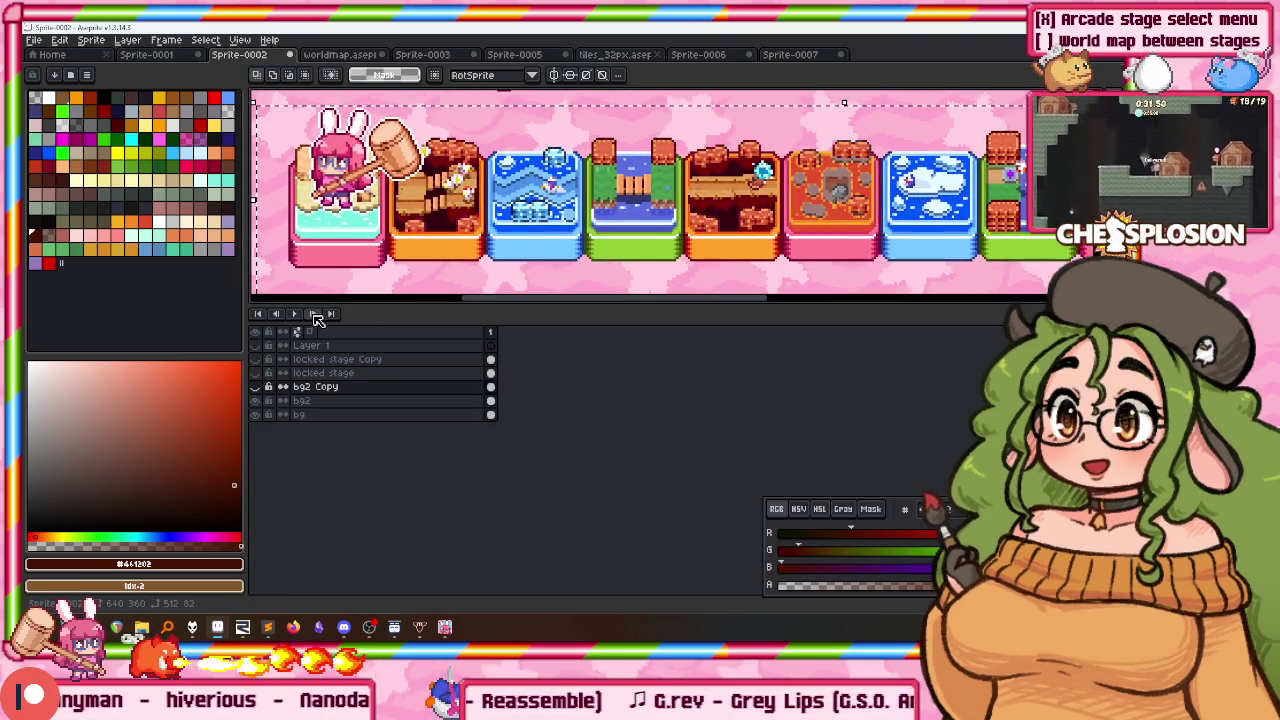
pyautogui.scroll(1, 325, 125)
pyautogui.moveTo(290, 268); pyautogui.dragTo(475, 103)
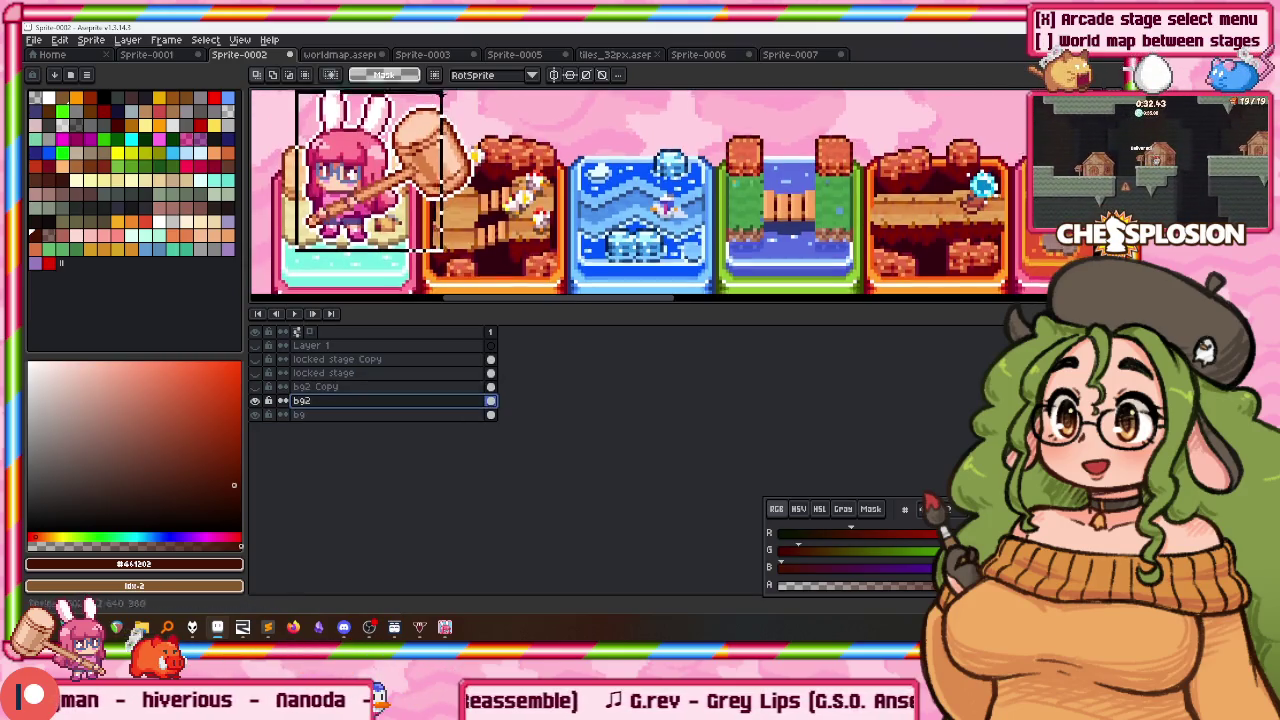
pyautogui.scroll(-1, 412, 150)
pyautogui.hotkey('shift', 'h')
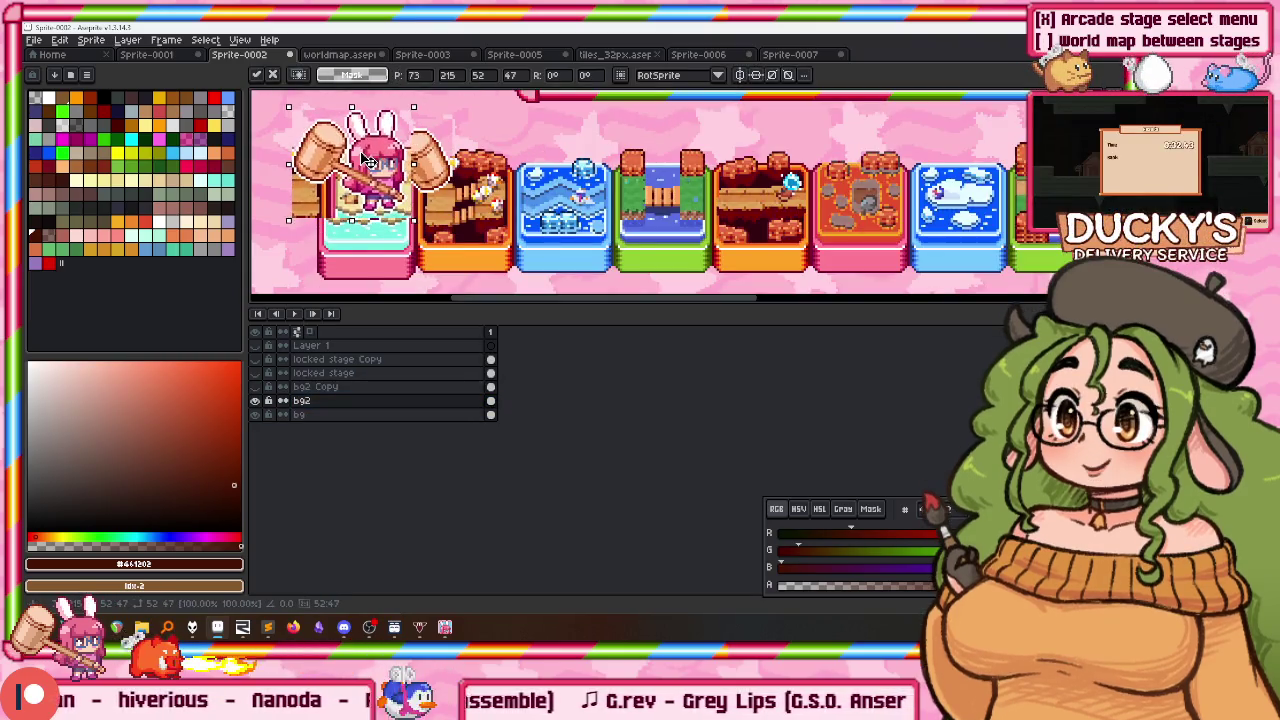
pyautogui.moveTo(368, 162); pyautogui.dragTo(452, 168)
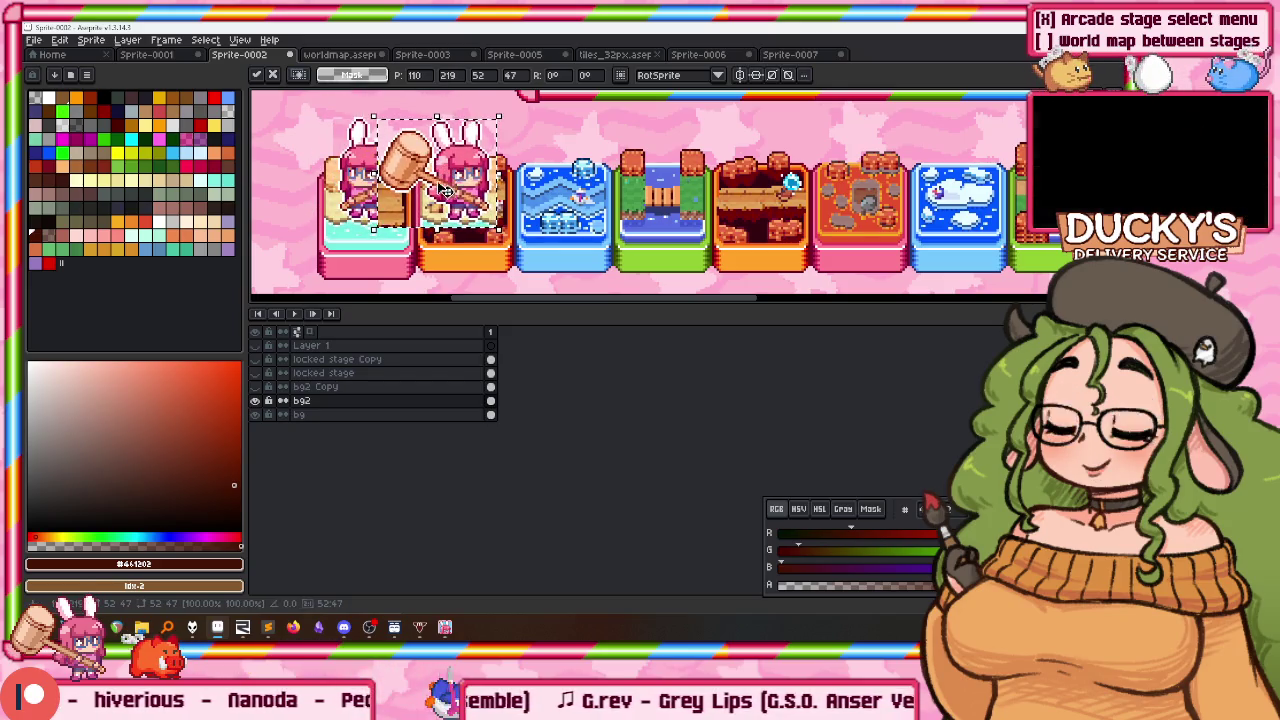
# Step: Flip the bunny back over the first tile, then pause Stage 2 in the game
pyautogui.scroll(-1, 455, 205)
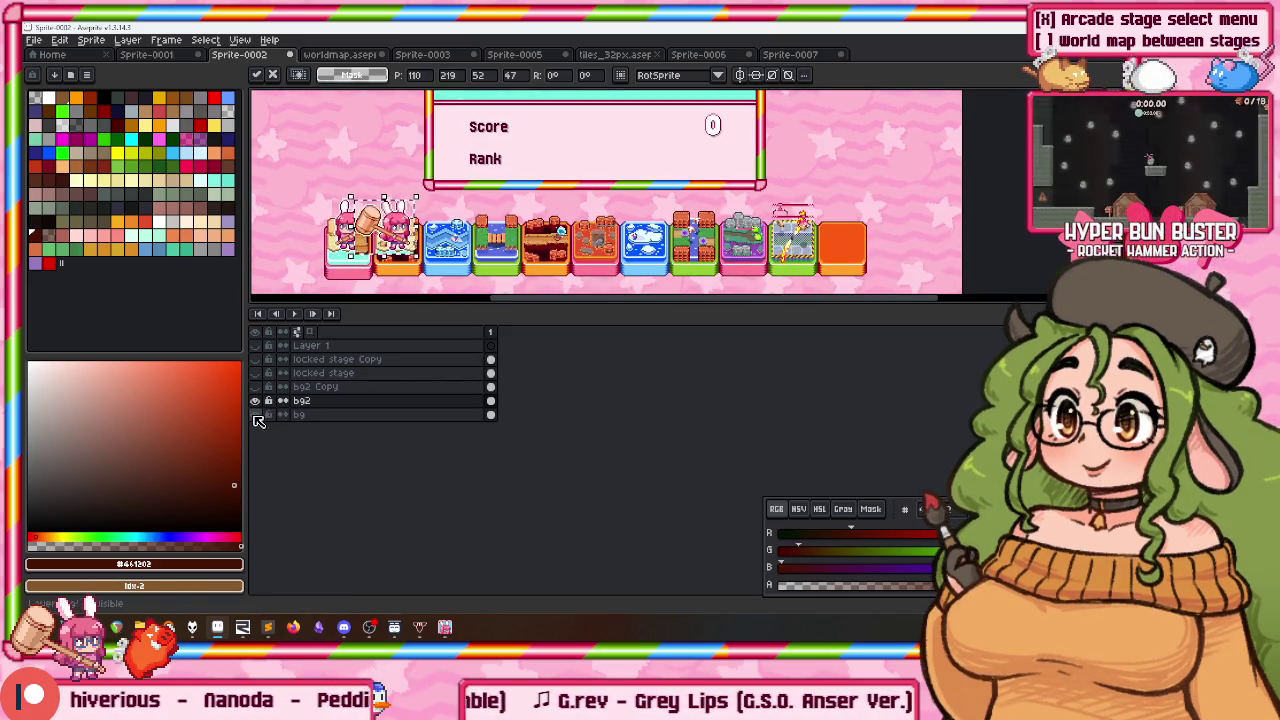
pyautogui.scroll(2, 395, 229)
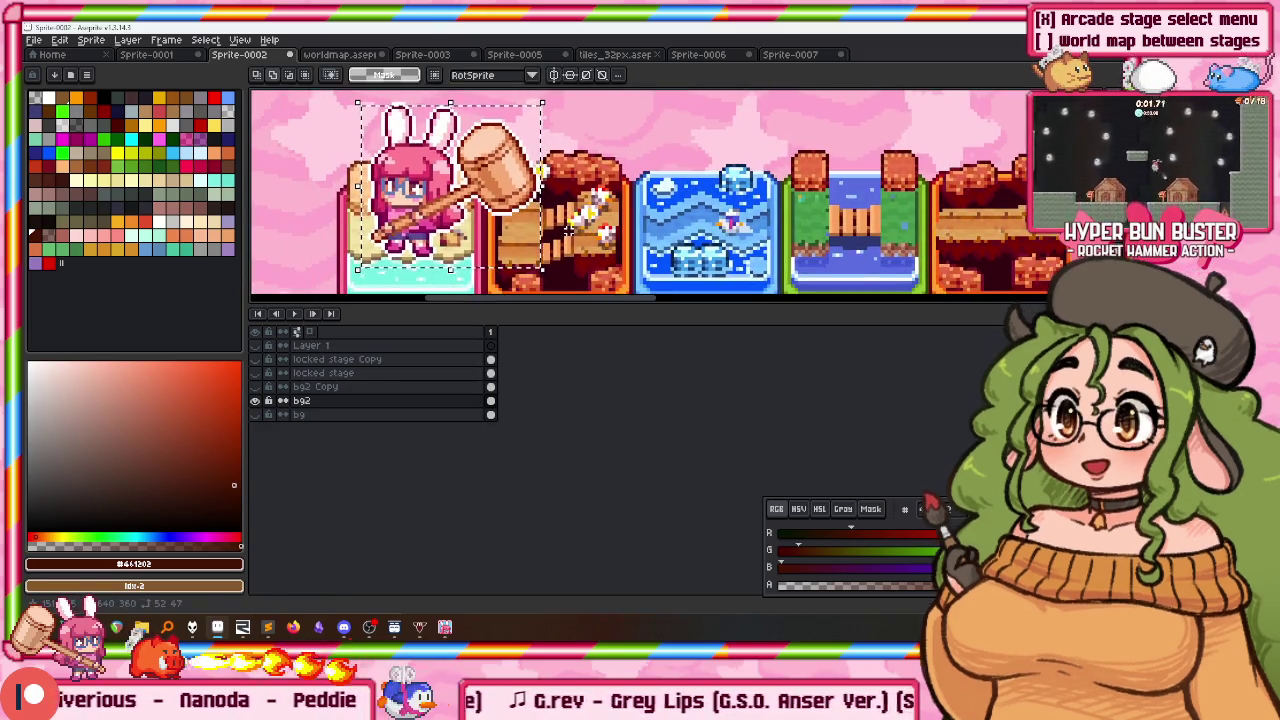
pyautogui.hotkey('shift', 'h')
pyautogui.moveTo(433, 203)
pyautogui.mouseDown()
pyautogui.moveTo(383, 203)
pyautogui.moveTo(547, 272)
pyautogui.moveTo(607, 252)
pyautogui.mouseUp()
pyautogui.scroll(-1, 385, 198)
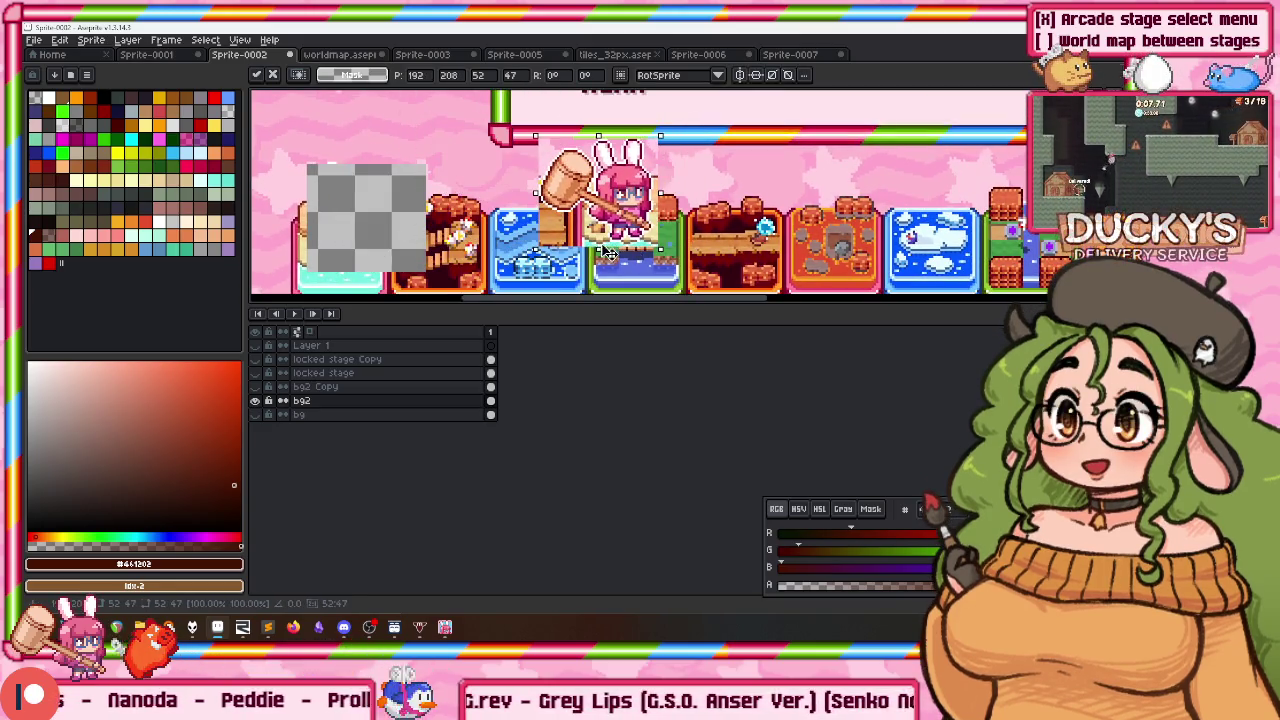
pyautogui.hotkey('alt', 'Tab')
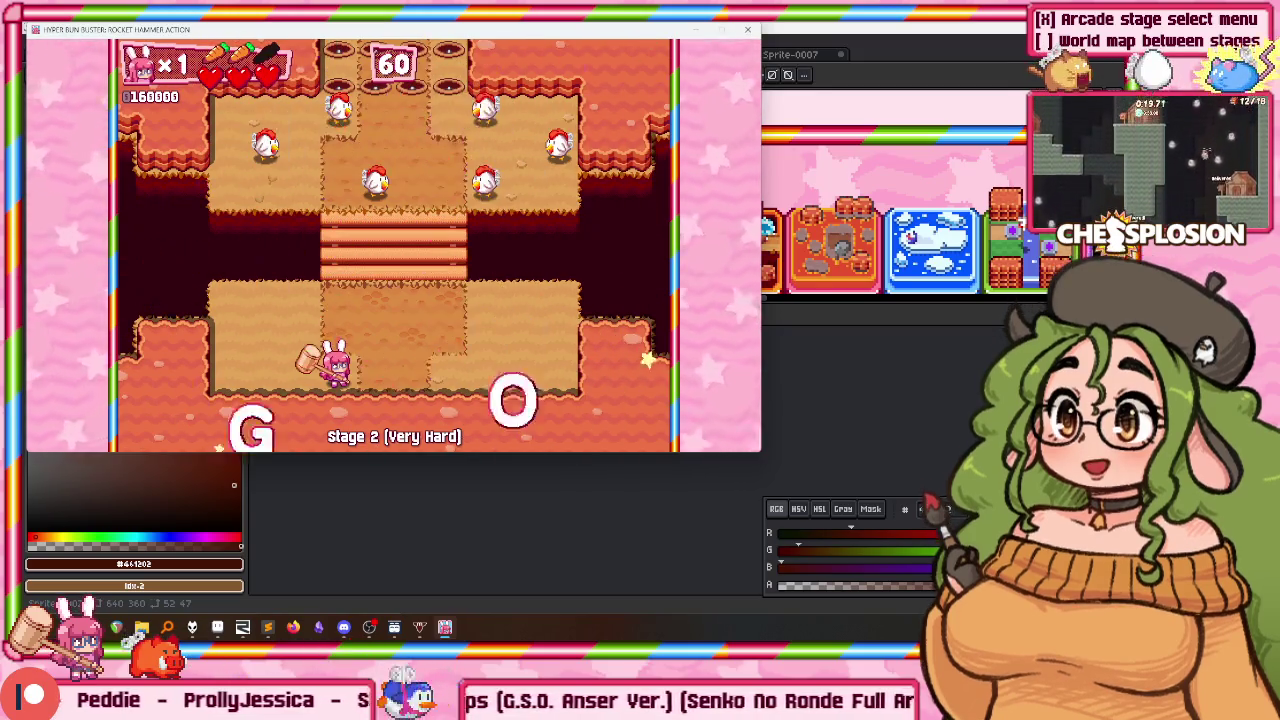
pyautogui.press('Escape')
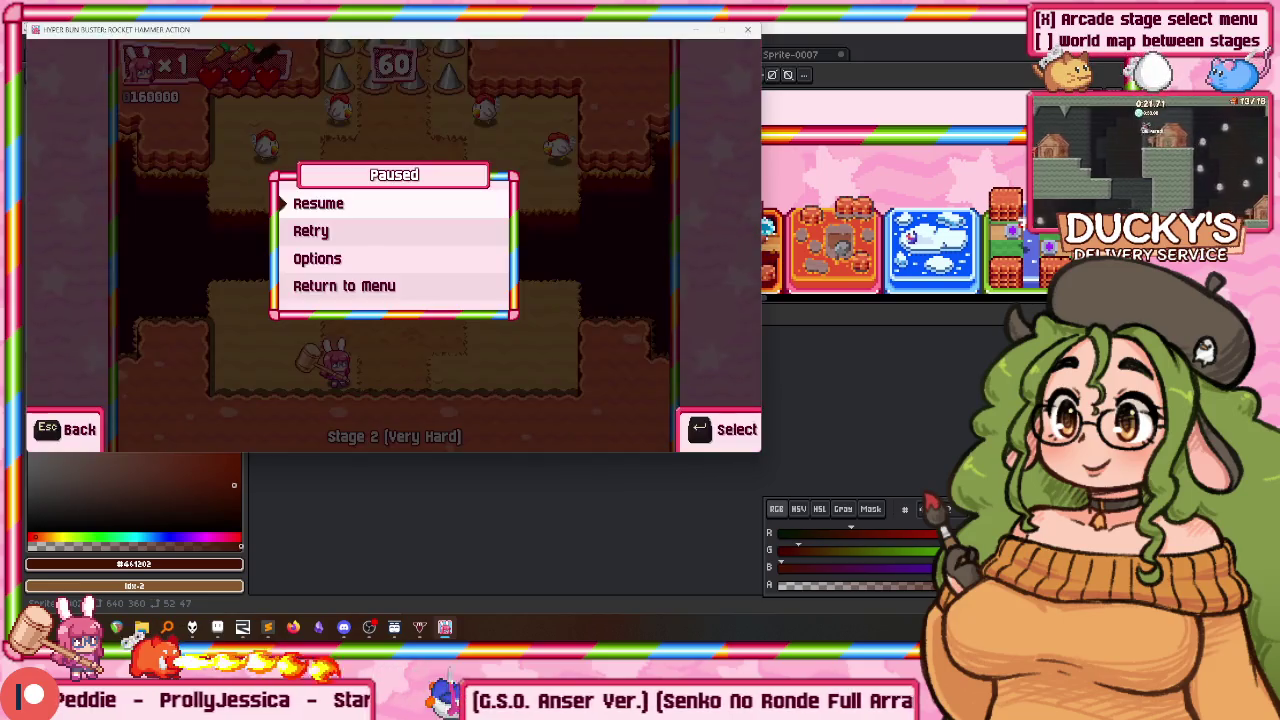
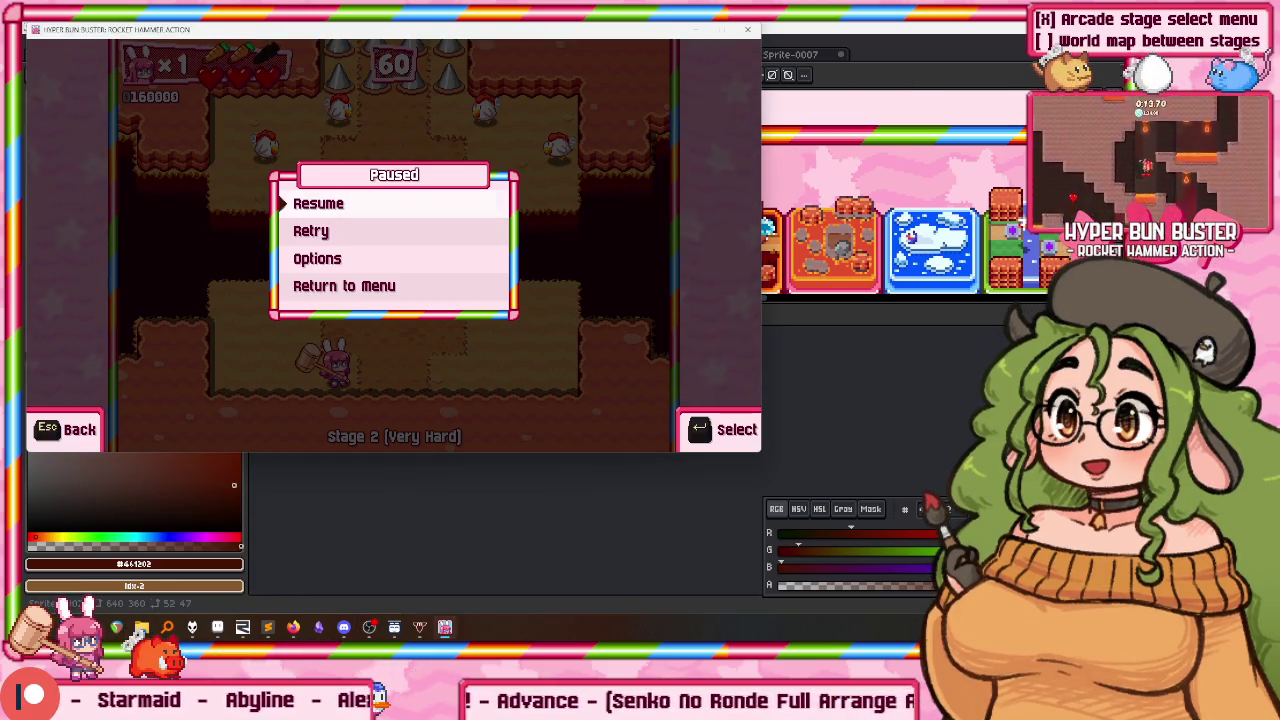
# Step: Move the paused Hyper Bun Buster window down and right to reveal the Aseprite workspace
pyautogui.moveTo(400, 29); pyautogui.dragTo(500, 73)
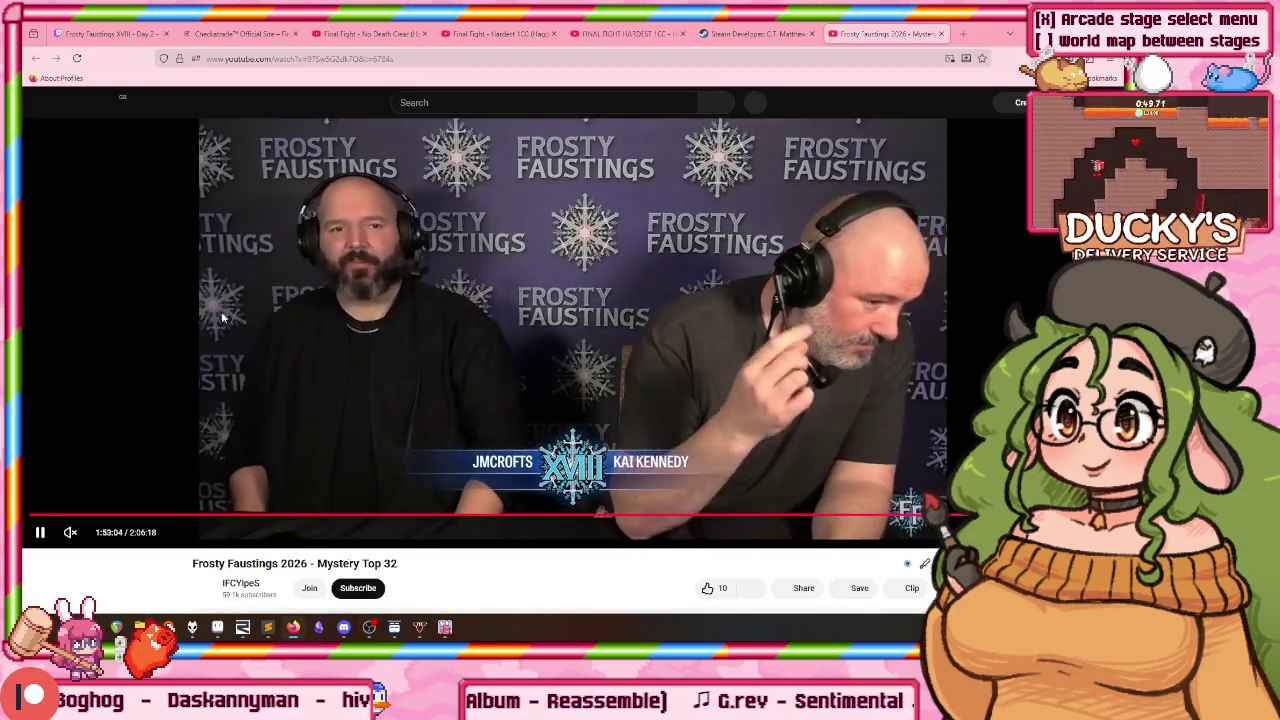
# Step: Pause the Frosty Faustings Mystery Top 32 video and make the browser fullscreen
pyautogui.click(95, 465)
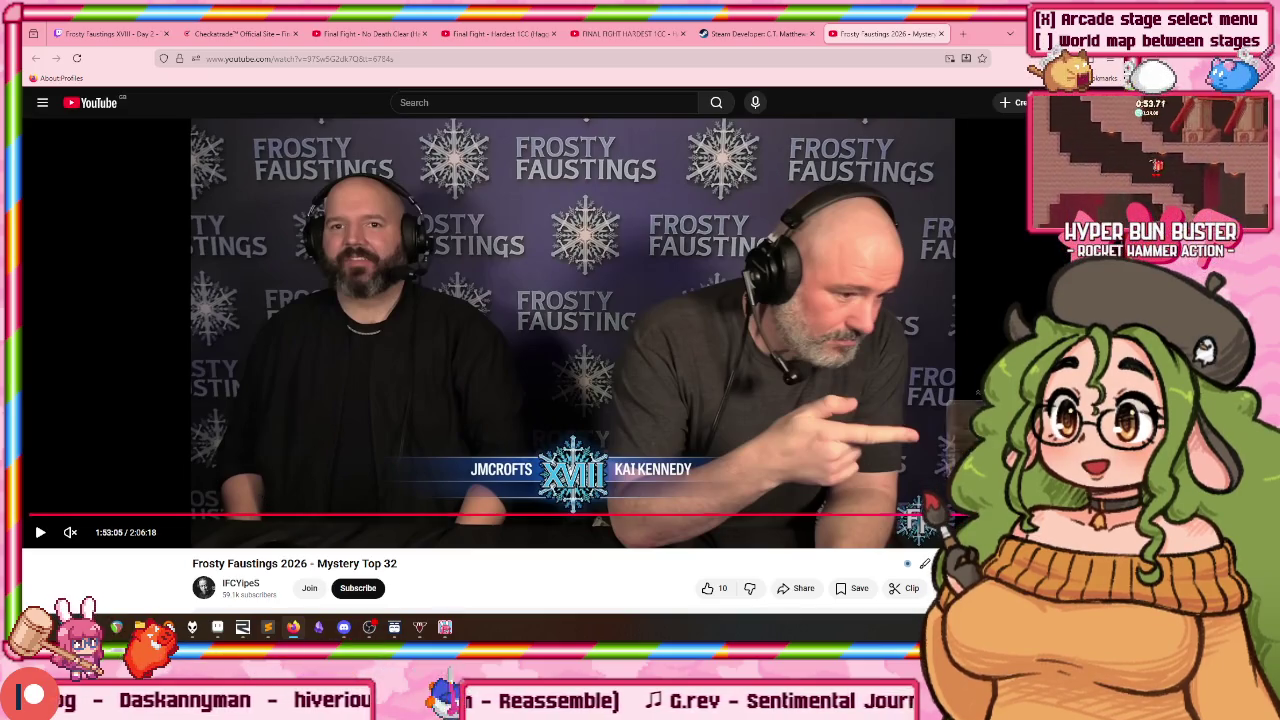
pyautogui.press('F11')
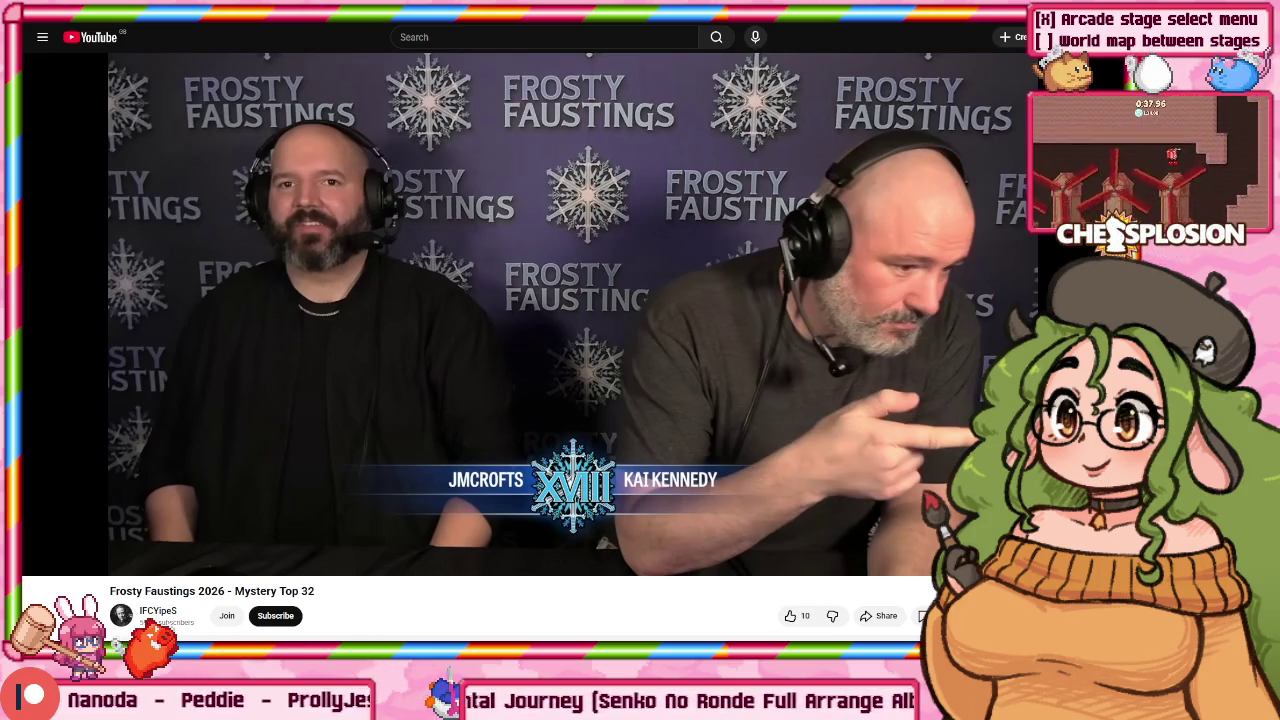
# Step: Resume the tournament video so it plays on toward 1:57:26
pyautogui.click(409, 281)
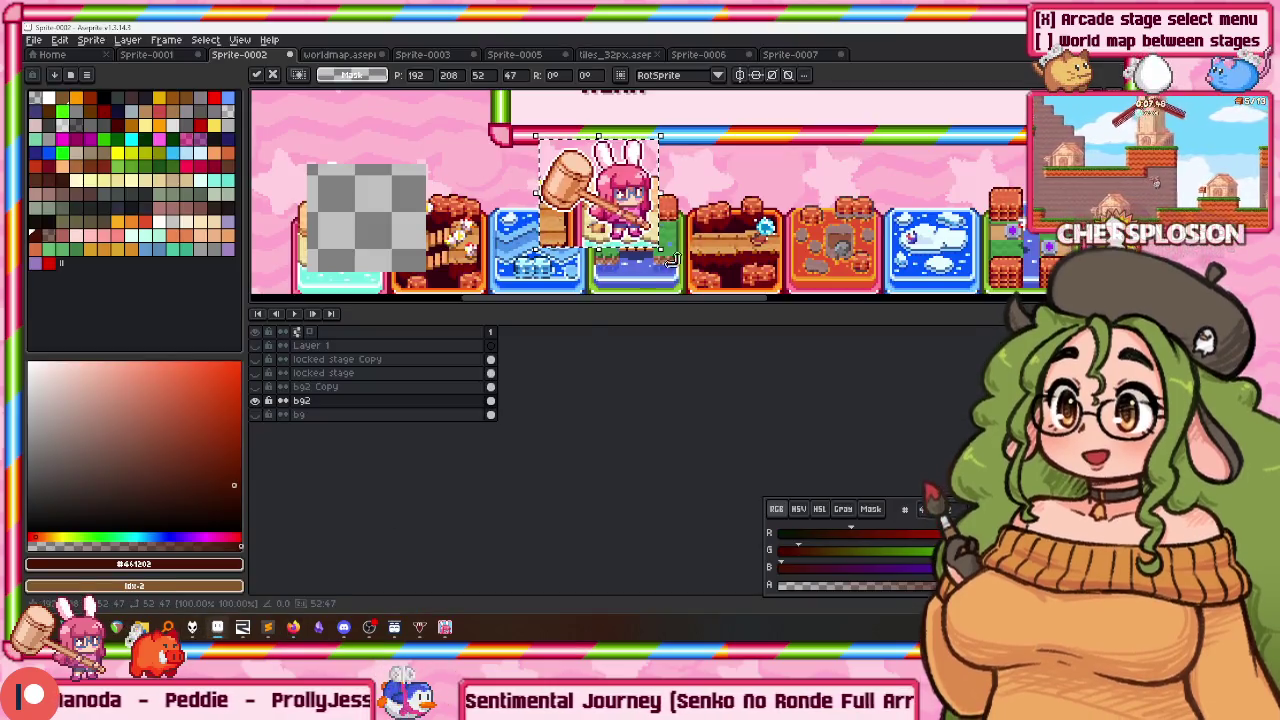
# Step: Browse Sprite-0007, tiles_32px and the Sprite-0005 checkbox icon, then return to the tournament video
pyautogui.click(785, 56)
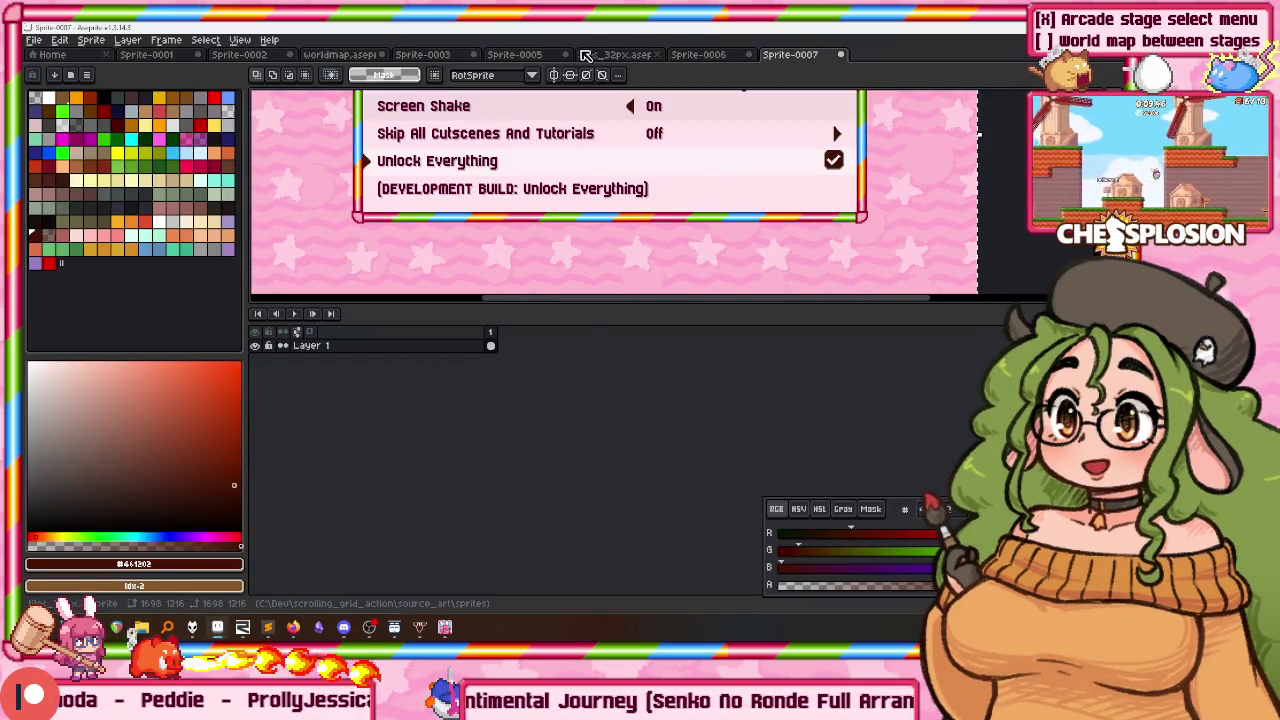
pyautogui.click(588, 56)
pyautogui.click(513, 56)
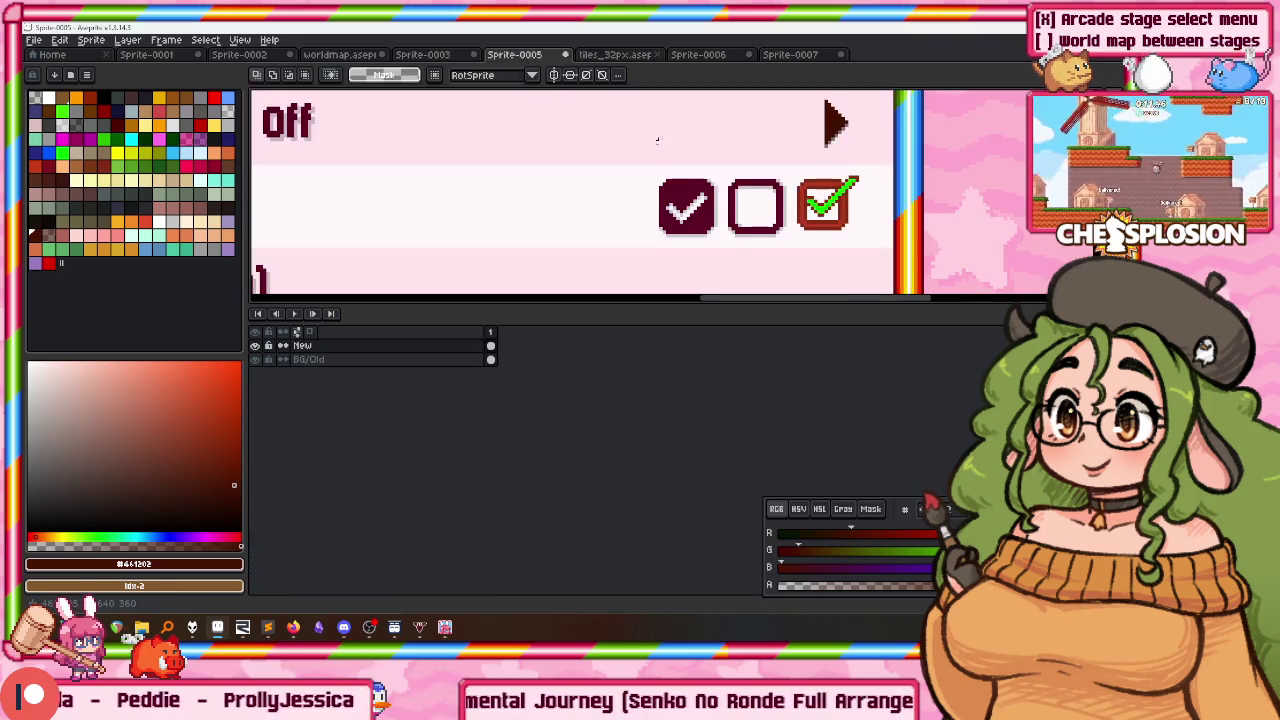
pyautogui.scroll(1, 802, 153)
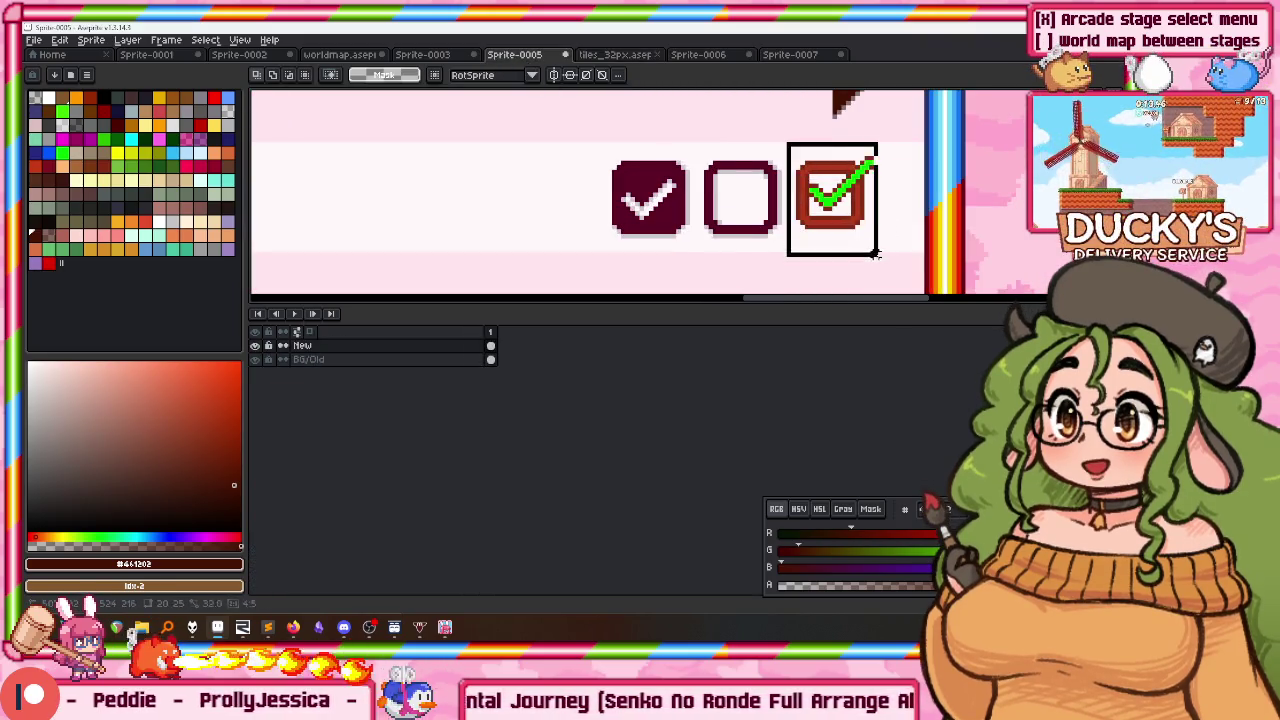
pyautogui.click(445, 627)
pyautogui.click(300, 627)
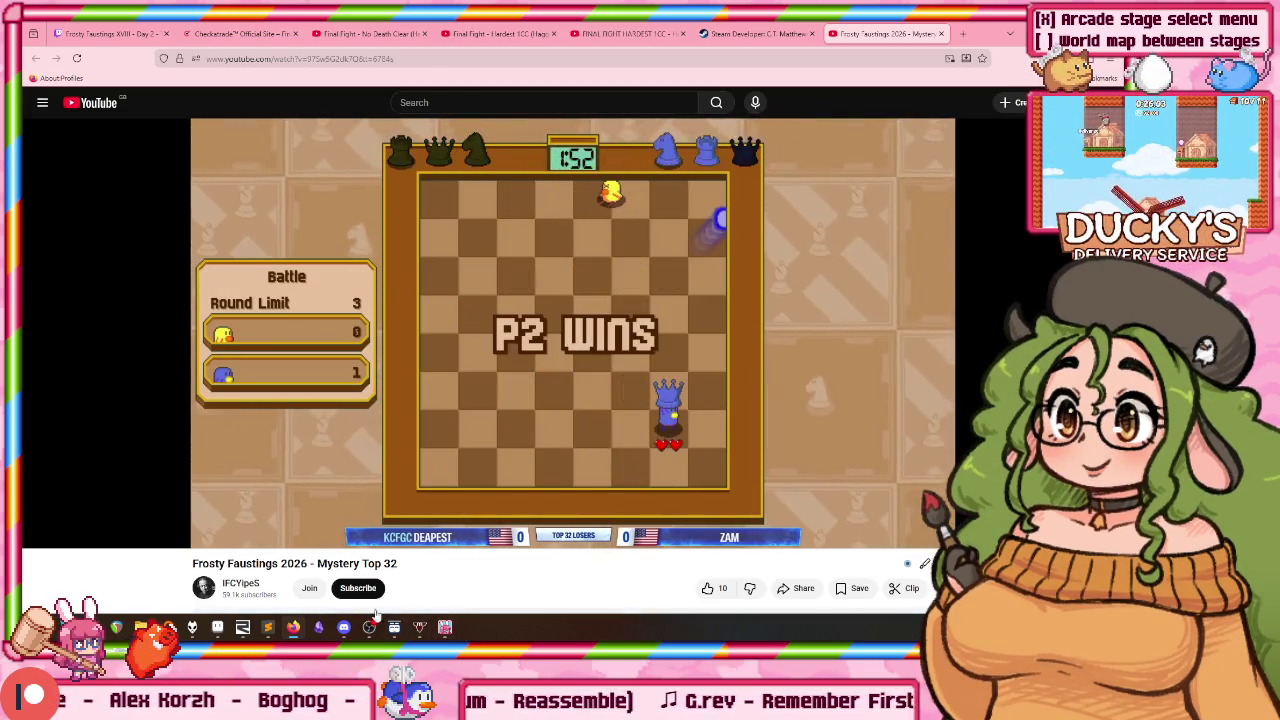
# Step: Skip the tournament video back to about 1:57:14, then forward toward 1:59:10
pyautogui.press('Left')
pyautogui.press('Left')
pyautogui.press('Left')
pyautogui.press('Left')
pyautogui.press('Left')
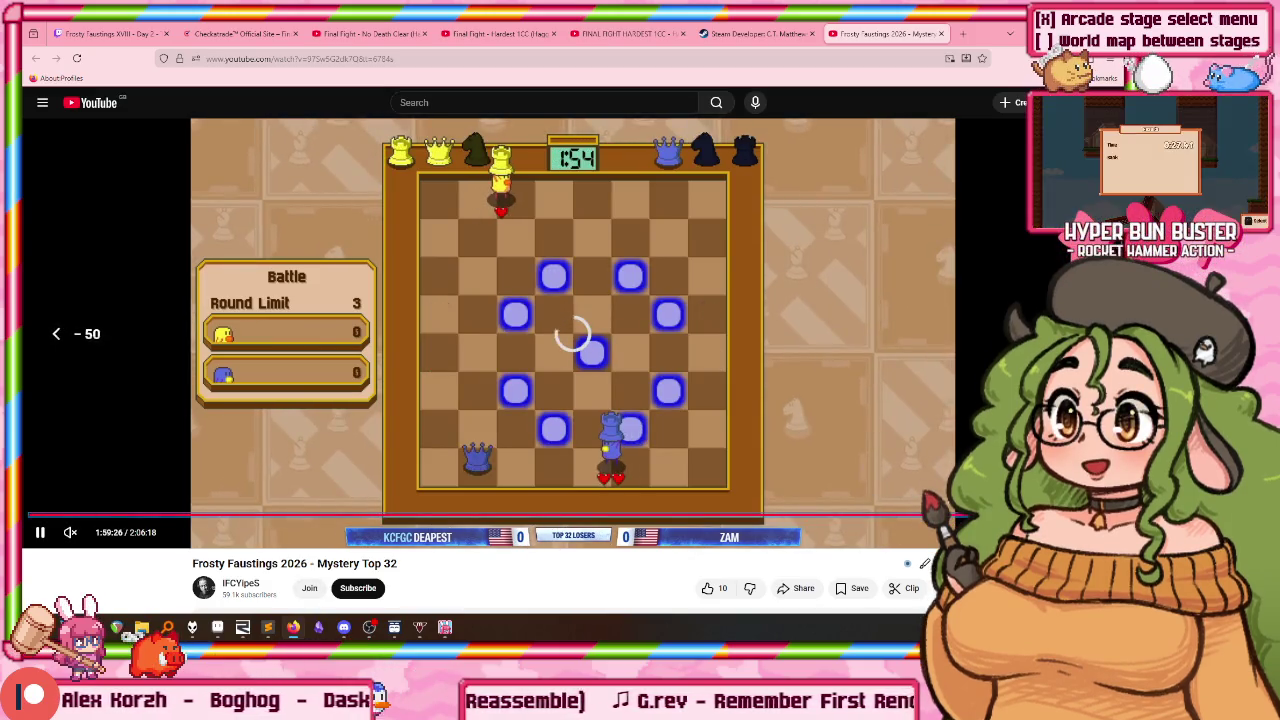
pyautogui.press('Left')
pyautogui.press('Left')
pyautogui.press('Left')
pyautogui.press('Left')
pyautogui.press('Left')
pyautogui.press('Left')
pyautogui.press('Left')
pyautogui.press('Left')
pyautogui.press('Left')
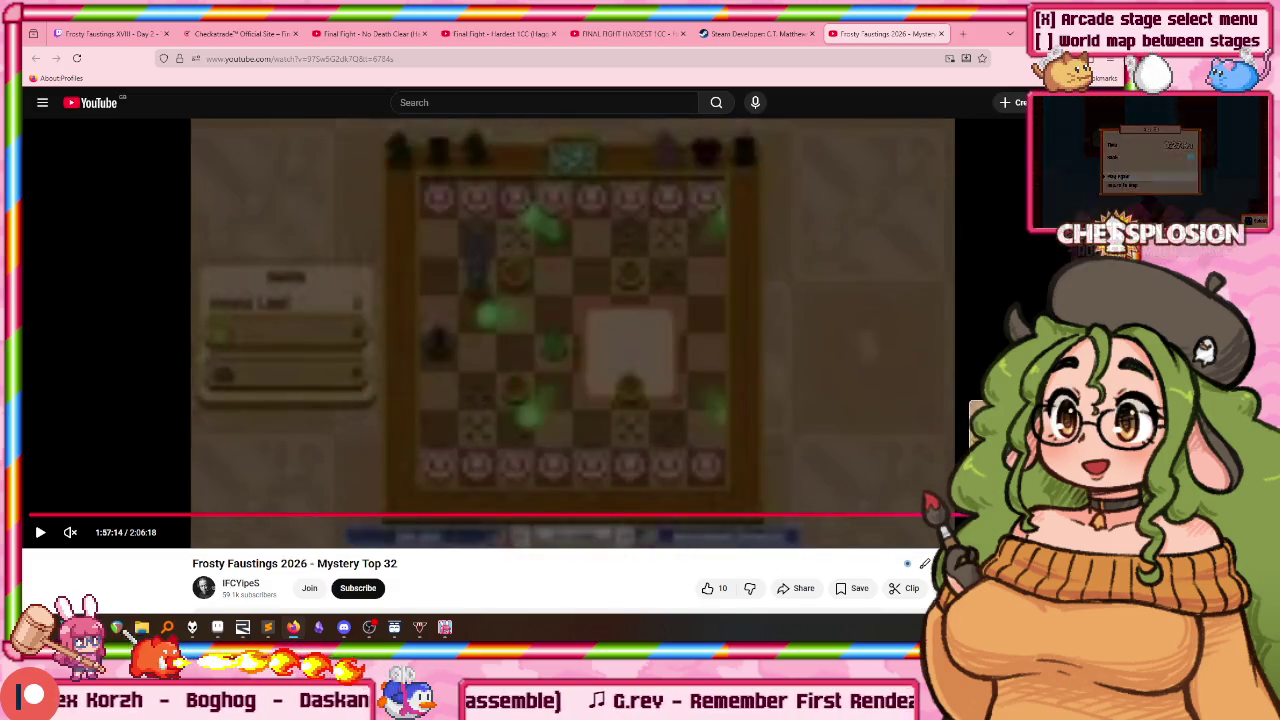
pyautogui.press('Right')
pyautogui.press('Right')
pyautogui.press('Right')
pyautogui.press('Right')
pyautogui.press('Right')
pyautogui.press('Right')
pyautogui.press('Right')
pyautogui.press('Right')
pyautogui.press('Right')
pyautogui.press('Right')
pyautogui.press('Right')
pyautogui.press('Right')
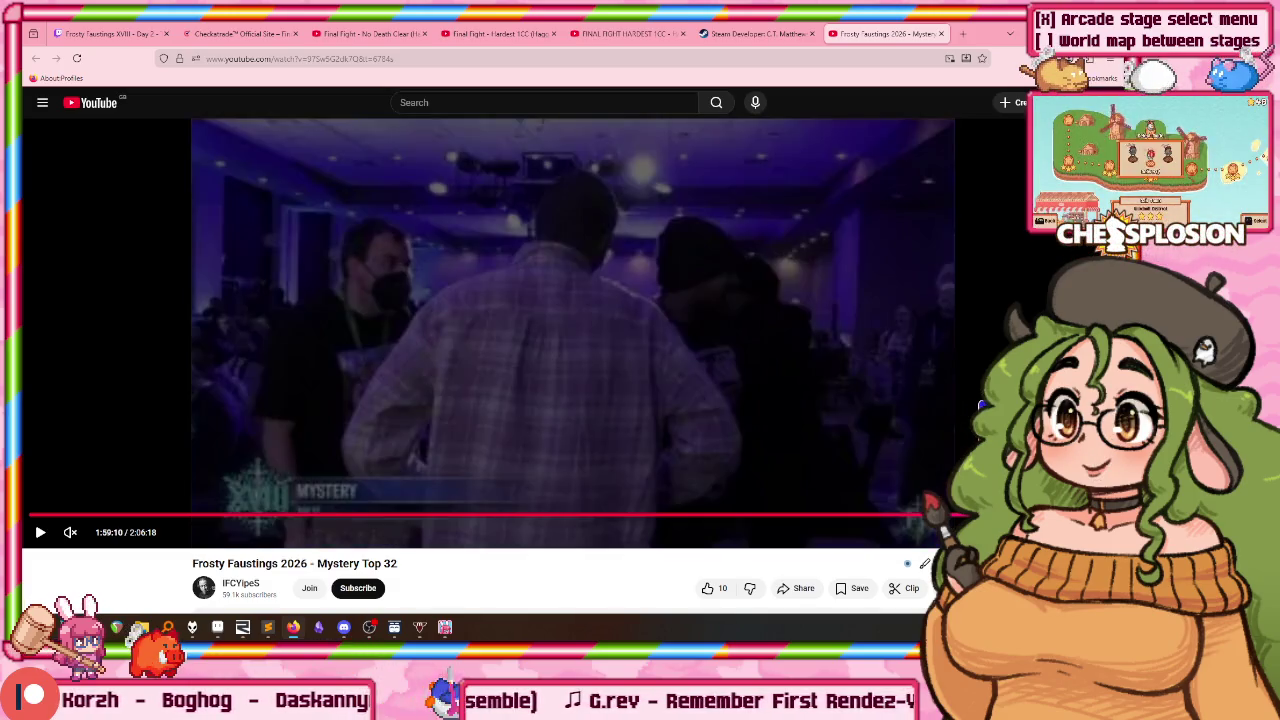
pyautogui.press('Right')
pyautogui.press('Right')
pyautogui.press('Right')
pyautogui.press('Right')
pyautogui.press('Right')
pyautogui.press('Right')
pyautogui.press('Right')
pyautogui.press('Right')
pyautogui.press('Right')
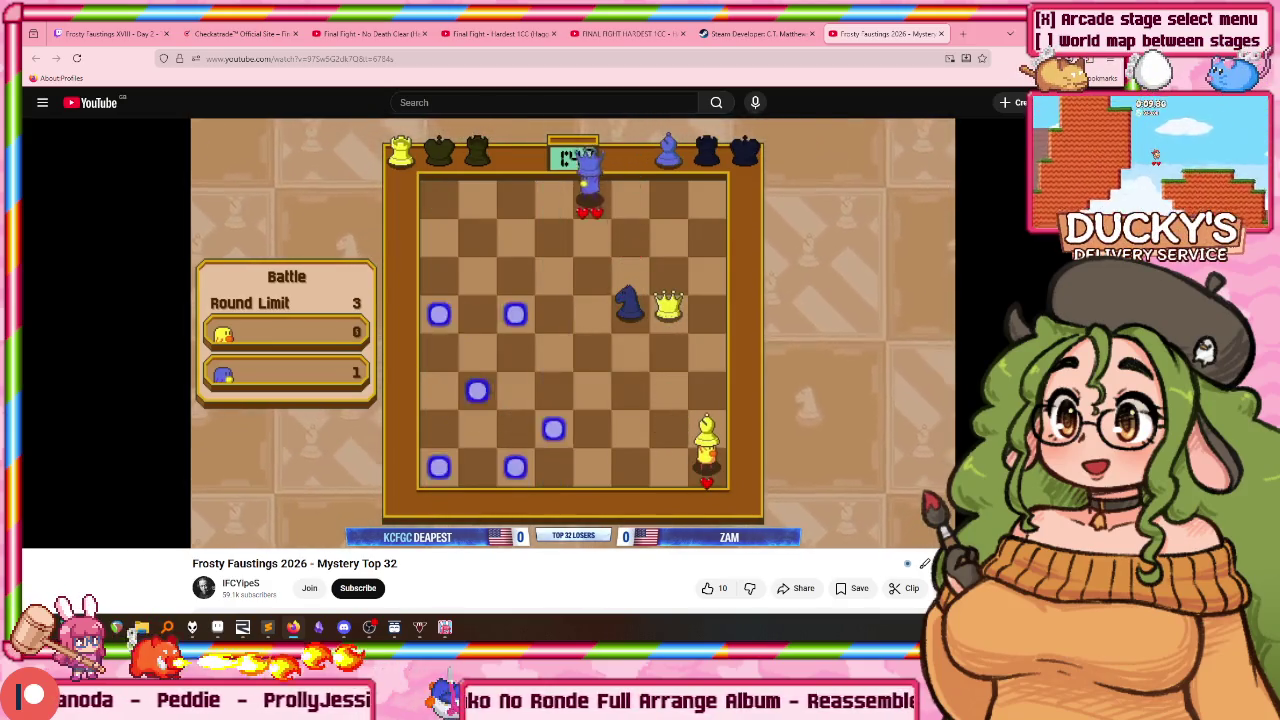
# Step: Rewind the chess match slightly, pause it, then resume playback
pyautogui.press('Left')
pyautogui.press('Left')
pyautogui.press('Left')
pyautogui.press('Left')
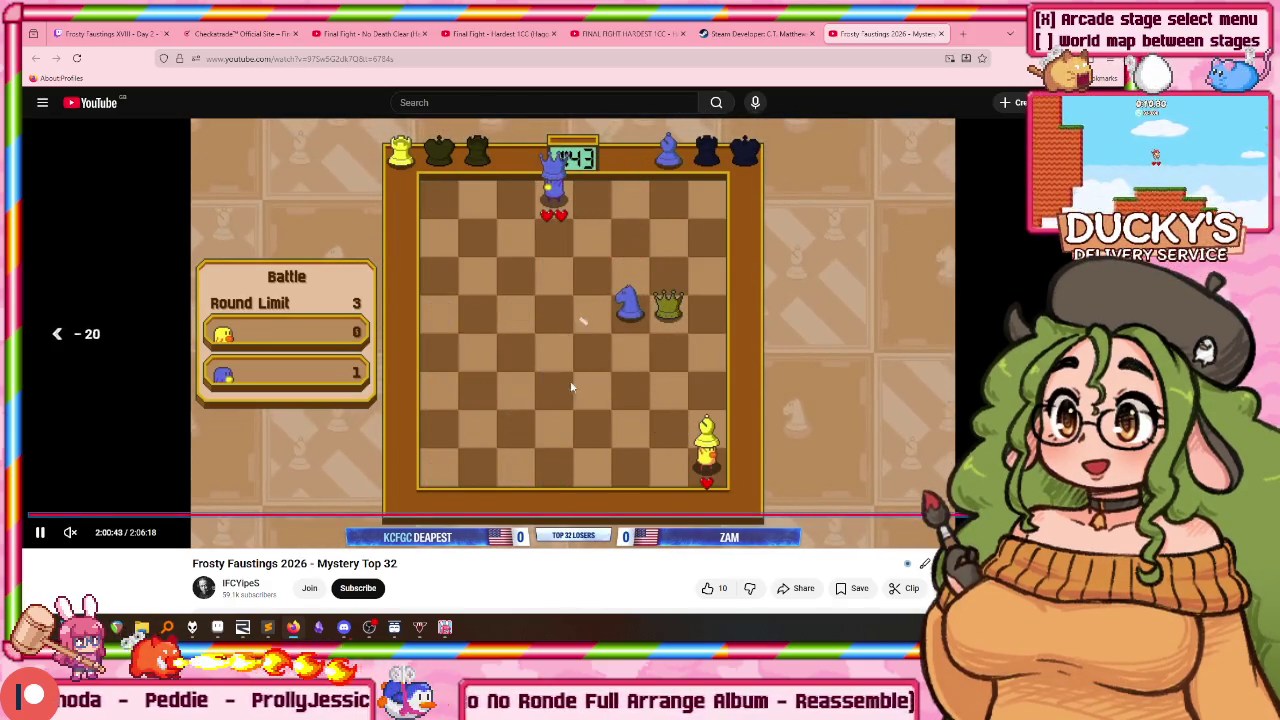
pyautogui.press('Left')
pyautogui.press('Left')
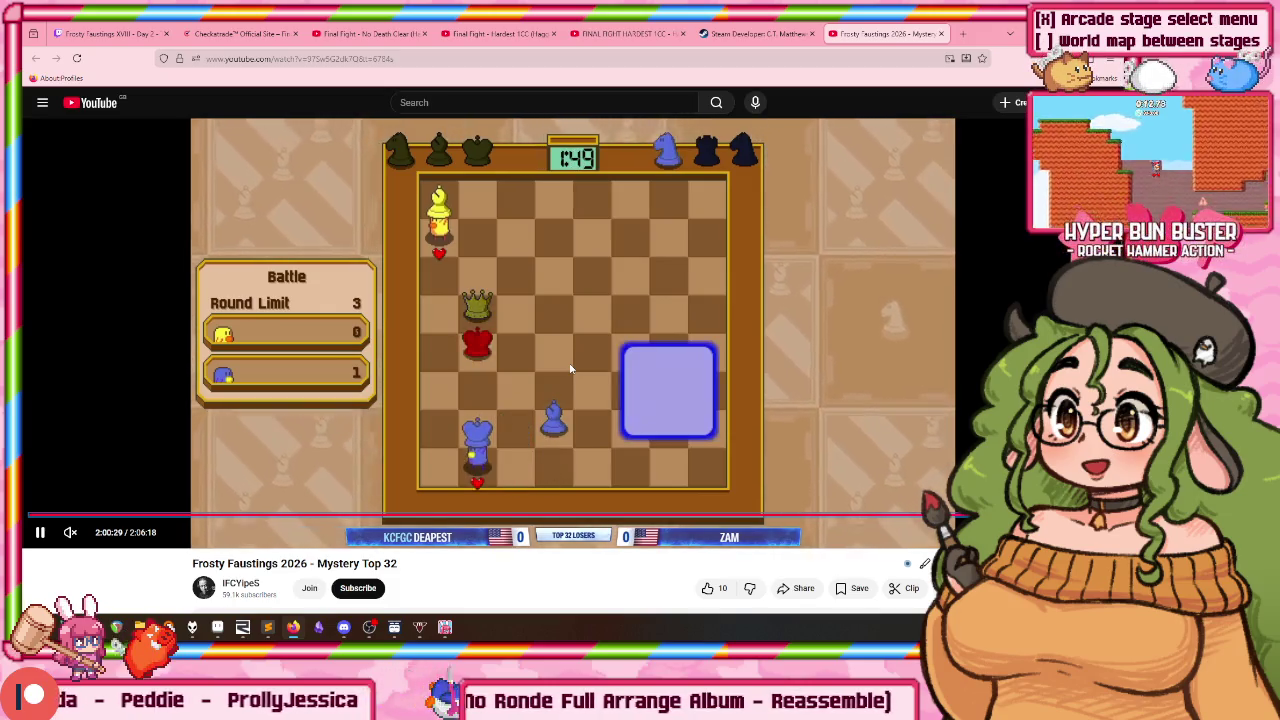
pyautogui.press('space')
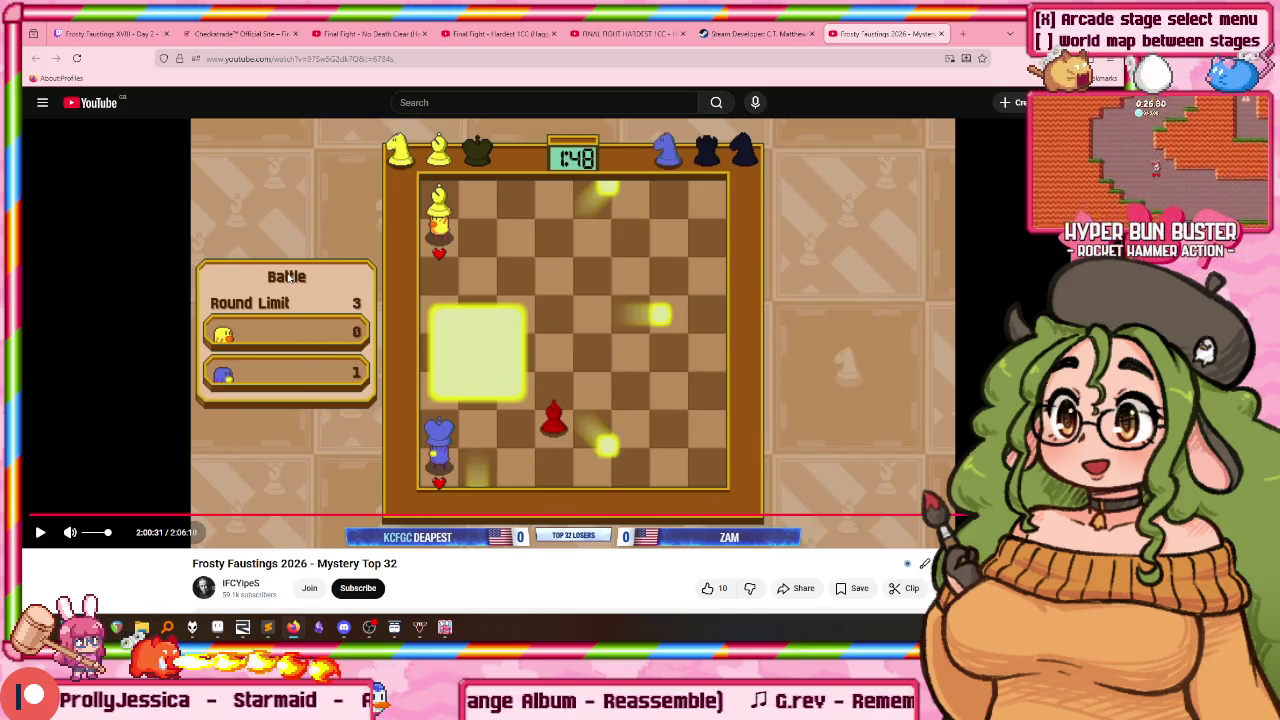
pyautogui.click(427, 270)
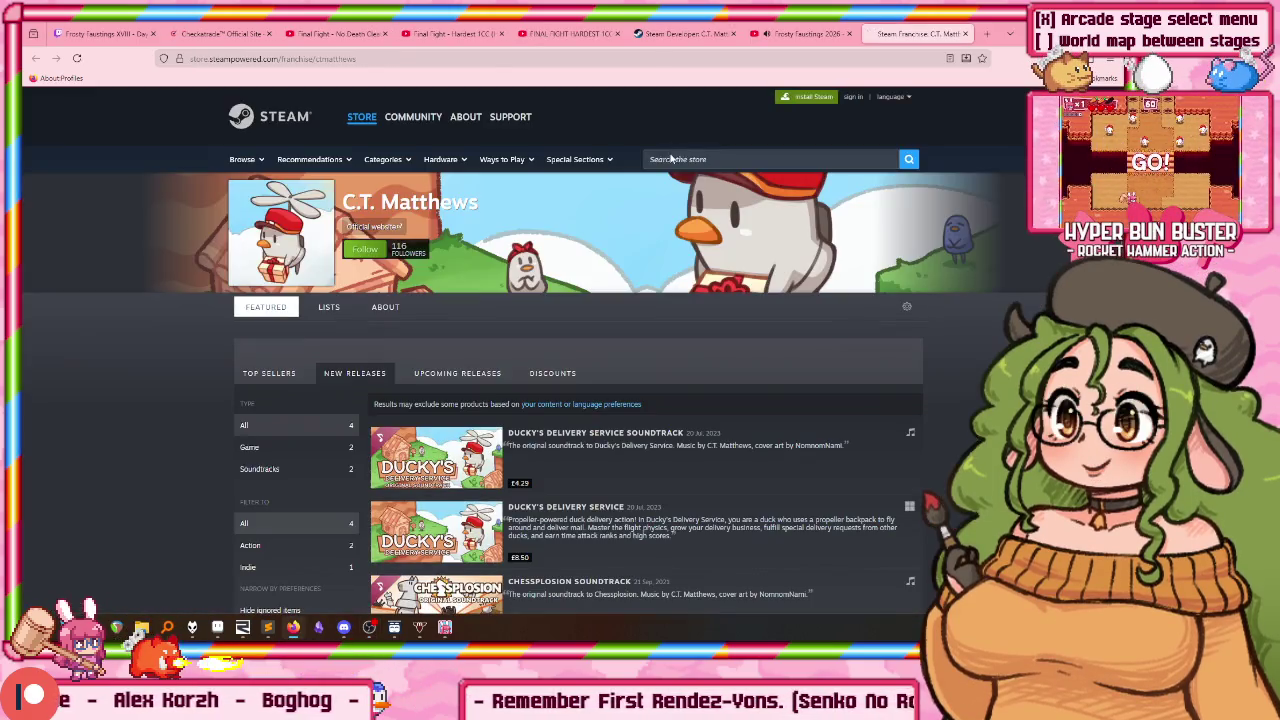
# Step: Open the Chessplosion store page from the franchise list, then close the Steam tab
pyautogui.scroll(-3, 490, 500)
pyautogui.click(437, 505)
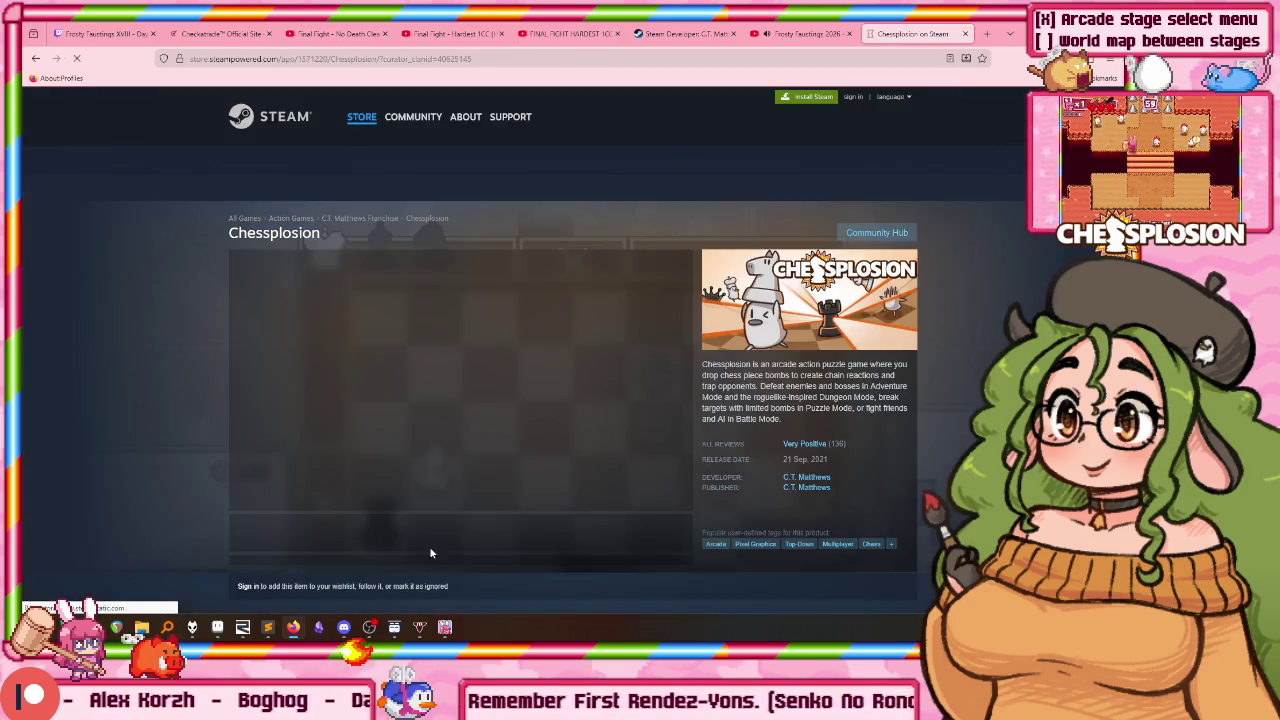
pyautogui.middleClick(895, 30)
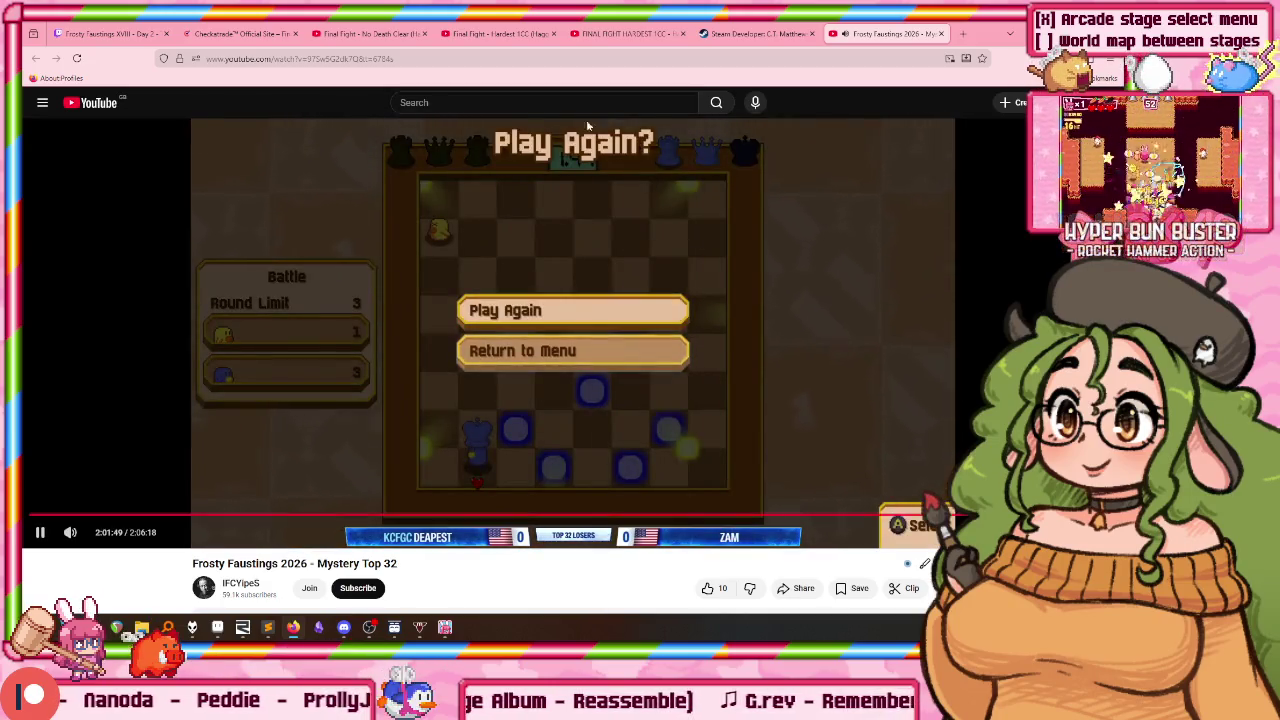
# Step: Pause the chess match at the round-start countdown and switch to Aseprite
pyautogui.click(635, 232)
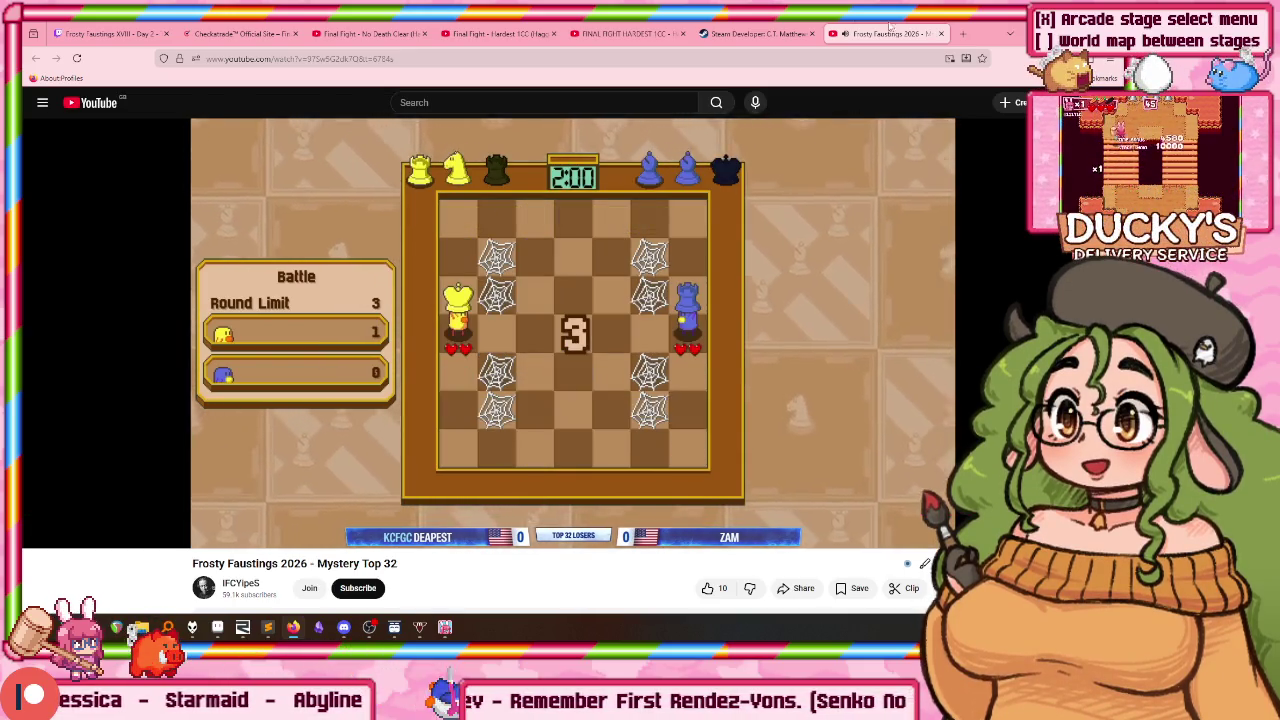
pyautogui.press('space')
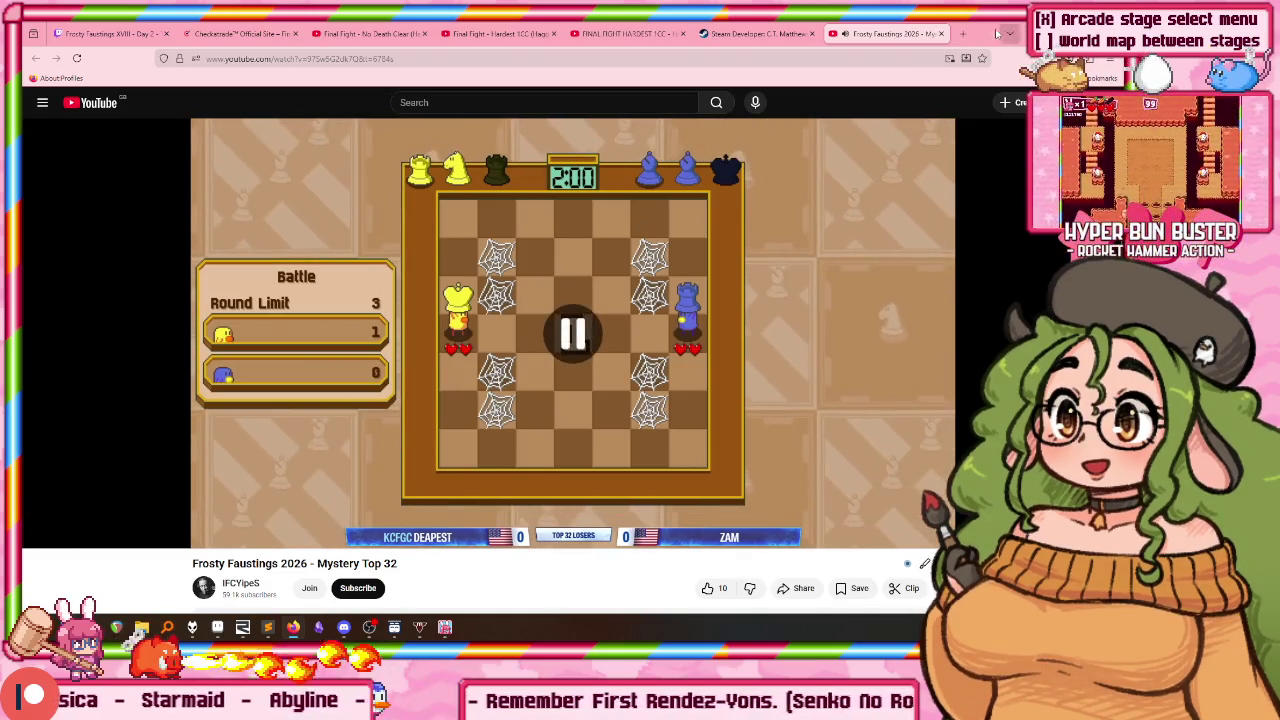
pyautogui.hotkey('alt', 'Tab')
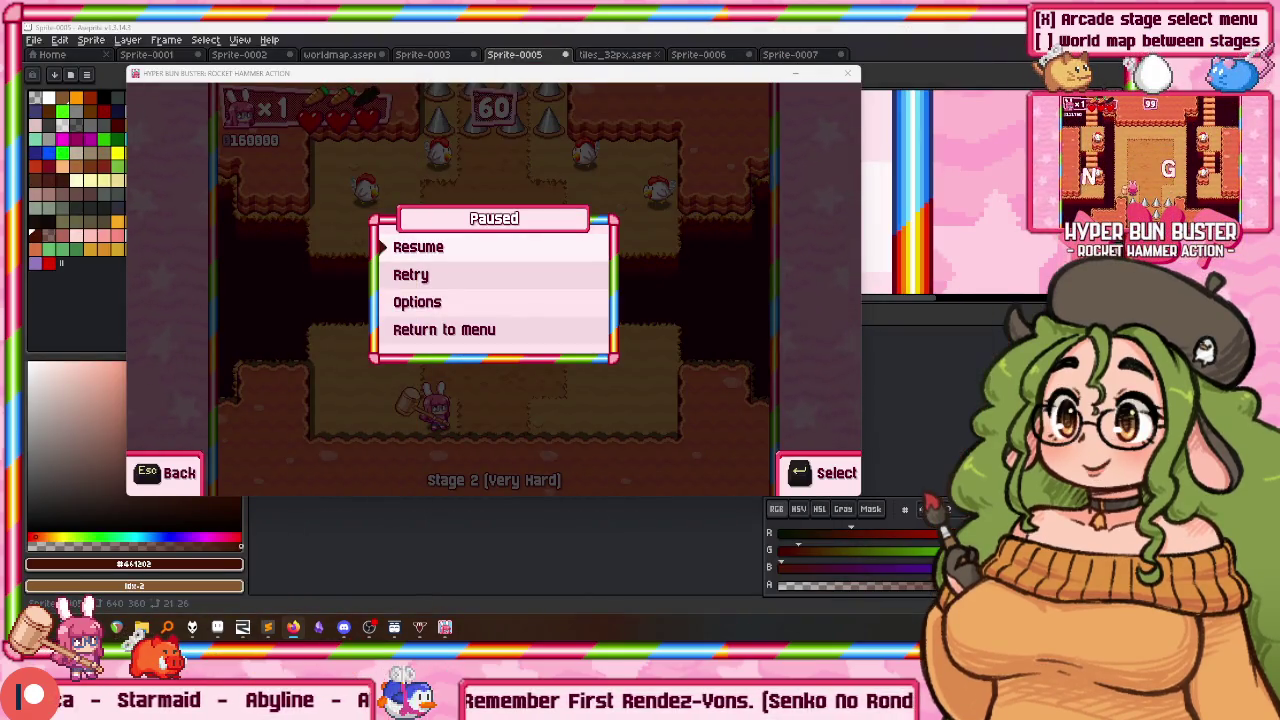
# Step: Return to the browser, maximize its window, and resume the chess match
pyautogui.hotkey('alt', 'Tab')
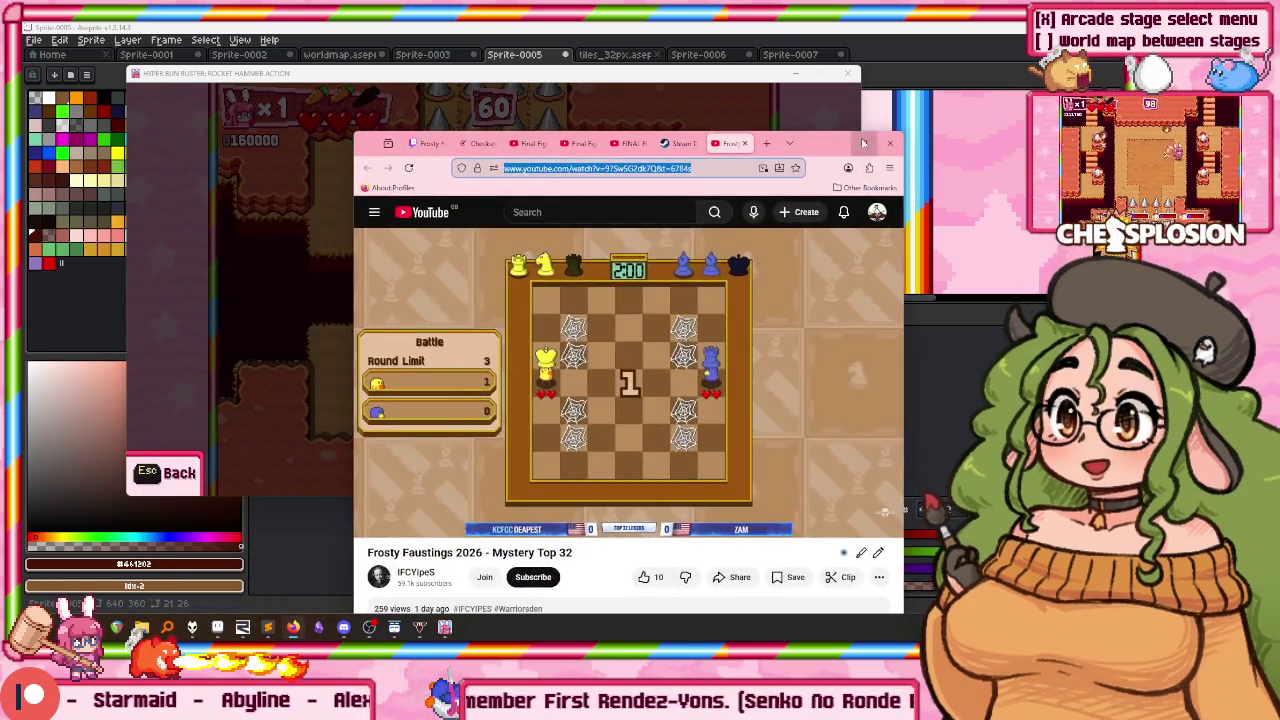
pyautogui.press('super+Up')
pyautogui.press('space')
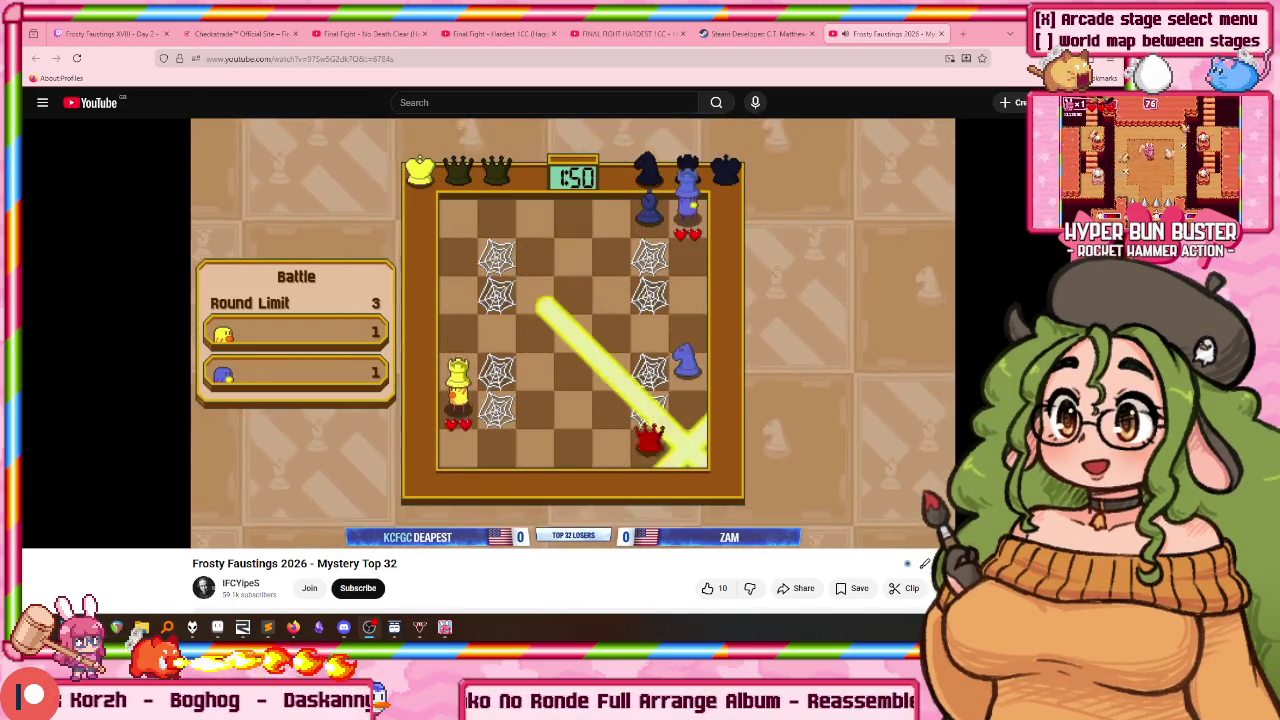
# Step: Launch the Camera app by searching 'cam', then close it
pyautogui.press('super')
pyautogui.write('cam')
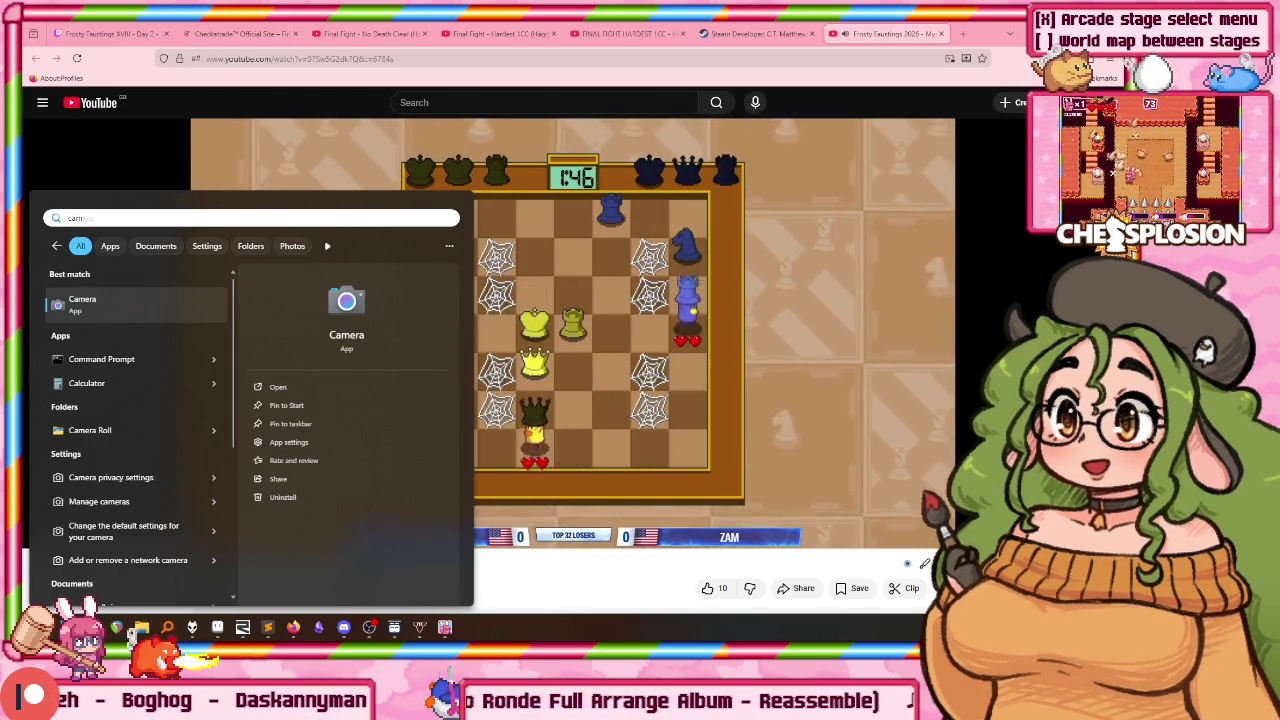
pyautogui.press('Return')
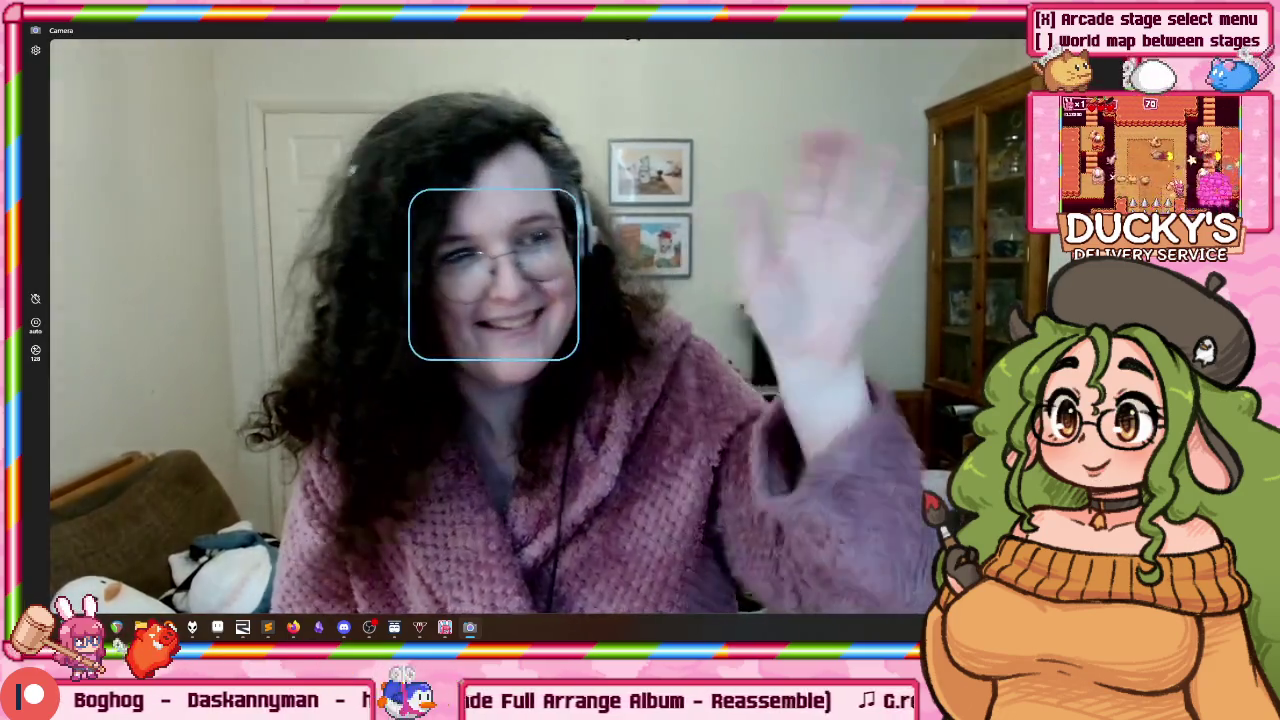
pyautogui.hotkey('alt', 'F4')
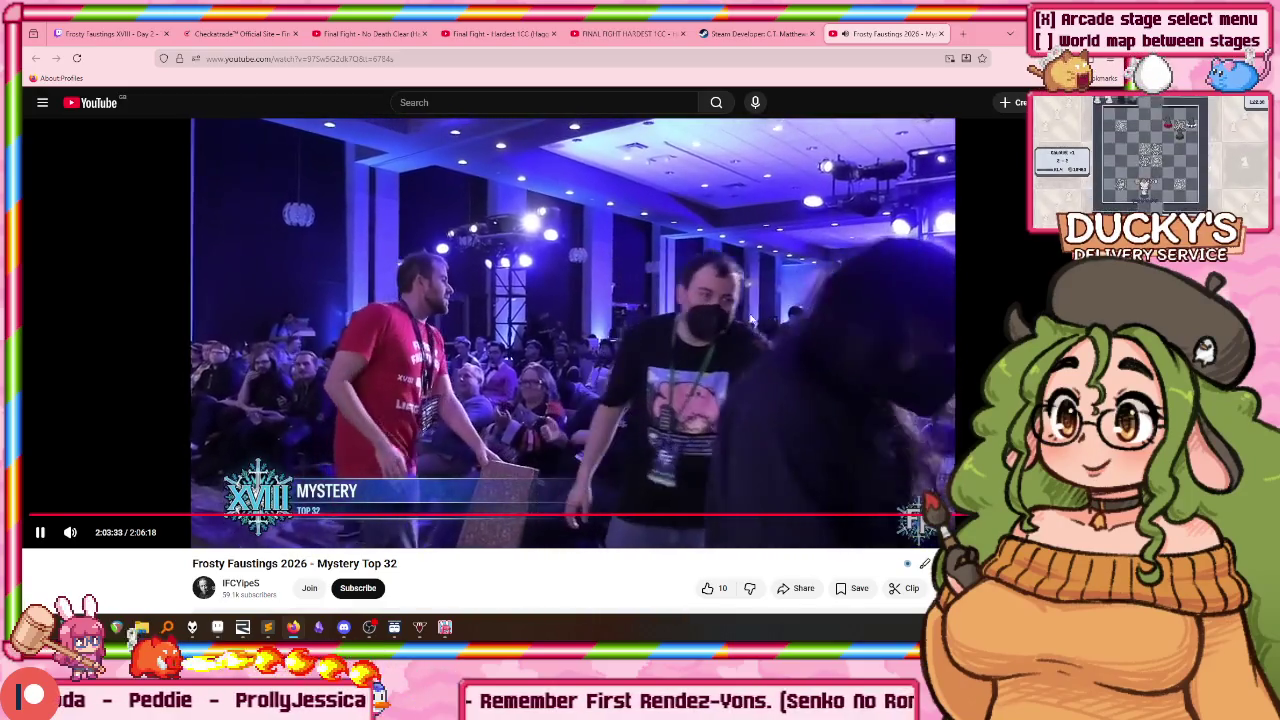
# Step: Rewind the Mystery Top 32 video five seconds to the Frosty Faustings logo and resume
pyautogui.click(832, 335)
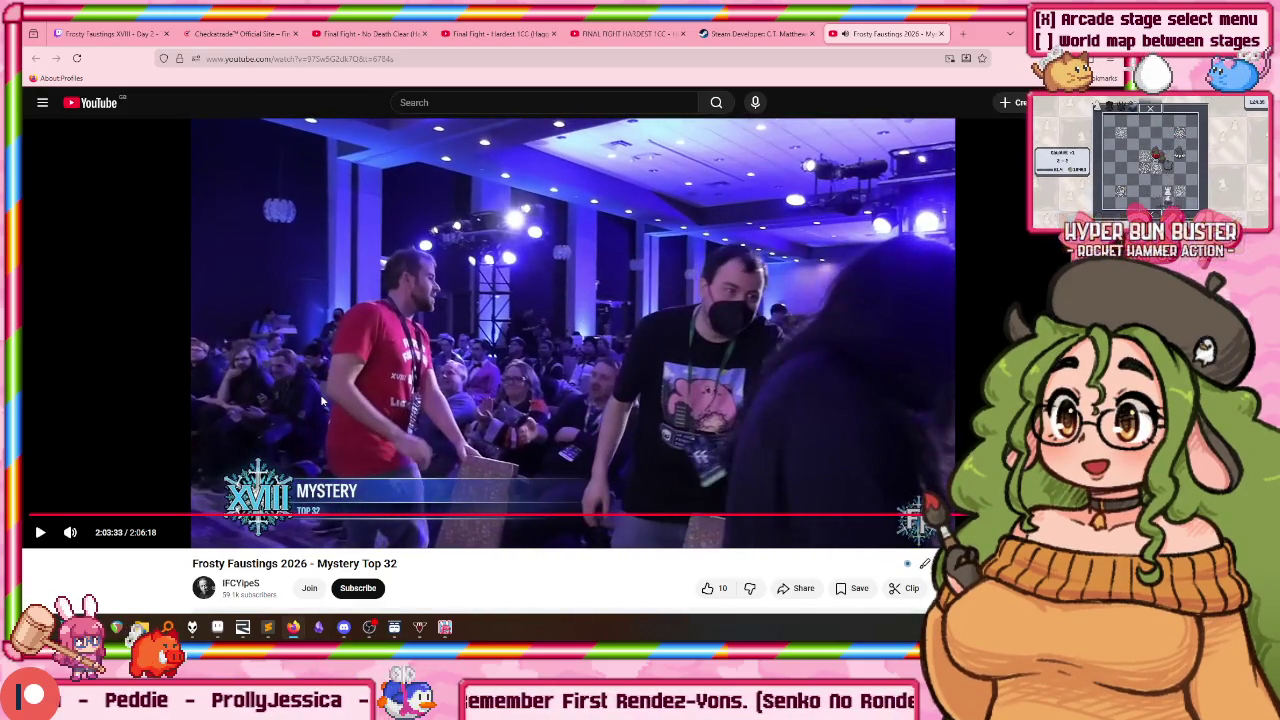
pyautogui.click(321, 401)
pyautogui.press('Left')
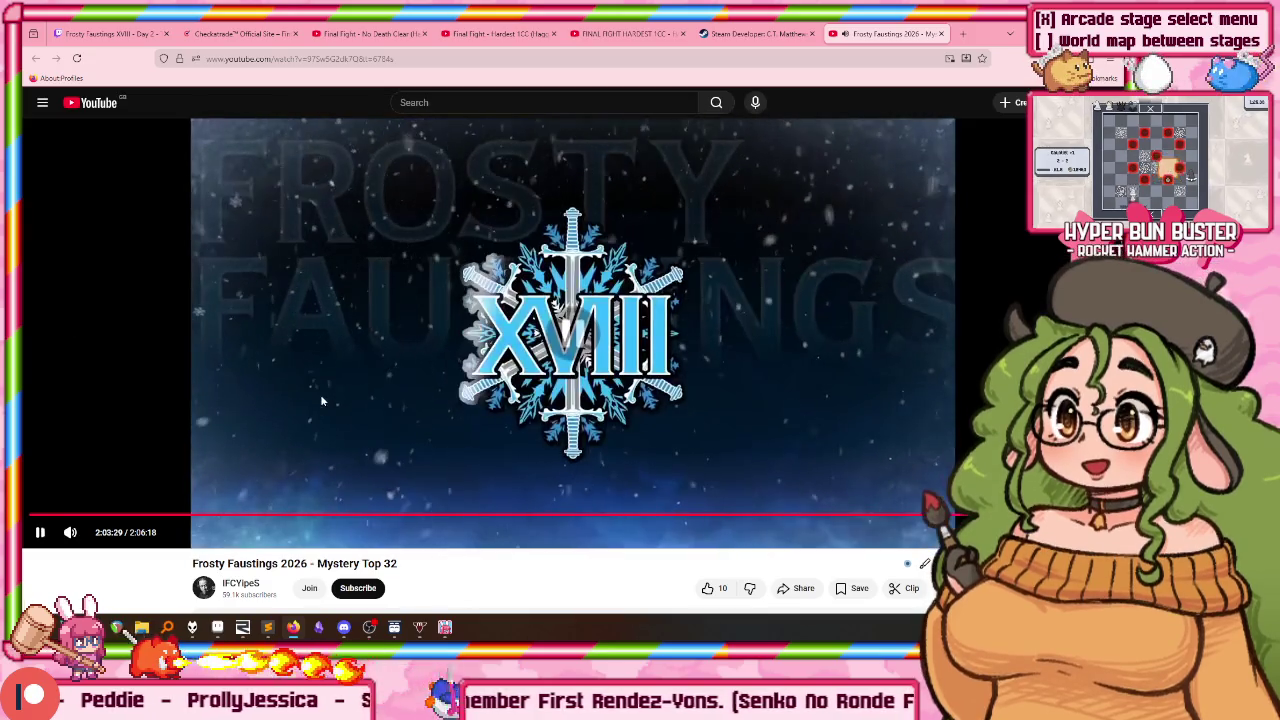
pyautogui.click(321, 401)
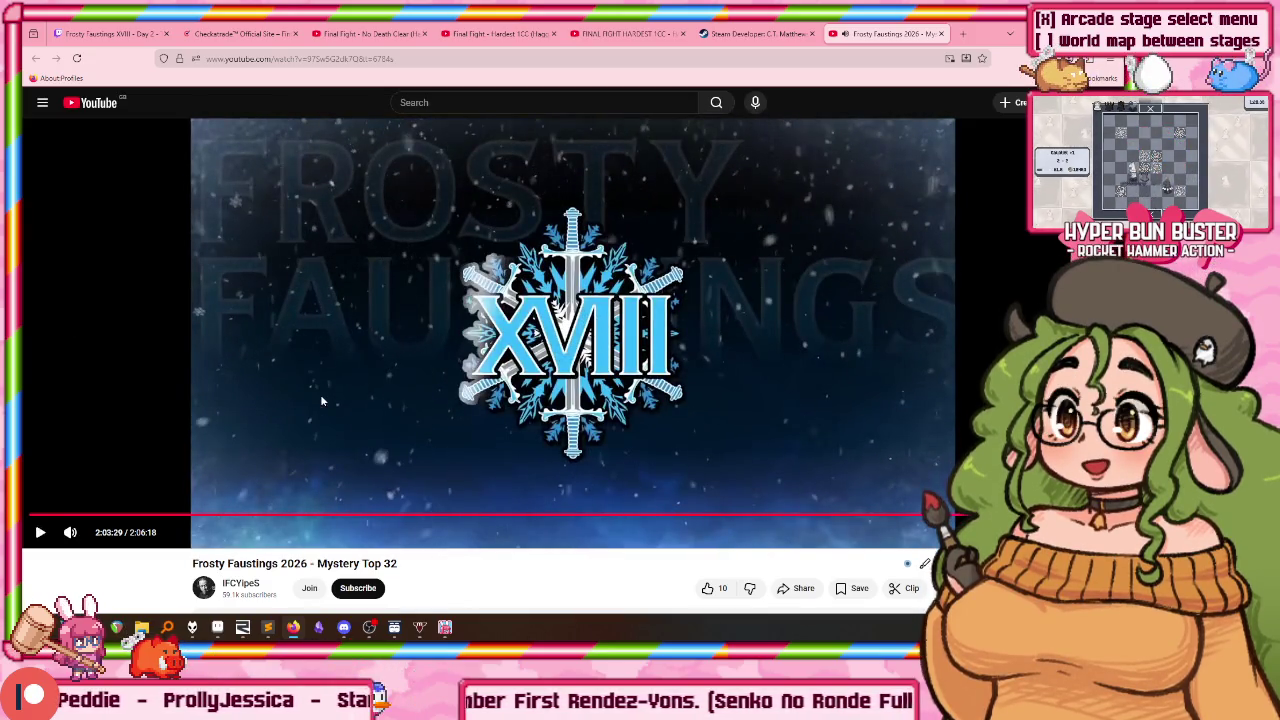
pyautogui.click(321, 401)
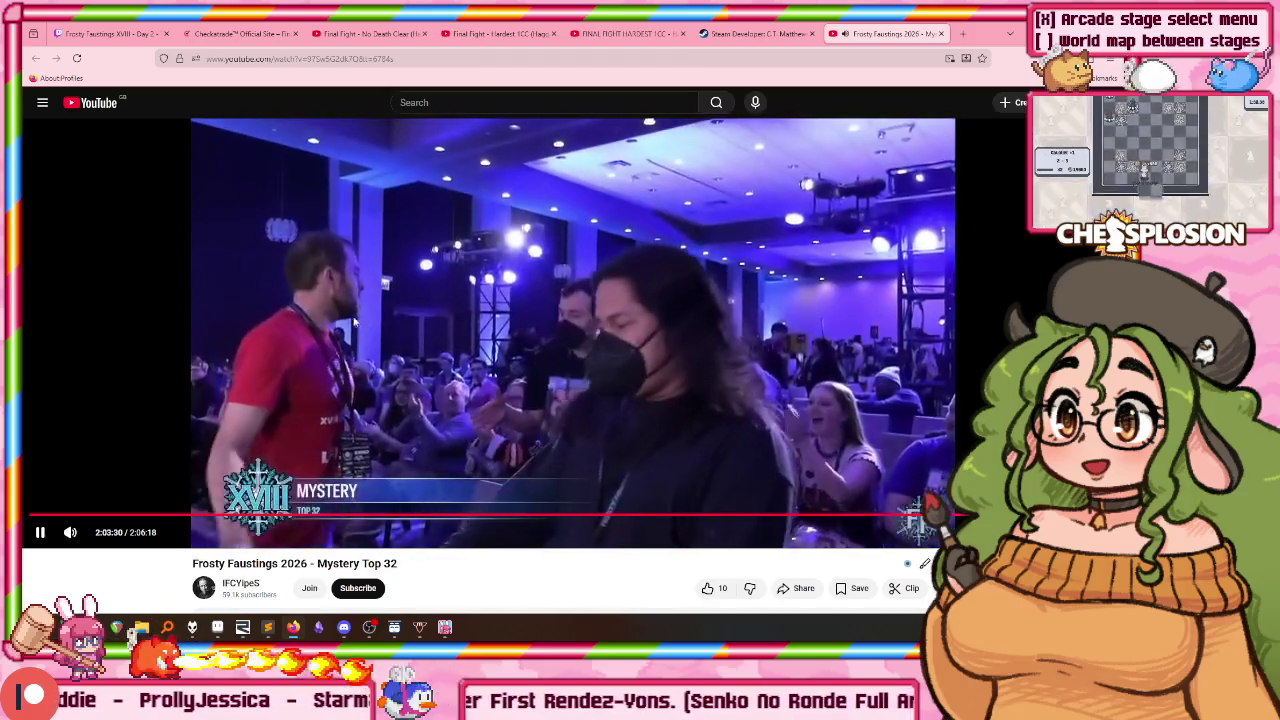
# Step: Leave the video paused at 2:03:35 and open youtube.com in a new tab
pyautogui.click(353, 321)
pyautogui.click(500, 335)
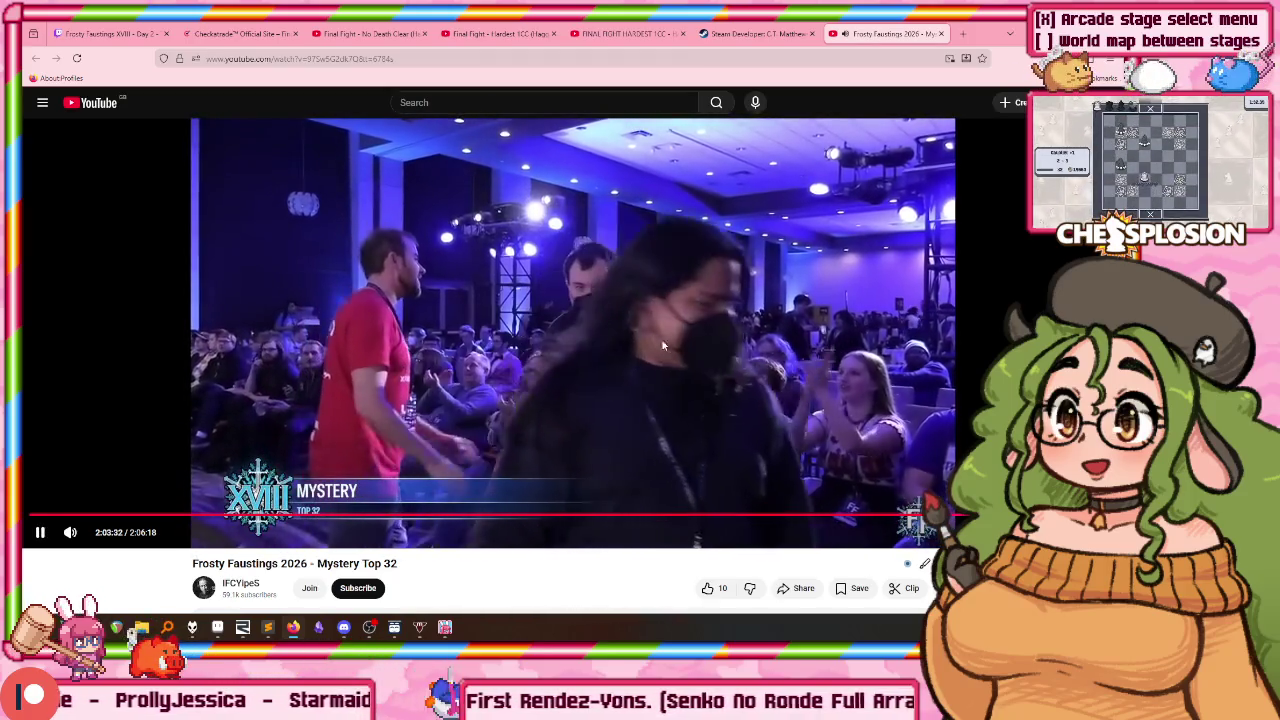
pyautogui.click(577, 342)
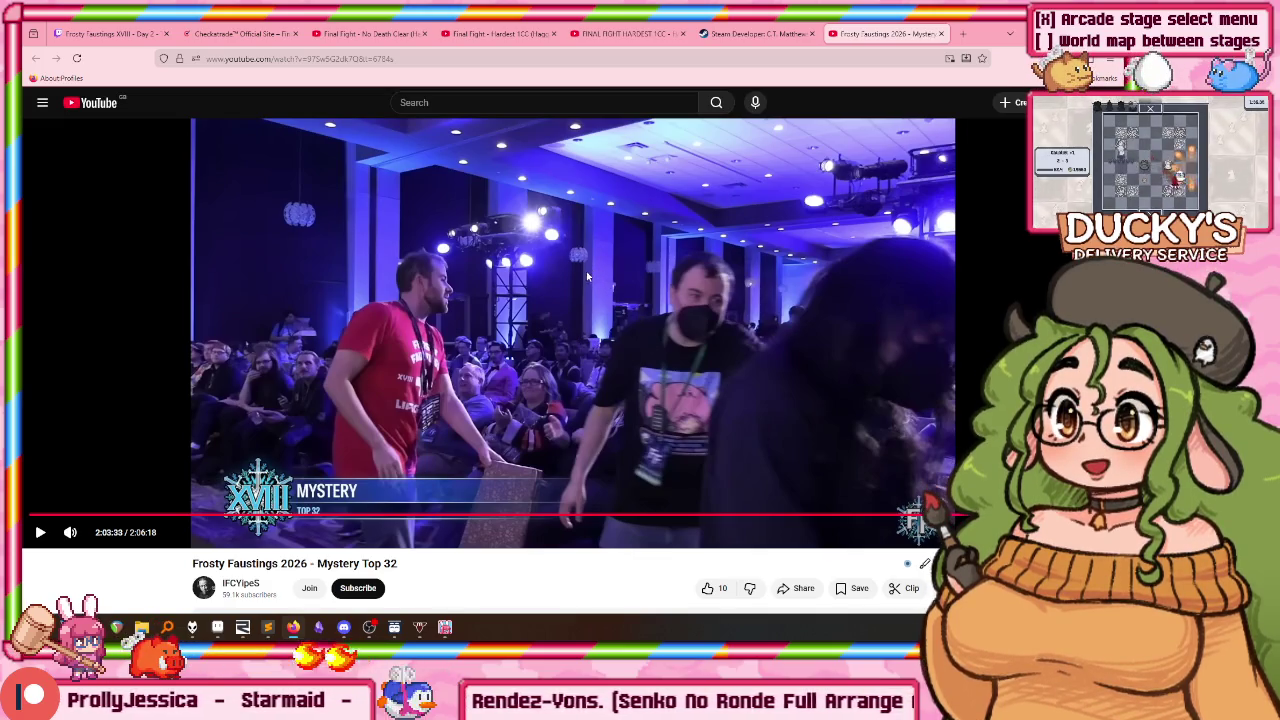
pyautogui.click(528, 285)
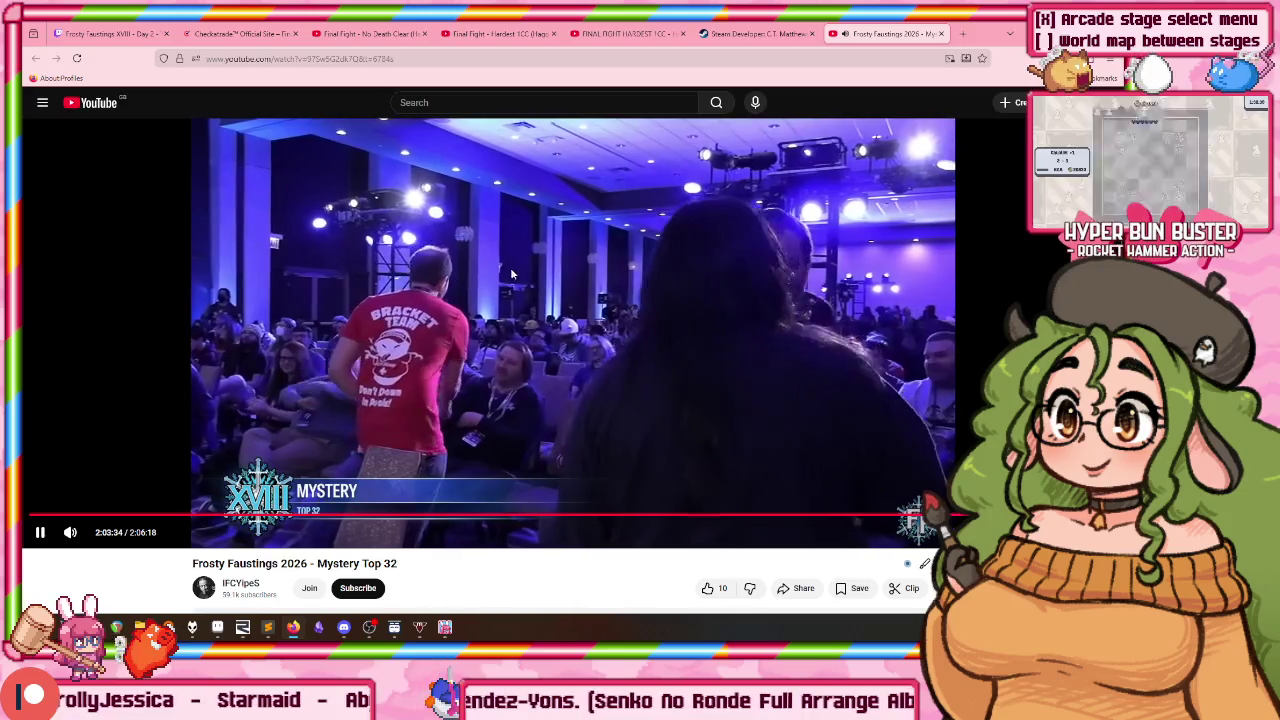
pyautogui.click(514, 294)
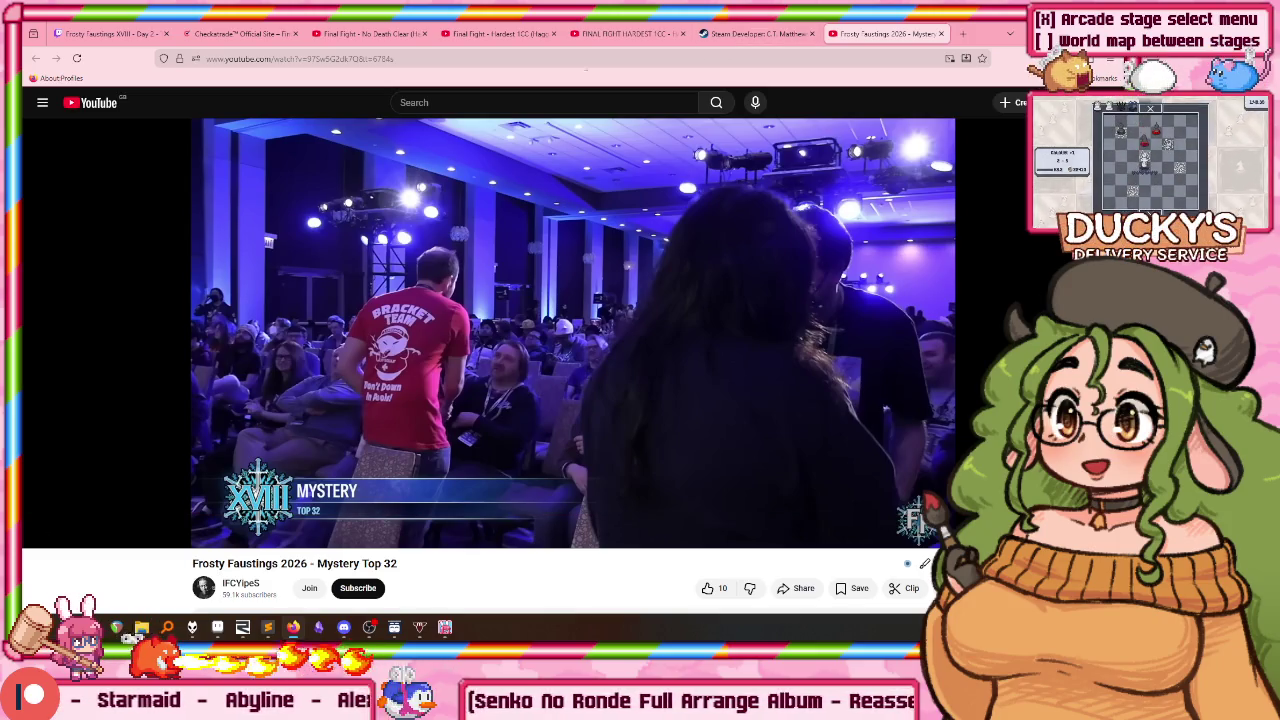
pyautogui.middleClick(96, 104)
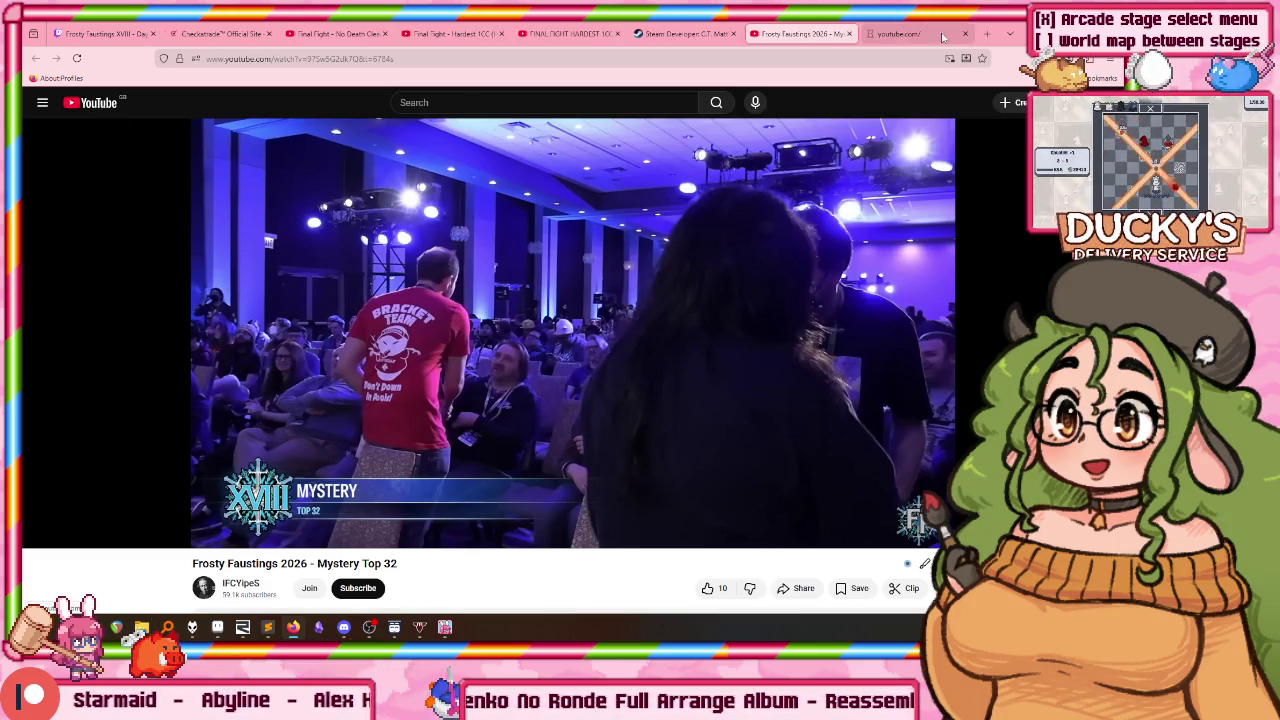
# Step: Search YouTube for 'frosty faustings skullgirls mr peck' and scroll through the results
pyautogui.click(892, 33)
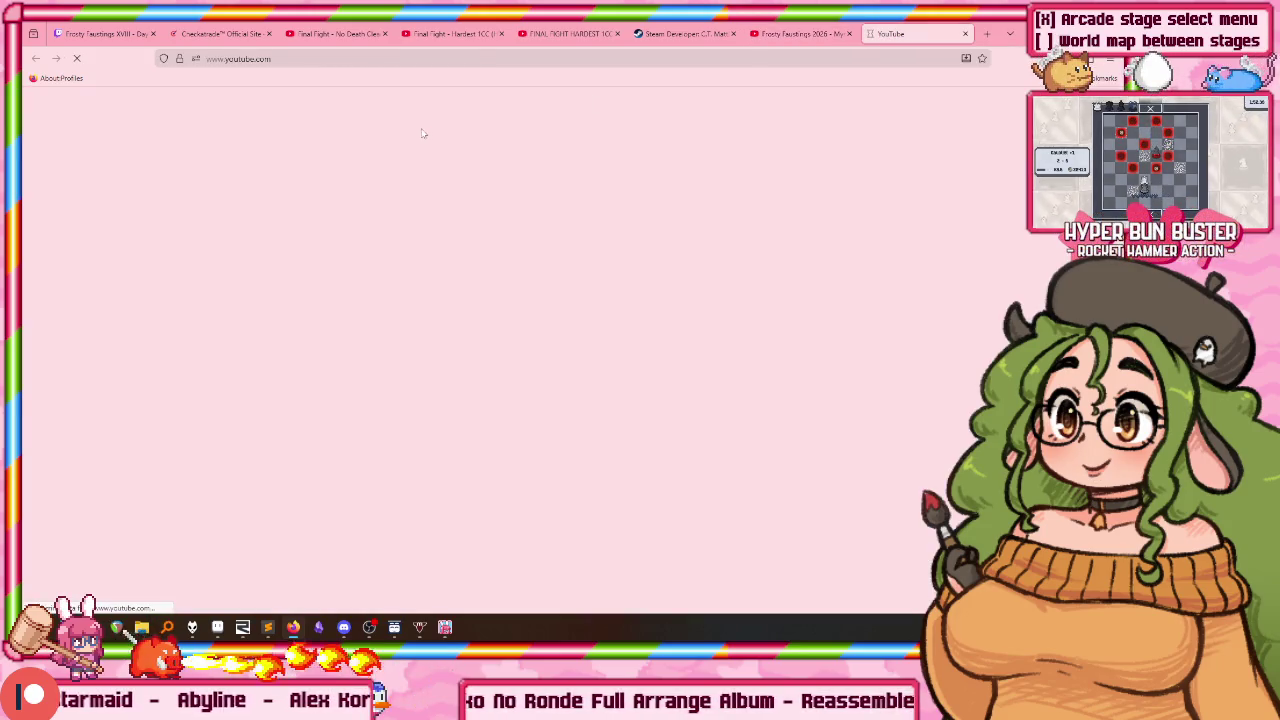
pyautogui.write('frost')
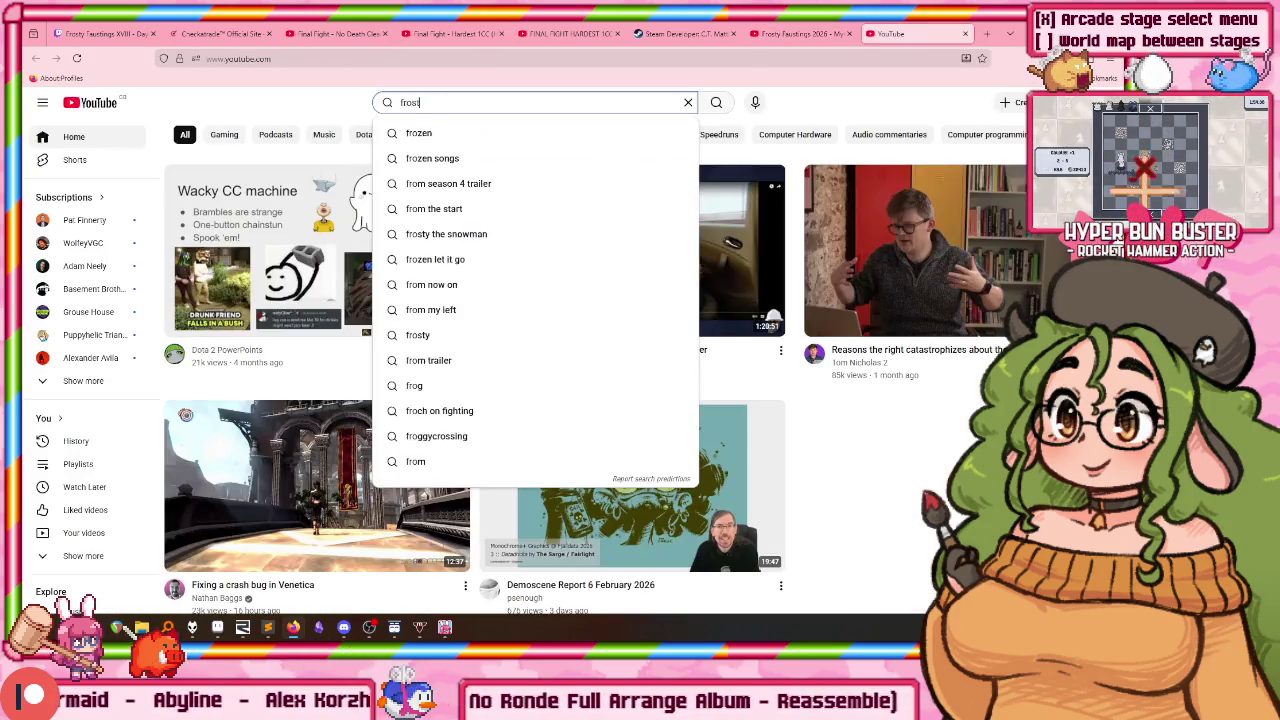
pyautogui.write('y faustings')
pyautogui.write(' skullgirl')
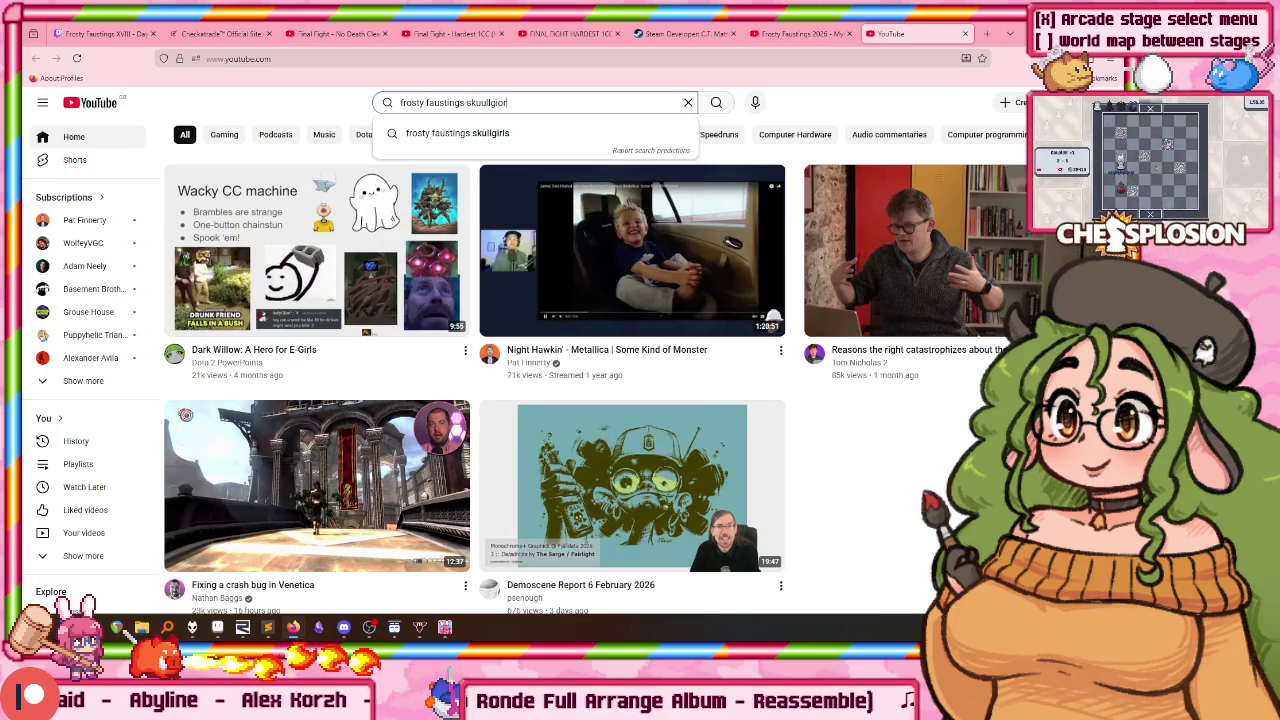
pyautogui.write('s mr peck')
pyautogui.press('Return')
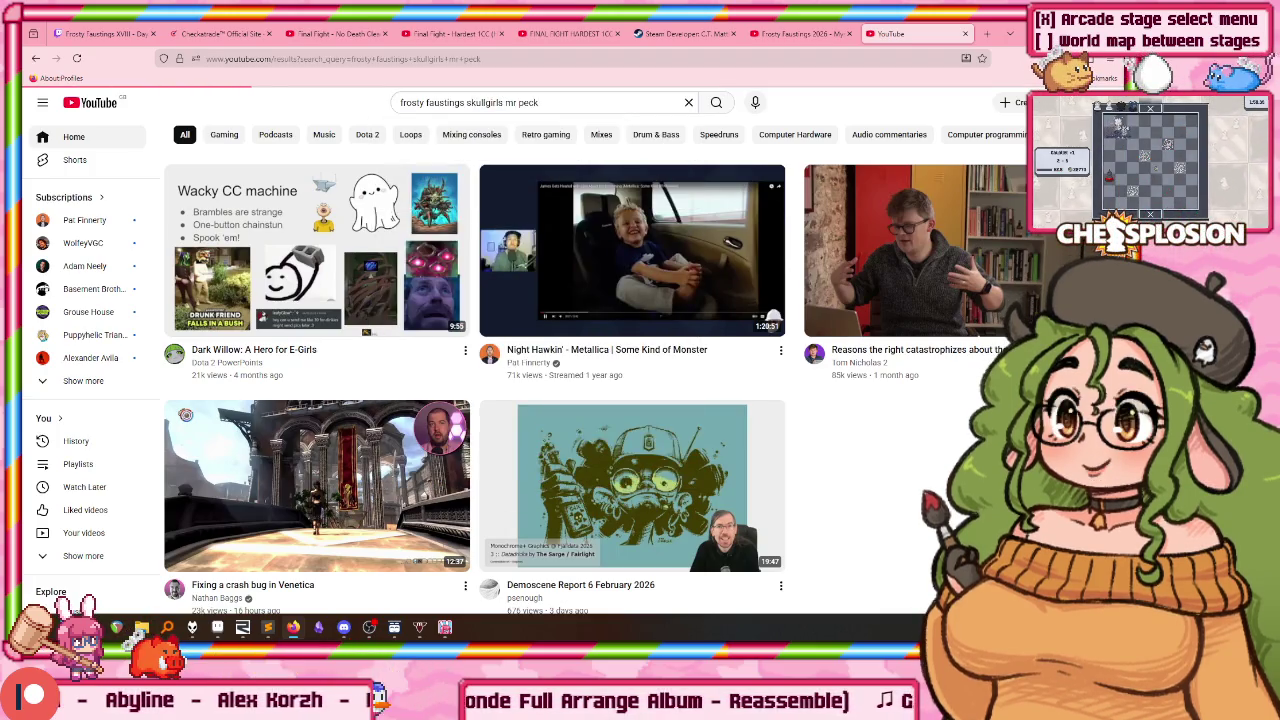
pyautogui.scroll(-3, 476, 181)
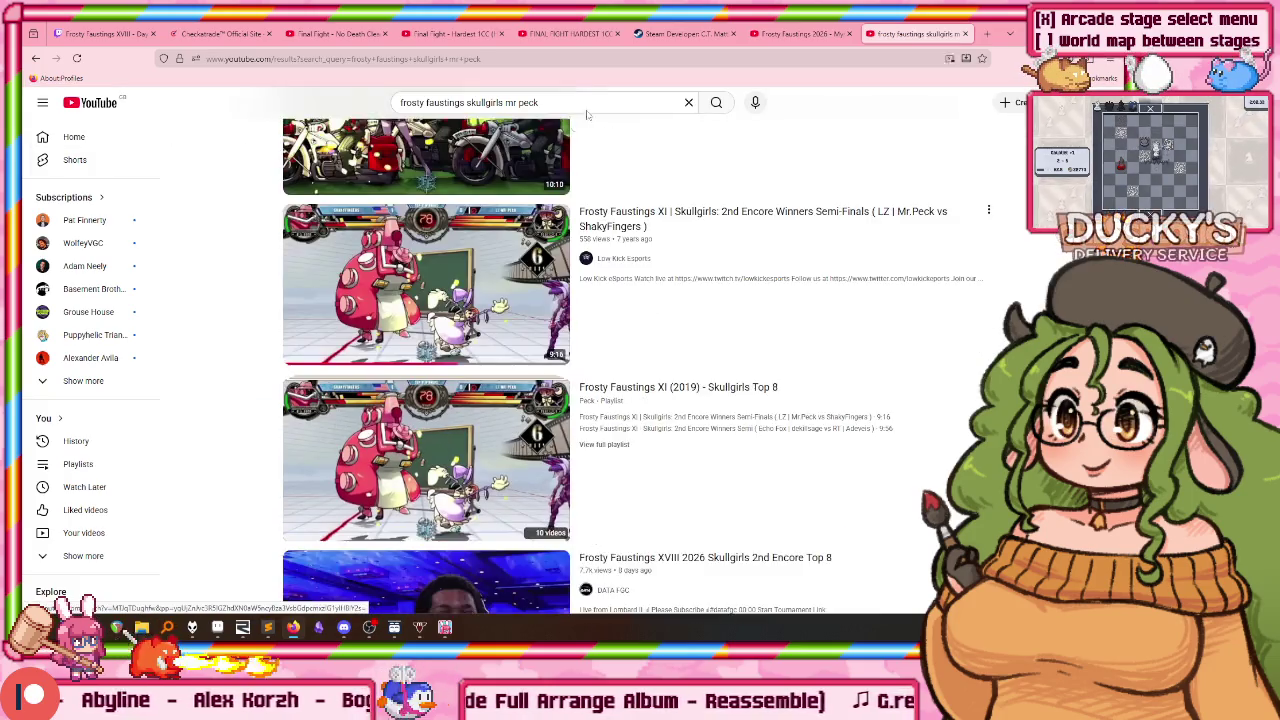
pyautogui.scroll(-1, 476, 183)
pyautogui.scroll(-2, 517, 260)
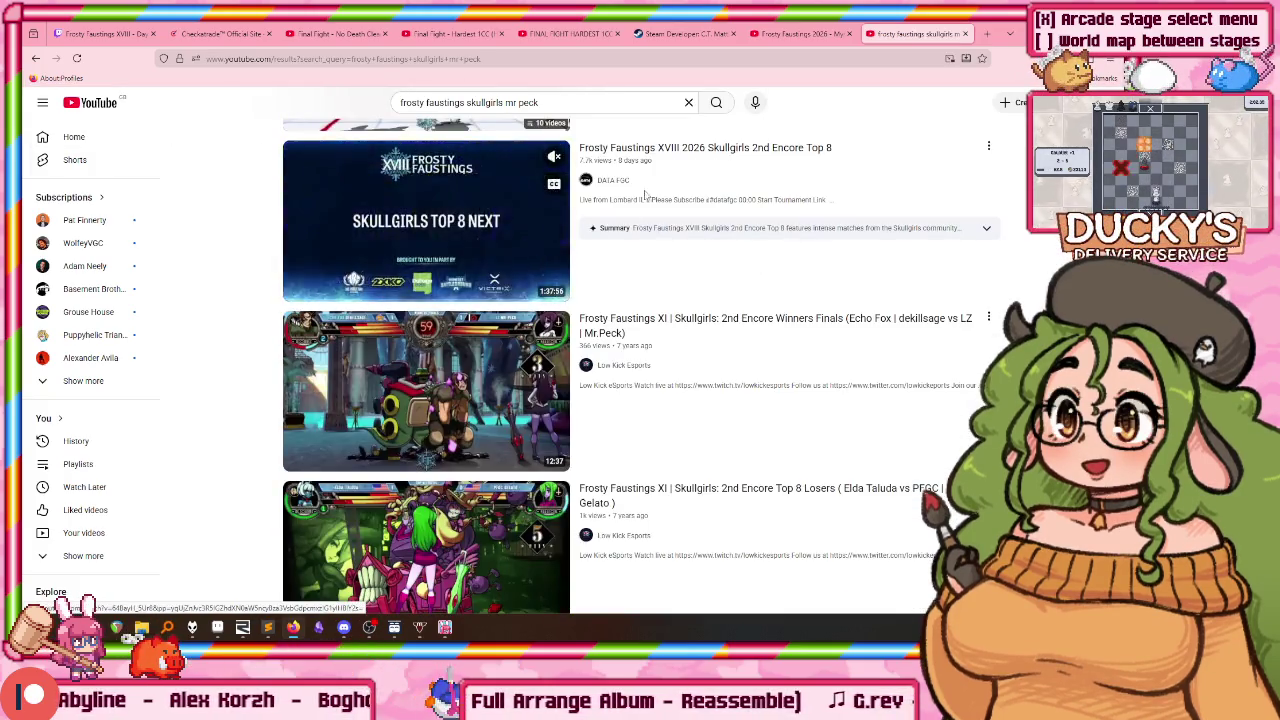
pyautogui.scroll(-2, 503, 213)
pyautogui.scroll(-1, 503, 213)
pyautogui.scroll(-1, 480, 320)
pyautogui.scroll(-1, 447, 260)
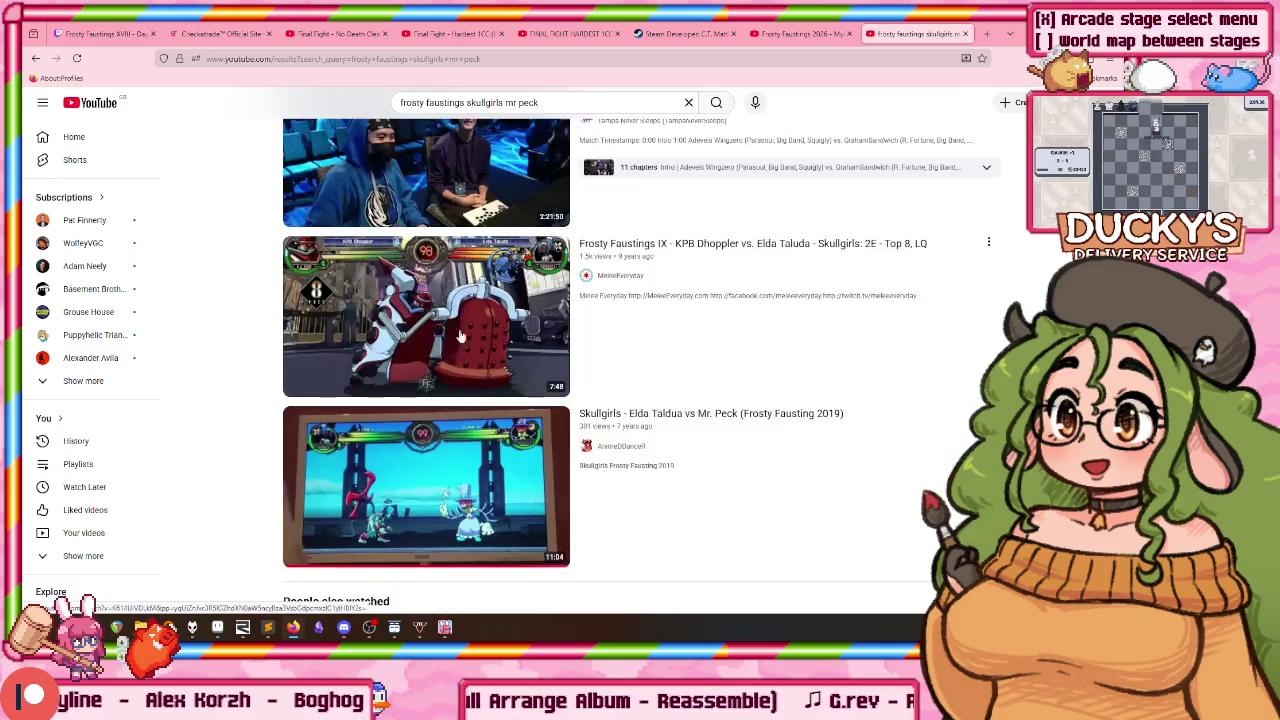
pyautogui.scroll(-2, 437, 378)
pyautogui.scroll(2, 506, 343)
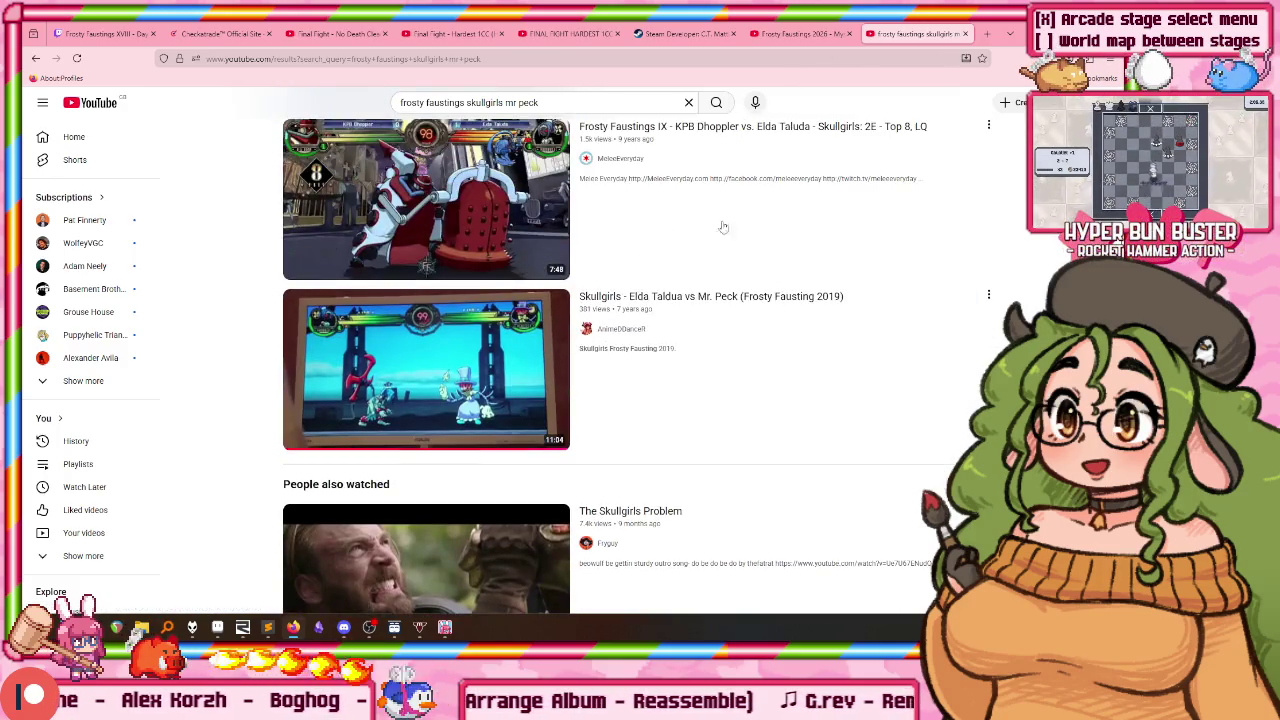
# Step: Close the search tab, then resume, mute and pause the Mystery Top 32 video
pyautogui.hotkey('ctrl', 'w')
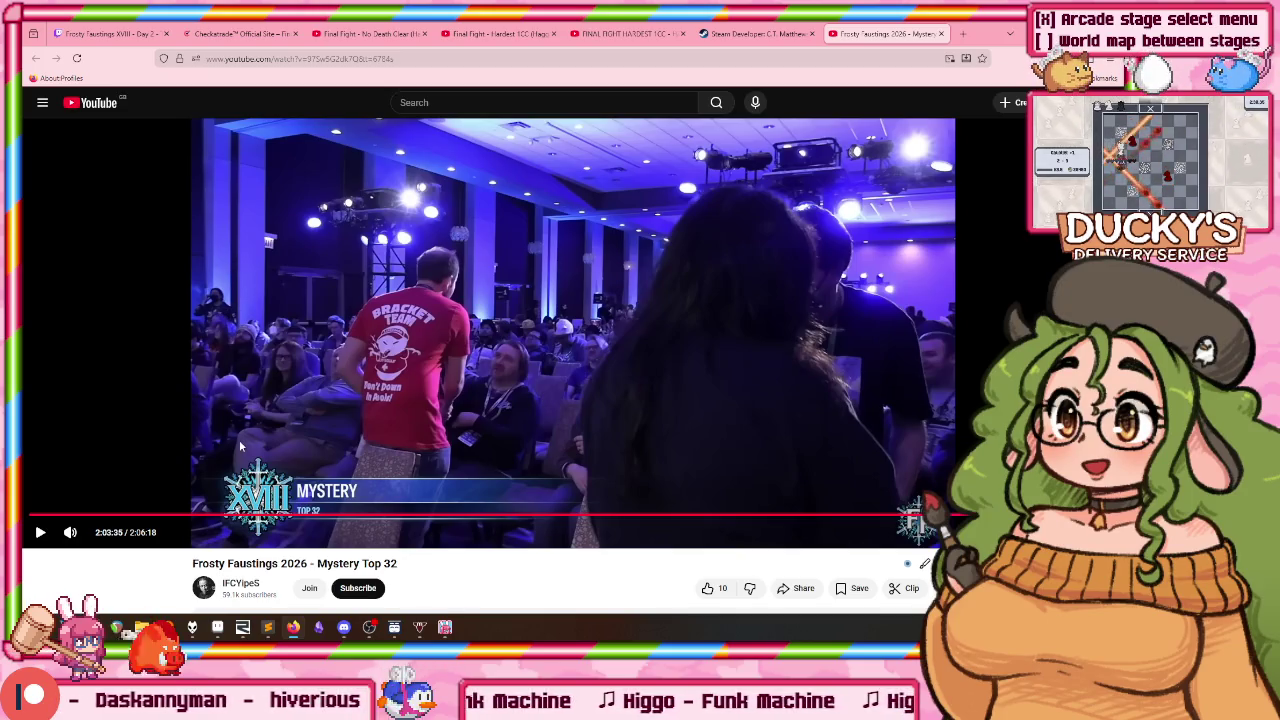
pyautogui.click(379, 343)
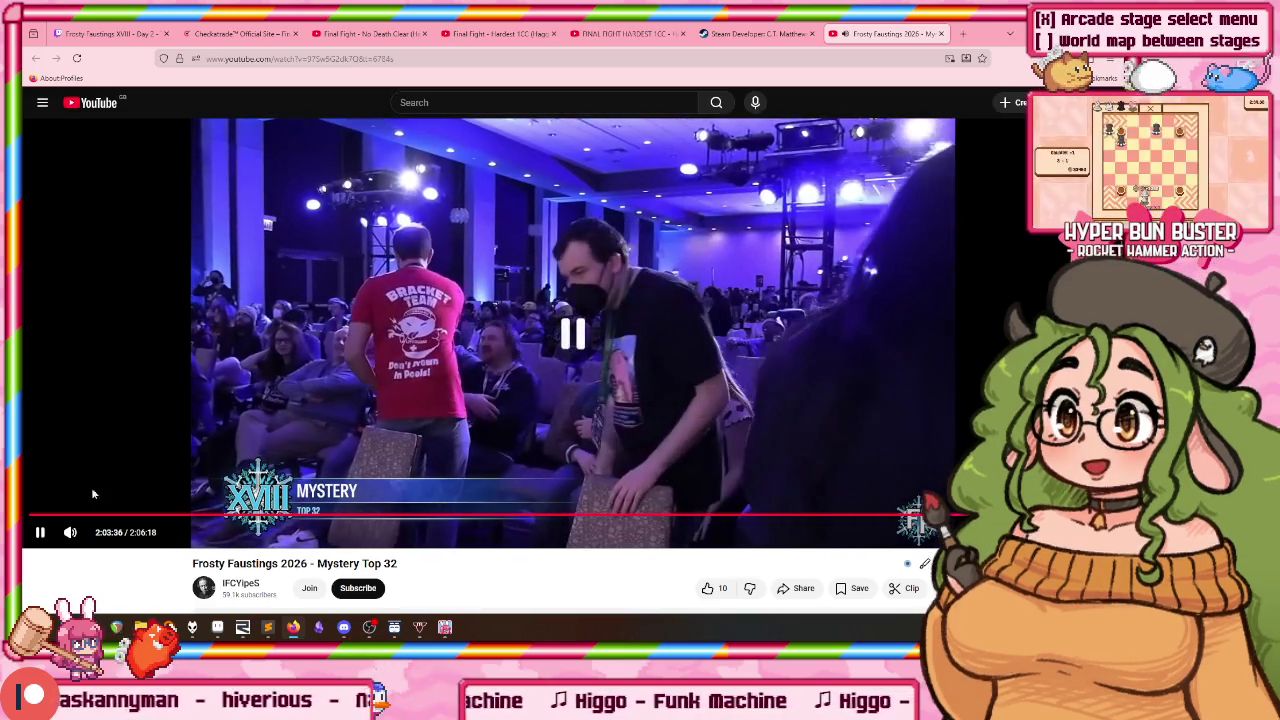
pyautogui.click(70, 532)
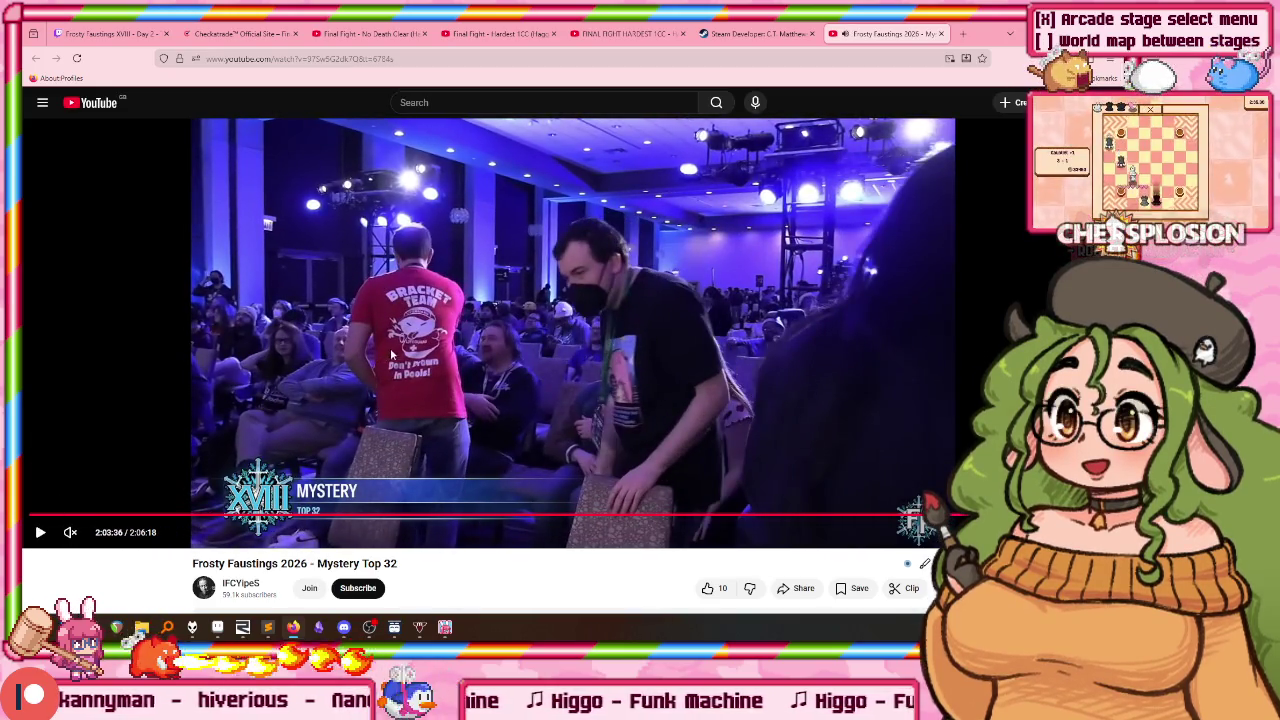
pyautogui.click(377, 350)
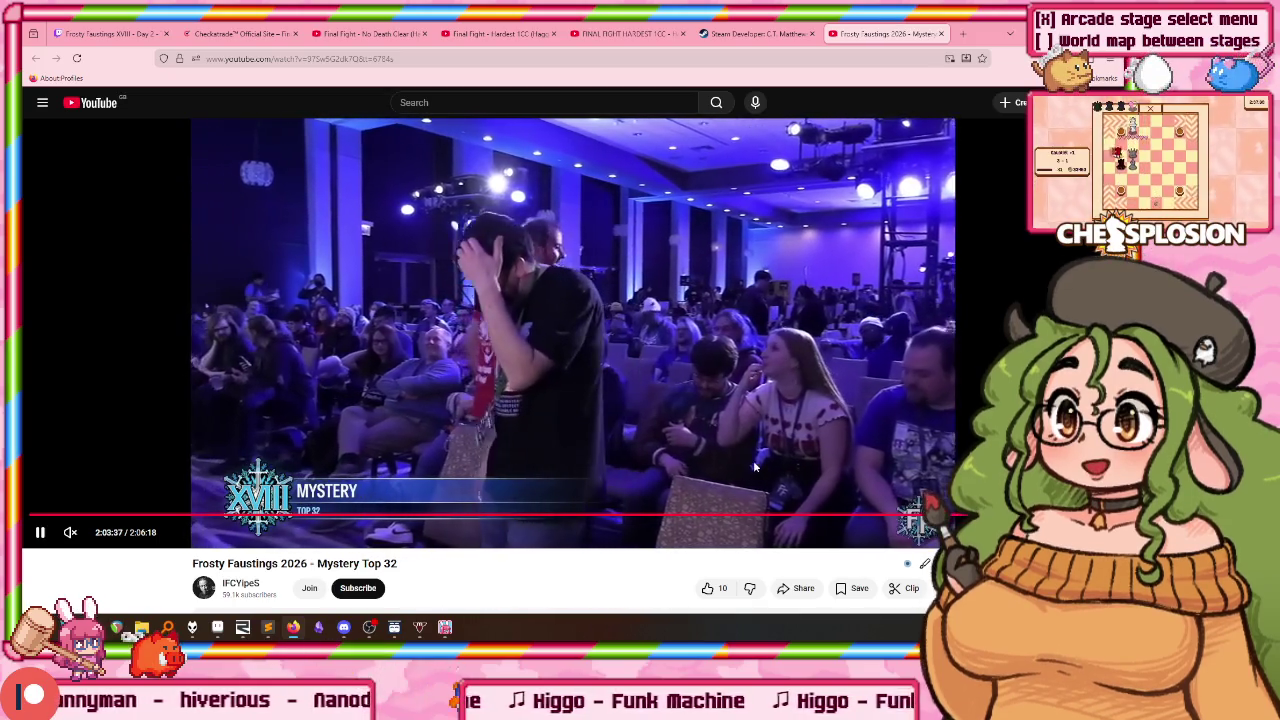
pyautogui.click(720, 357)
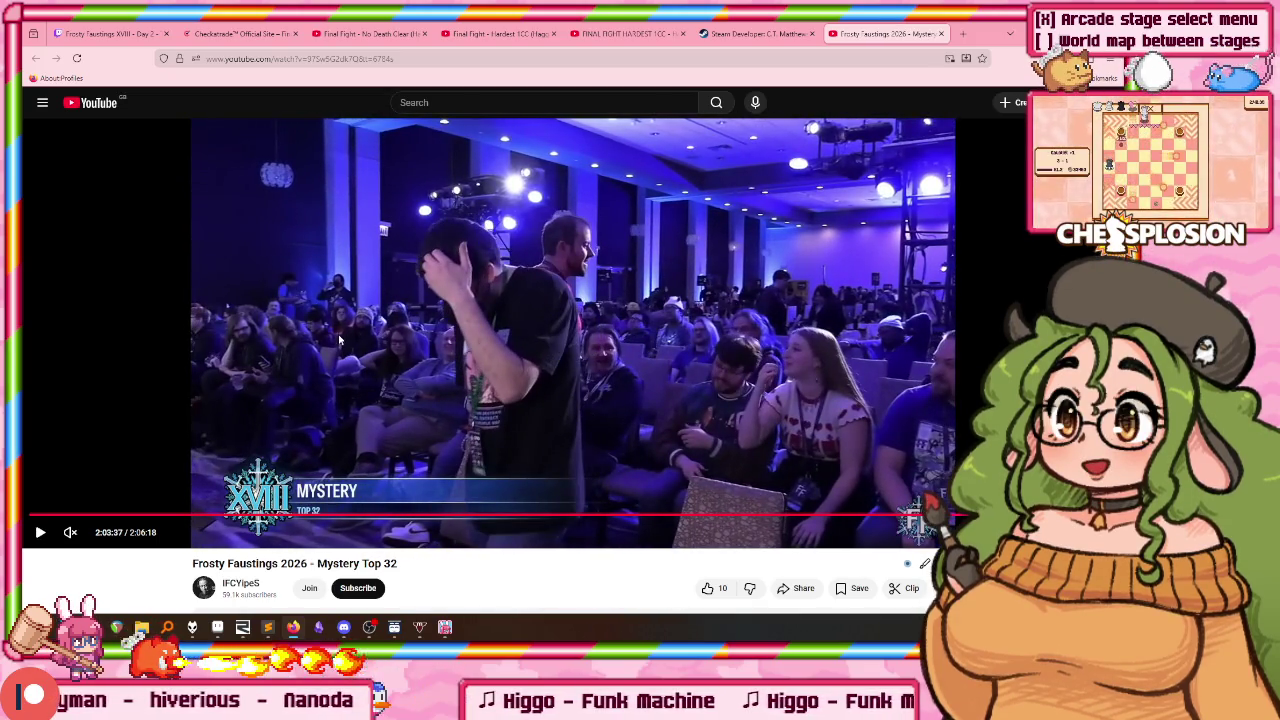
# Step: Step the paused video back to 2:03:37, resume playback and shrink the browser window
pyautogui.press('Right')
pyautogui.press('Right')
pyautogui.press('Left')
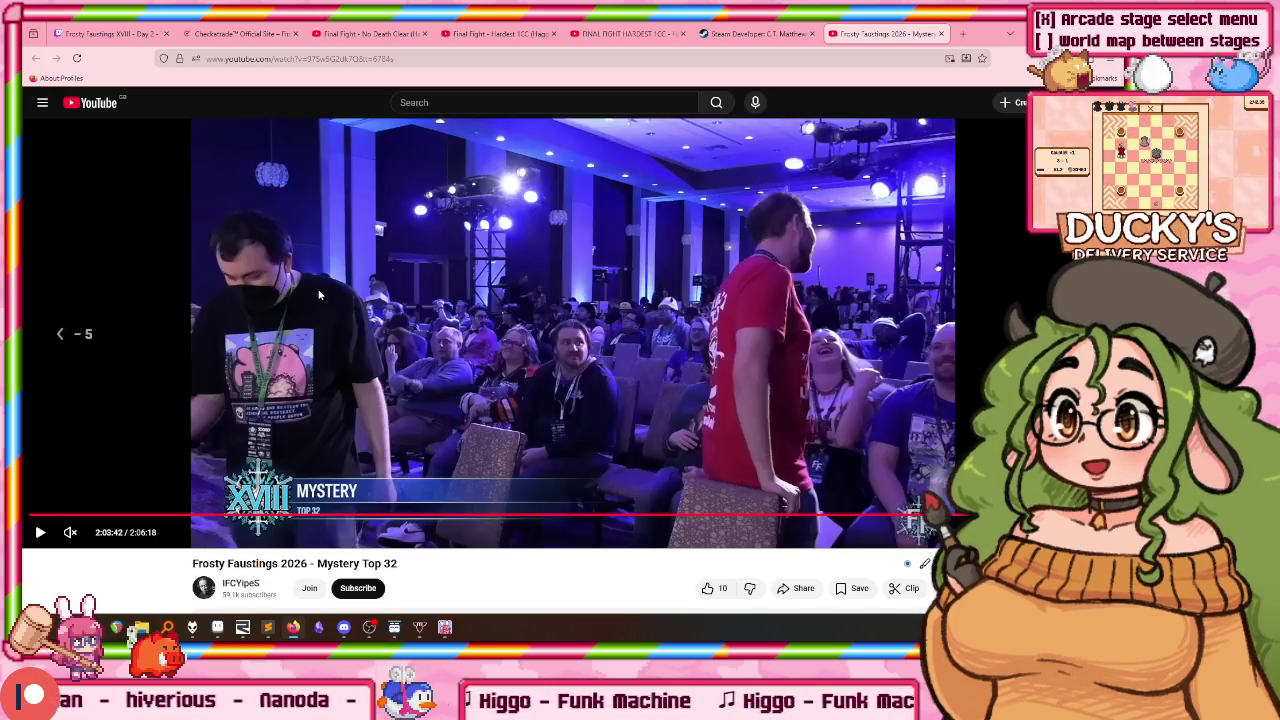
pyautogui.press('Left')
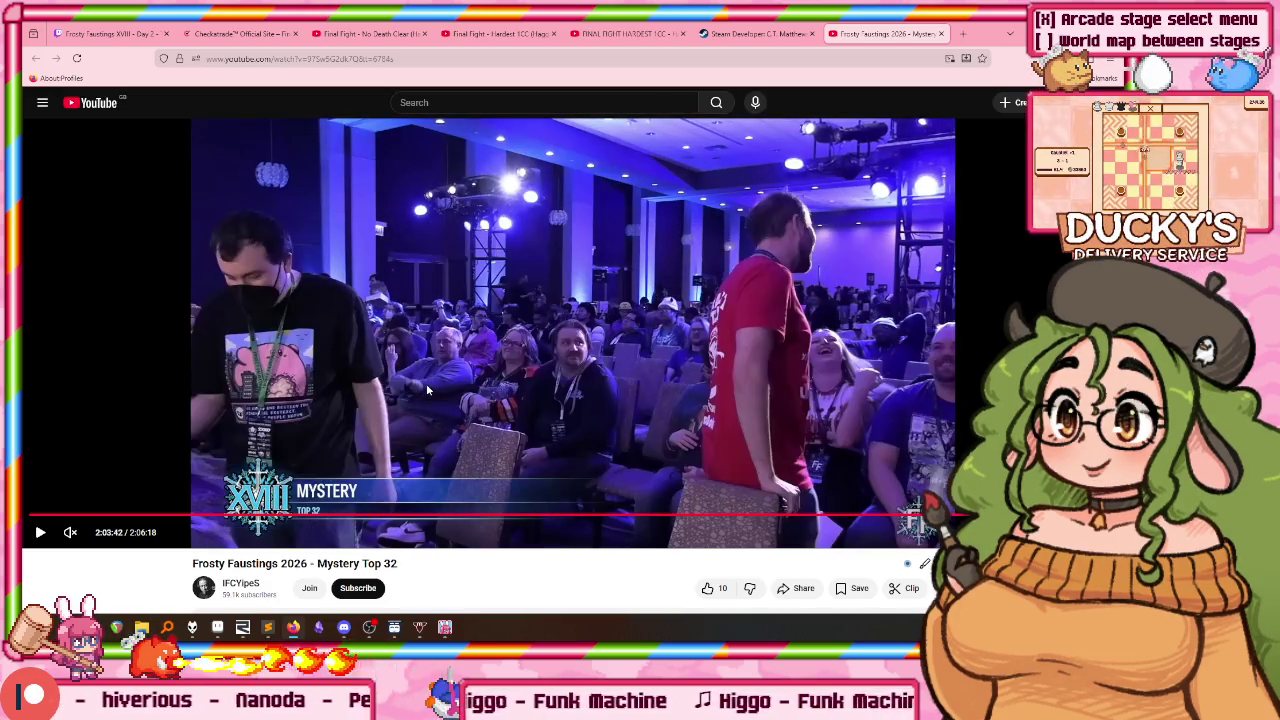
pyautogui.press('Left')
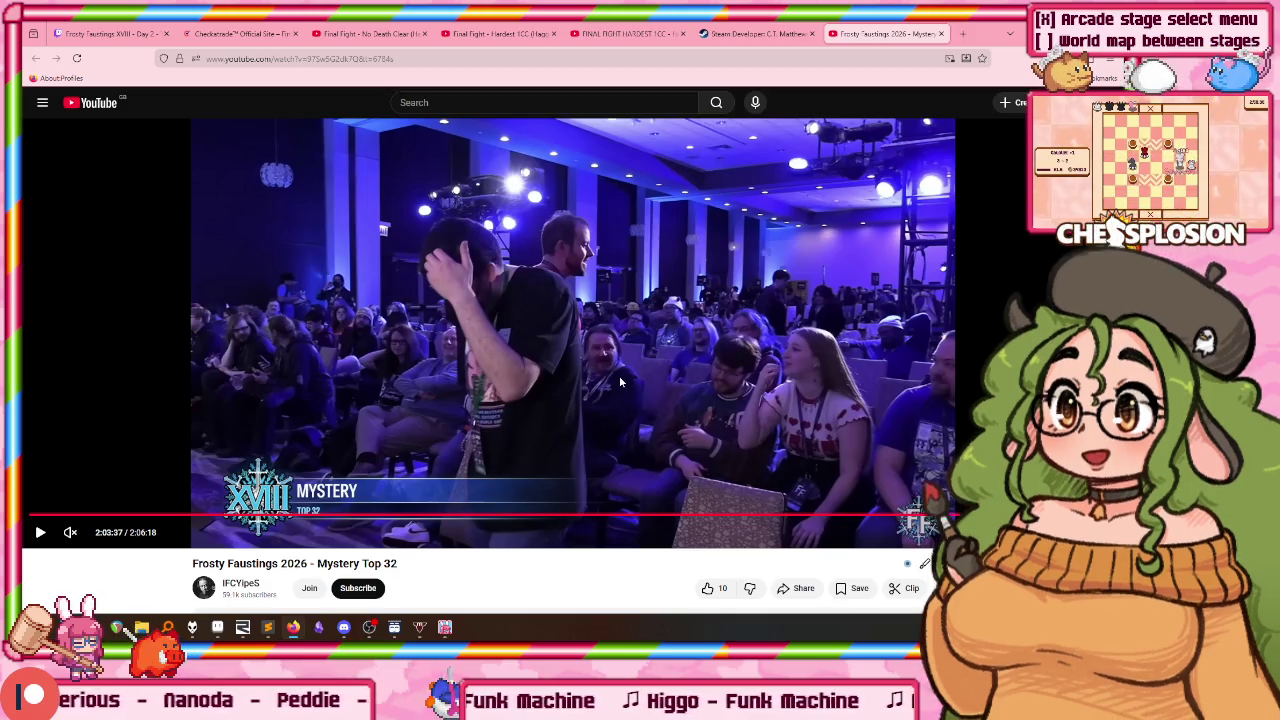
pyautogui.press('space')
pyautogui.press('space')
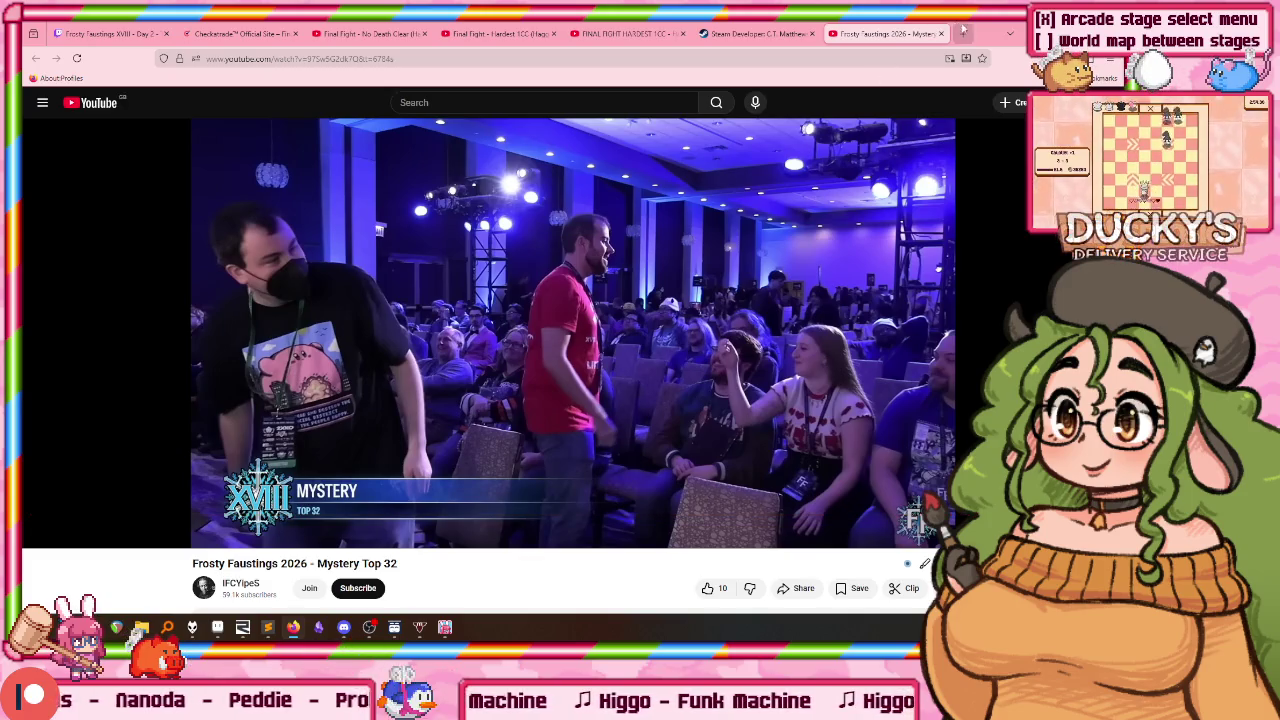
pyautogui.moveTo(965, 34); pyautogui.dragTo(1279, 40)
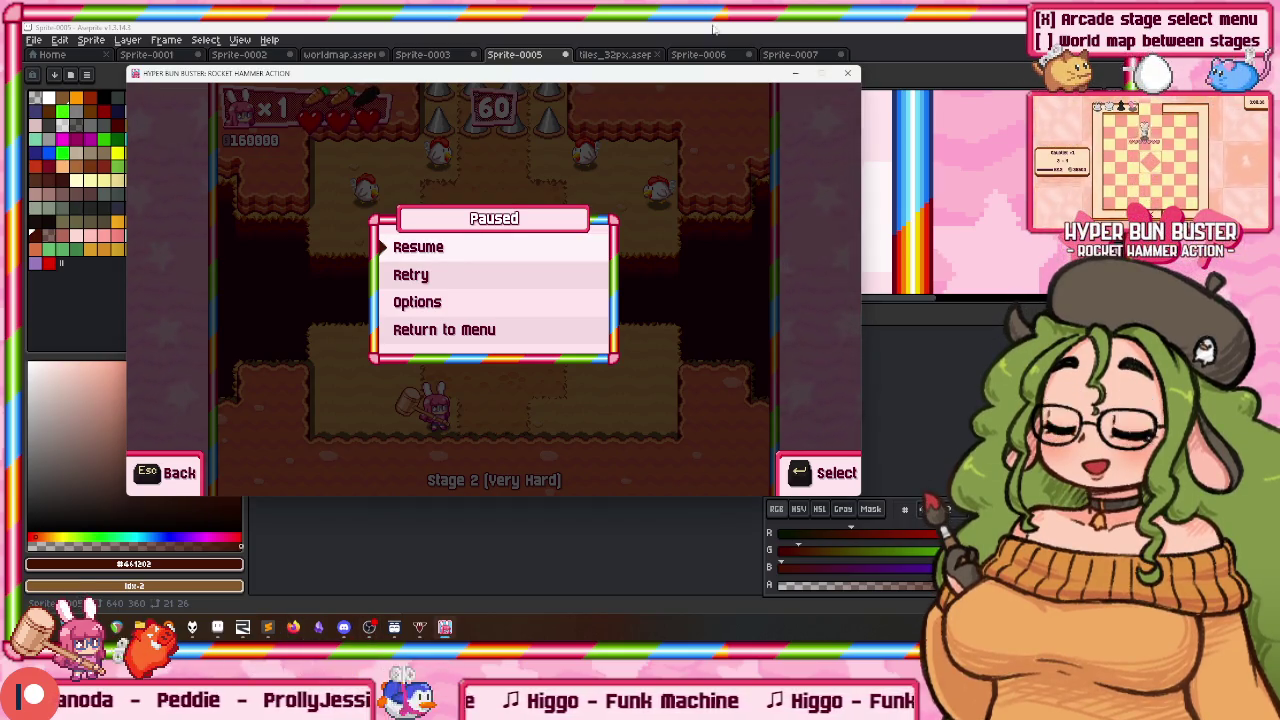
# Step: Nudge the Hyper Bun Buster window into place, then switch the game to fullscreen
pyautogui.moveTo(421, 48); pyautogui.dragTo(478, 90)
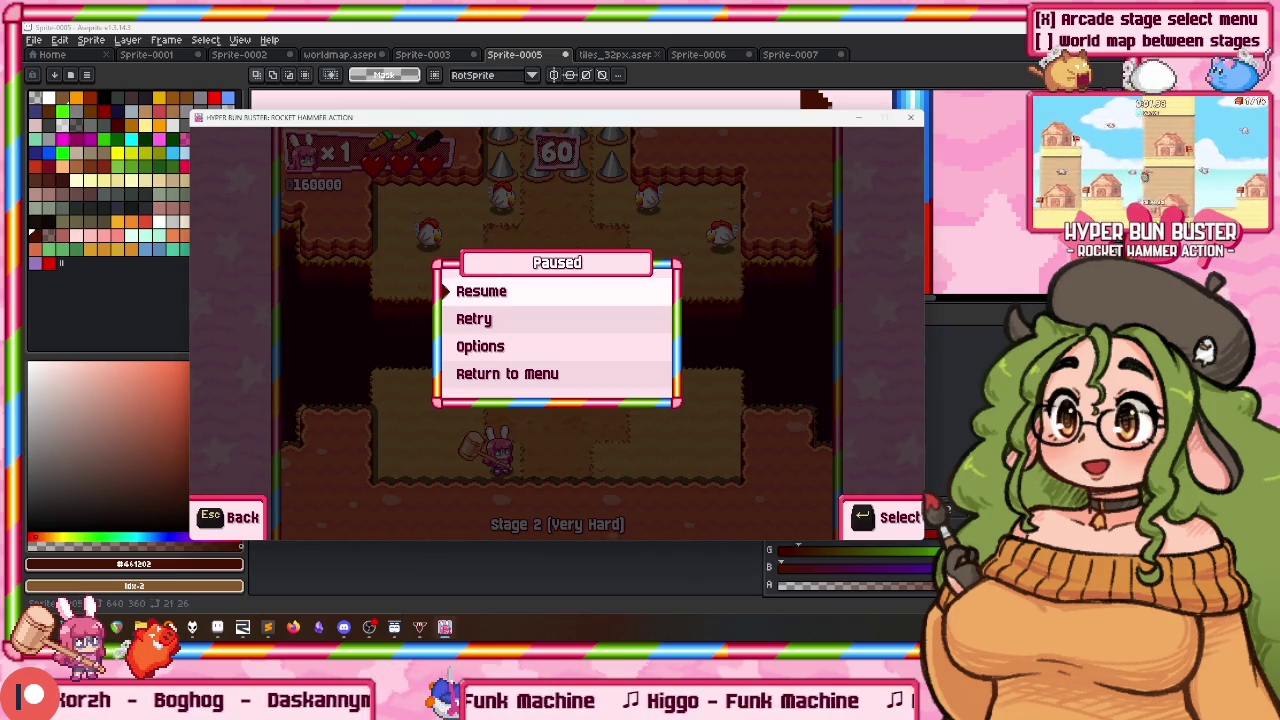
pyautogui.moveTo(420, 117); pyautogui.dragTo(437, 127)
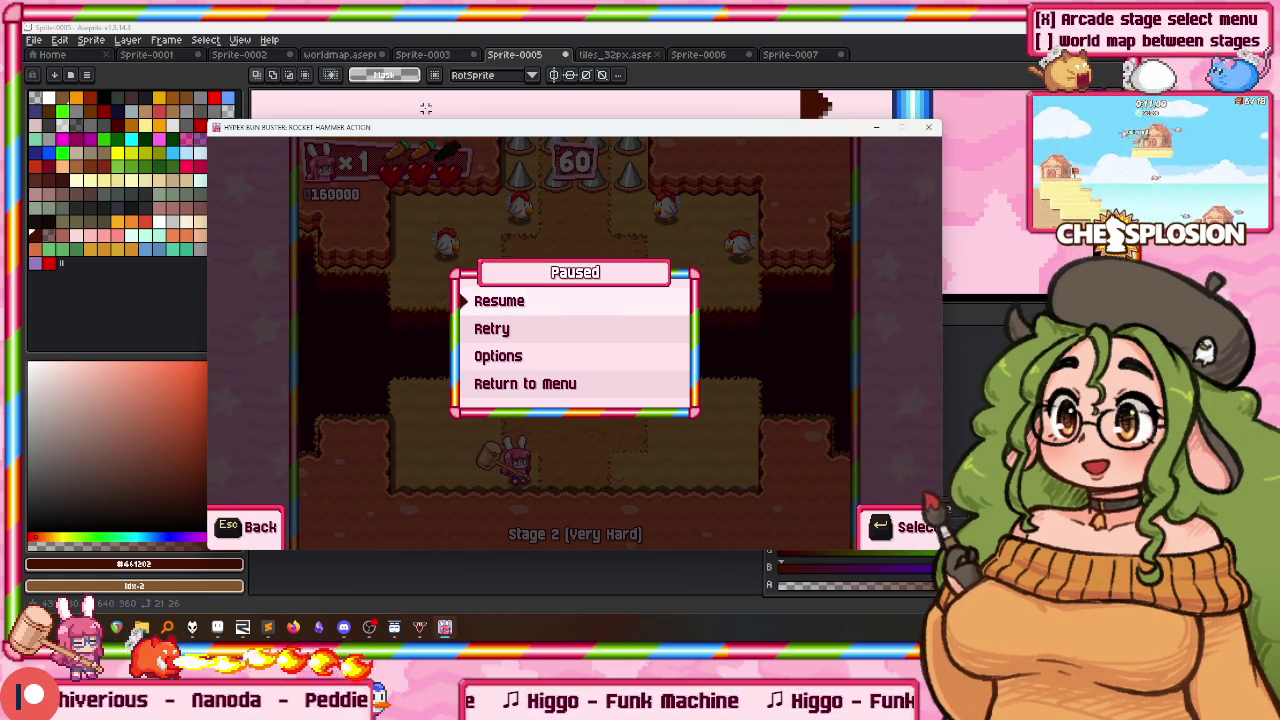
pyautogui.moveTo(438, 123); pyautogui.dragTo(430, 132)
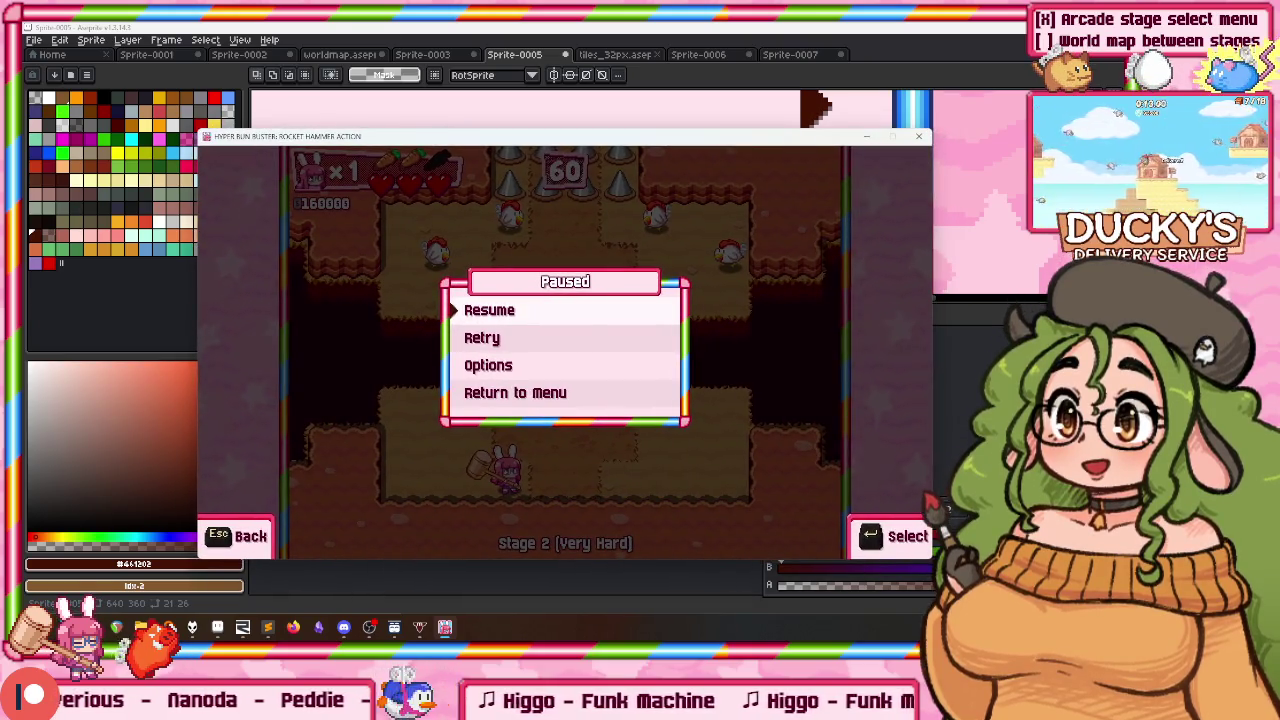
pyautogui.hotkey('alt', 'Return')
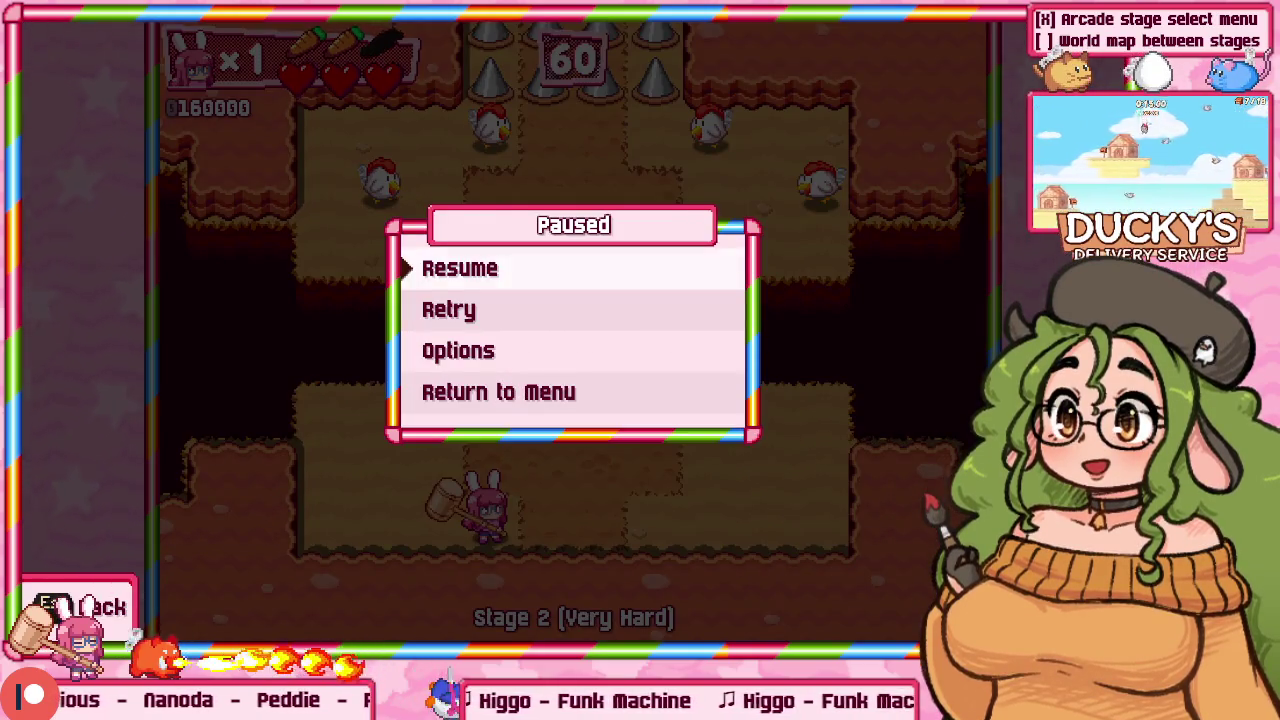
# Step: Resume play and clear the first room's chickens on the upper and lower platforms
pyautogui.press('Escape')
pyautogui.press('w')
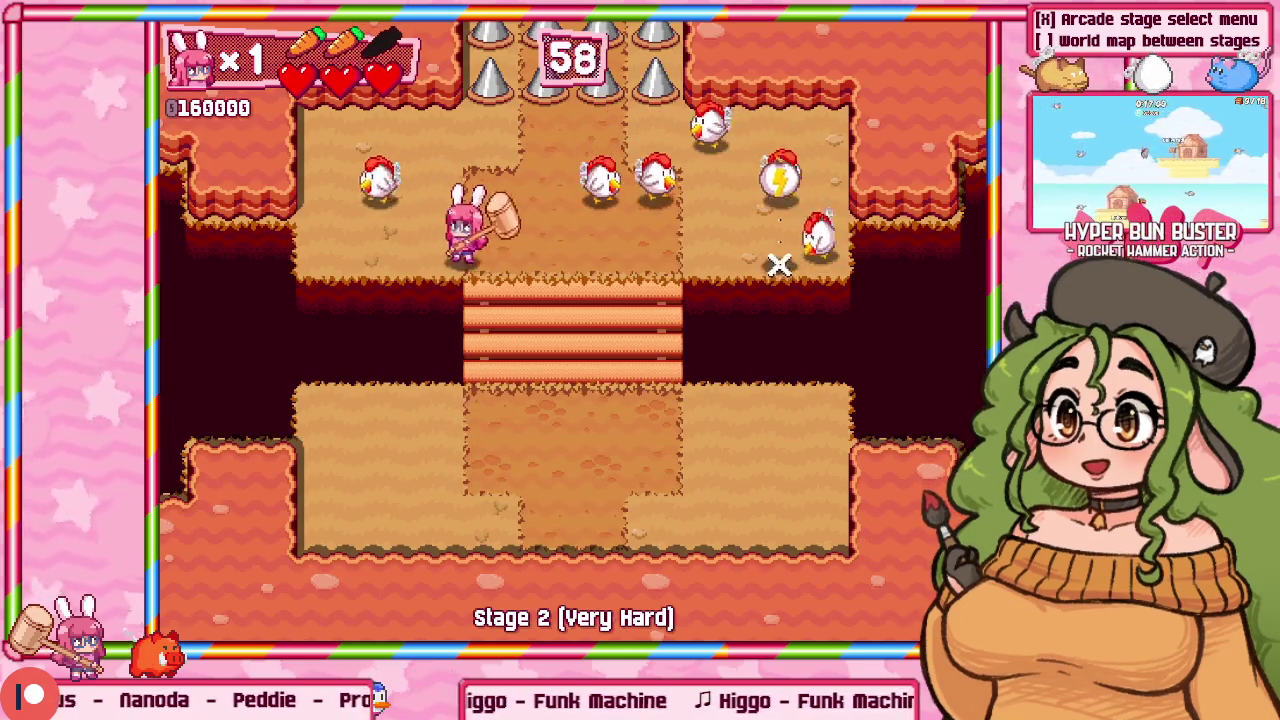
pyautogui.click(779, 264)
pyautogui.click(640, 317)
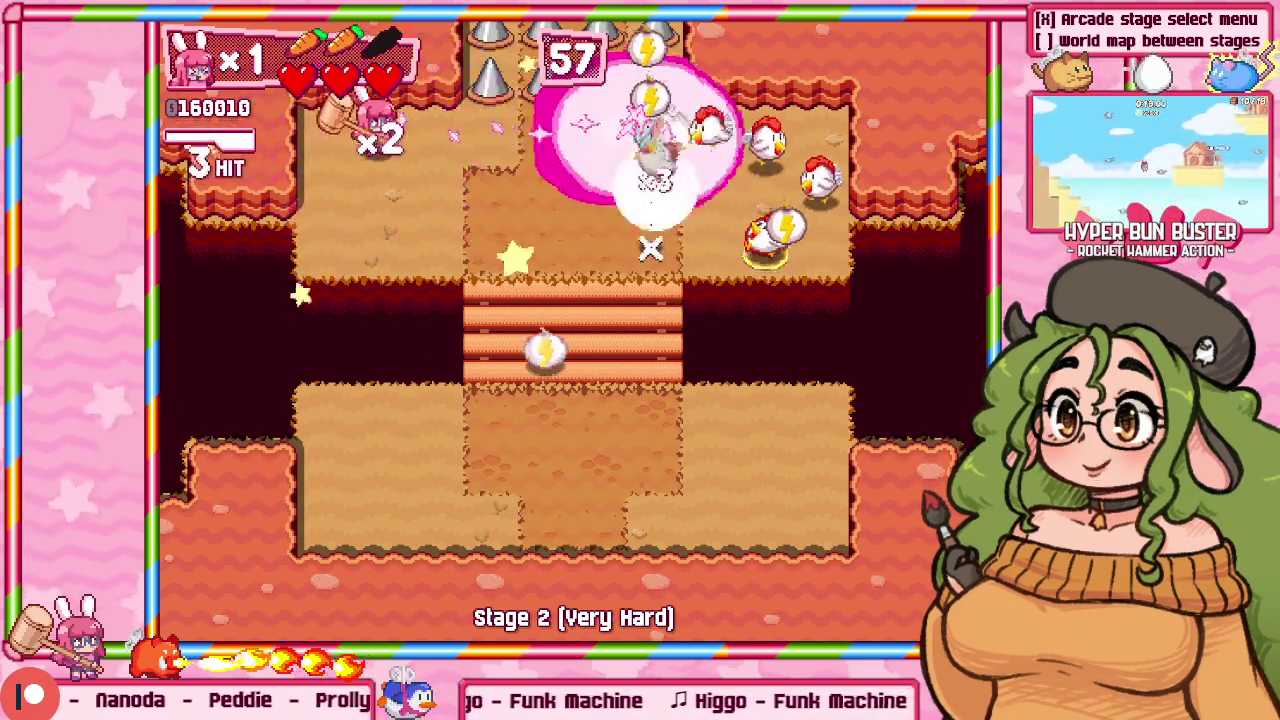
pyautogui.click(650, 248)
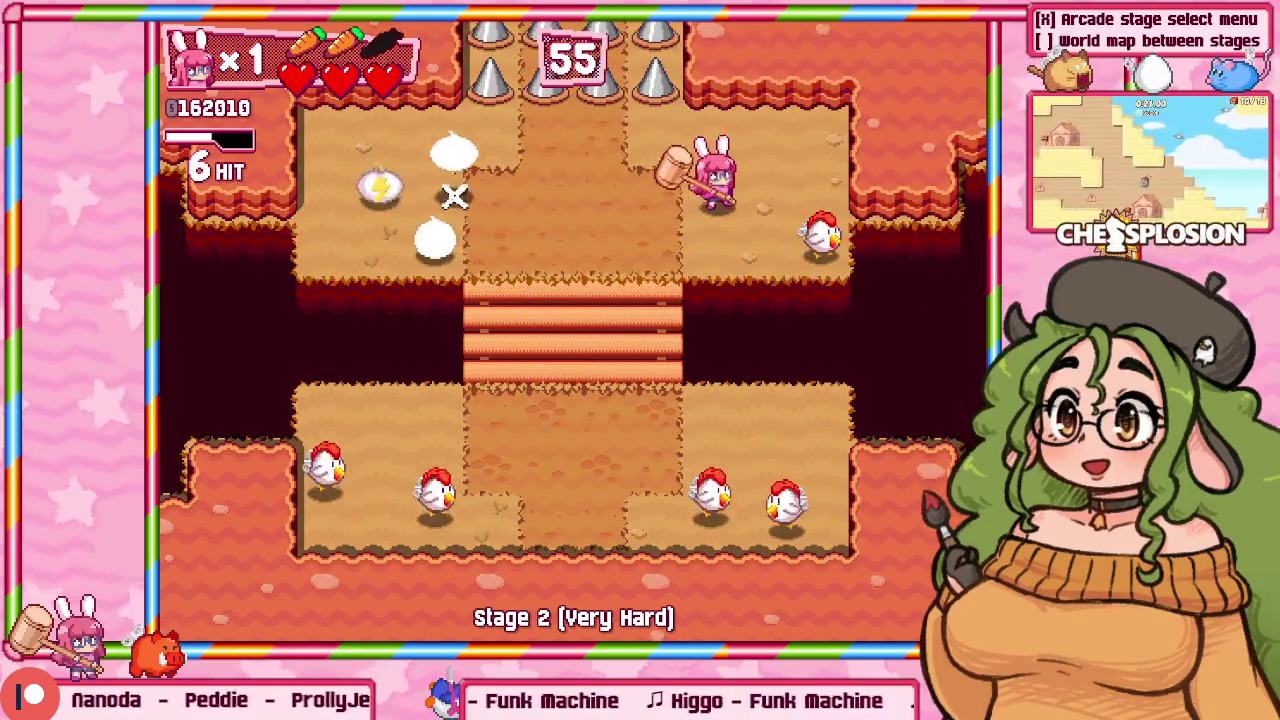
pyautogui.click(454, 196)
pyautogui.click(724, 415)
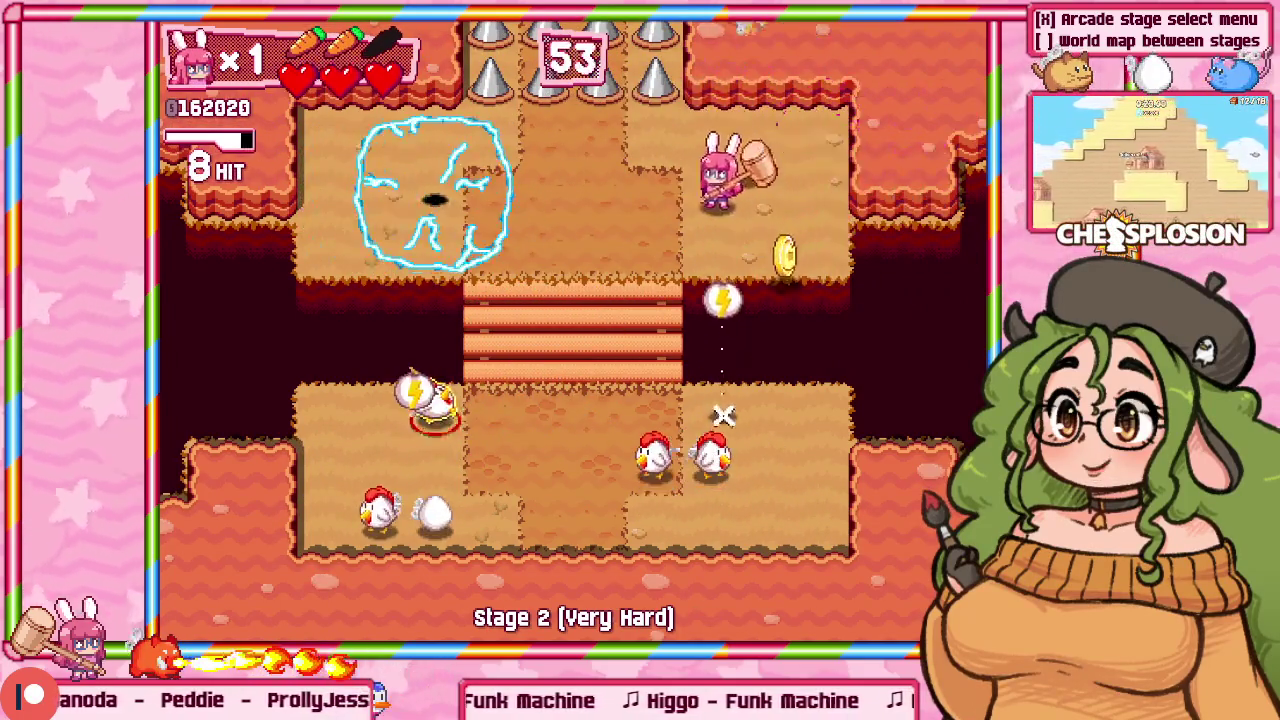
pyautogui.press('s')
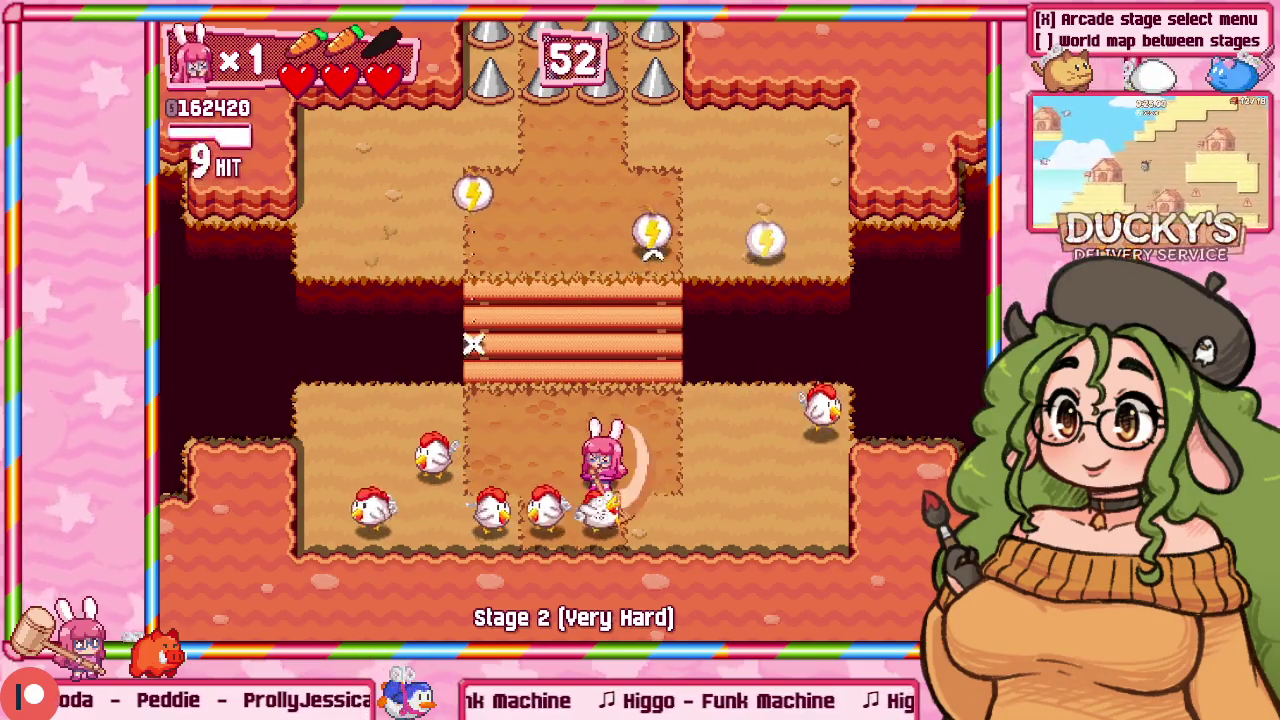
pyautogui.press('a')
pyautogui.click(710, 450)
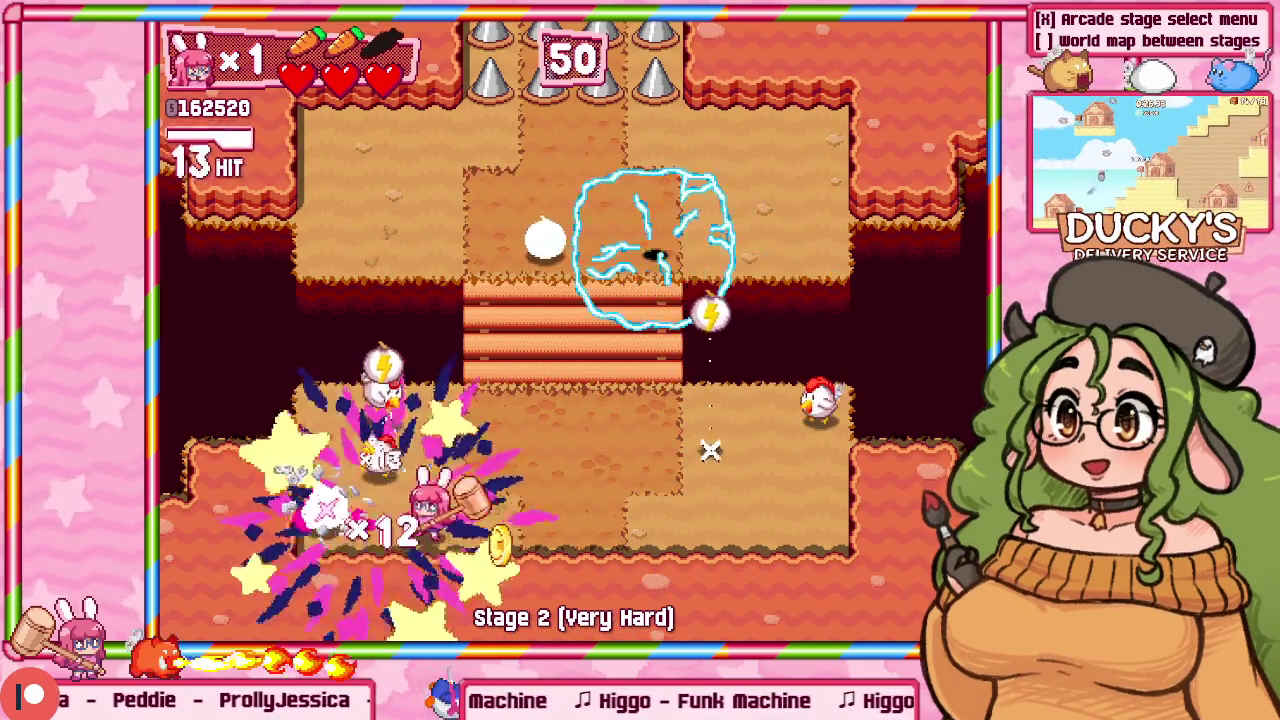
pyautogui.click(423, 503)
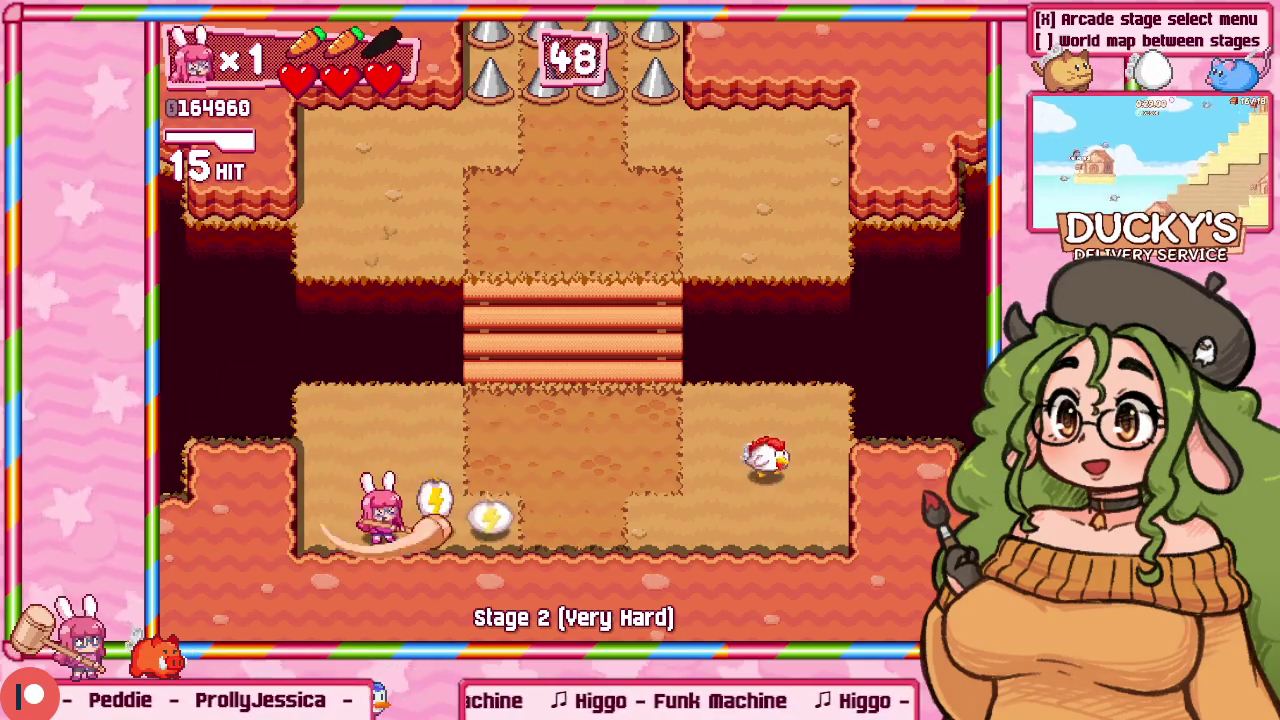
pyautogui.press('w')
# Step: Clear the next room by smashing the barrel, chickens and slime and collecting coins
pyautogui.press('d')
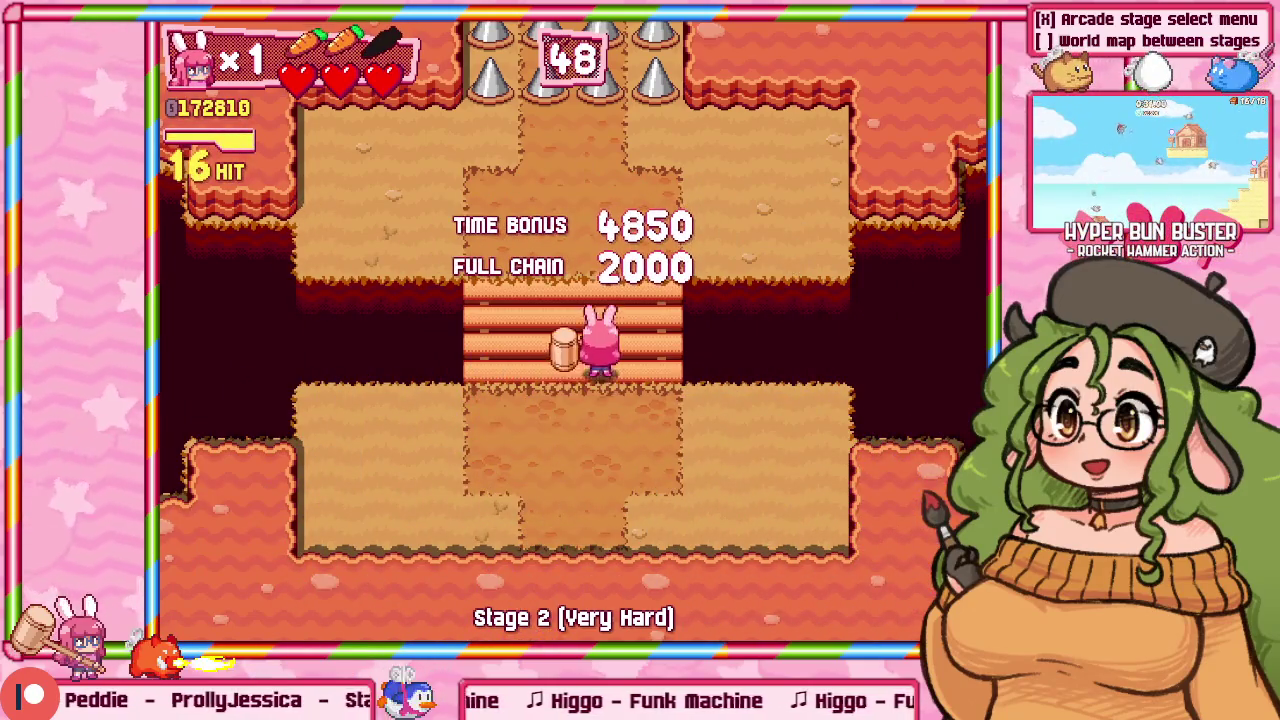
pyautogui.press('w')
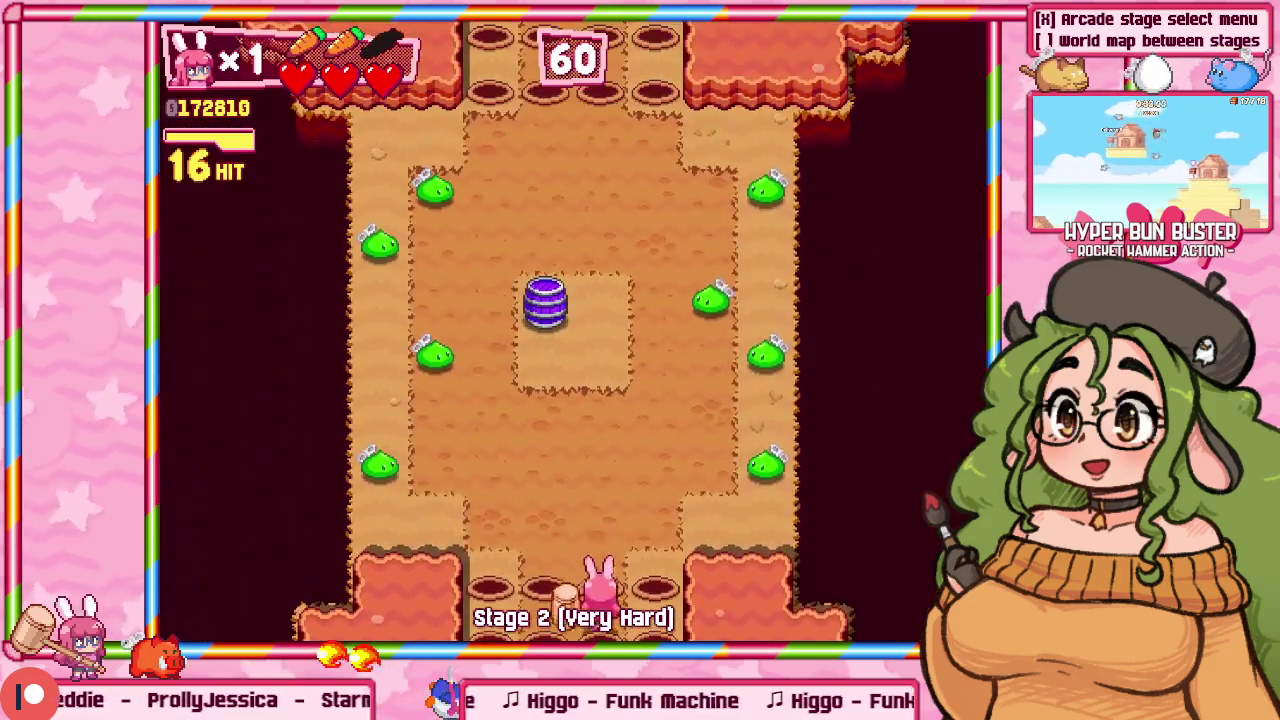
pyautogui.press('w')
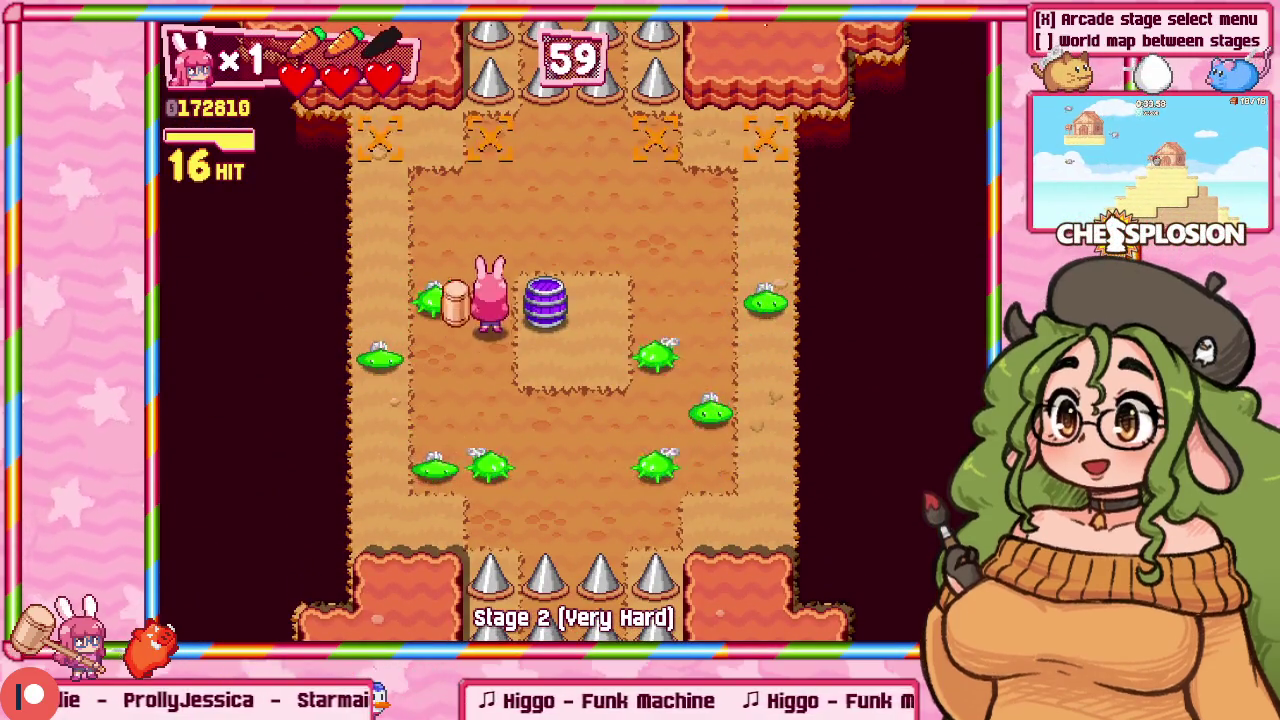
pyautogui.press('d')
pyautogui.press('a')
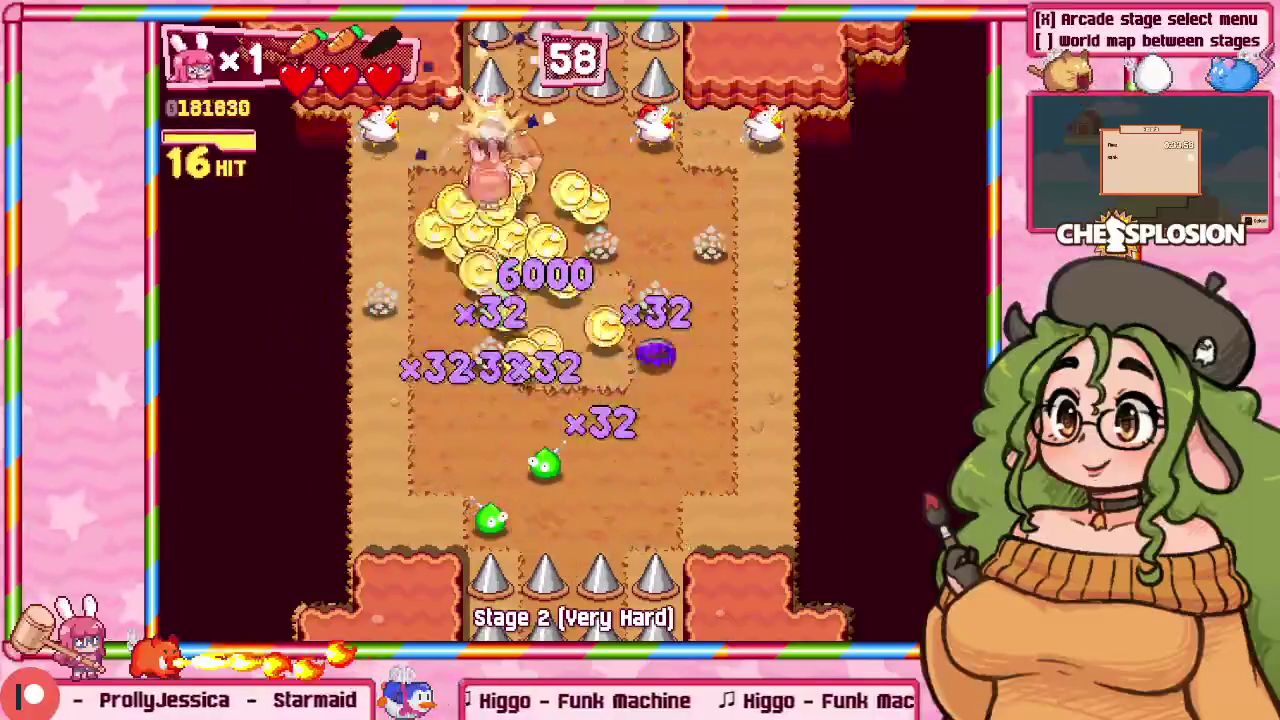
pyautogui.press('d')
pyautogui.press('a')
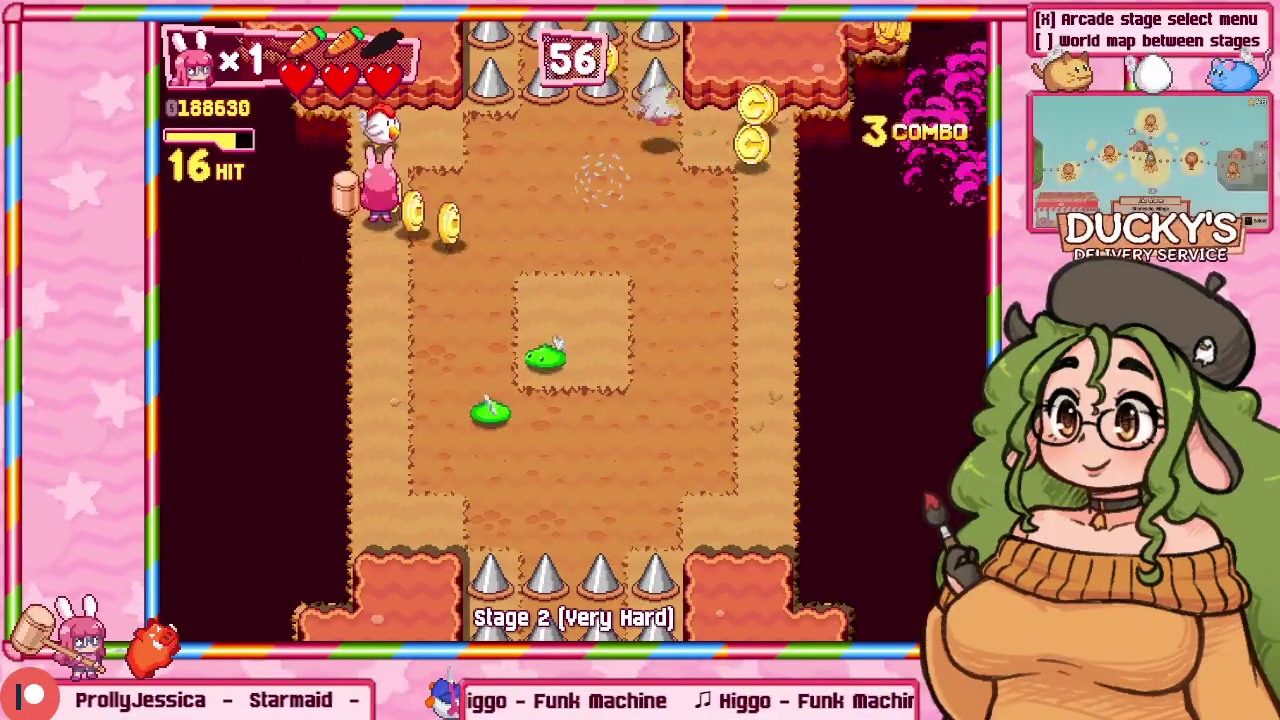
pyautogui.press('a')
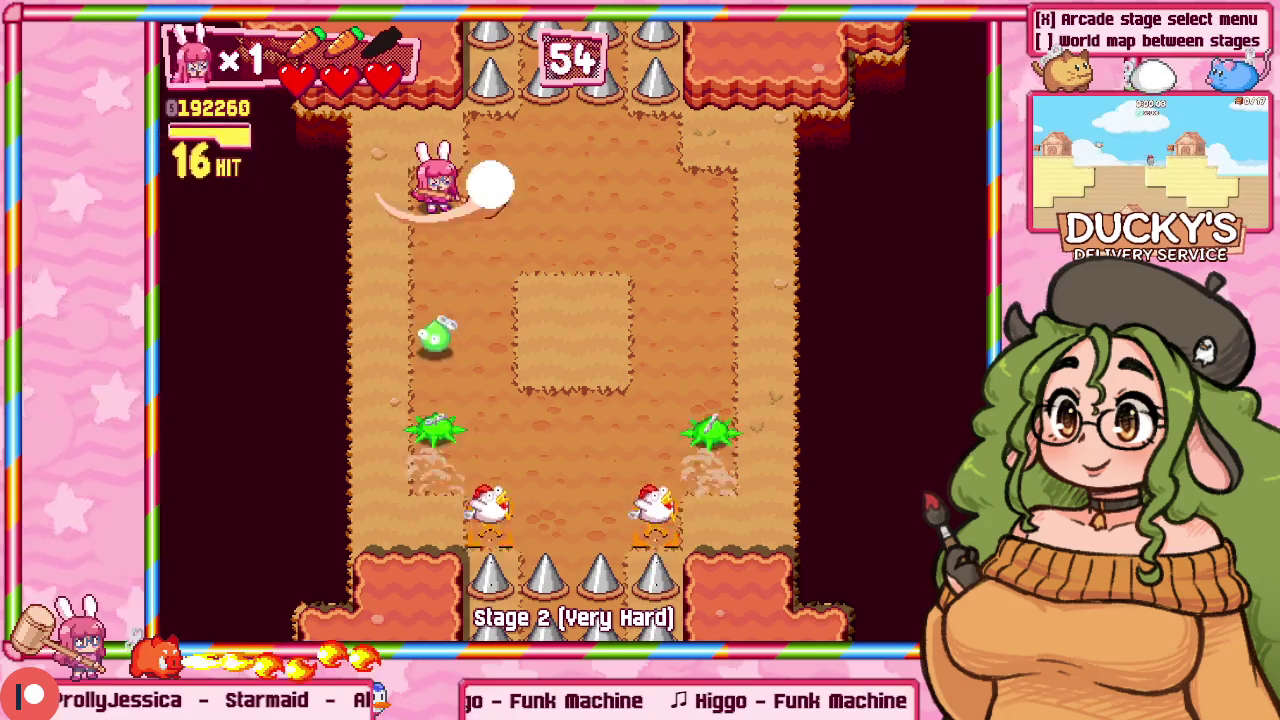
pyautogui.press('s')
pyautogui.press('s')
pyautogui.press('d')
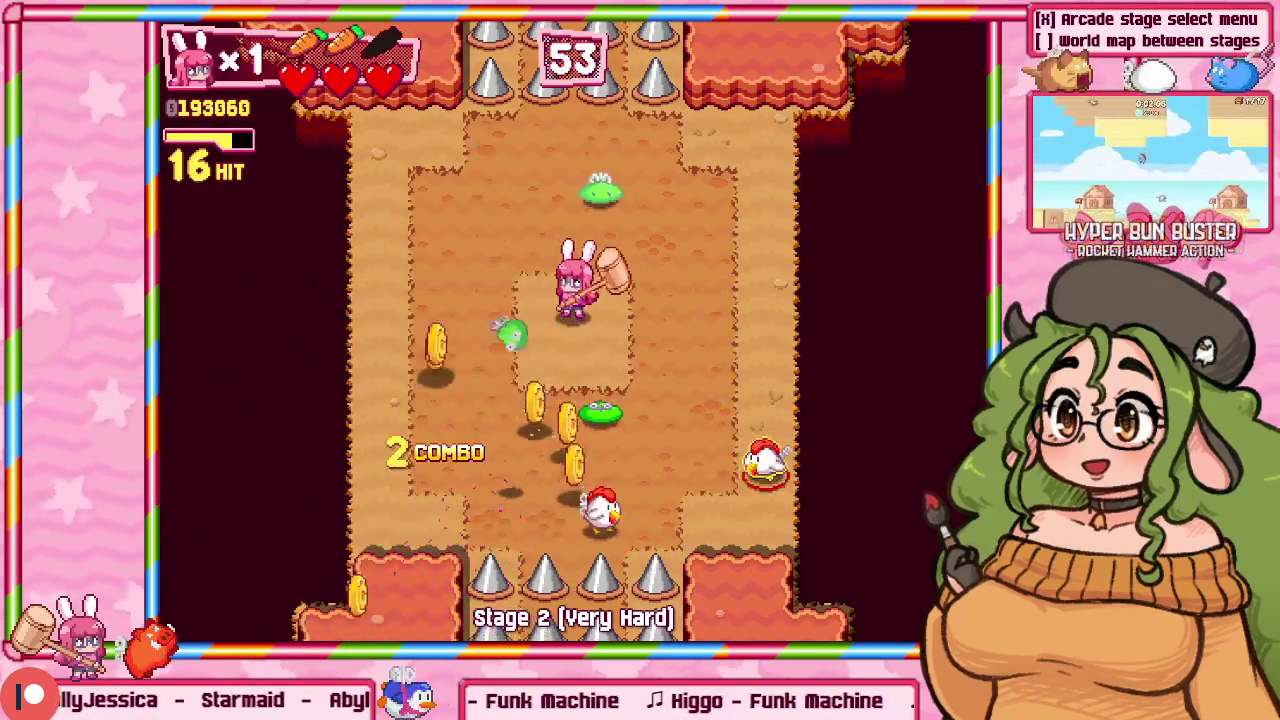
pyautogui.press('w')
pyautogui.press('s')
pyautogui.press('d')
pyautogui.press('s')
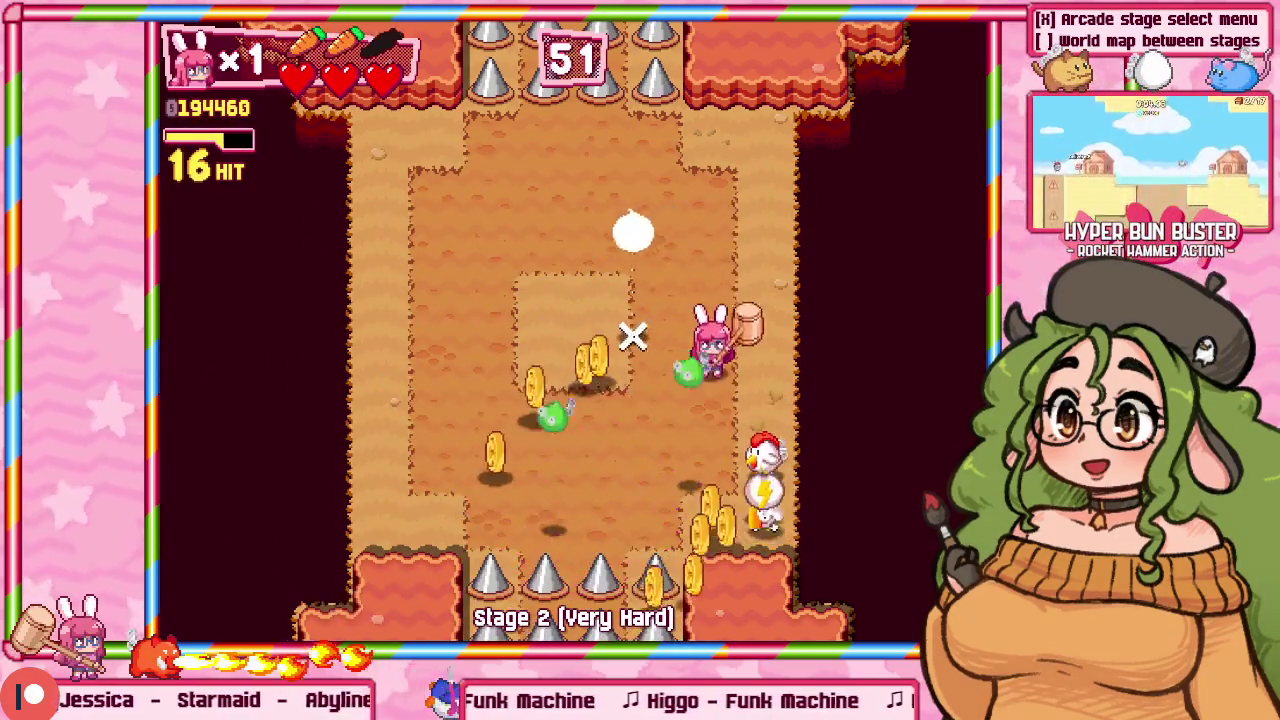
pyautogui.press('s')
pyautogui.press('a')
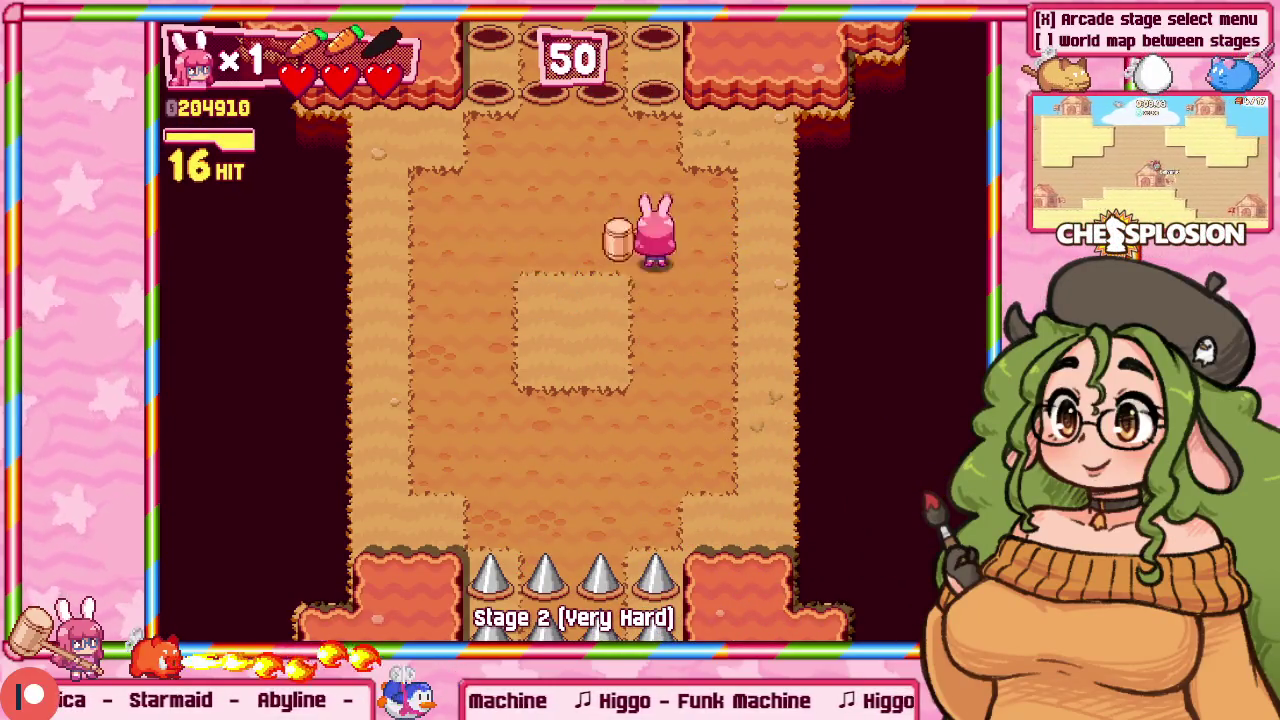
# Step: Clear the centre-platform room with hammer, rocket and lightning-egg attacks on the chickens
pyautogui.press('w')
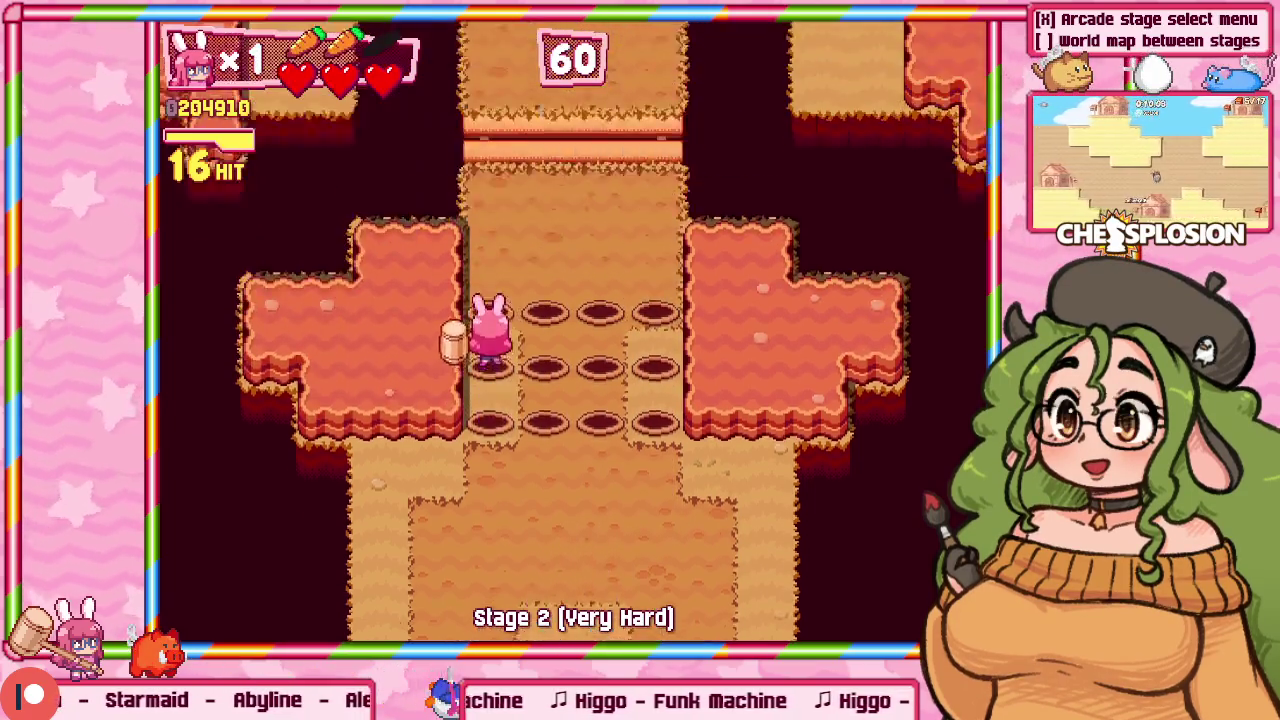
pyautogui.press('w')
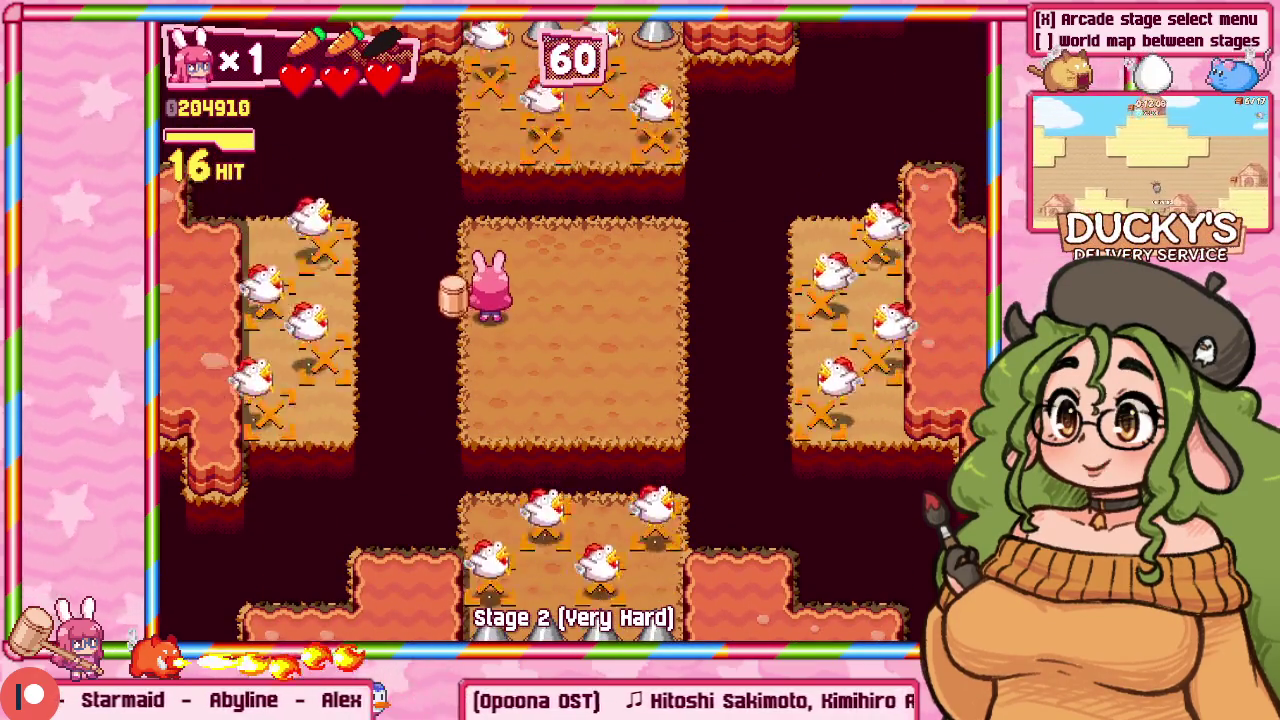
pyautogui.press('d')
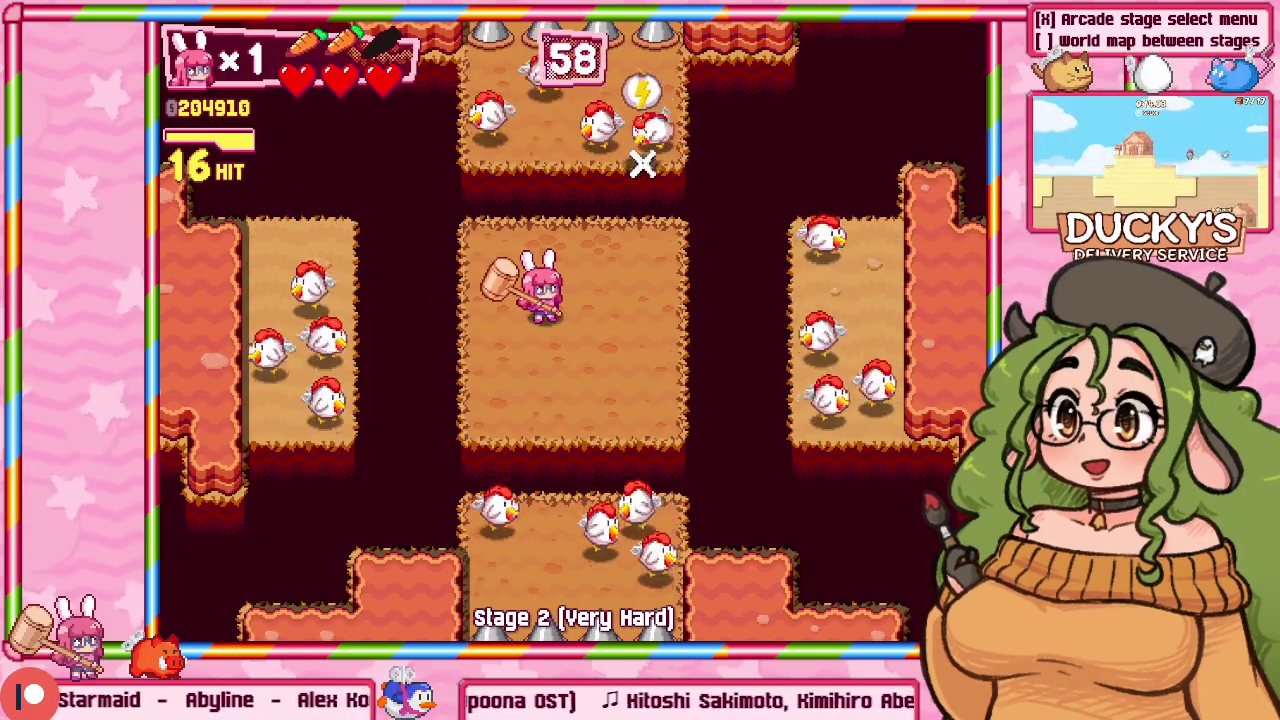
pyautogui.press('d')
pyautogui.click(410, 330)
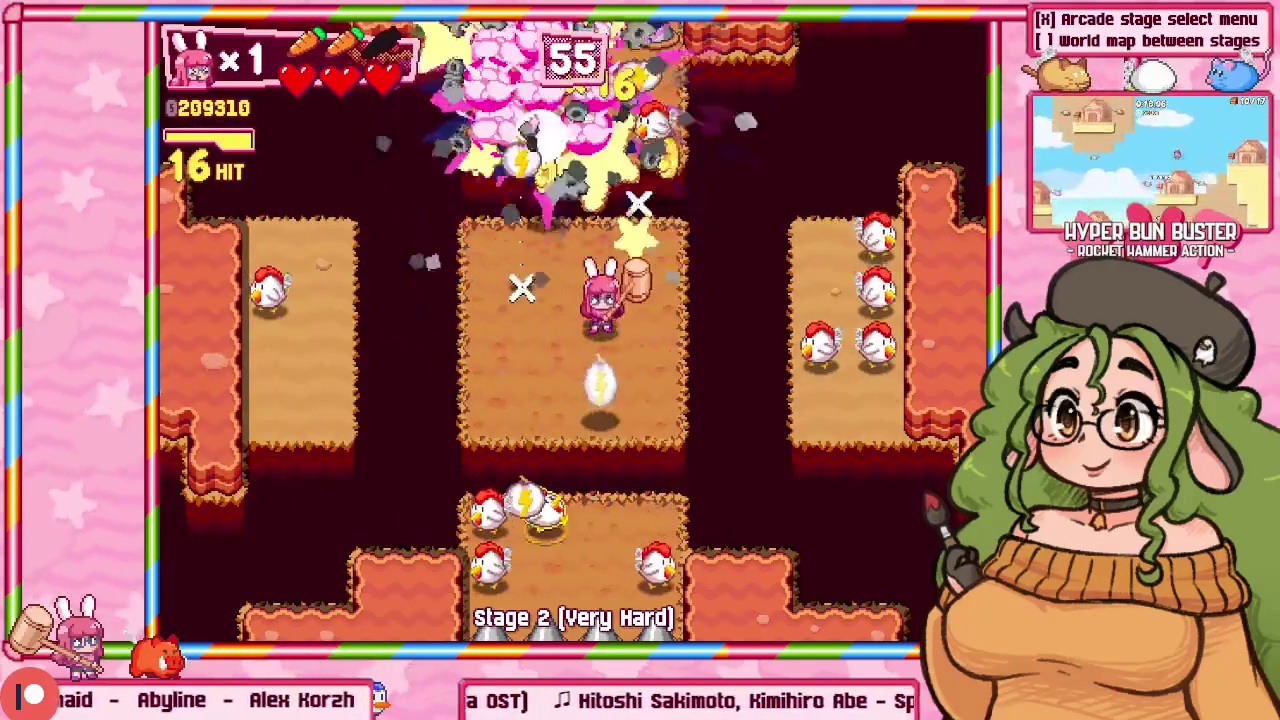
pyautogui.click(600, 500)
pyautogui.click(777, 317)
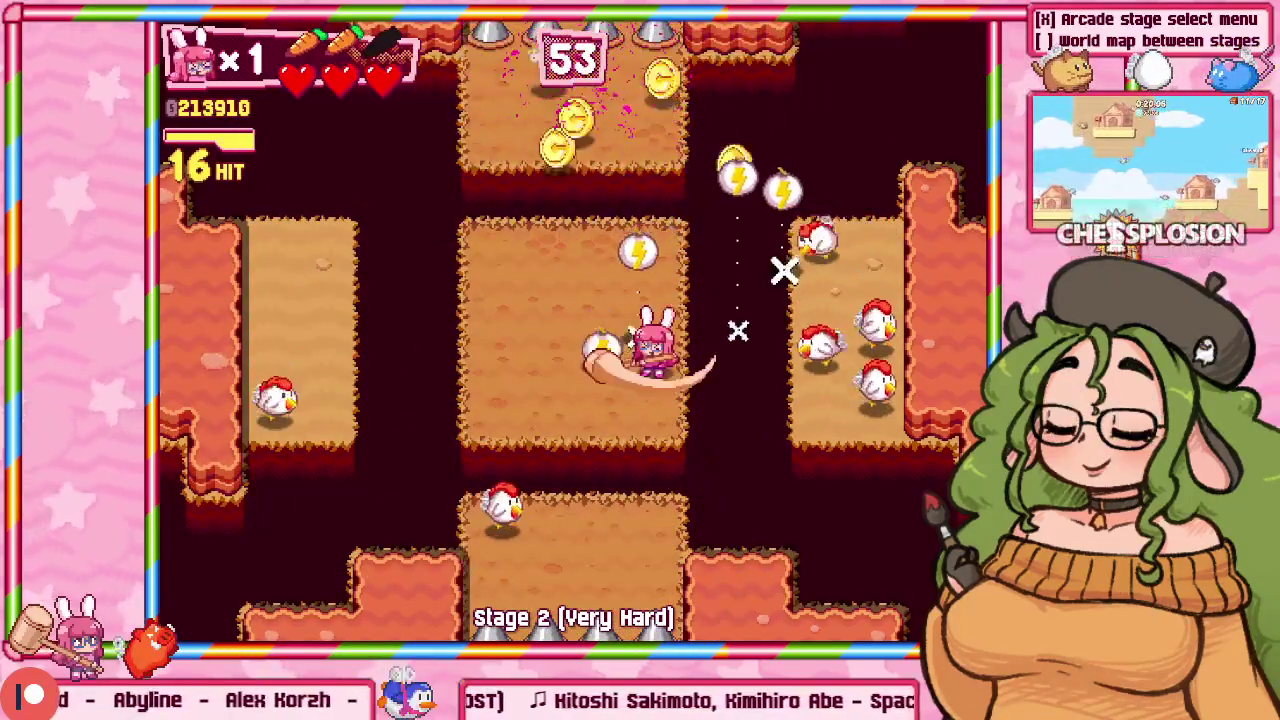
pyautogui.click(790, 318)
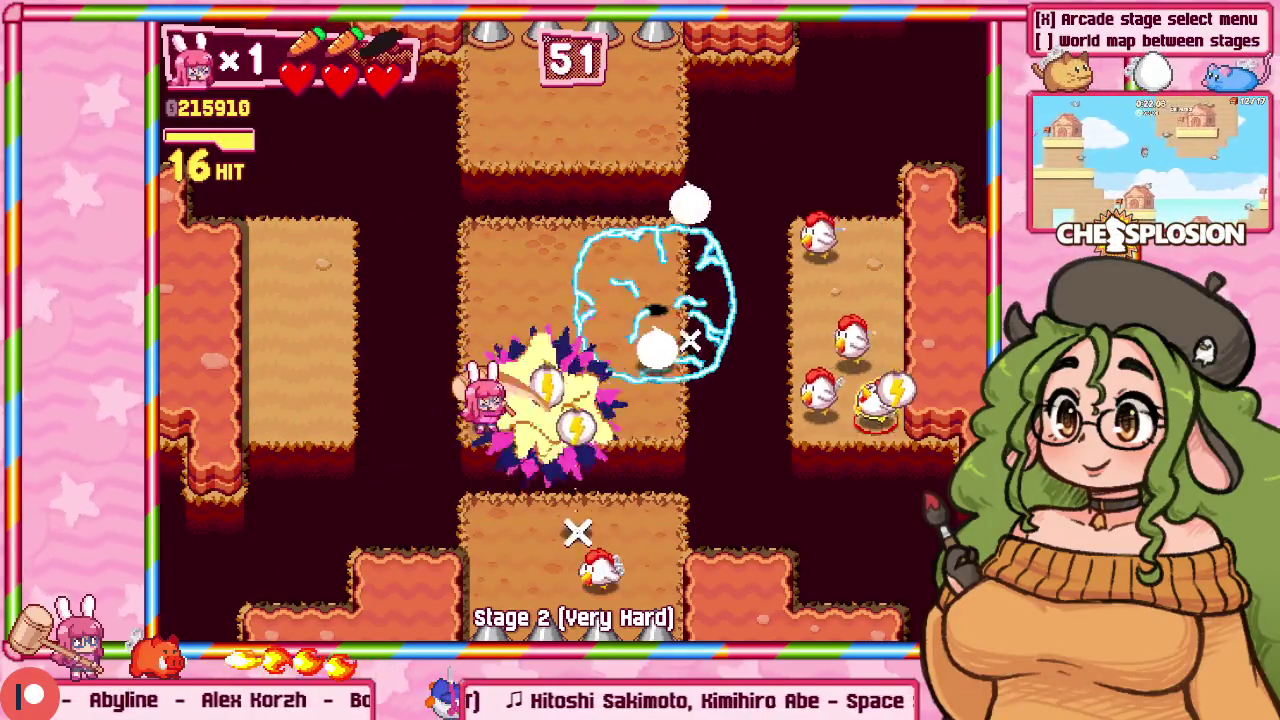
pyautogui.click(737, 413)
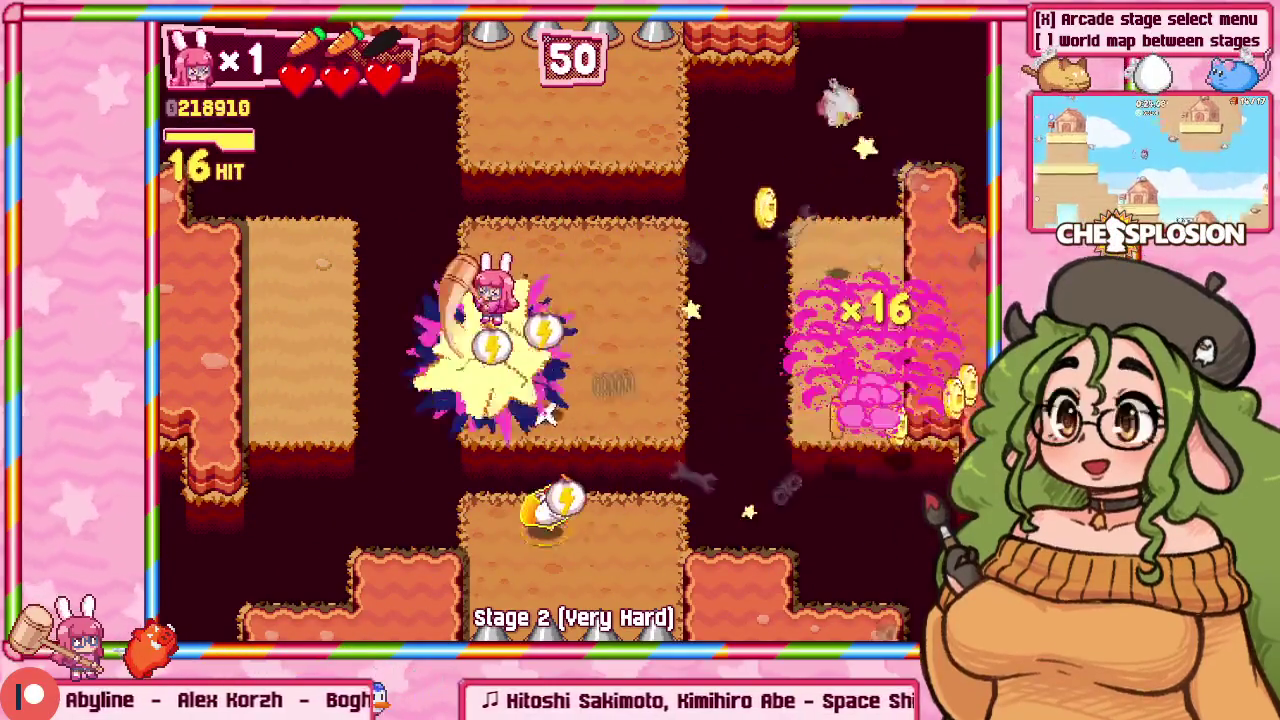
pyautogui.click(520, 530)
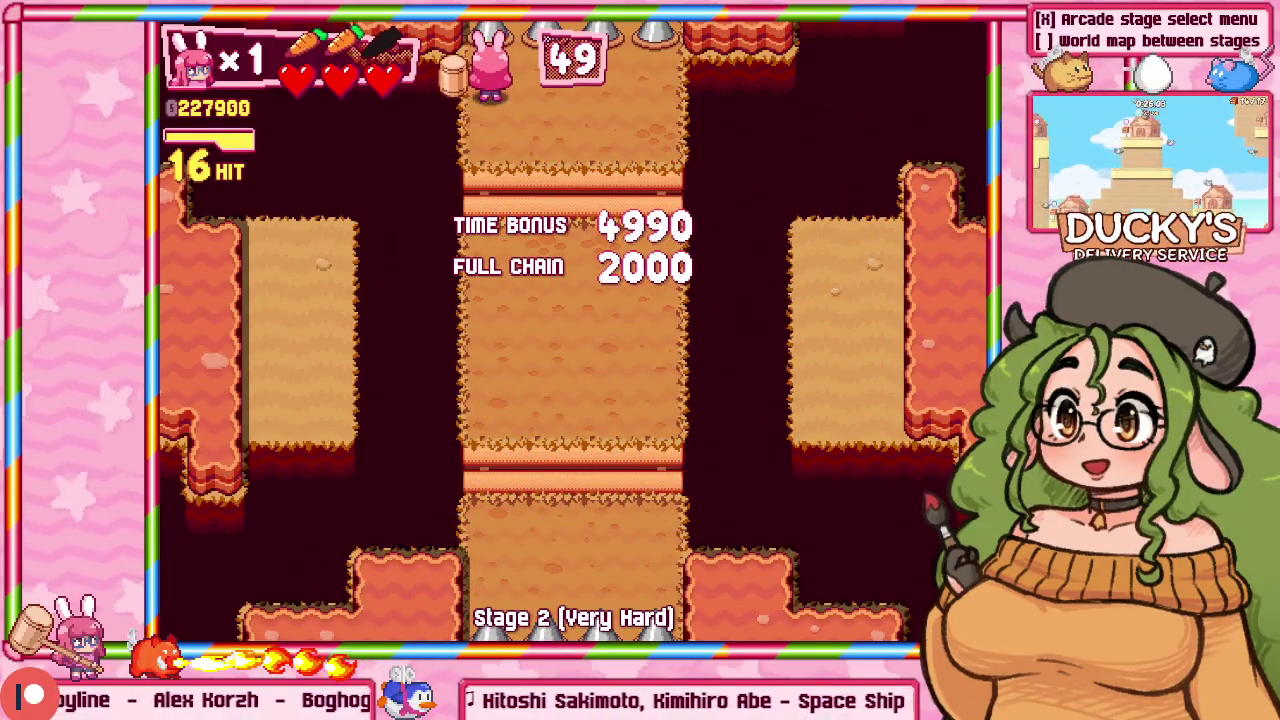
# Step: Clear the final stairs room with arrow-key movement and hammer strikes to finish Stage 2
pyautogui.press('z')
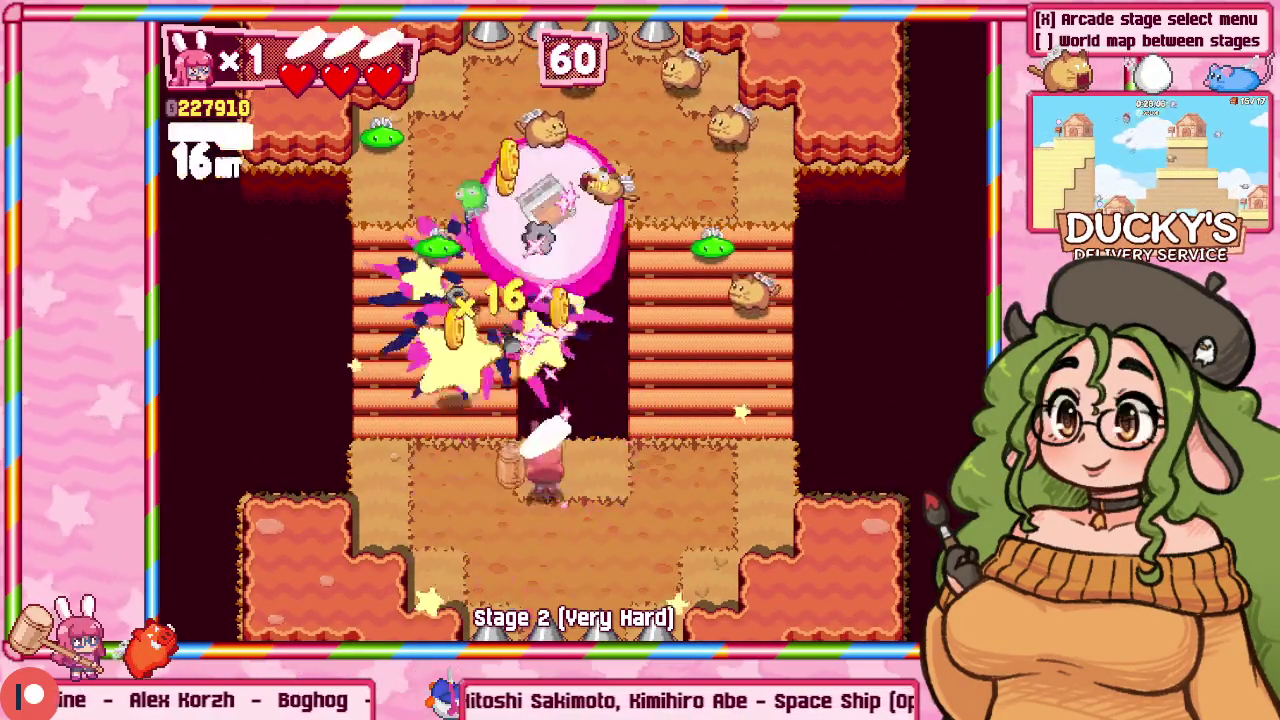
pyautogui.press('Left')
pyautogui.press('Up')
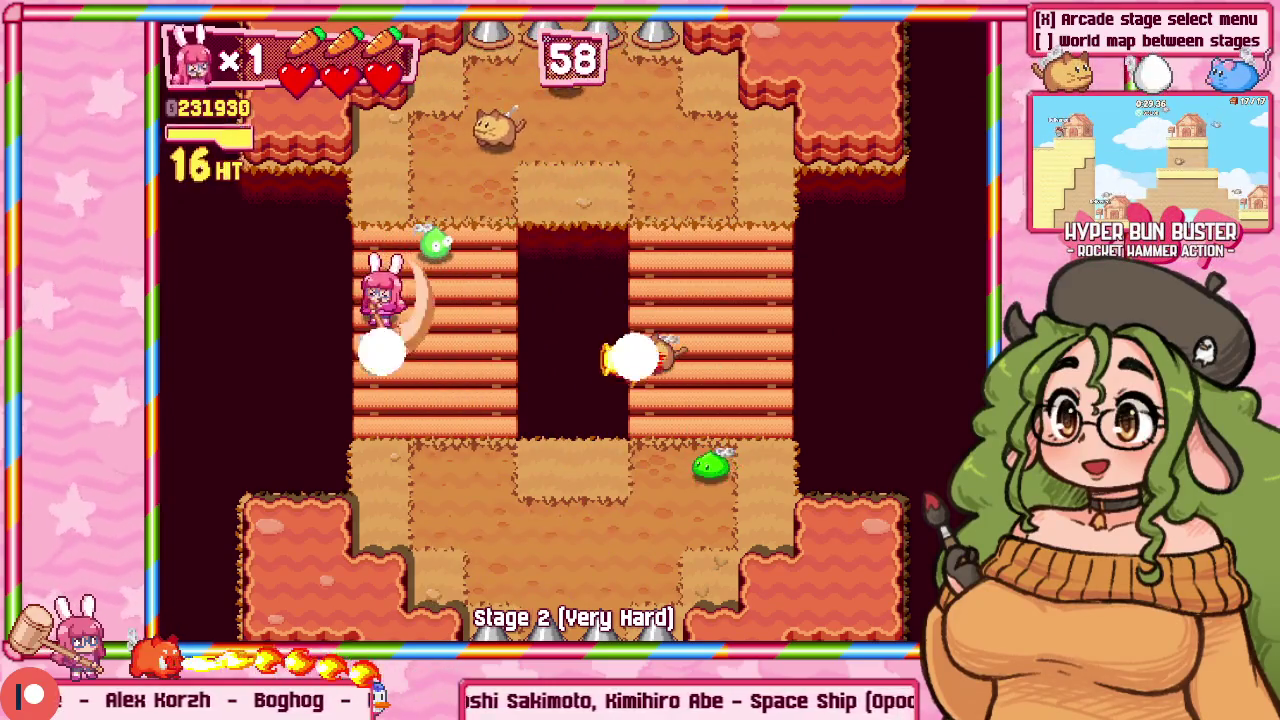
pyautogui.press('Right')
pyautogui.press('Up')
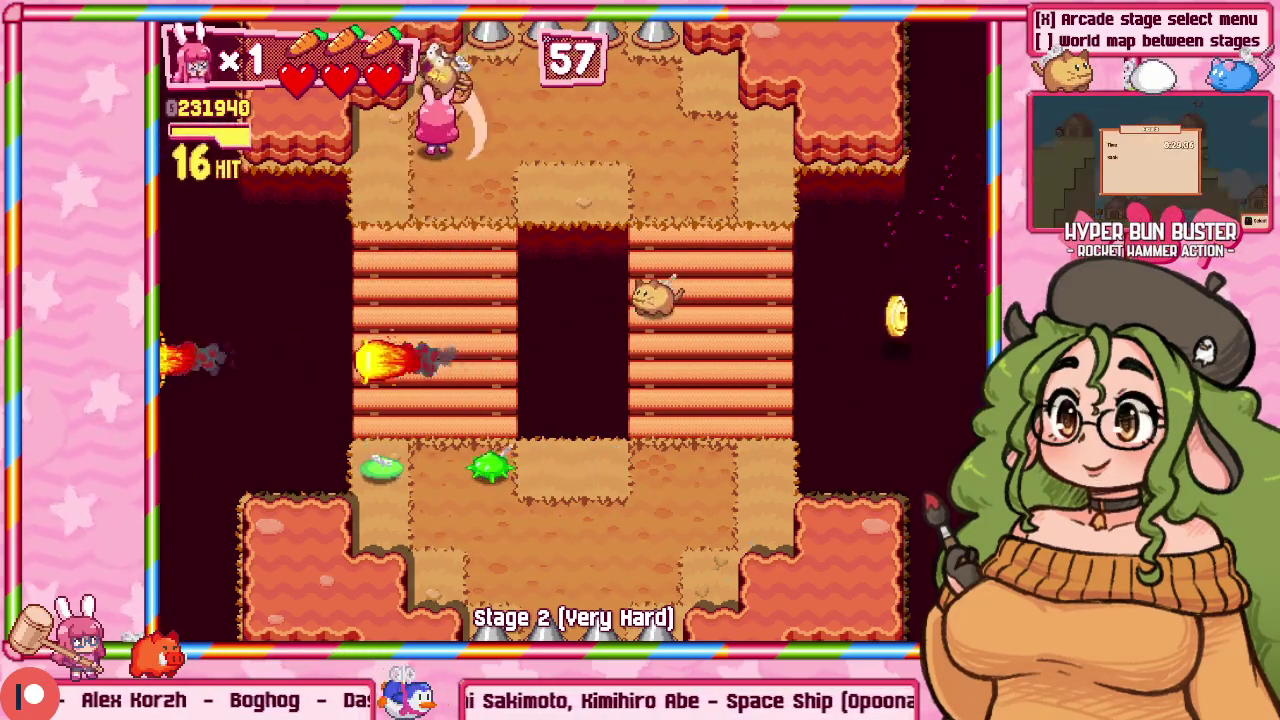
pyautogui.press('Left')
pyautogui.press('z')
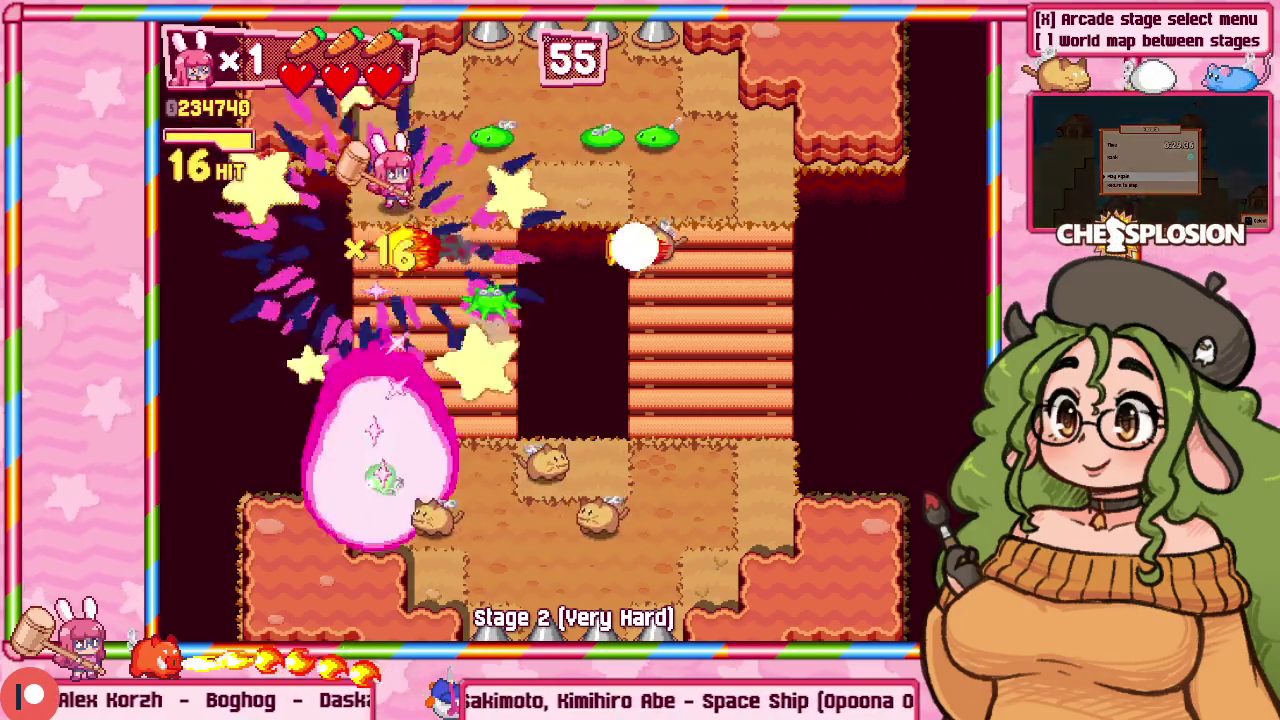
pyautogui.press('Up')
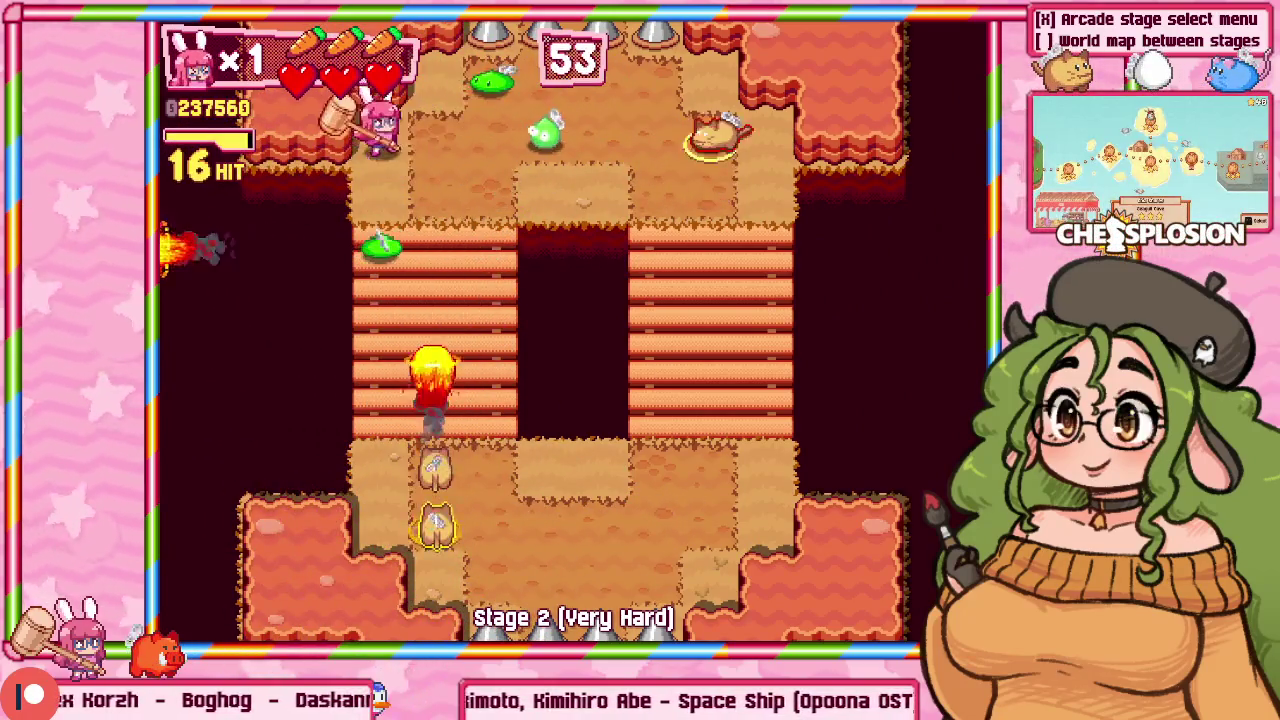
pyautogui.press('Right')
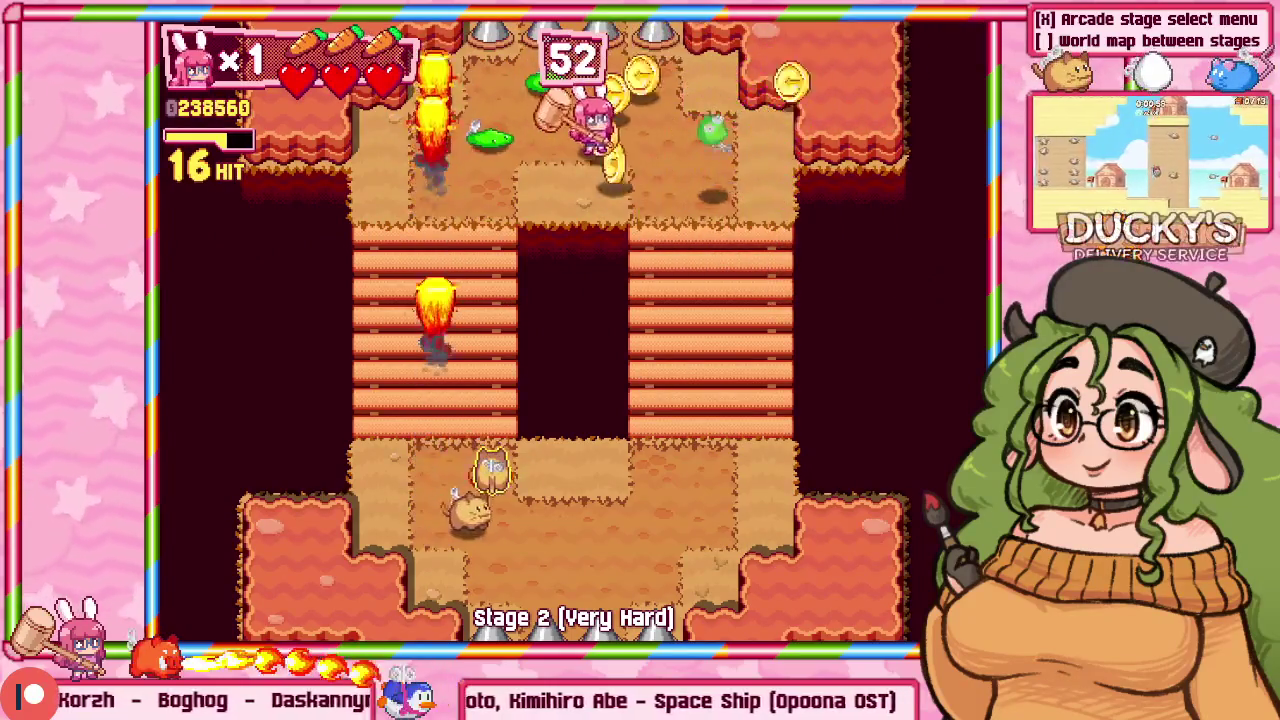
pyautogui.press('Down')
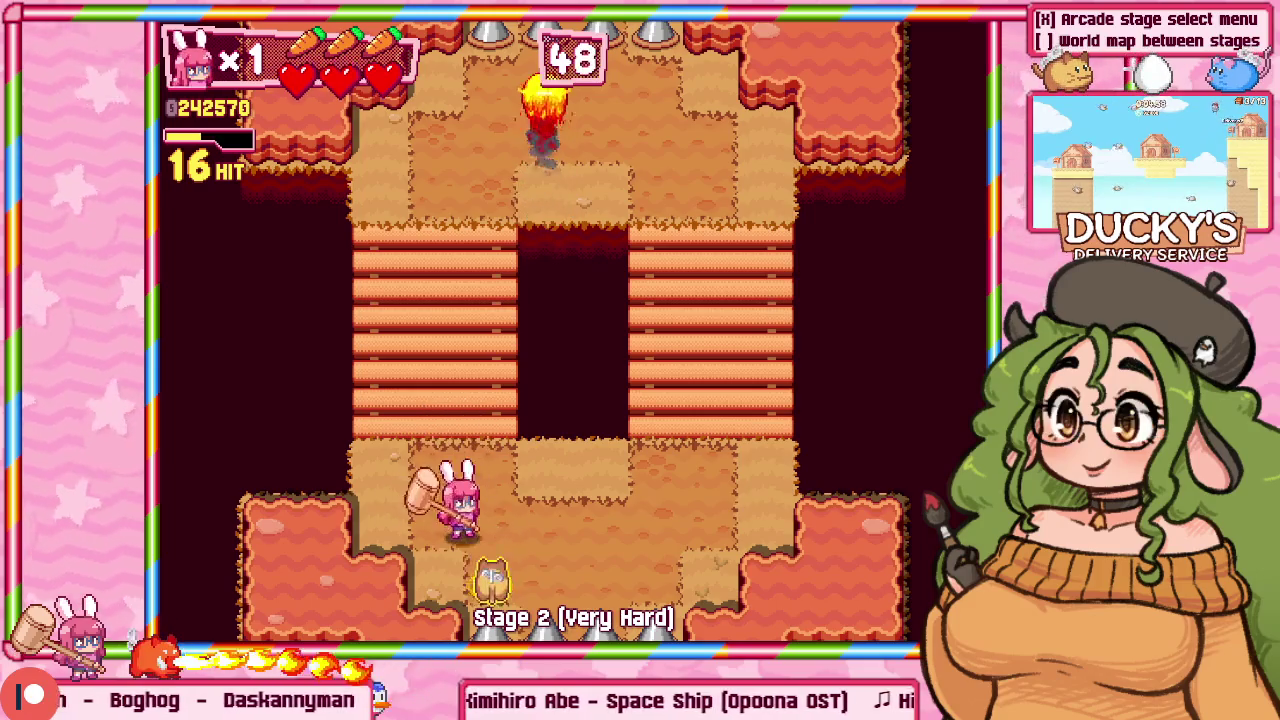
pyautogui.press('Up')
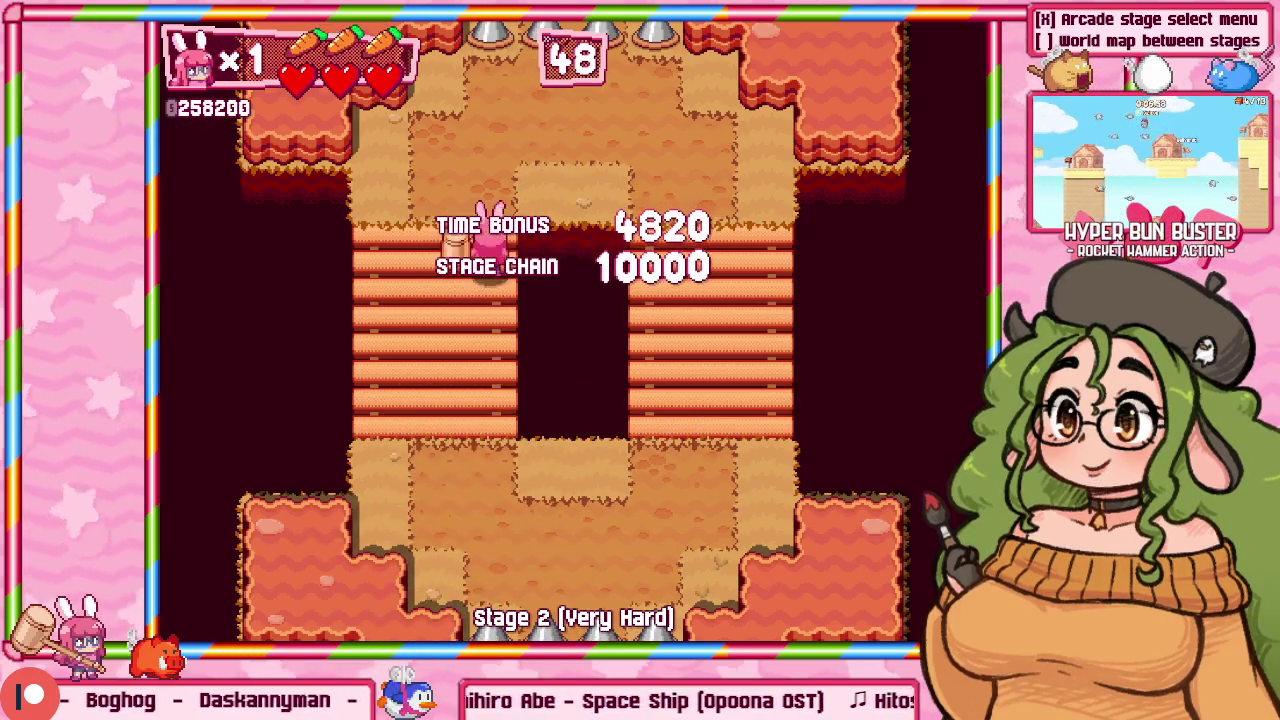
# Step: Pause the game and confirm Return to Menu to reach the Arcade menu, leaving fullscreen
pyautogui.press('Escape')
pyautogui.press('Up')
pyautogui.press('Return')
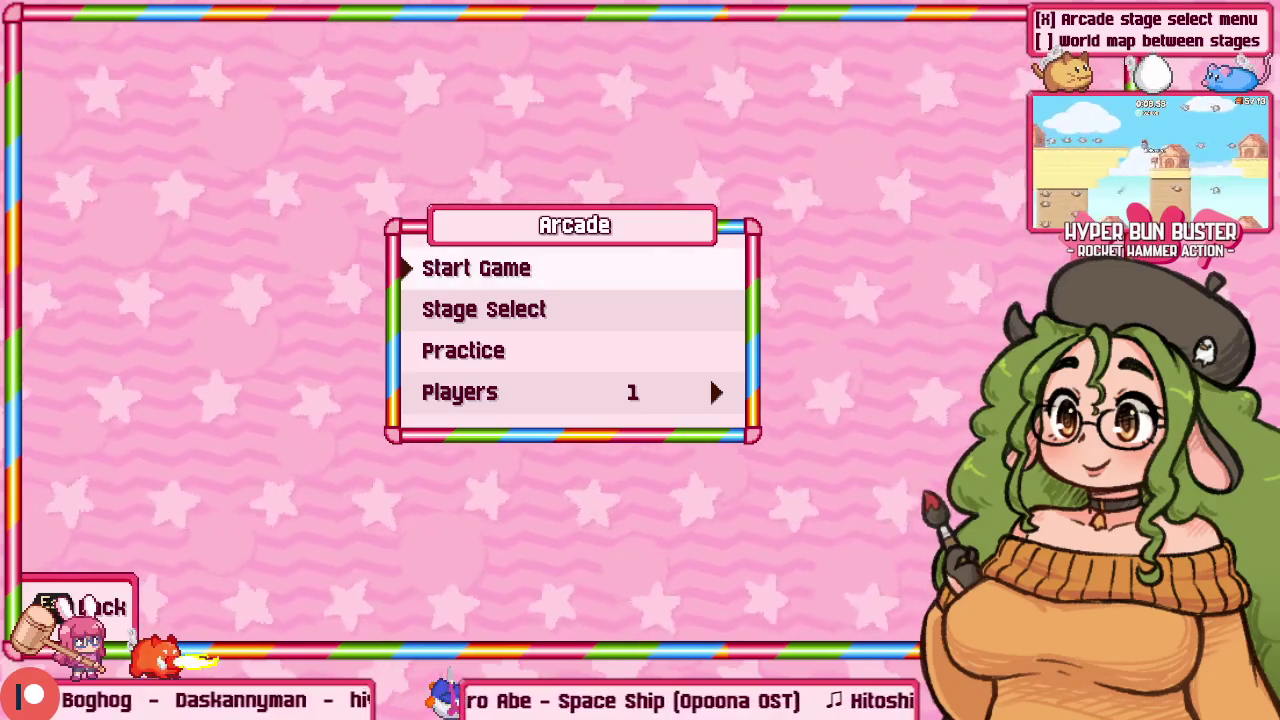
pyautogui.hotkey('alt', 'Return')
# Step: Zoom and pan the Aseprite checkbox sprite, then bring the game back windowed at Stage 2
pyautogui.click(519, 27)
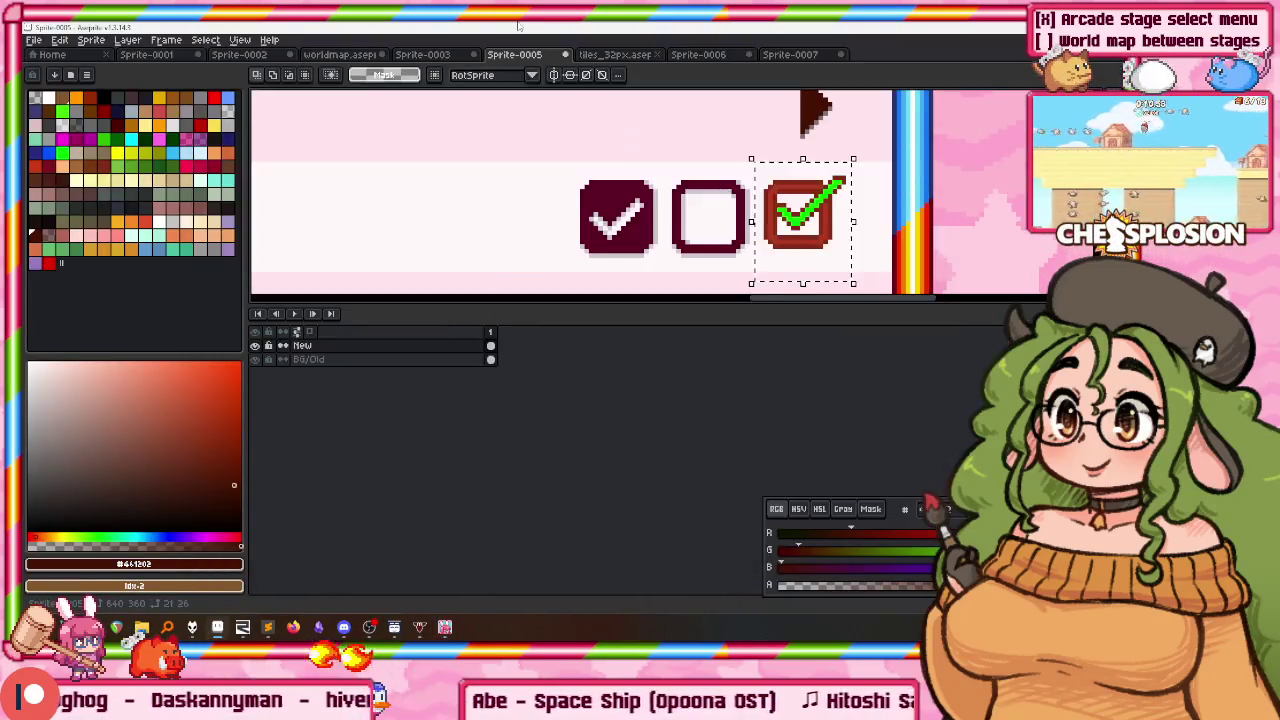
pyautogui.scroll(-1, 545, 140)
pyautogui.hscroll(2, 397, 148)
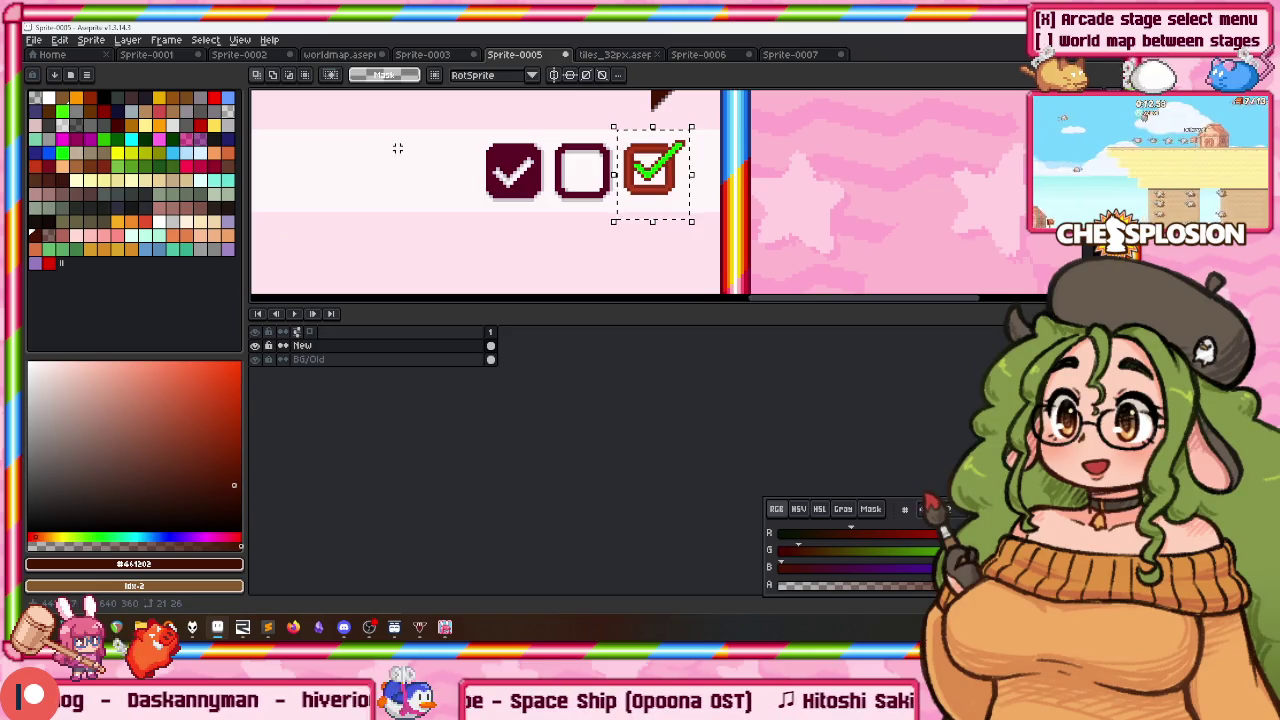
pyautogui.click(445, 628)
pyautogui.hotkey('alt', 'Return')
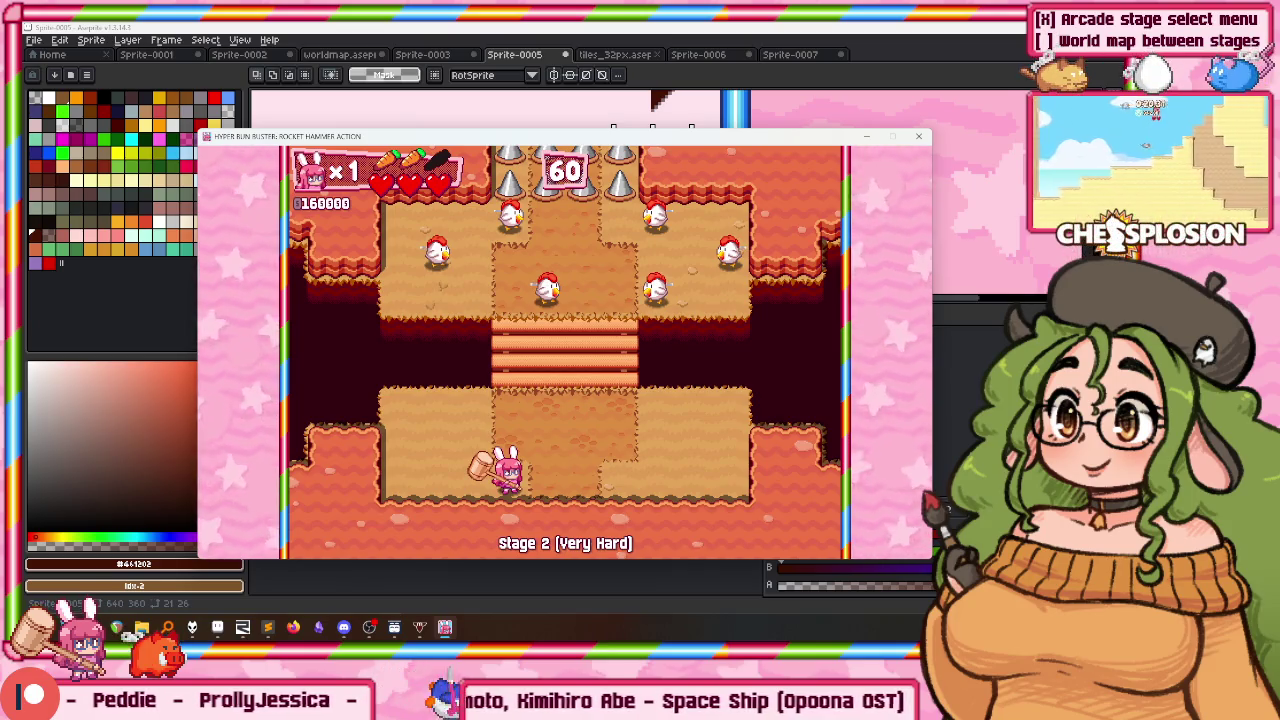
# Step: Switch to Aseprite and give the canvas more room above the timeline
pyautogui.hotkey('alt', 'F4')
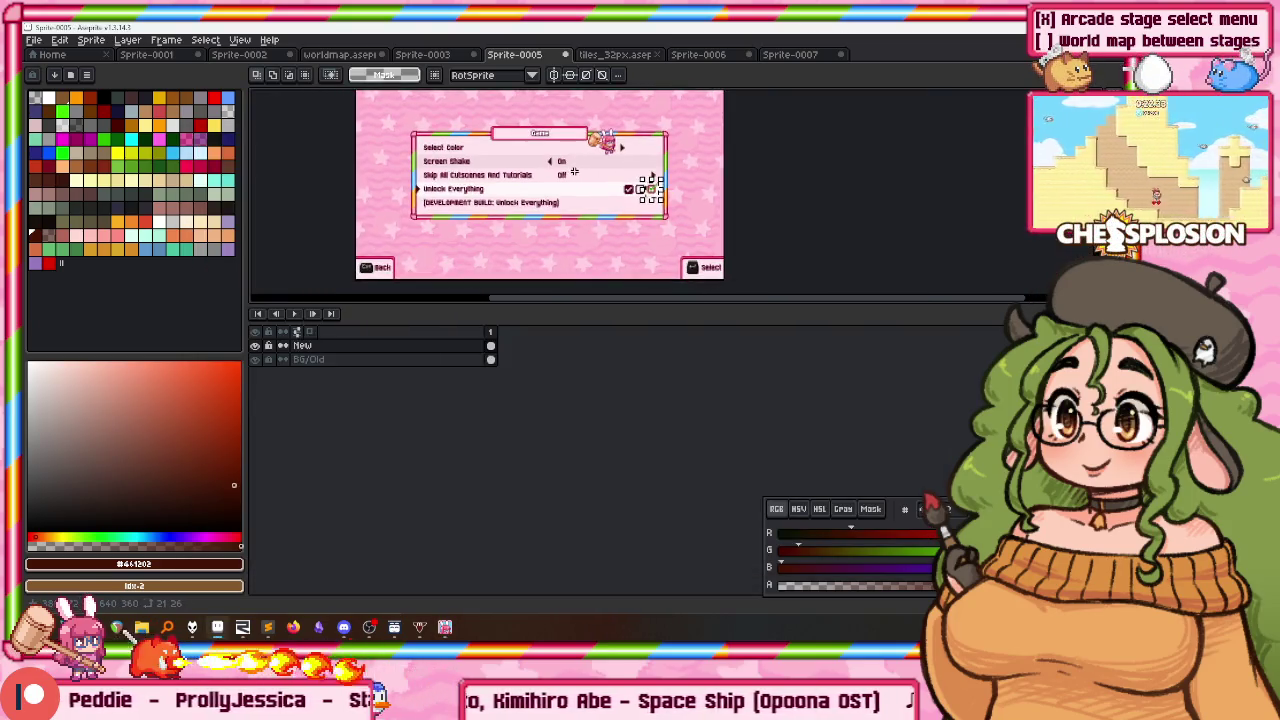
pyautogui.scroll(2, 574, 172)
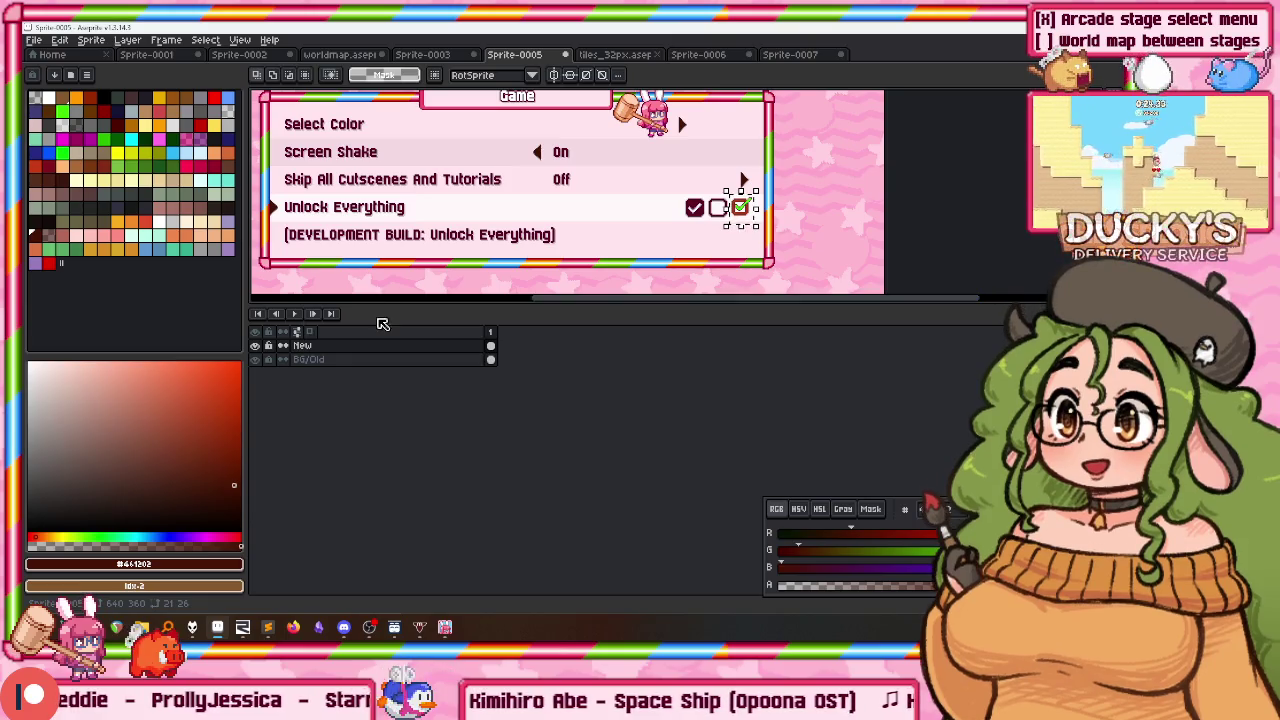
pyautogui.moveTo(373, 305); pyautogui.dragTo(379, 387)
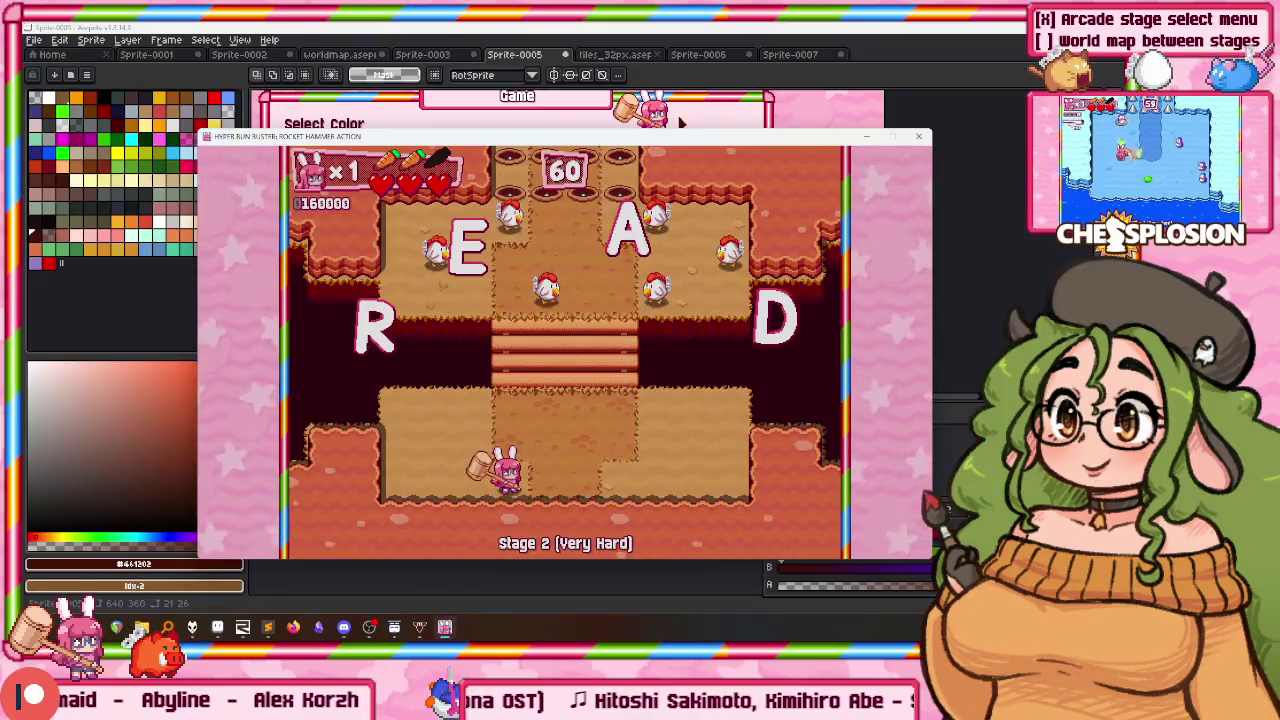
# Step: Toggle the game's F1 debug panels off and bring the game showing READY forward
pyautogui.press('F1')
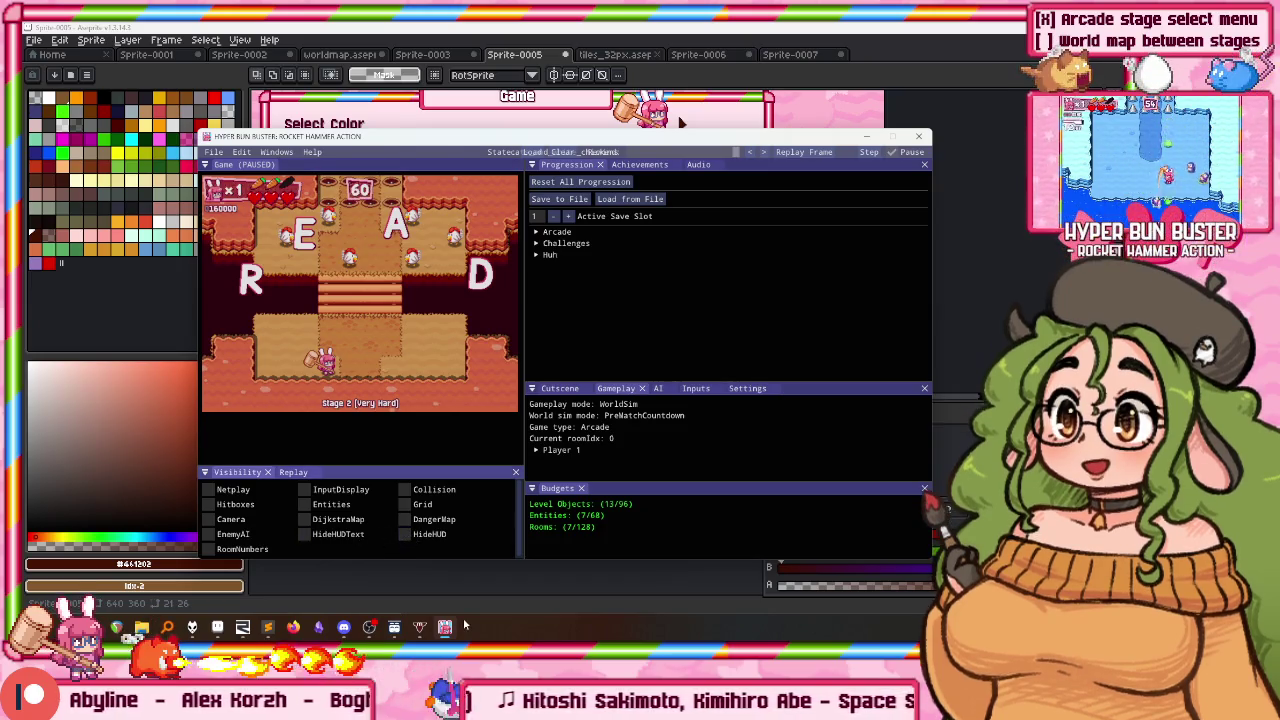
pyautogui.press('F1')
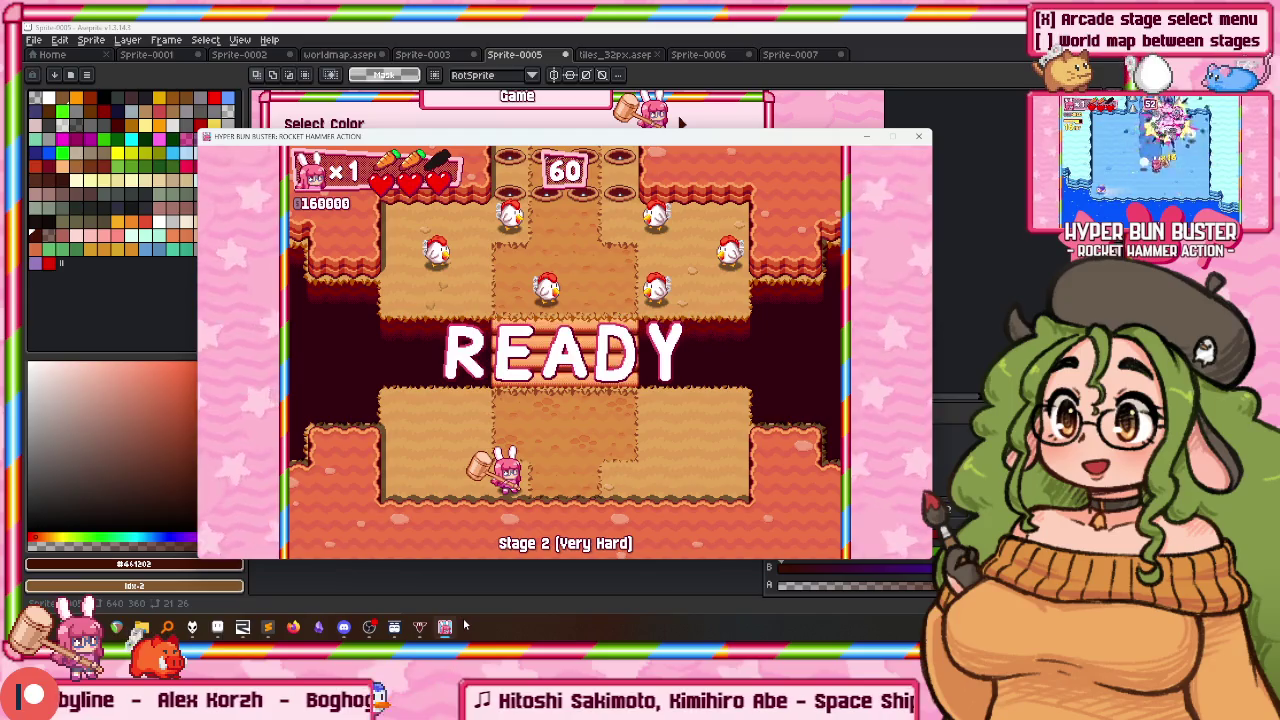
pyautogui.click(538, 587)
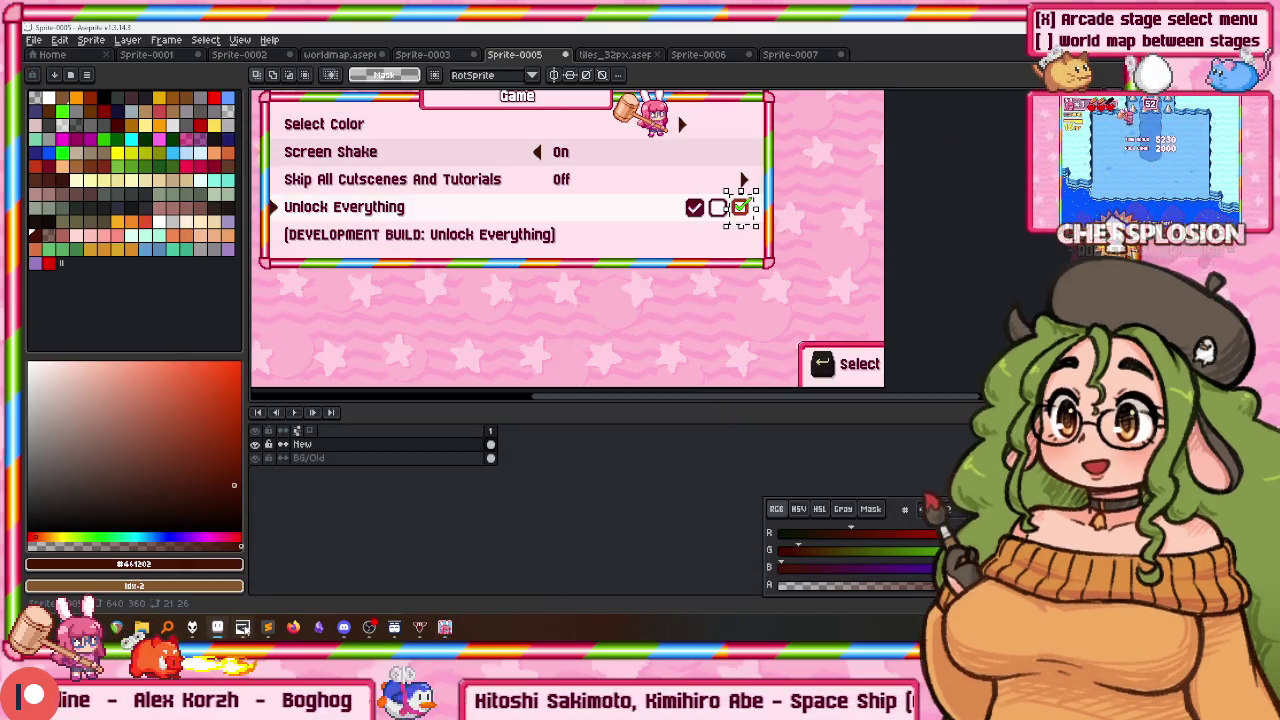
pyautogui.click(222, 627)
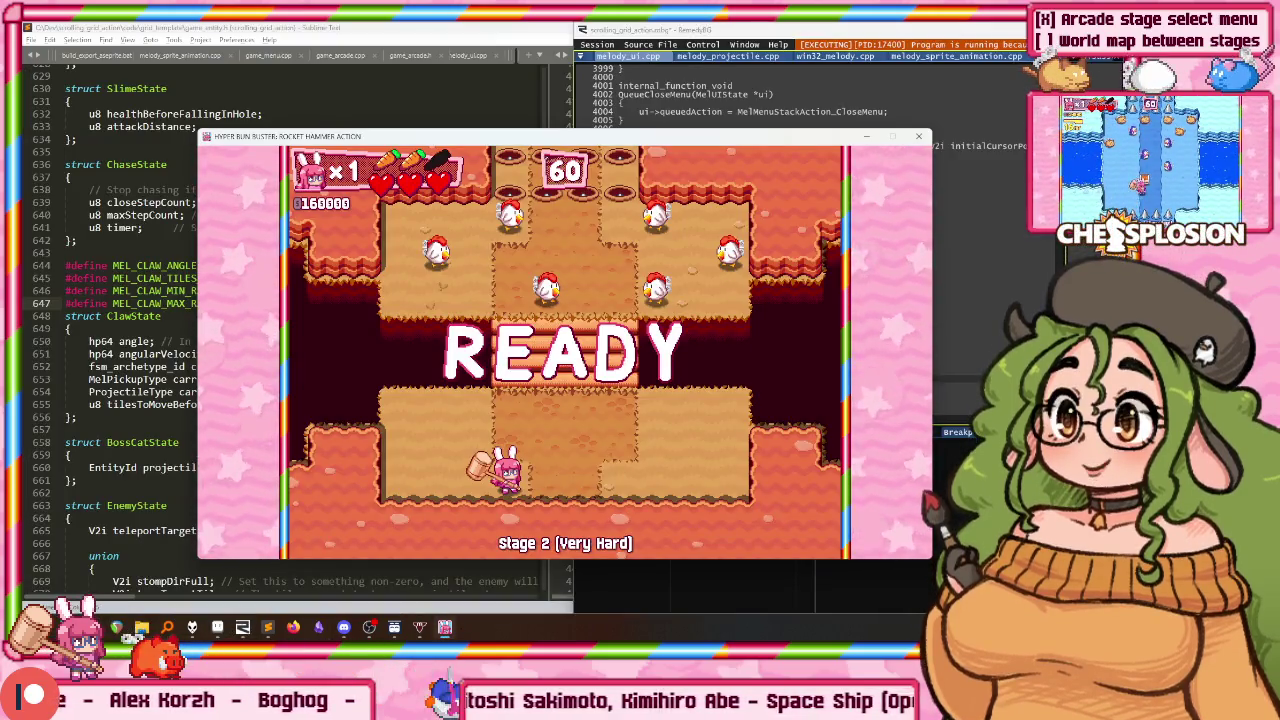
# Step: Paste the READY screenshot as a new sprite and paint over the R in #330011
pyautogui.hotkey('alt', 'Tab')
pyautogui.hotkey('ctrl', 'alt', 'n')
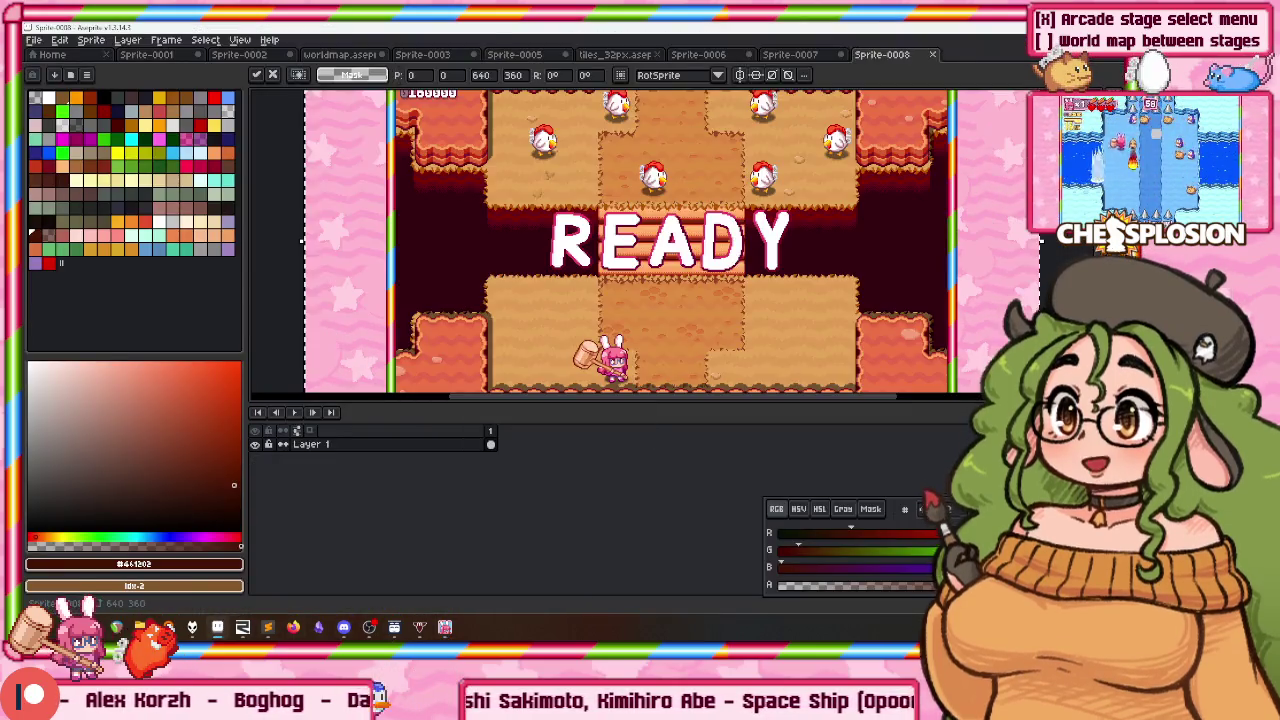
pyautogui.keyDown('alt'); pyautogui.click(538, 221); pyautogui.keyUp('alt')
pyautogui.scroll(2, 538, 221)
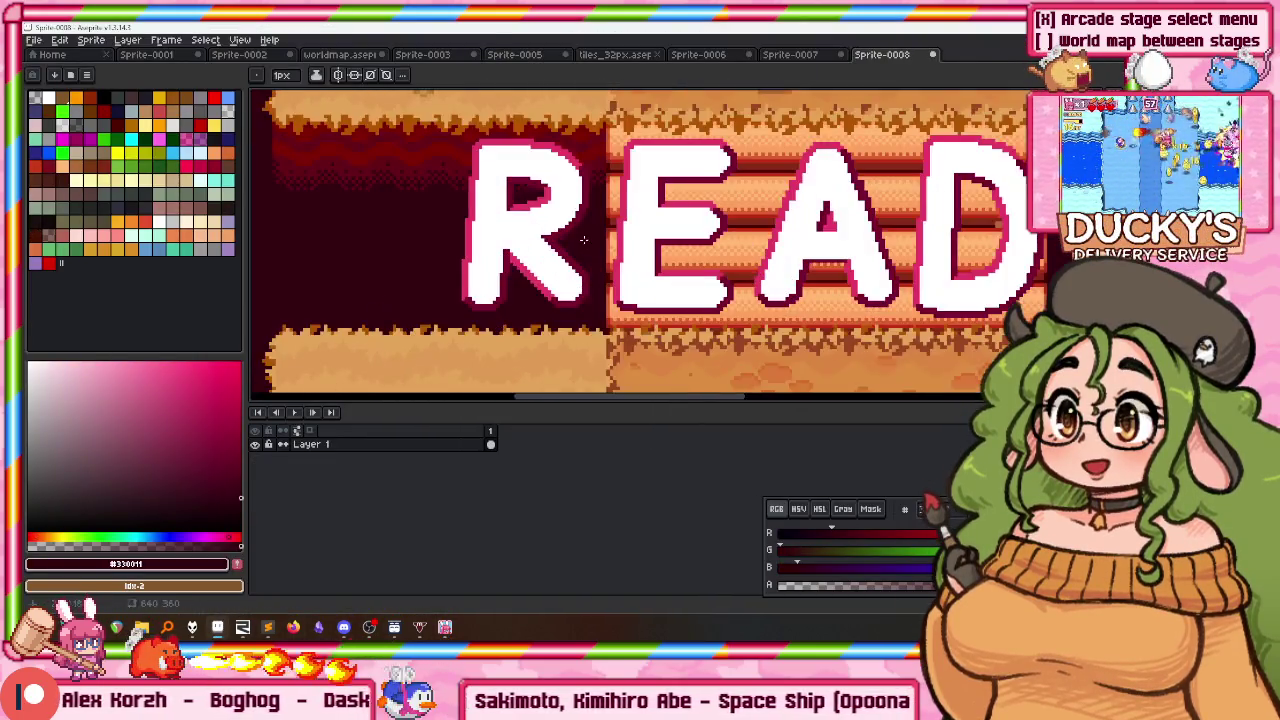
pyautogui.scroll(-1, 512, 198)
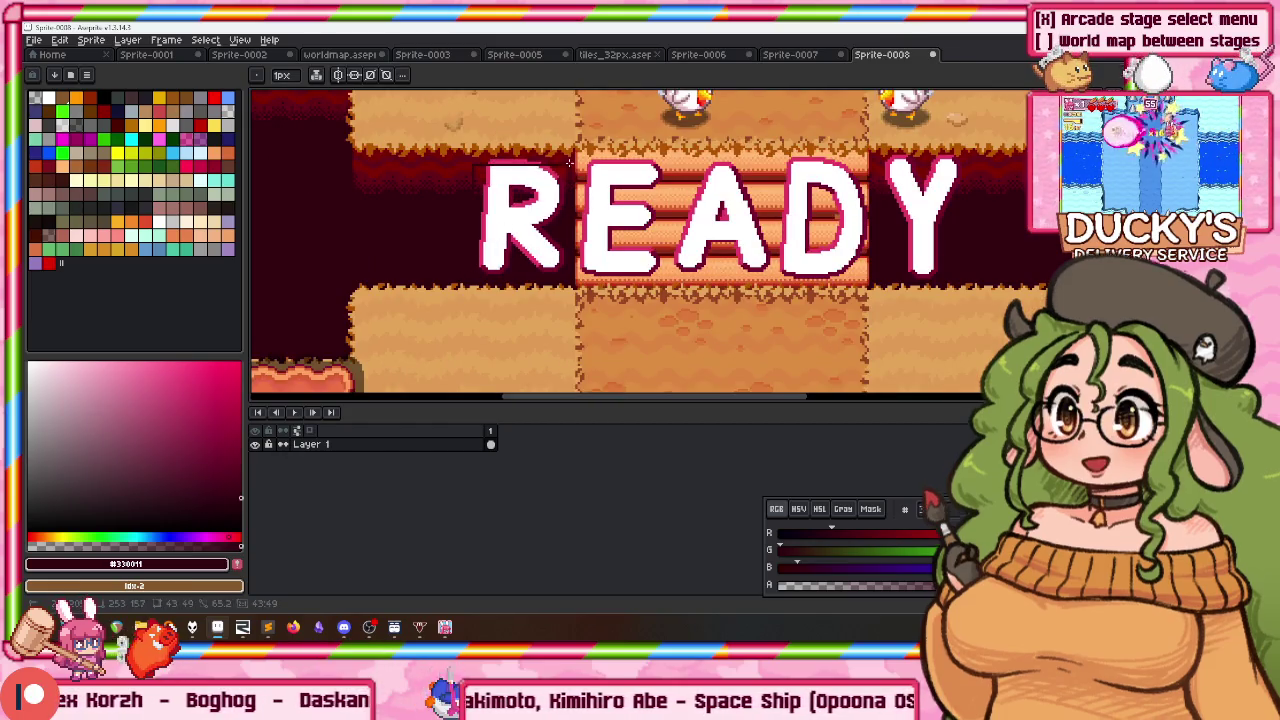
pyautogui.moveTo(498, 260); pyautogui.dragTo(570, 154)
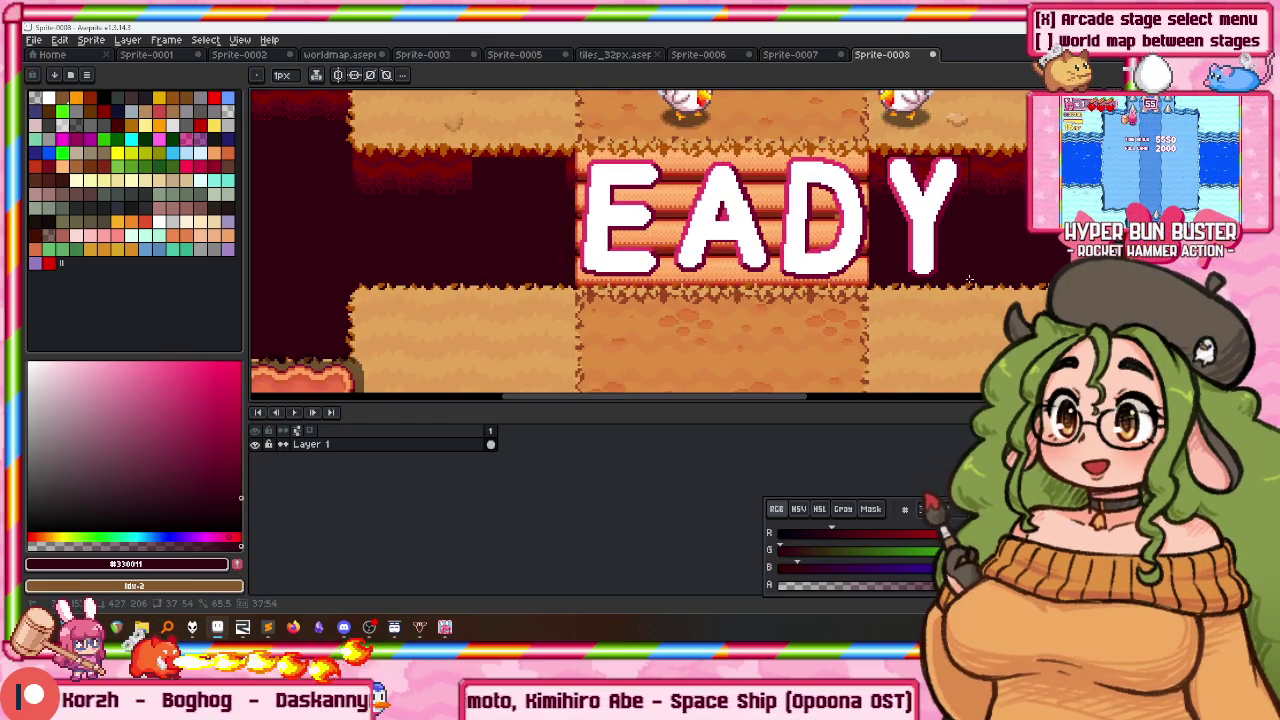
# Step: Paste a copied platform piece and stretch it across the EAD letters
pyautogui.scroll(2, 564, 268)
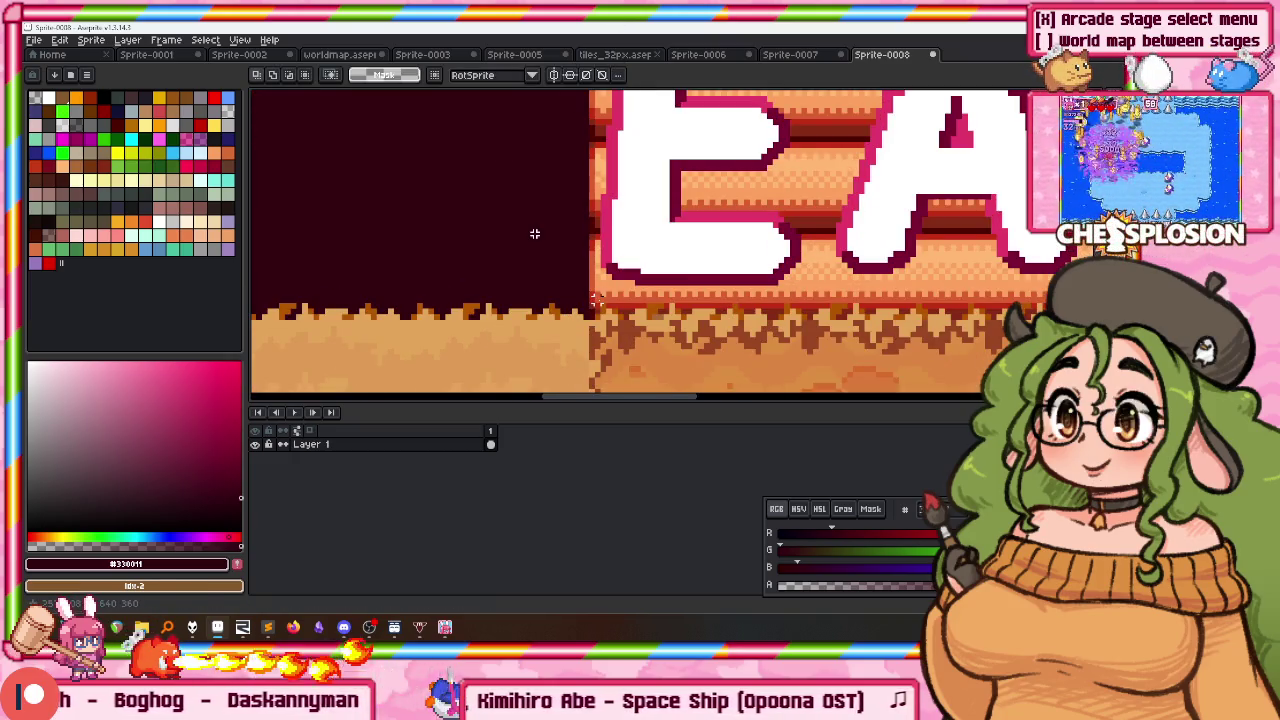
pyautogui.scroll(2, 534, 233)
pyautogui.scroll(-2, 534, 233)
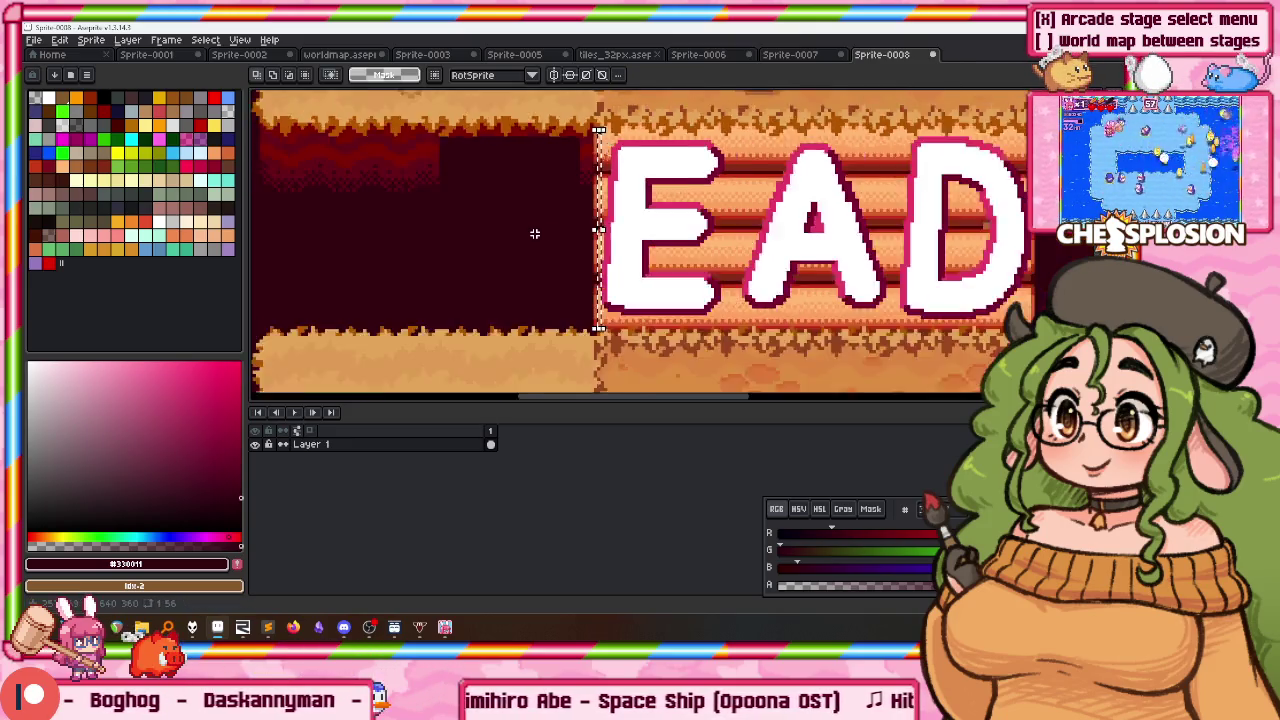
pyautogui.hotkey('ctrl', 'v')
pyautogui.moveTo(840, 208); pyautogui.dragTo(895, 208)
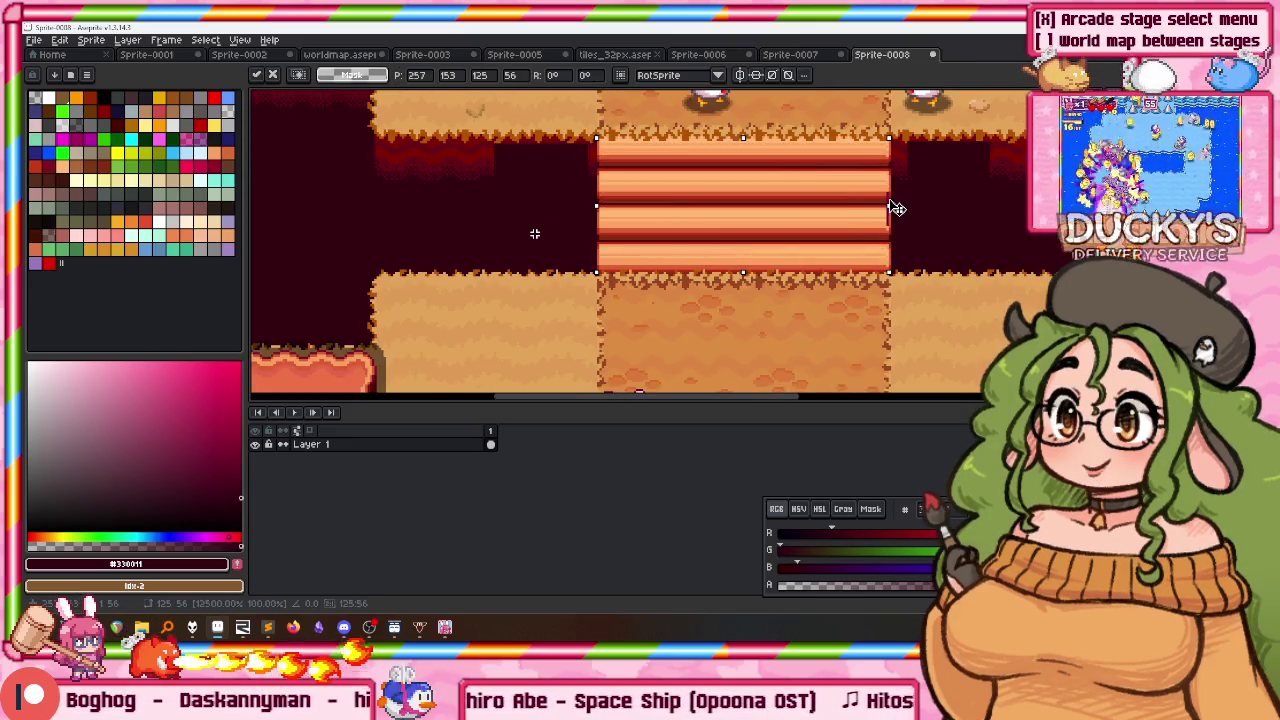
pyautogui.press('Return')
# Step: Paste the dark patch again over the remaining READY text and commit it
pyautogui.scroll(-2, 678, 265)
pyautogui.scroll(1, 678, 265)
pyautogui.scroll(1, 594, 236)
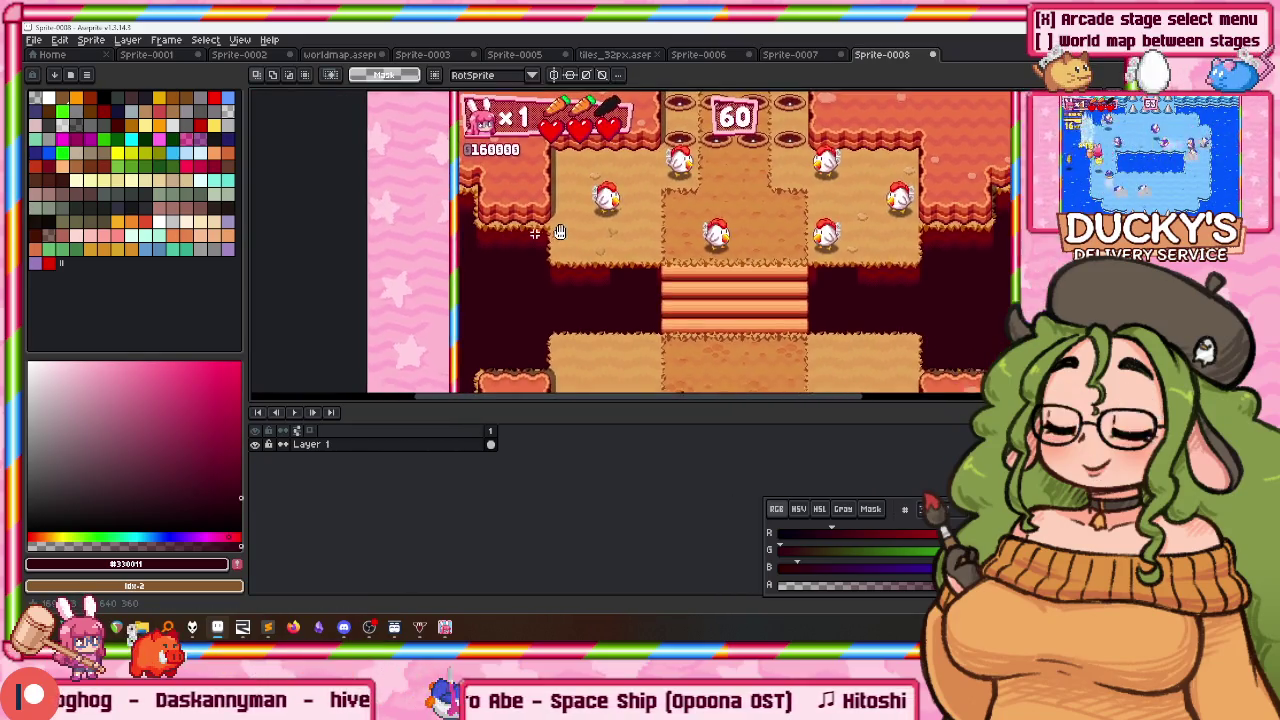
pyautogui.scroll(1, 594, 236)
pyautogui.scroll(3, 547, 313)
pyautogui.scroll(-1, 547, 313)
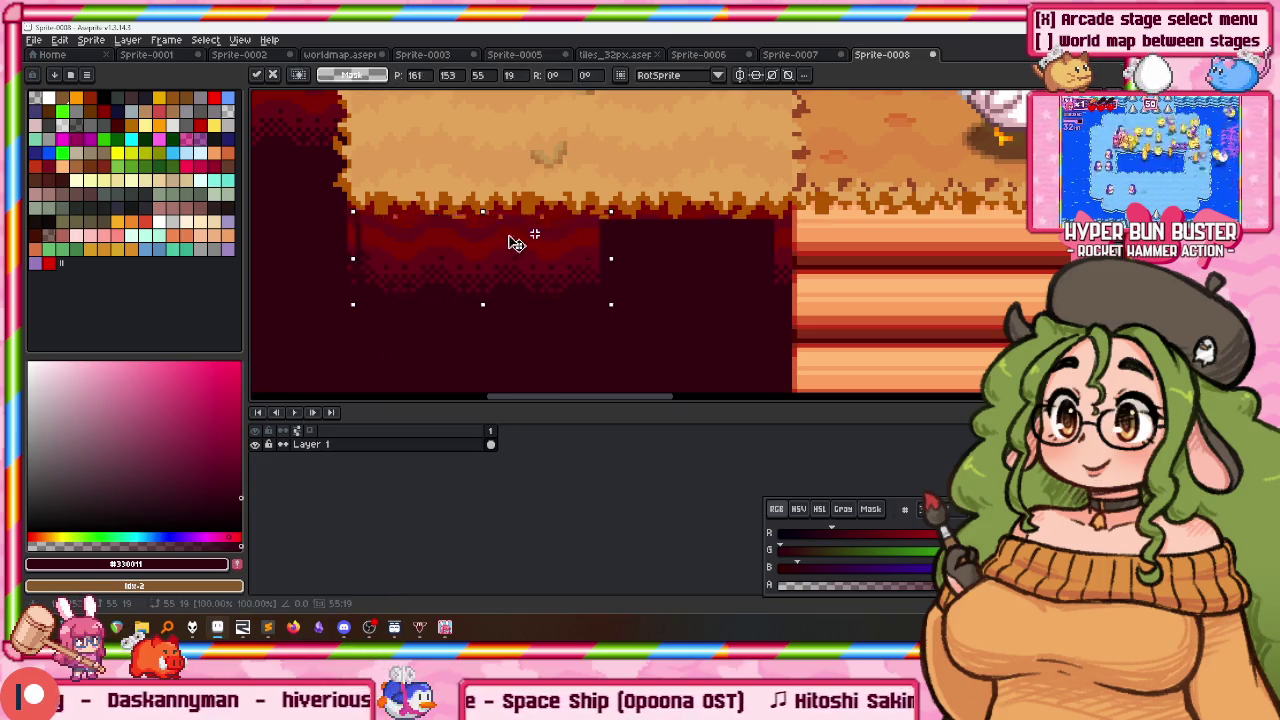
pyautogui.hscroll(2, 730, 272)
pyautogui.hscroll(1, 650, 255)
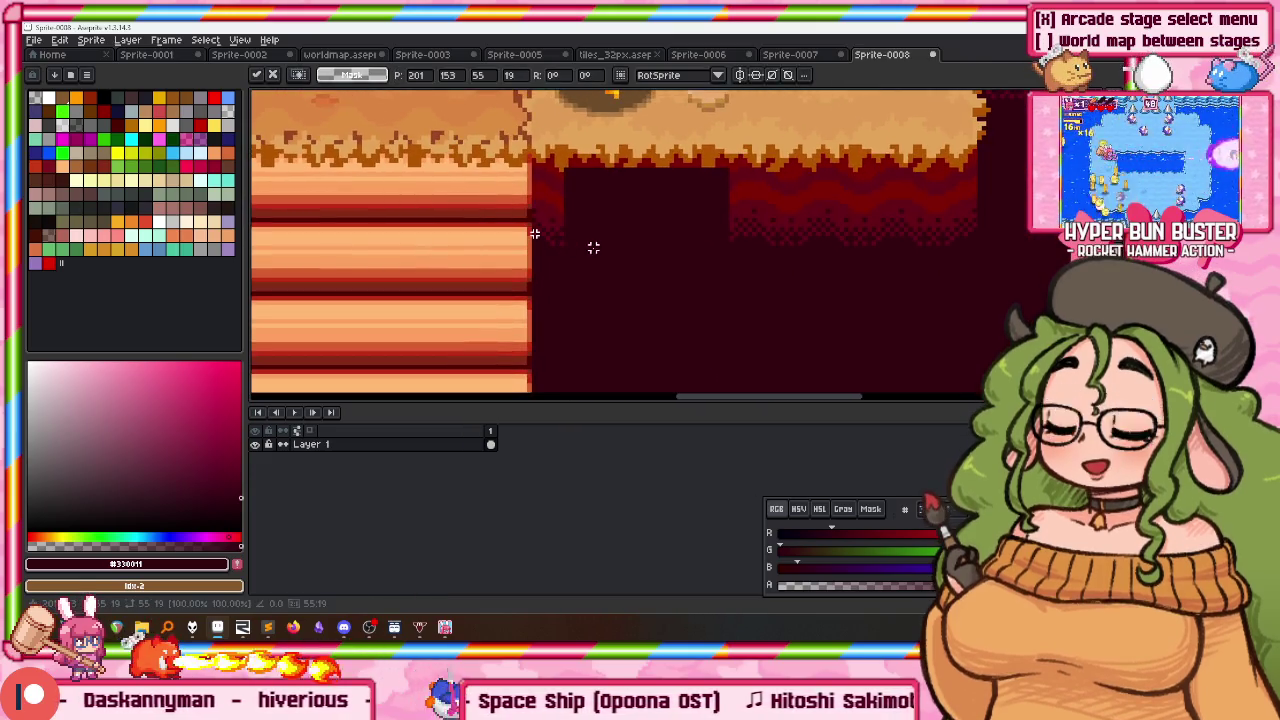
pyautogui.hotkey('ctrl', 'v')
pyautogui.press('Return')
pyautogui.scroll(-3, 644, 241)
pyautogui.scroll(-3, 560, 255)
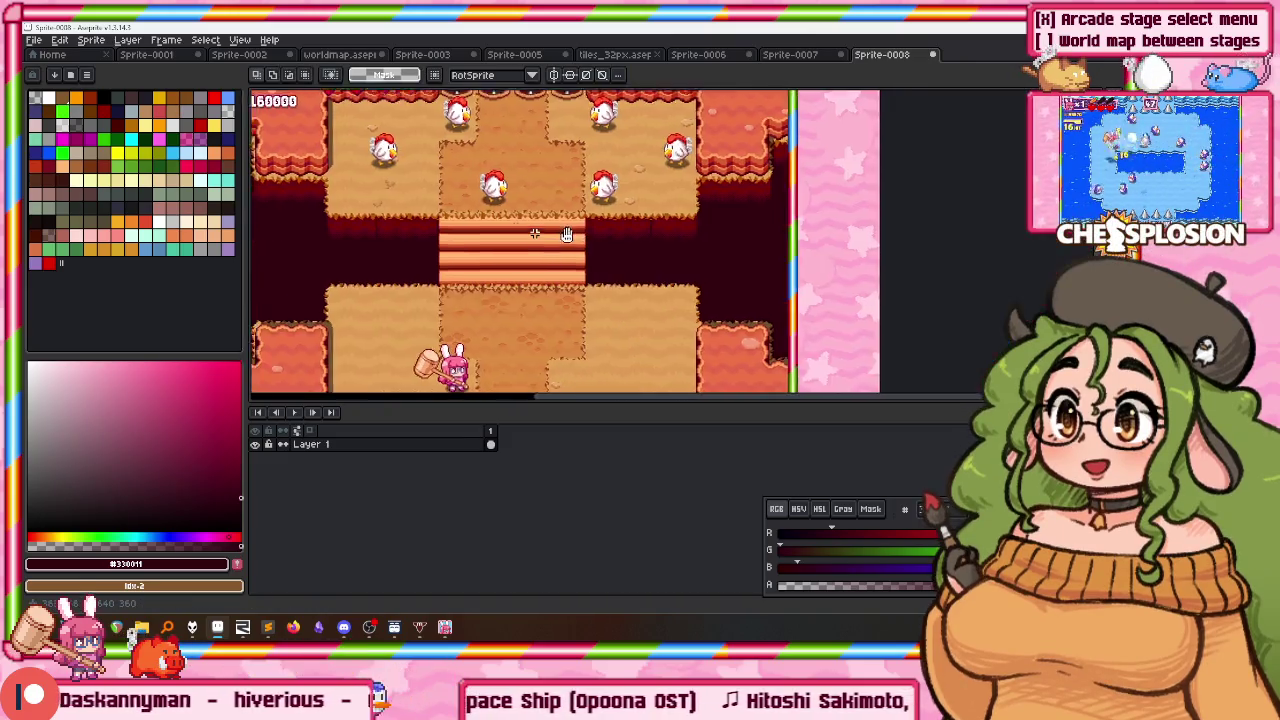
pyautogui.scroll(1, 454, 271)
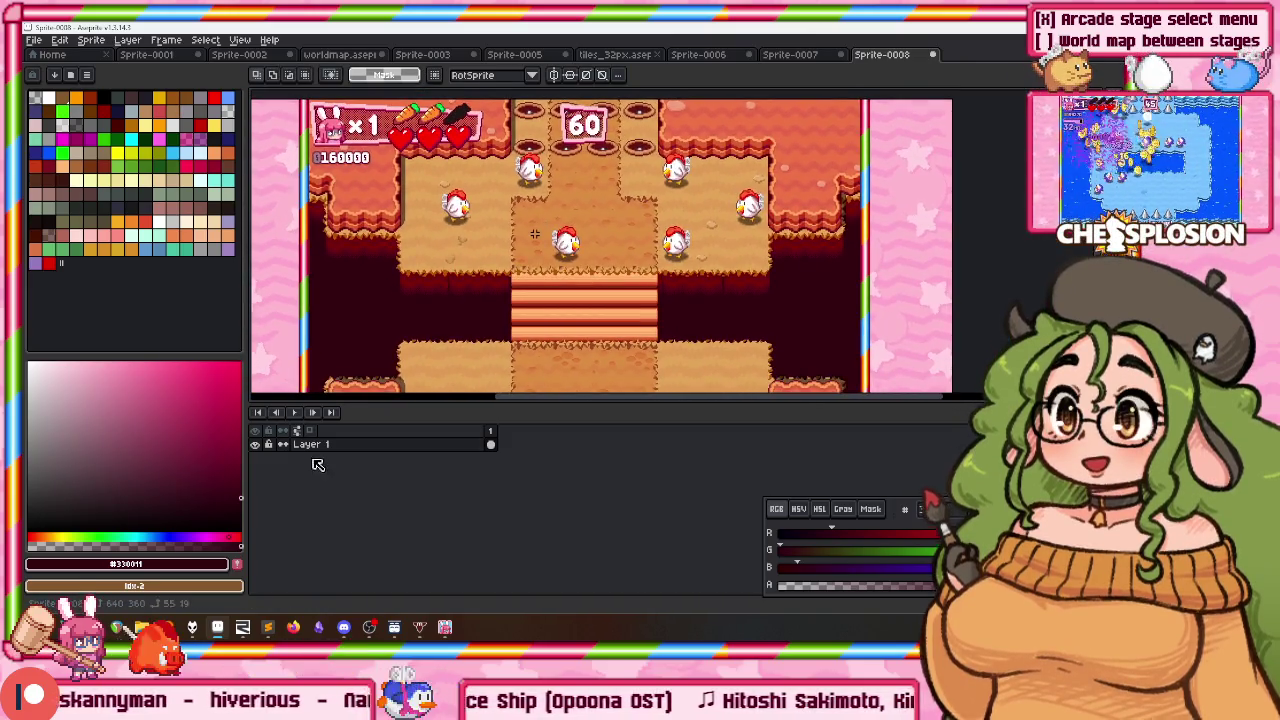
# Step: Look through the open sprite tabs and close Sprite-0003 without saving
pyautogui.click(316, 446)
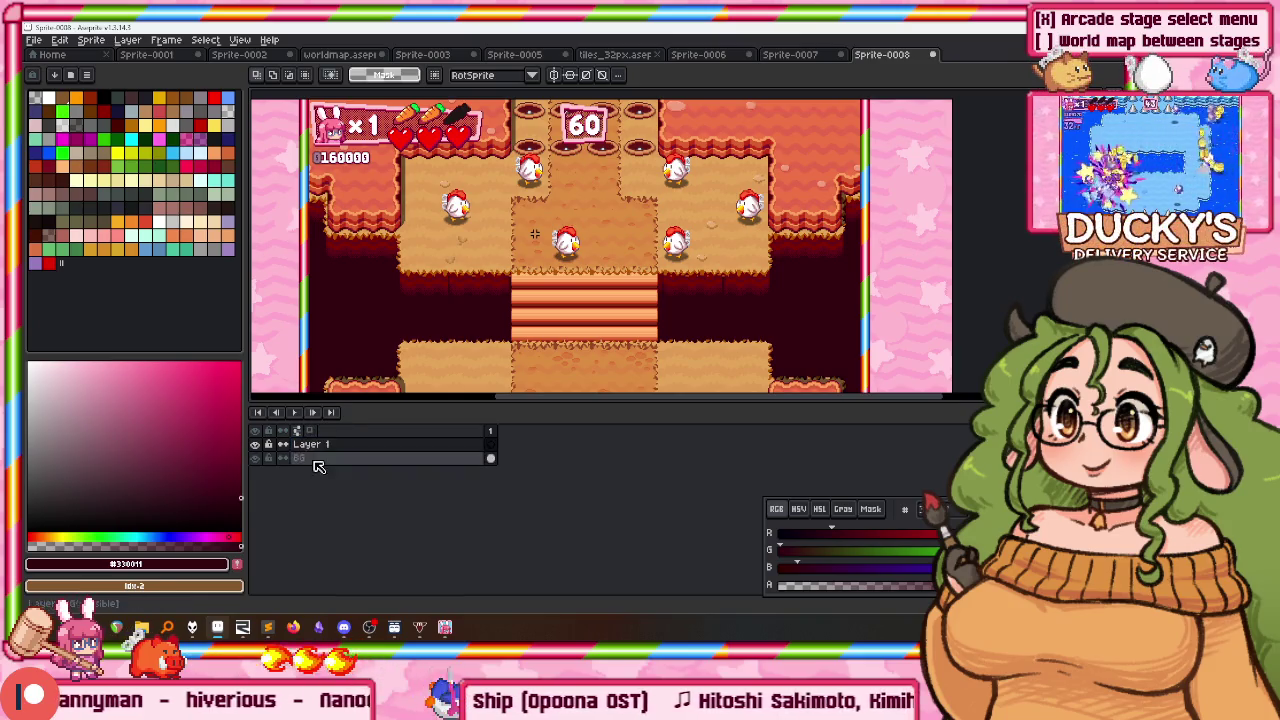
pyautogui.click(612, 54)
pyautogui.click(700, 54)
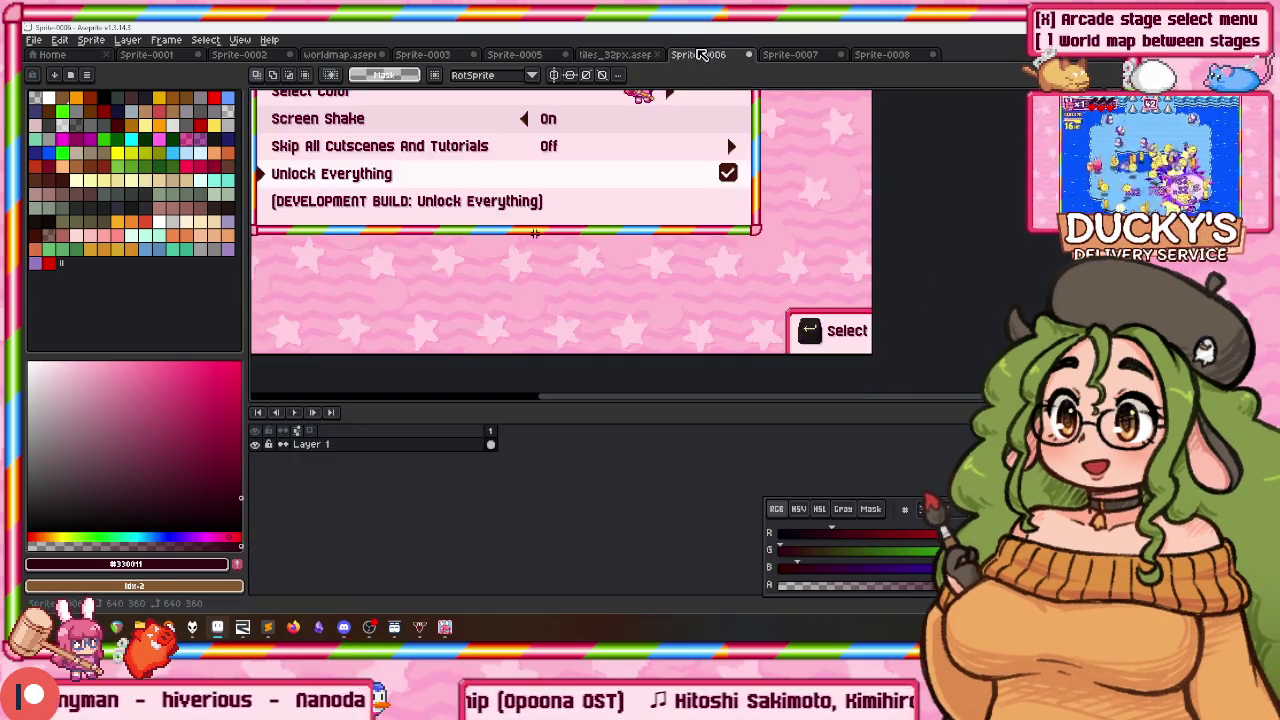
pyautogui.click(826, 55)
pyautogui.click(515, 55)
pyautogui.hotkey('ctrl', 'shift', 'Tab')
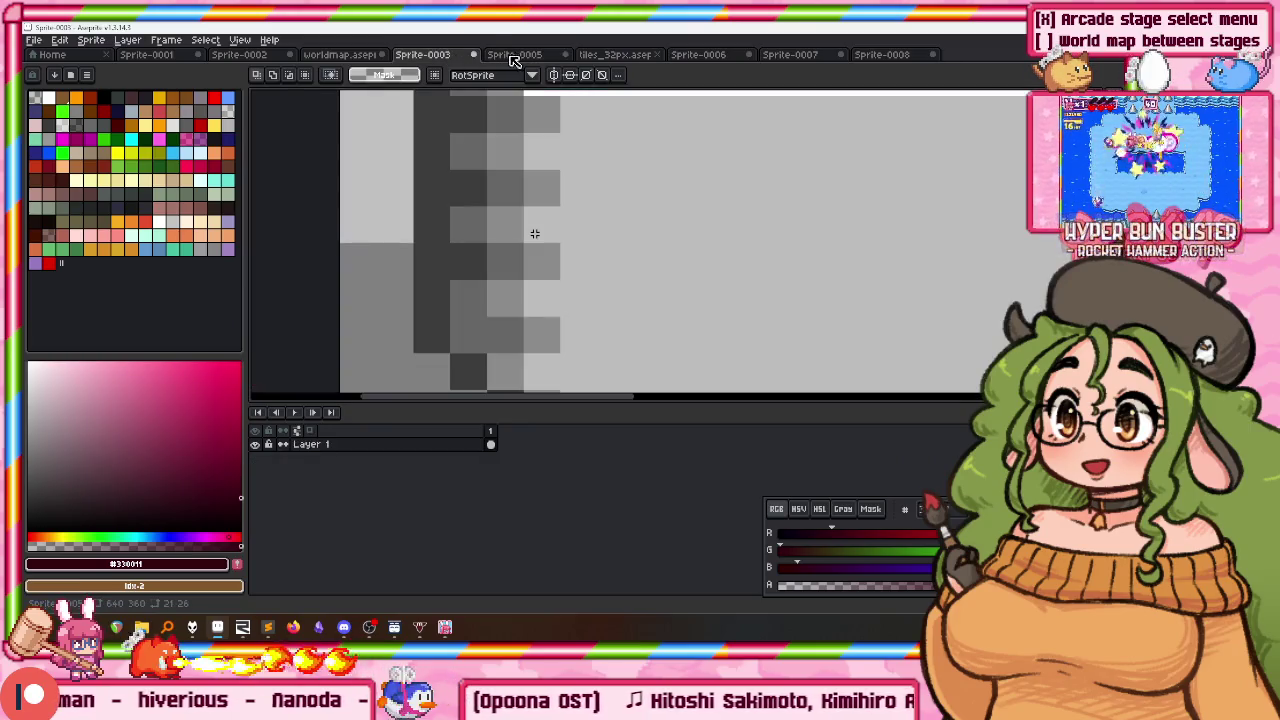
pyautogui.click(572, 350)
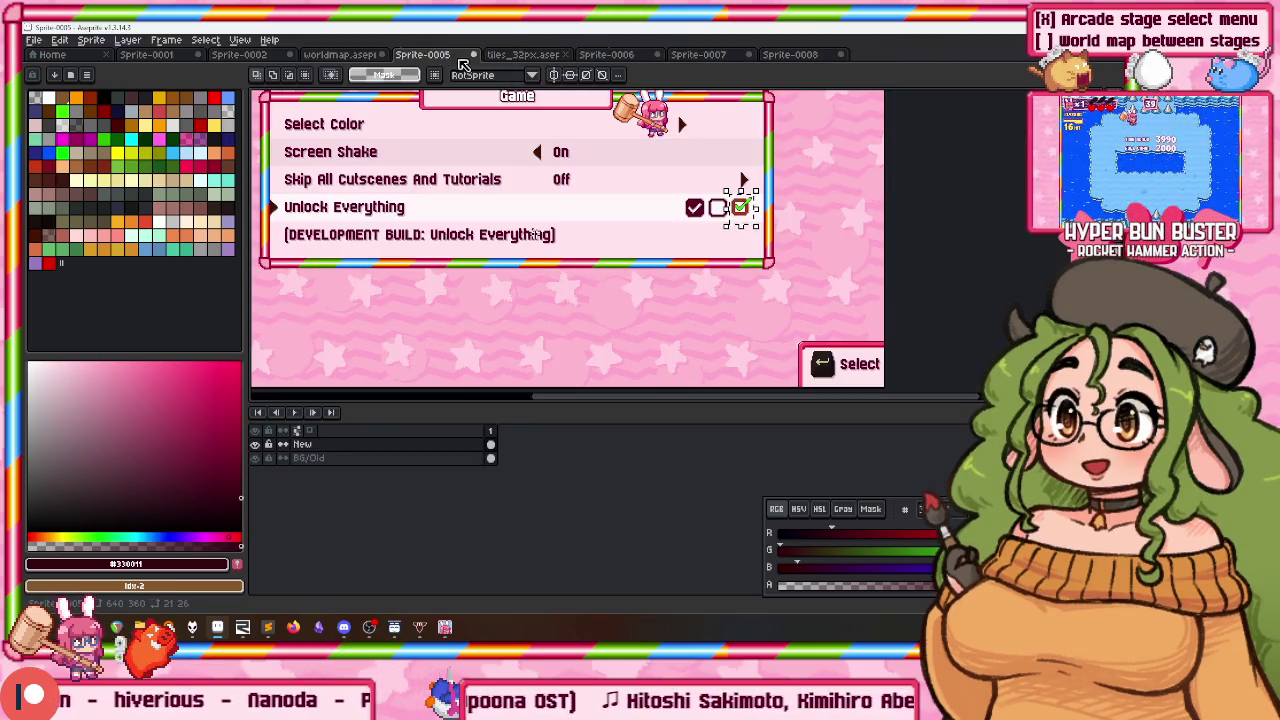
# Step: Close Sprite-0005, tiles_32px, Sprite-0006, Sprite-0007 and worldmap unsaved, then show Sprite-0002
pyautogui.hotkey('ctrl', 'w')
pyautogui.click(565, 350)
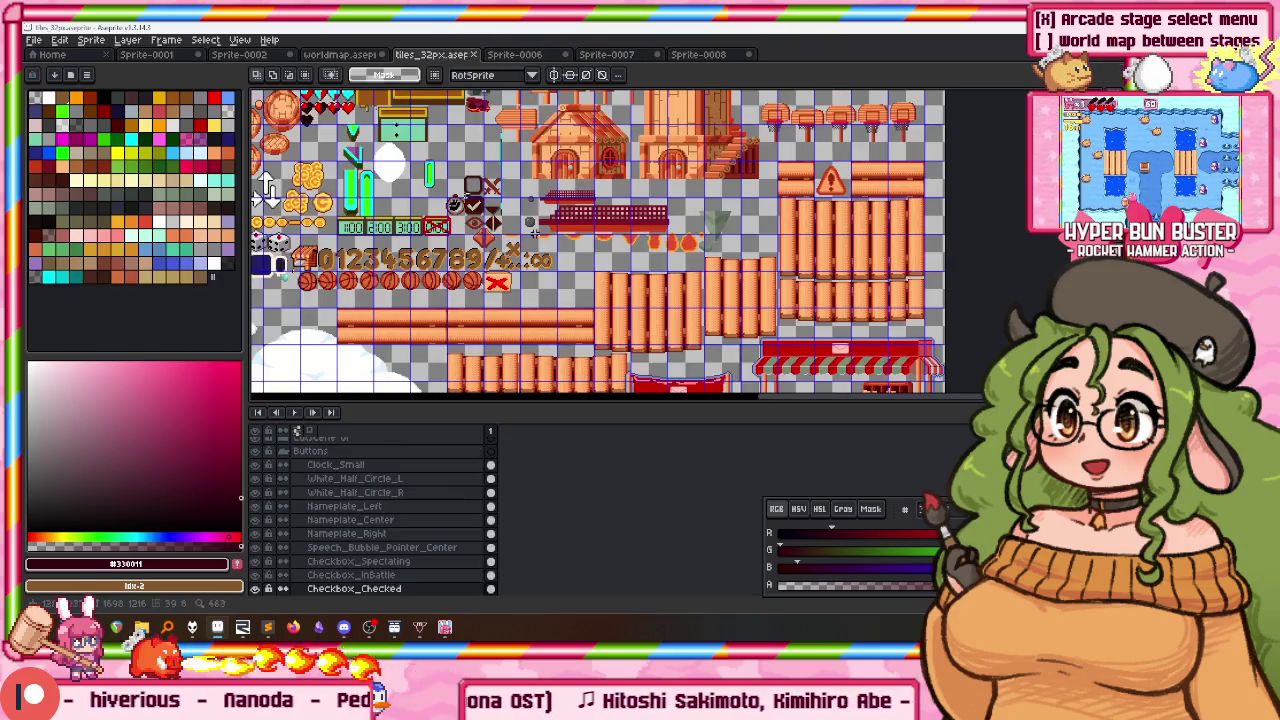
pyautogui.middleClick(425, 52)
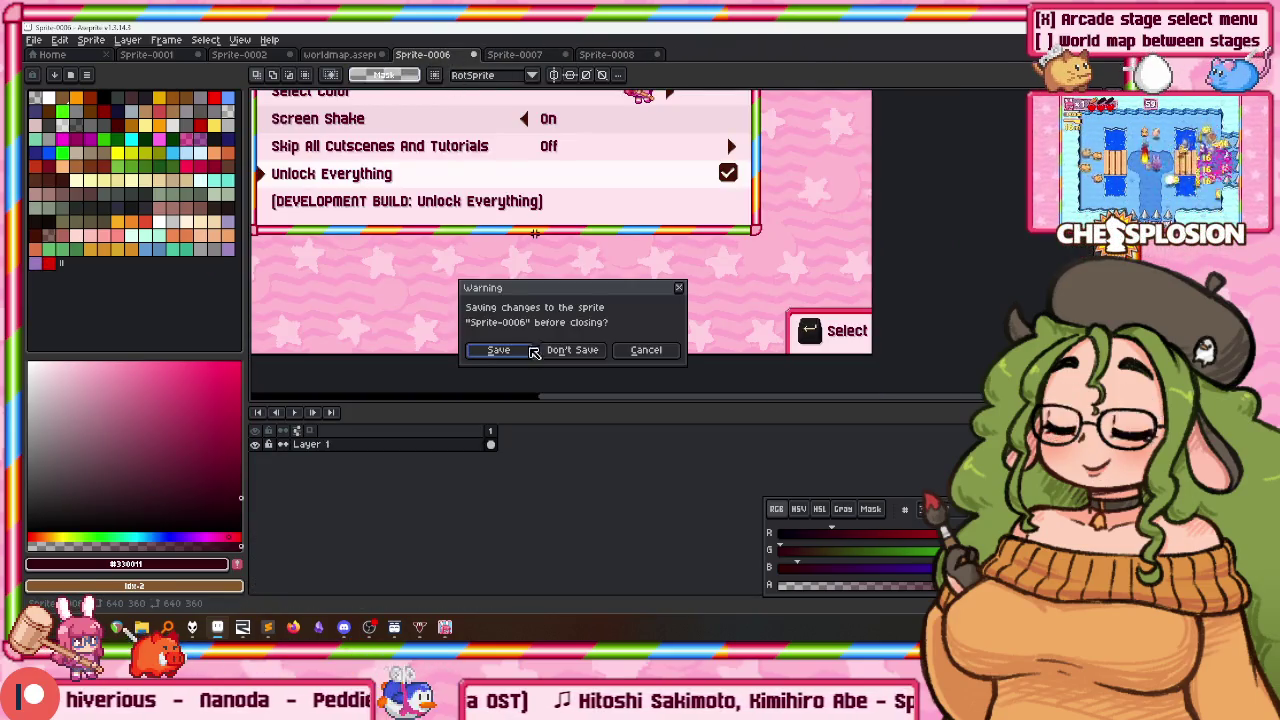
pyautogui.click(560, 350)
pyautogui.middleClick(425, 54)
pyautogui.click(565, 349)
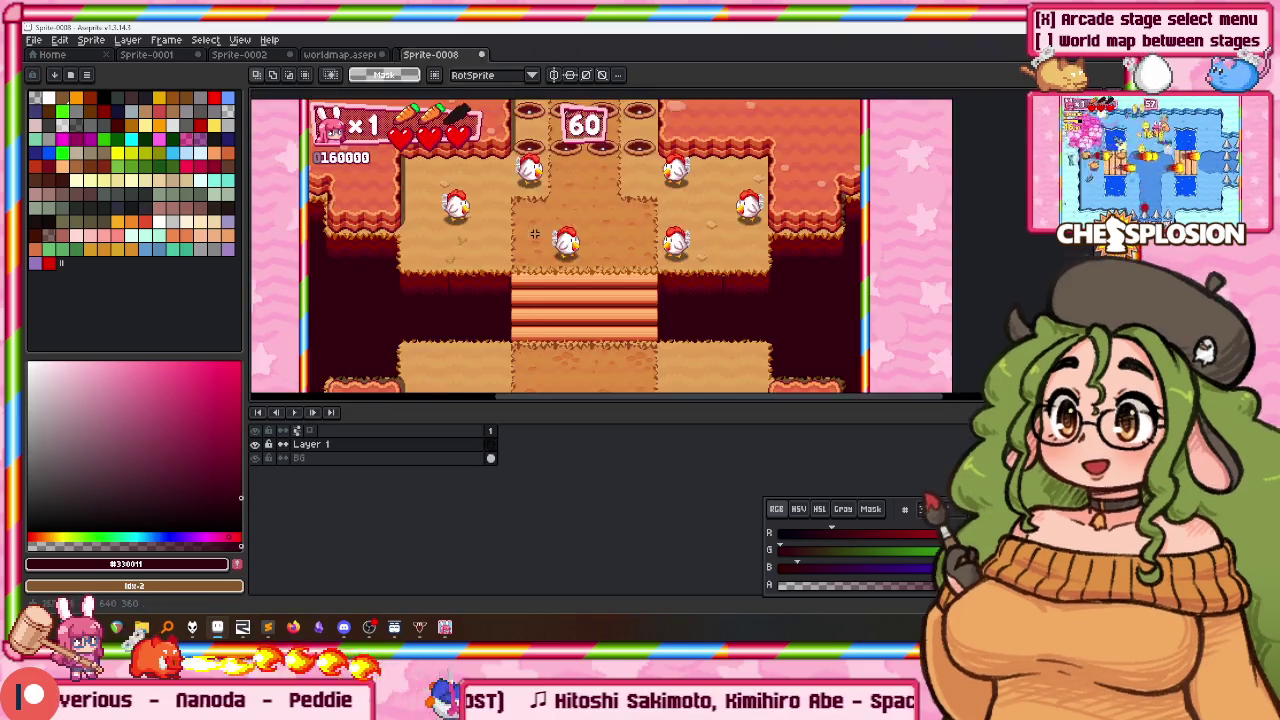
pyautogui.middleClick(345, 54)
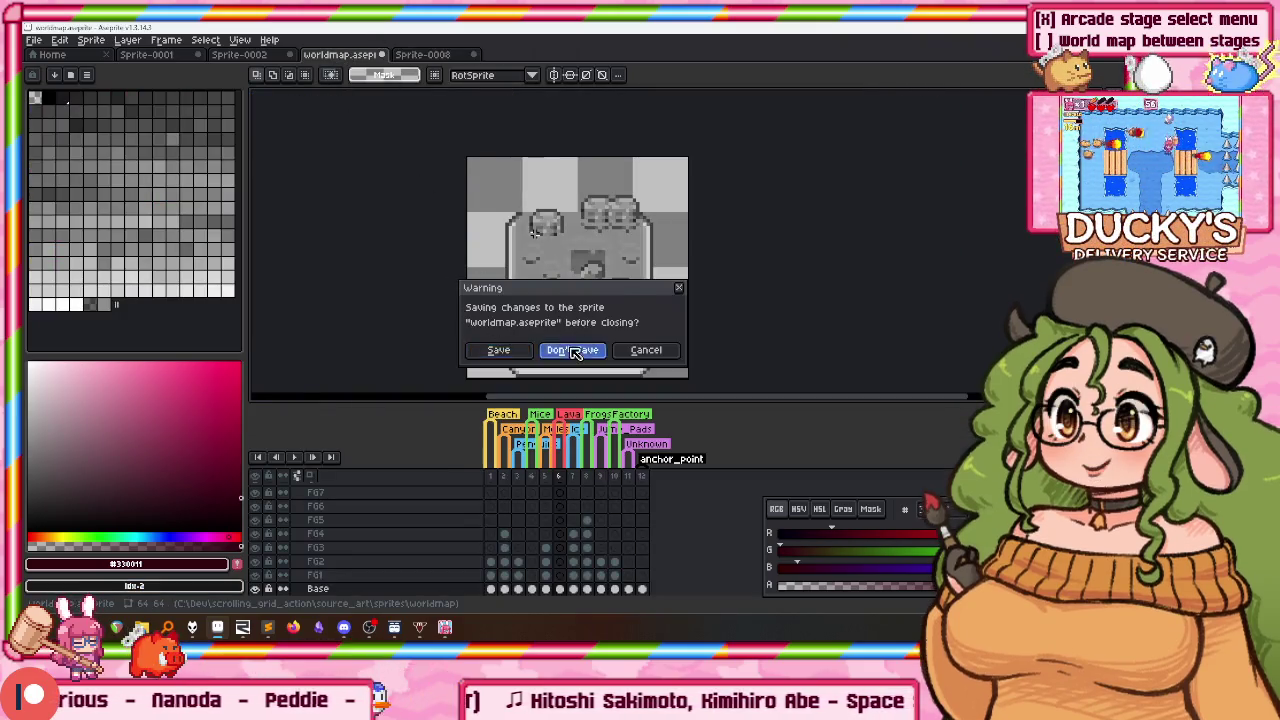
pyautogui.click(573, 350)
pyautogui.click(240, 54)
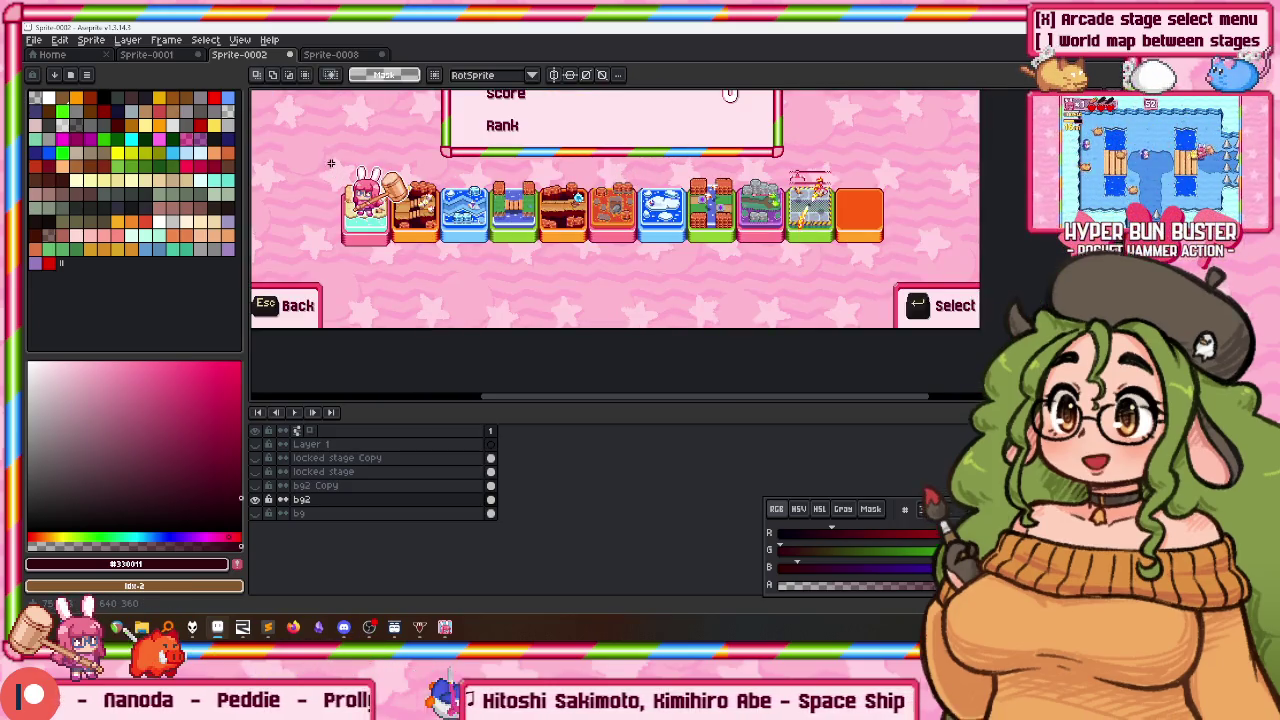
# Step: Copy the stage-thumbnail row from Sprite-0002 and paste it into Sprite-0008 just above the stairs
pyautogui.moveTo(332, 164); pyautogui.dragTo(906, 247)
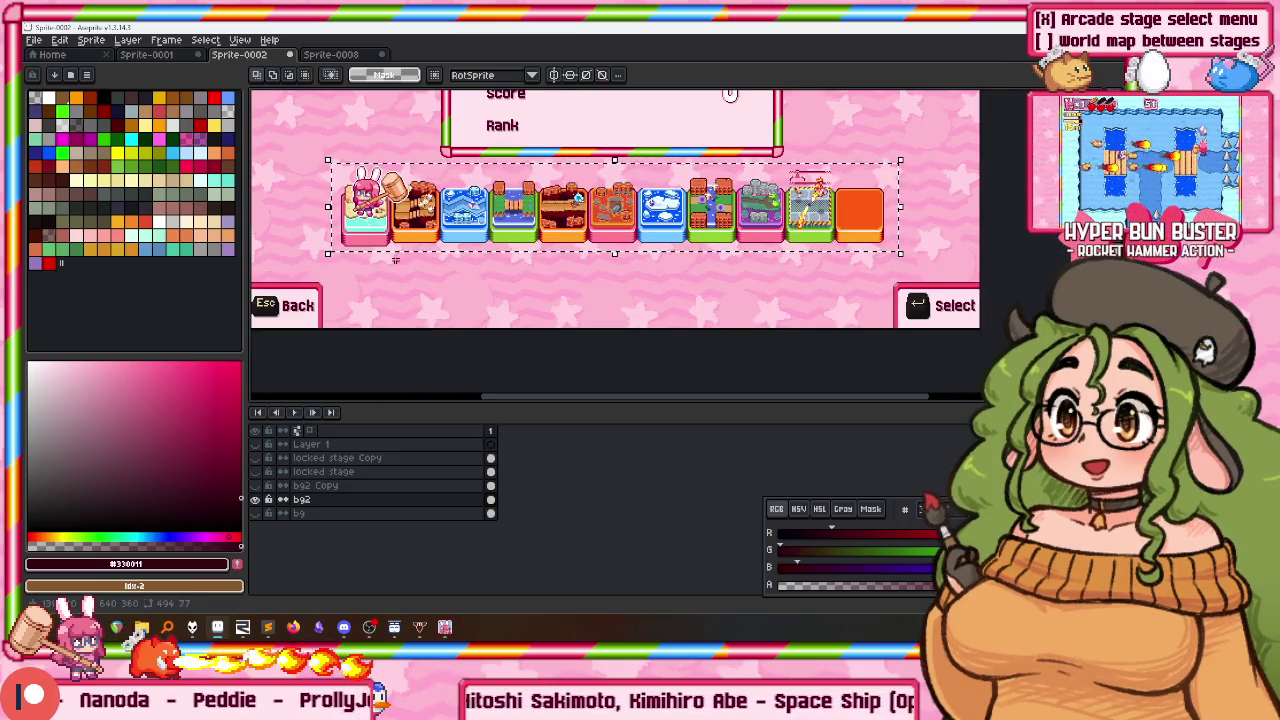
pyautogui.click(342, 55)
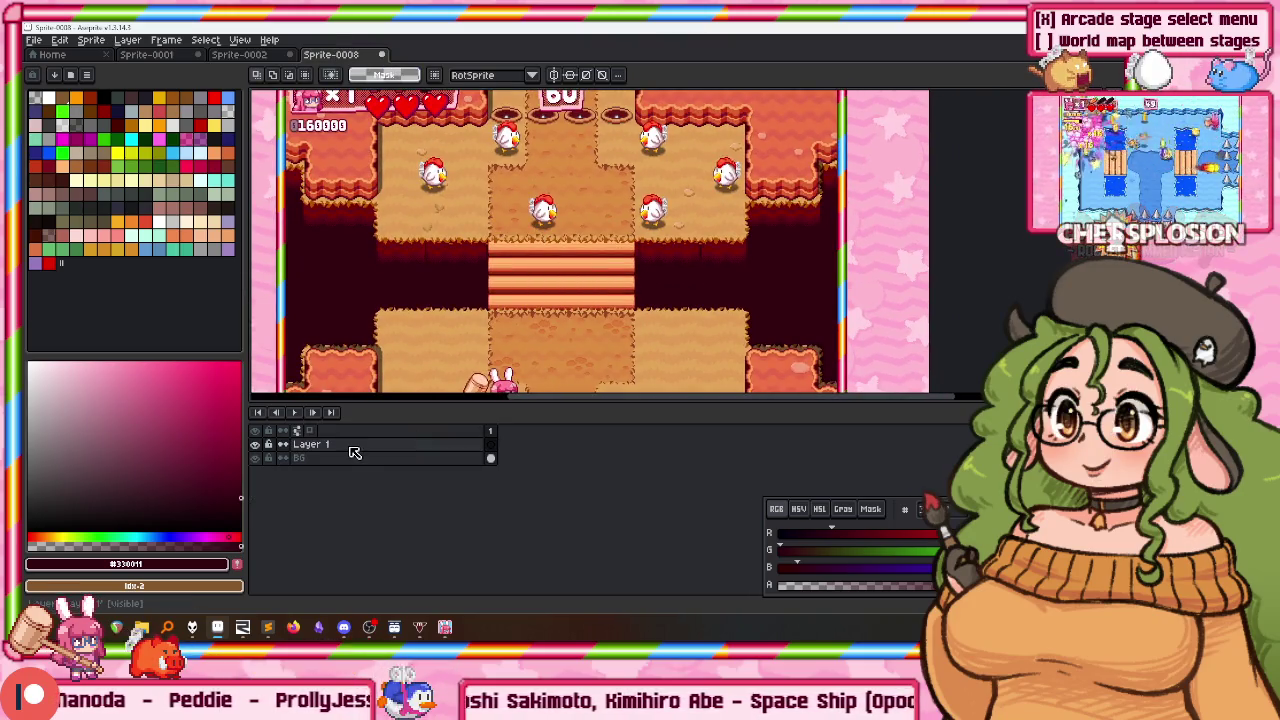
pyautogui.hotkey('ctrl', 'v')
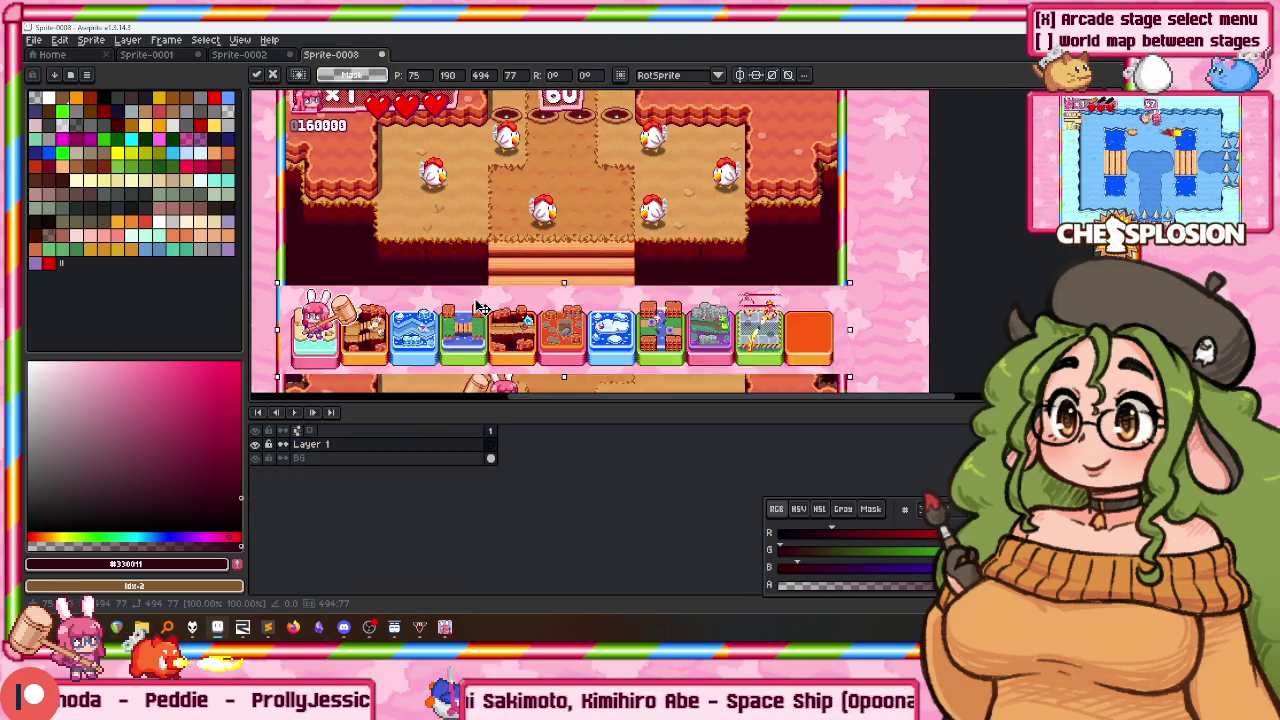
pyautogui.moveTo(400, 345); pyautogui.dragTo(398, 200)
pyautogui.scroll(3, 395, 170)
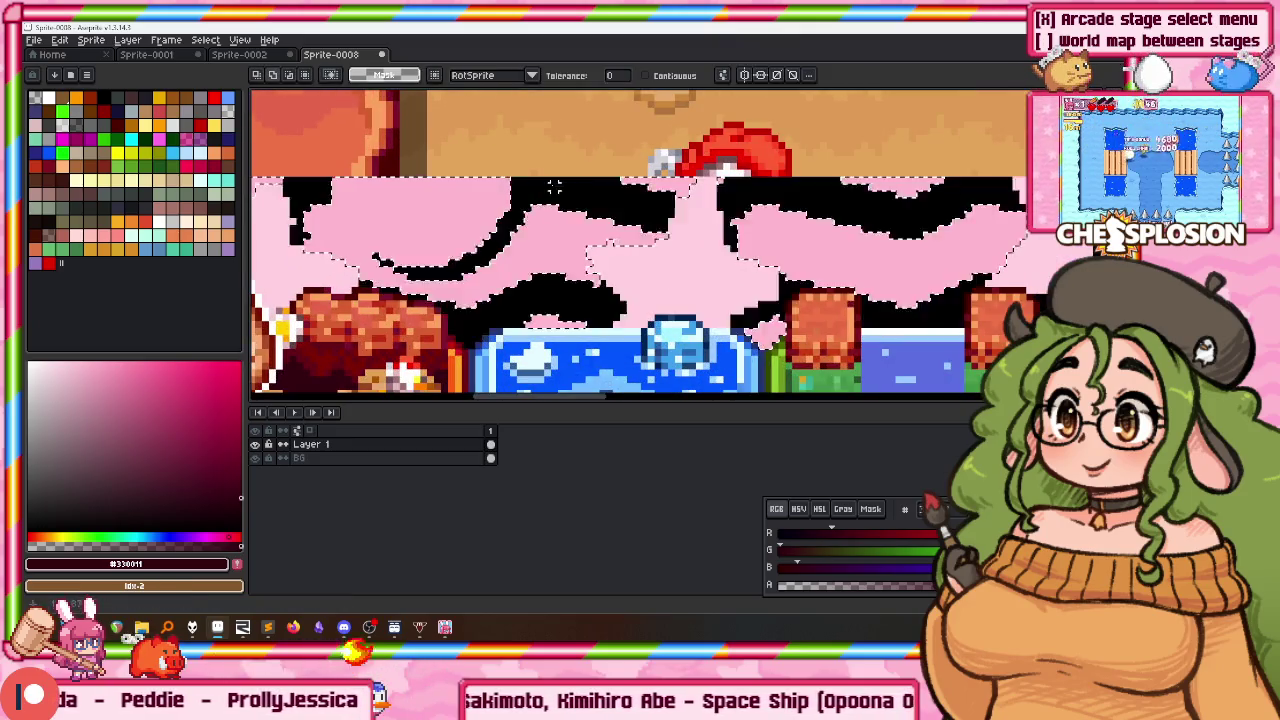
pyautogui.scroll(-3, 652, 245)
pyautogui.hscroll(2, 610, 260)
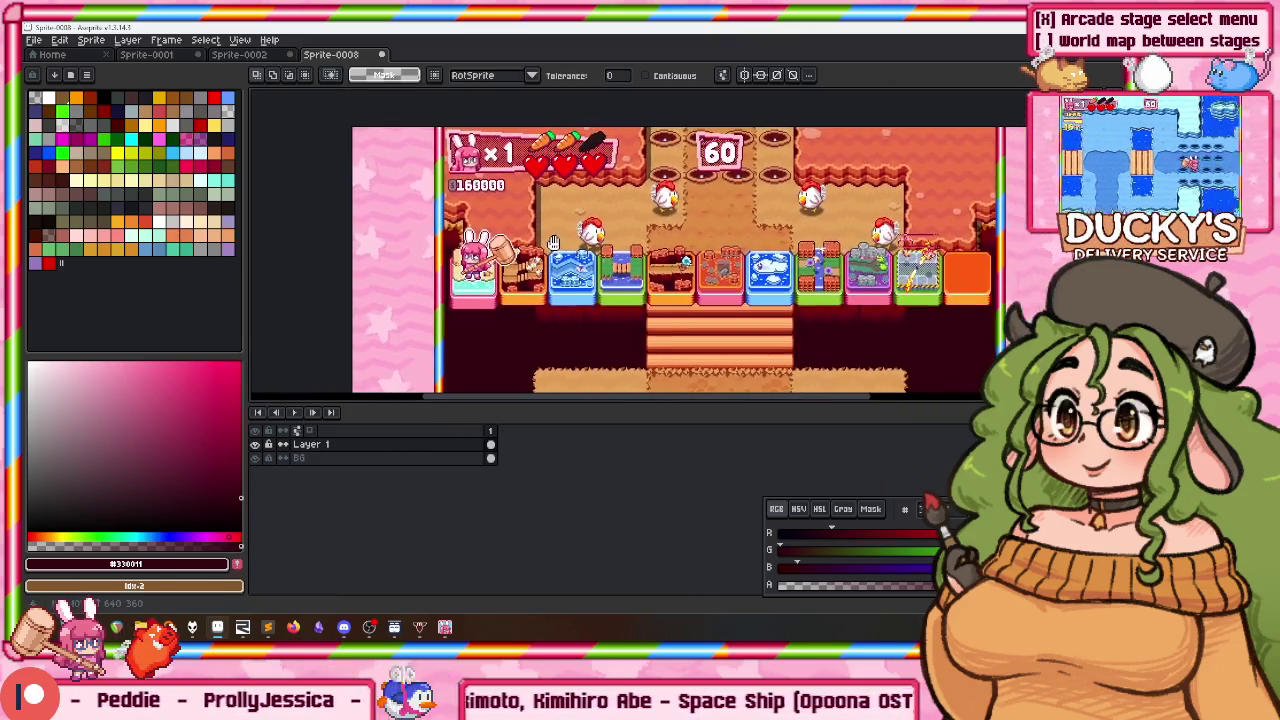
pyautogui.press('Return')
pyautogui.moveTo(572, 283); pyautogui.dragTo(572, 275)
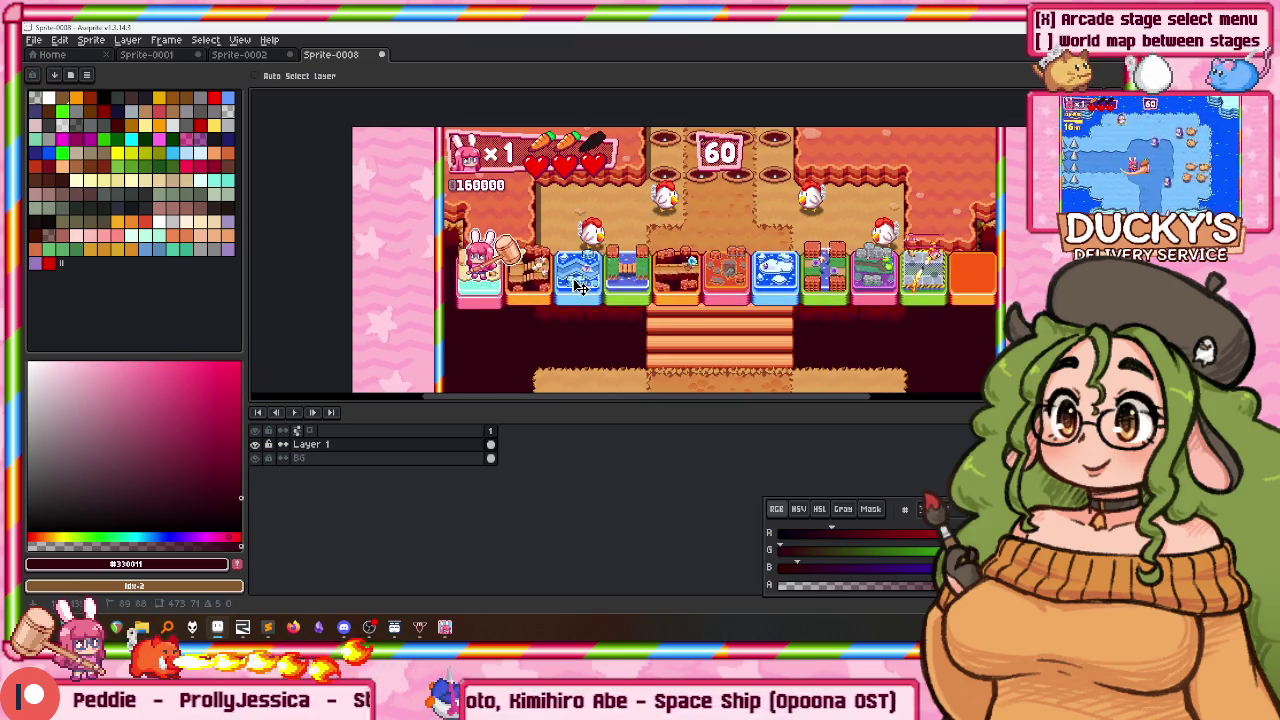
pyautogui.scroll(-1, 533, 228)
pyautogui.scroll(2, 445, 230)
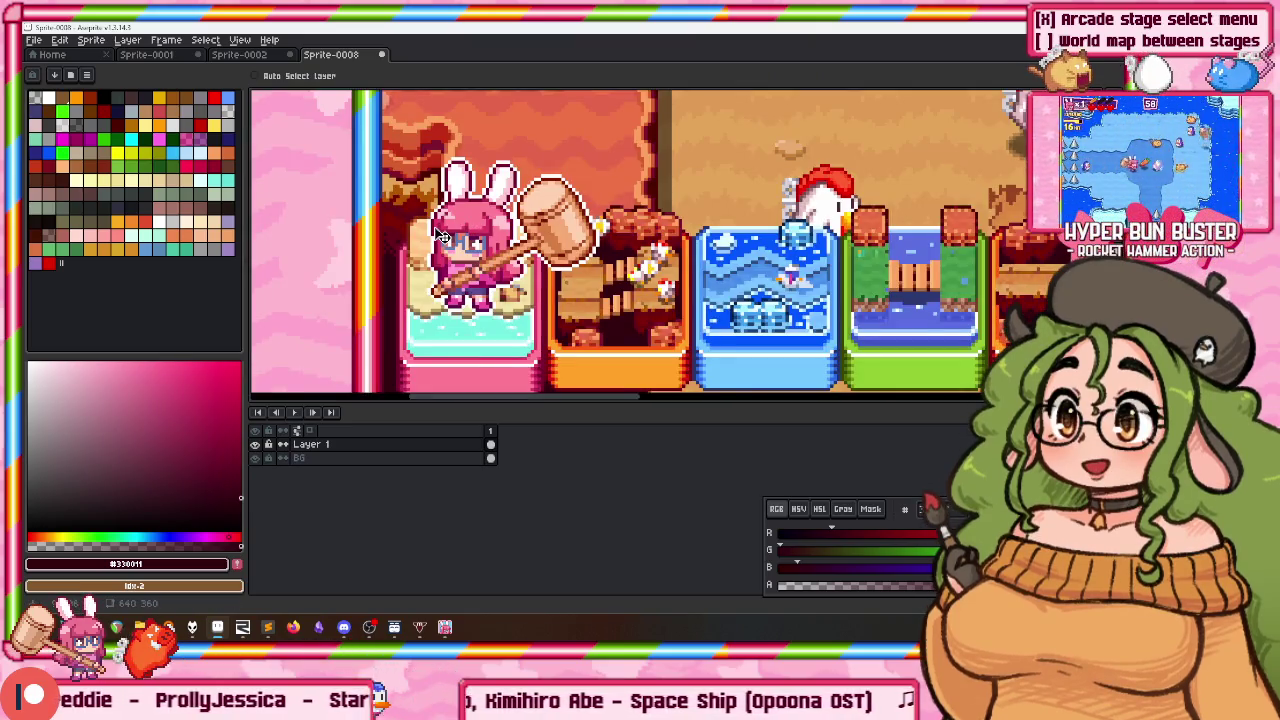
# Step: Mirror the bunny-and-hammer character horizontally and reposition it on the stage tiles
pyautogui.moveTo(428, 309); pyautogui.dragTo(596, 156)
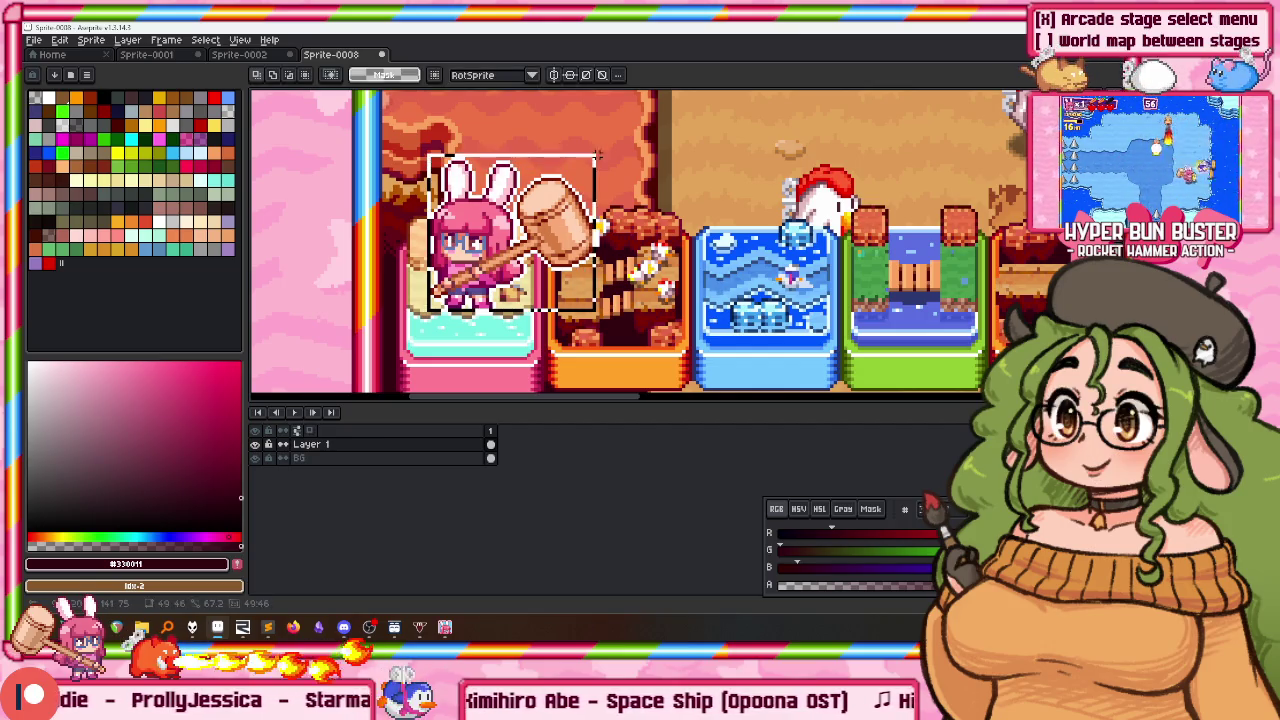
pyautogui.hotkey('shift', 'h')
pyautogui.moveTo(508, 242)
pyautogui.mouseDown()
pyautogui.moveTo(570, 268)
pyautogui.moveTo(565, 205)
pyautogui.mouseUp()
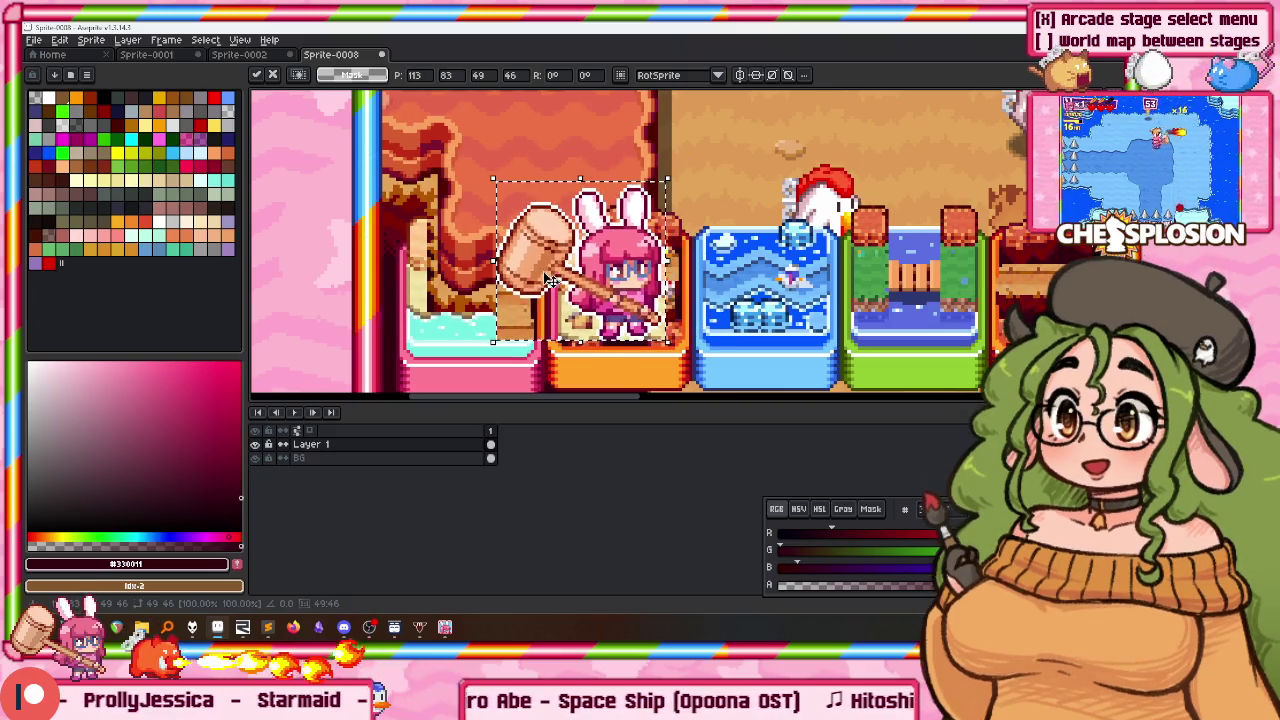
pyautogui.scroll(-3, 565, 205)
pyautogui.scroll(-1, 565, 205)
pyautogui.scroll(-1, 620, 210)
pyautogui.scroll(3, 806, 190)
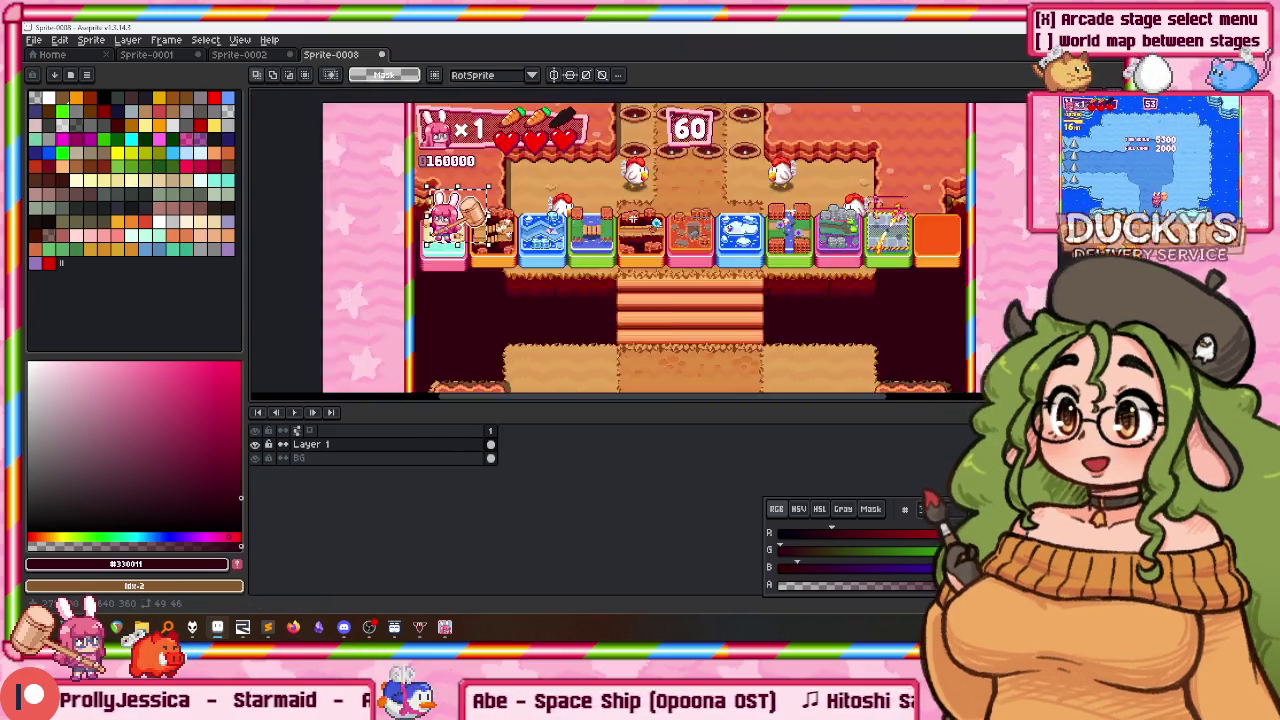
pyautogui.scroll(2, 806, 190)
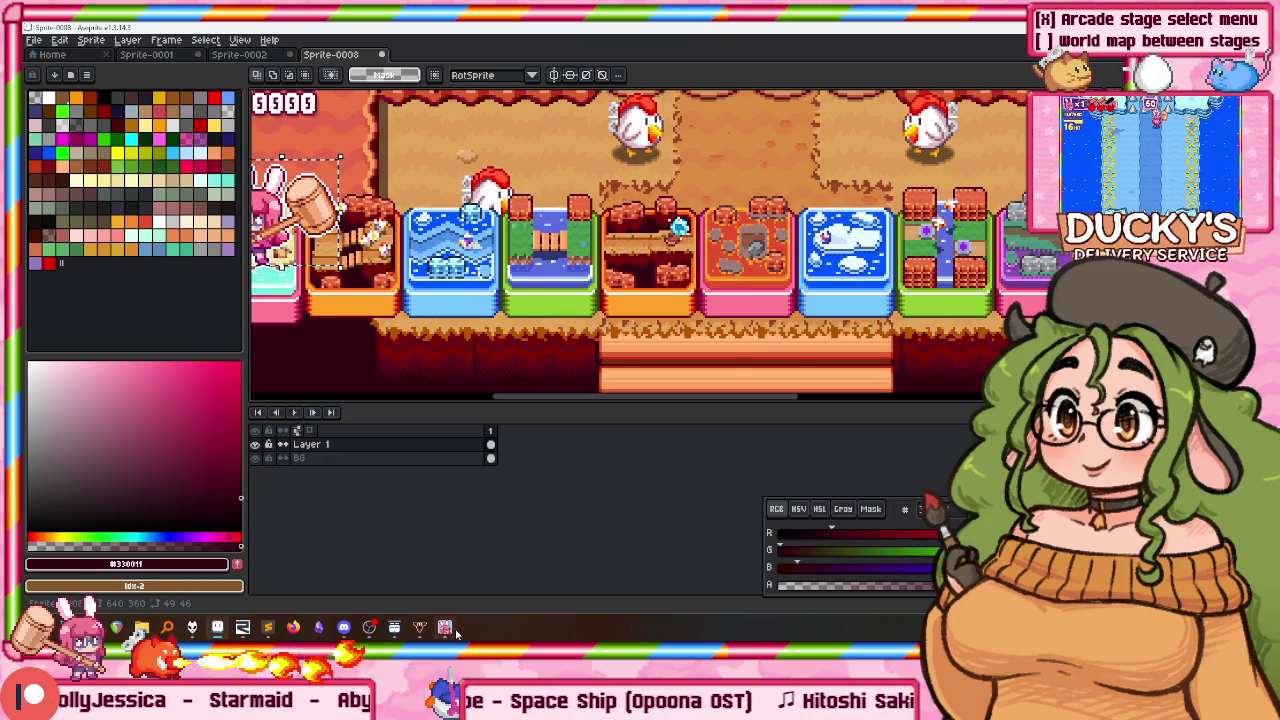
pyautogui.click(447, 628)
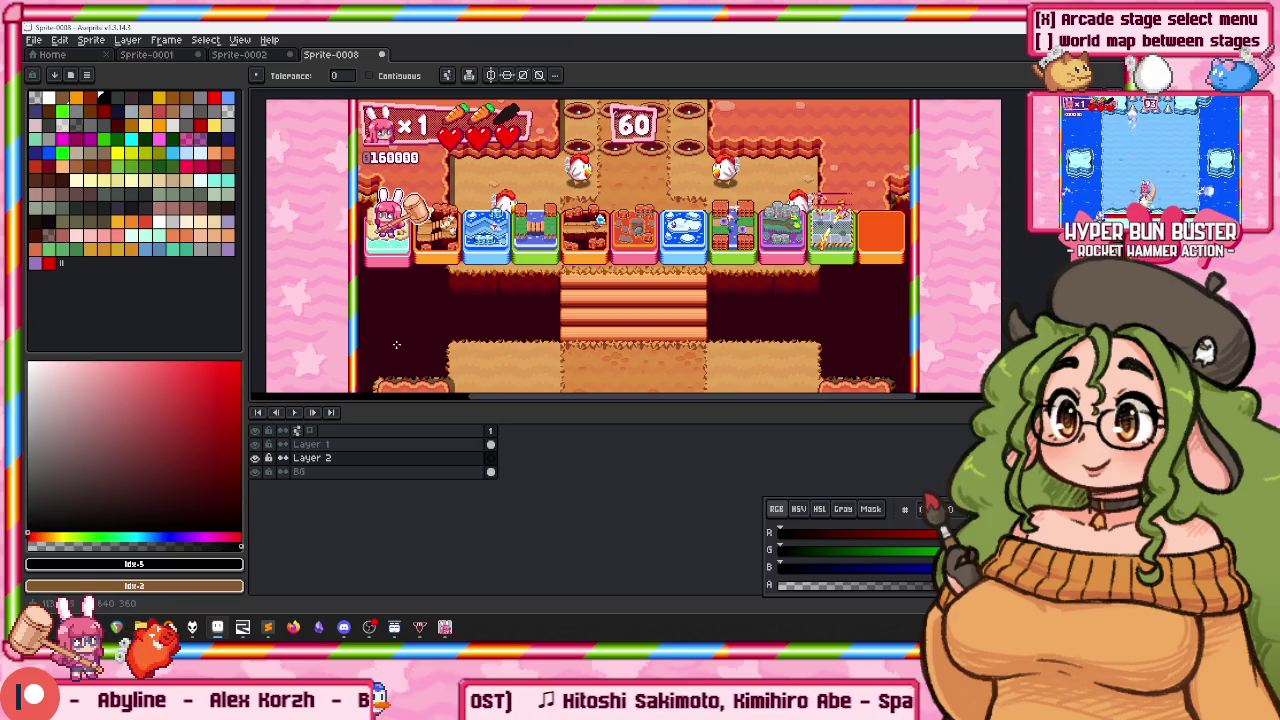
# Step: Undo and redo adding the new layer so it sits between Layer 1 and BG
pyautogui.hotkey('ctrl', 'z')
pyautogui.press('v')
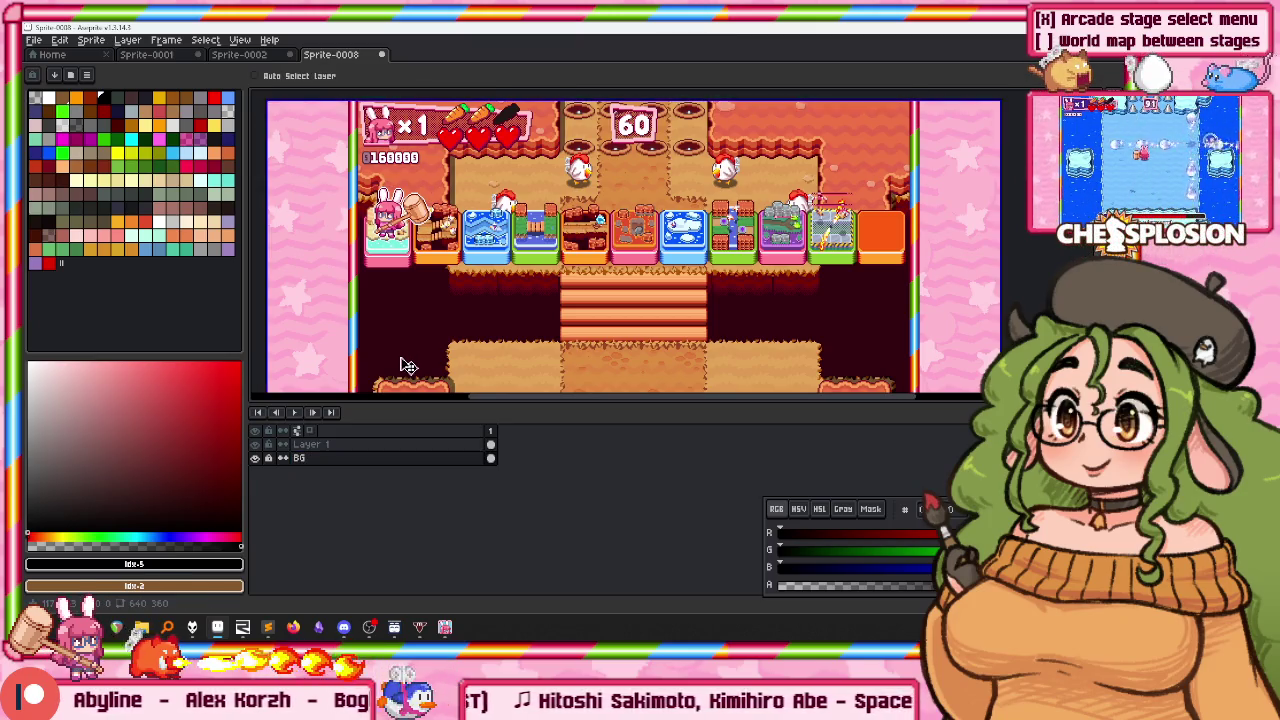
pyautogui.press('w')
pyautogui.hotkey('ctrl', 'y')
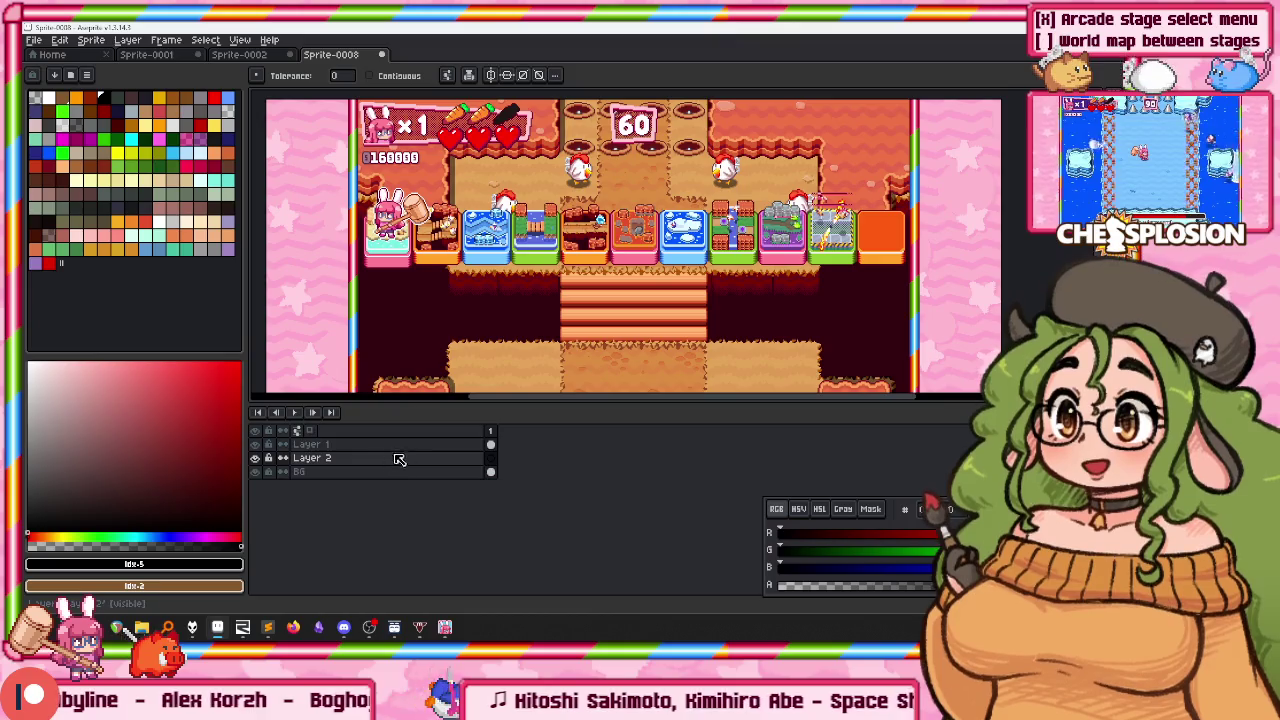
pyautogui.hotkey('ctrl', 'y')
pyautogui.scroll(-1, 390, 230)
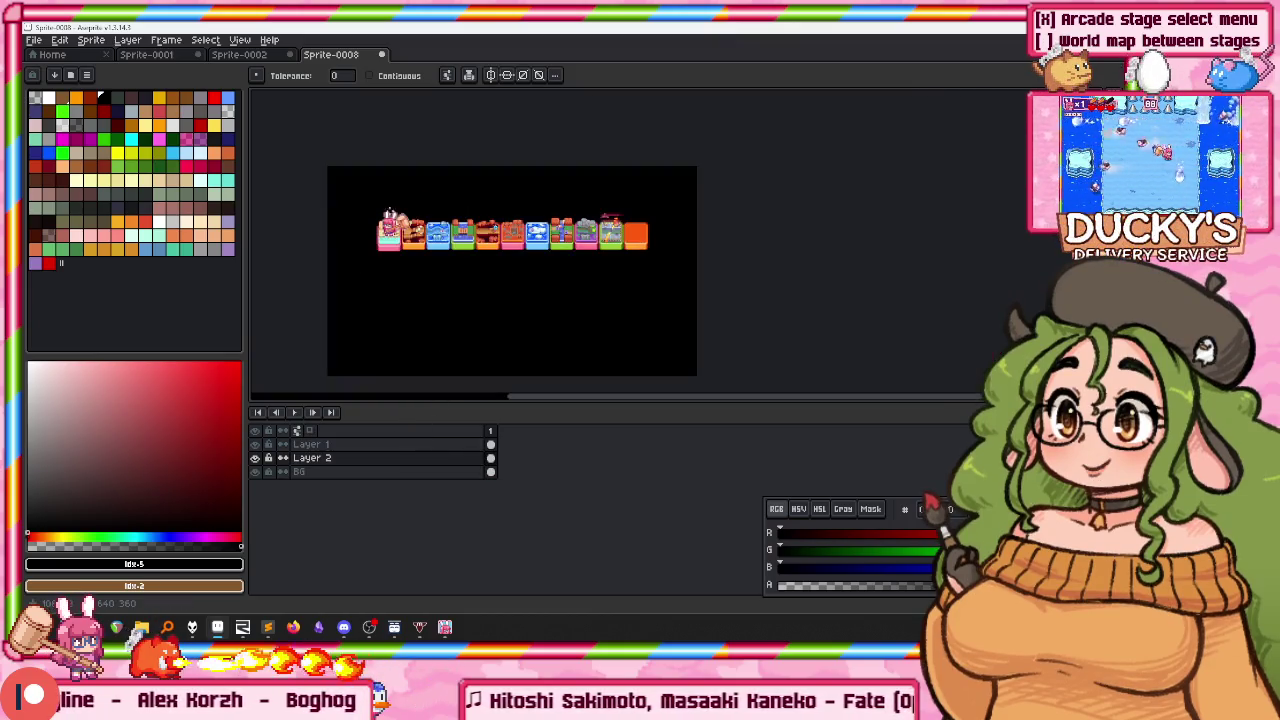
pyautogui.scroll(1, 384, 203)
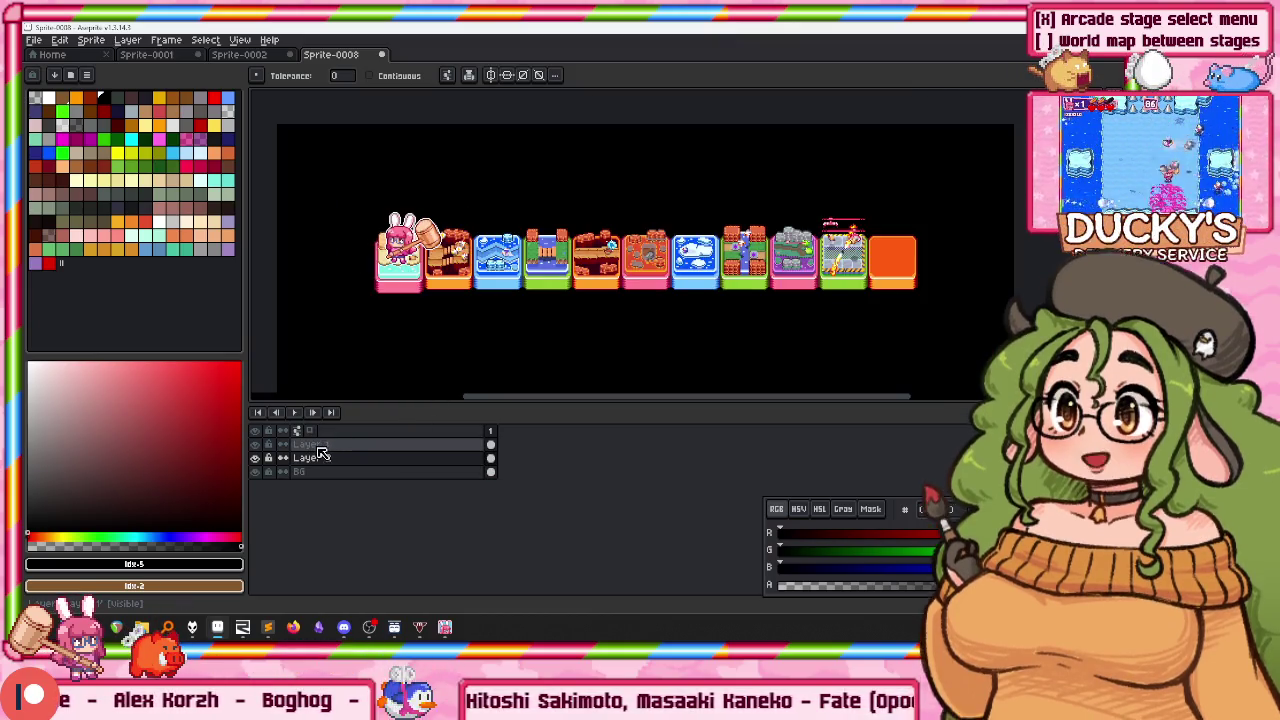
pyautogui.scroll(1, 378, 240)
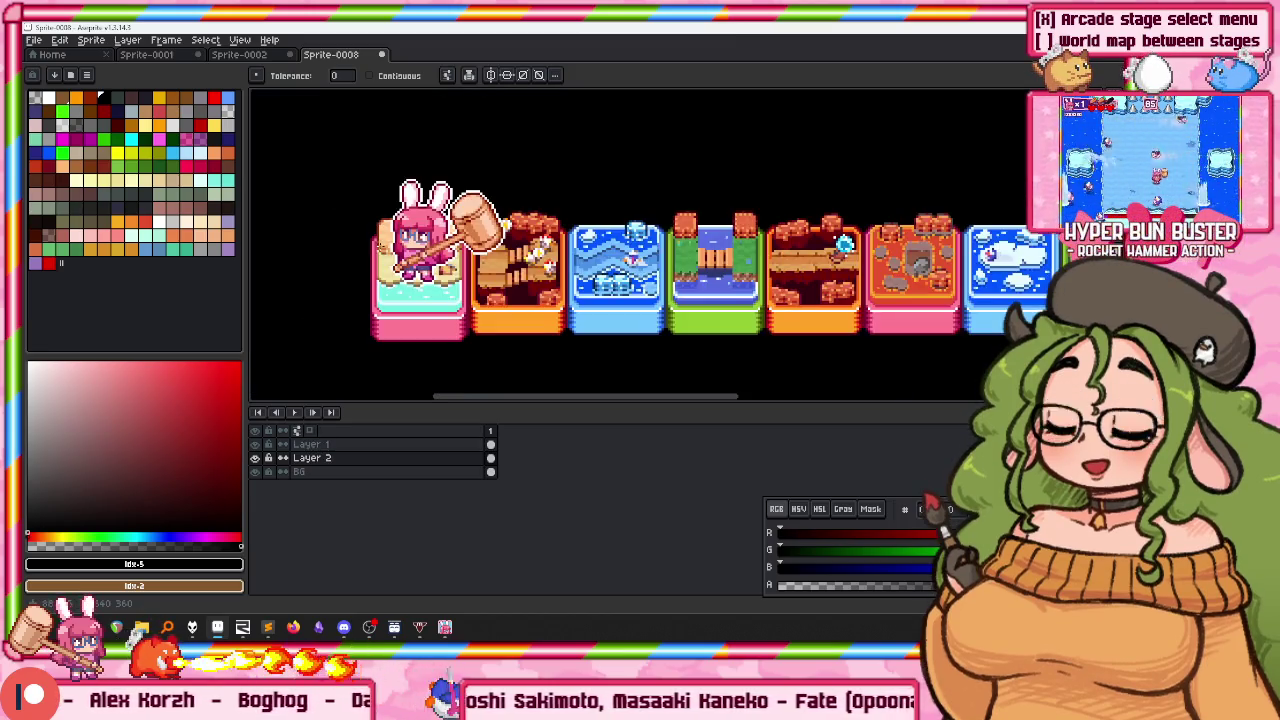
# Step: Rename the new Layer 2 to Darken in Layer Properties
pyautogui.press('m')
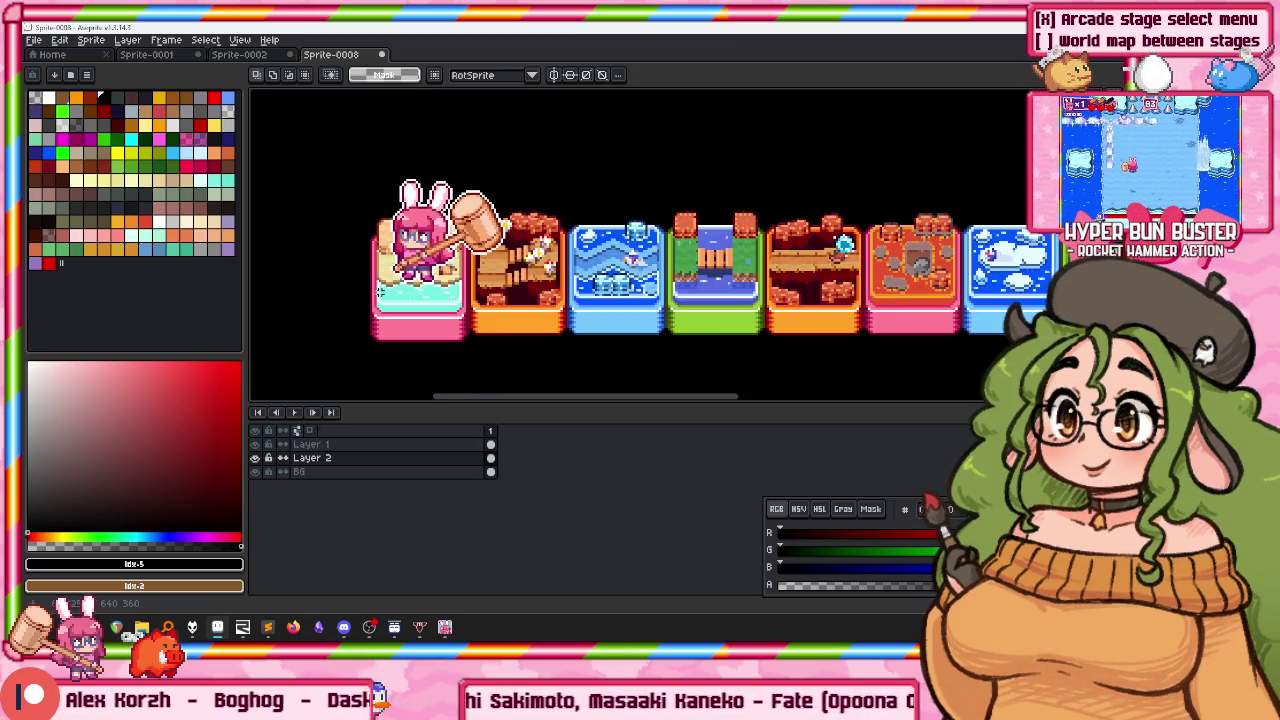
pyautogui.doubleClick(312, 457)
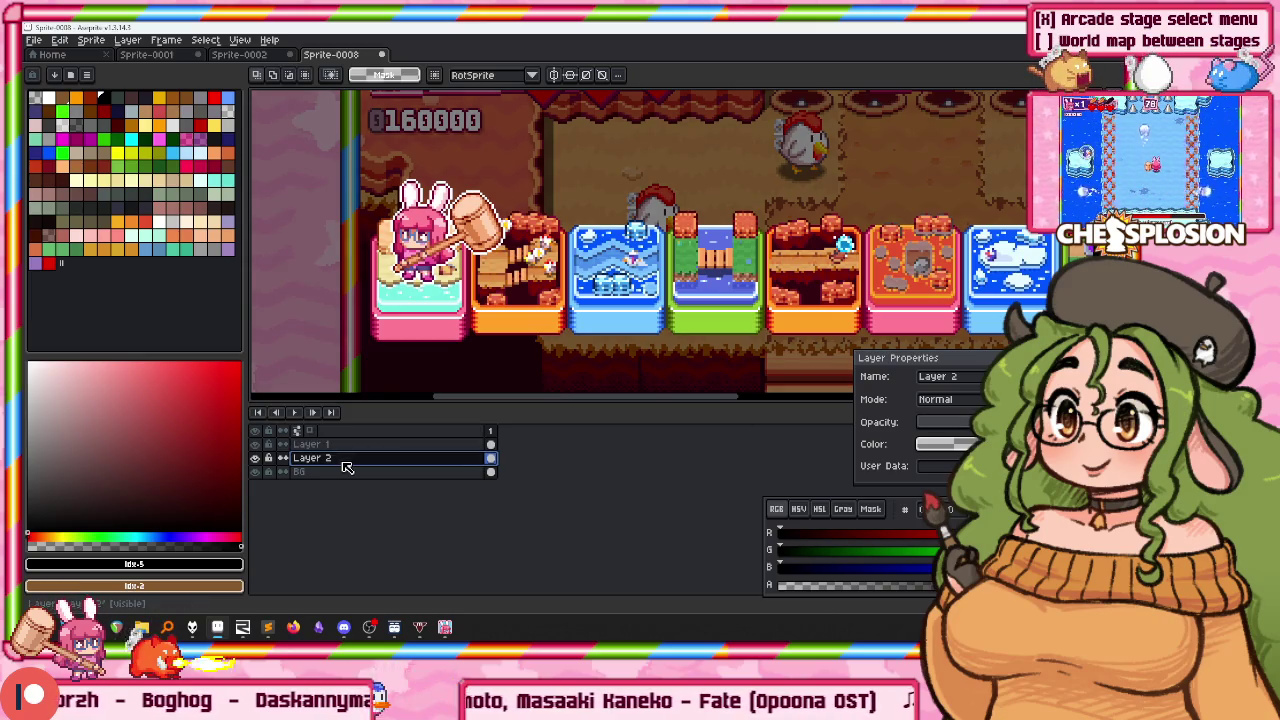
pyautogui.write('Darken')
pyautogui.press('Return')
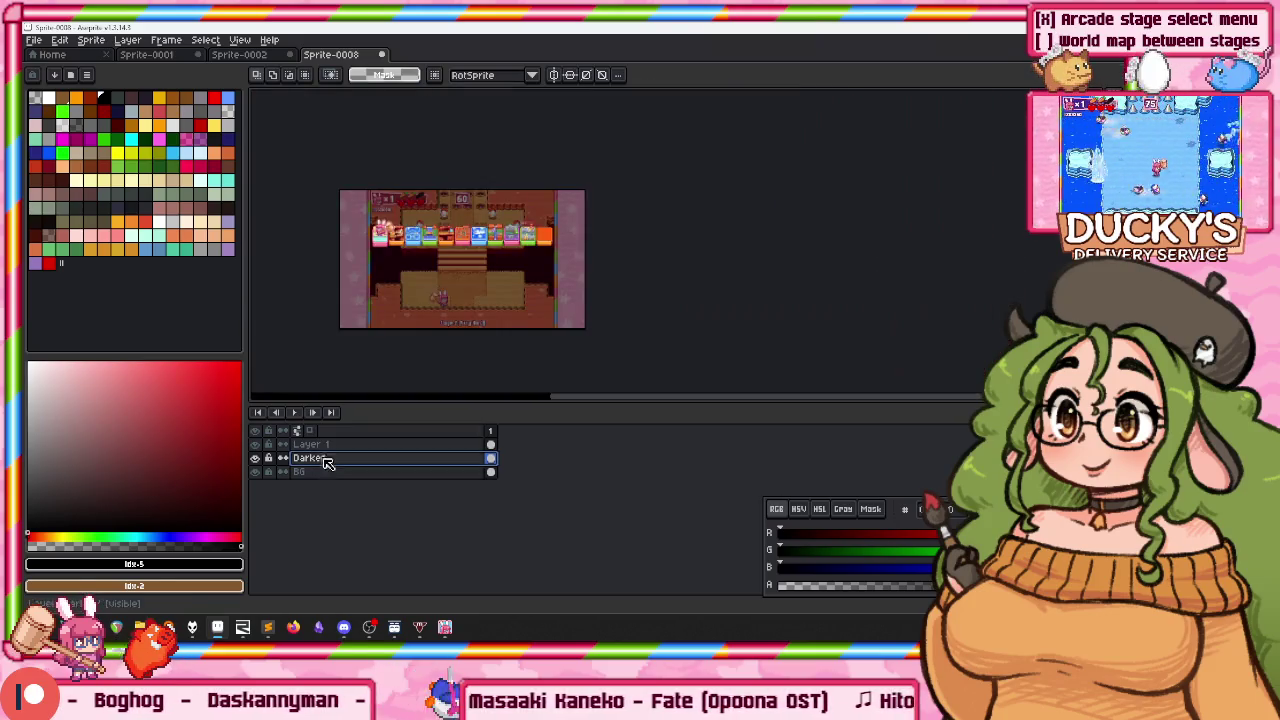
# Step: Make Layer 1 active and nudge the bunny and hammer slightly up and right
pyautogui.click(320, 444)
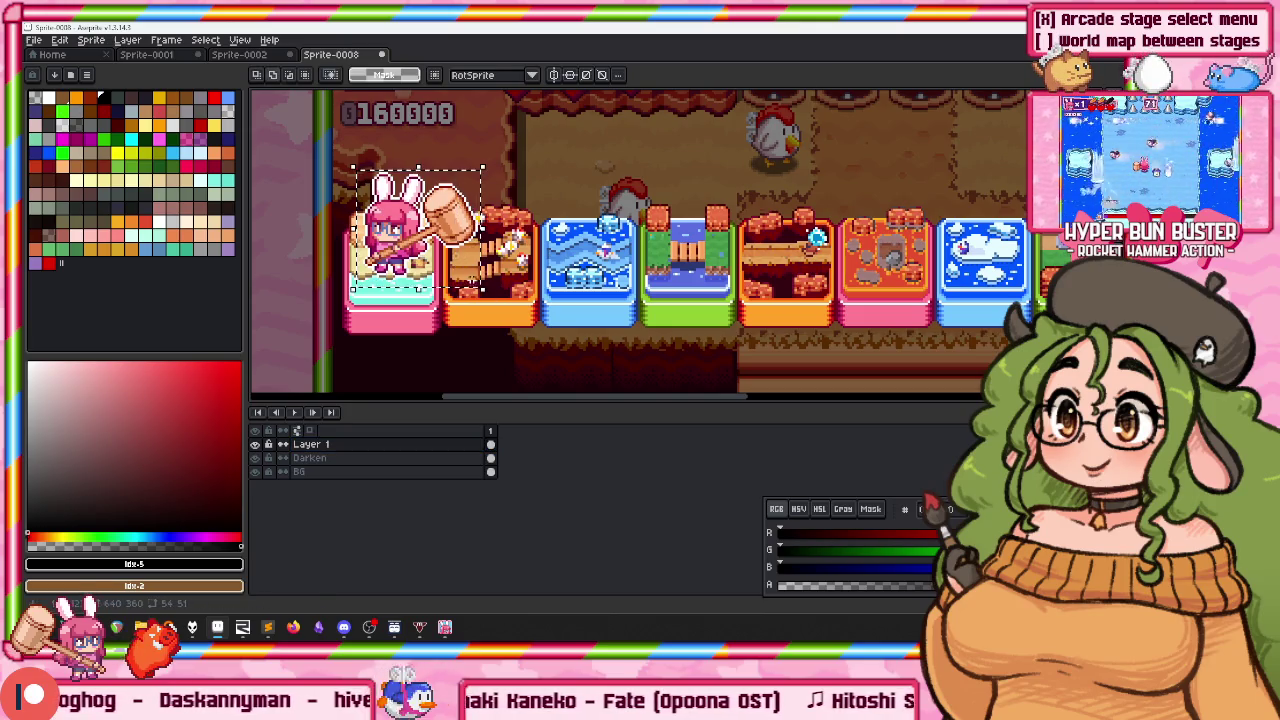
pyautogui.moveTo(445, 253)
pyautogui.mouseDown()
pyautogui.moveTo(432, 240)
pyautogui.moveTo(480, 250)
pyautogui.moveTo(437, 232)
pyautogui.moveTo(478, 242)
pyautogui.mouseUp()
pyautogui.scroll(-3, 462, 246)
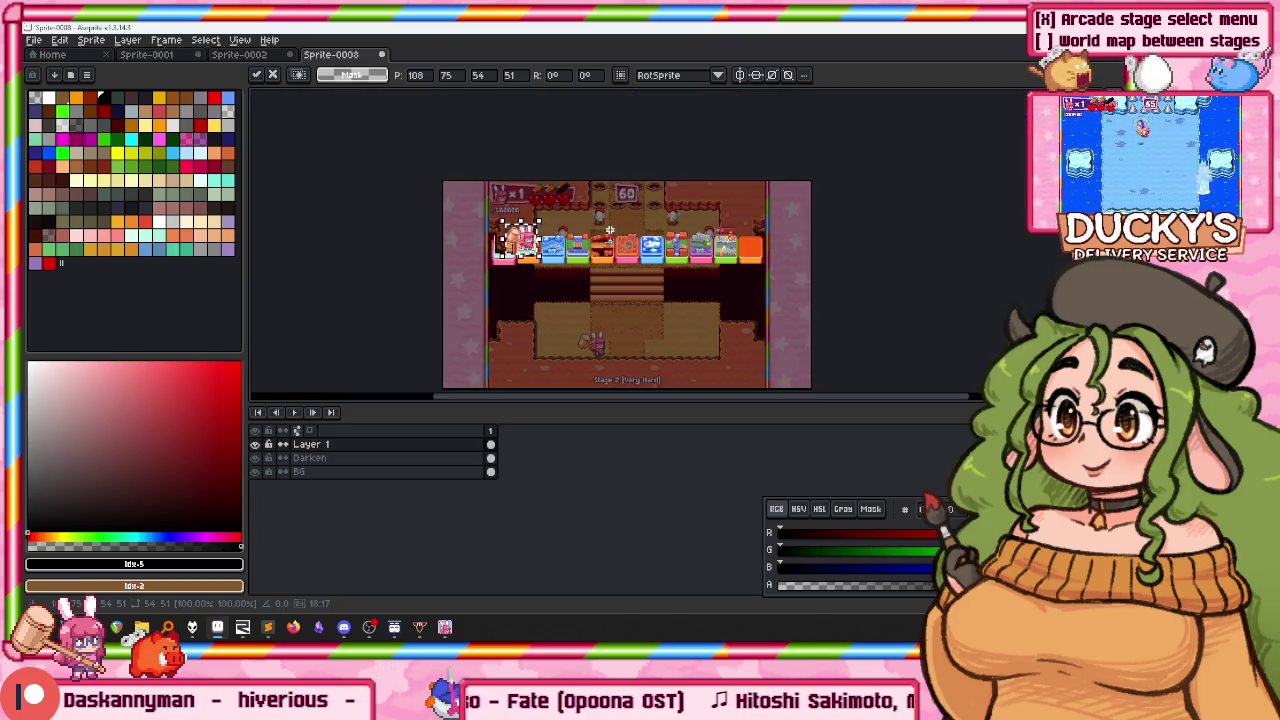
pyautogui.scroll(2, 588, 235)
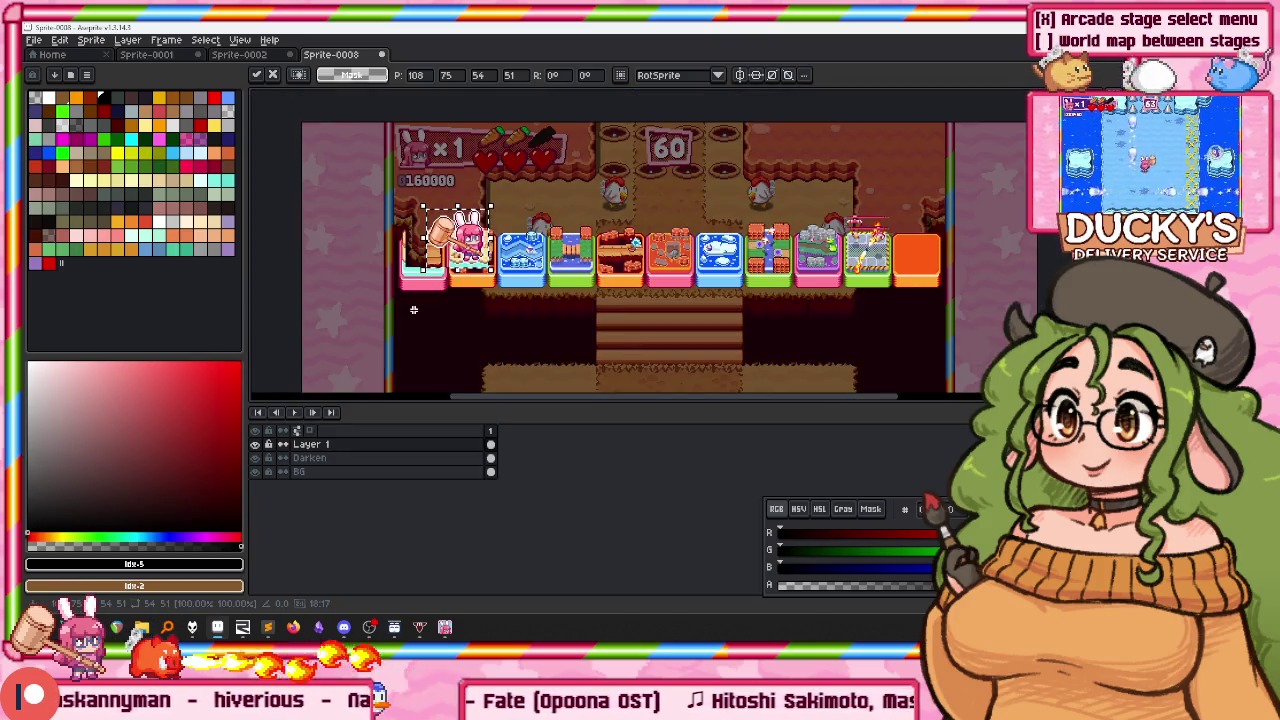
# Step: Toggle Layer 1's visibility off and back on, then rename it Map
pyautogui.click(266, 458)
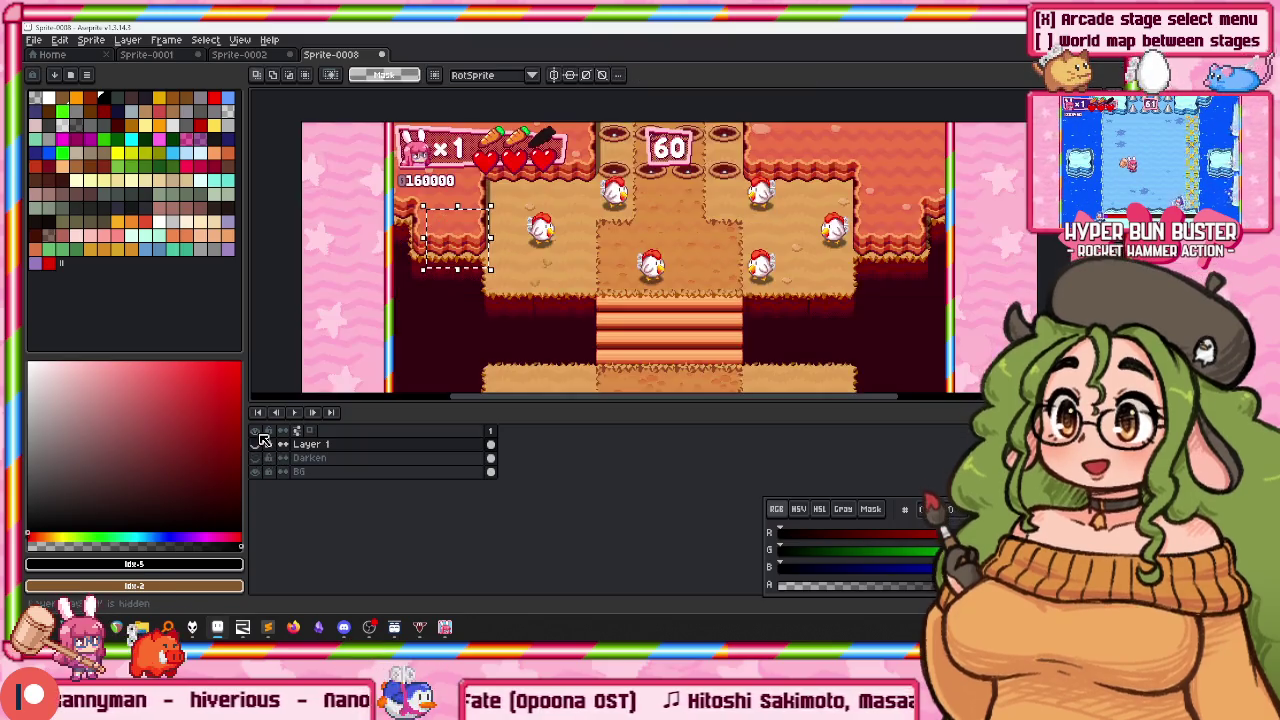
pyautogui.scroll(-1, 559, 276)
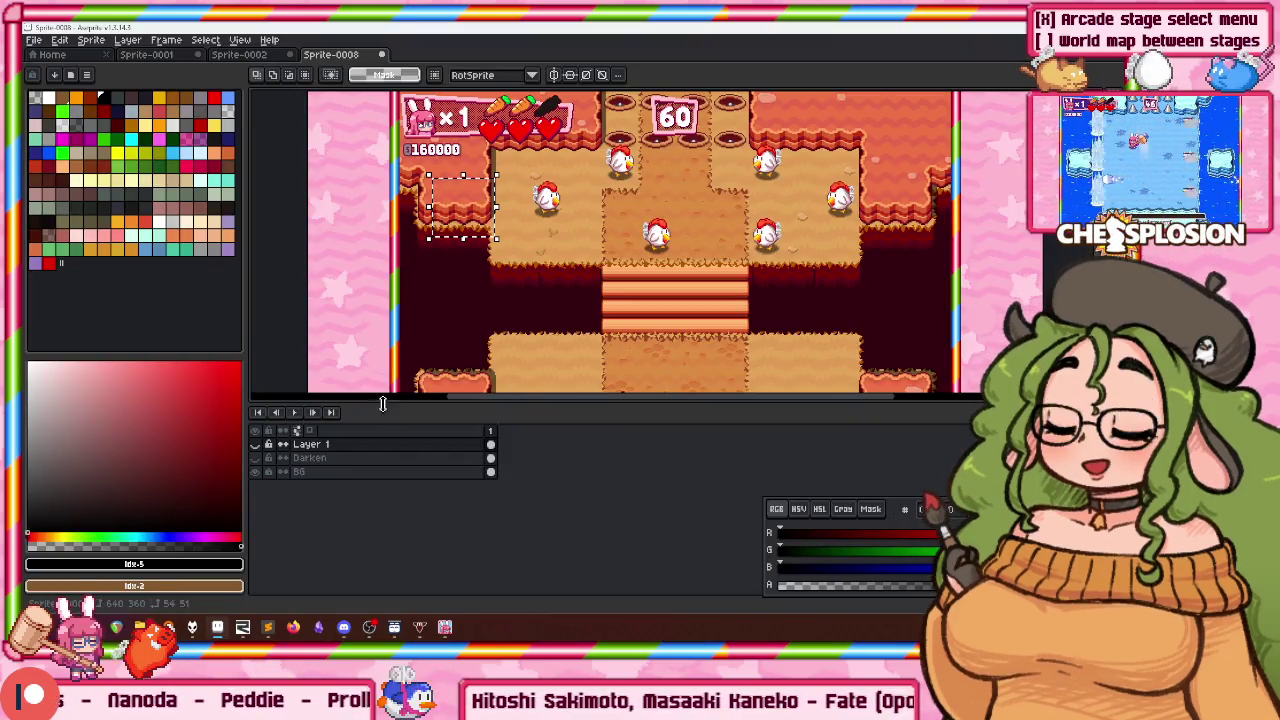
pyautogui.click(255, 458)
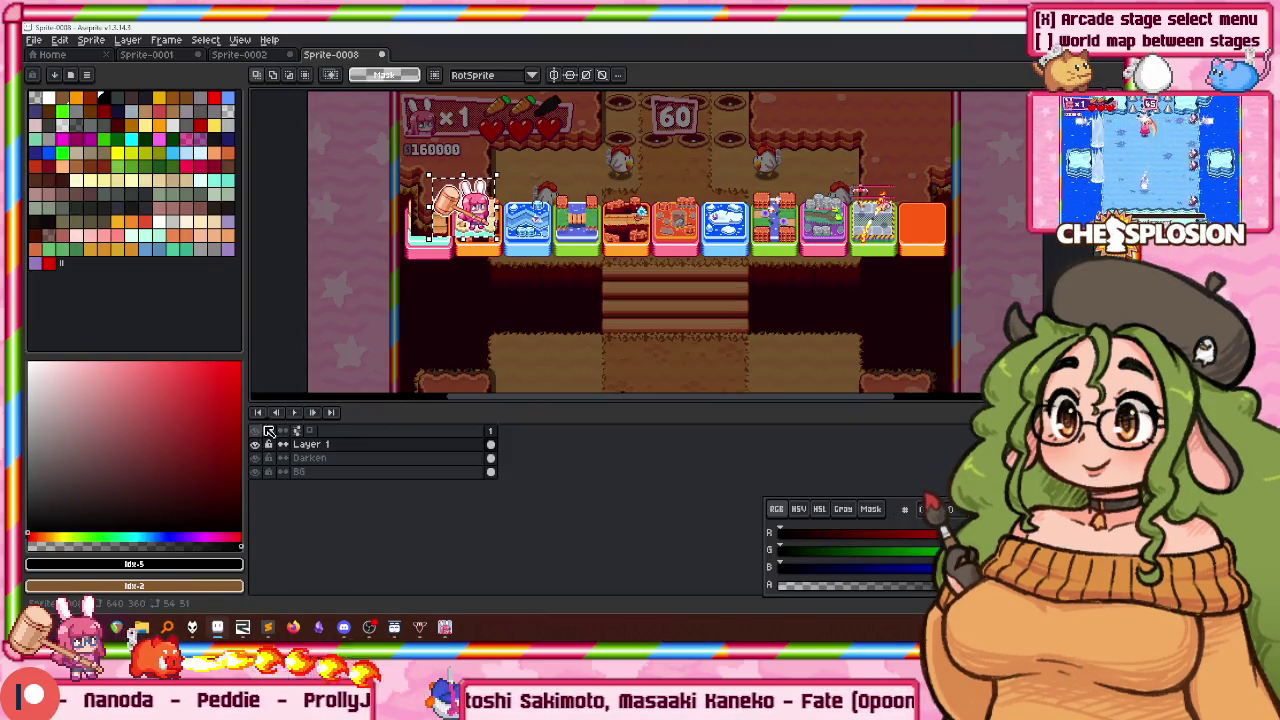
pyautogui.scroll(-2, 432, 287)
pyautogui.scroll(2, 450, 255)
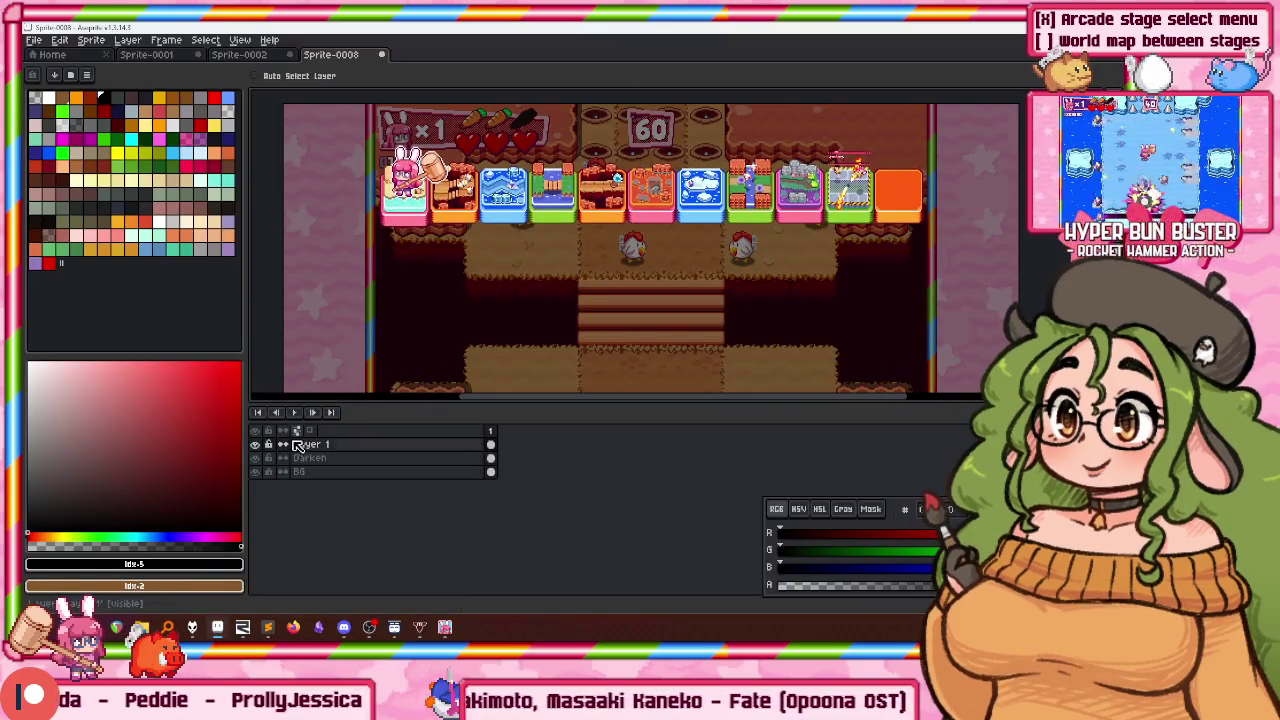
pyautogui.doubleClick(309, 446)
pyautogui.write('Map')
pyautogui.press('Return')
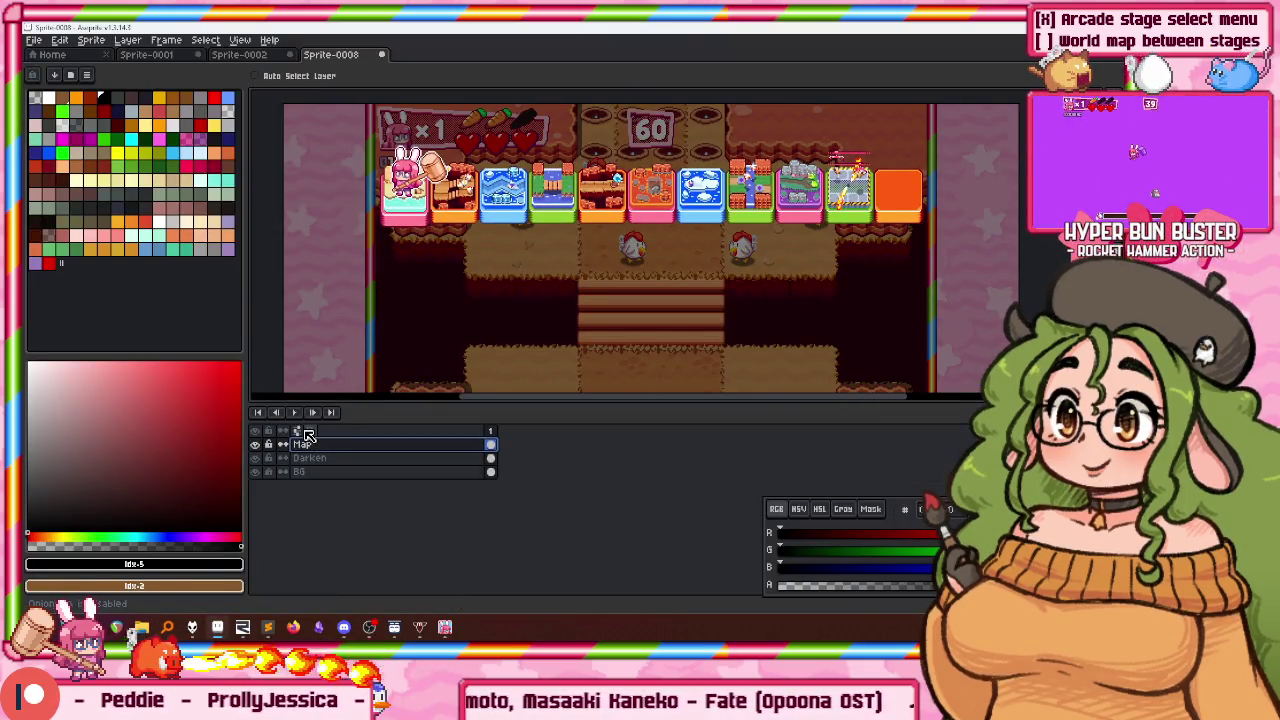
# Step: Rename the Darken layer to Darken BG
pyautogui.doubleClick(340, 458)
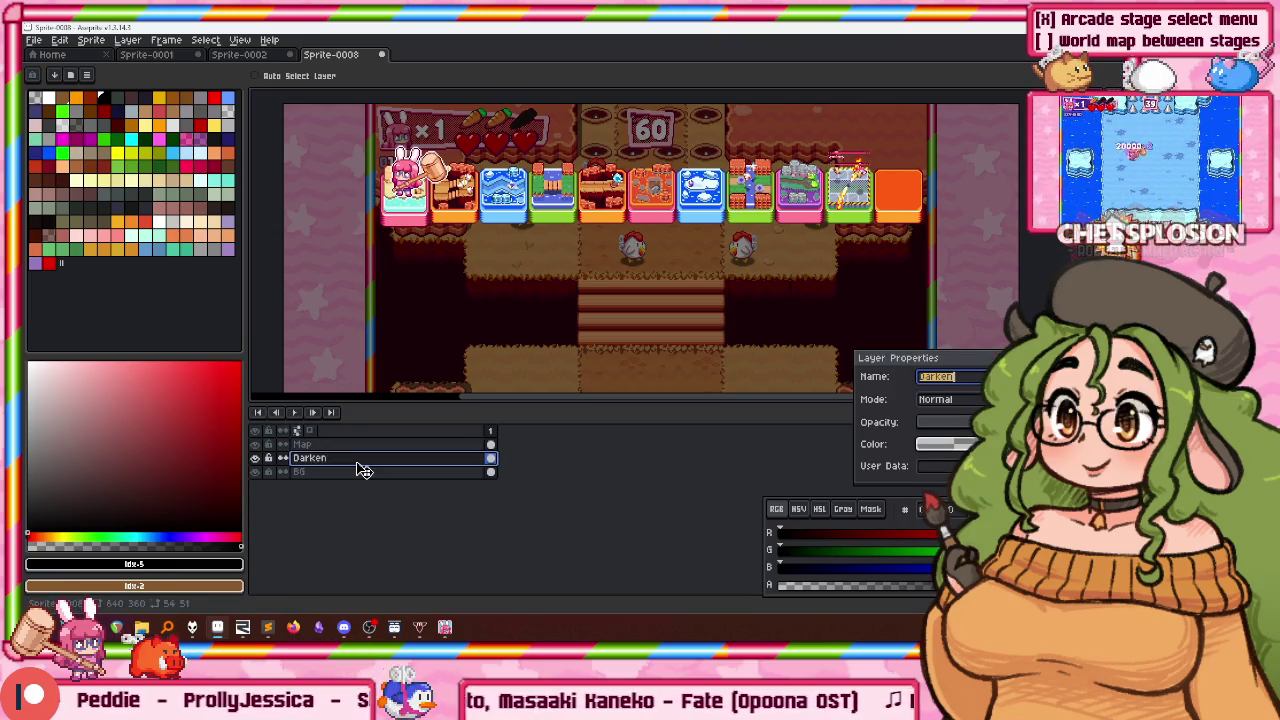
pyautogui.write(' BG')
pyautogui.press('Return')
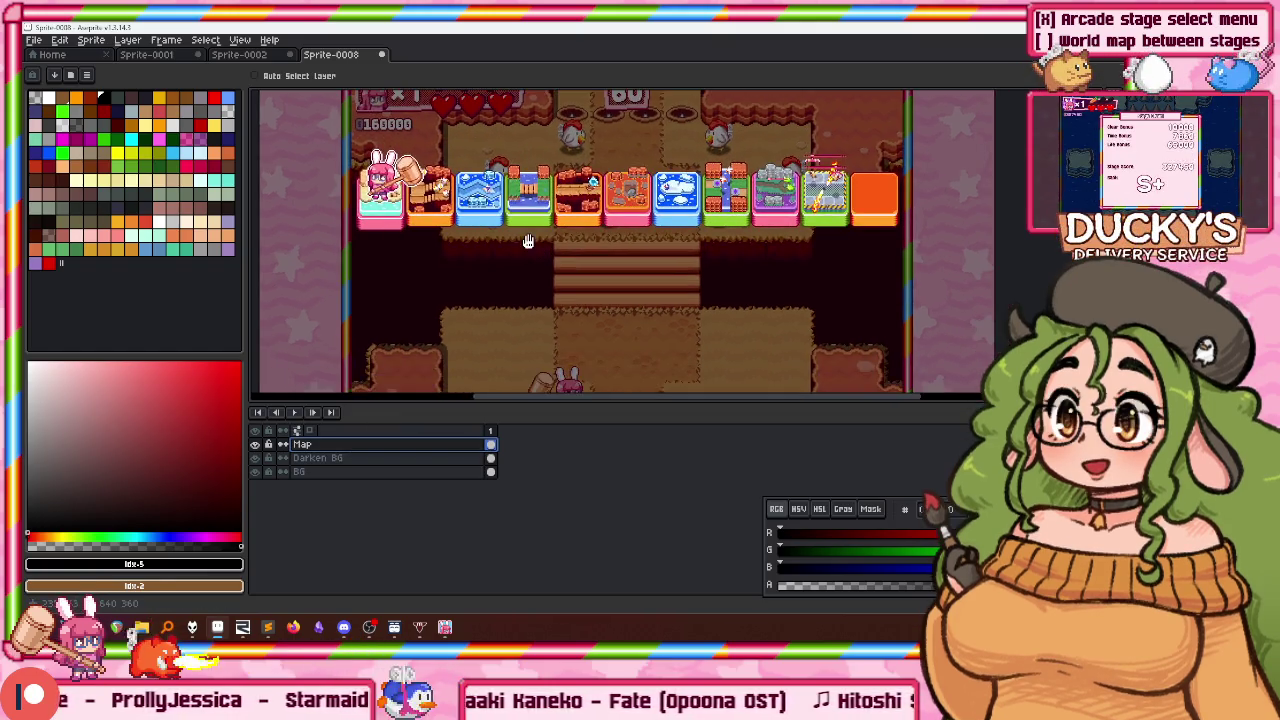
# Step: Compare the sprite with the running game, then select the BG layer
pyautogui.scroll(-1, 513, 224)
pyautogui.scroll(1, 513, 224)
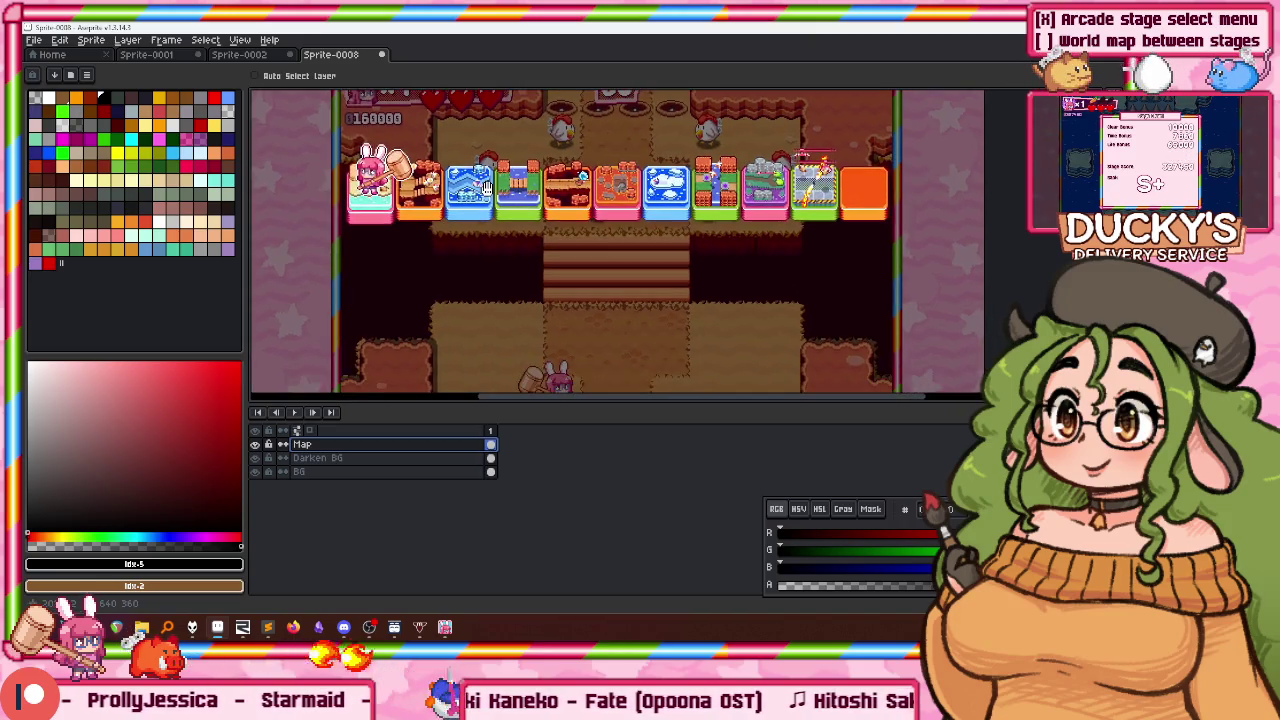
pyautogui.scroll(-1, 446, 186)
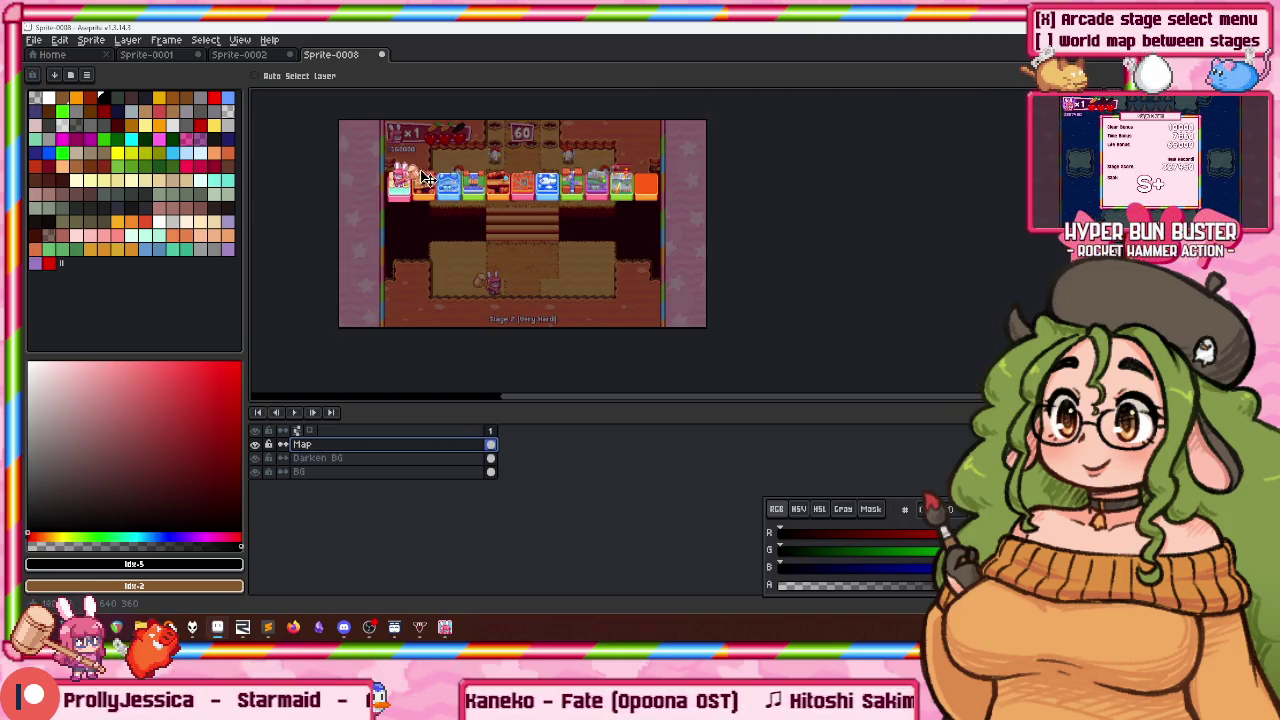
pyautogui.scroll(1, 435, 165)
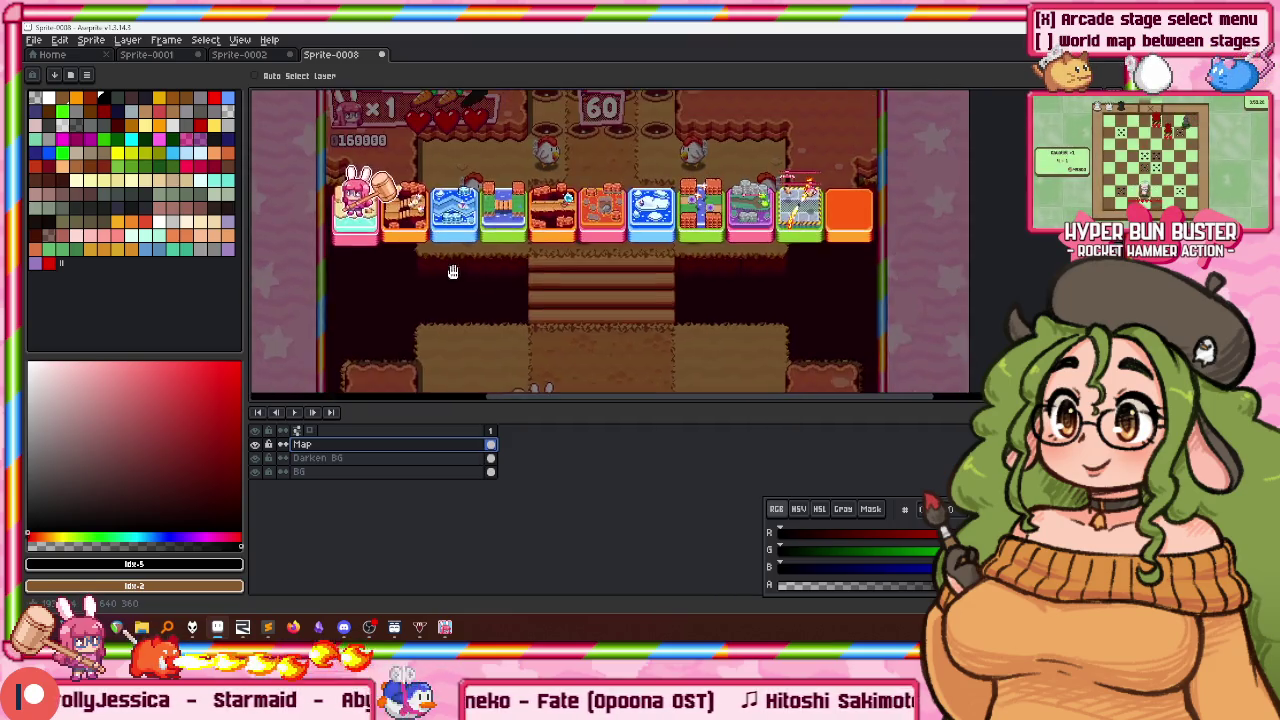
pyautogui.hotkey('alt', 'Tab')
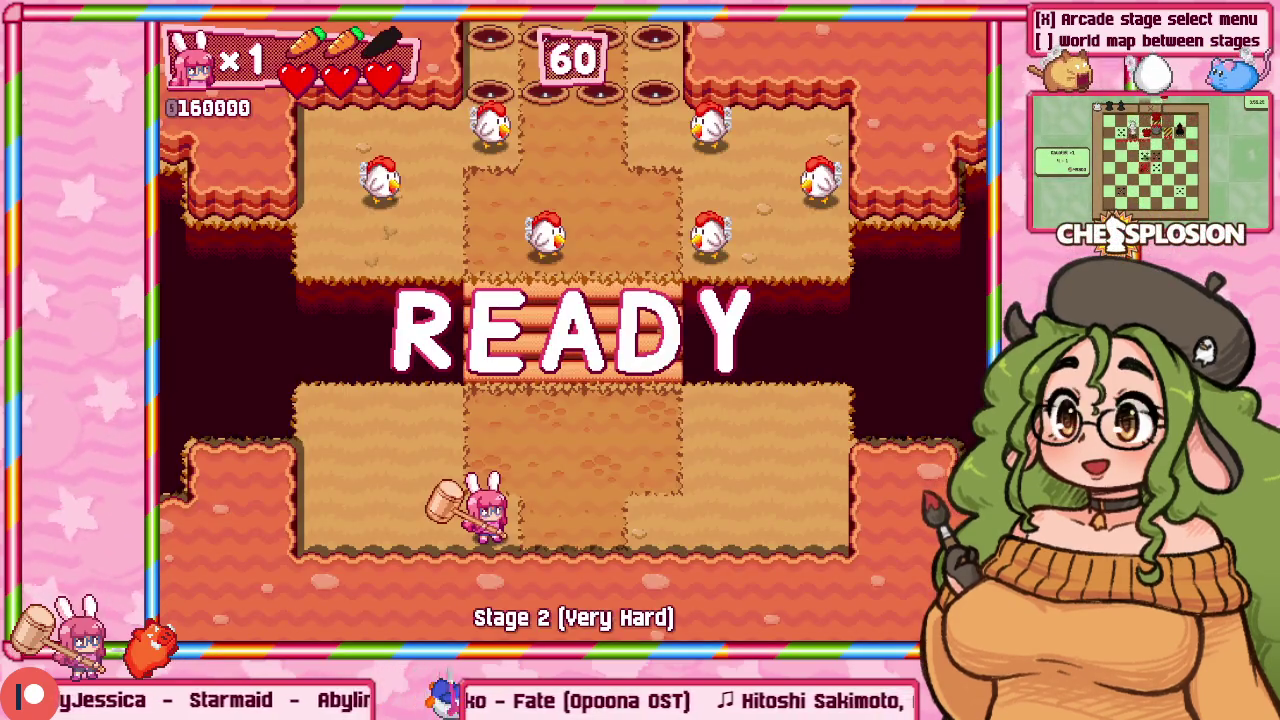
pyautogui.hotkey('alt', 'Tab')
pyautogui.click(339, 471)
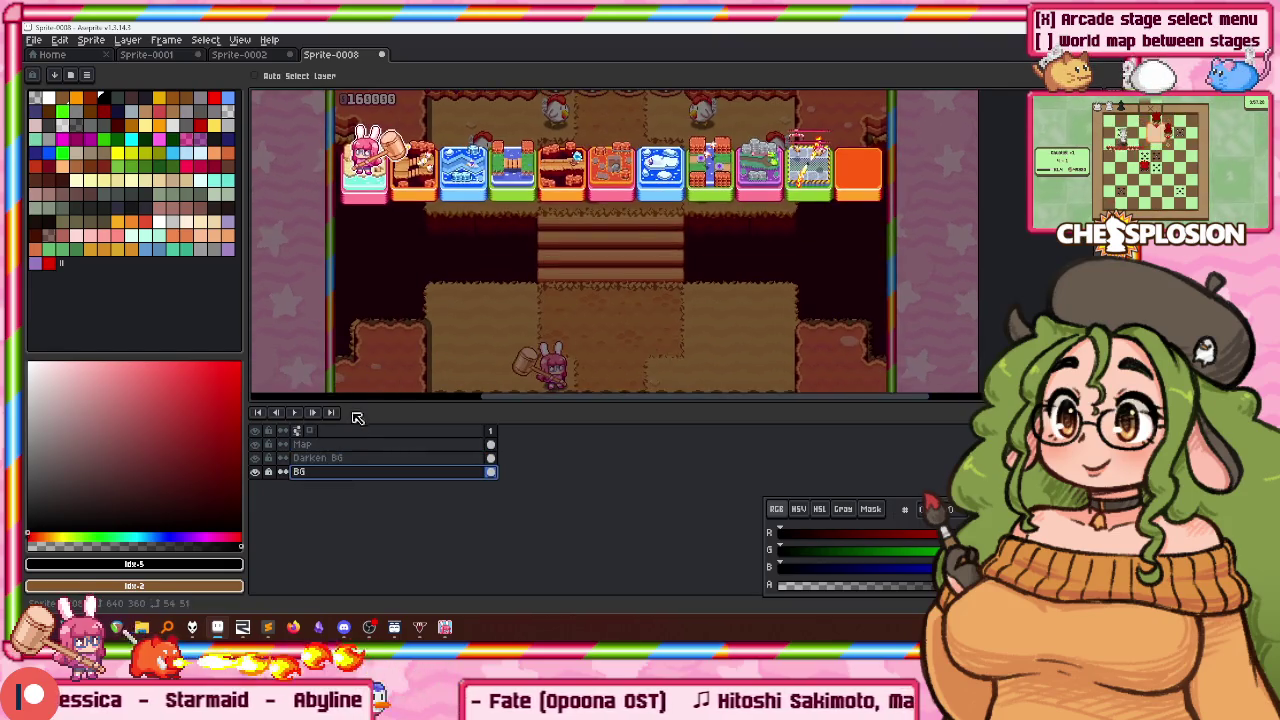
# Step: Add a new layer named READY and paste the large READY text into it
pyautogui.hotkey('shift', 'n')
pyautogui.doubleClick(336, 460)
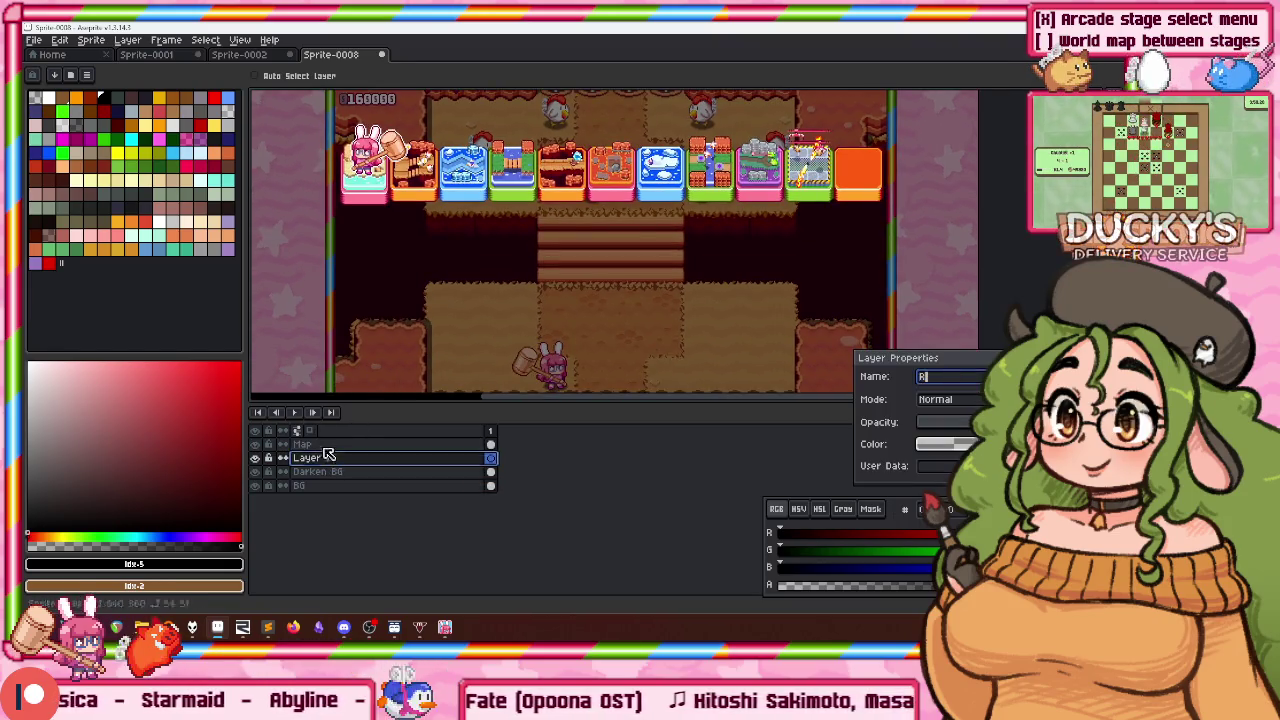
pyautogui.write('RREADY')
pyautogui.press('Home')
pyautogui.press('Delete')
pyautogui.press('Return')
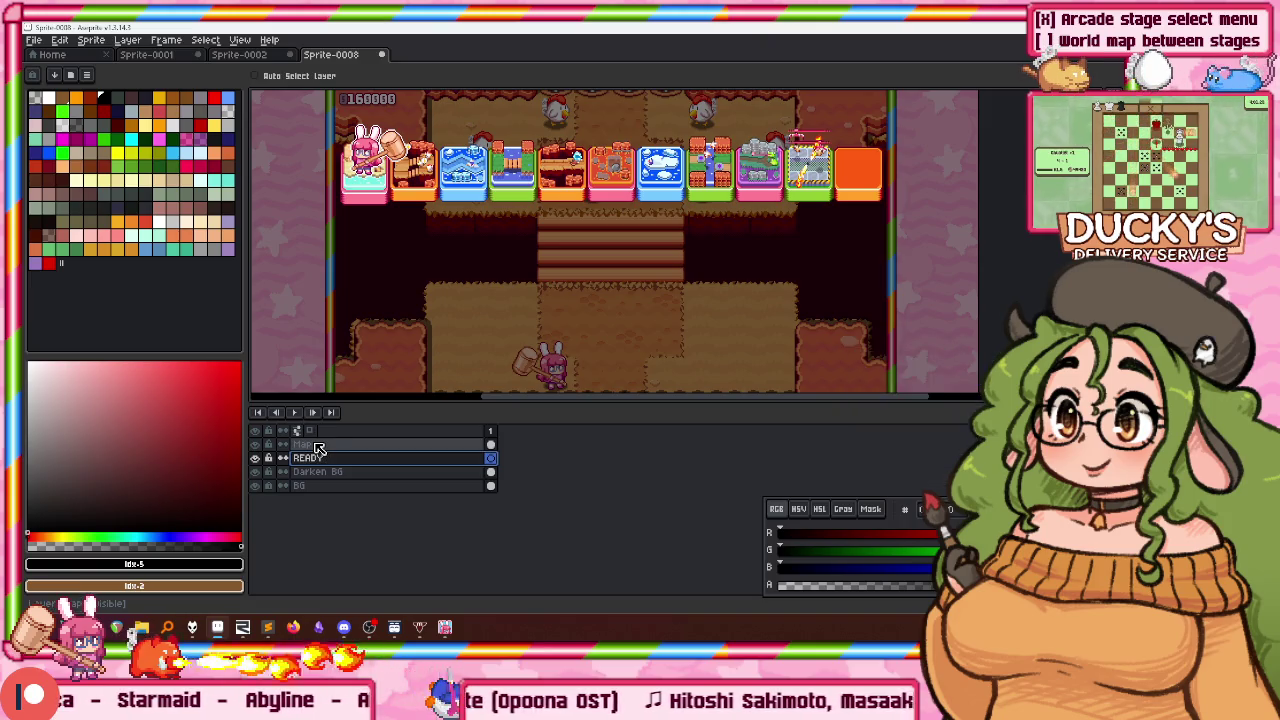
pyautogui.hotkey('ctrl', 'v')
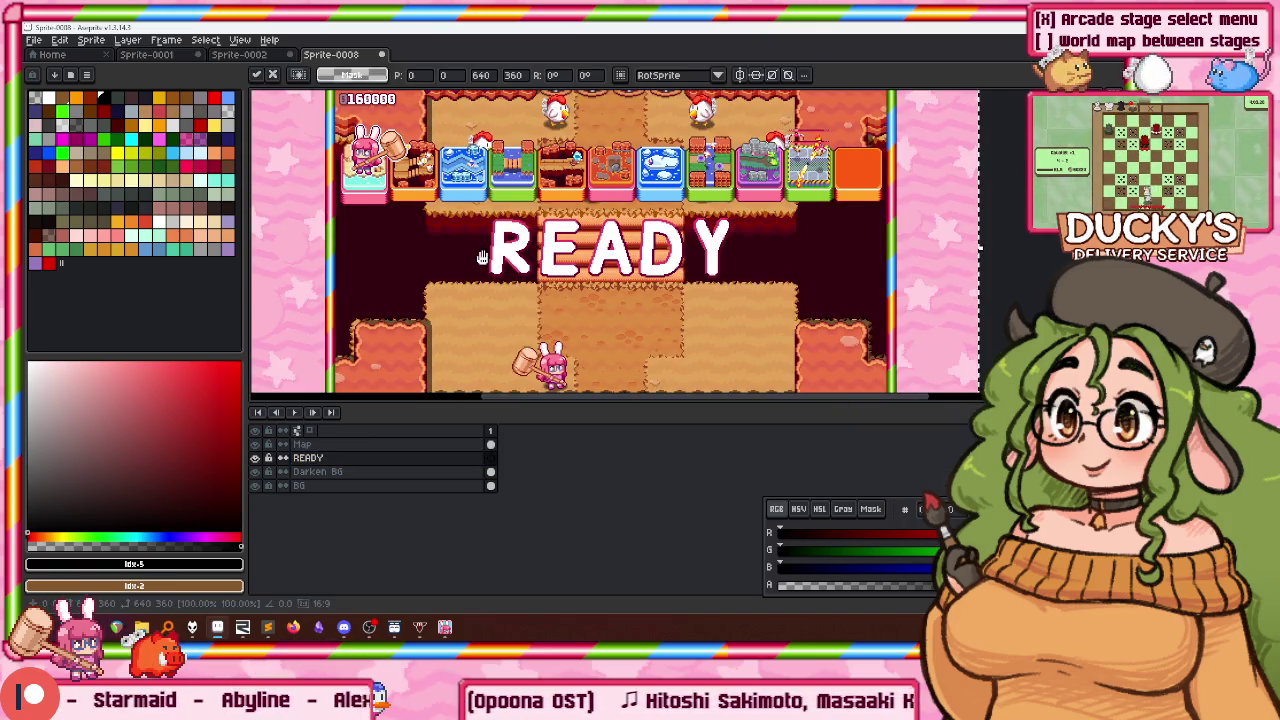
# Step: Pan around the canvas to inspect the READY lettering over the level
pyautogui.scroll(-1, 482, 258)
pyautogui.scroll(1, 460, 194)
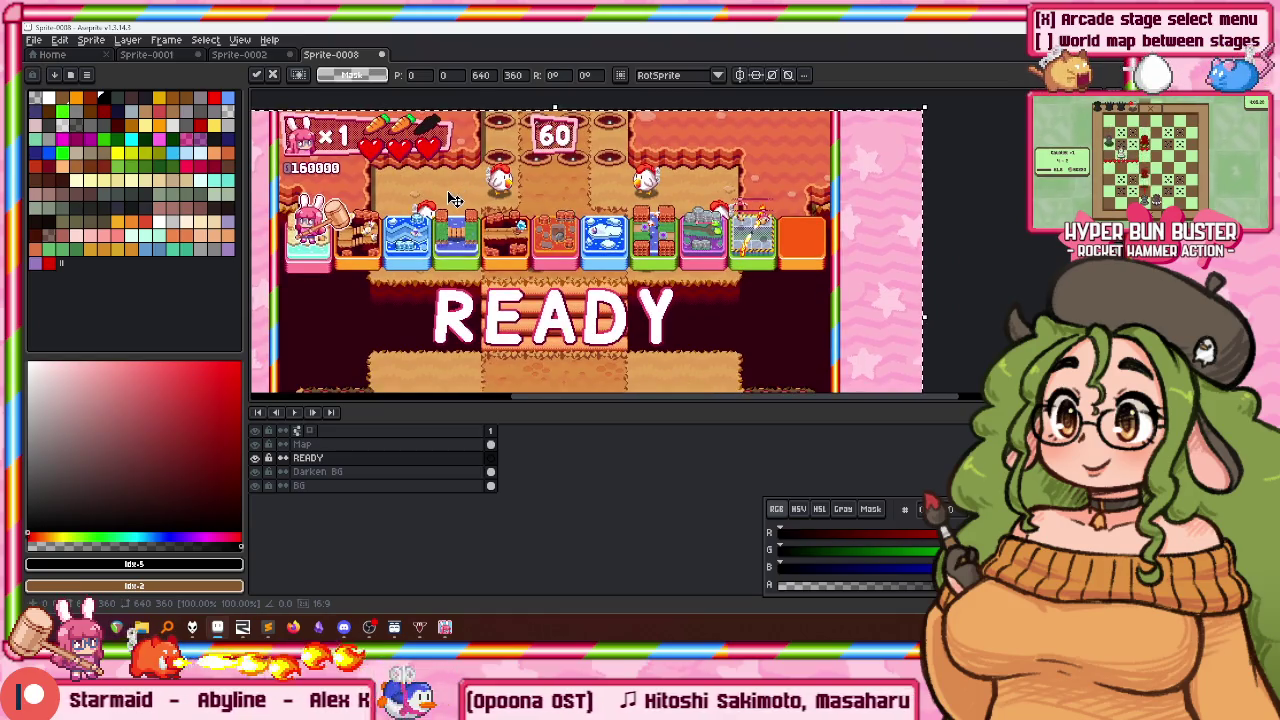
pyautogui.moveTo(453, 200); pyautogui.dragTo(497, 178)
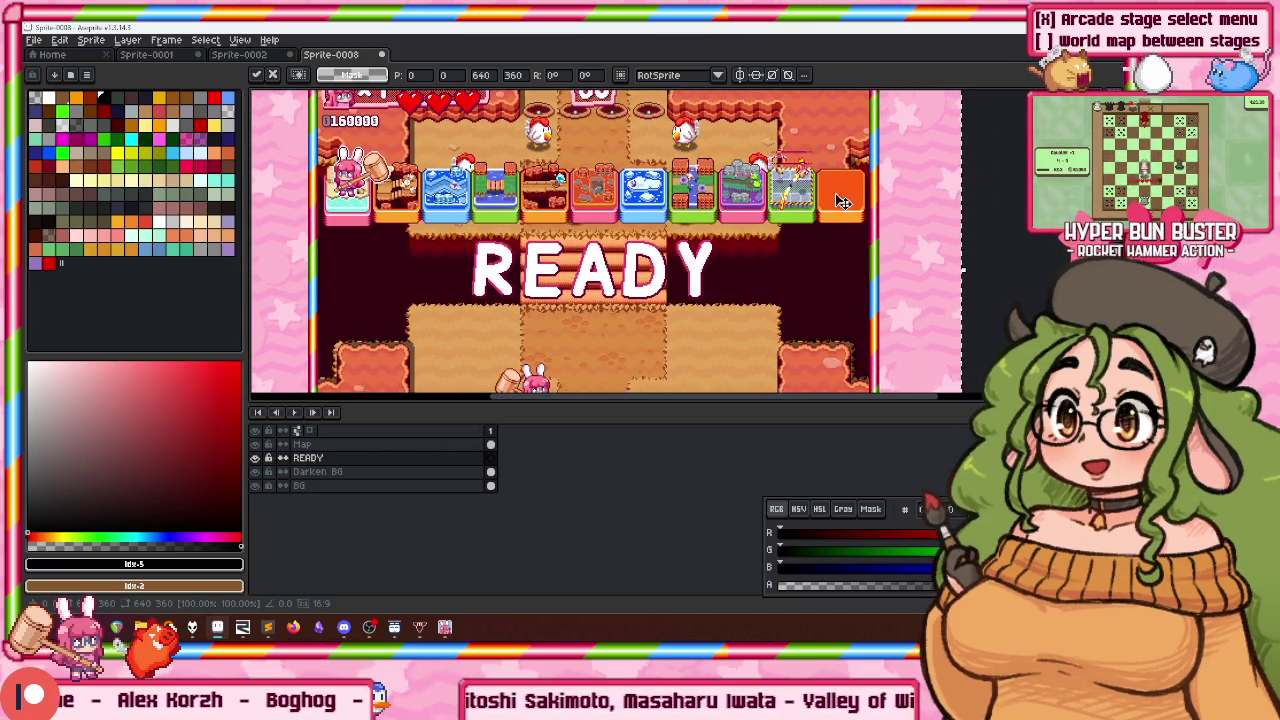
pyautogui.scroll(1, 703, 200)
pyautogui.moveTo(703, 200); pyautogui.dragTo(907, 206)
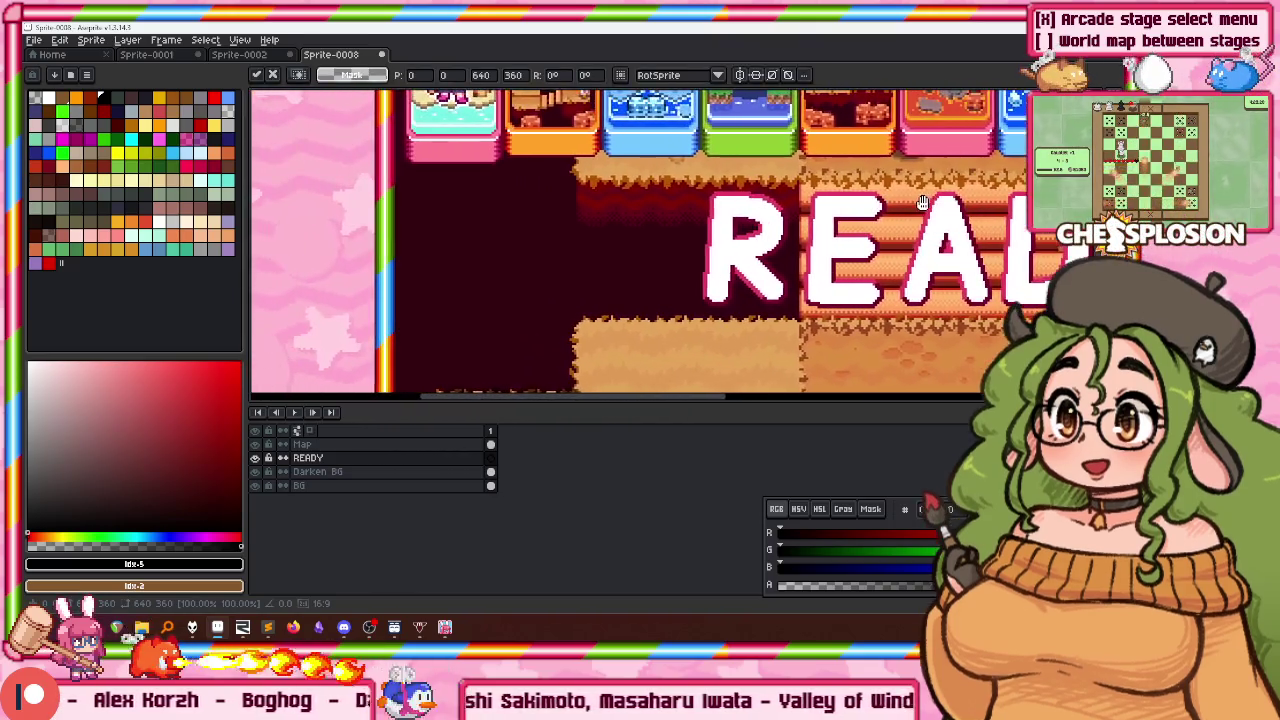
pyautogui.scroll(1, 907, 206)
pyautogui.scroll(-1, 907, 206)
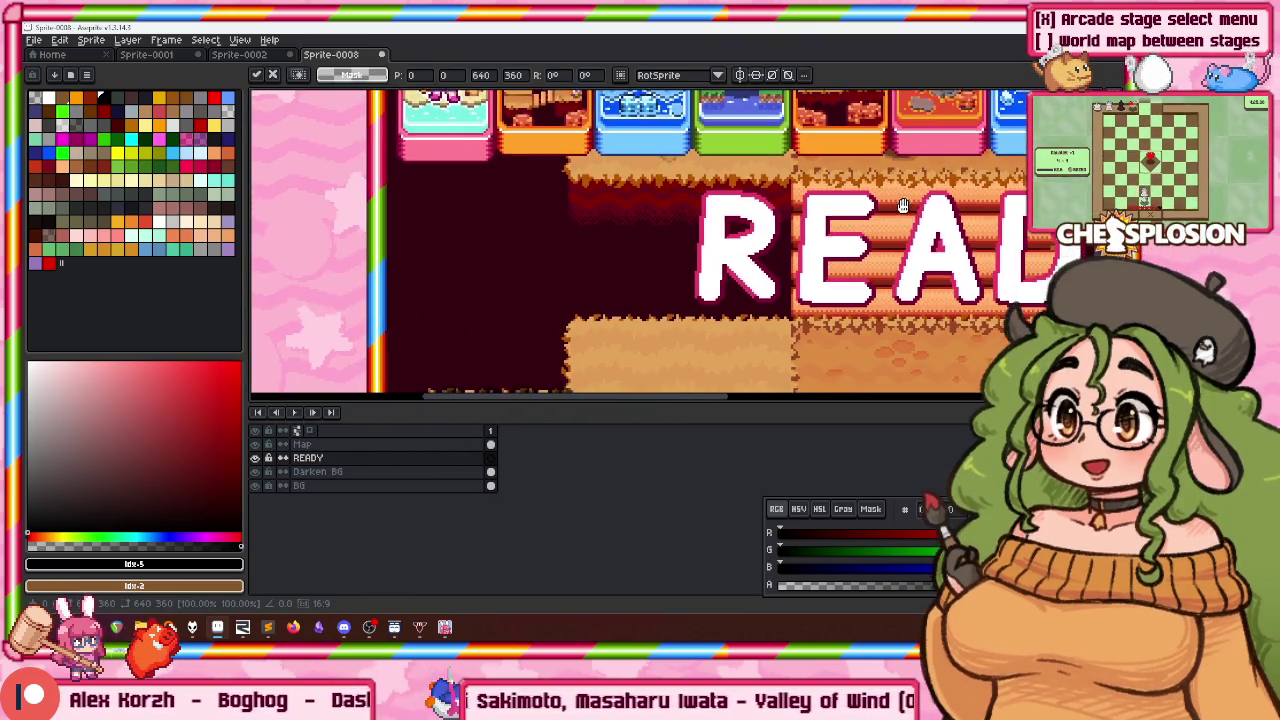
pyautogui.moveTo(907, 206); pyautogui.dragTo(665, 260)
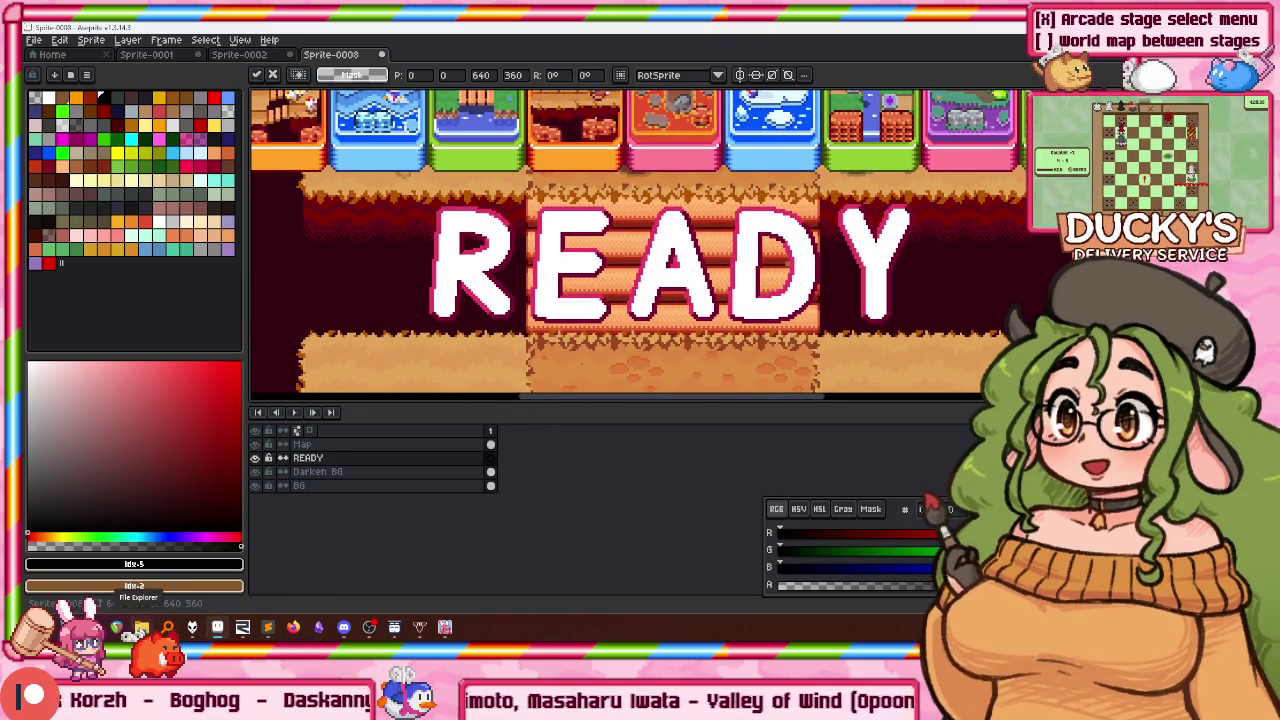
# Step: Open Pictures > newsletter in the file manager, sorted by date modified, newest first
pyautogui.hotkey('alt', 'Tab')
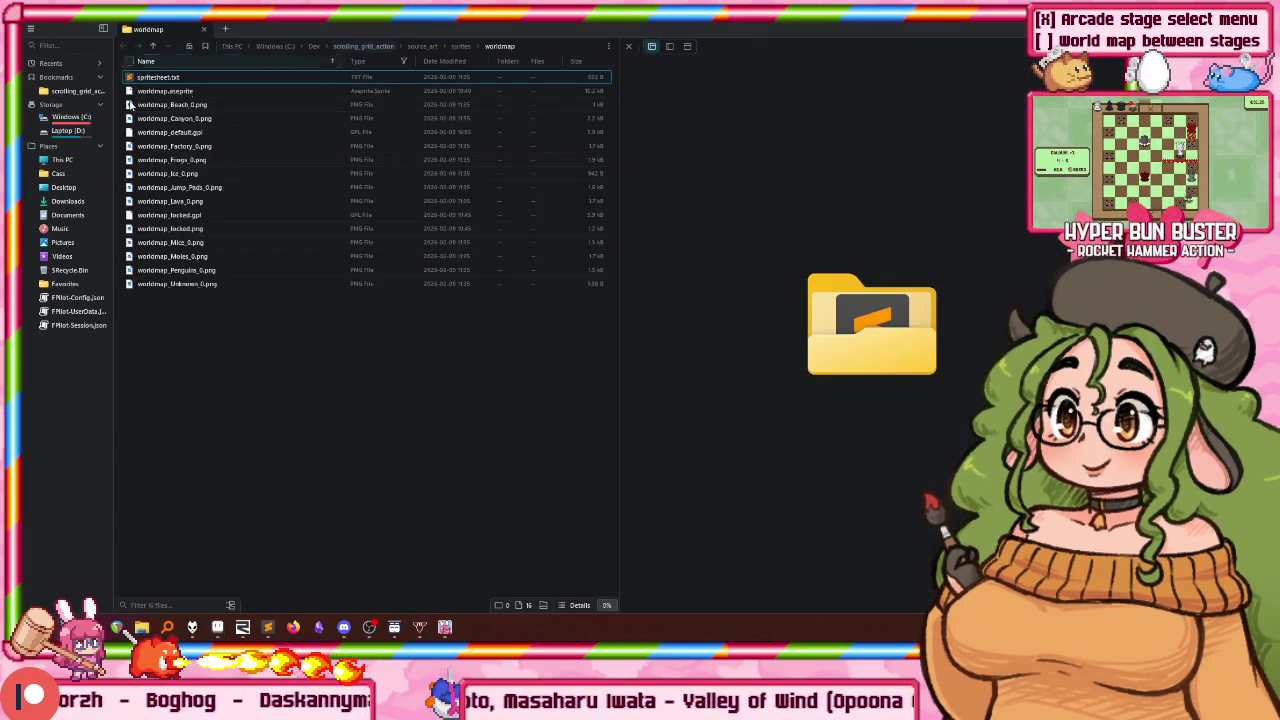
pyautogui.click(73, 245)
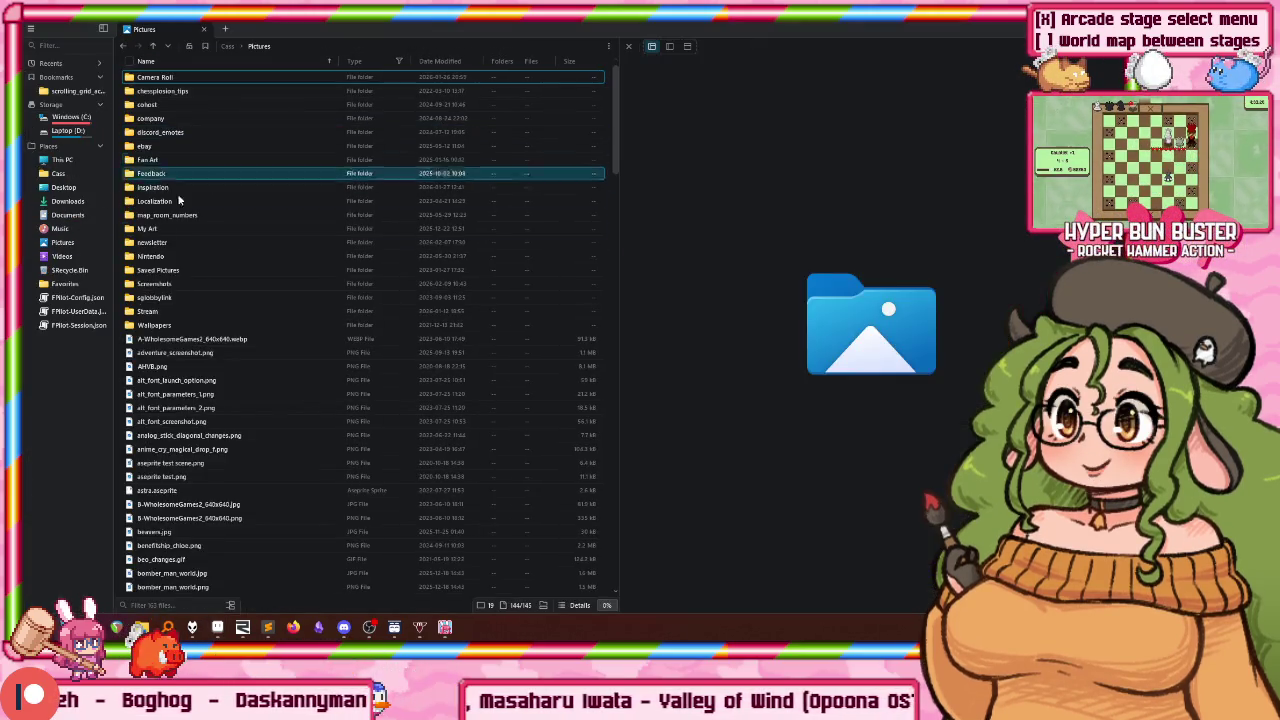
pyautogui.doubleClick(166, 246)
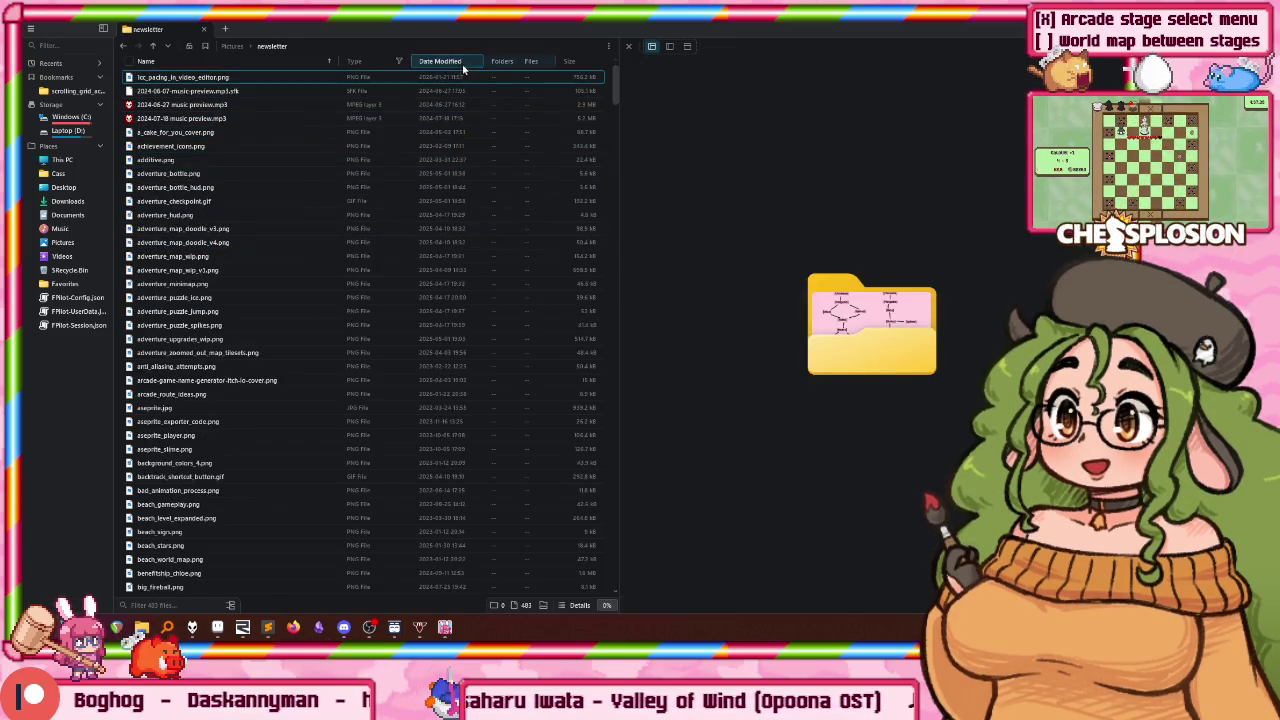
pyautogui.click(463, 66)
pyautogui.click(247, 77)
# Step: Preview the chess menu image, gossun_paradise.gif and head_bounce_once.gif
pyautogui.click(330, 91)
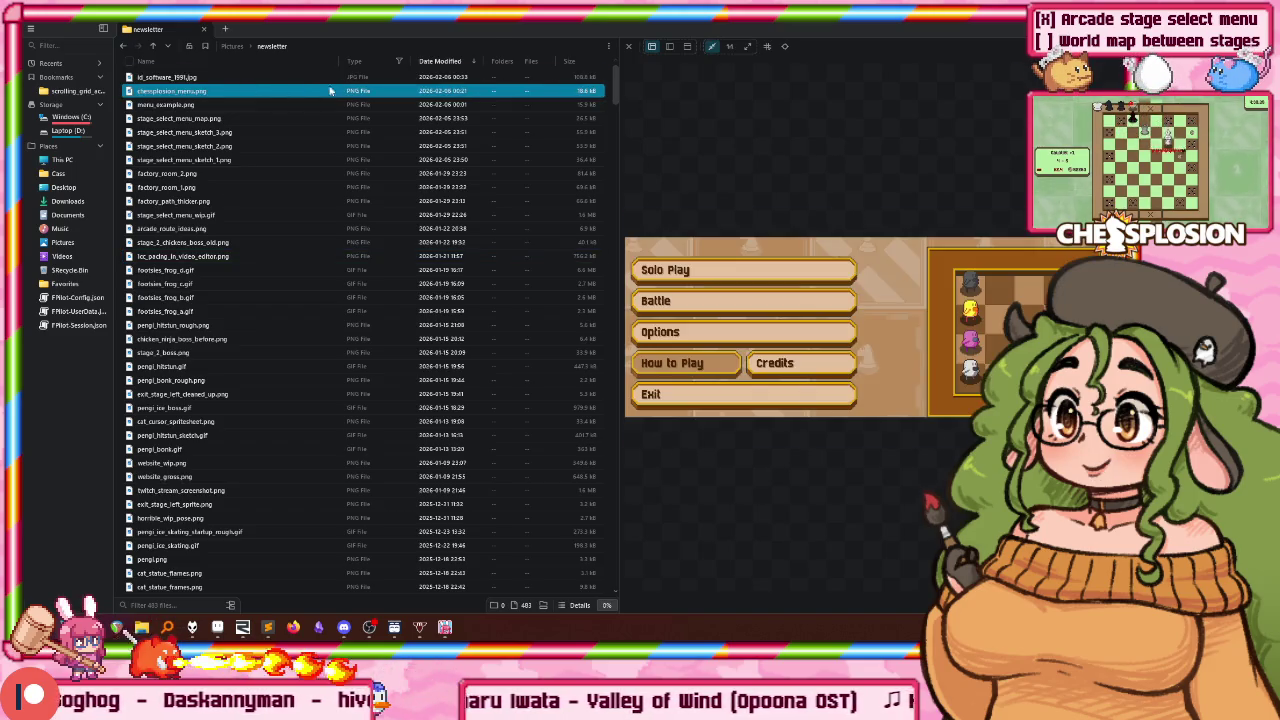
pyautogui.click(280, 228)
pyautogui.scroll(-8, 278, 271)
pyautogui.click(250, 340)
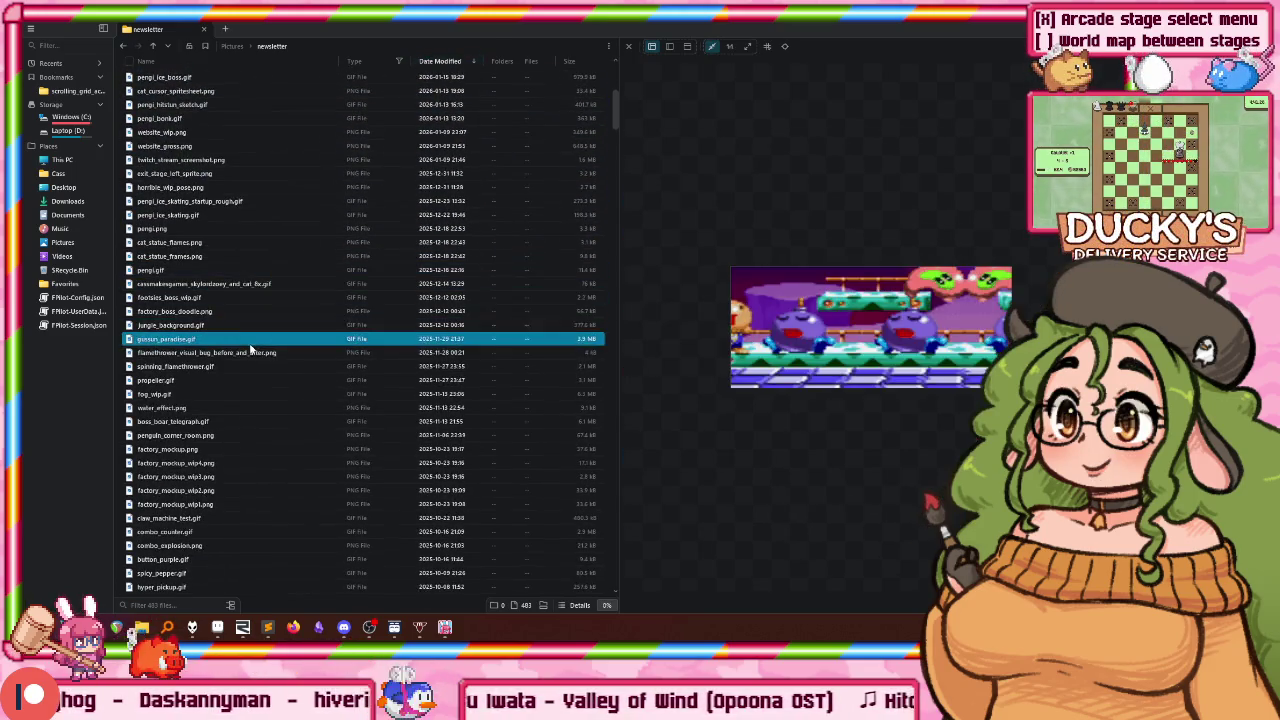
pyautogui.scroll(-6, 250, 348)
pyautogui.click(267, 380)
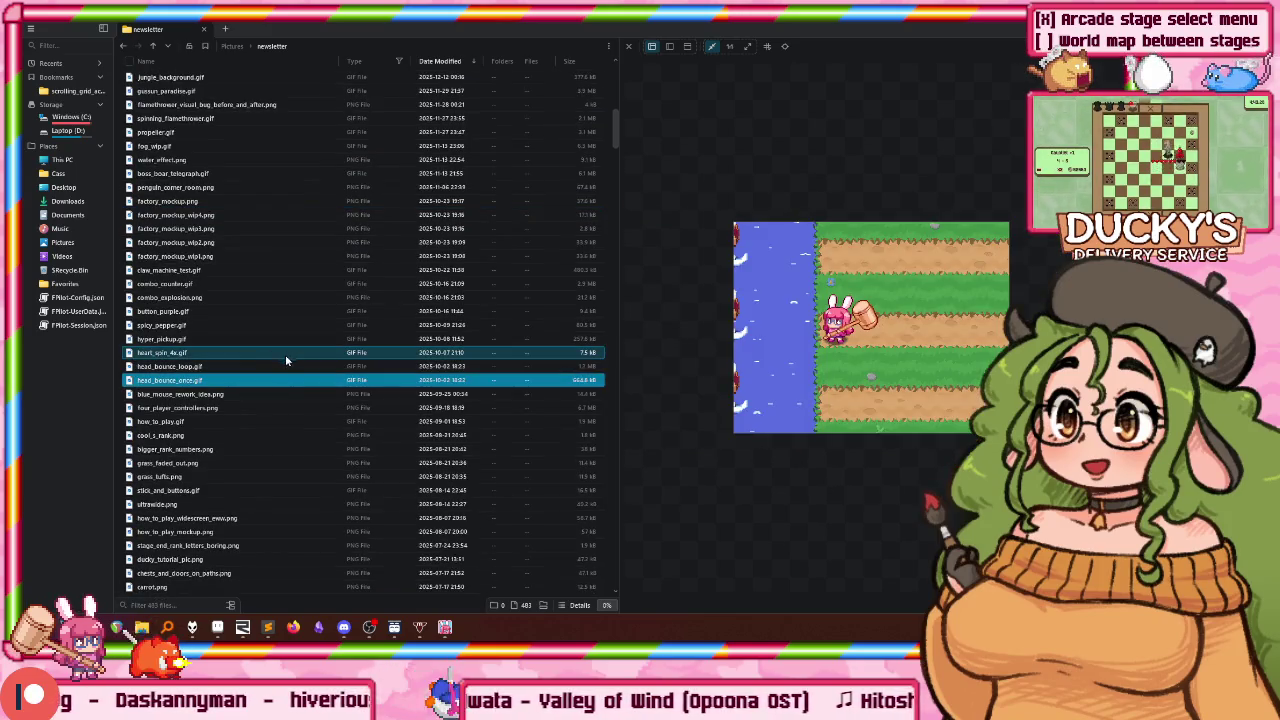
pyautogui.keyDown('ctrl'); pyautogui.scroll(1, 285, 354); pyautogui.keyUp('ctrl')
pyautogui.keyDown('ctrl'); pyautogui.scroll(2, 290, 354); pyautogui.keyUp('ctrl')
pyautogui.scroll(-1, 300, 352)
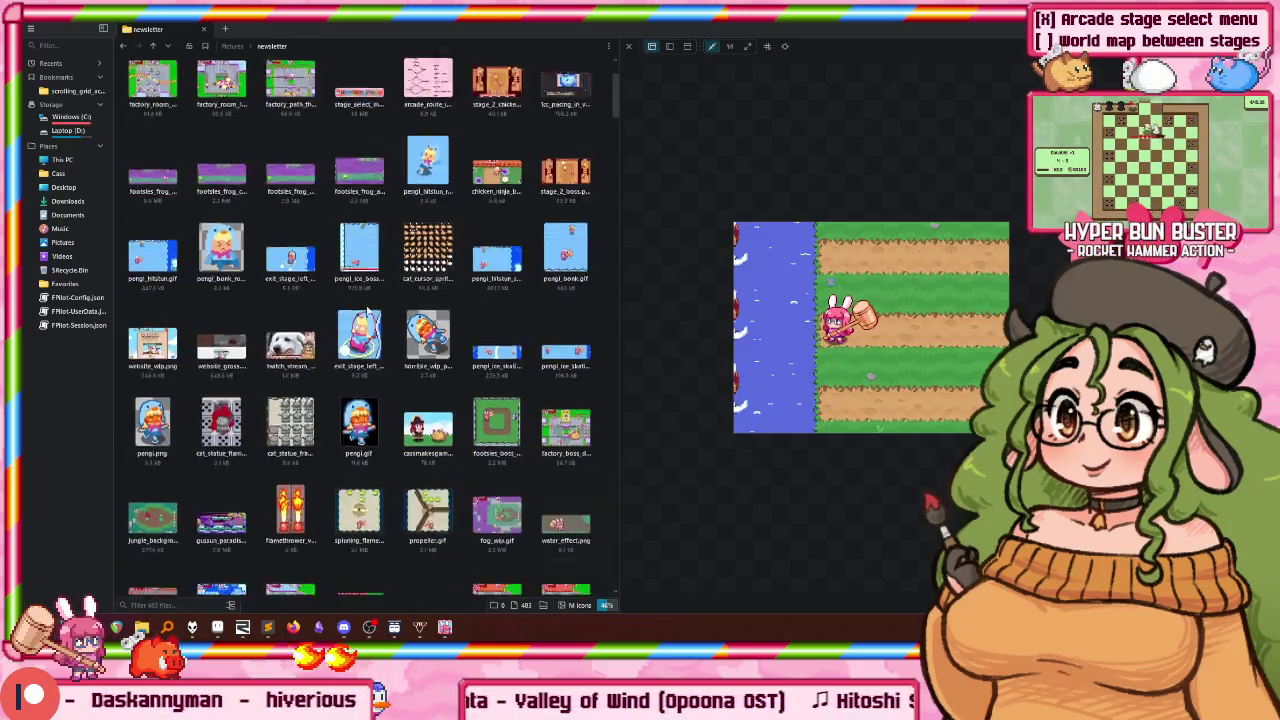
pyautogui.scroll(-3, 350, 355)
pyautogui.scroll(-4, 420, 358)
pyautogui.scroll(-1, 475, 360)
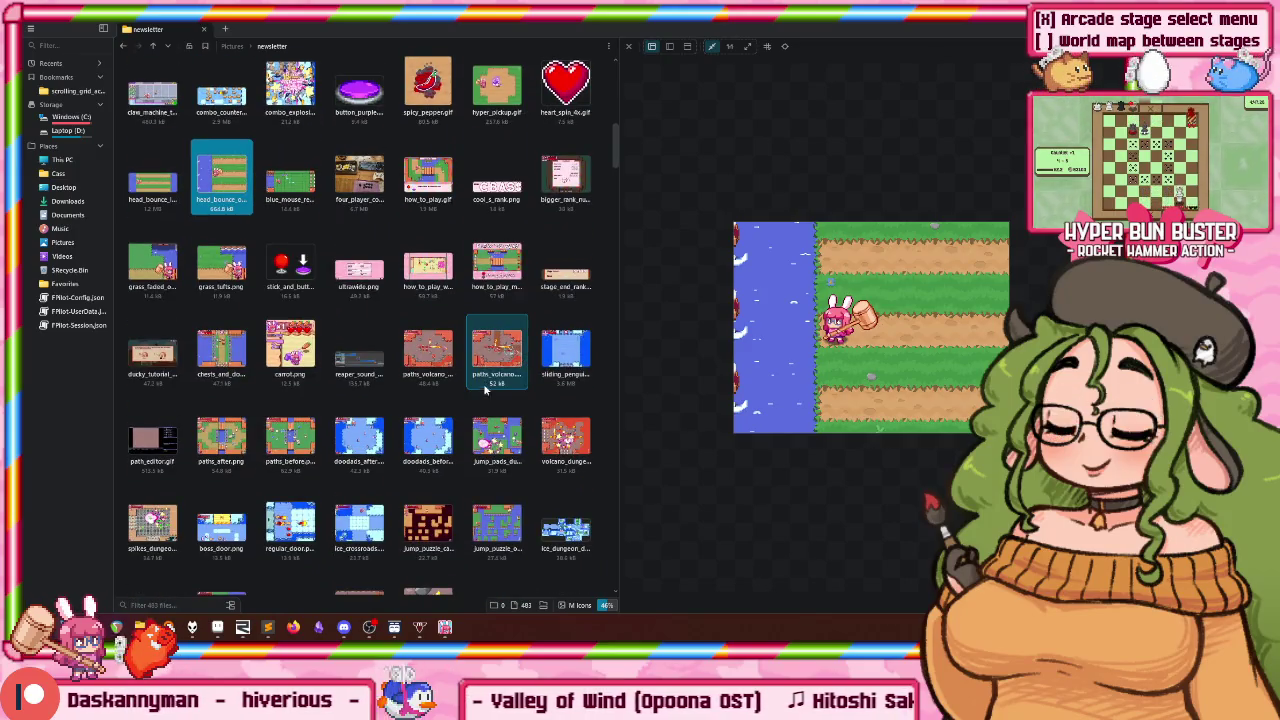
pyautogui.scroll(-1, 480, 404)
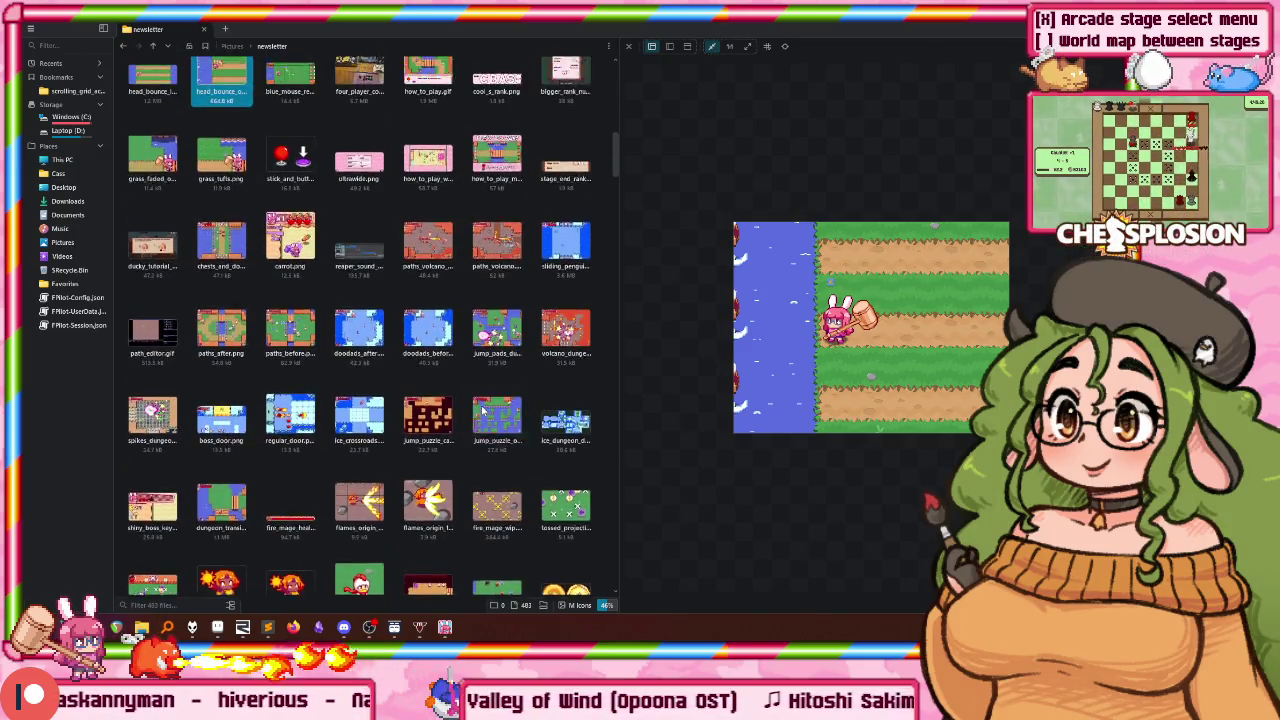
pyautogui.scroll(-8, 480, 410)
pyautogui.scroll(1, 478, 412)
pyautogui.scroll(2, 478, 414)
pyautogui.scroll(1, 477, 416)
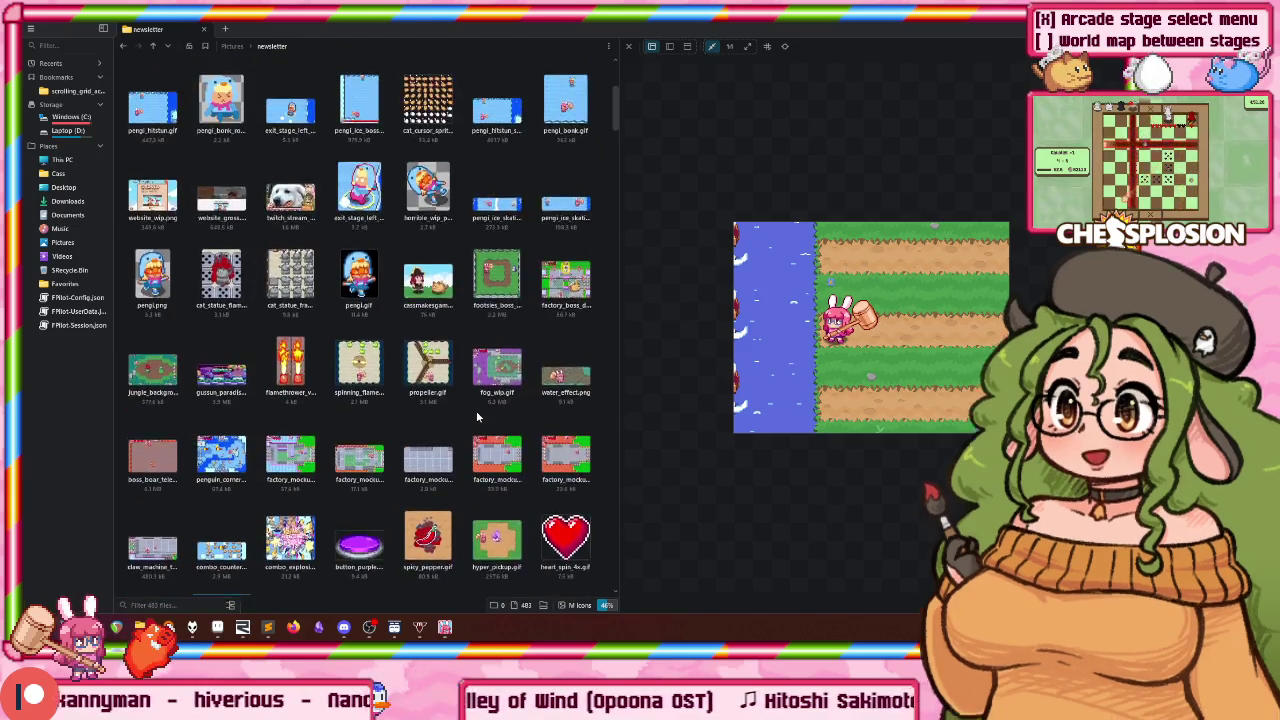
pyautogui.scroll(2, 477, 417)
pyautogui.scroll(-5, 470, 412)
pyautogui.scroll(-5, 462, 406)
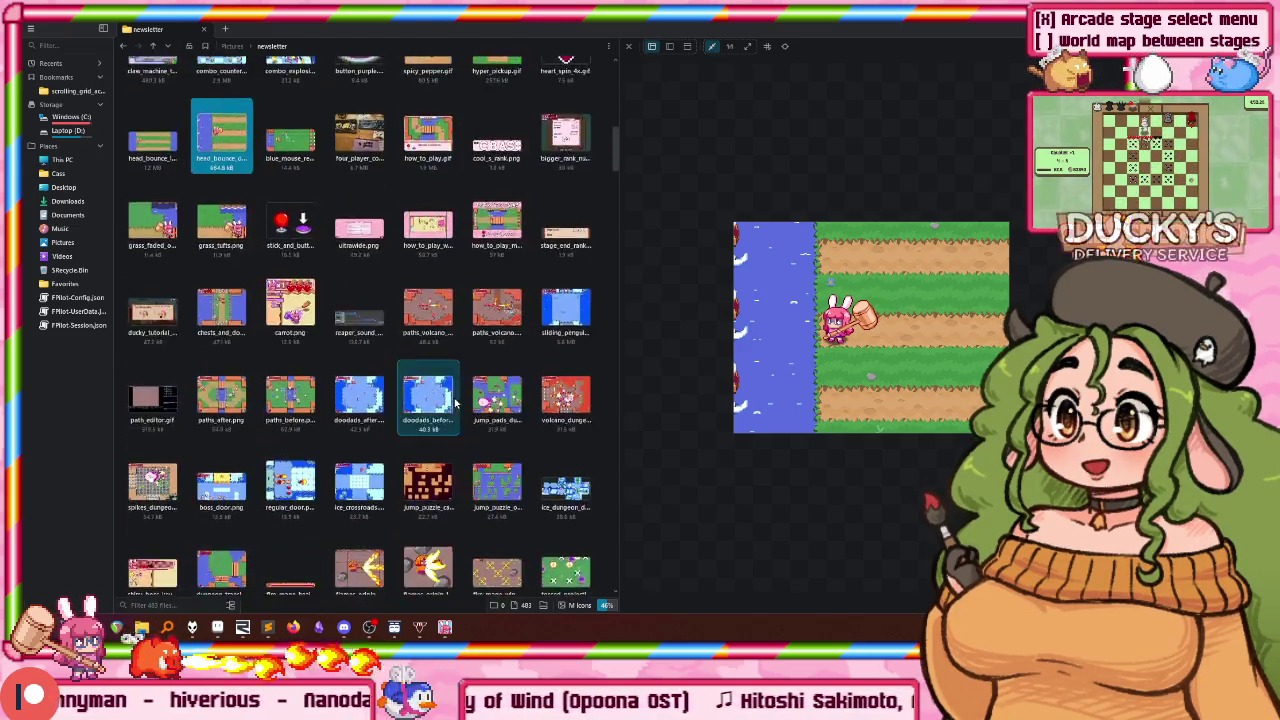
pyautogui.scroll(-5, 455, 400)
pyautogui.scroll(-4, 451, 394)
pyautogui.scroll(5, 451, 396)
pyautogui.scroll(2, 451, 402)
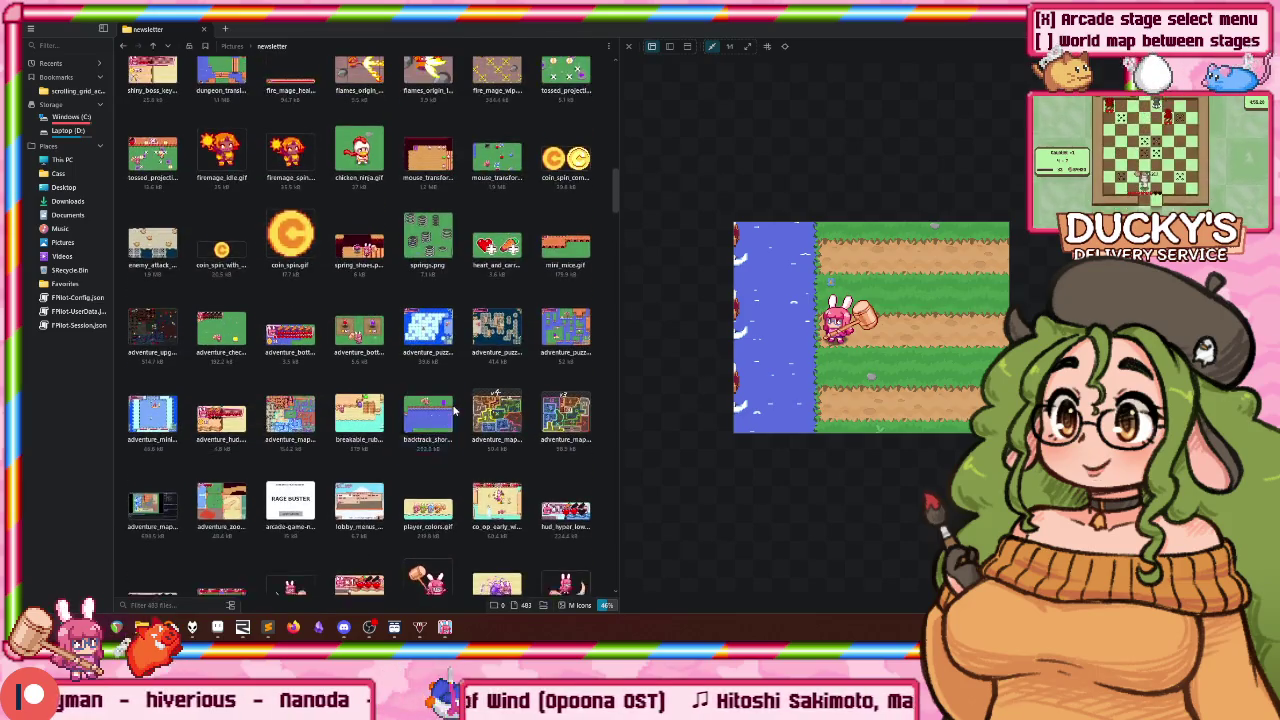
pyautogui.scroll(3, 452, 410)
pyautogui.scroll(1, 452, 418)
pyautogui.scroll(3, 450, 418)
pyautogui.scroll(3, 450, 418)
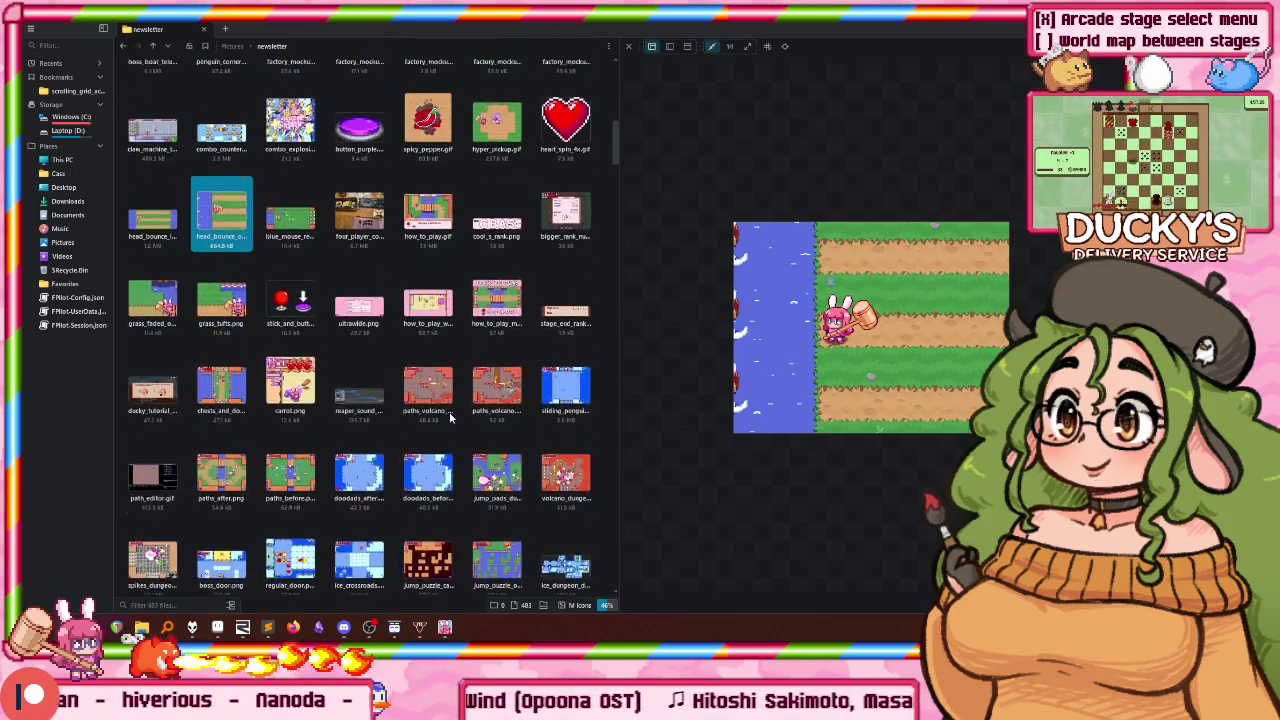
pyautogui.scroll(2, 450, 418)
pyautogui.scroll(2, 450, 418)
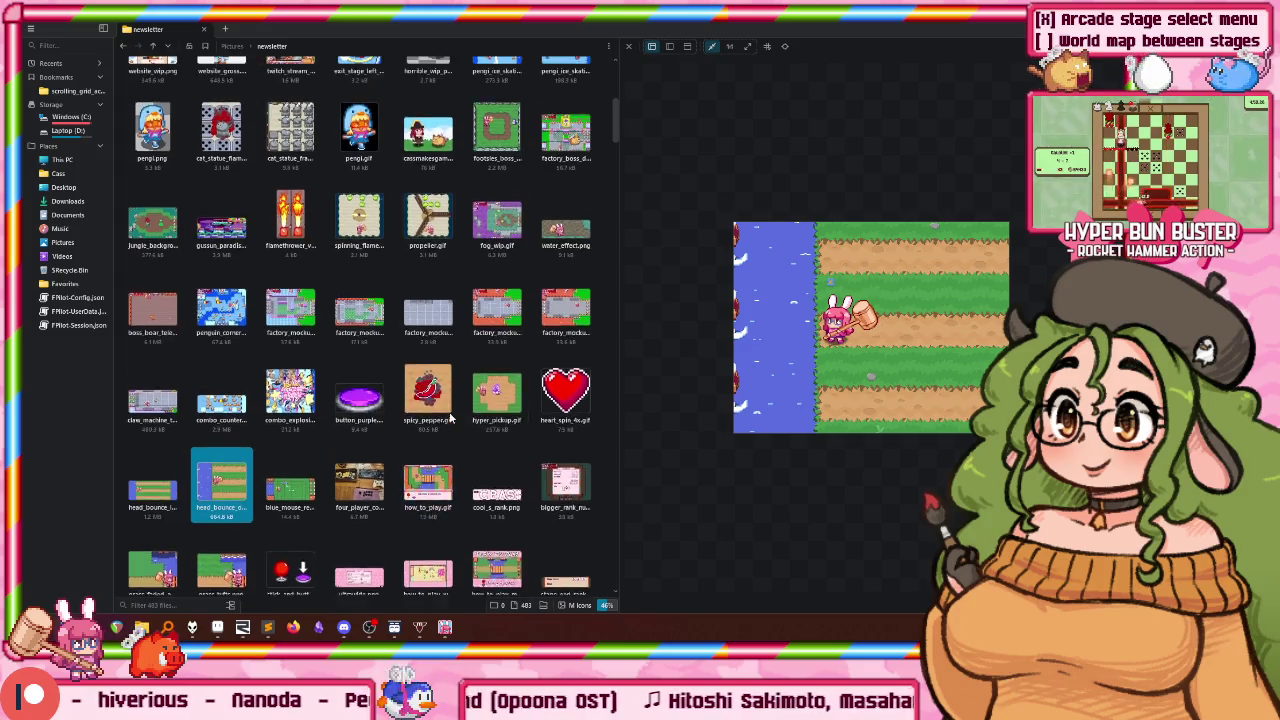
pyautogui.scroll(2, 450, 418)
pyautogui.scroll(3, 450, 418)
pyautogui.scroll(4, 449, 418)
pyautogui.scroll(3, 450, 420)
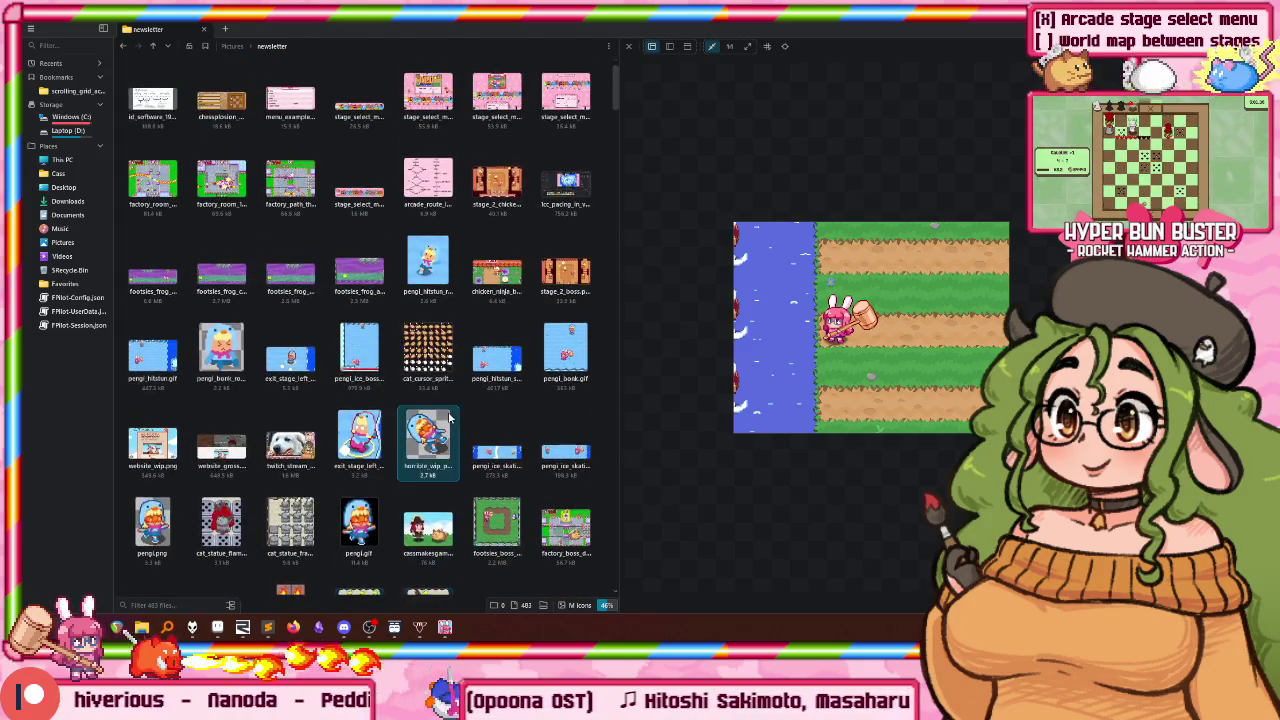
pyautogui.scroll(-3, 452, 410)
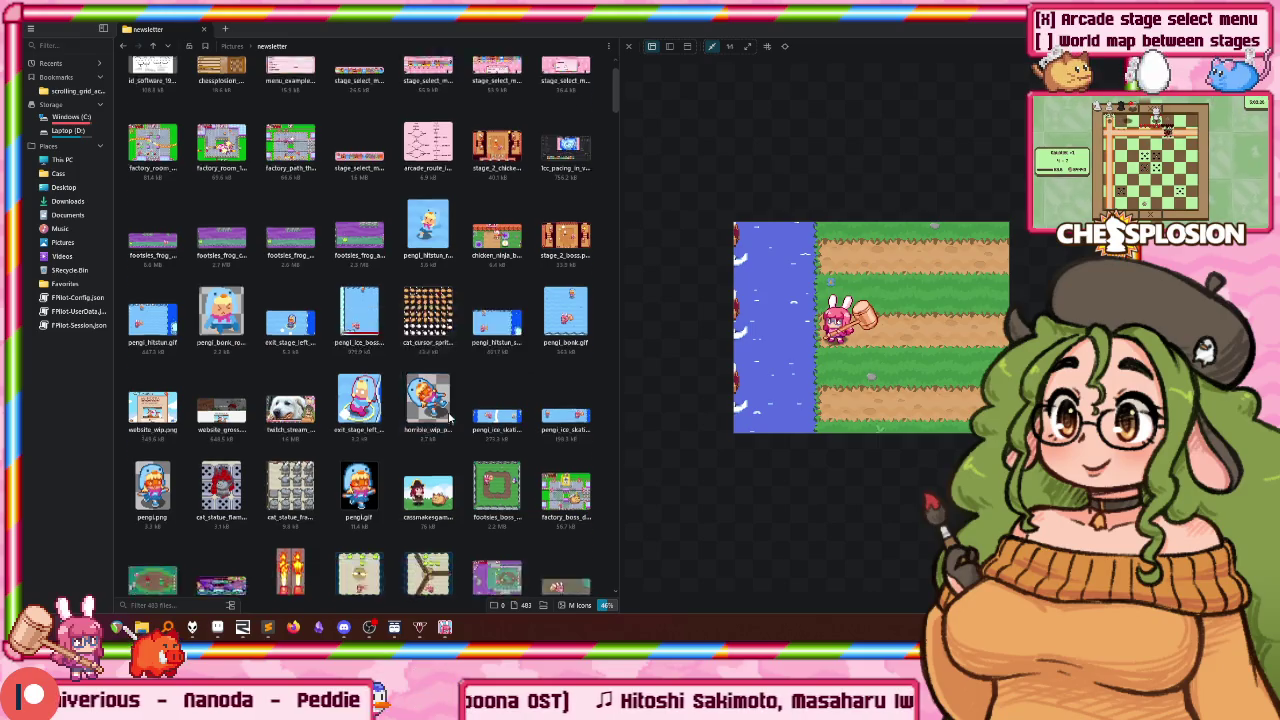
pyautogui.scroll(-4, 456, 390)
pyautogui.scroll(-3, 462, 368)
pyautogui.scroll(-3, 462, 365)
pyautogui.scroll(-3, 458, 370)
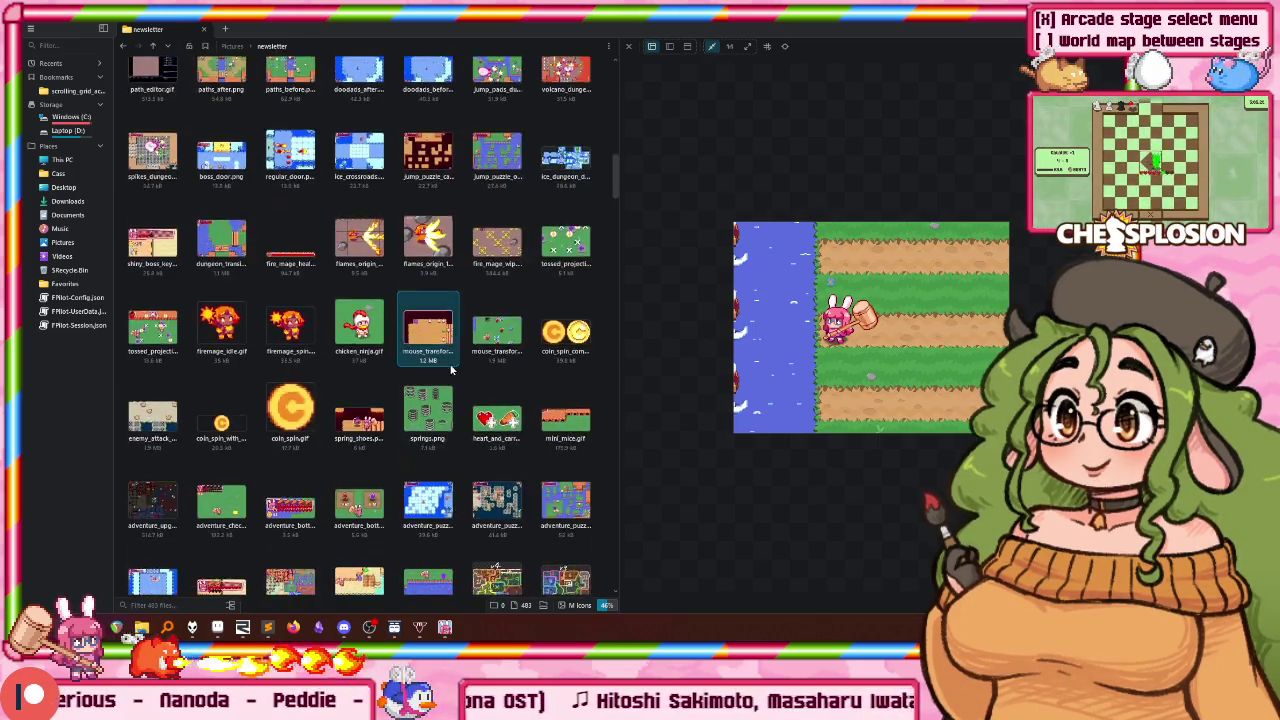
pyautogui.scroll(-3, 453, 376)
pyautogui.scroll(-3, 448, 382)
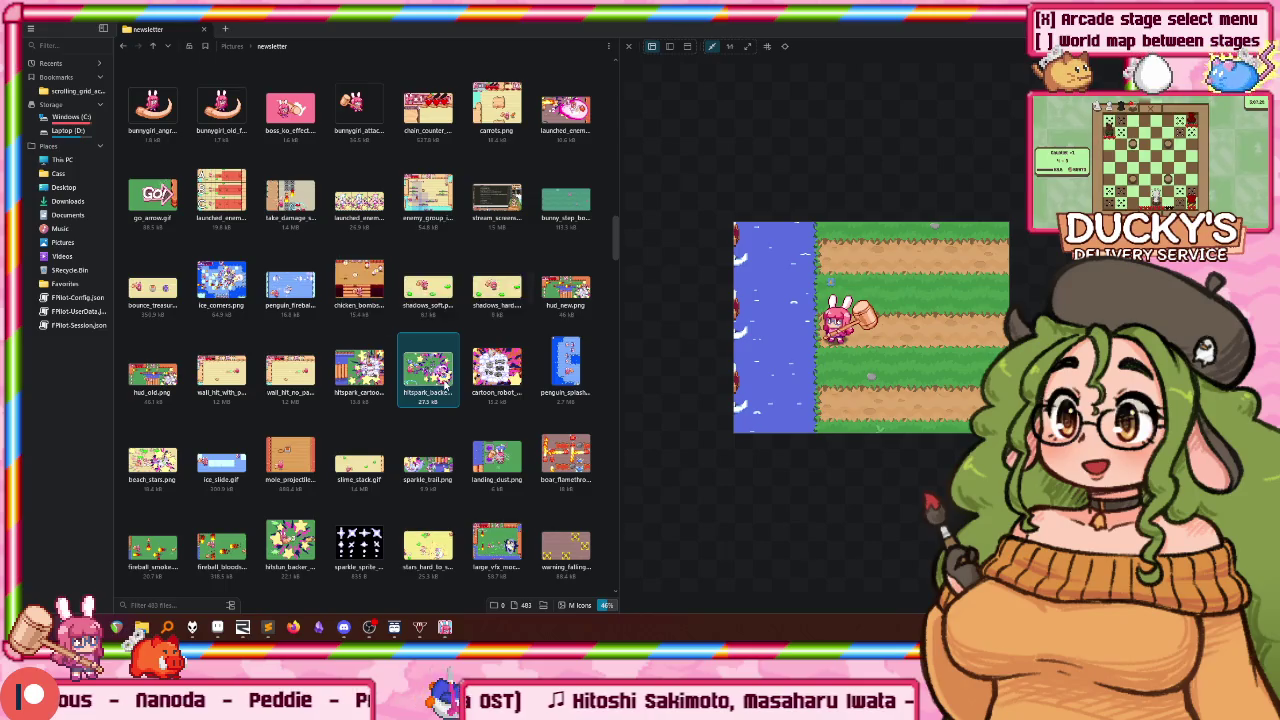
pyautogui.scroll(2, 420, 400)
pyautogui.scroll(2, 390, 430)
pyautogui.scroll(1, 365, 467)
pyautogui.scroll(1, 365, 465)
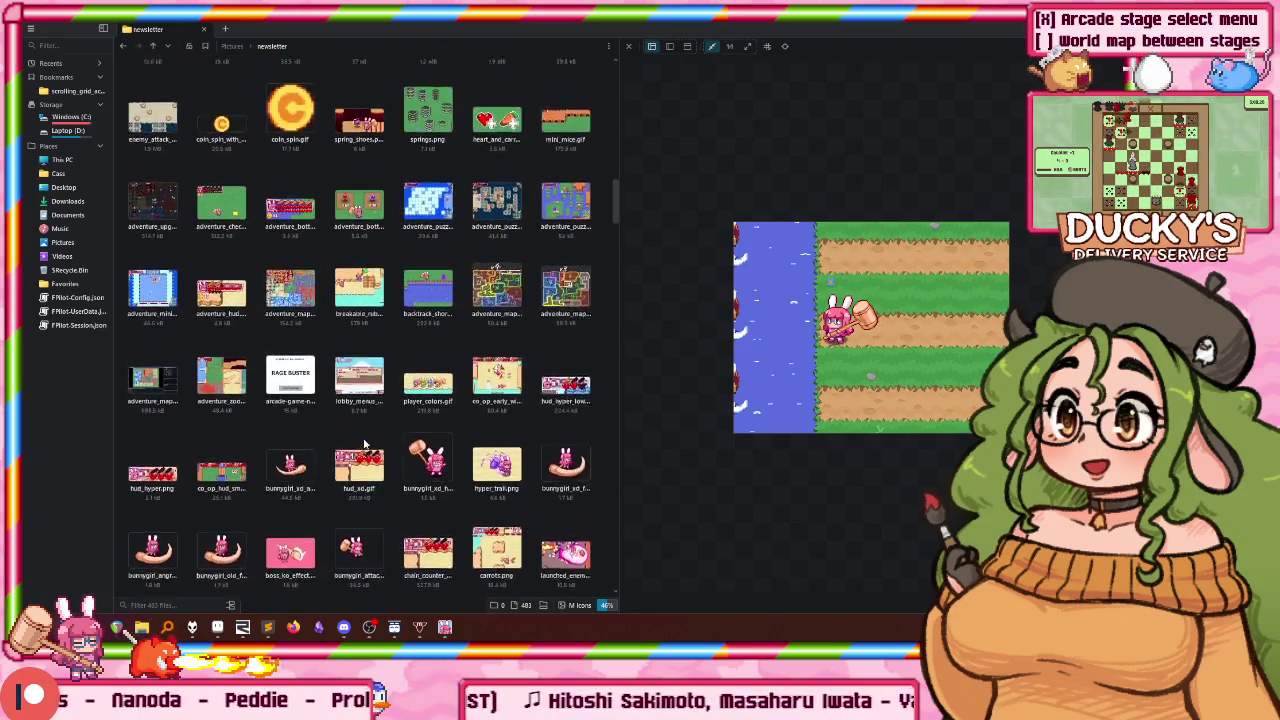
pyautogui.scroll(2, 365, 458)
pyautogui.scroll(1, 365, 450)
pyautogui.scroll(1, 365, 443)
pyautogui.scroll(2, 365, 443)
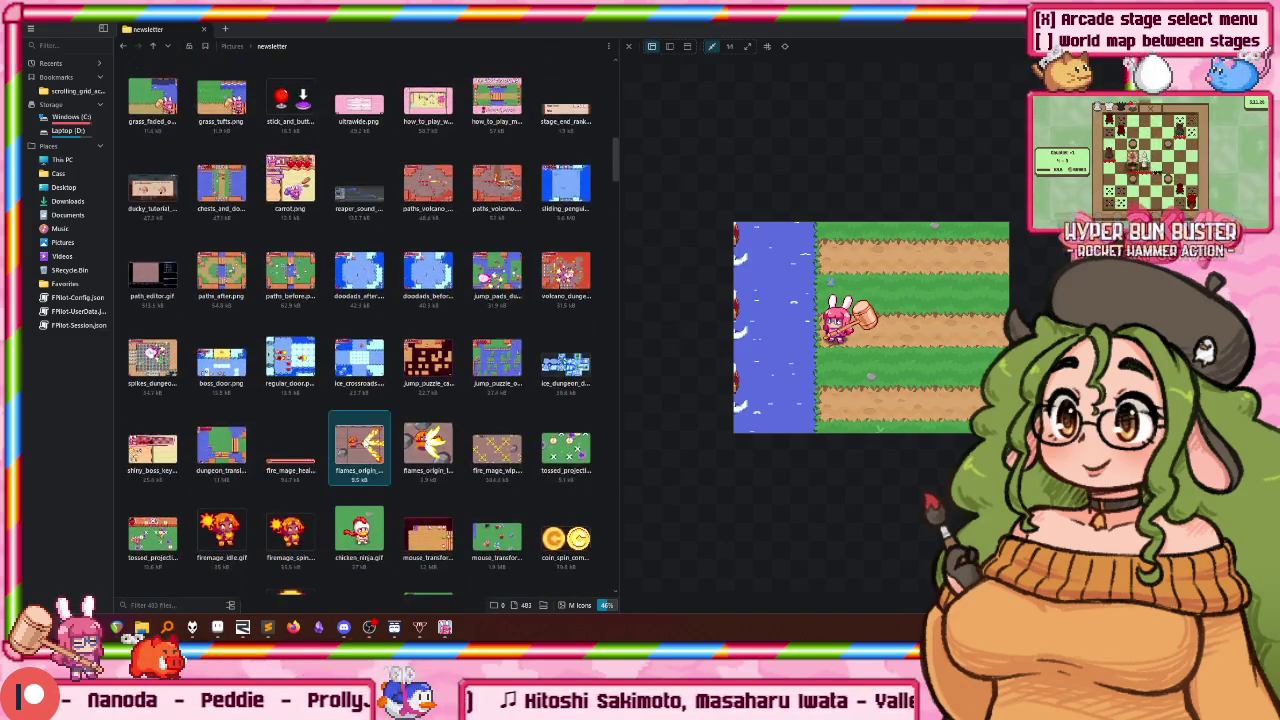
pyautogui.scroll(1, 365, 440)
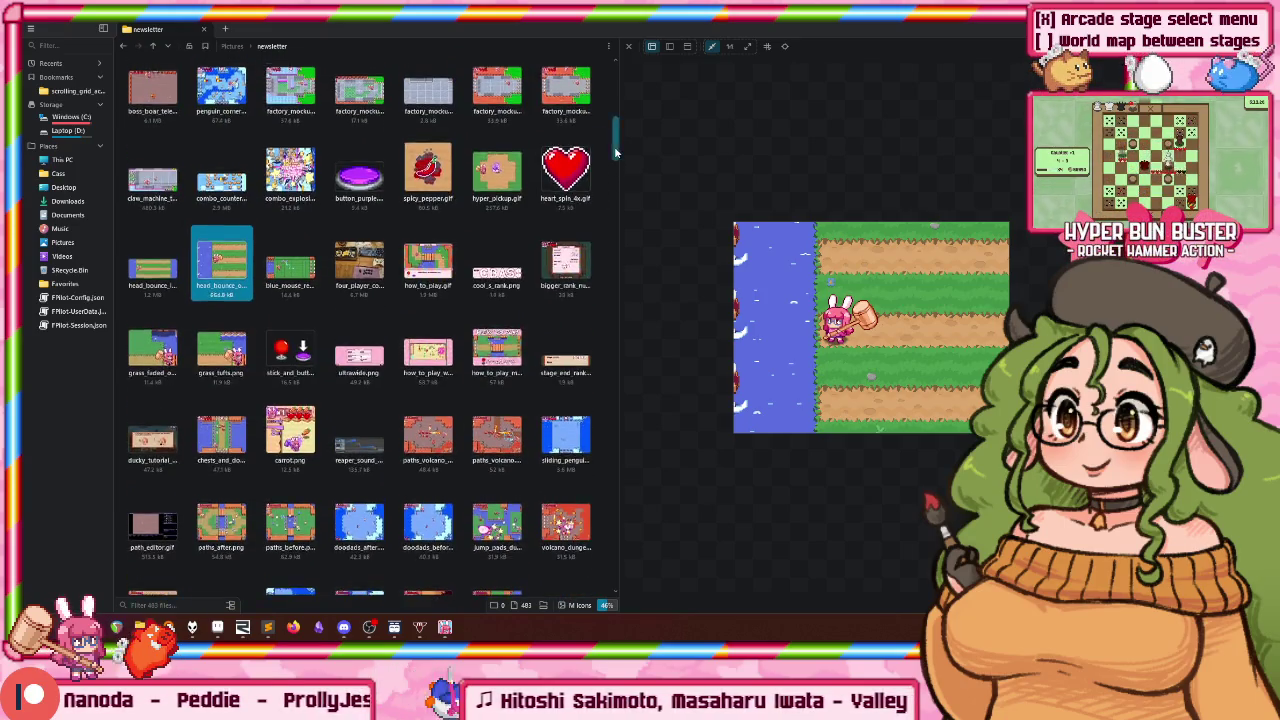
pyautogui.moveTo(615, 145)
pyautogui.mouseDown()
pyautogui.moveTo(620, 509)
pyautogui.moveTo(624, 242)
pyautogui.mouseUp()
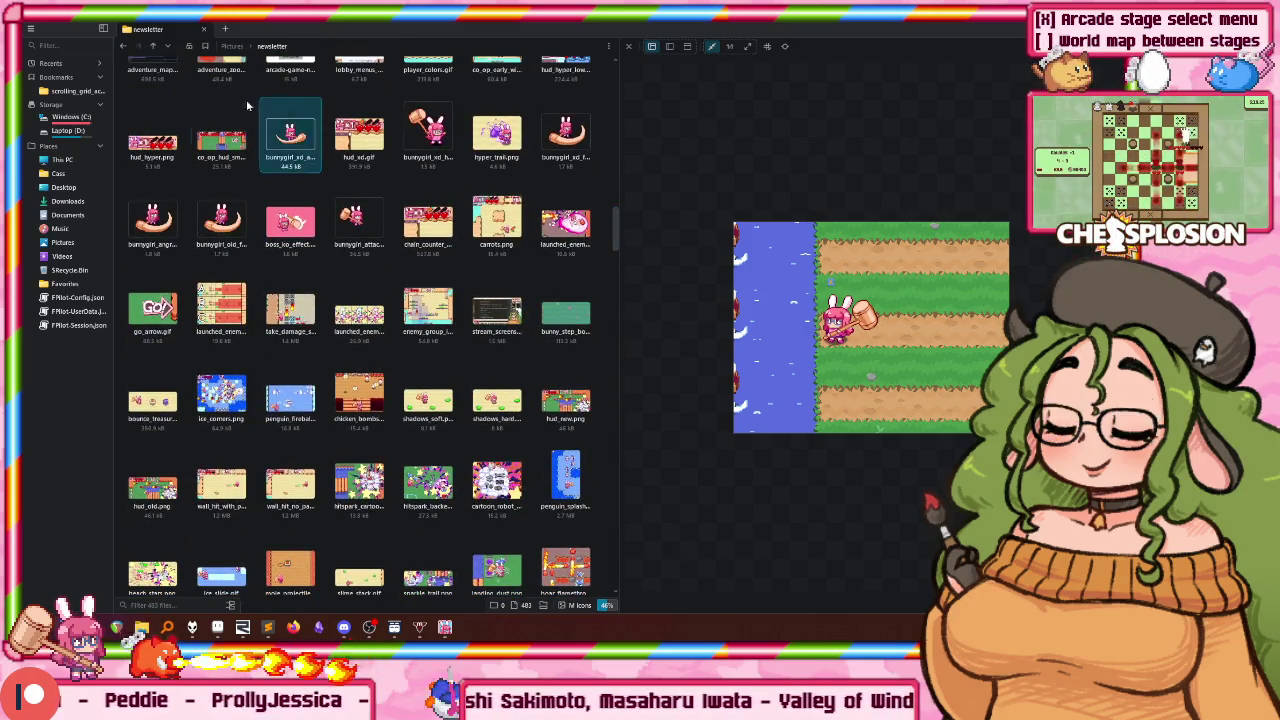
# Step: Return to the parent Pictures folder, scroll down to hyrax.jpg and preview it
pyautogui.hotkey('alt', 'Up')
pyautogui.scroll(-4, 410, 181)
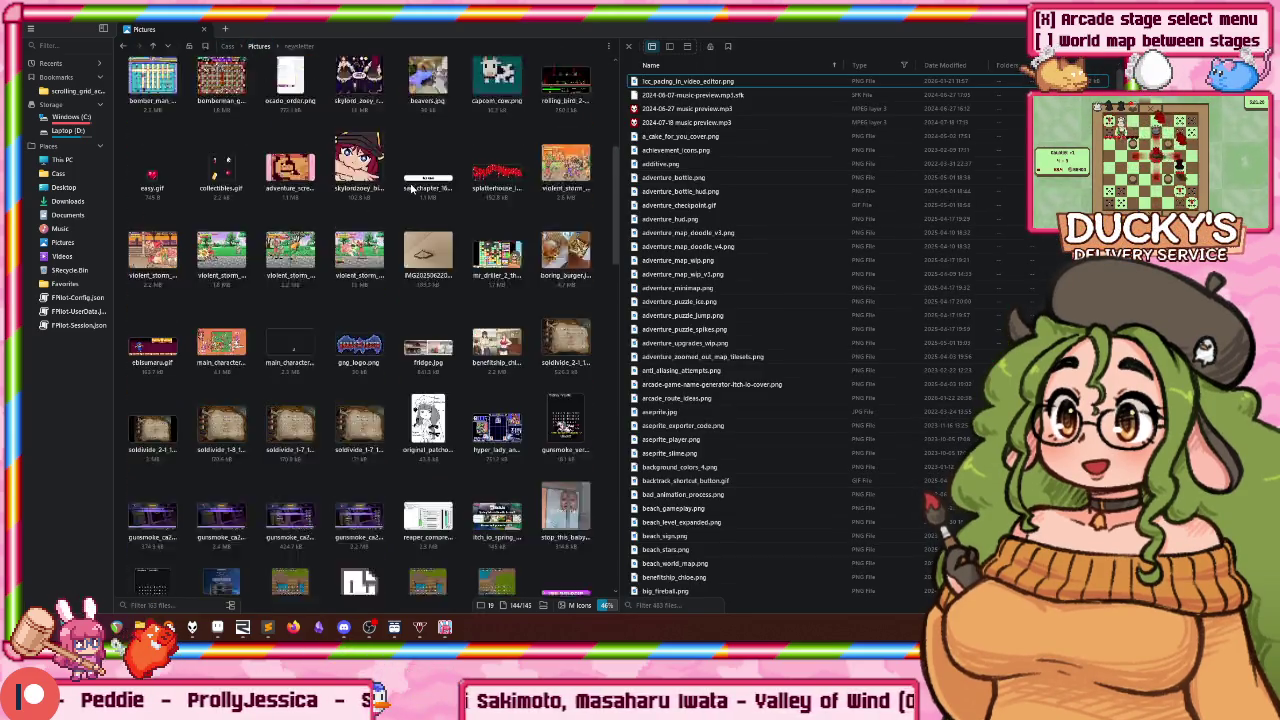
pyautogui.scroll(-3, 410, 181)
pyautogui.scroll(-3, 410, 181)
pyautogui.scroll(-3, 428, 190)
pyautogui.scroll(-3, 428, 190)
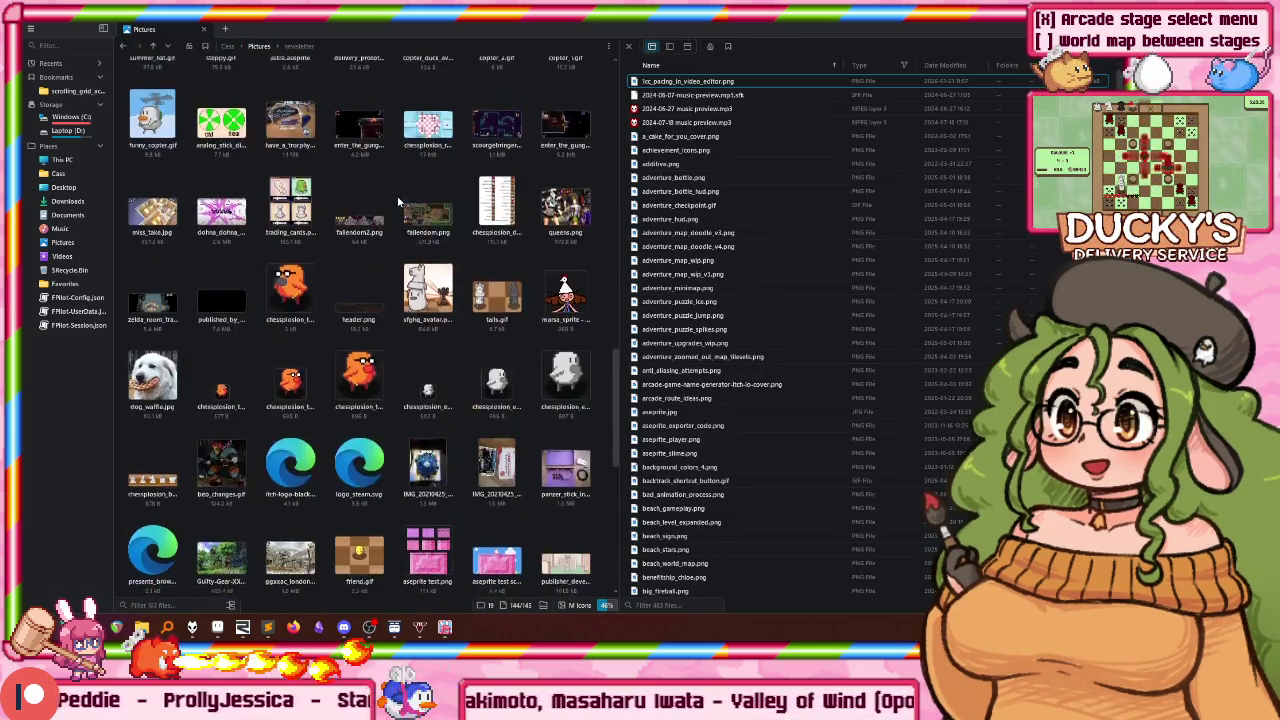
pyautogui.scroll(-3, 428, 190)
pyautogui.scroll(-2, 428, 200)
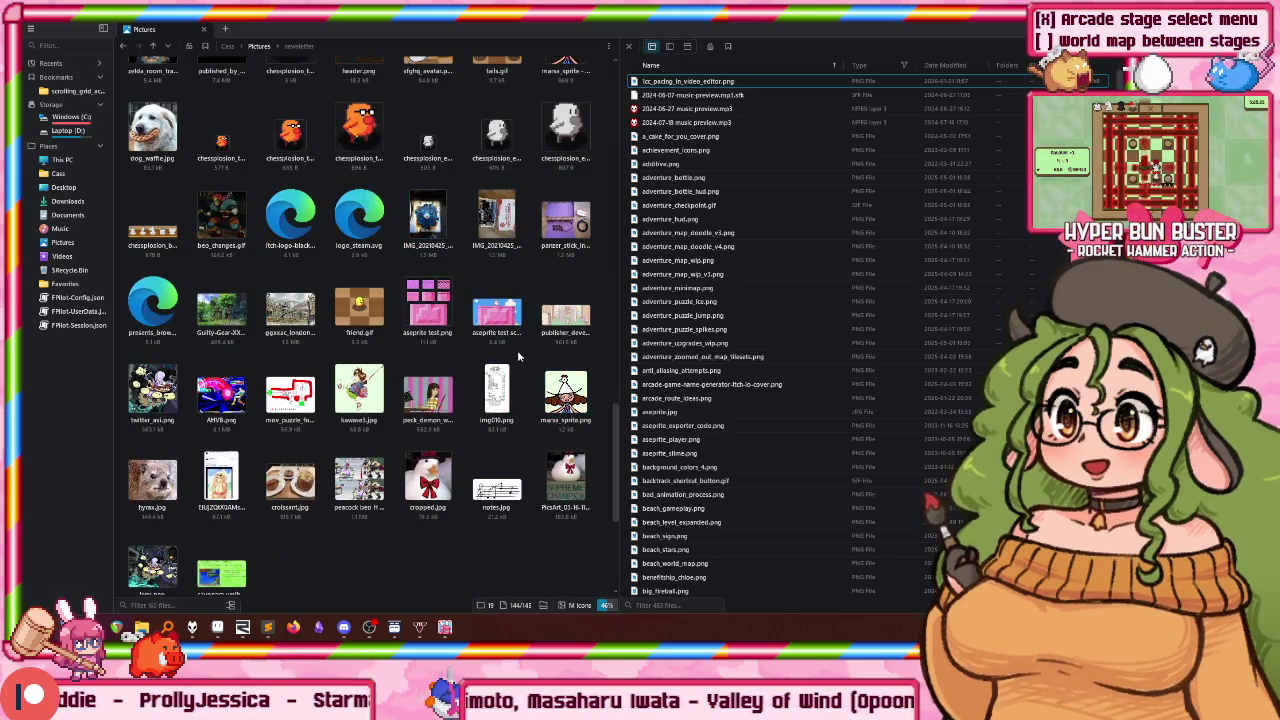
pyautogui.scroll(2, 505, 380)
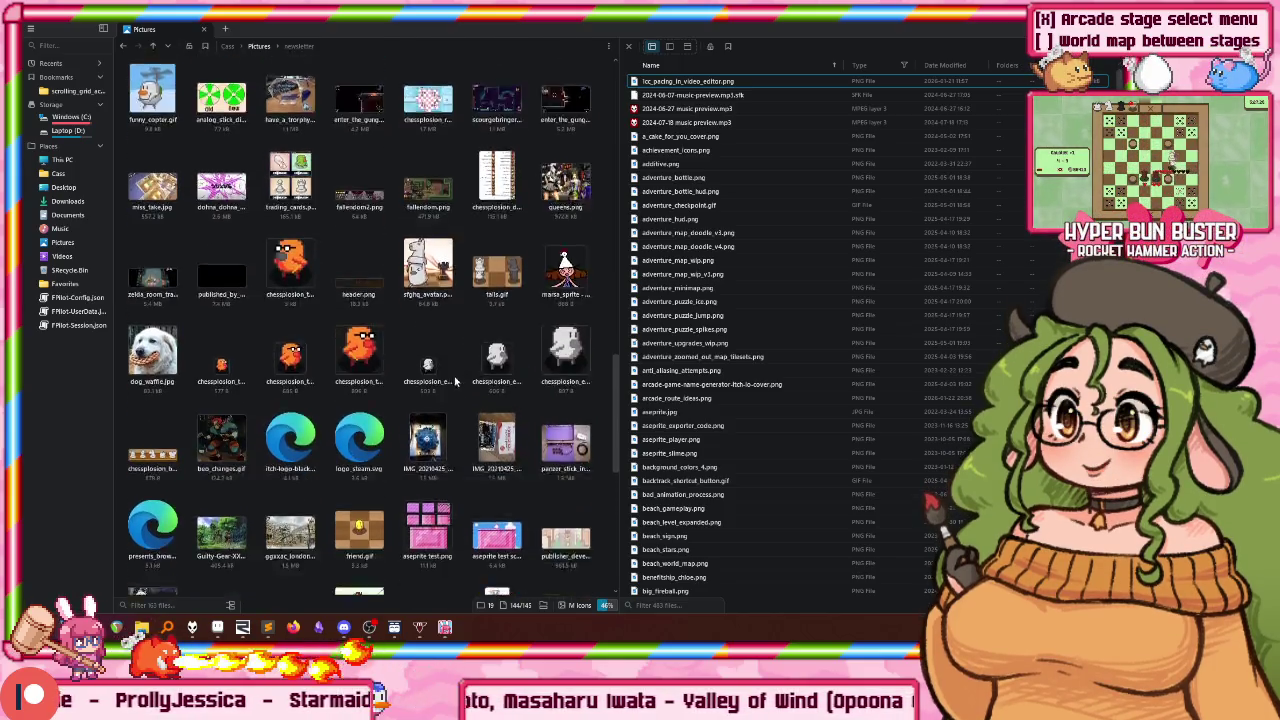
pyautogui.scroll(-2, 457, 374)
pyautogui.click(180, 460)
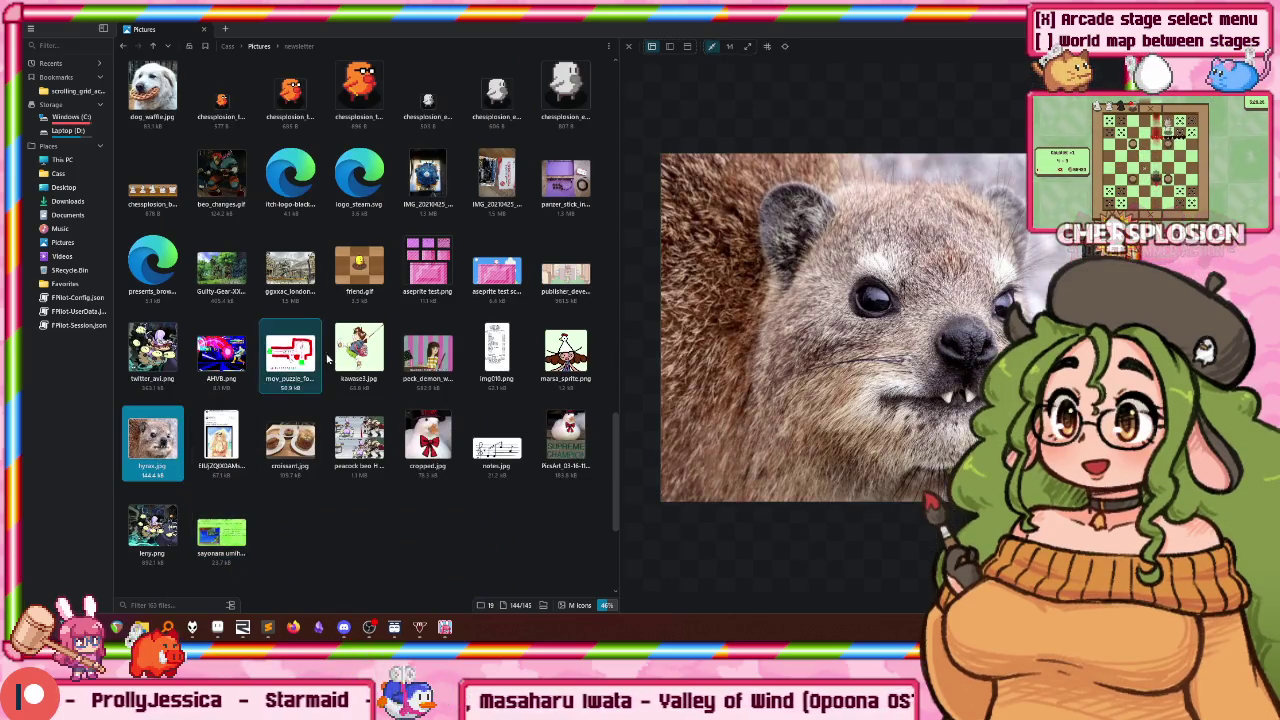
pyautogui.scroll(3, 395, 412)
pyautogui.scroll(3, 390, 390)
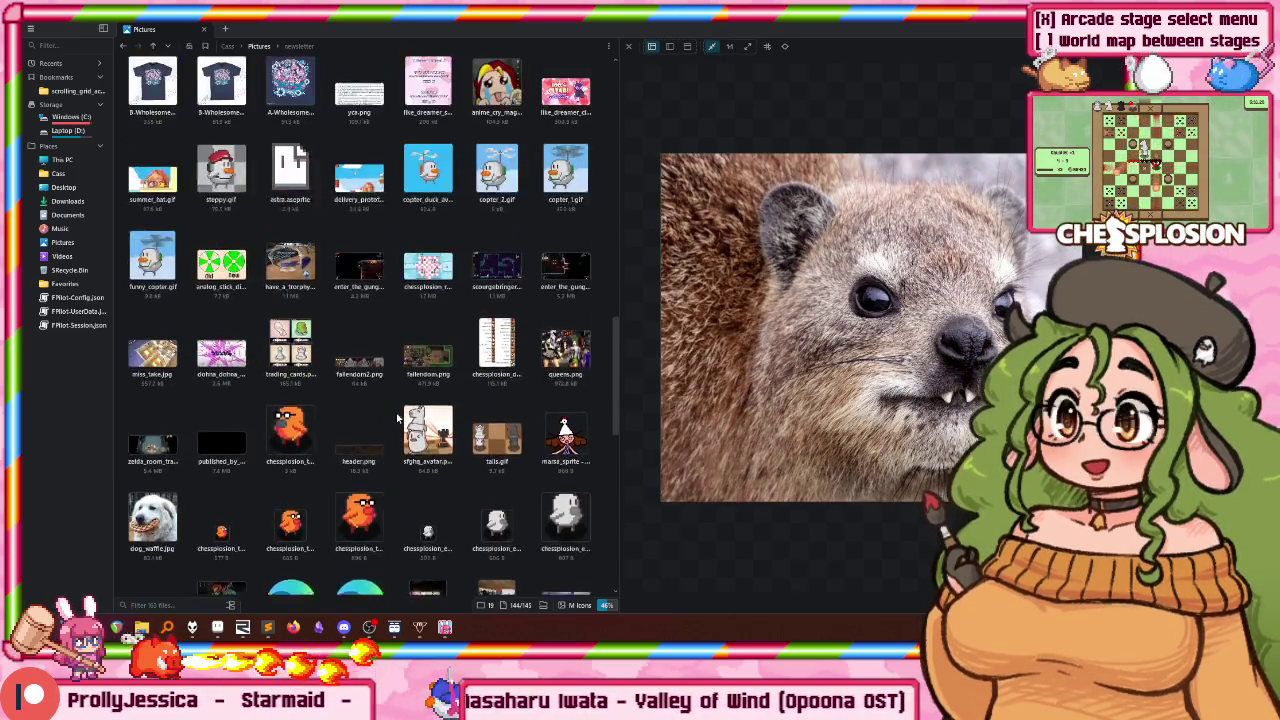
pyautogui.scroll(2, 382, 365)
pyautogui.scroll(1, 375, 343)
pyautogui.scroll(3, 372, 338)
pyautogui.scroll(3, 366, 328)
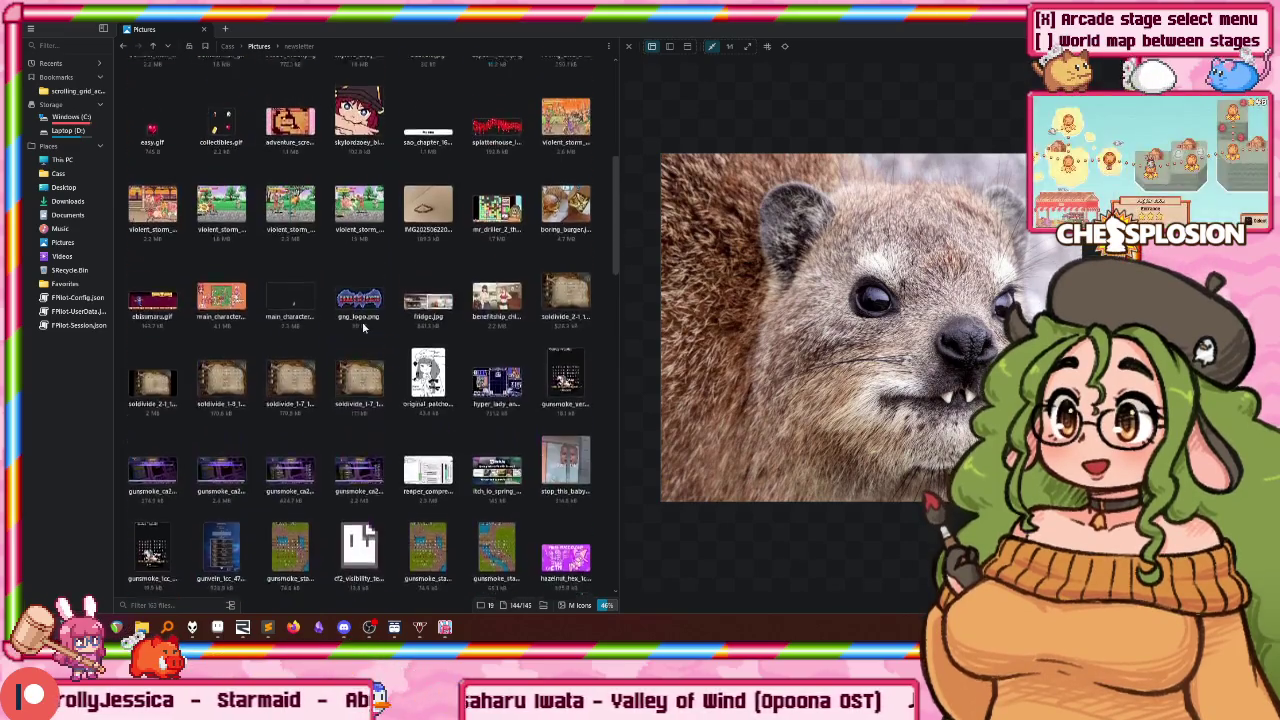
pyautogui.scroll(3, 362, 320)
pyautogui.scroll(2, 360, 312)
pyautogui.scroll(1, 360, 313)
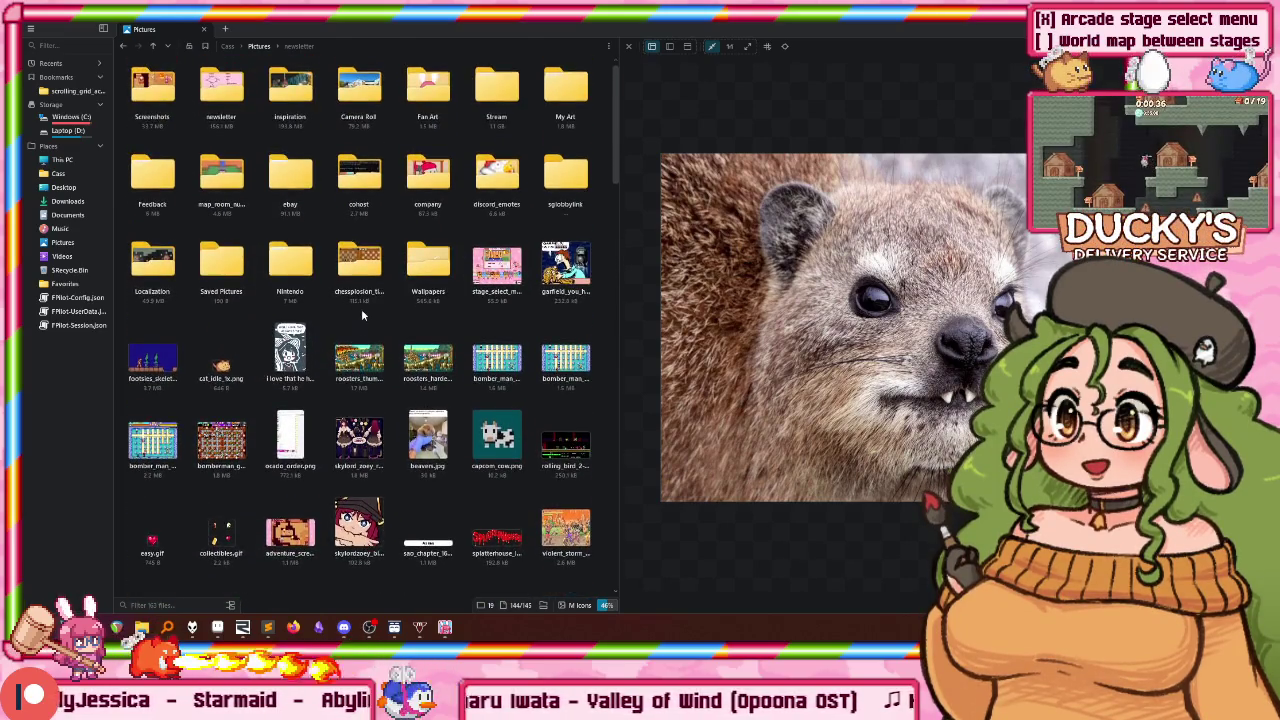
# Step: Reopen the newsletter folder, preview the penguin-hooded bonk sprite and scroll through the screenshots
pyautogui.doubleClick(221, 85)
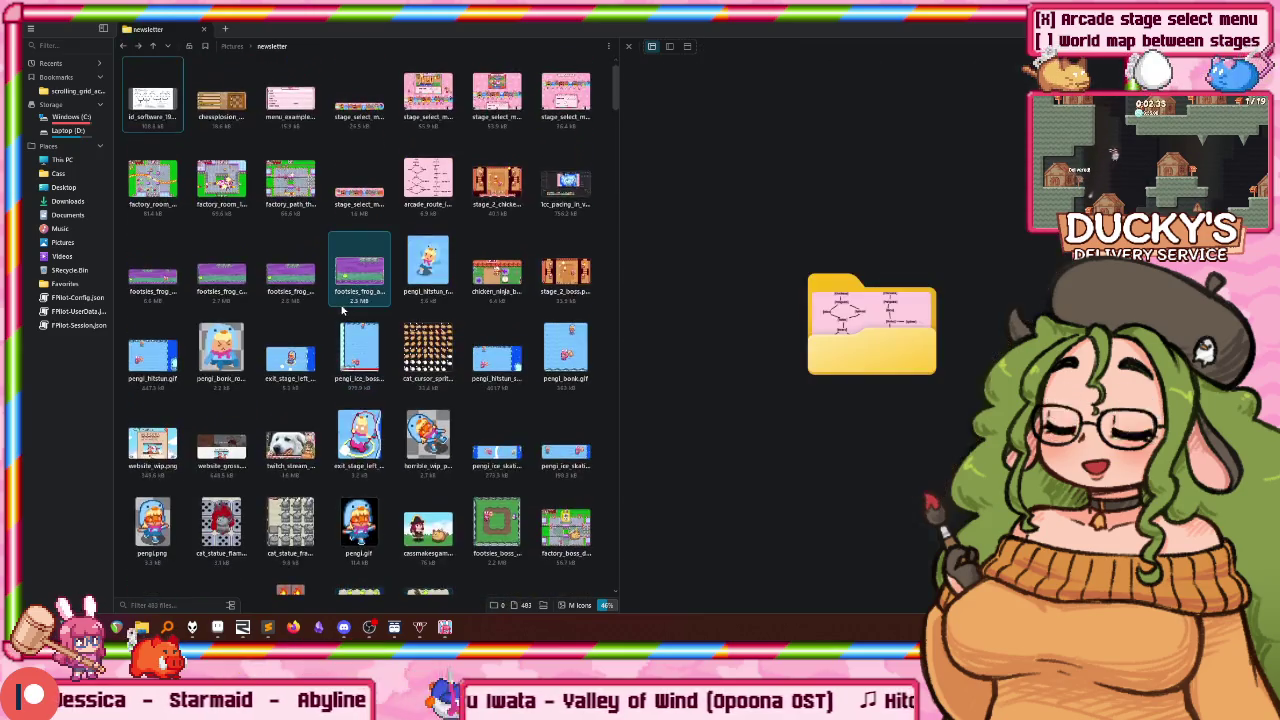
pyautogui.scroll(-1, 397, 316)
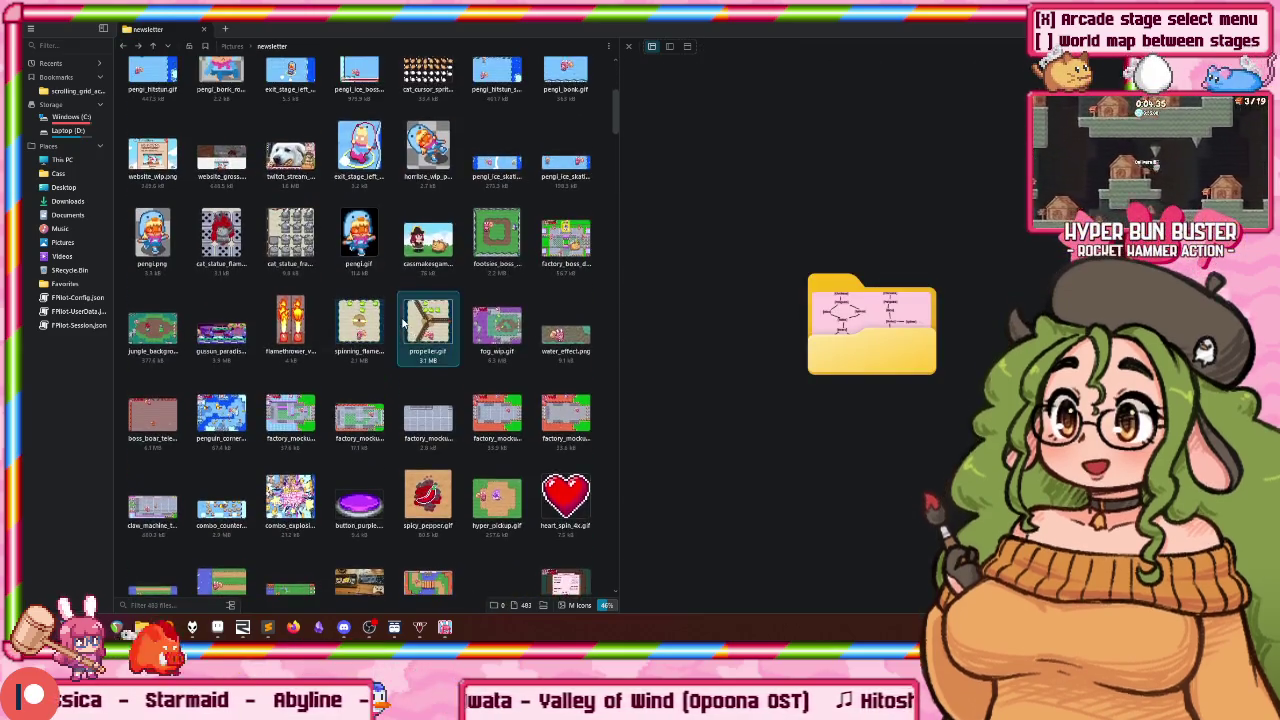
pyautogui.click(224, 160)
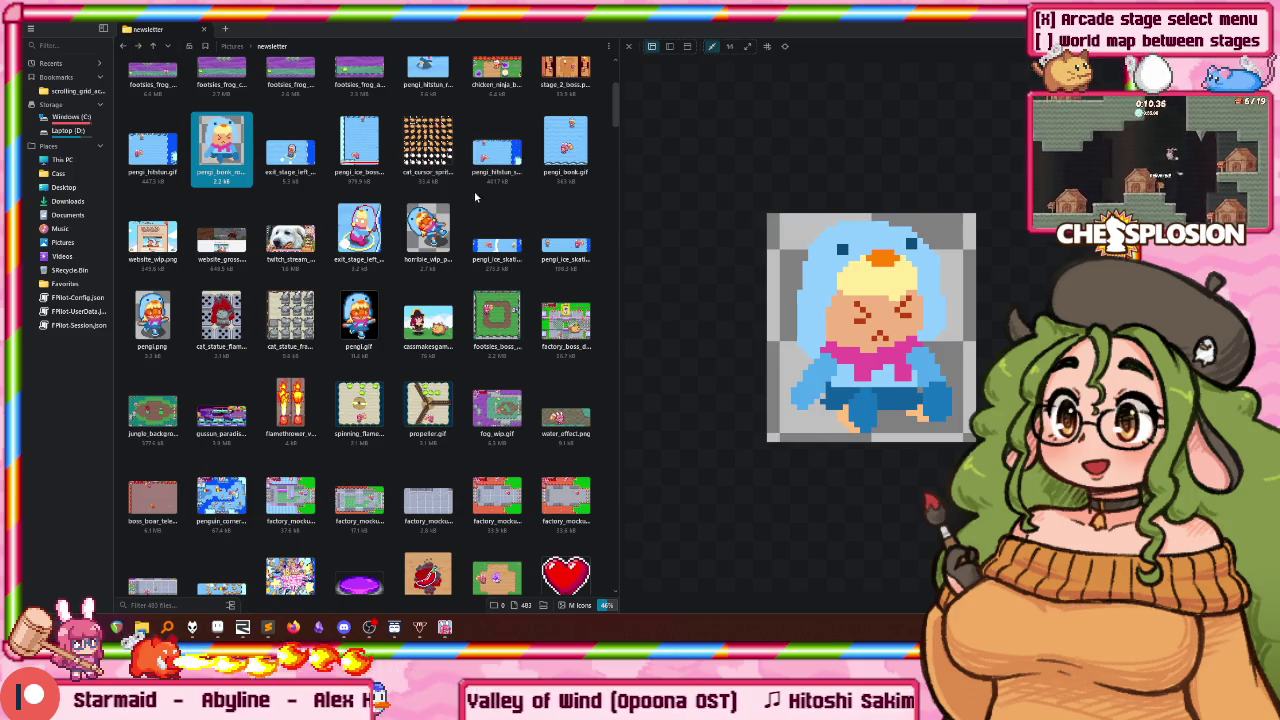
pyautogui.scroll(-3, 421, 206)
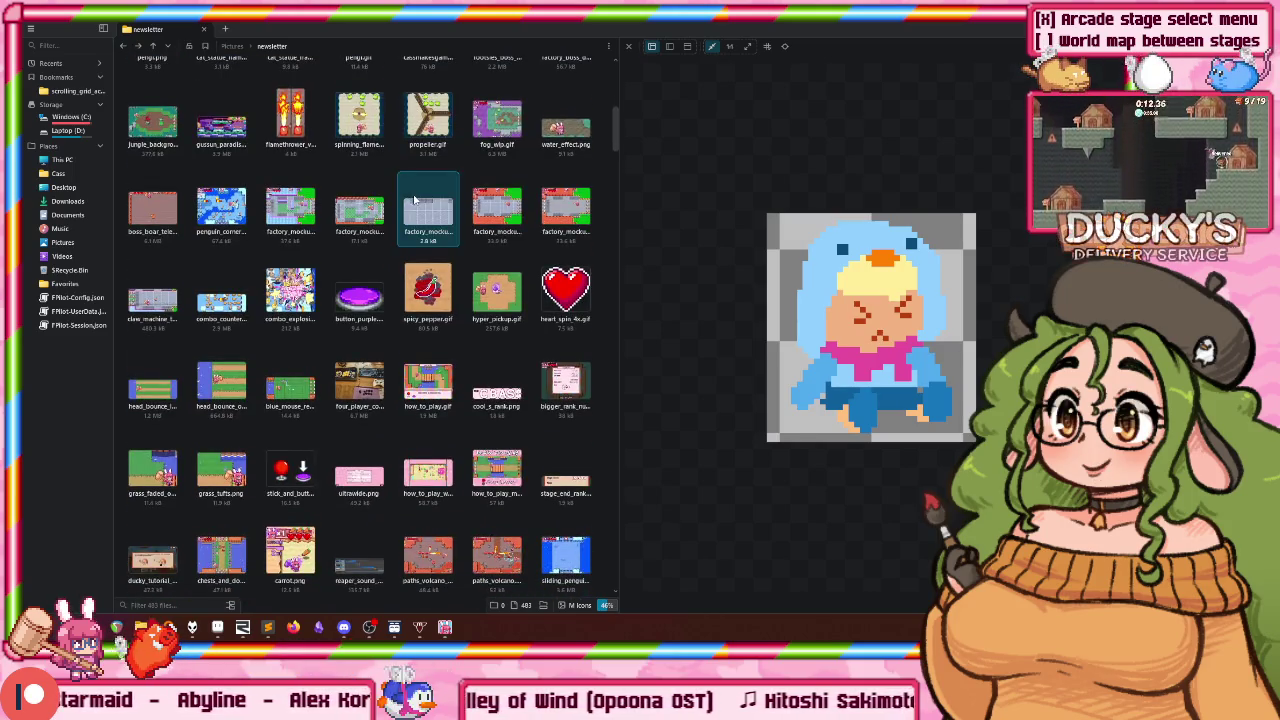
pyautogui.scroll(-2, 421, 206)
pyautogui.scroll(-3, 421, 206)
pyautogui.scroll(-5, 421, 206)
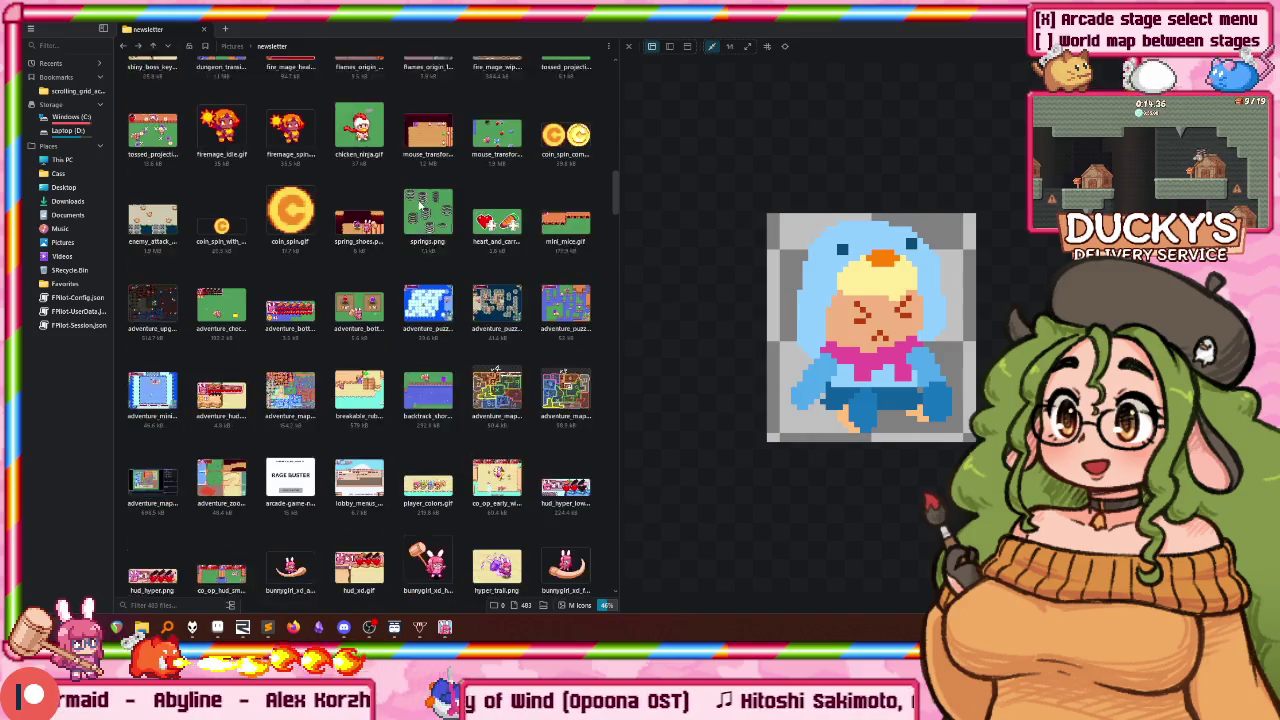
pyautogui.scroll(-1, 421, 206)
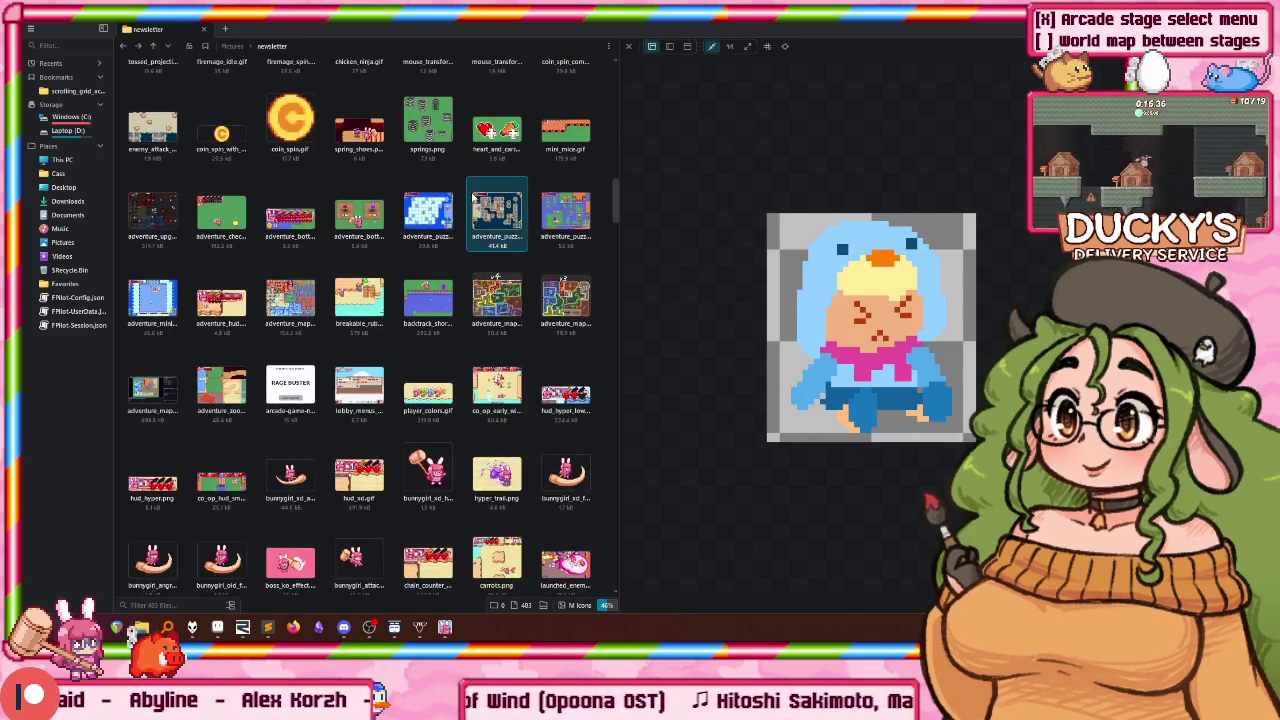
pyautogui.scroll(-2, 450, 203)
pyautogui.scroll(-2, 476, 199)
pyautogui.scroll(-2, 475, 200)
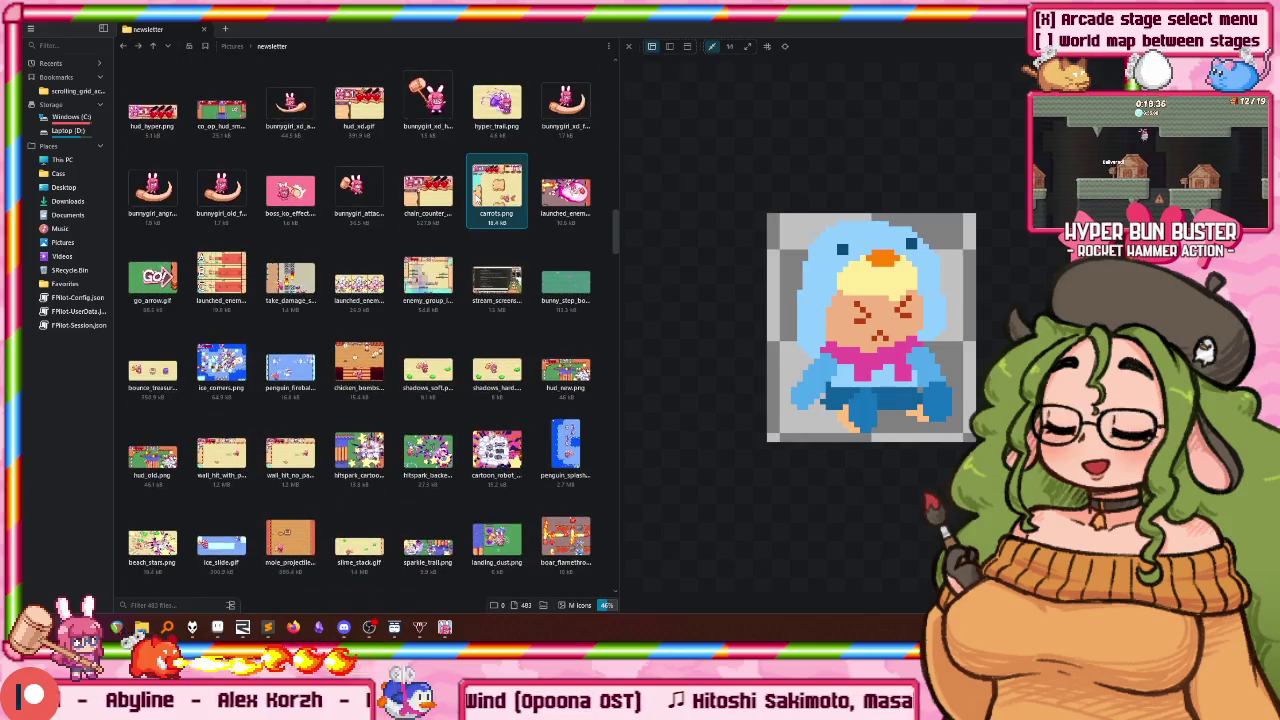
pyautogui.scroll(-2, 473, 202)
pyautogui.scroll(-3, 473, 202)
pyautogui.scroll(1, 470, 300)
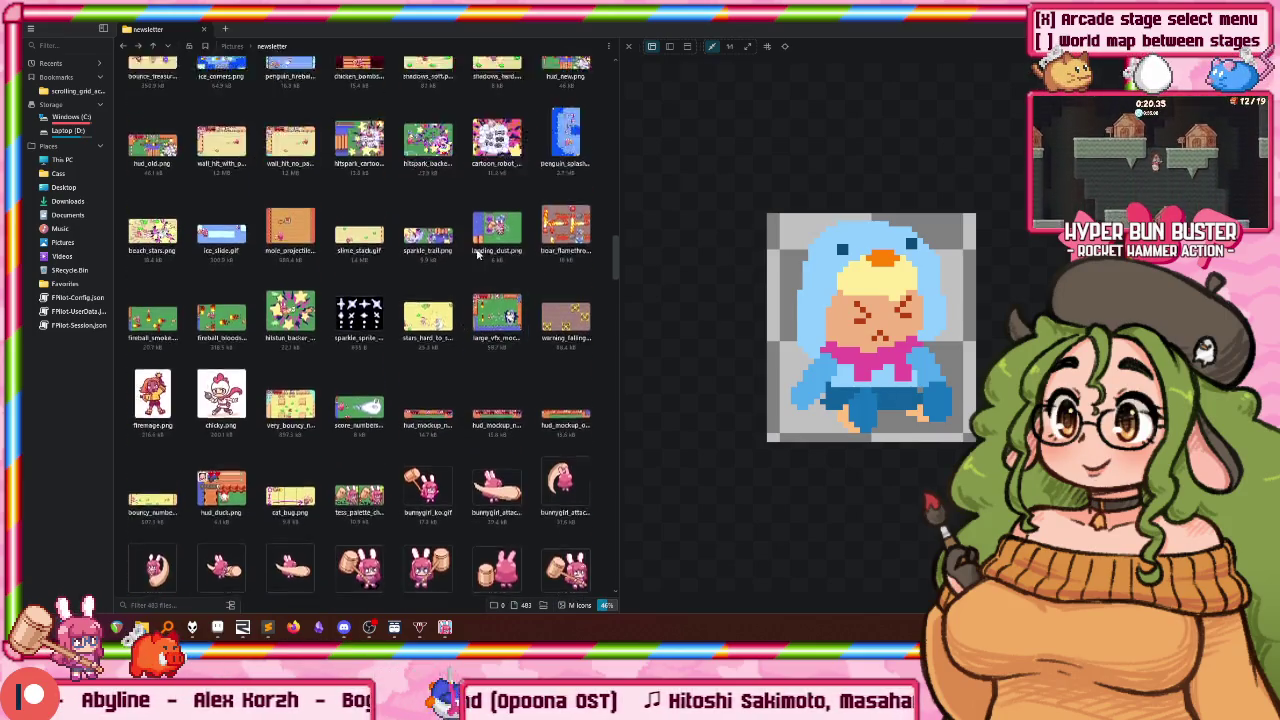
pyautogui.scroll(3, 465, 400)
pyautogui.scroll(1, 460, 491)
pyautogui.scroll(1, 460, 491)
pyautogui.scroll(1, 460, 491)
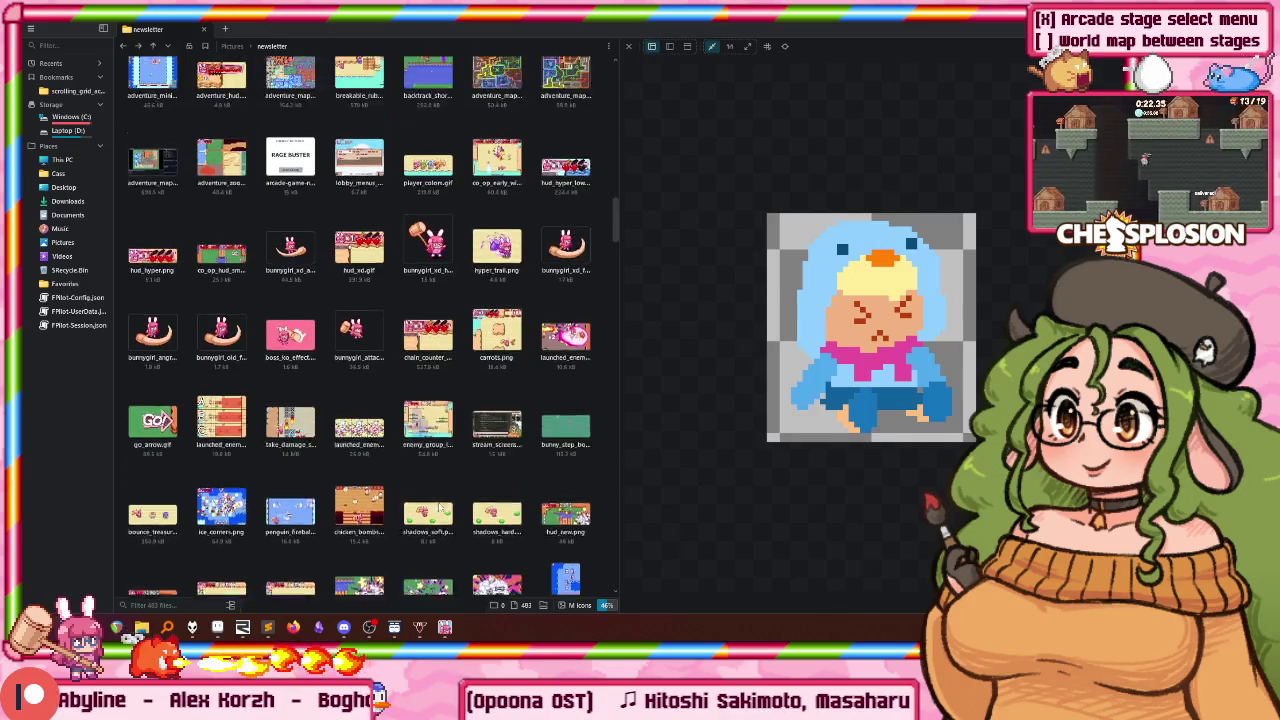
pyautogui.scroll(1, 460, 491)
pyautogui.scroll(1, 460, 491)
pyautogui.scroll(1, 480, 300)
pyautogui.scroll(1, 460, 340)
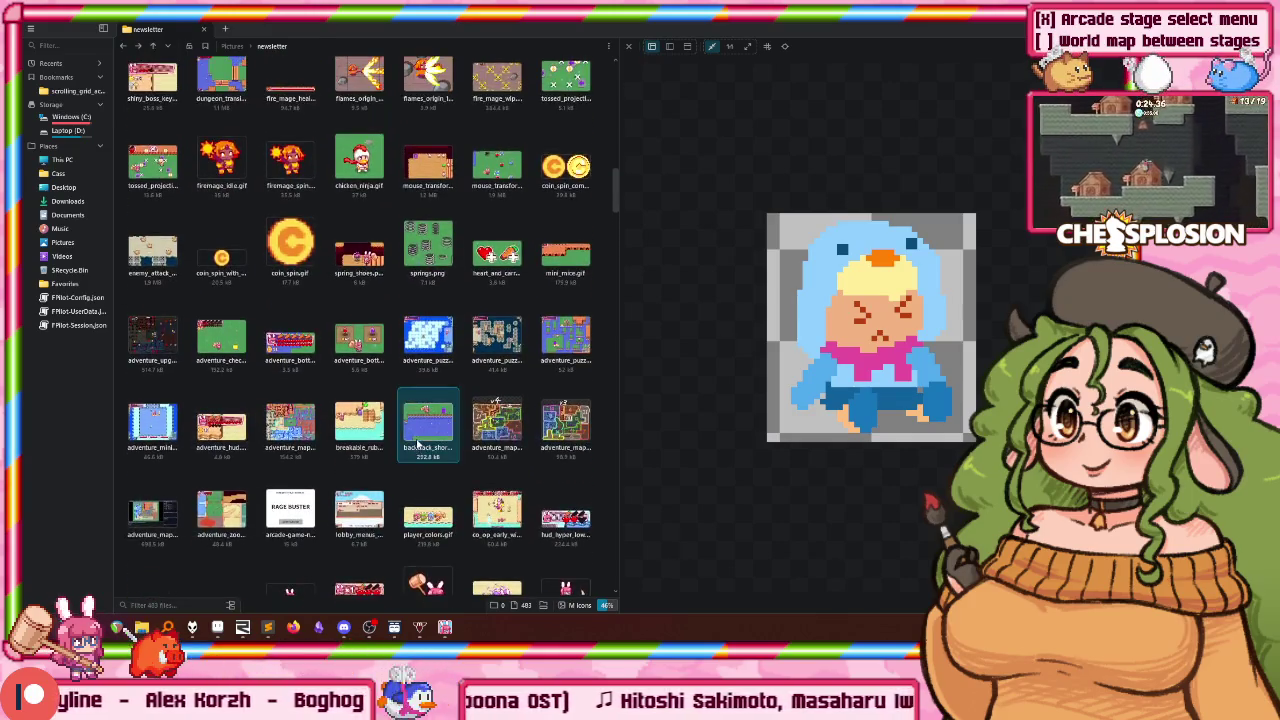
pyautogui.scroll(2, 440, 380)
pyautogui.scroll(2, 418, 410)
pyautogui.scroll(1, 410, 370)
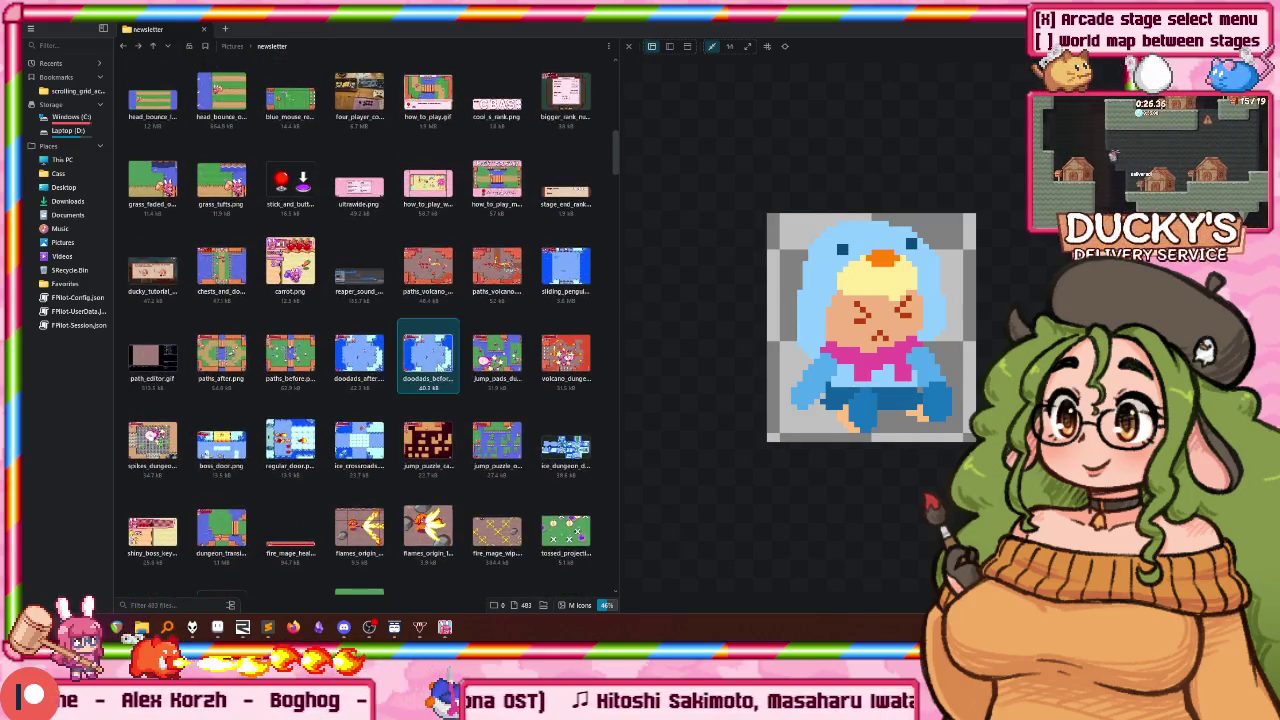
pyautogui.scroll(2, 390, 258)
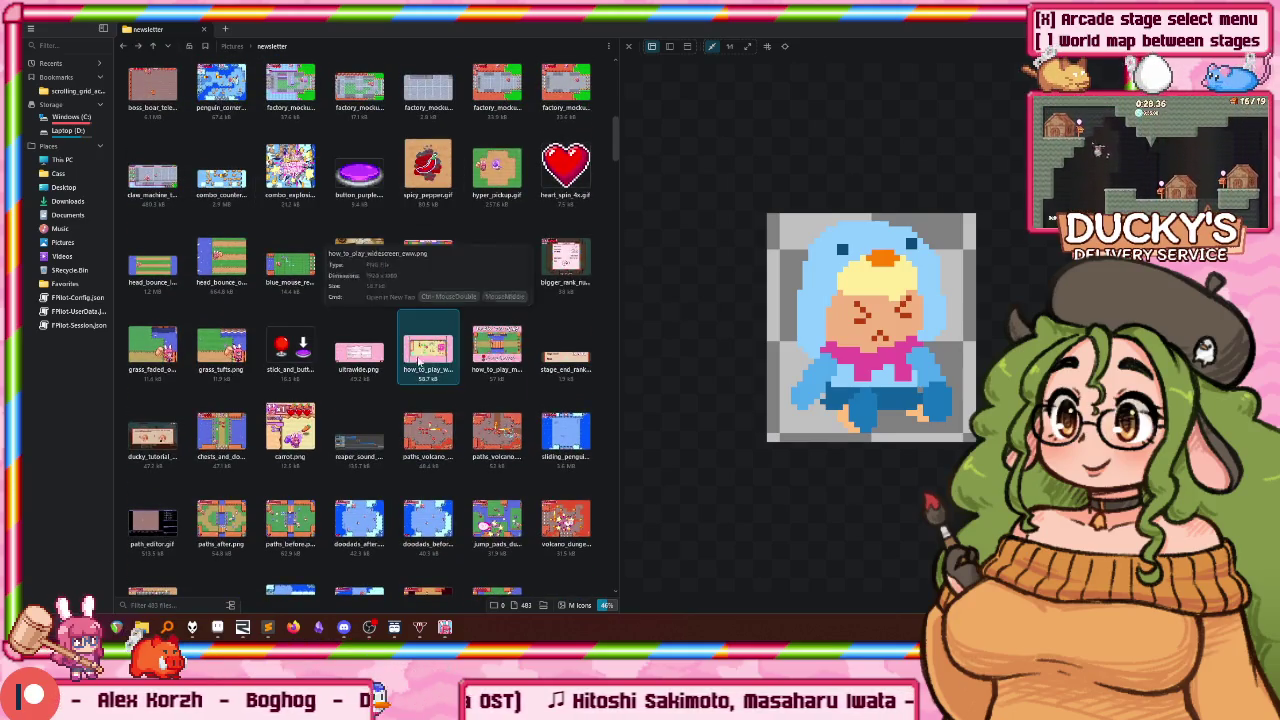
pyautogui.scroll(1, 425, 345)
pyautogui.scroll(1, 418, 361)
pyautogui.scroll(1, 418, 361)
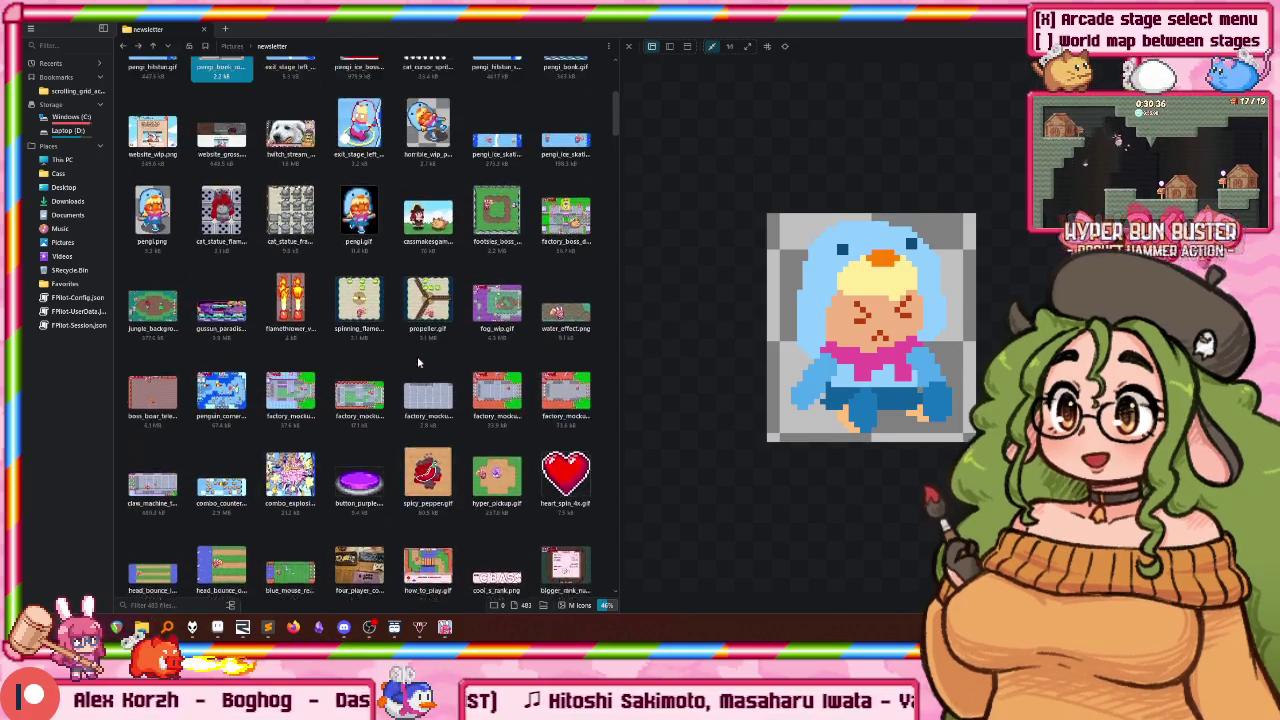
pyautogui.scroll(2, 418, 361)
pyautogui.scroll(1, 418, 361)
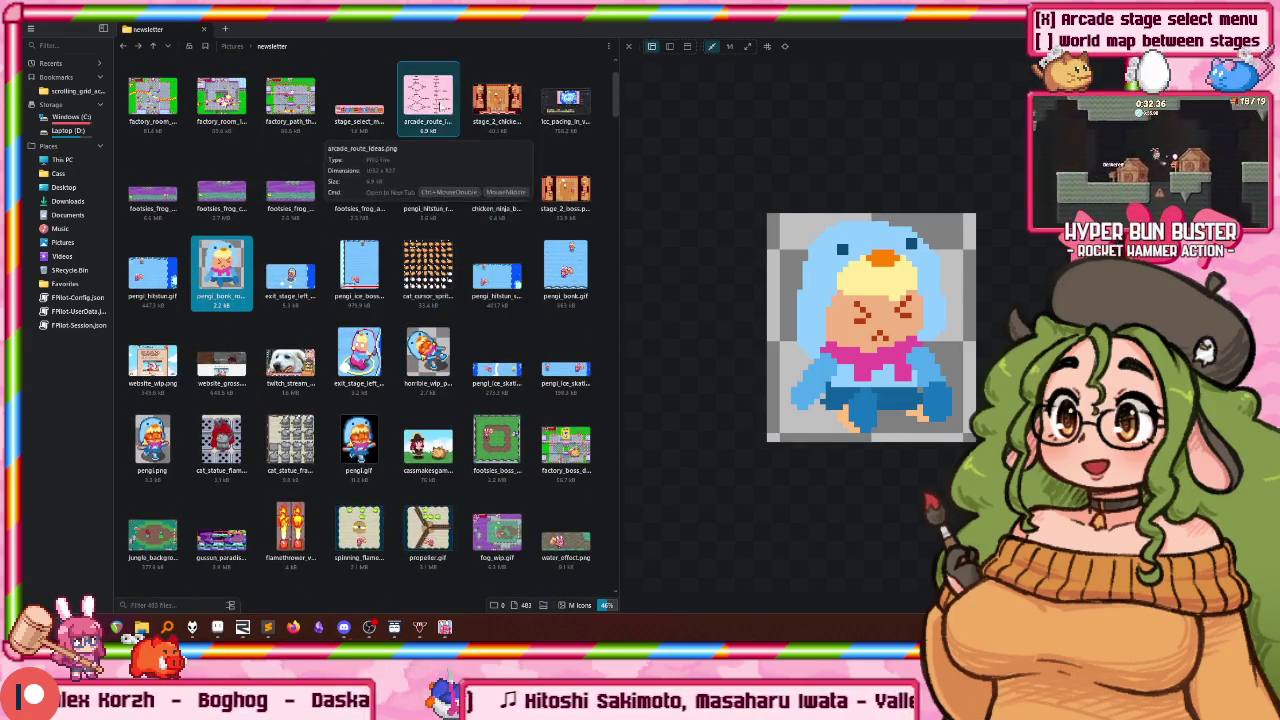
# Step: Glance at the READY mockup in Aseprite, then return to the game's code in Sublime Text
pyautogui.hotkey('alt', 'Tab')
pyautogui.scroll(-1, 588, 300)
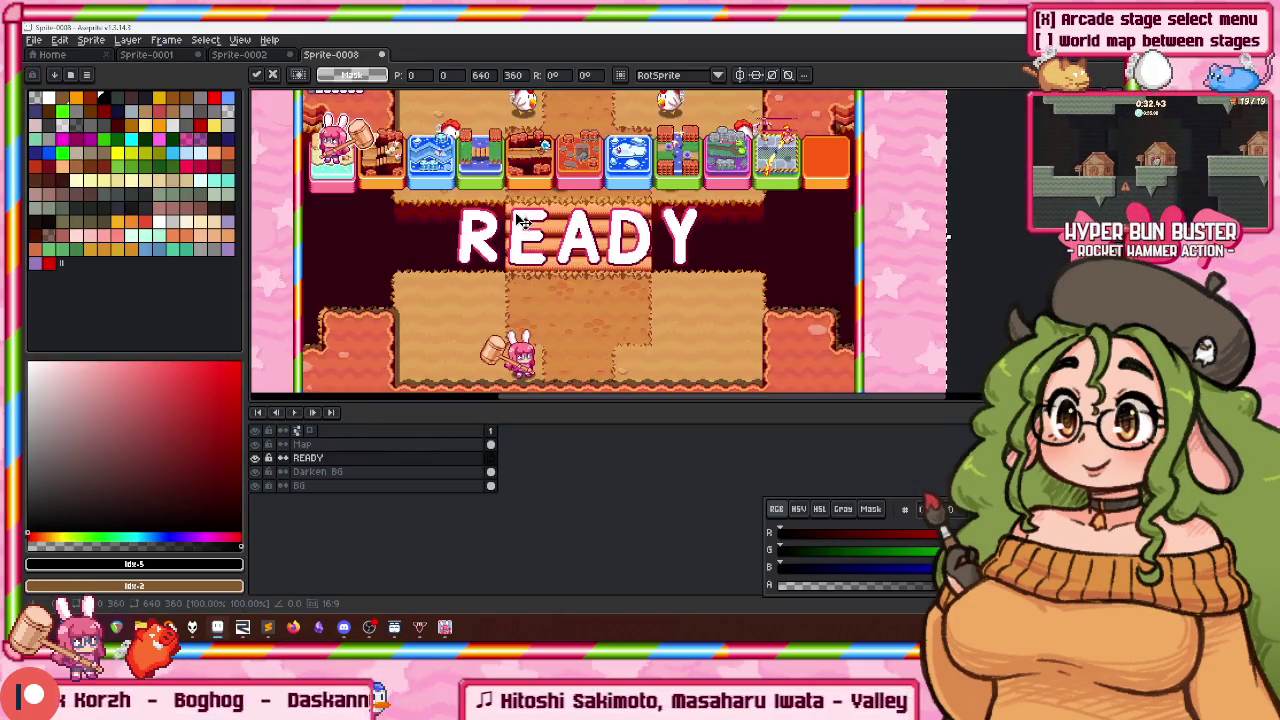
pyautogui.scroll(-1, 524, 220)
pyautogui.scroll(1, 467, 198)
pyautogui.moveTo(467, 198); pyautogui.dragTo(455, 222)
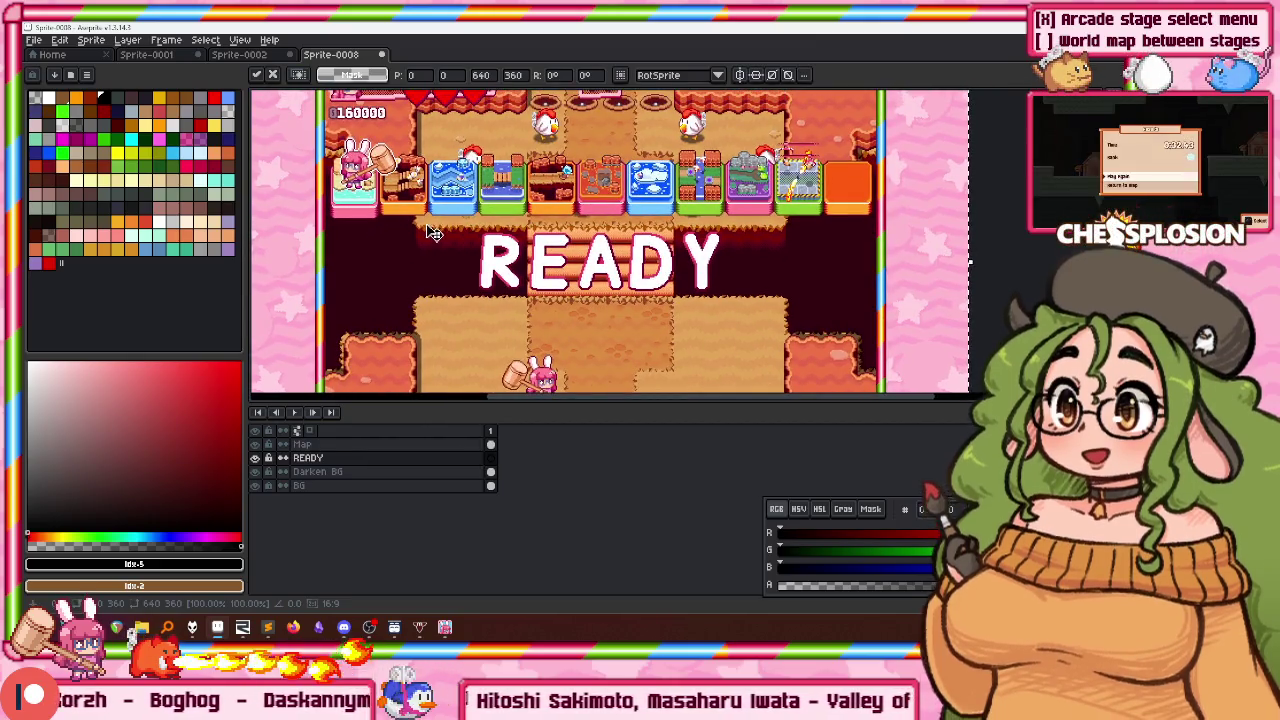
pyautogui.moveTo(242, 627)
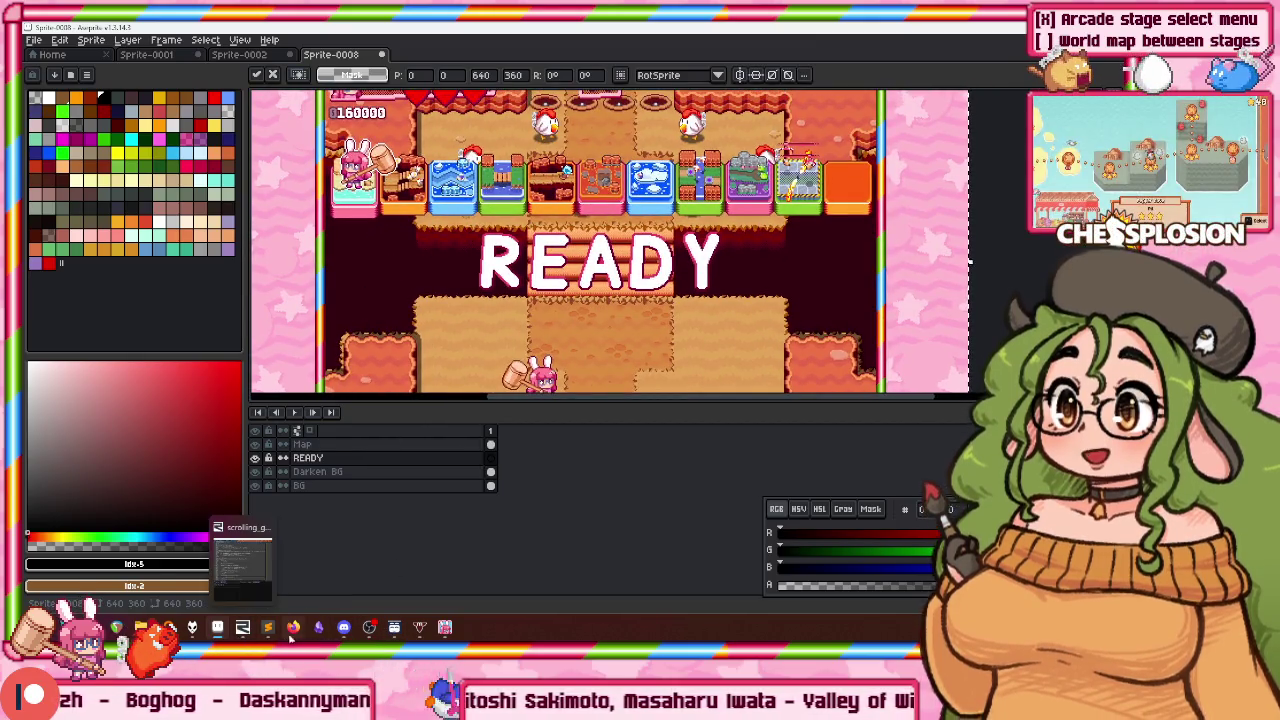
pyautogui.click(283, 568)
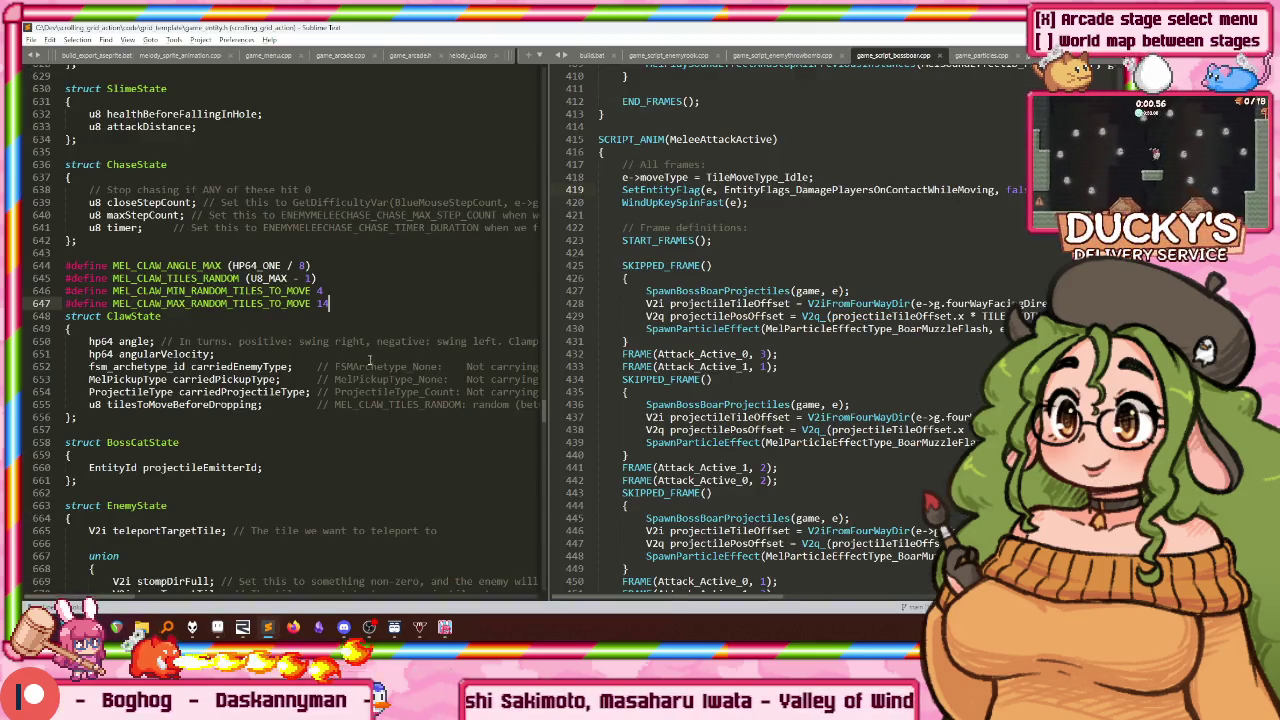
# Step: Search the project for 'ready, go' and open the PreMatchCountdown sound code in game_game_type.cpp
pyautogui.hotkey('ctrl', 'shift', 'f')
pyautogui.write('ready go')
pyautogui.press('Return')
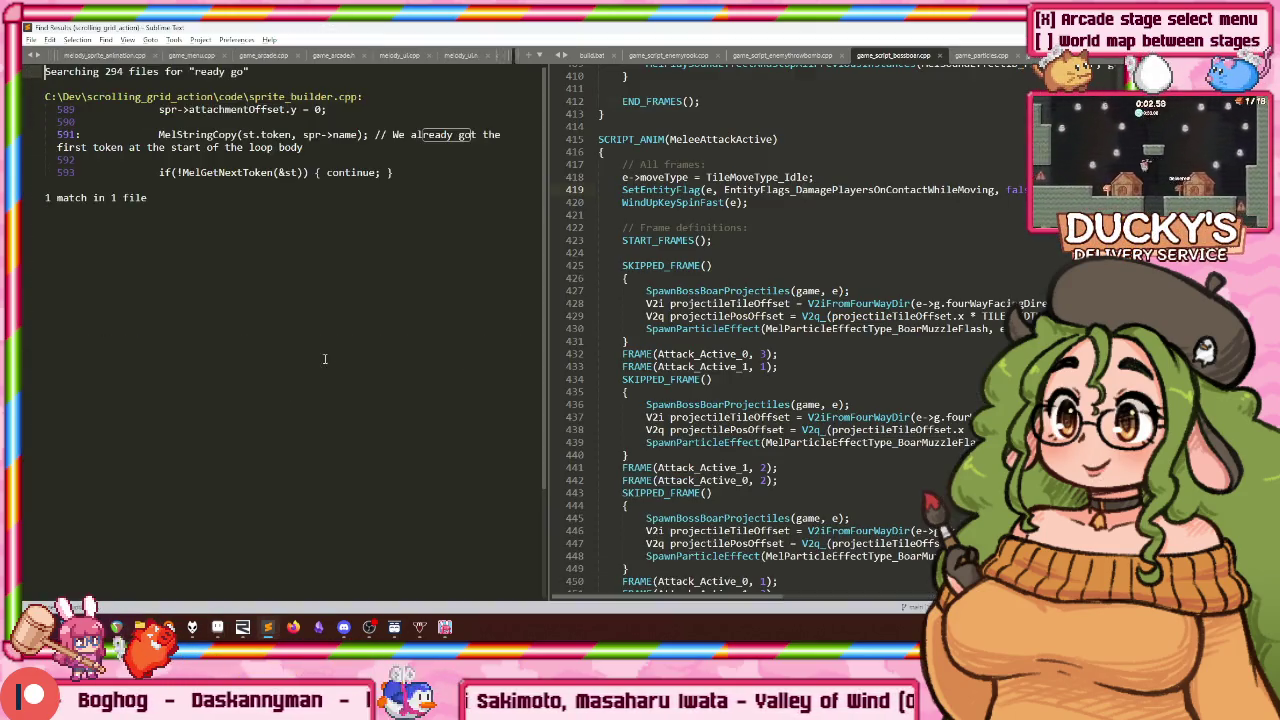
pyautogui.hotkey('ctrl', 'shift', 'f')
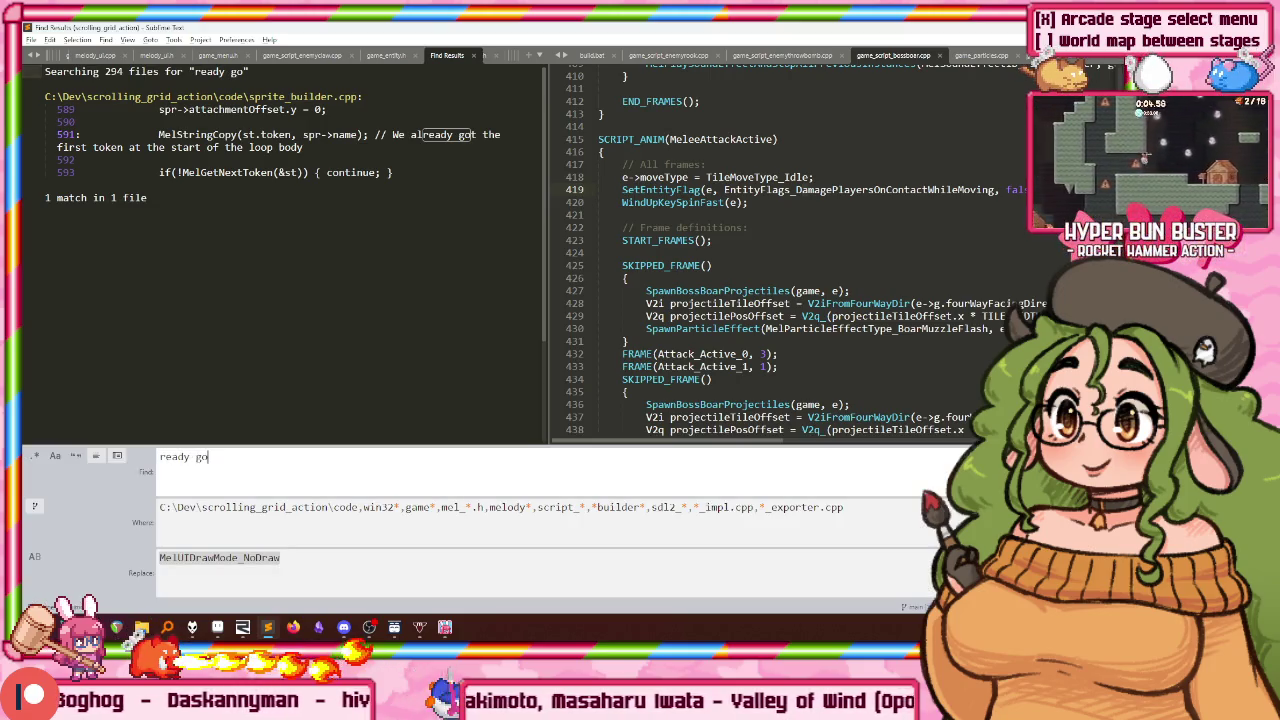
pyautogui.write(',')
pyautogui.press('Return')
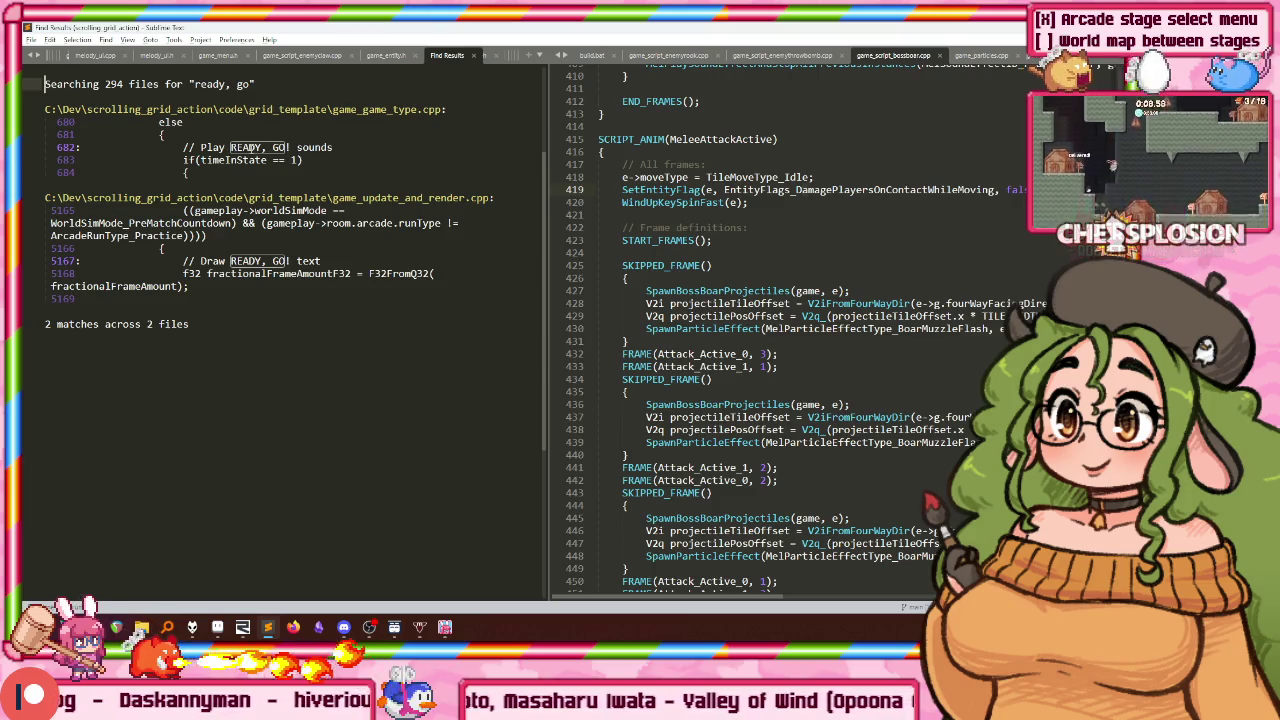
pyautogui.doubleClick(260, 147)
pyautogui.moveTo(150, 316); pyautogui.dragTo(335, 442)
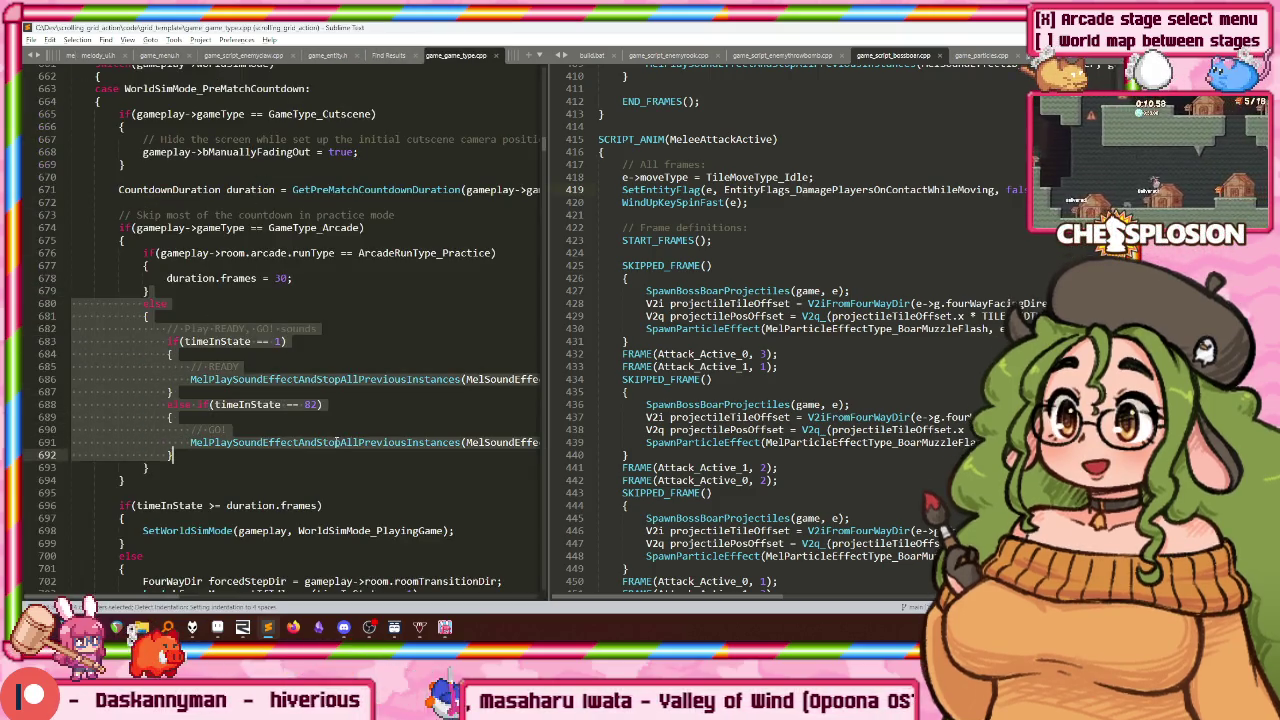
# Step: Change the GO! sound's frame number from 82 to 81
pyautogui.click(335, 442)
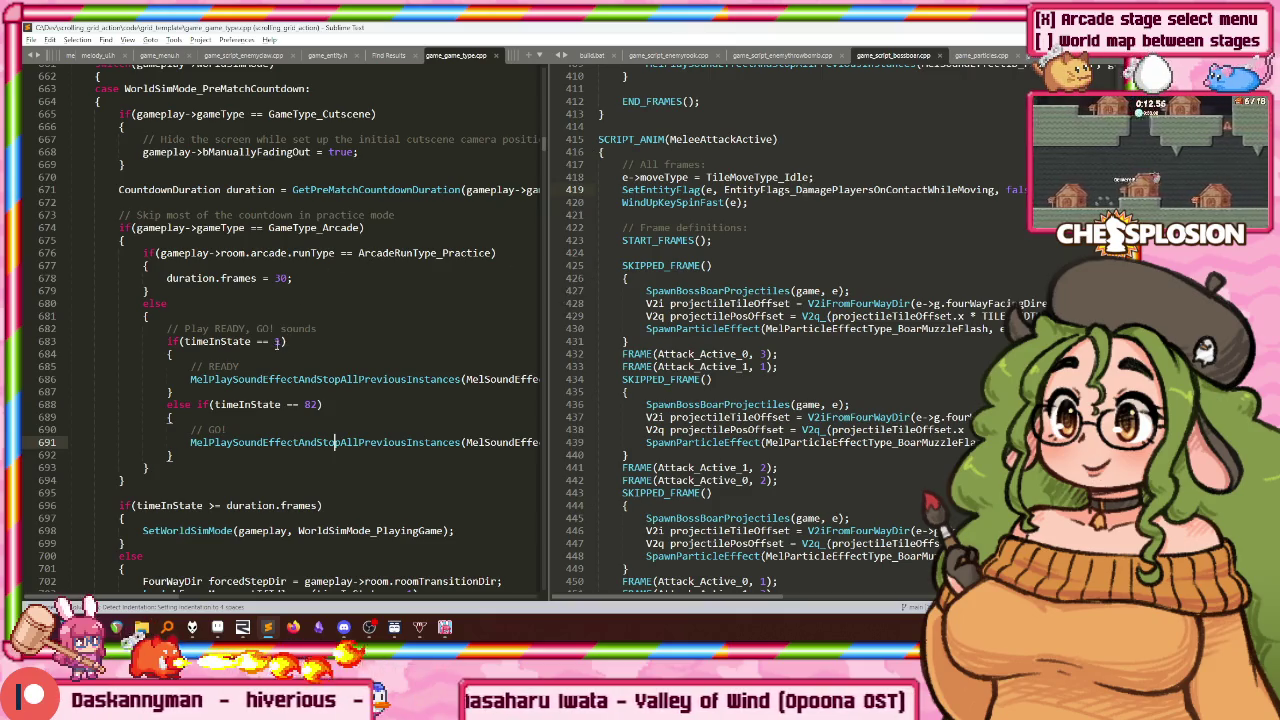
pyautogui.doubleClick(278, 341)
pyautogui.write('+')
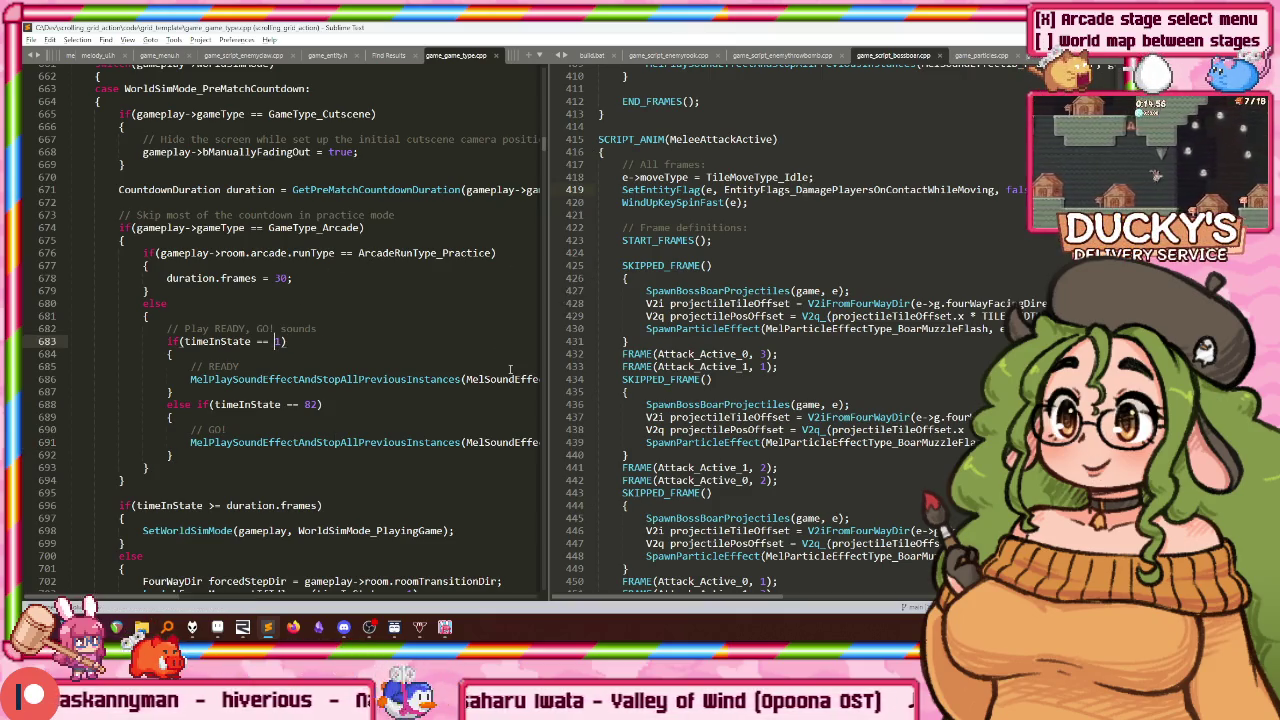
pyautogui.doubleClick(312, 404)
pyautogui.write('81')
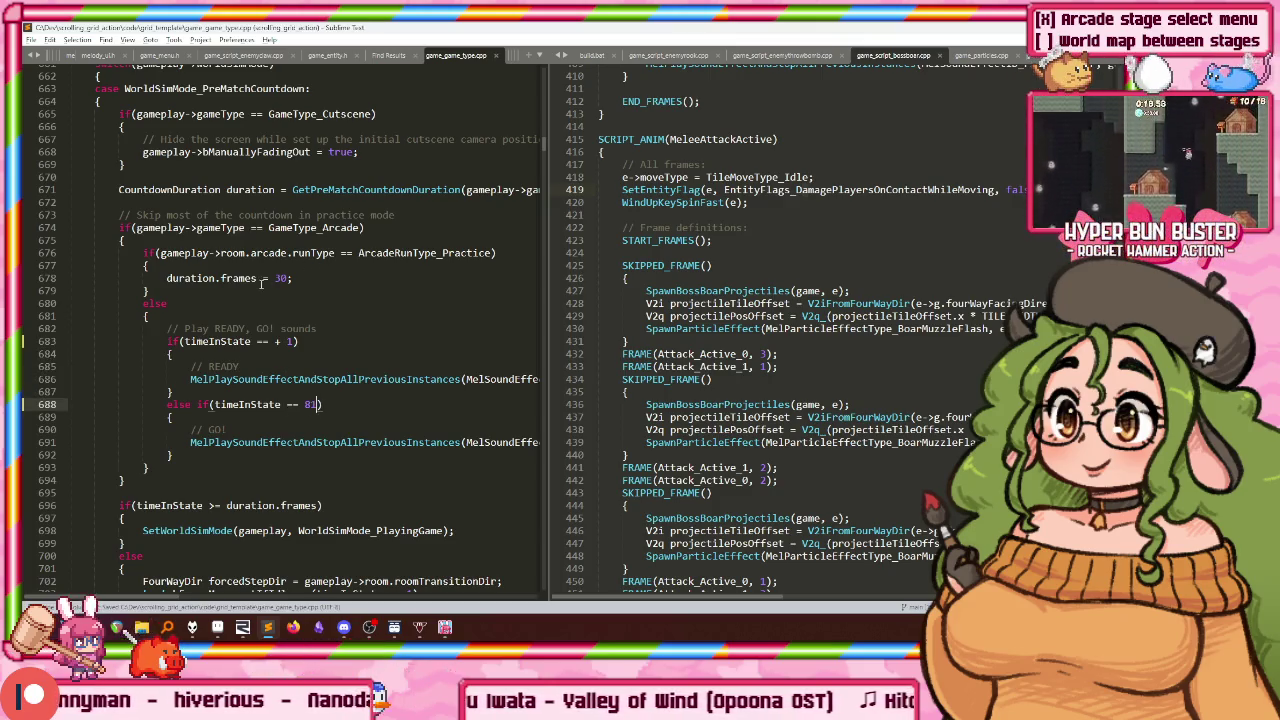
pyautogui.hotkey('ctrl', 'z')
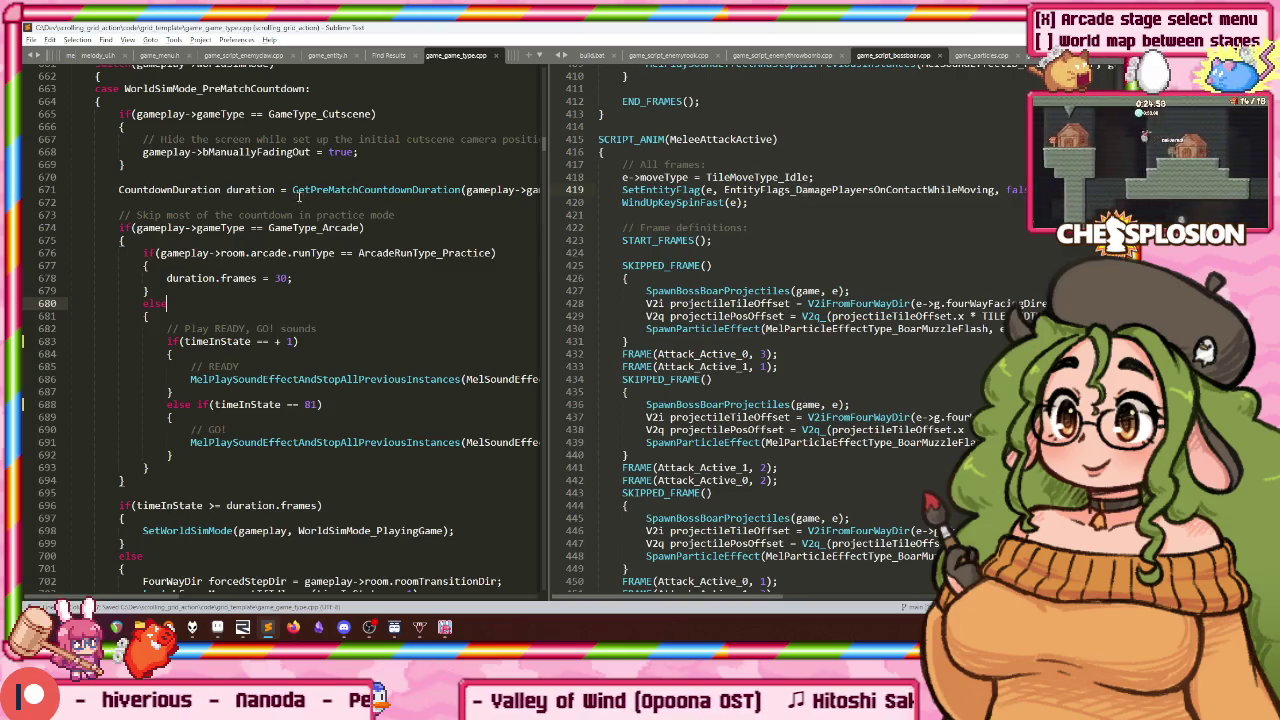
# Step: Start a new s32 line inside the else block
pyautogui.press('Down')
pyautogui.press('Return')
pyautogui.write('s32')
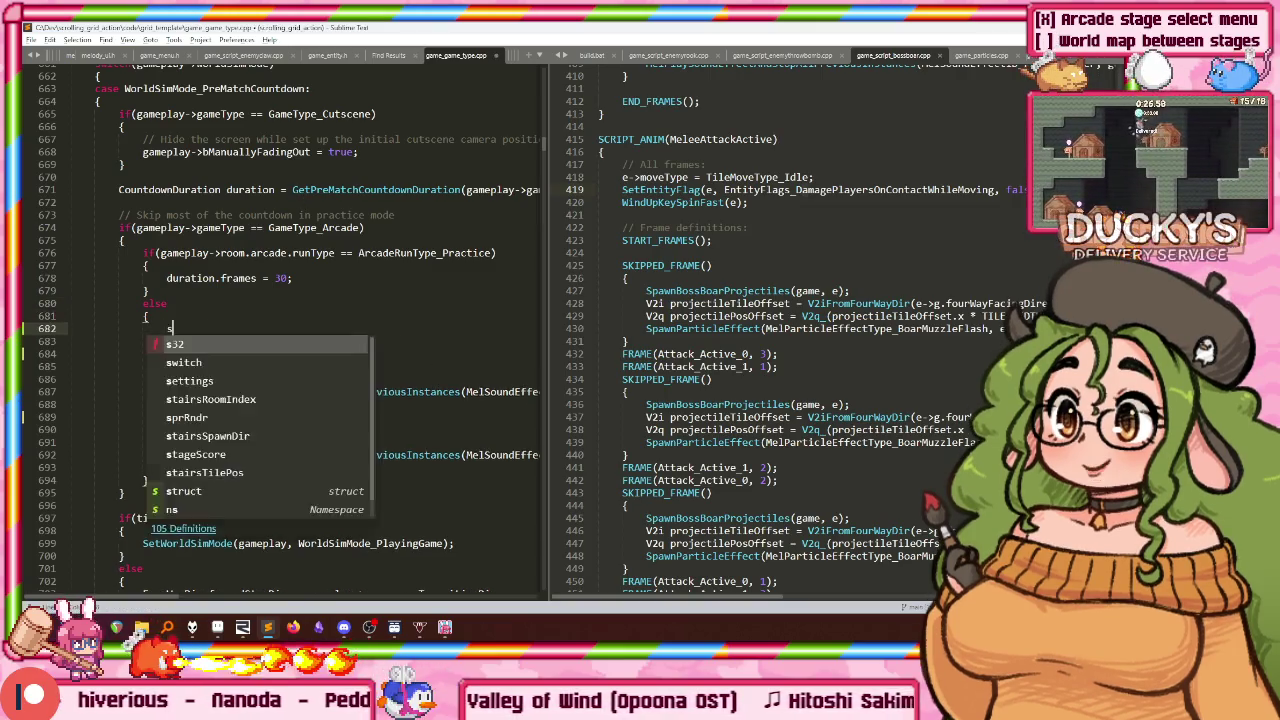
pyautogui.press('Escape')
# Step: Open game_arcade.h in the right editor pane
pyautogui.hotkey('ctrl', '2')
pyautogui.hotkey('ctrl', 'p')
pyautogui.write('ar')
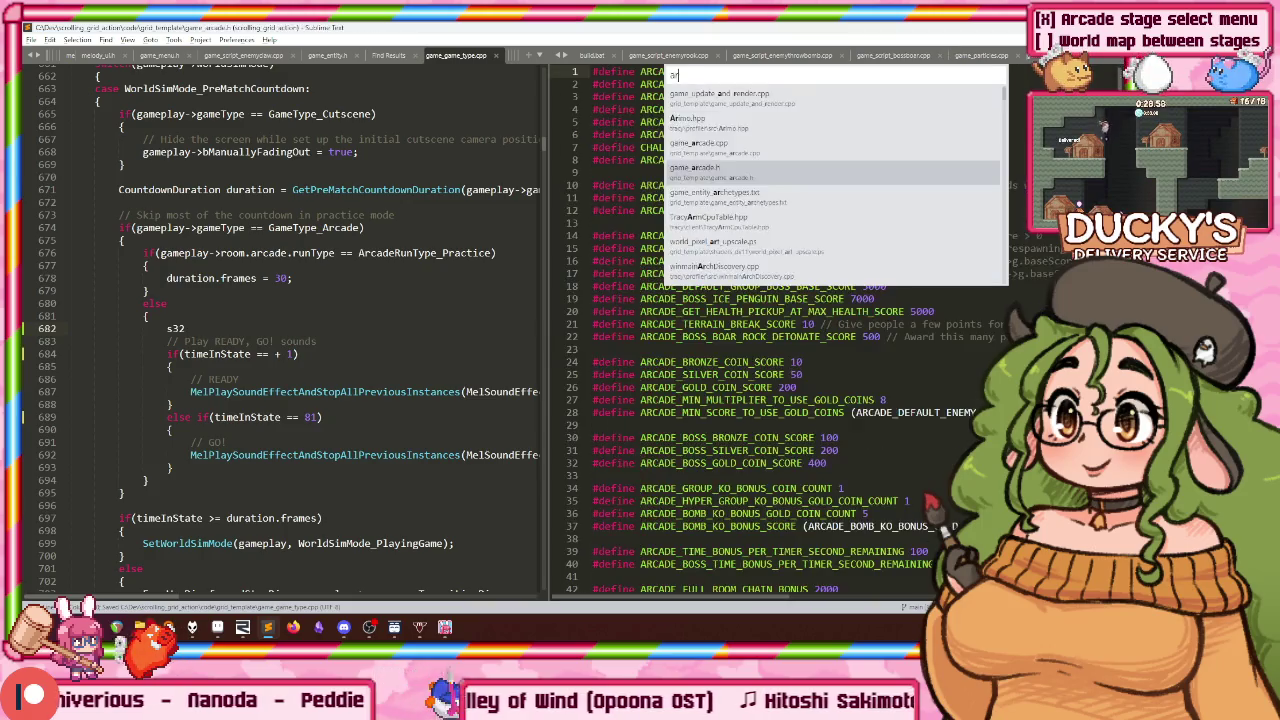
pyautogui.write('cade')
pyautogui.press('Return')
pyautogui.hotkey('ctrl', 'p')
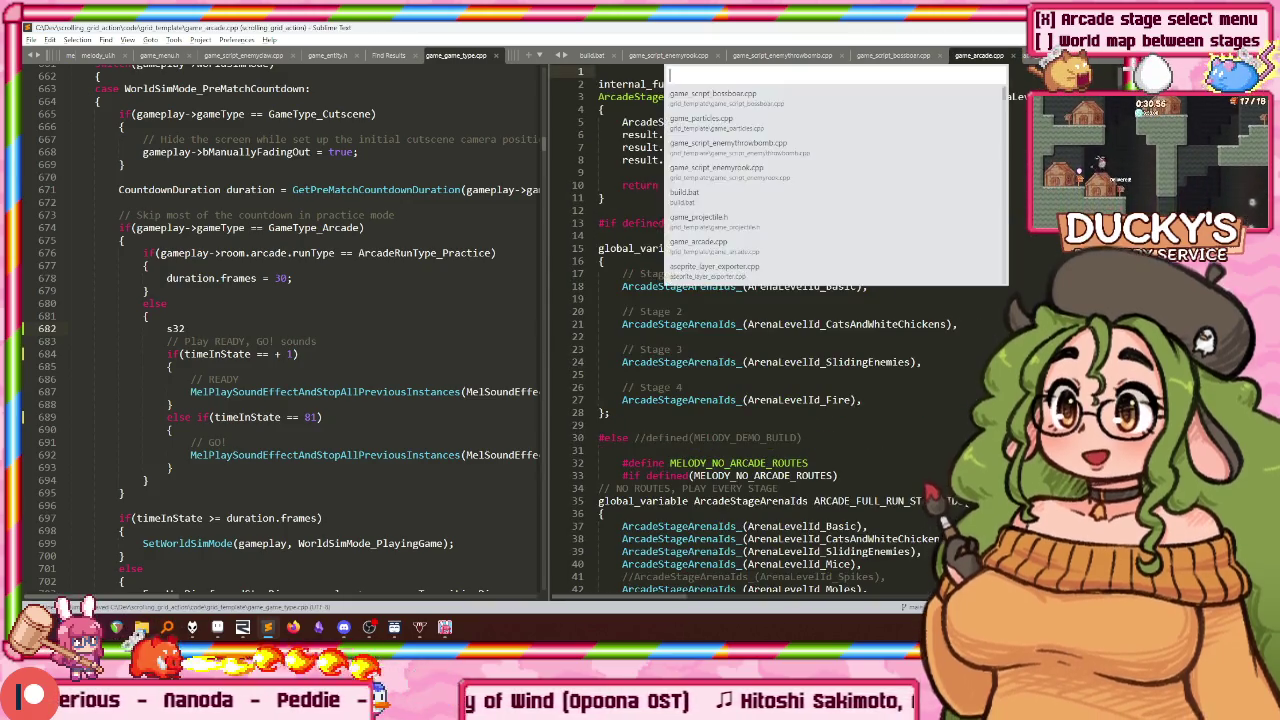
pyautogui.press('Down')
pyautogui.press('Up')
pyautogui.write('h')
pyautogui.press('Return')
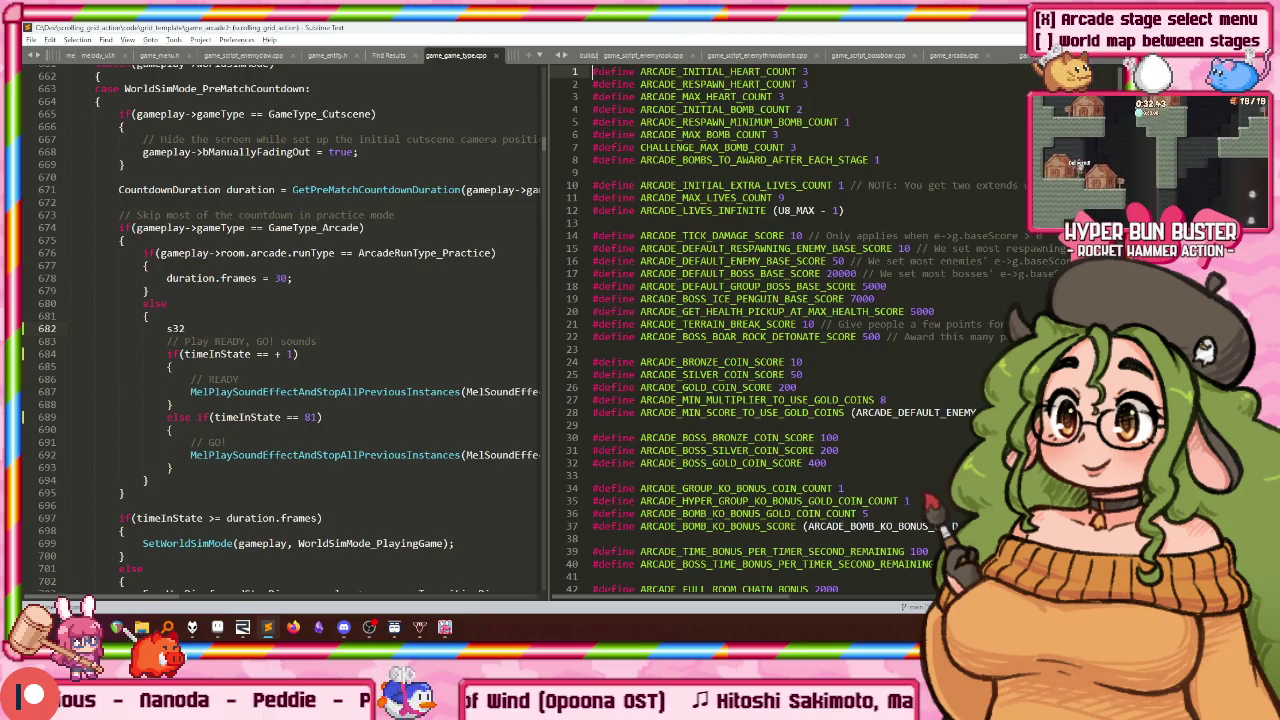
# Step: Add an ARCADE_FULL_RUN_READY_GO_TEXT_DELAY_DURATION define above the ArcadeRunType enum
pyautogui.scroll(-4, 760, 330)
pyautogui.scroll(-9, 760, 330)
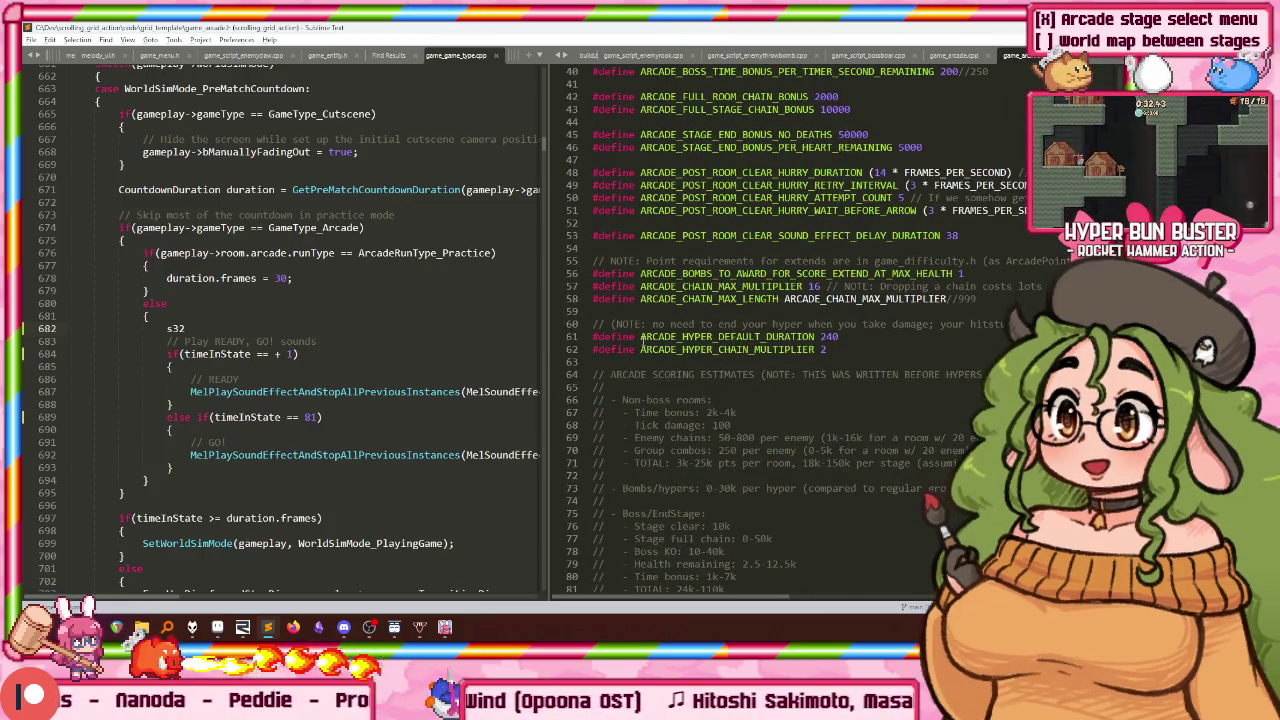
pyautogui.press('Return')
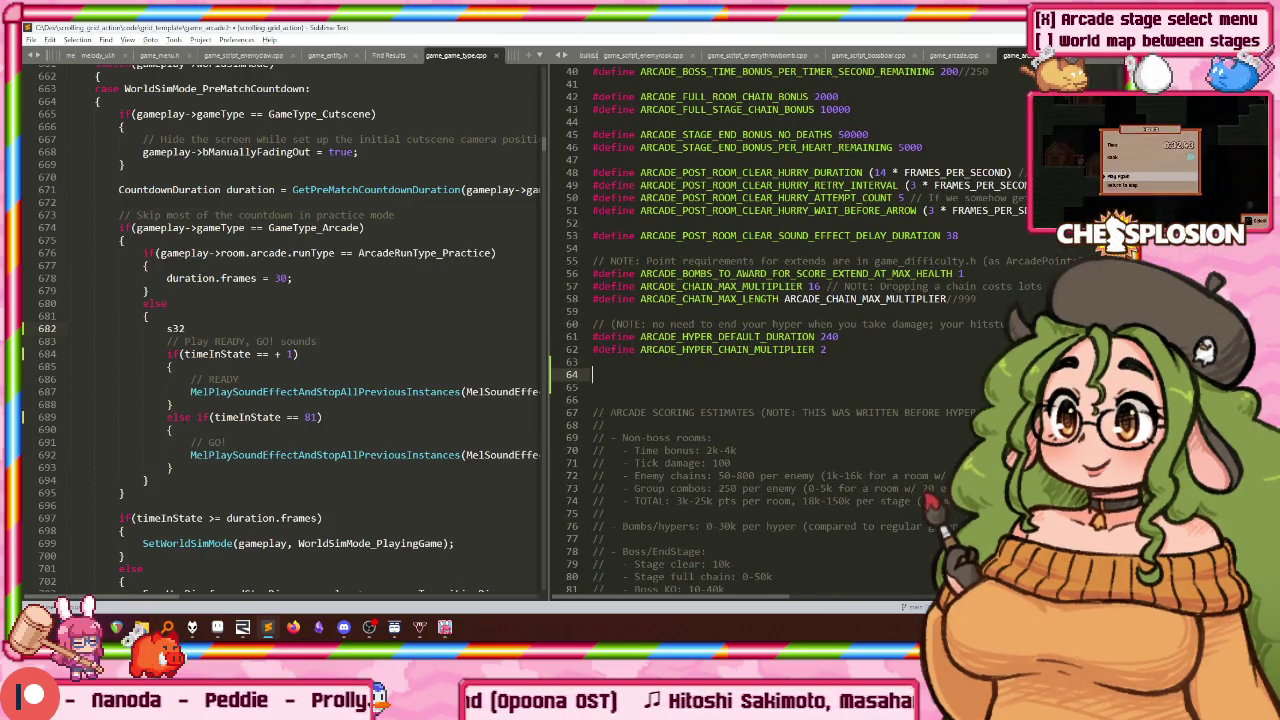
pyautogui.scroll(-3, 903, 410)
pyautogui.scroll(-8, 903, 410)
pyautogui.scroll(-12, 760, 330)
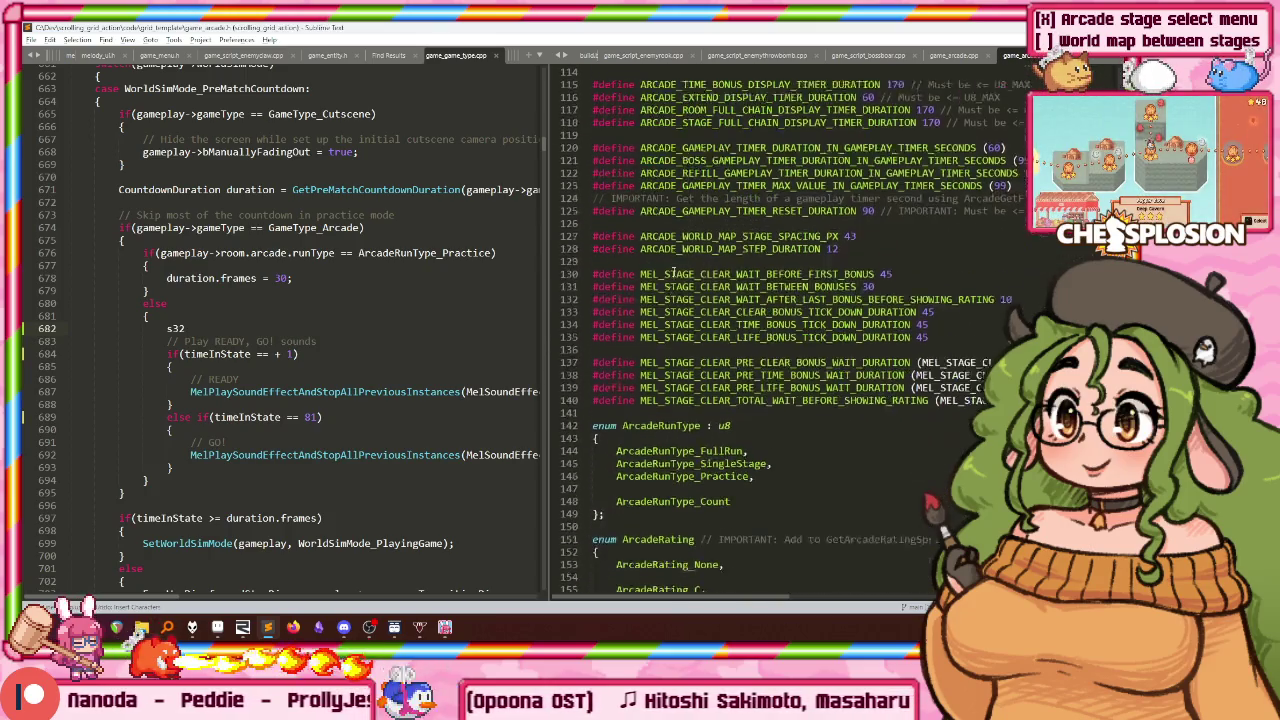
pyautogui.scroll(-6, 619, 260)
pyautogui.scroll(2, 619, 260)
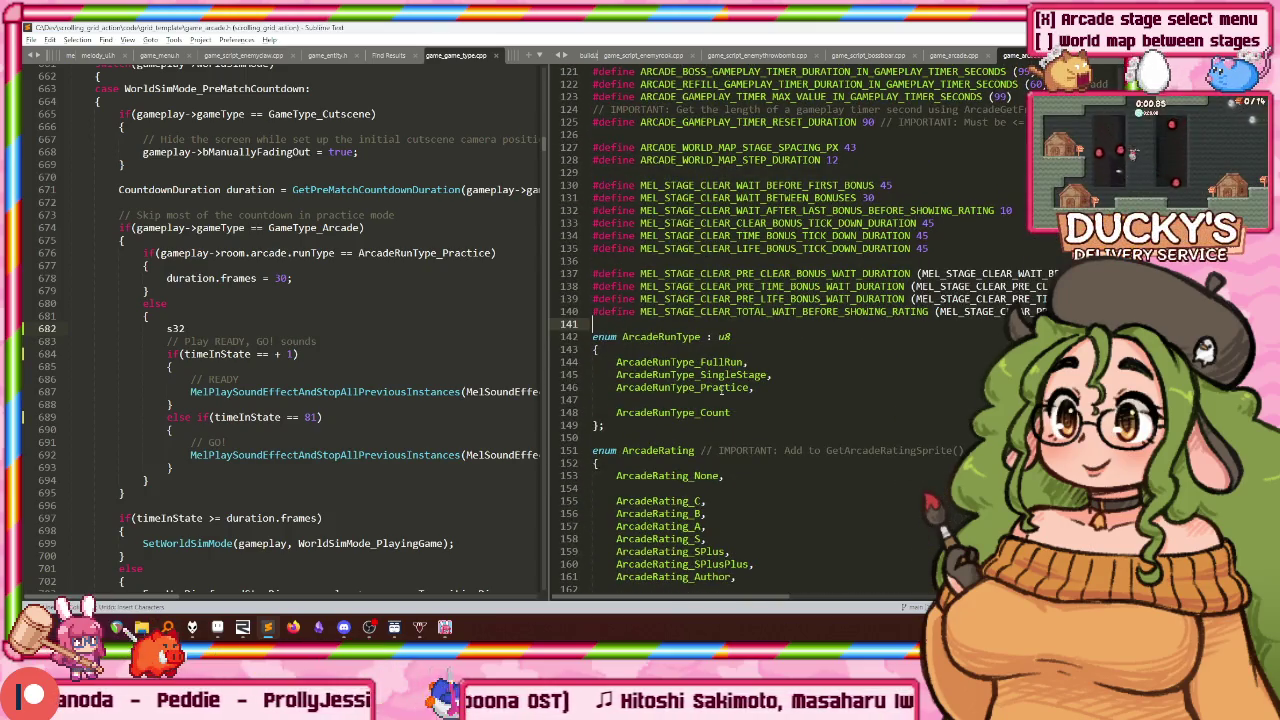
pyautogui.click(600, 324)
pyautogui.press('Return')
pyautogui.press('Return')
pyautogui.write('#define ')
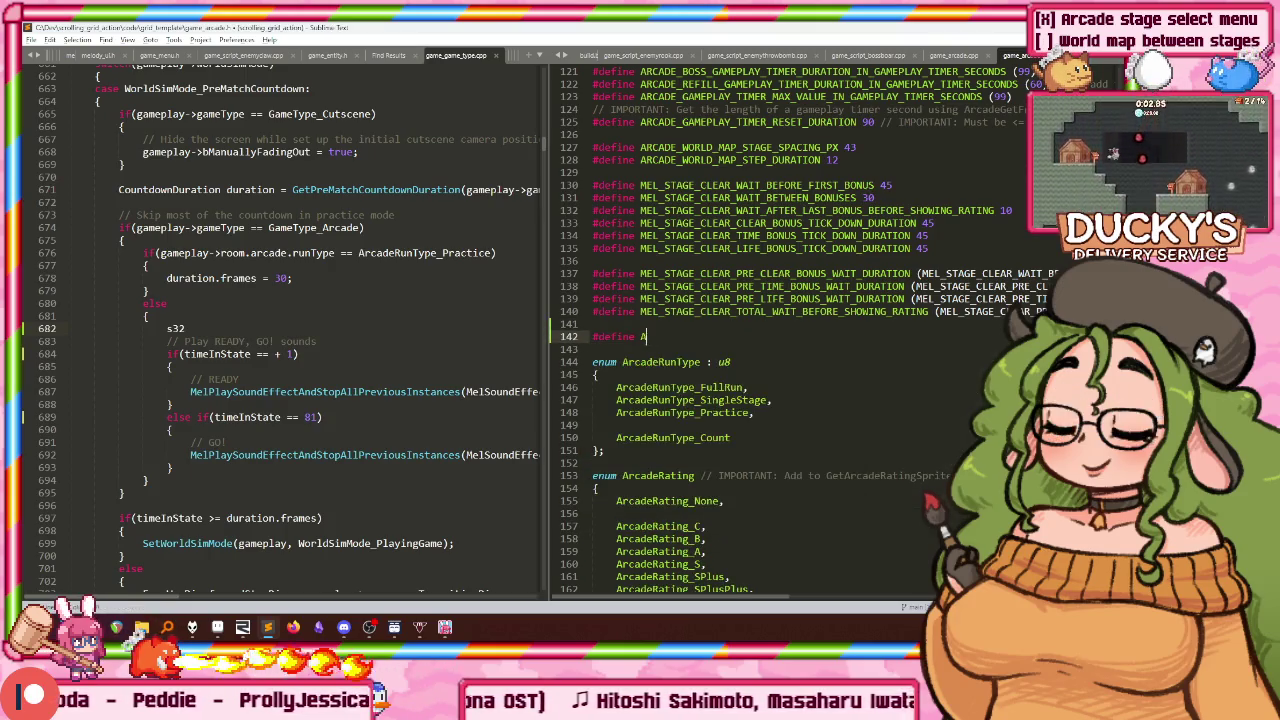
pyautogui.write('ARCADE_FULL')
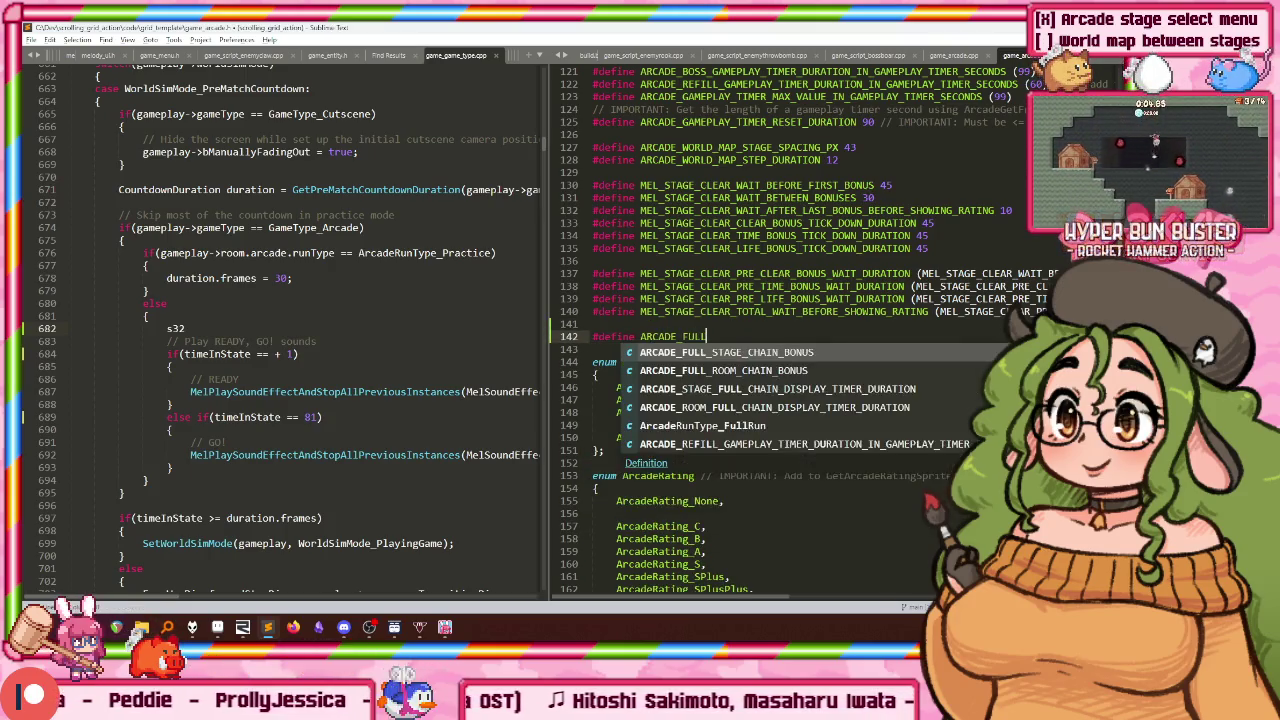
pyautogui.write('_RUN_READY_GO_TE')
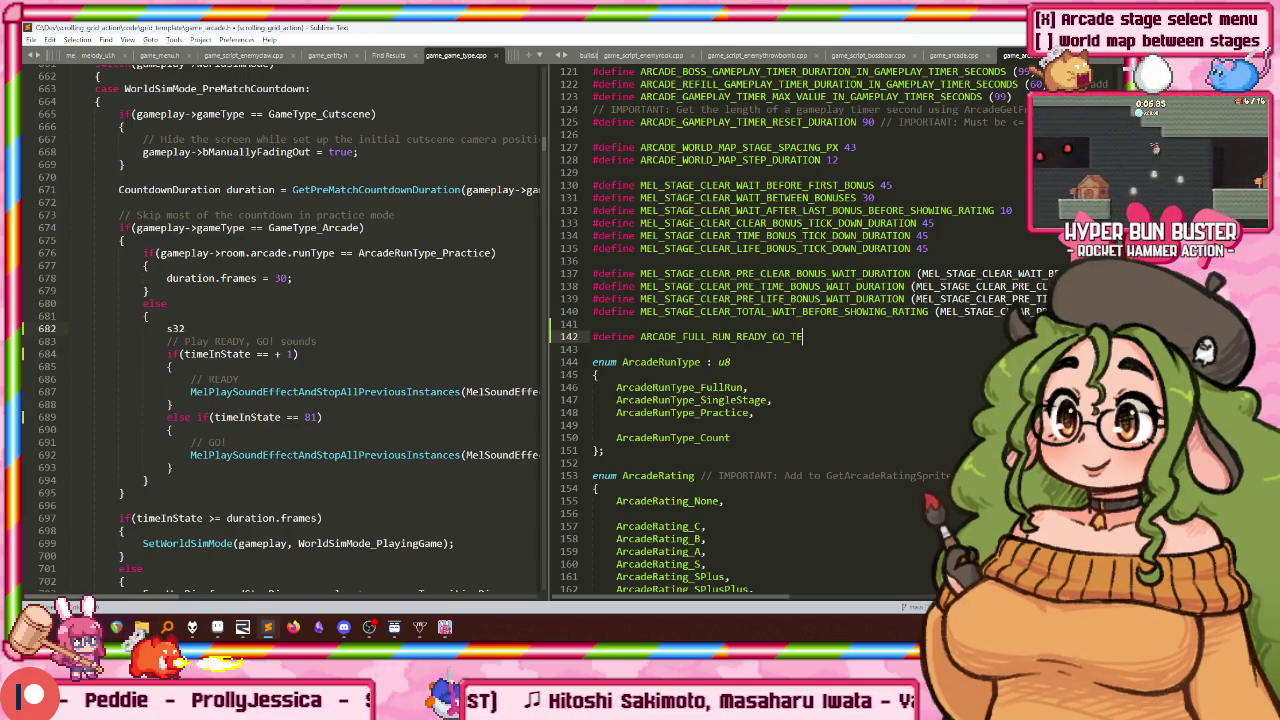
pyautogui.write('LAY ')
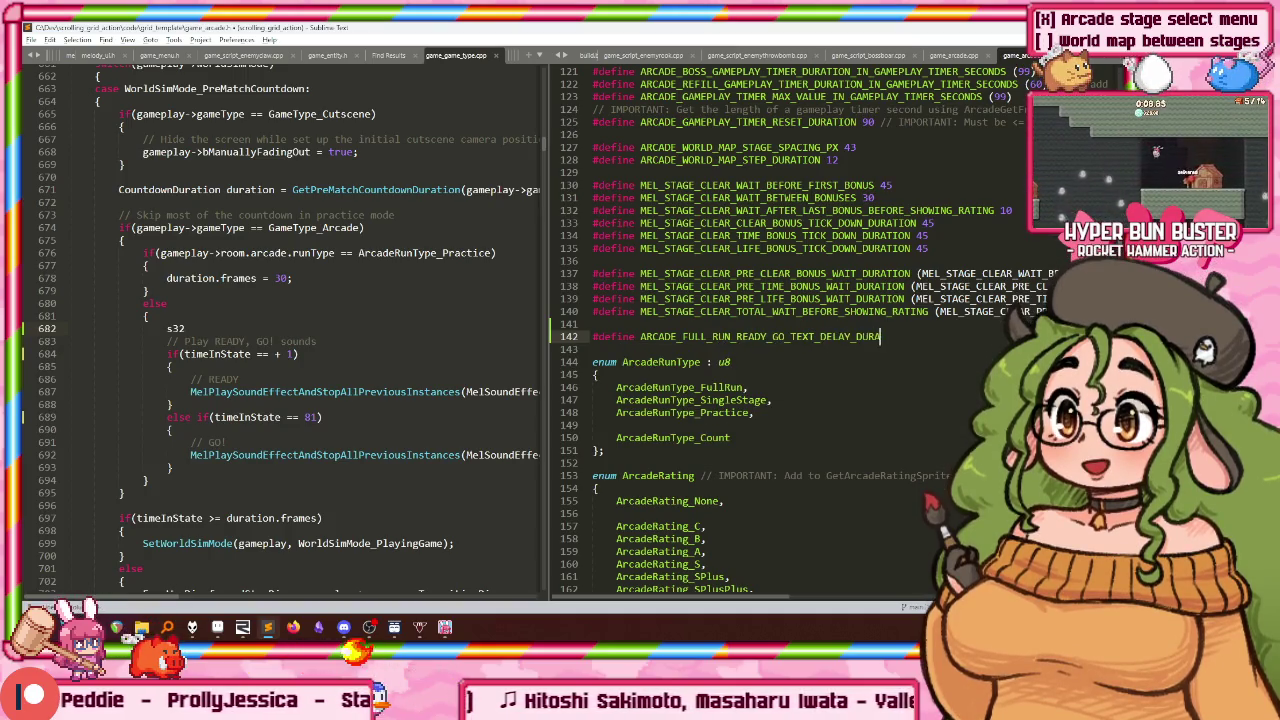
pyautogui.write('TION 1')
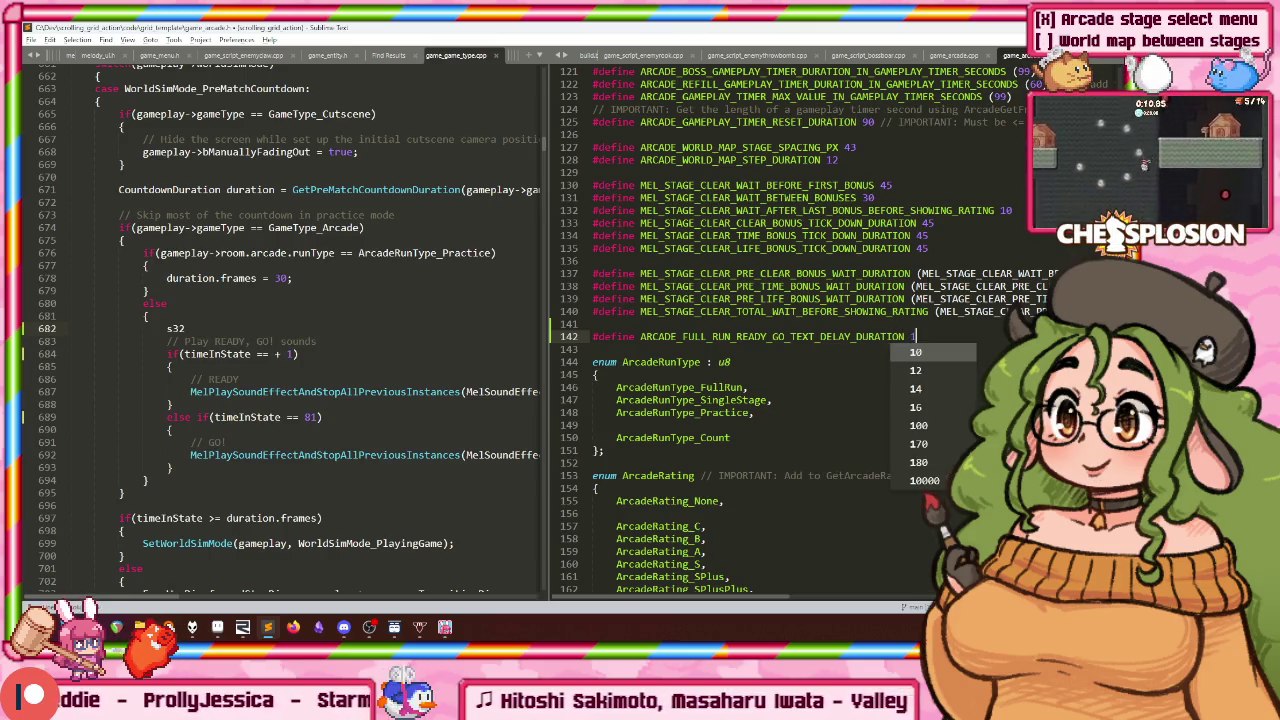
pyautogui.press('Return')
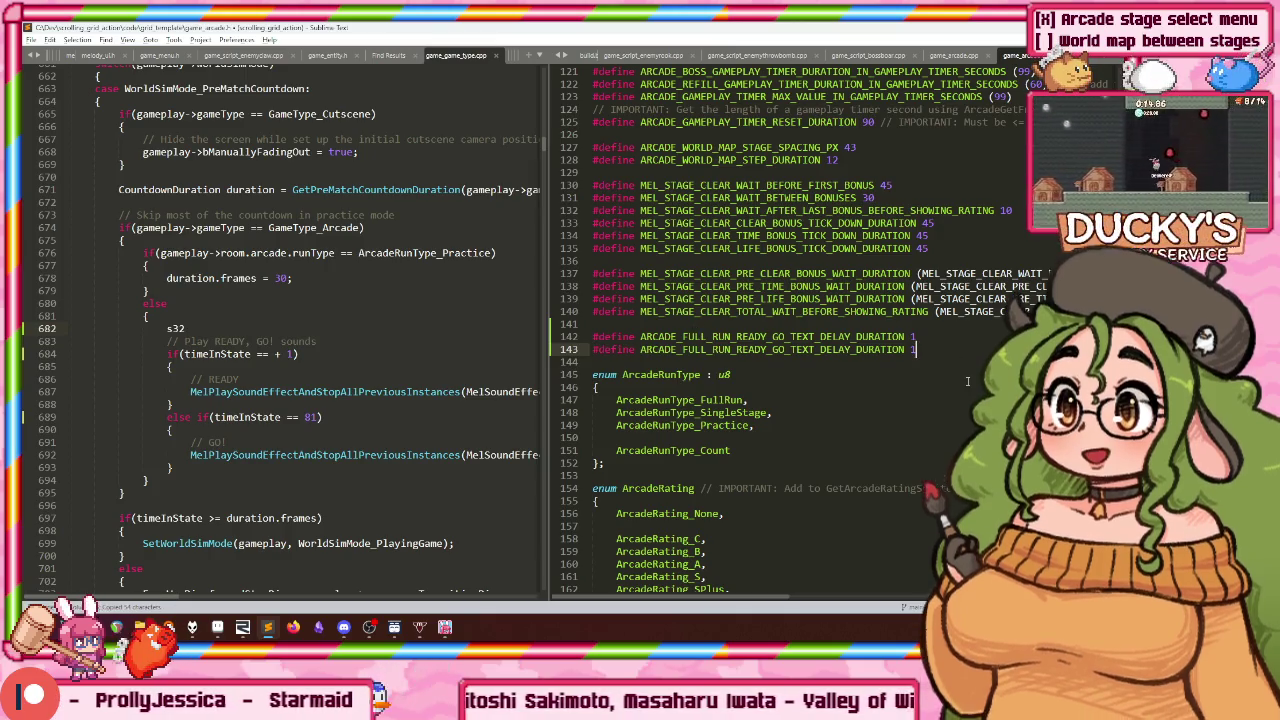
# Step: Drop the duplicate define, set the delay to 60, and put the constant in the READY sound check
pyautogui.hotkey('ctrl', 'z')
pyautogui.press('BackSpace')
pyautogui.write('60')
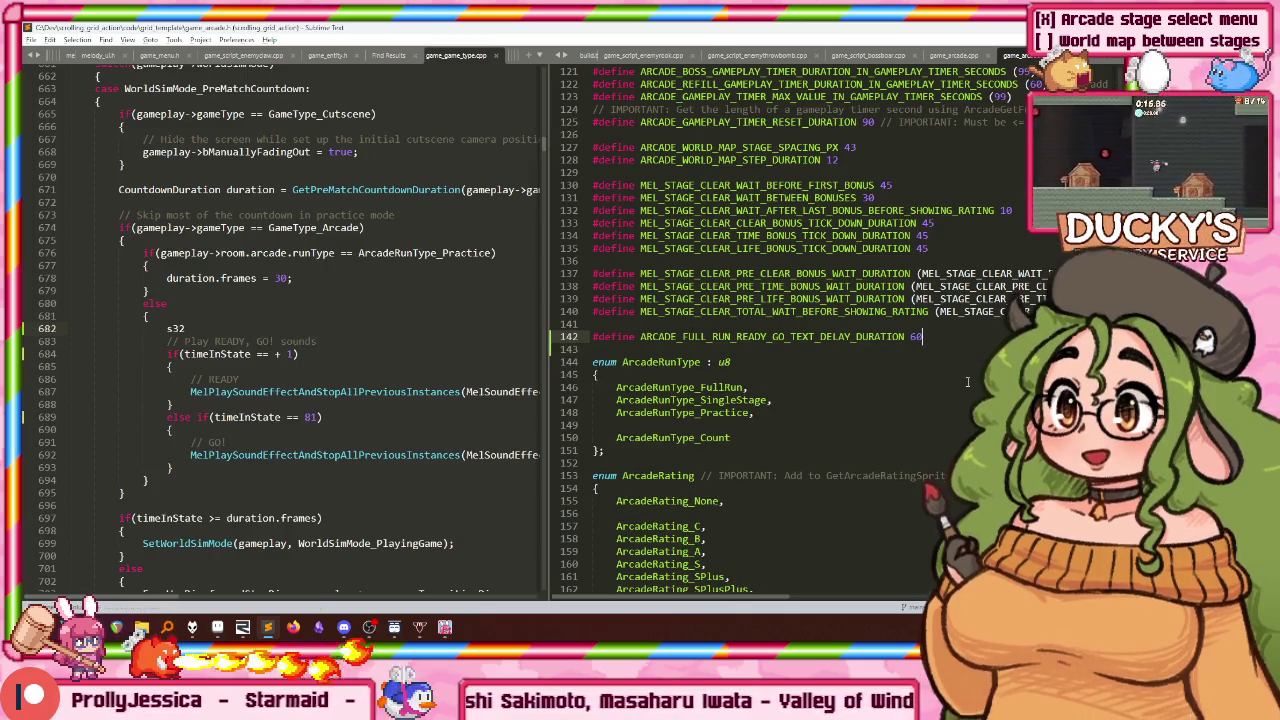
pyautogui.press('Left')
pyautogui.press('Left')
pyautogui.press('Left')
pyautogui.hotkey('ctrl', 'd')
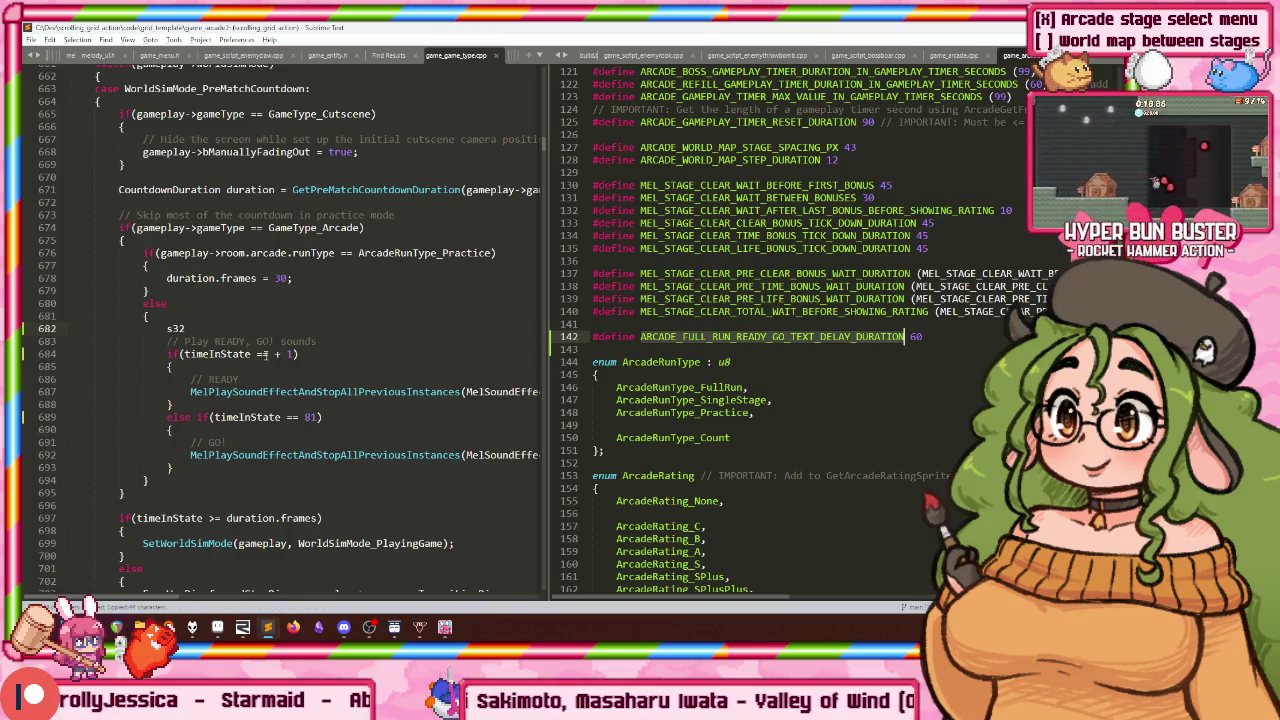
pyautogui.doubleClick(264, 354)
pyautogui.write('ARCADE_FULL_RUN_READY_GO_TEXT_DELAY_DURATION')
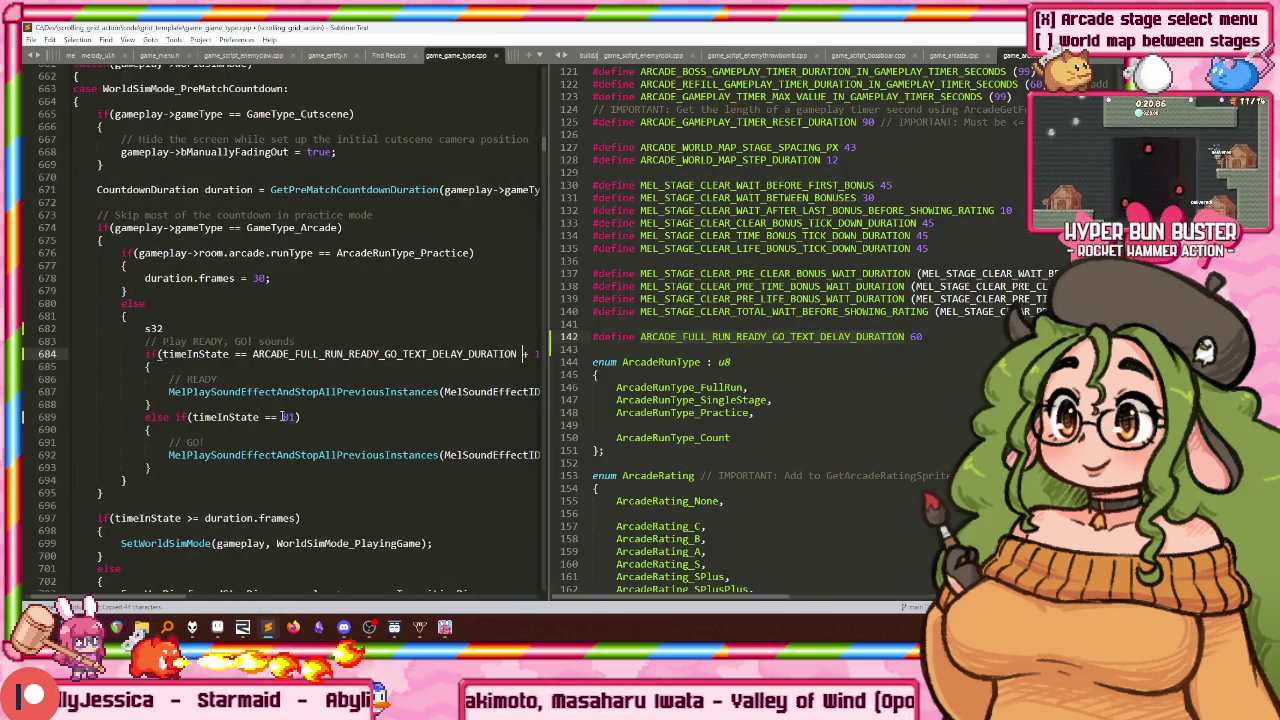
# Step: Declare s32 readyGoTextDelayDuration, using ARCADE_FULL_RUN_READY_GO_TEXT_DELAY_DURATION in the true branch
pyautogui.hotkey('ctrl', 'z')
pyautogui.moveTo(265, 392)
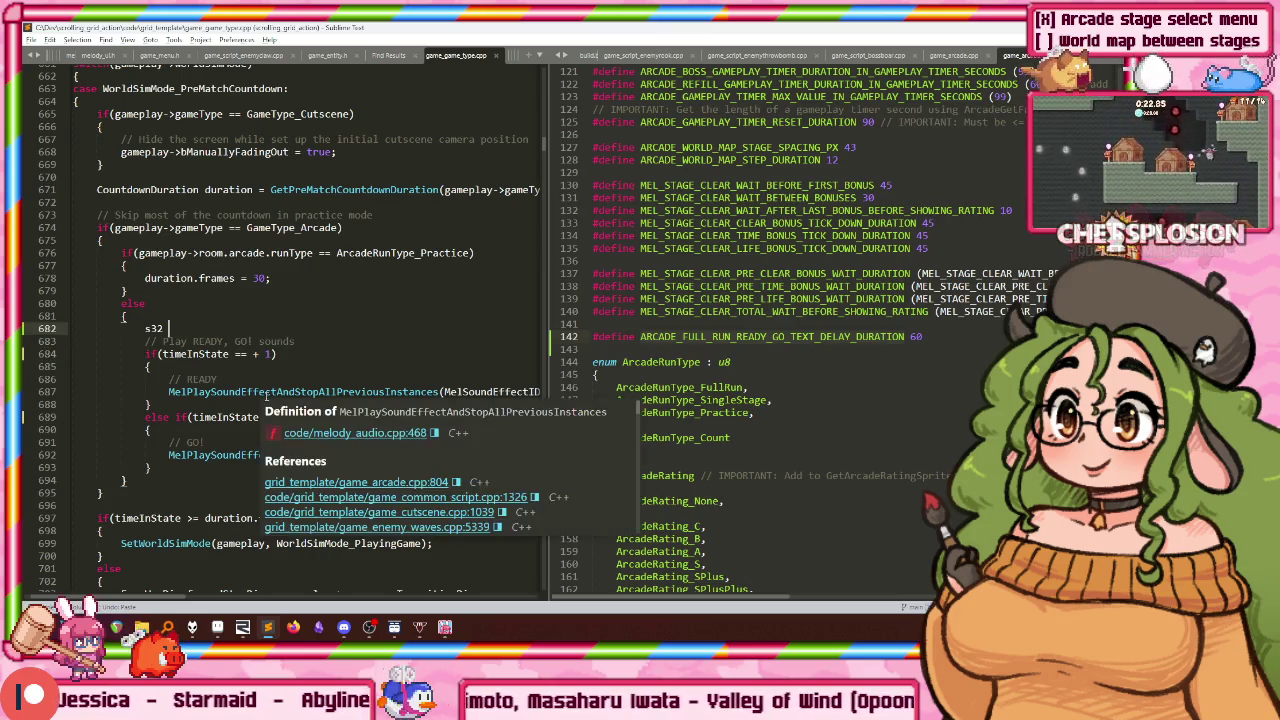
pyautogui.write('read')
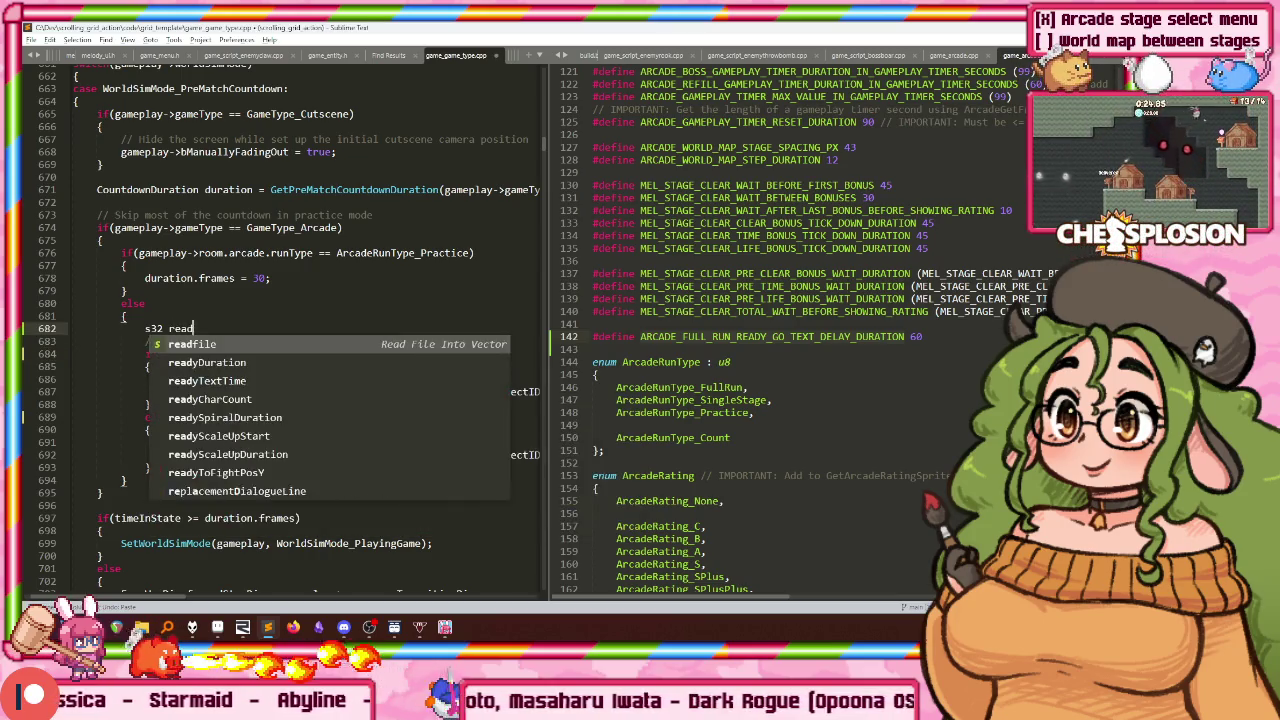
pyautogui.write('yGoTe')
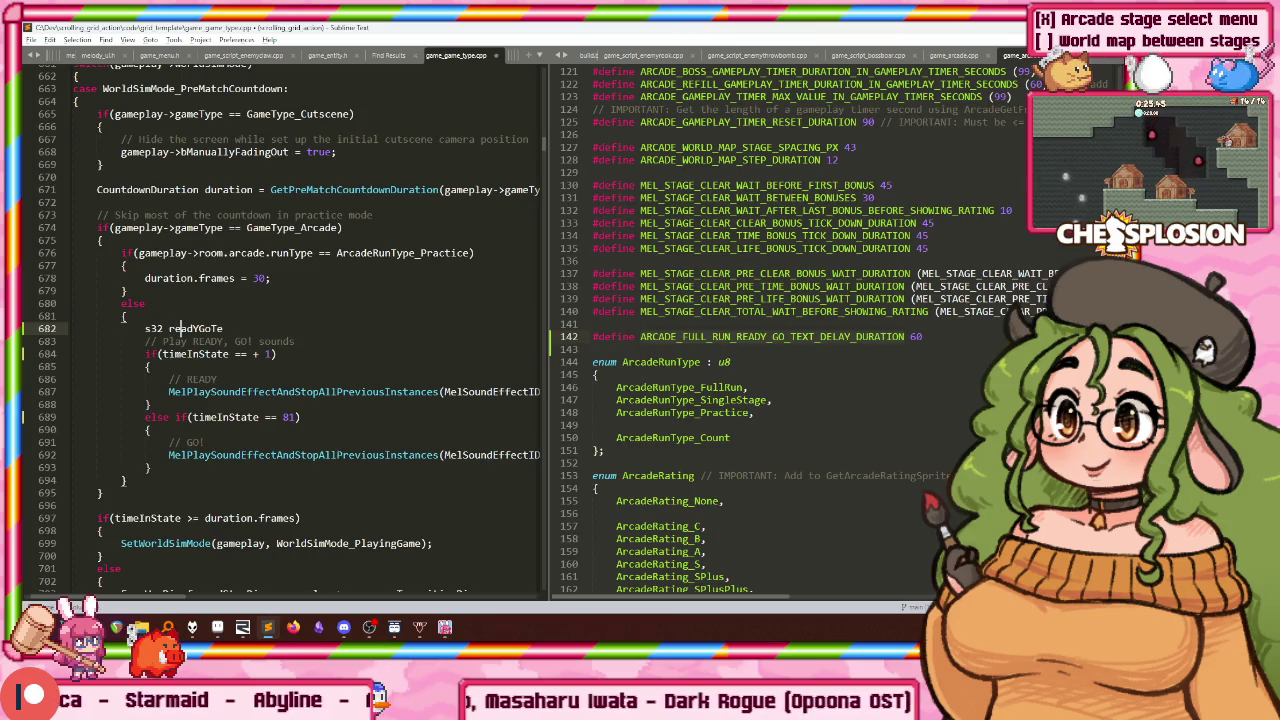
pyautogui.click(193, 328)
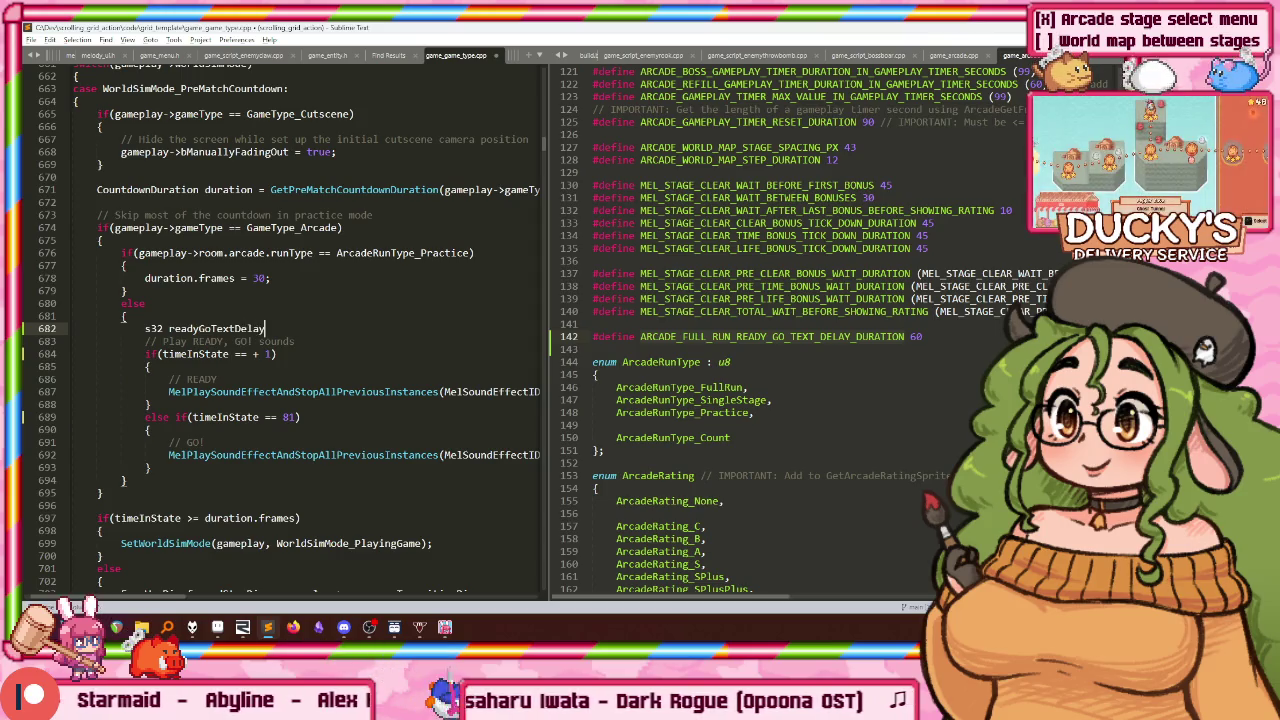
pyautogui.write('Duration = ()')
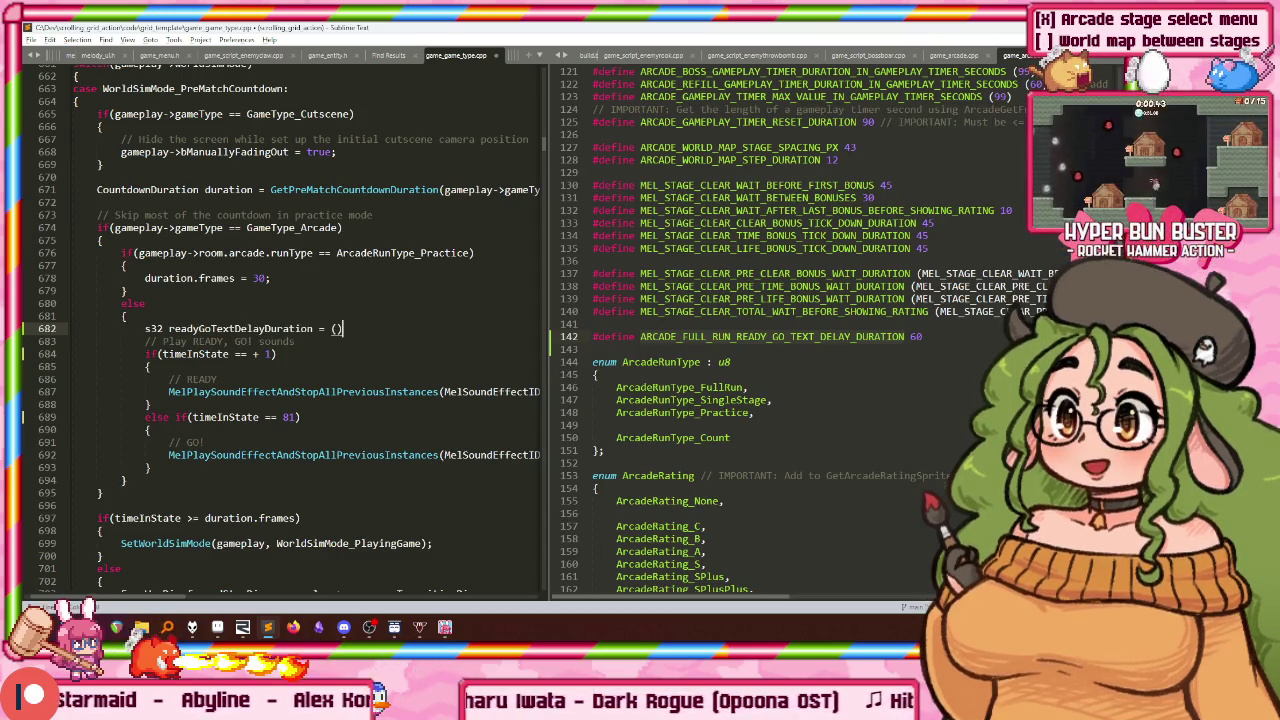
pyautogui.write(' AARCADE_FULL_RUN_READY_GO_TEXT_DELAY_DURATION')
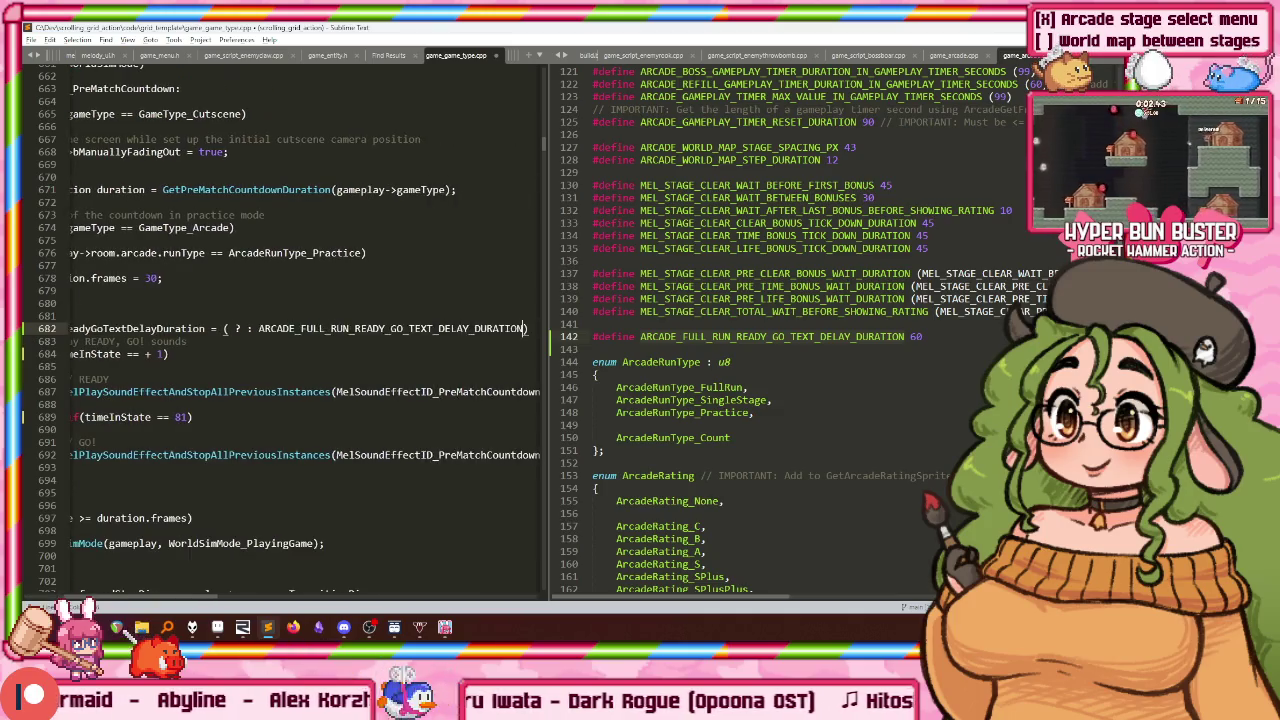
pyautogui.press('Left')
pyautogui.press('Left')
pyautogui.press('Left')
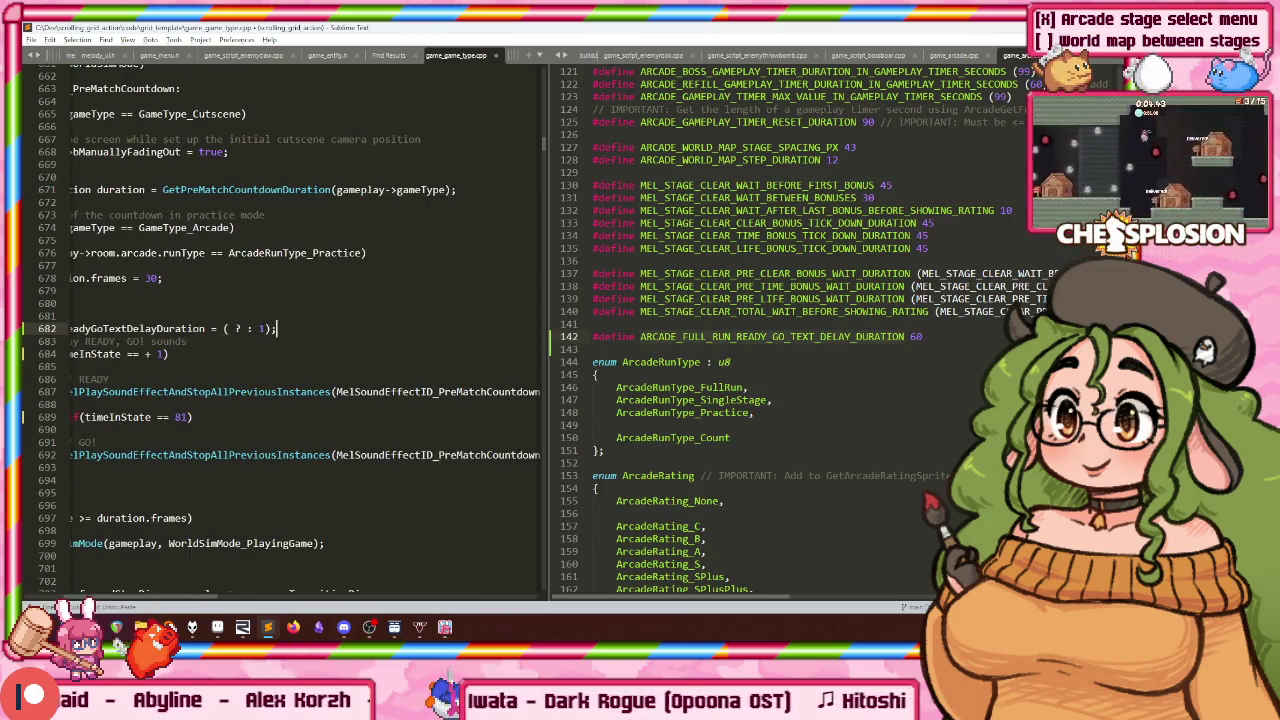
pyautogui.write('ARCADE_FULL_RUN_READY_GO_TEXT_DELAY_DURATION')
pyautogui.press('Home')
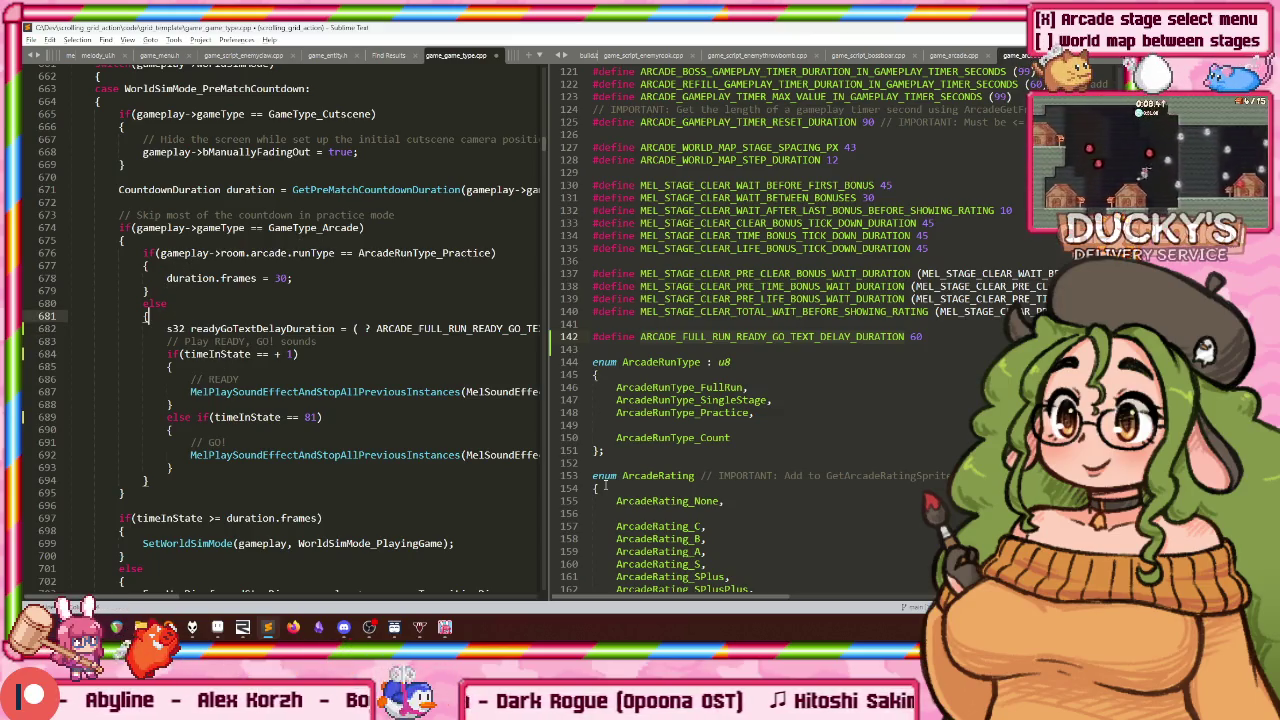
# Step: Add the copied run-type condition to the declaration and save the file
pyautogui.press('Return')
pyautogui.write('bool bF')
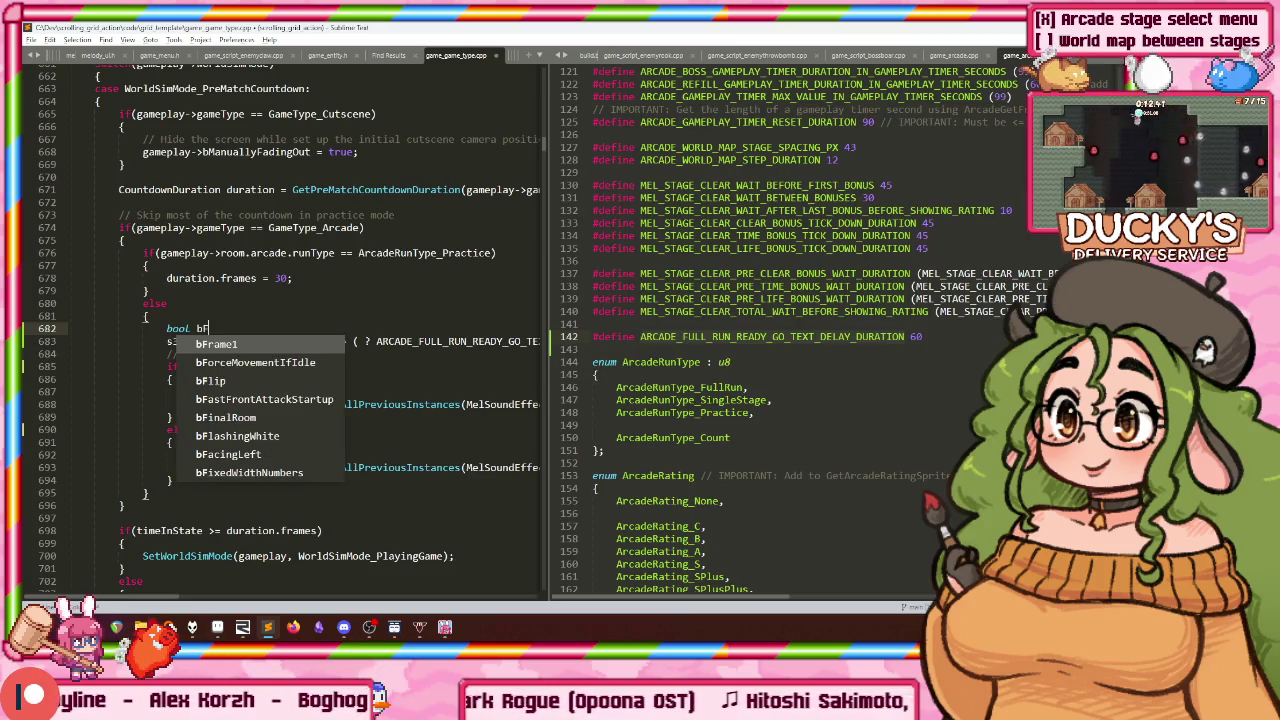
pyautogui.hotkey('ctrl', 'z')
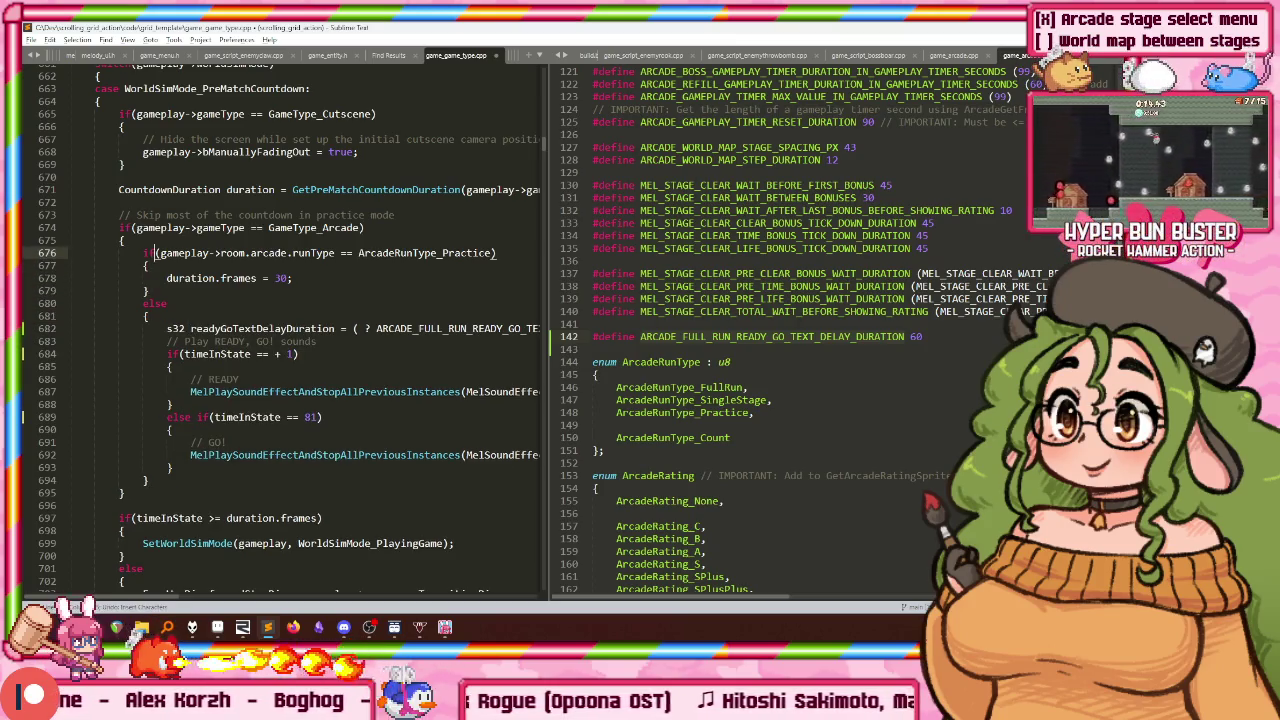
pyautogui.press('Down')
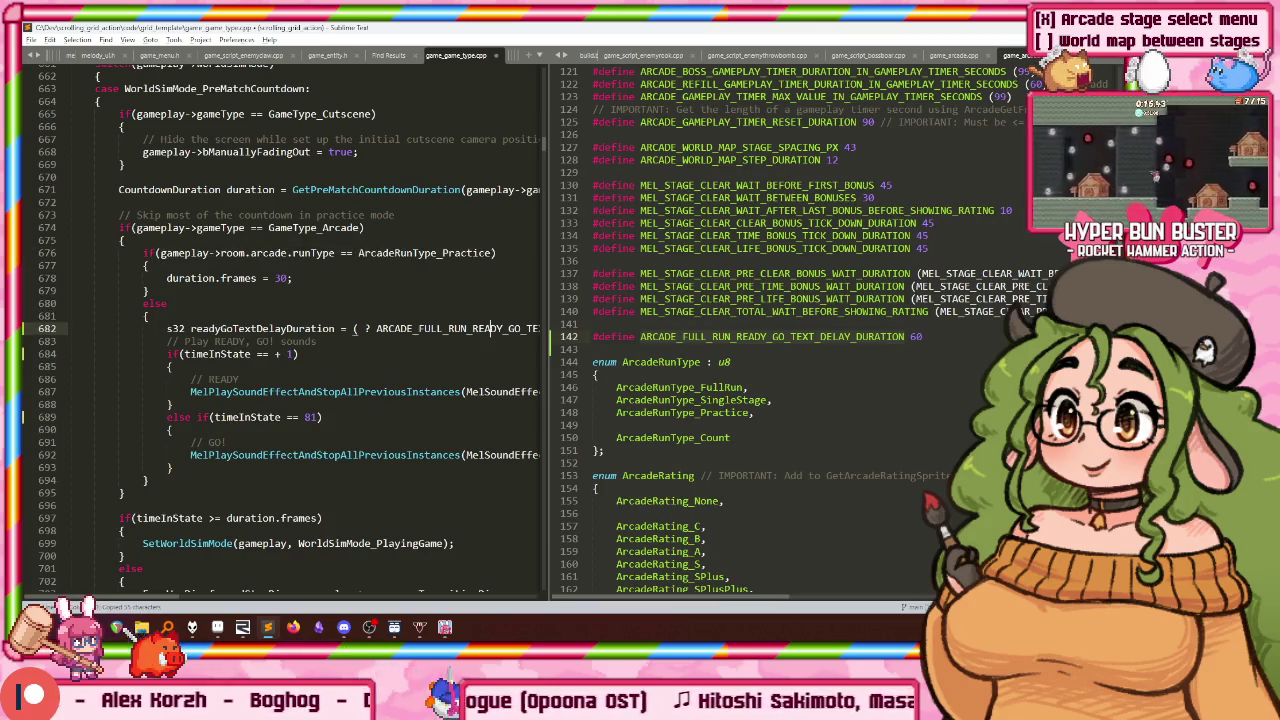
pyautogui.write('(')
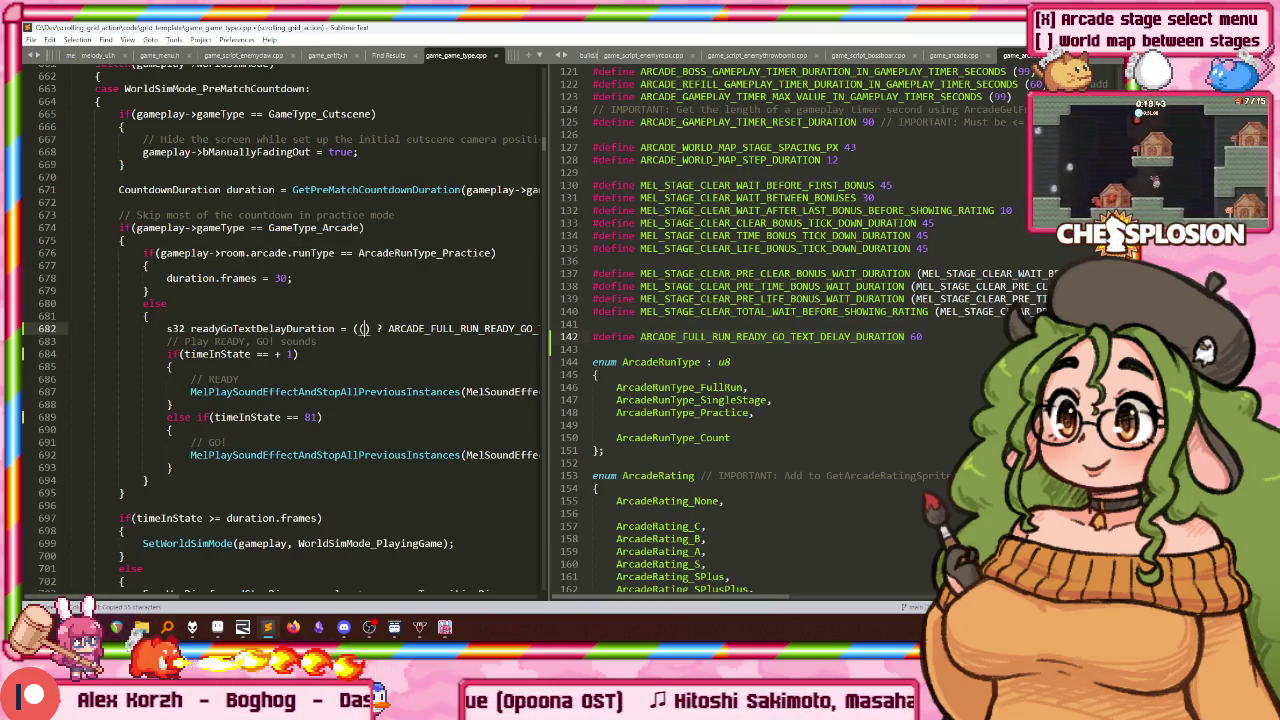
pyautogui.write('gameplay->room.arcade.runType == ArcadeRunType_Practice')
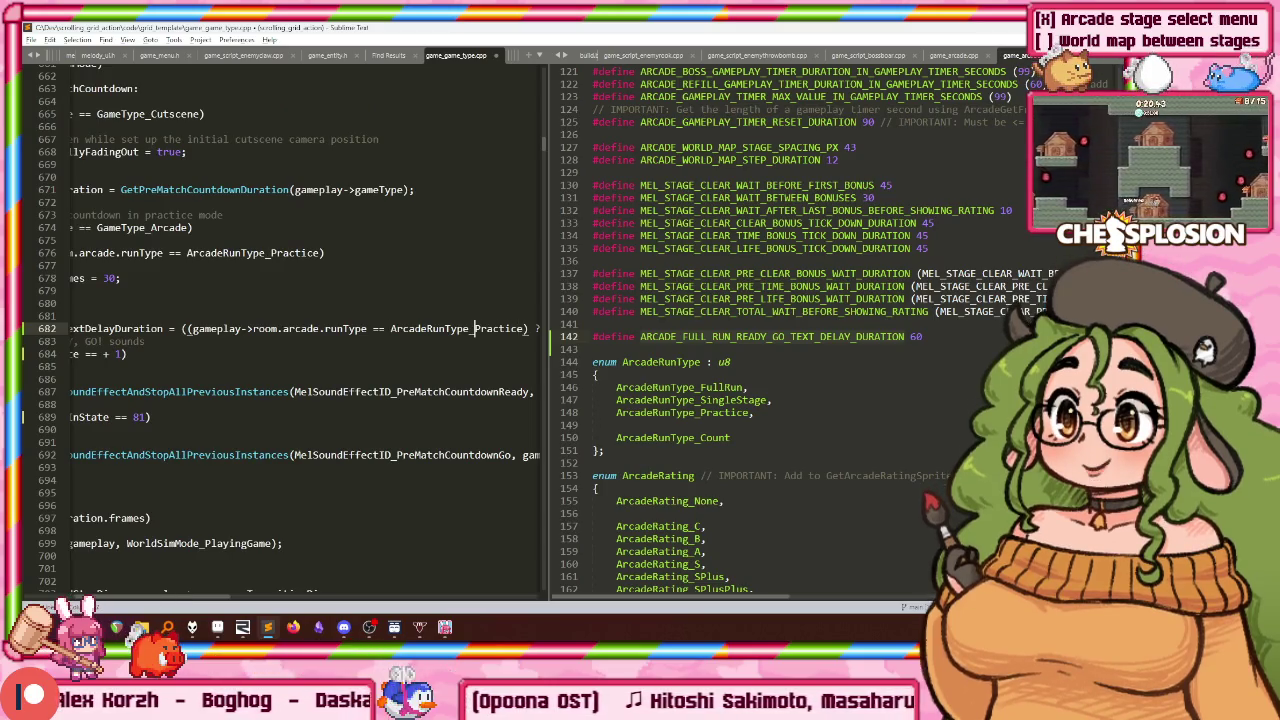
pyautogui.press('Home')
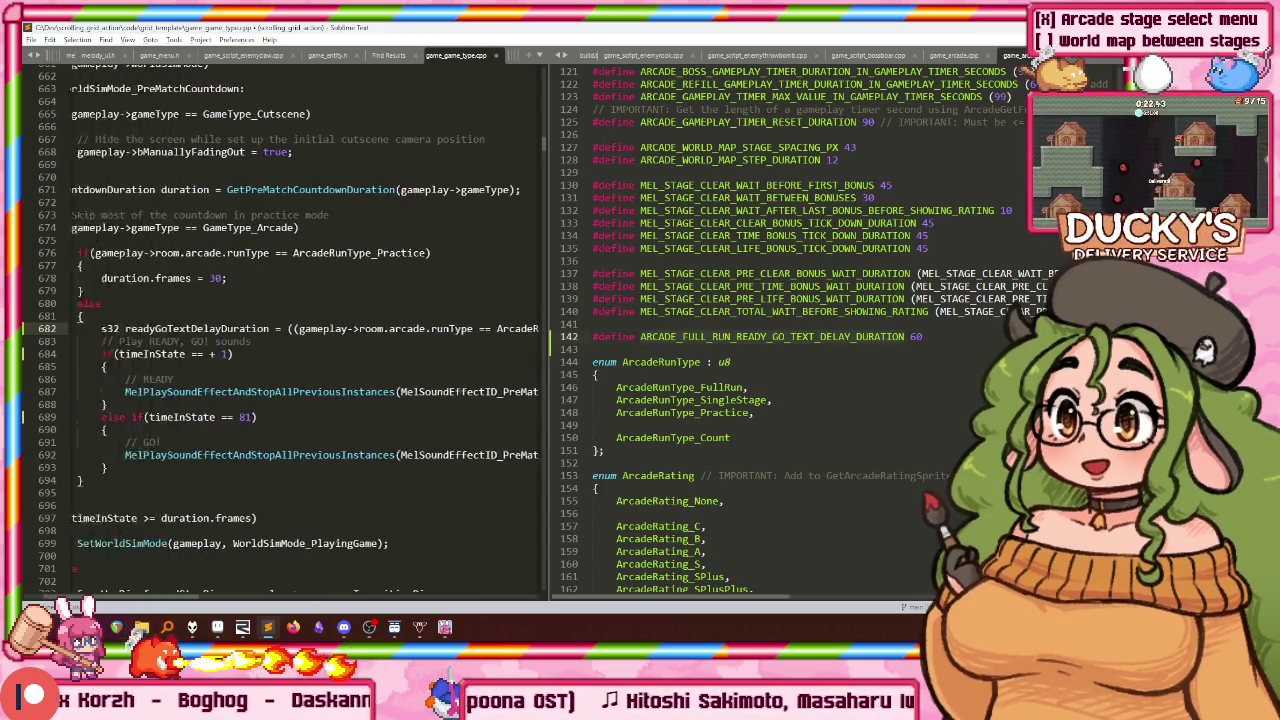
pyautogui.hotkey('ctrl', 's')
pyautogui.scroll(4, 366, 380)
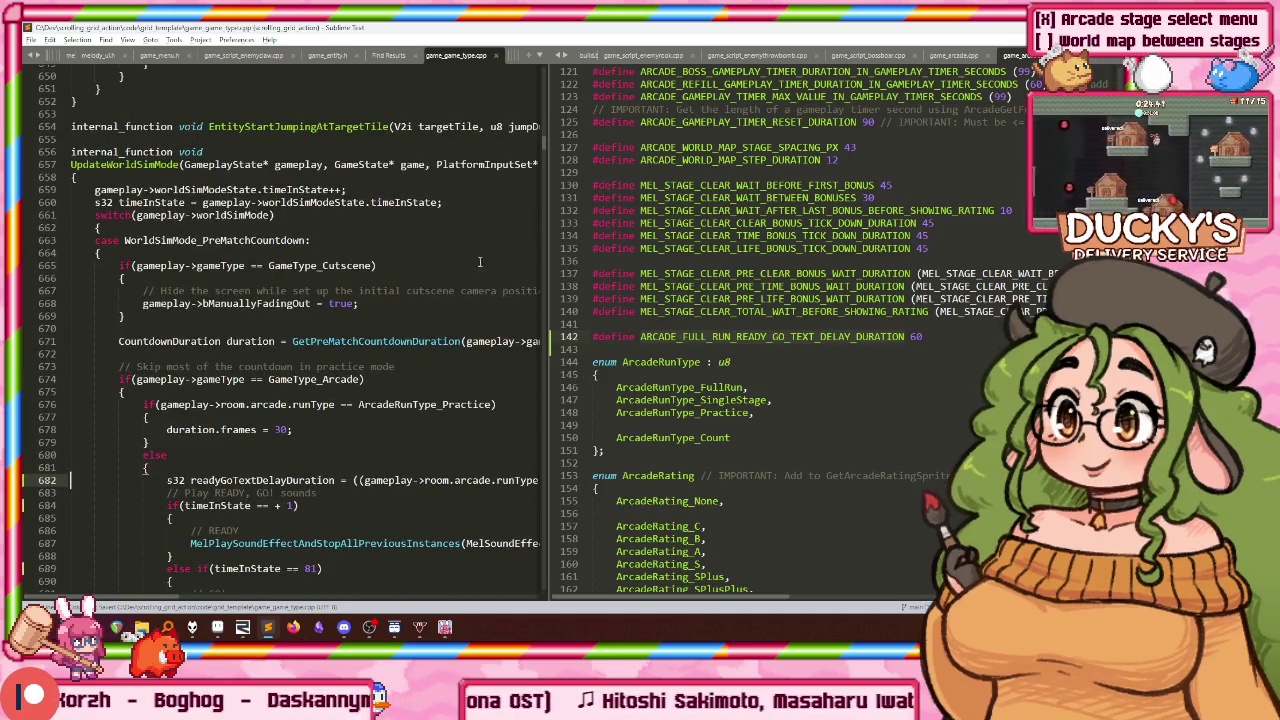
# Step: Widen the left pane and delete the stray line in the else block
pyautogui.moveTo(549, 265); pyautogui.dragTo(947, 265)
pyautogui.scroll(-1, 208, 345)
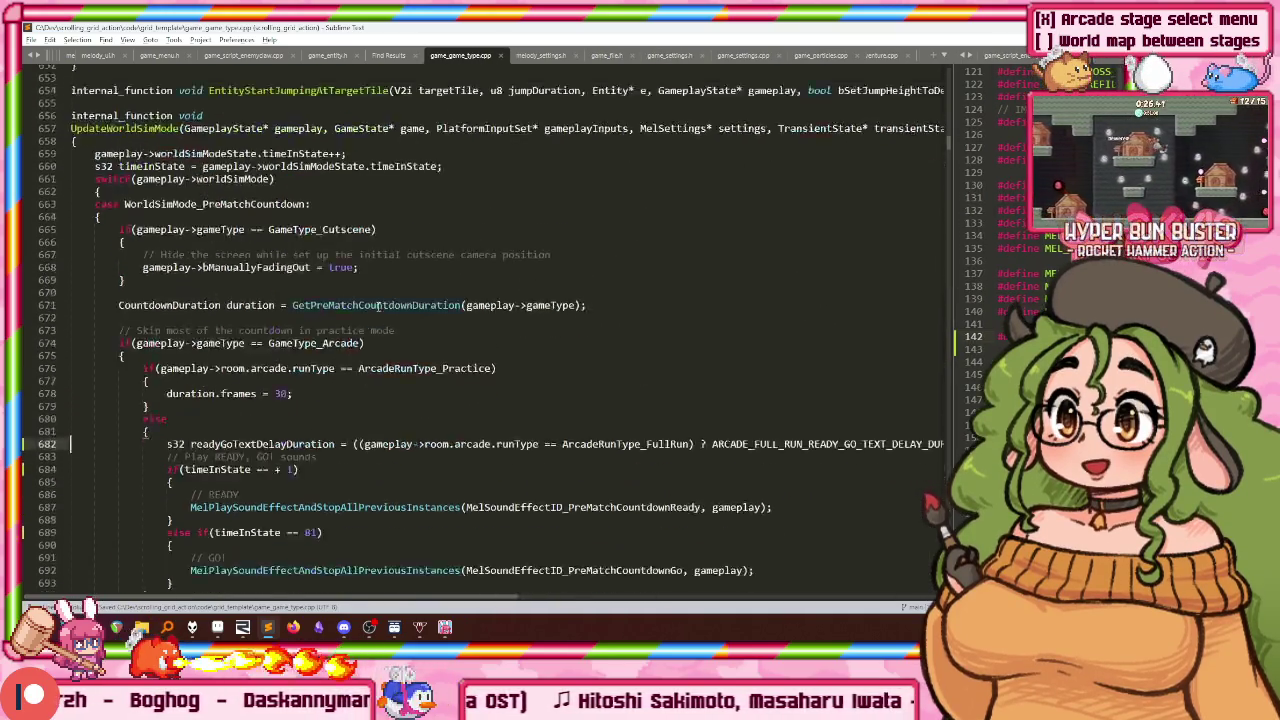
pyautogui.scroll(-2, 208, 345)
pyautogui.click(208, 345)
pyautogui.scroll(-2, 347, 381)
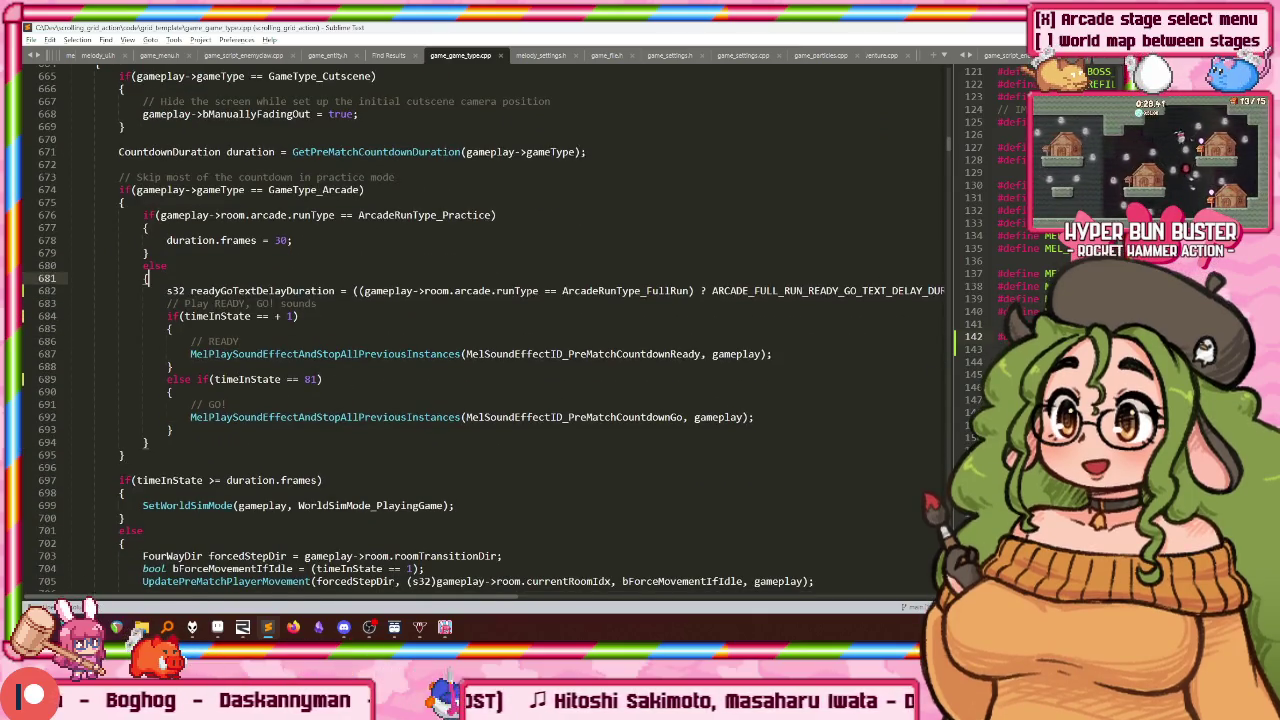
pyautogui.press('Return')
pyautogui.hotkey('shift', 'Home')
pyautogui.press('BackSpace')
pyautogui.press('BackSpace')
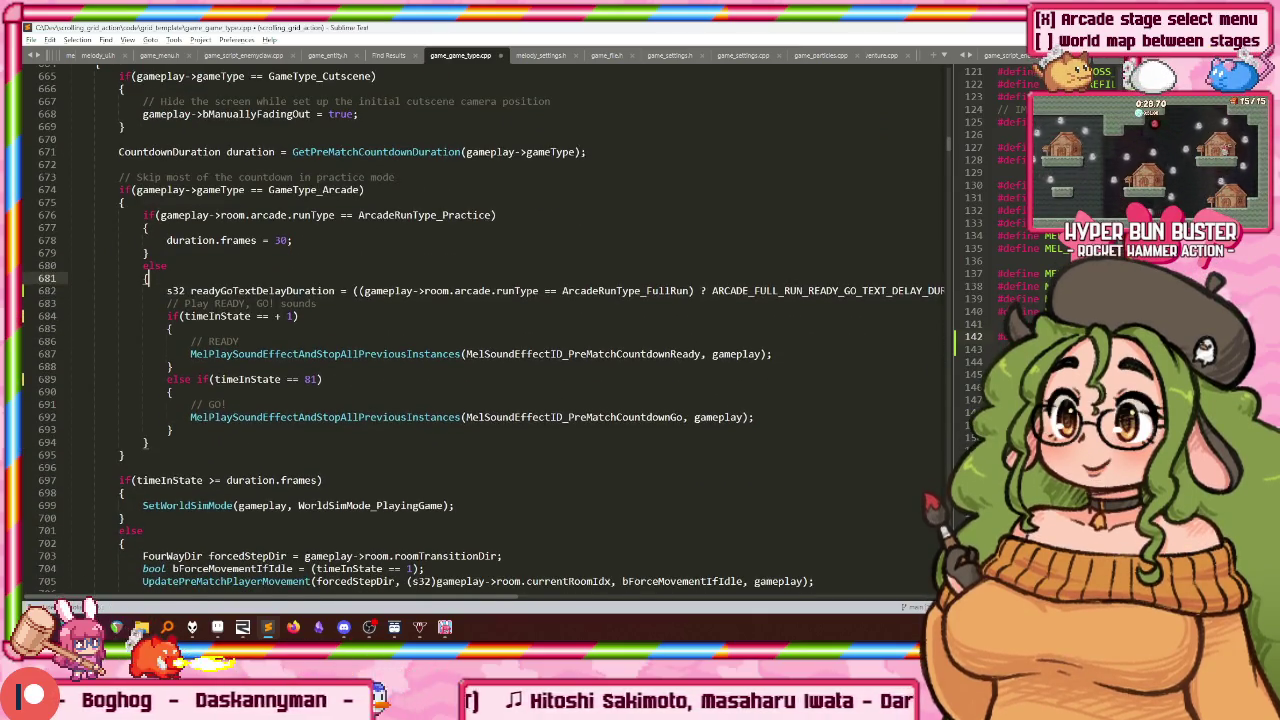
# Step: Go to the GetPreMatchCountdownDuration definition with F12
pyautogui.scroll(-1, 324, 213)
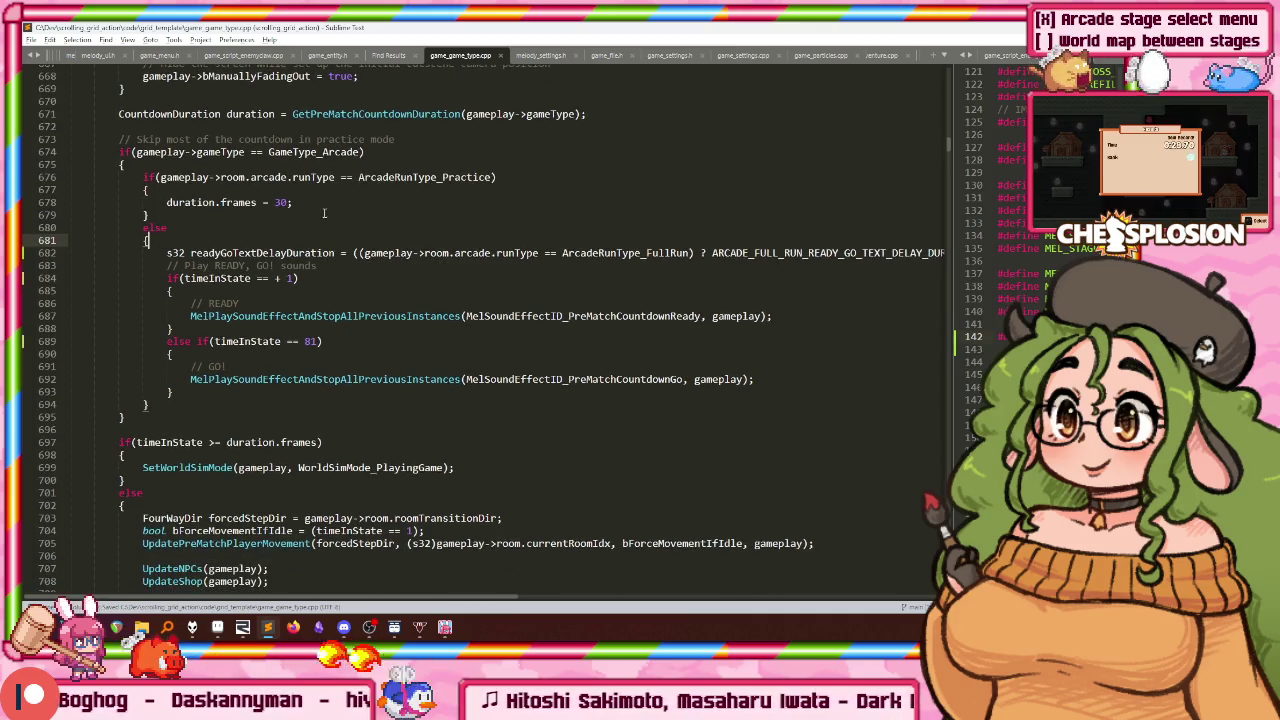
pyautogui.scroll(4, 231, 338)
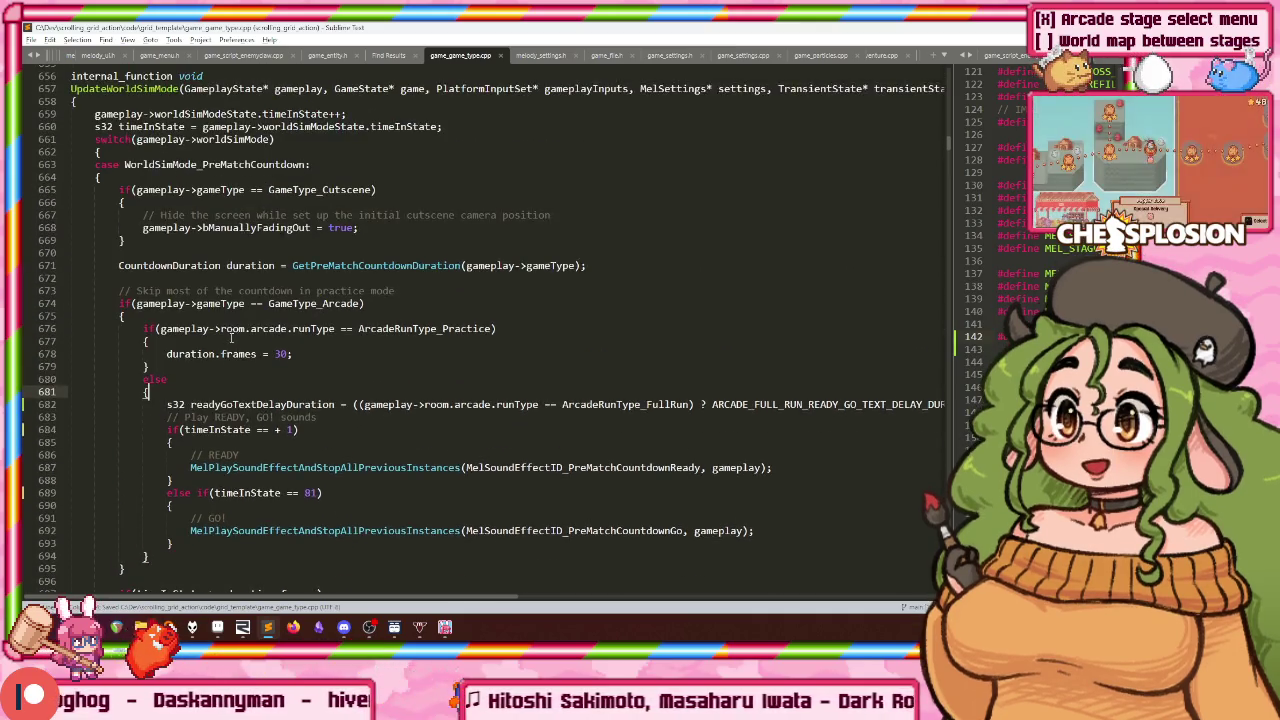
pyautogui.doubleClick(190, 353)
pyautogui.click(229, 353)
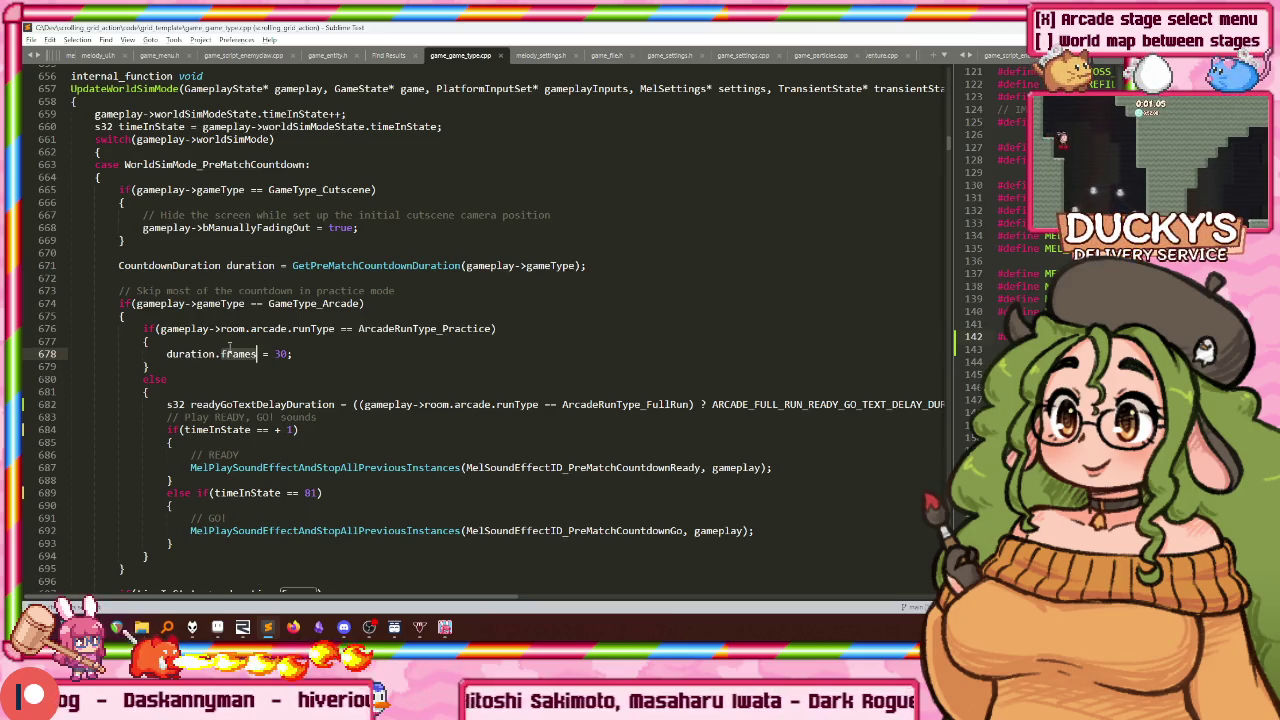
pyautogui.press('F12')
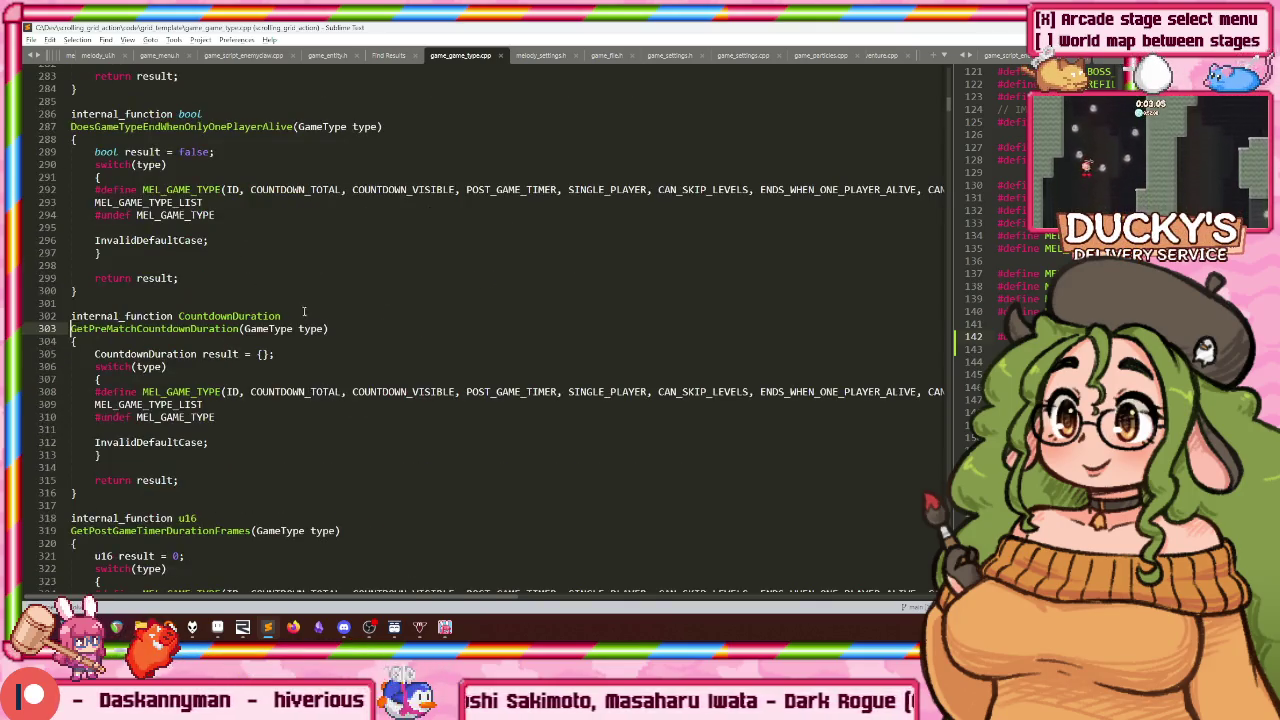
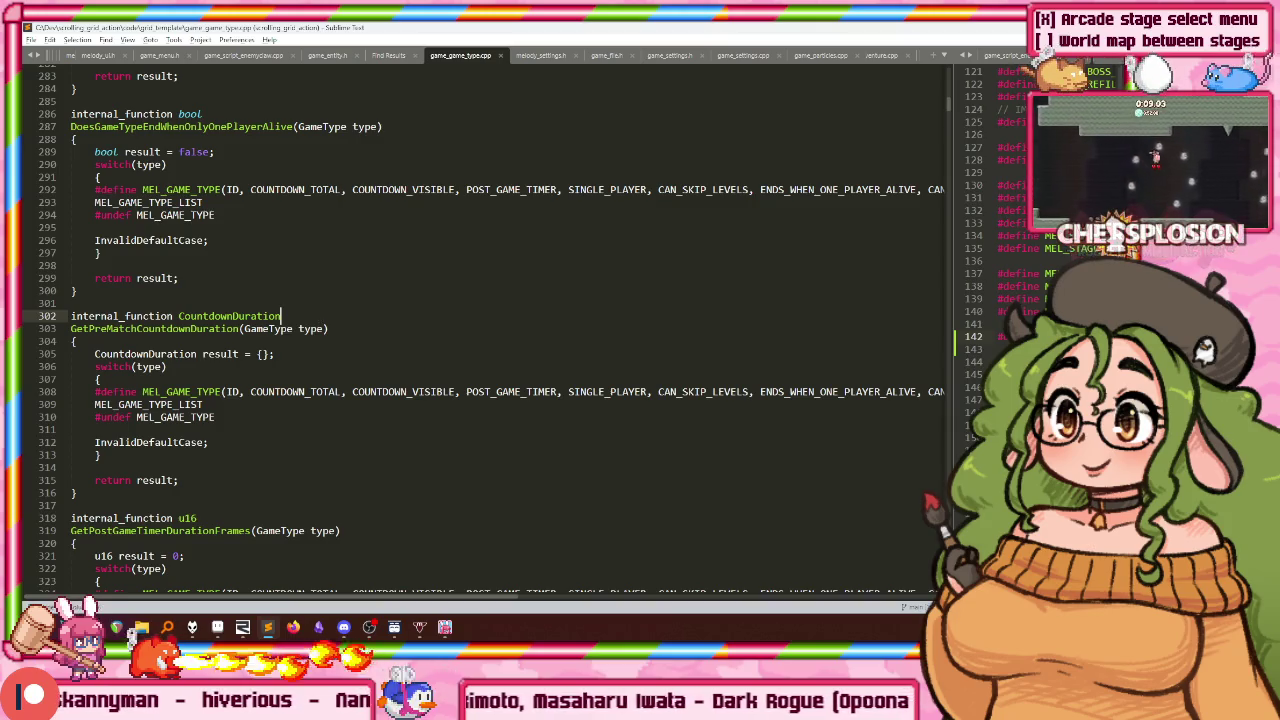
# Step: Open game_game_types.h with the file jump (game_type) and move down to MEL_GAME_TYPE_LIST's countdown values
pyautogui.hotkey('ctrl', 'p')
pyautogui.write('game_type')
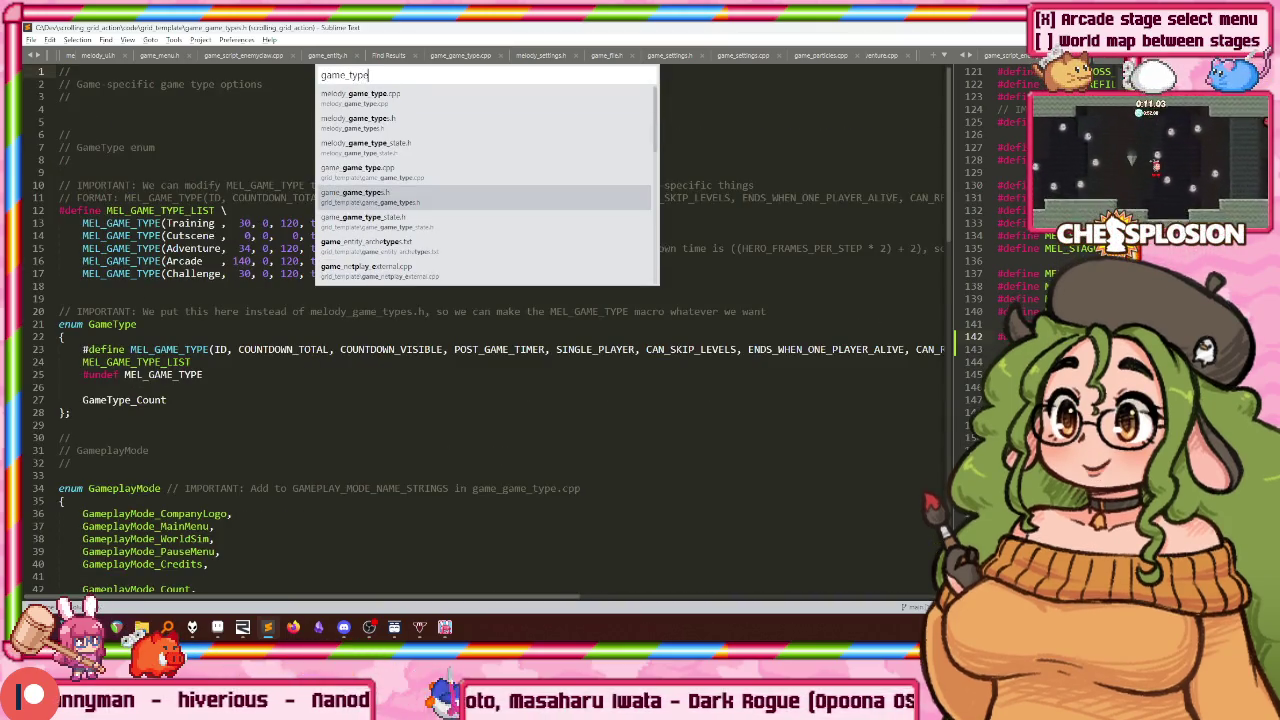
pyautogui.press('Return')
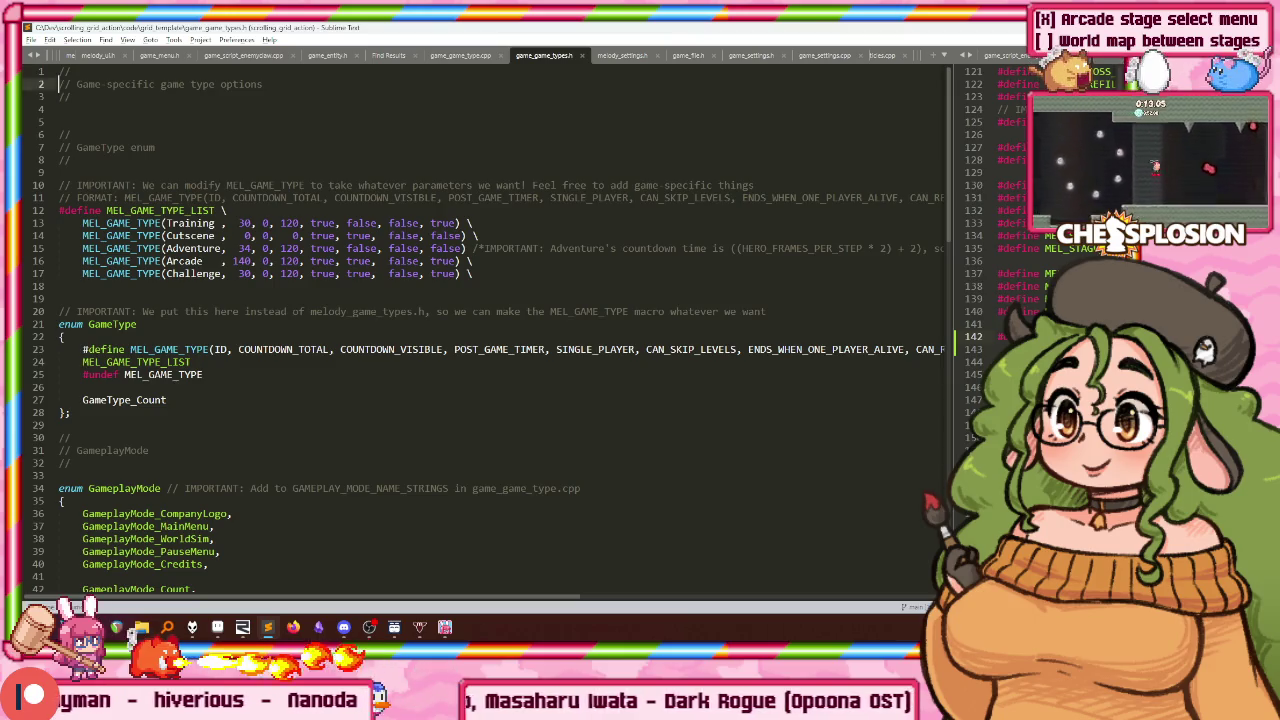
pyautogui.press('Down')
pyautogui.press('Down')
pyautogui.press('Down')
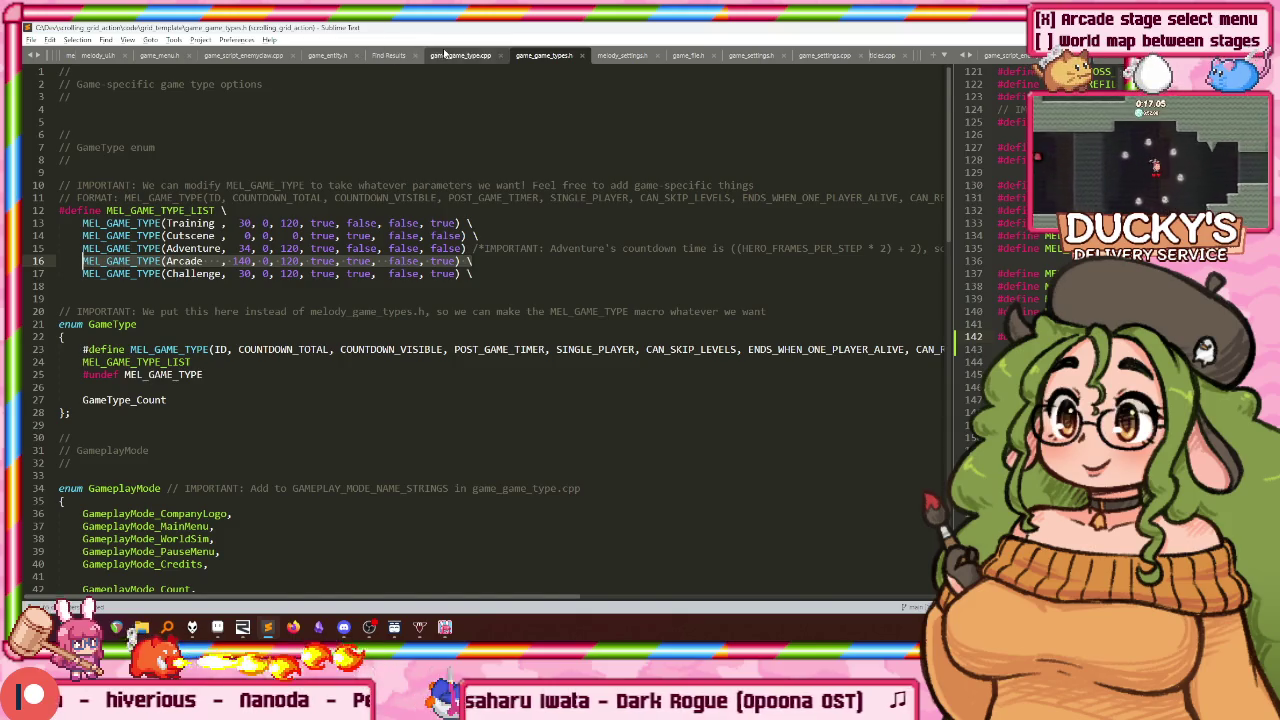
# Step: Return to the arcade countdown code in game_game_types.cpp and change the fallback delay from 1 to 0
pyautogui.hotkey('alt', '-')
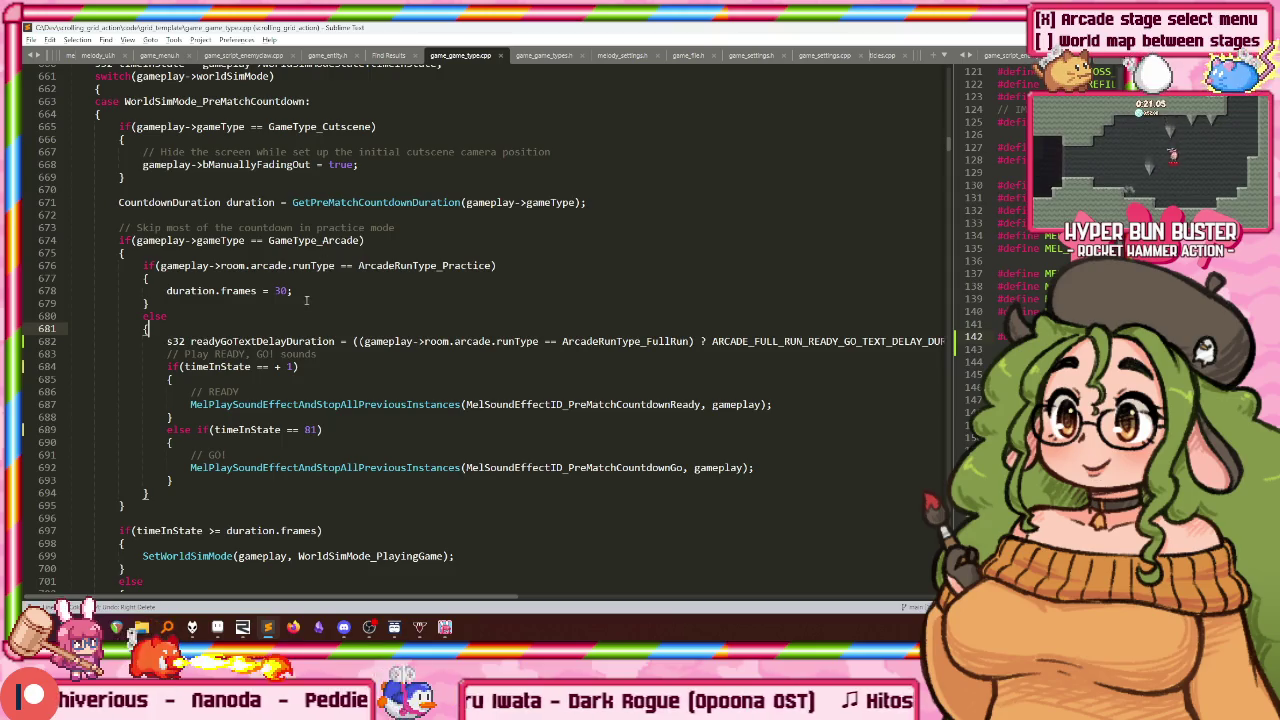
pyautogui.press('Down')
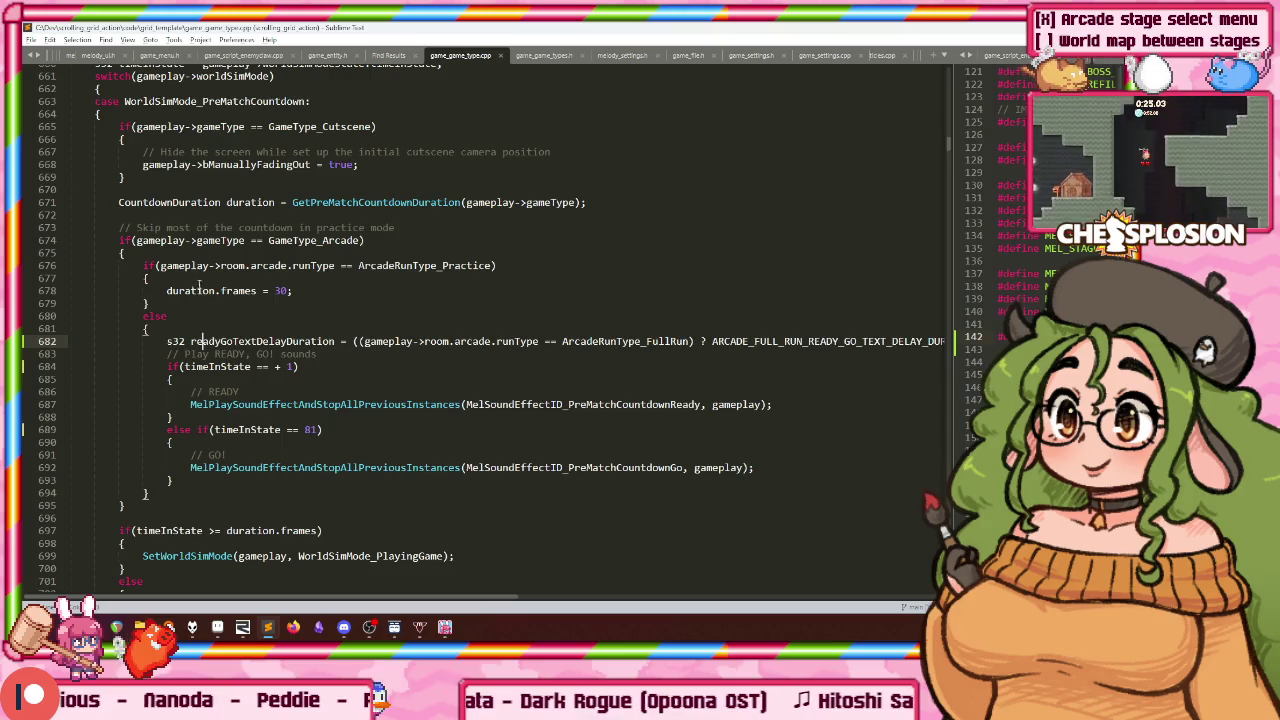
pyautogui.click(185, 316)
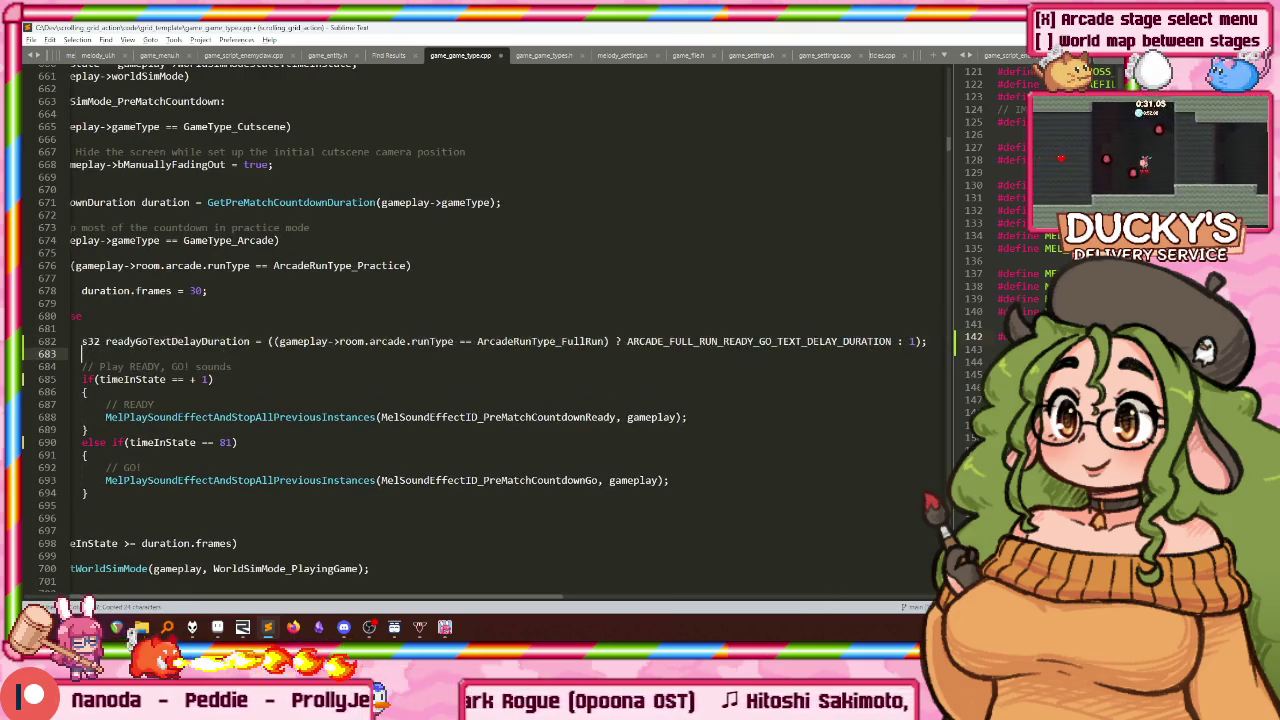
pyautogui.write('readyGoTextDelayDuration +')
pyautogui.press('Return')
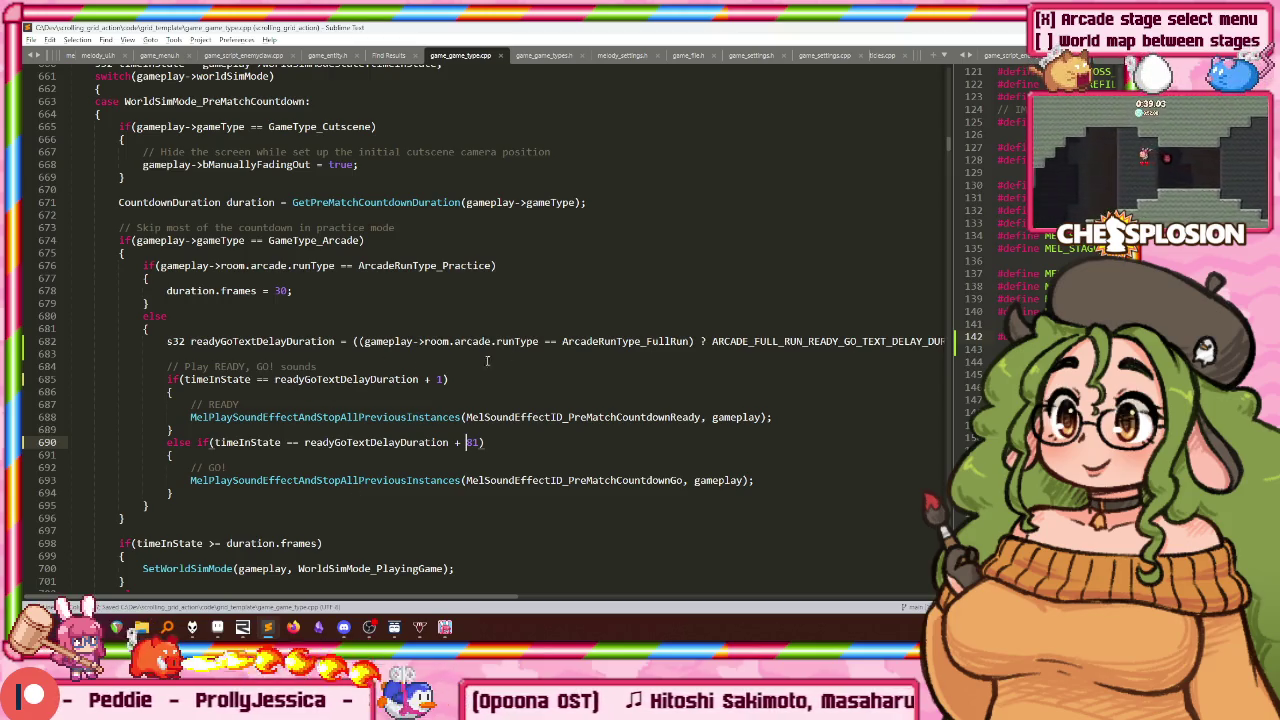
pyautogui.press('End')
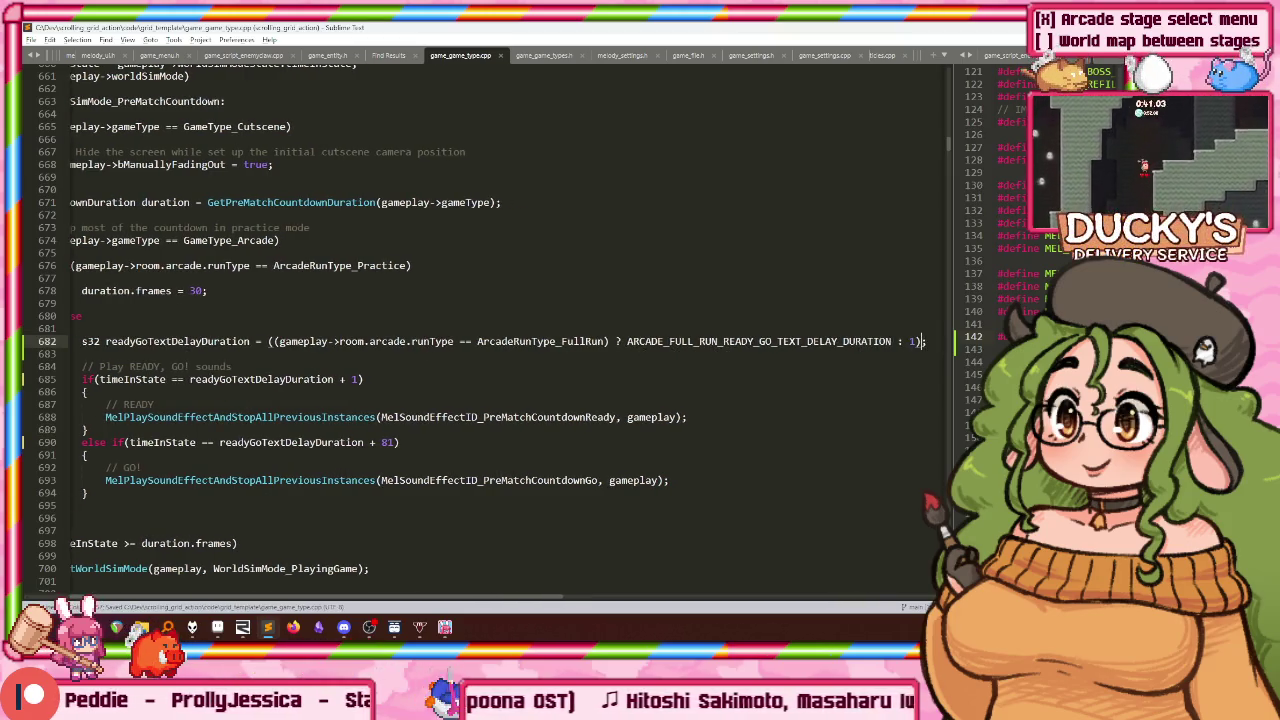
pyautogui.hotkey('shift', 'Home')
pyautogui.hotkey('ctrl', 'x')
pyautogui.hotkey('ctrl', 'z')
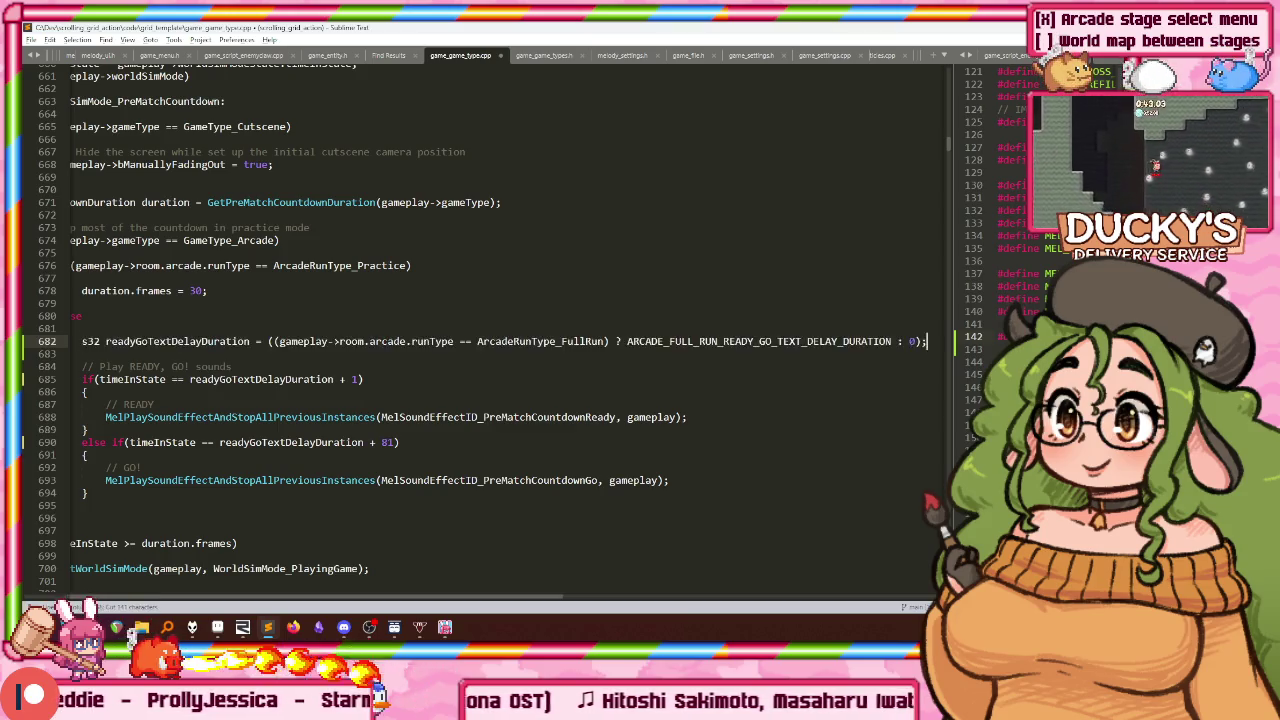
pyautogui.press('Home')
# Step: Add a duration.frames += readyGoTextDelayDuration line below the delay calculation and save
pyautogui.hotkey('ctrl', 'c')
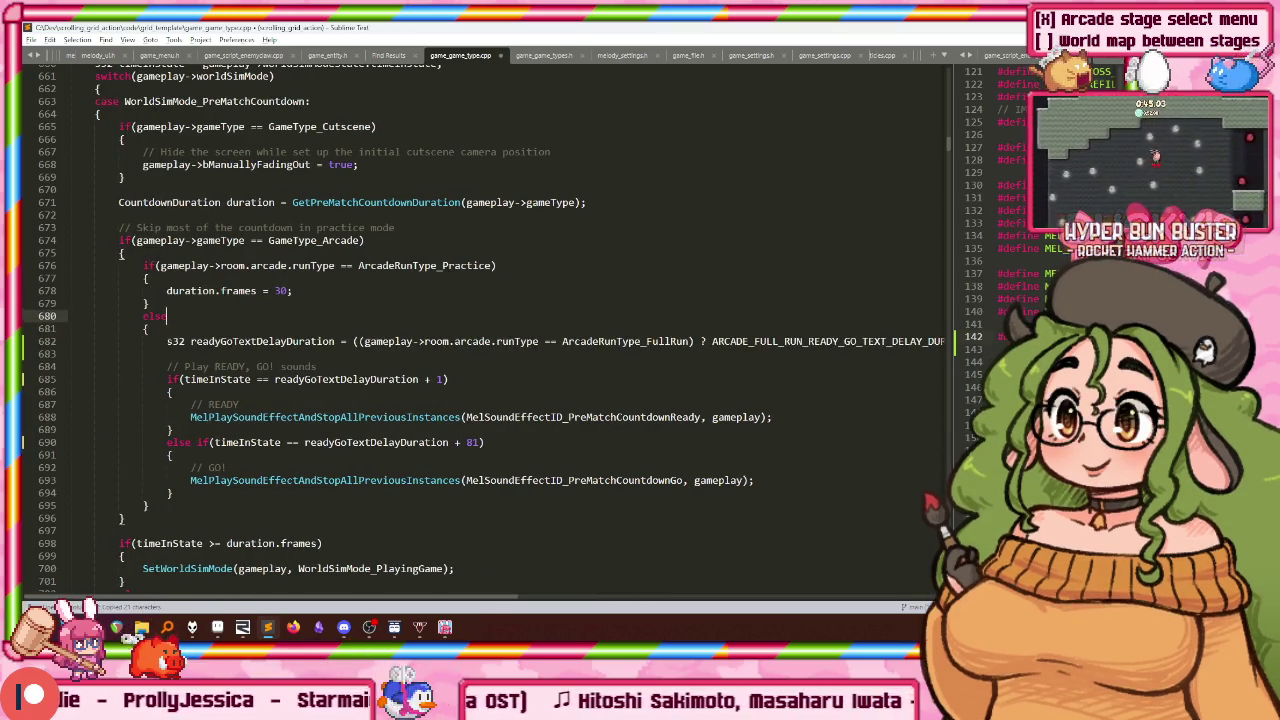
pyautogui.press('Down')
pyautogui.press('Down')
pyautogui.press('Down')
pyautogui.hotkey('ctrl', 'v')
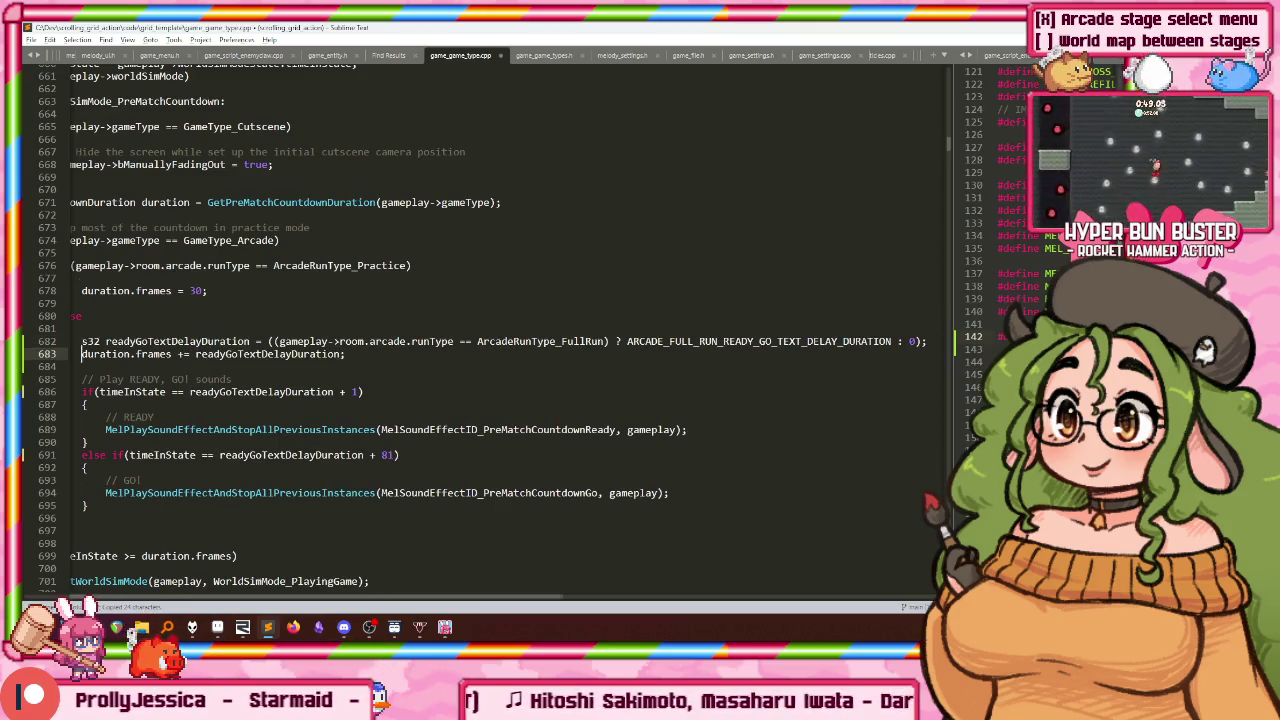
pyautogui.press('Home')
pyautogui.hotkey('ctrl', 's')
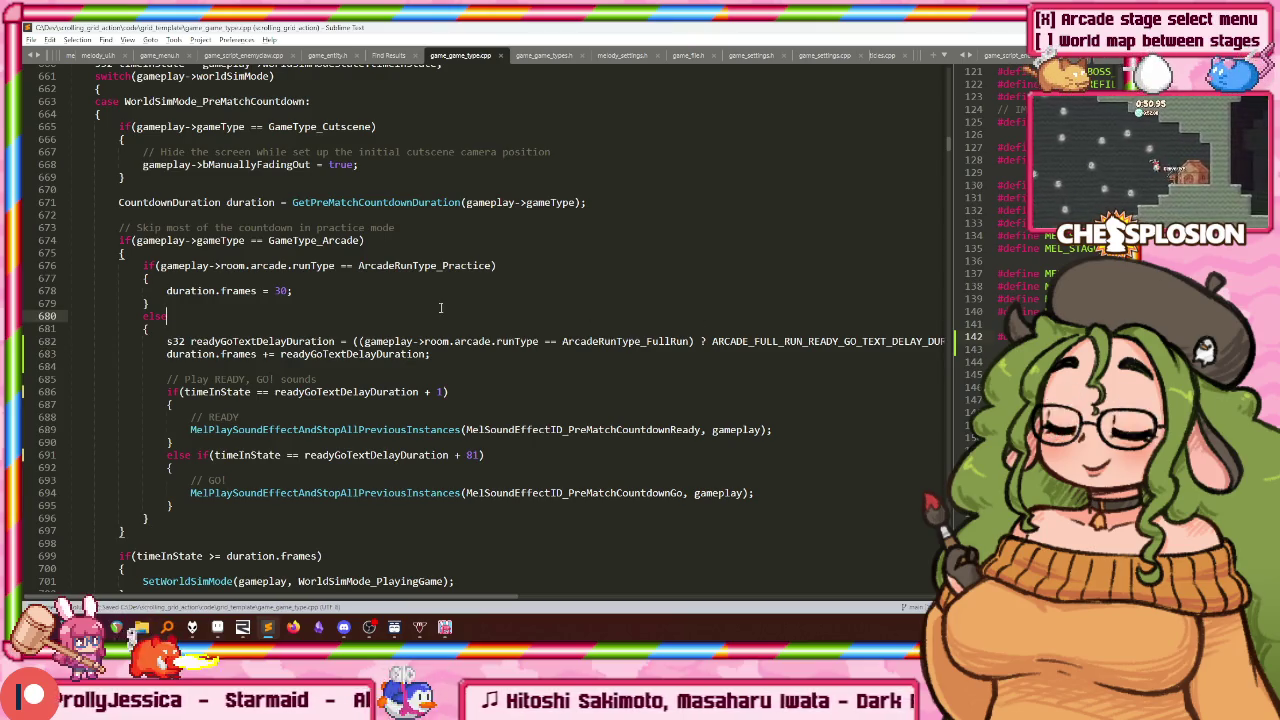
# Step: Review the edited block, select the delay calculation line, and start a project-wide search
pyautogui.scroll(-2, 440, 308)
pyautogui.scroll(-2, 440, 308)
pyautogui.moveTo(72, 113); pyautogui.dragTo(472, 268)
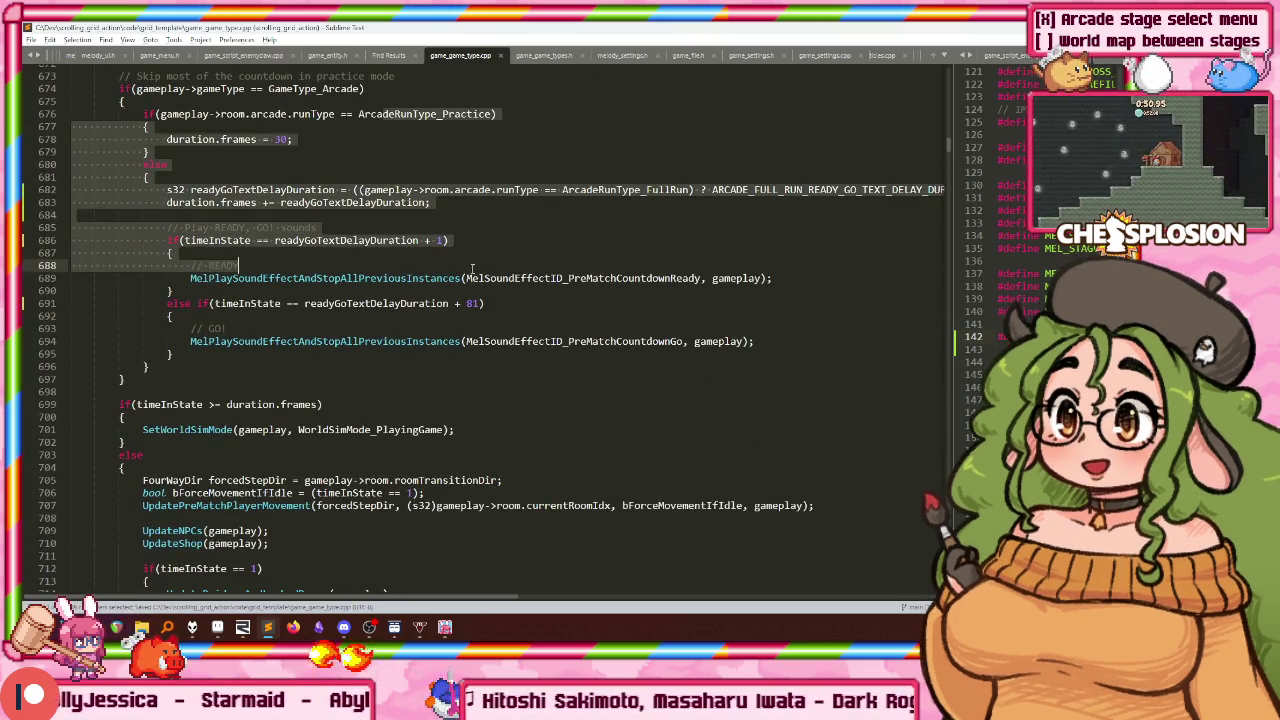
pyautogui.click(472, 268)
pyautogui.scroll(-3, 472, 268)
pyautogui.scroll(2, 302, 250)
pyautogui.scroll(5, 302, 250)
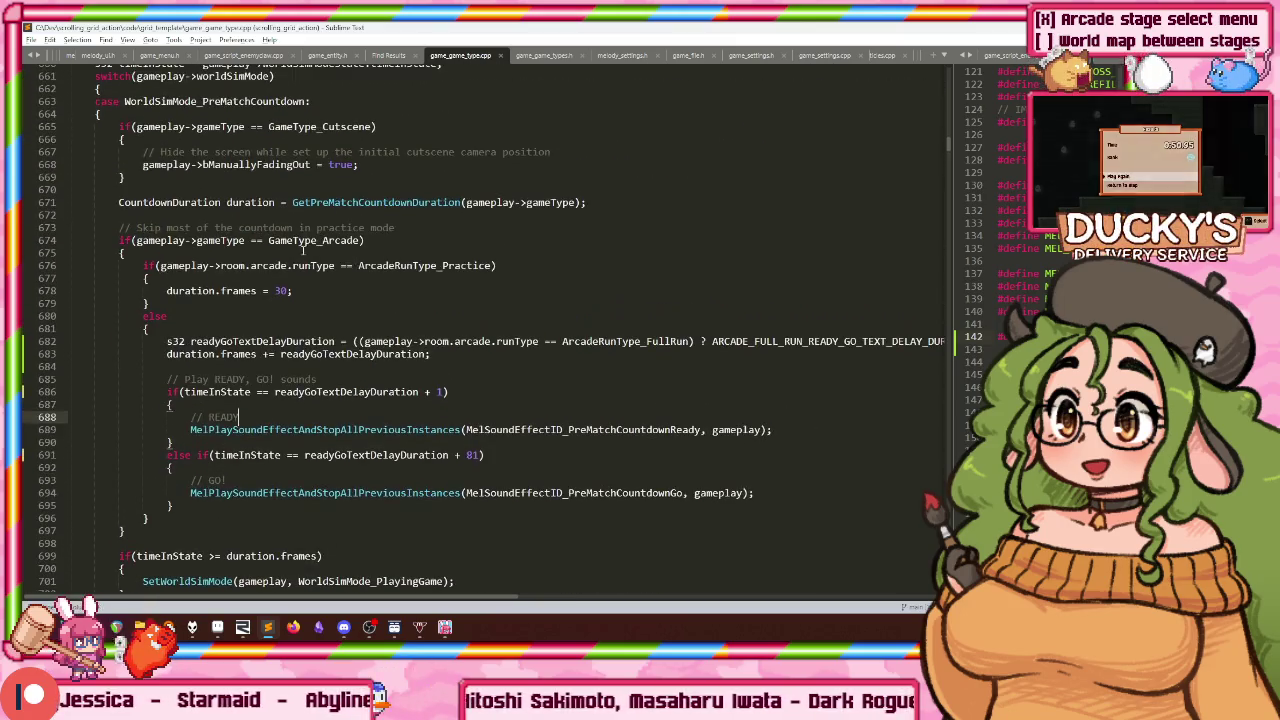
pyautogui.scroll(1, 290, 315)
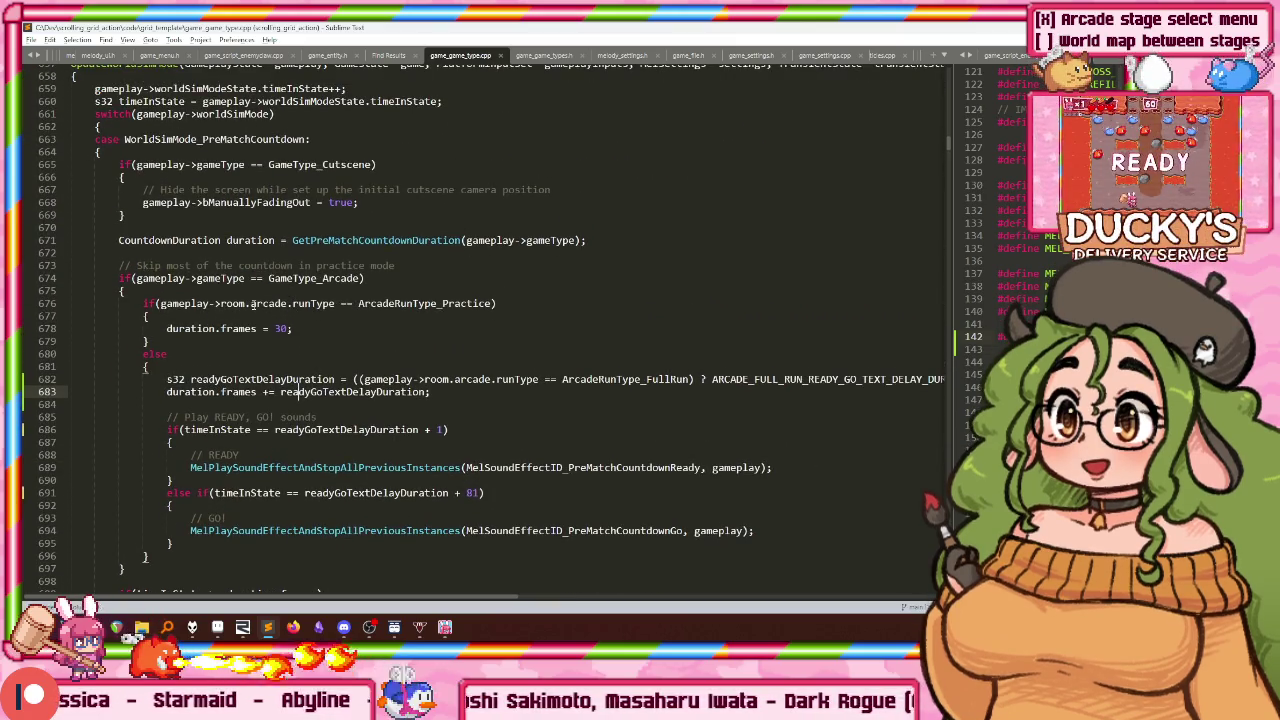
pyautogui.moveTo(167, 379); pyautogui.dragTo(940, 380)
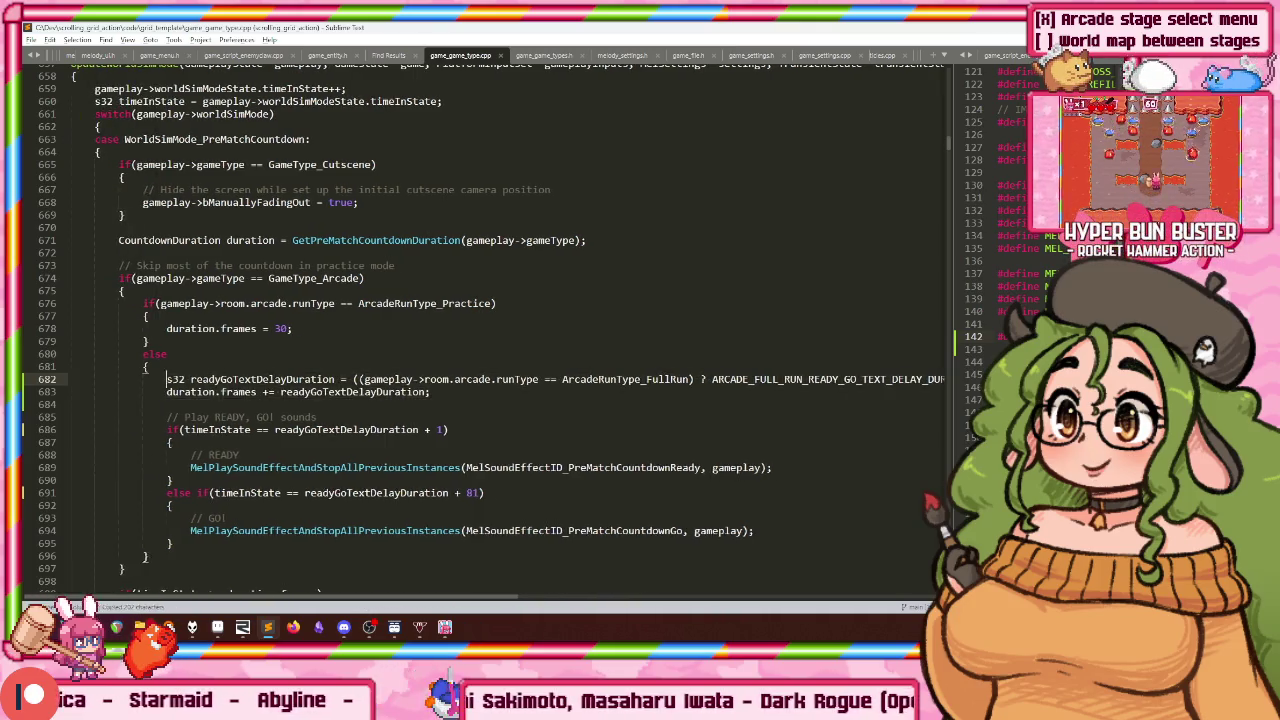
pyautogui.hotkey('ctrl', 'shift', 'f')
# Step: Search the project for the READY, GO text and open the Draw READY, GO! match
pyautogui.write('ready, g')
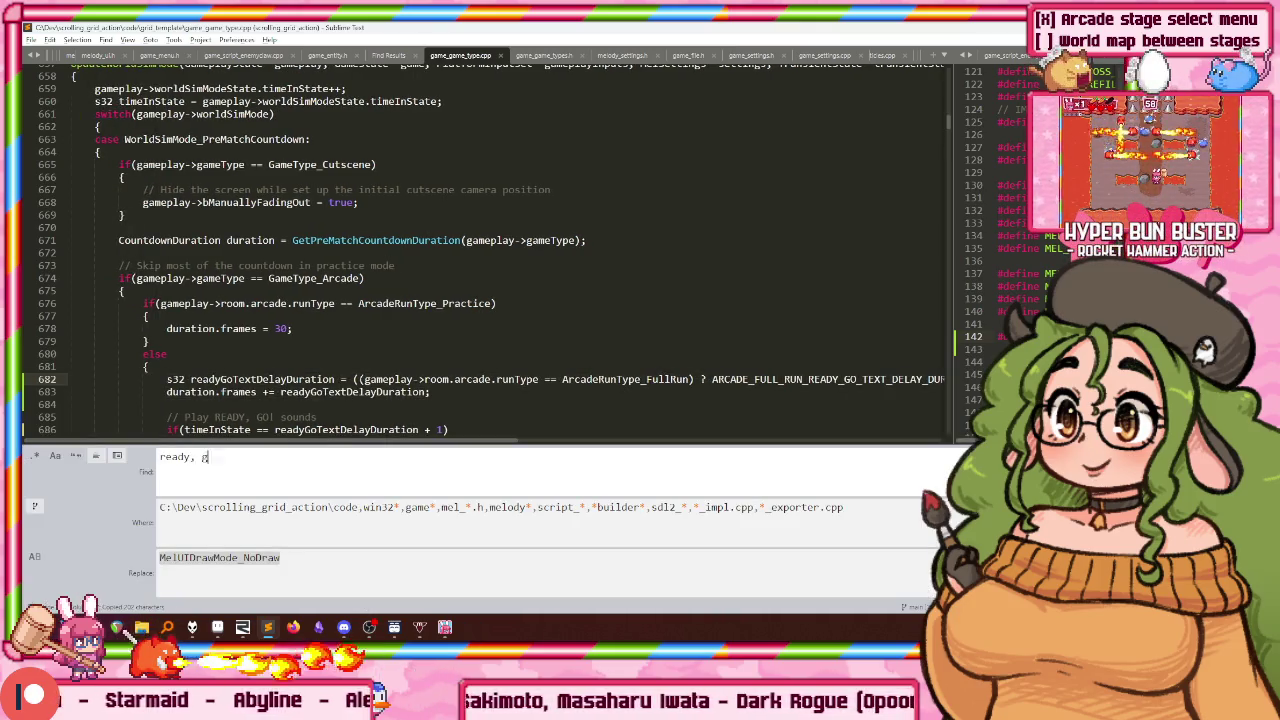
pyautogui.write('o')
pyautogui.press('Return')
pyautogui.doubleClick(300, 235)
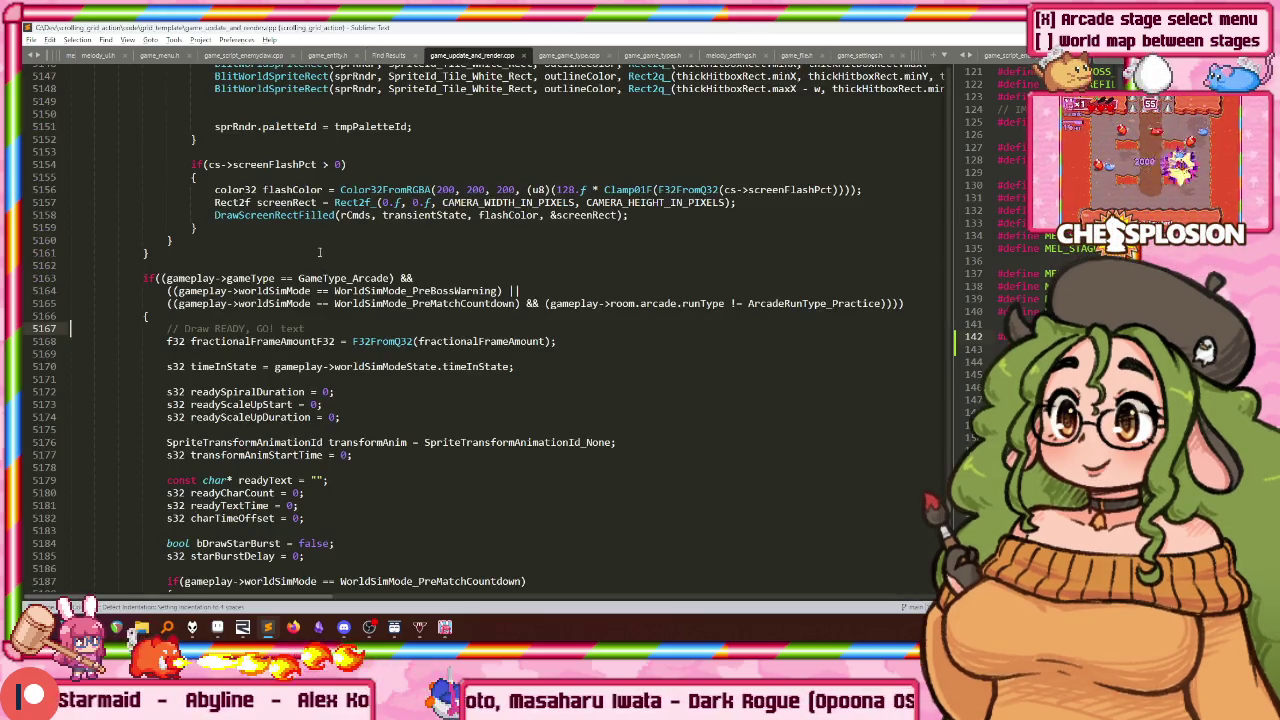
pyautogui.scroll(-2, 256, 253)
pyautogui.scroll(-2, 200, 290)
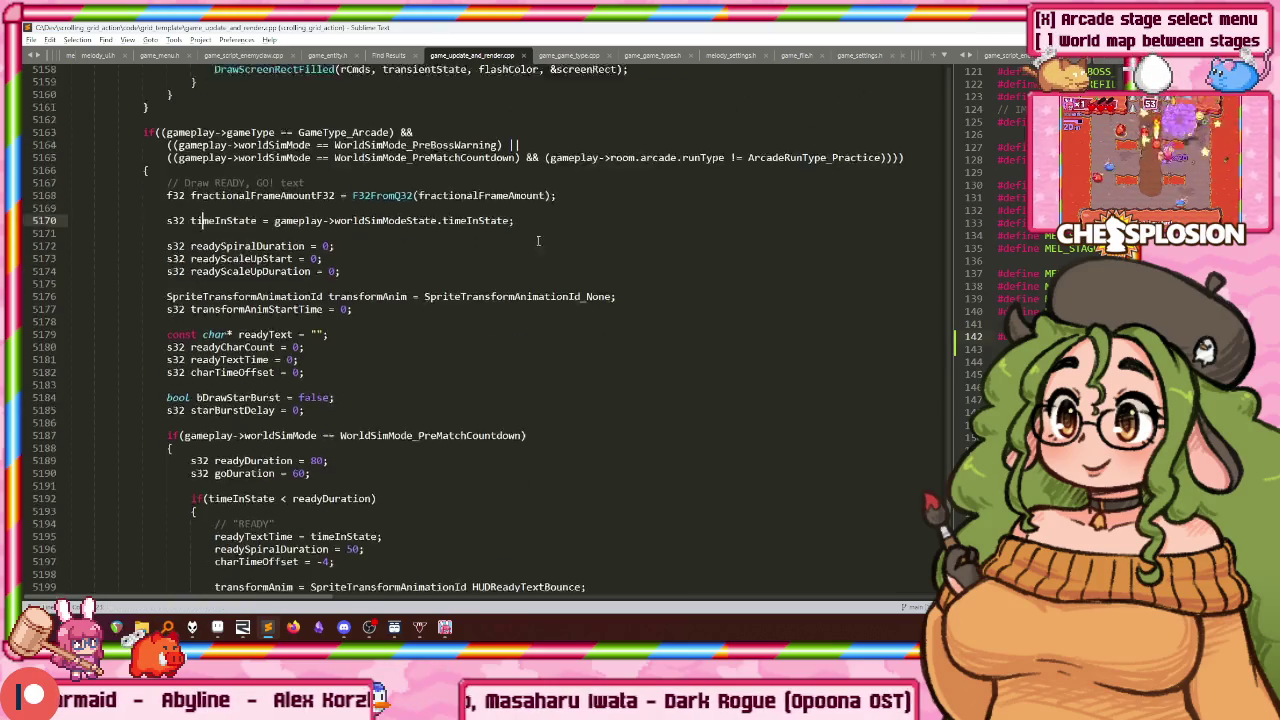
pyautogui.scroll(-1, 200, 290)
# Step: Paste the readyGoTextDelayDuration calculation under timeInState, dropping the unneeded duration.frames line
pyautogui.doubleClick(225, 177)
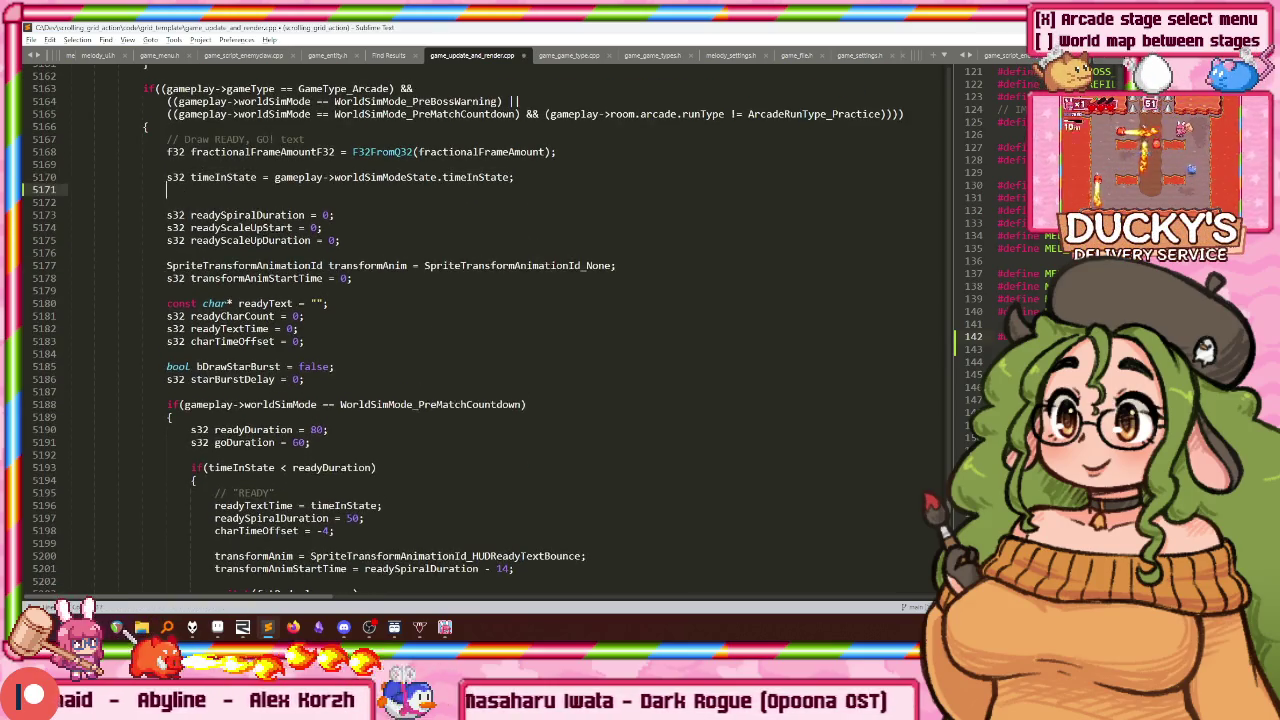
pyautogui.hotkey('ctrl', 'v')
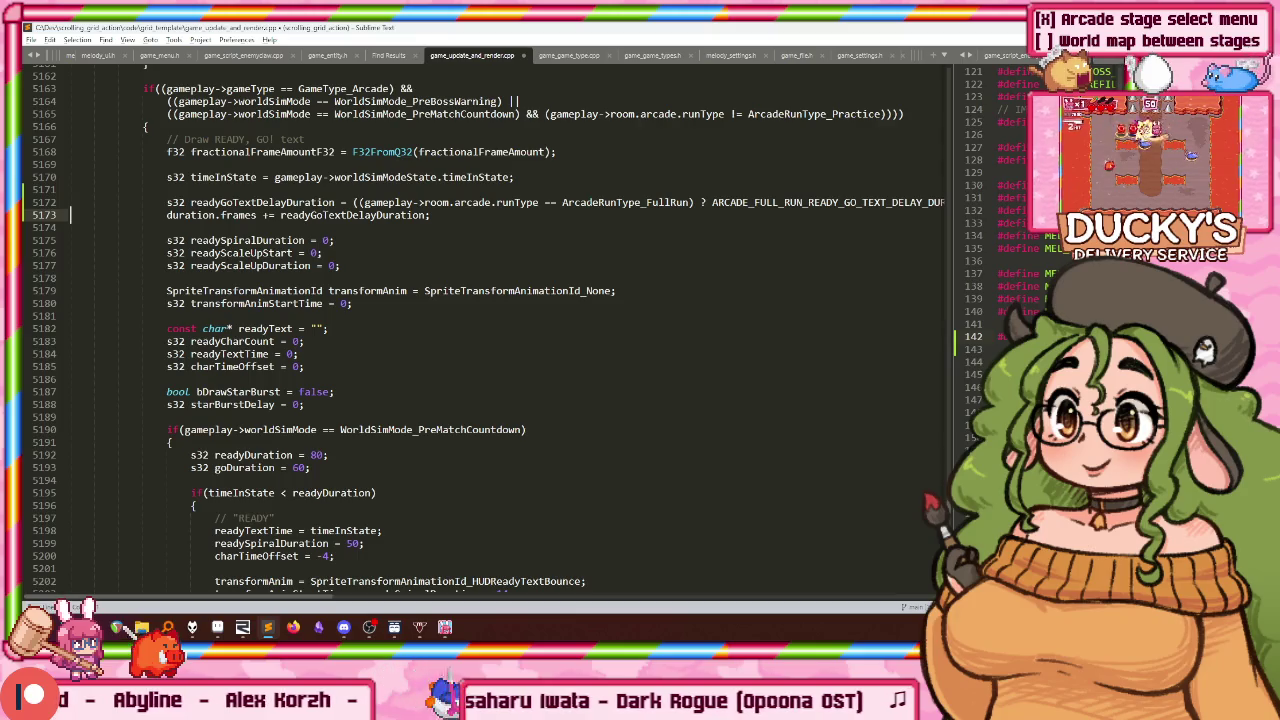
pyautogui.hotkey('ctrl', 'l')
pyautogui.press('Delete')
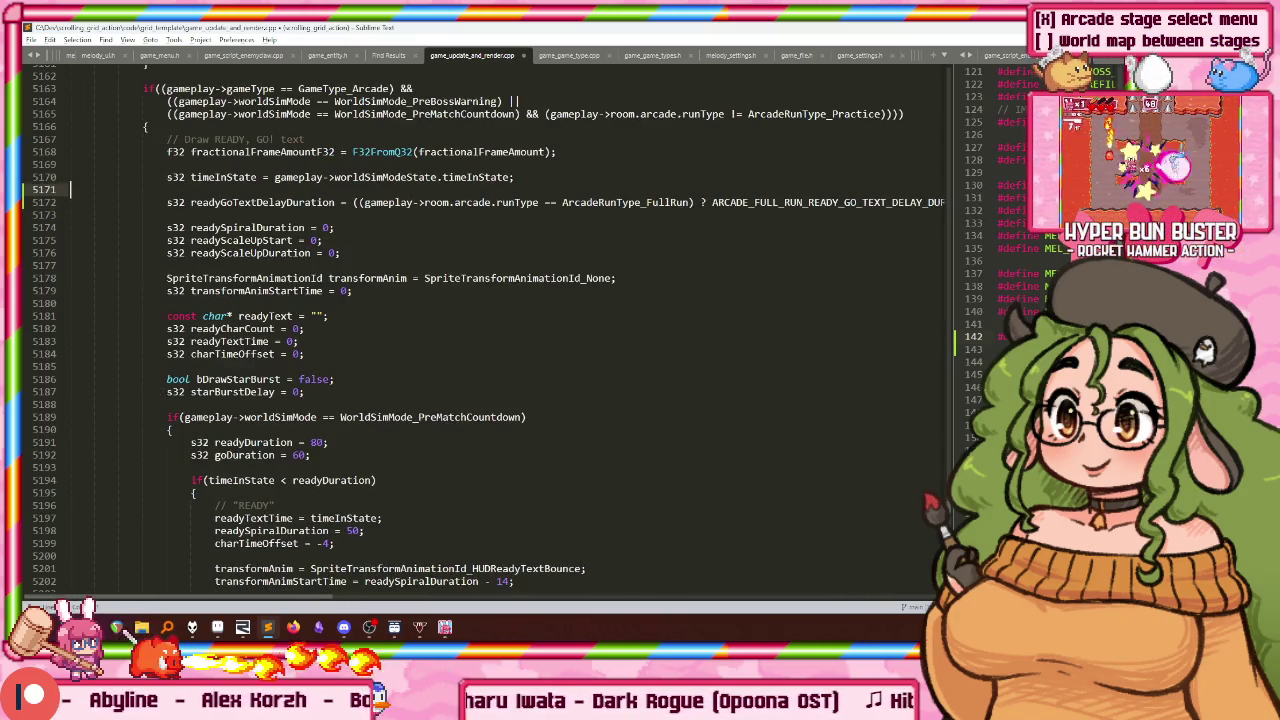
pyautogui.hotkey('ctrl', 'shift', 'Left')
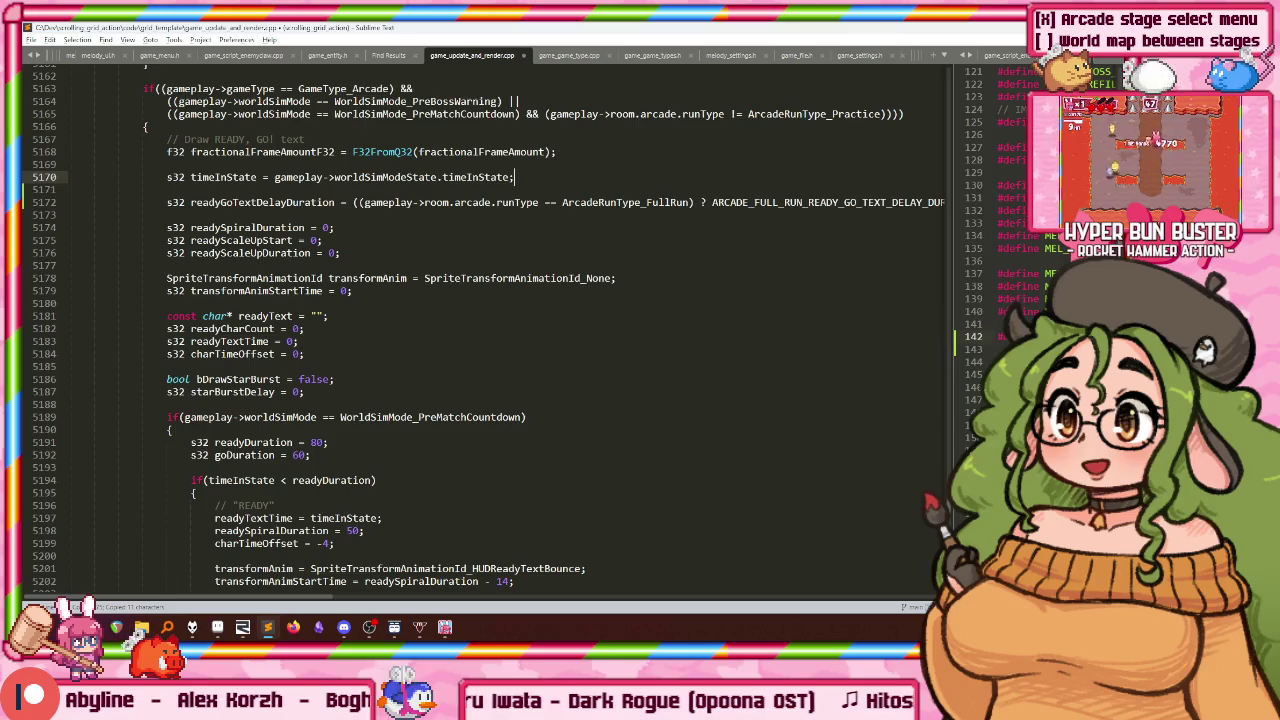
pyautogui.press('Down')
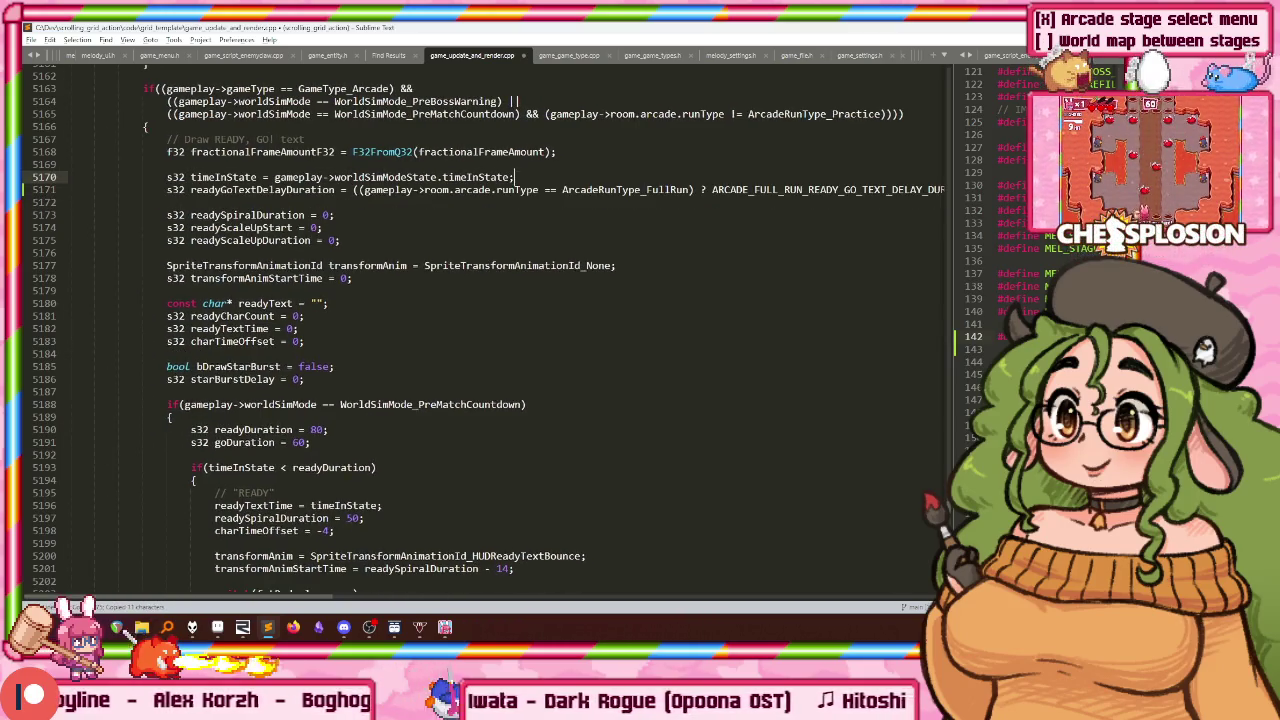
pyautogui.press('Delete')
pyautogui.press('End')
pyautogui.press('Return')
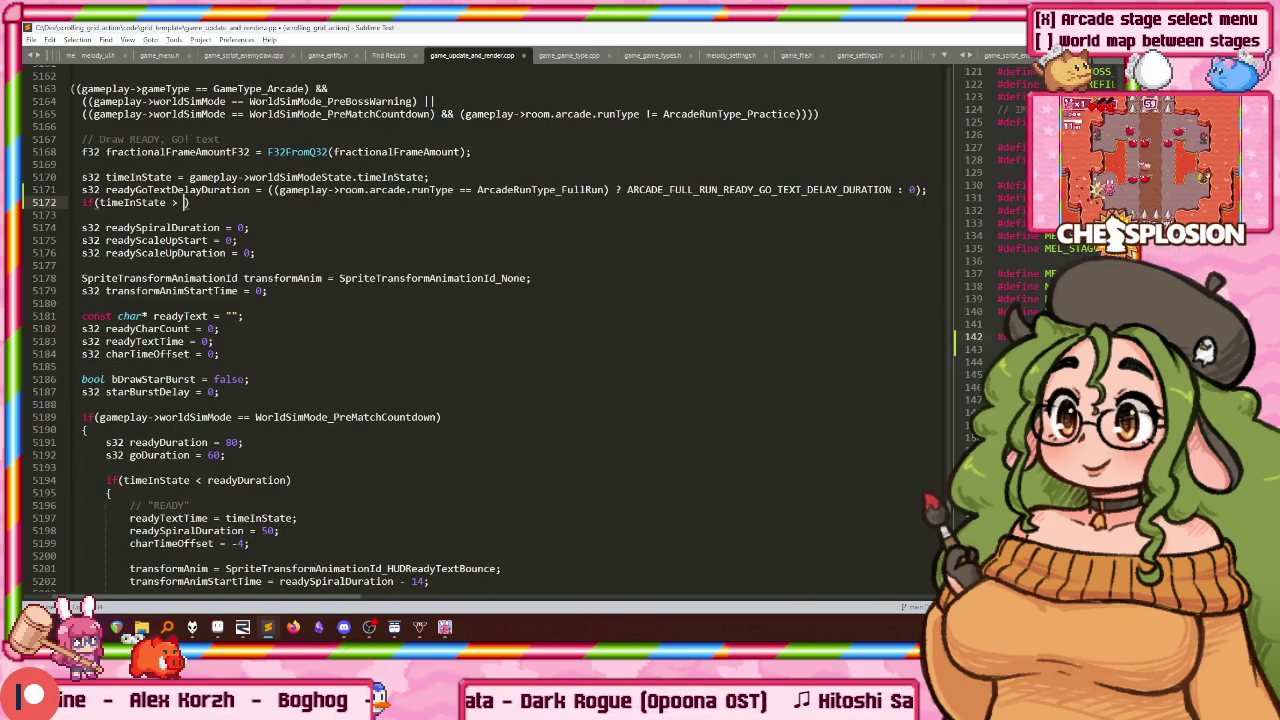
pyautogui.press('BackSpace')
pyautogui.press('BackSpace')
pyautogui.press('BackSpace')
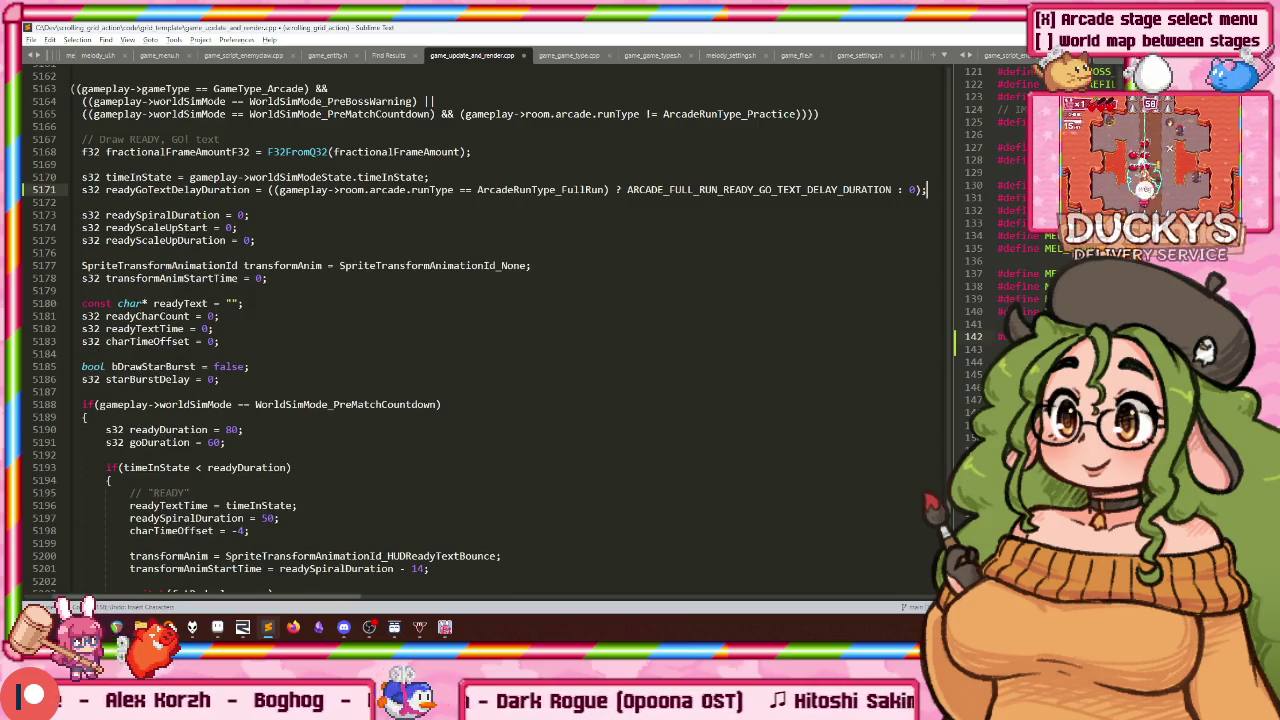
pyautogui.hotkey('ctrl', 'z')
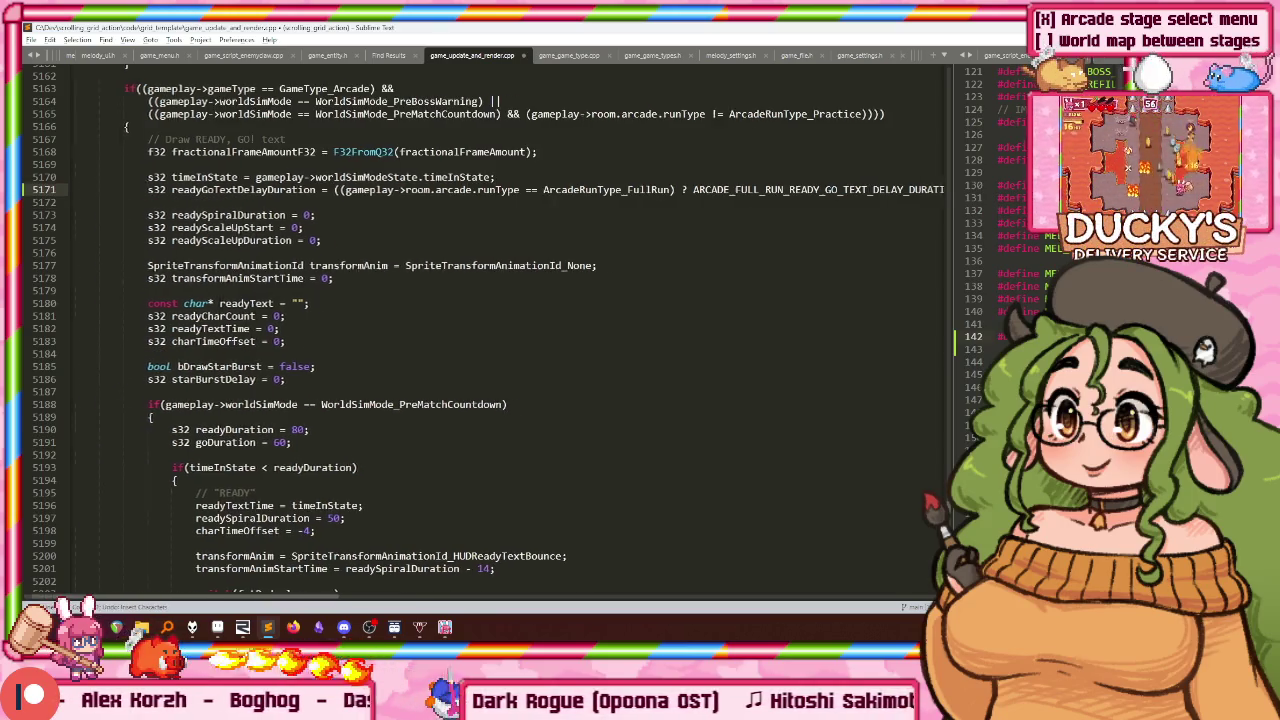
pyautogui.hotkey('ctrl', 'z')
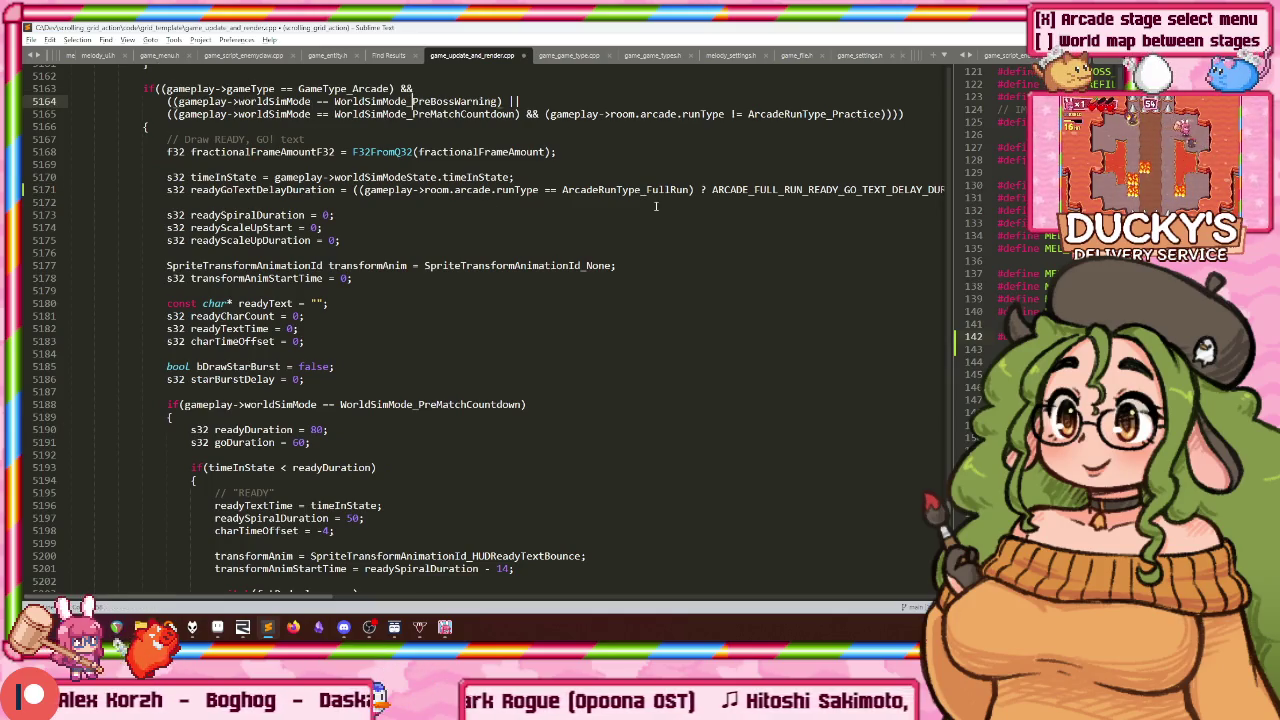
# Step: Extend the delay condition with && and the PreMatchCountdown state check
pyautogui.click(315, 114)
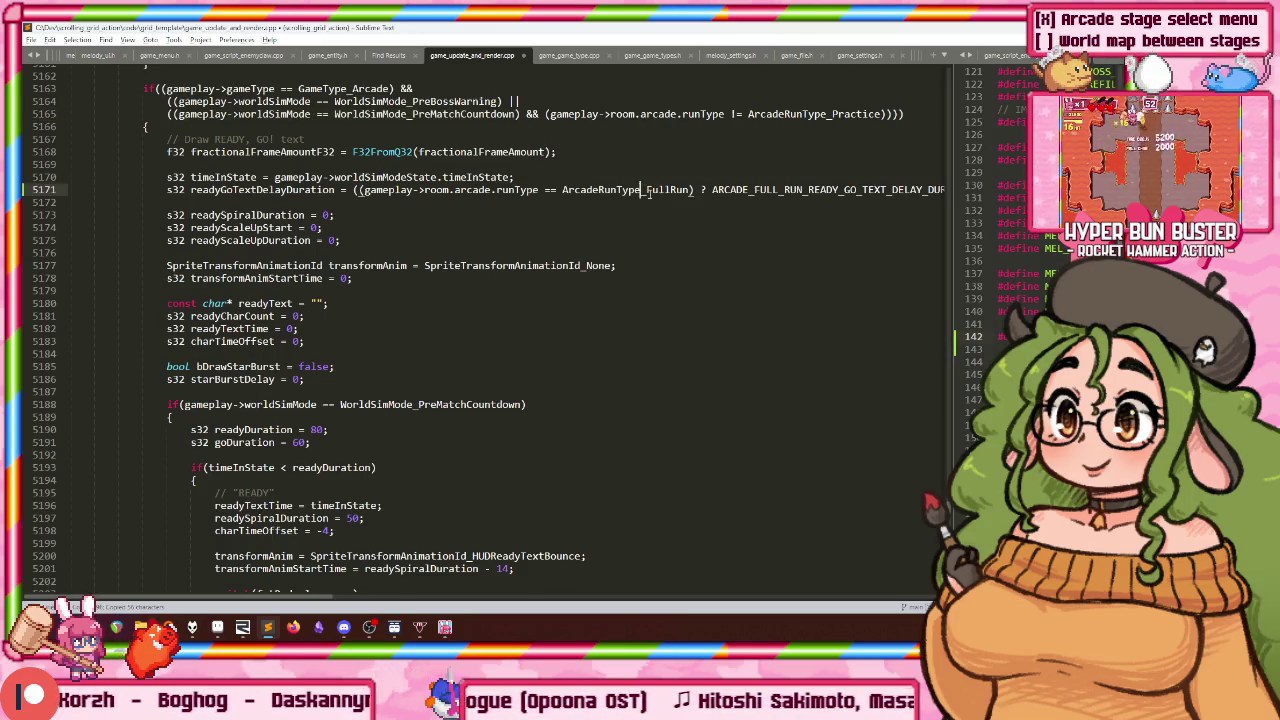
pyautogui.write('&&')
pyautogui.write('gameplay->worldSimMode == WorldSimMode_PreMatchCountdown')
pyautogui.press('Home')
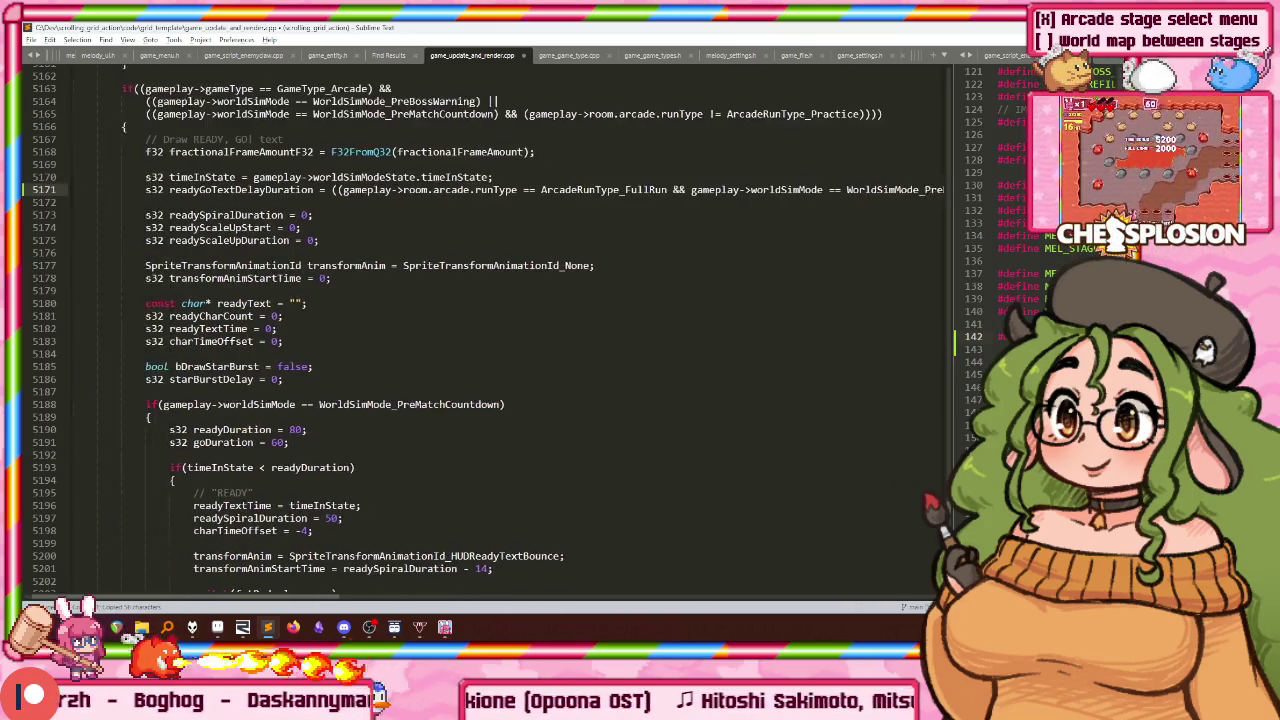
pyautogui.hotkey('ctrl', 'Right')
pyautogui.hotkey('ctrl', 'Right')
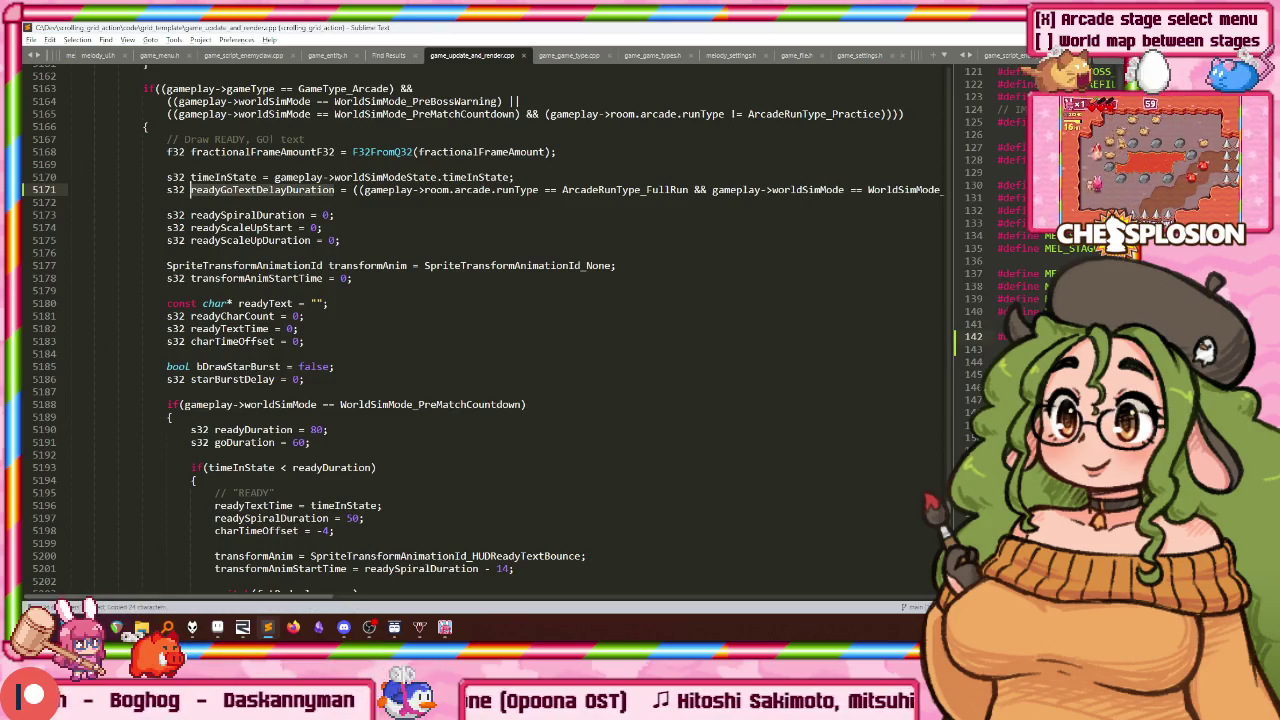
pyautogui.press('Down')
pyautogui.press('Down')
pyautogui.press('Return')
pyautogui.press('Return')
pyautogui.press('Up')
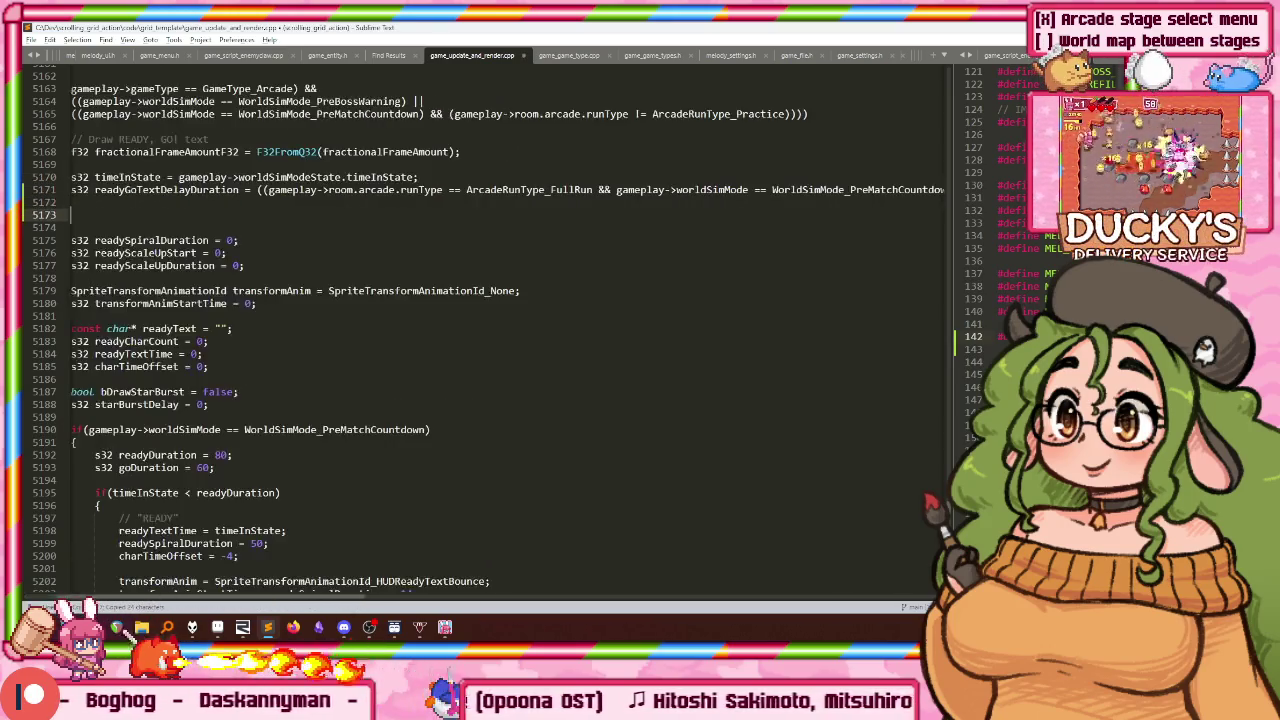
# Step: Add if(timeInState >= readyGoTextDelayDuration) { timeInState -= readyGoTextDelayDuration; }
pyautogui.write('if(t')
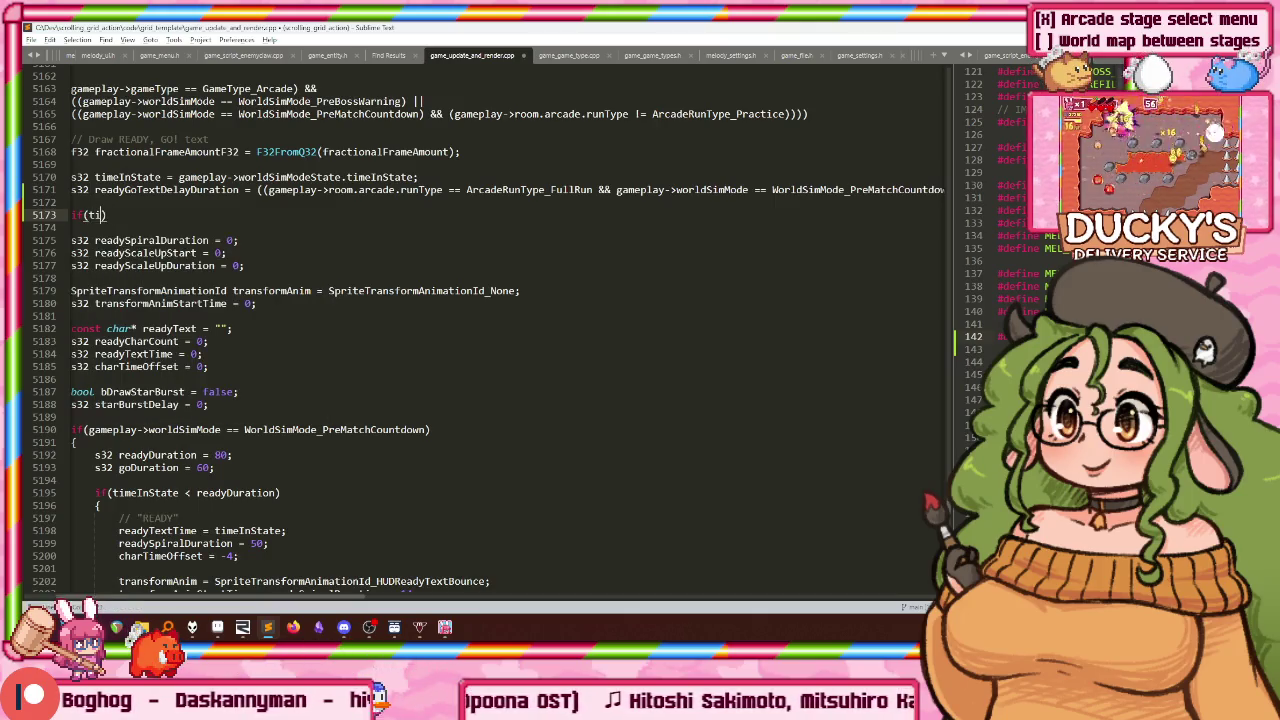
pyautogui.write('imeInState >= ')
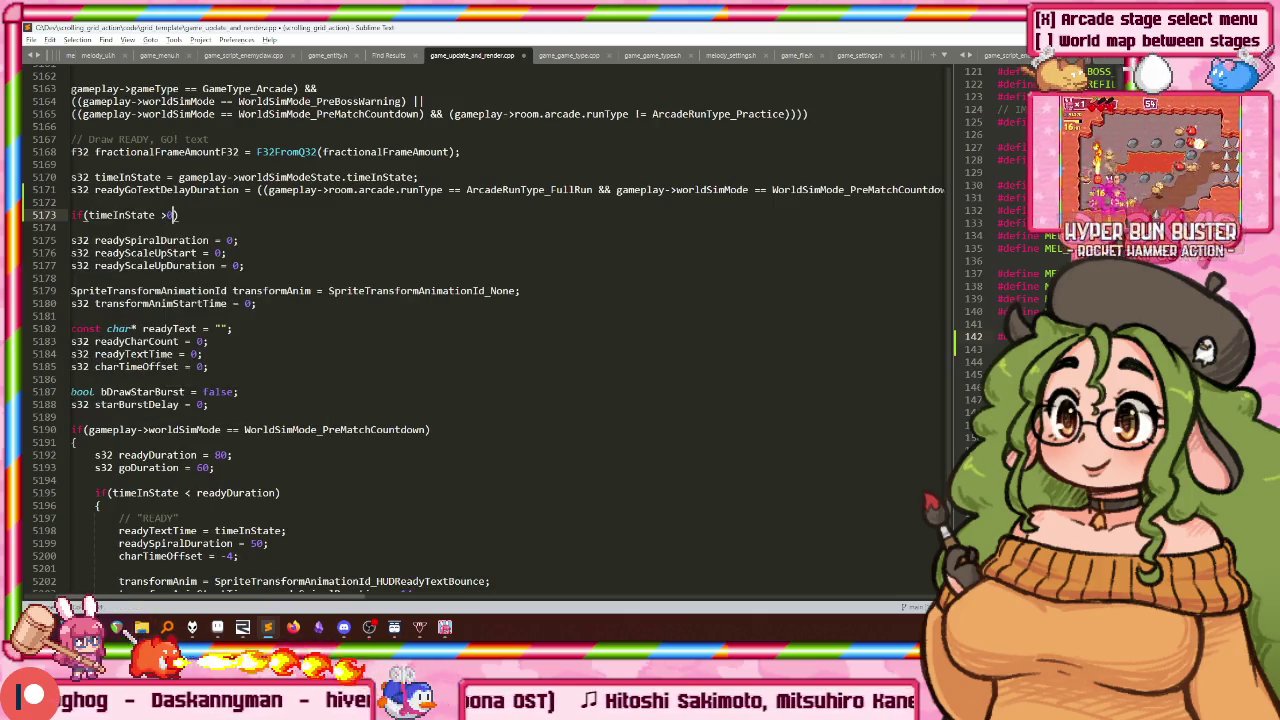
pyautogui.write('read')
pyautogui.press('Tab')
pyautogui.hotkey('ctrl', 'z')
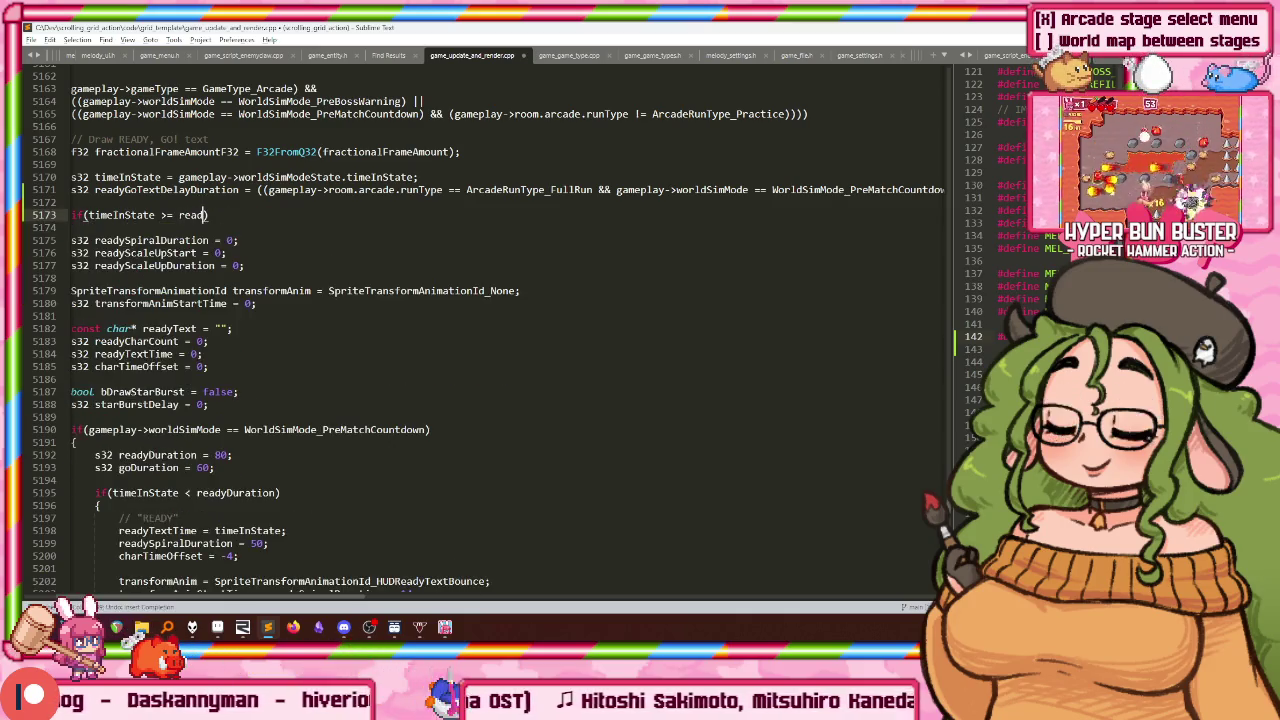
pyautogui.write('ygost')
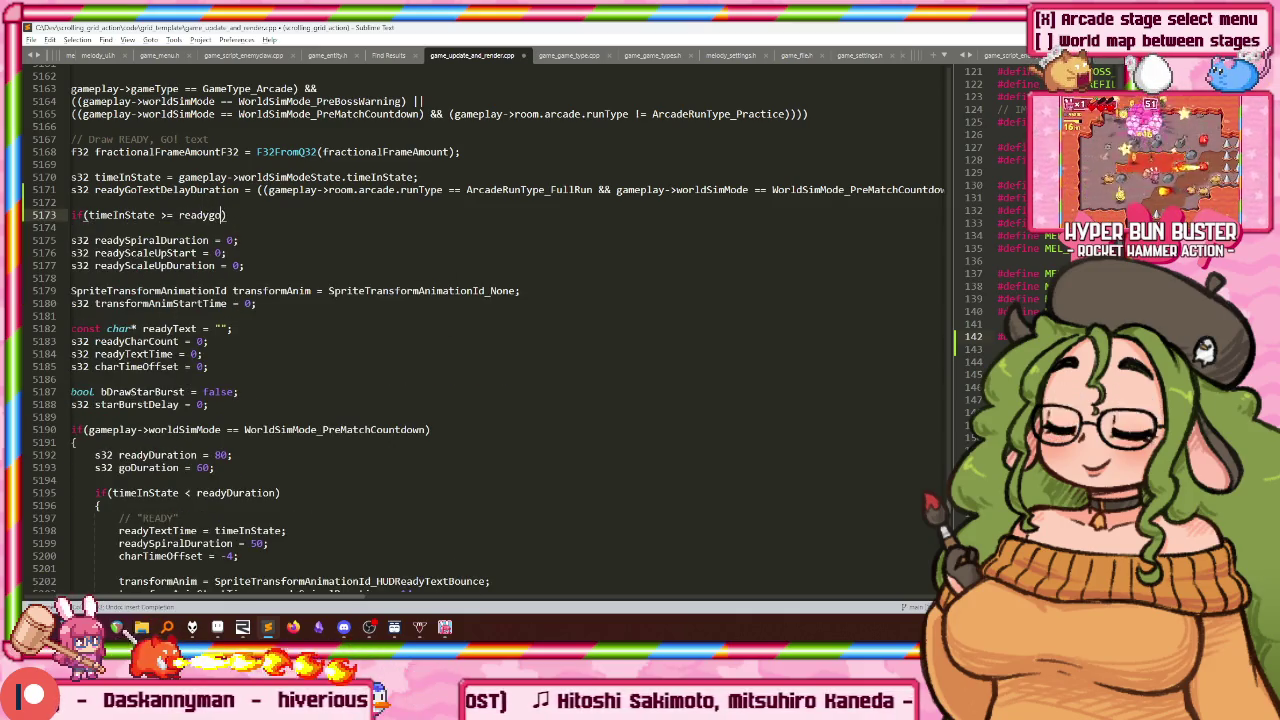
pyautogui.write('text')
pyautogui.press('Tab')
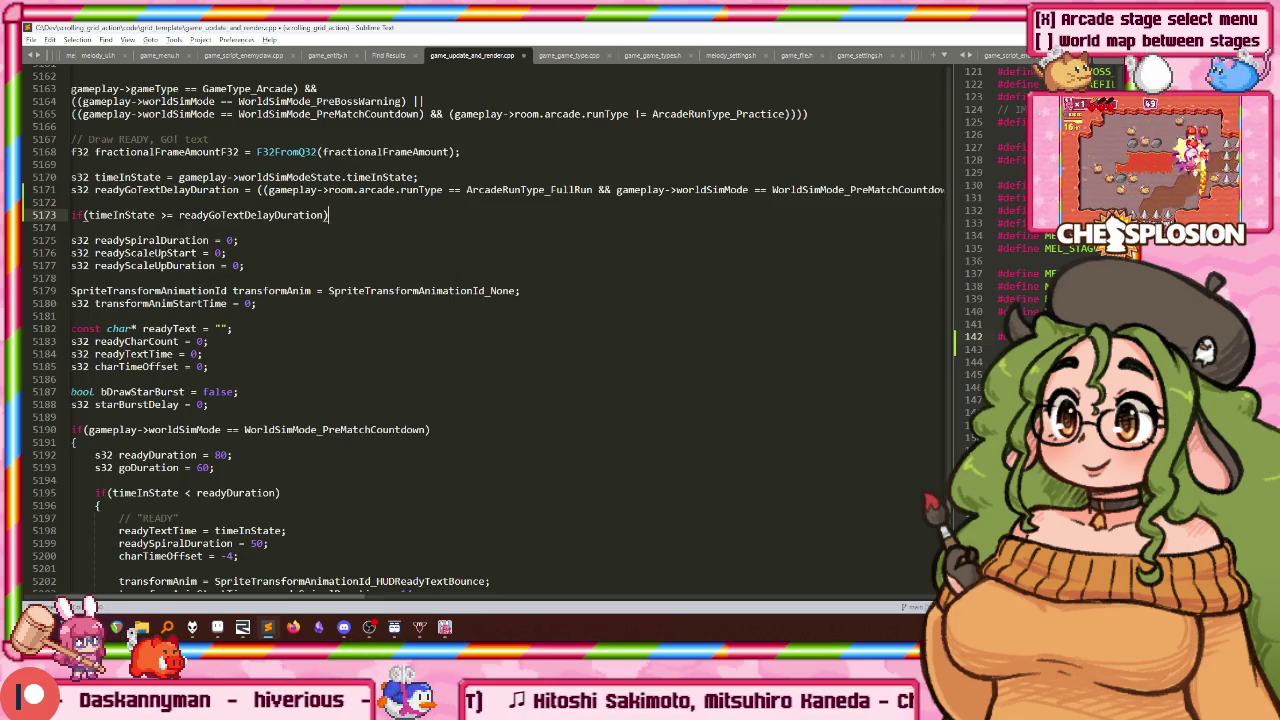
pyautogui.press('Return')
pyautogui.write('{')
pyautogui.press('Return')
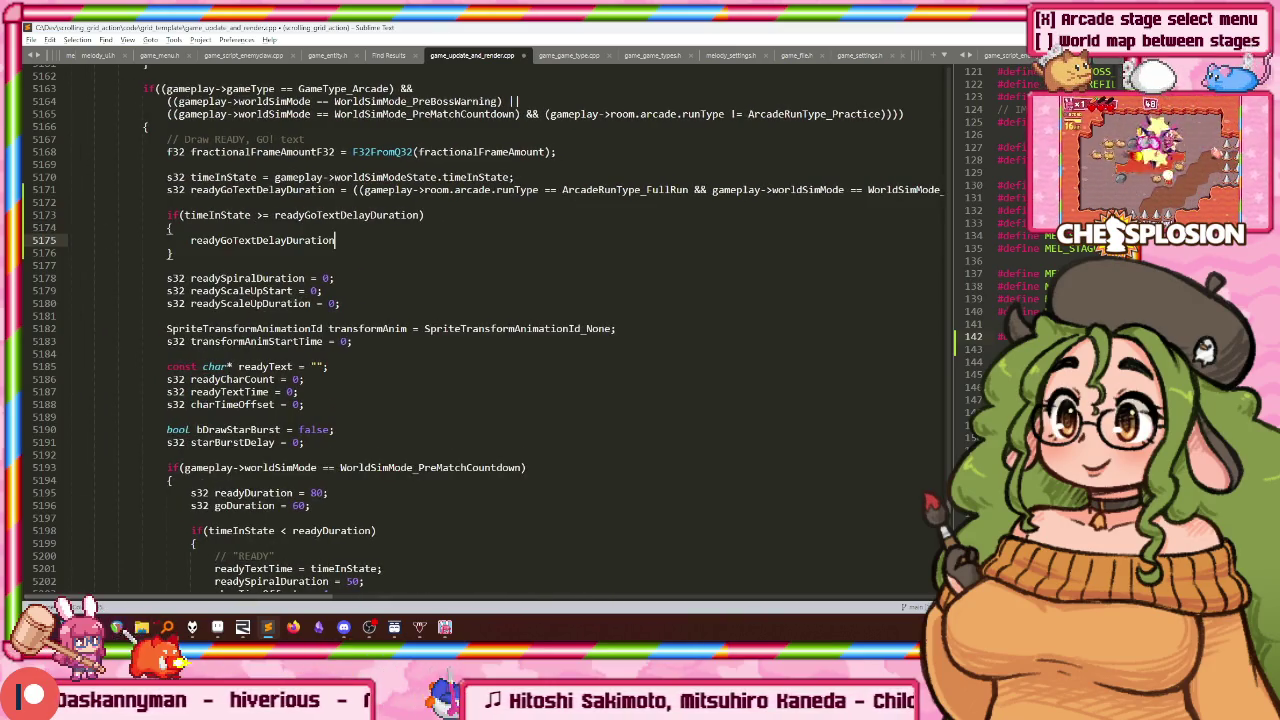
pyautogui.write('timeInState')
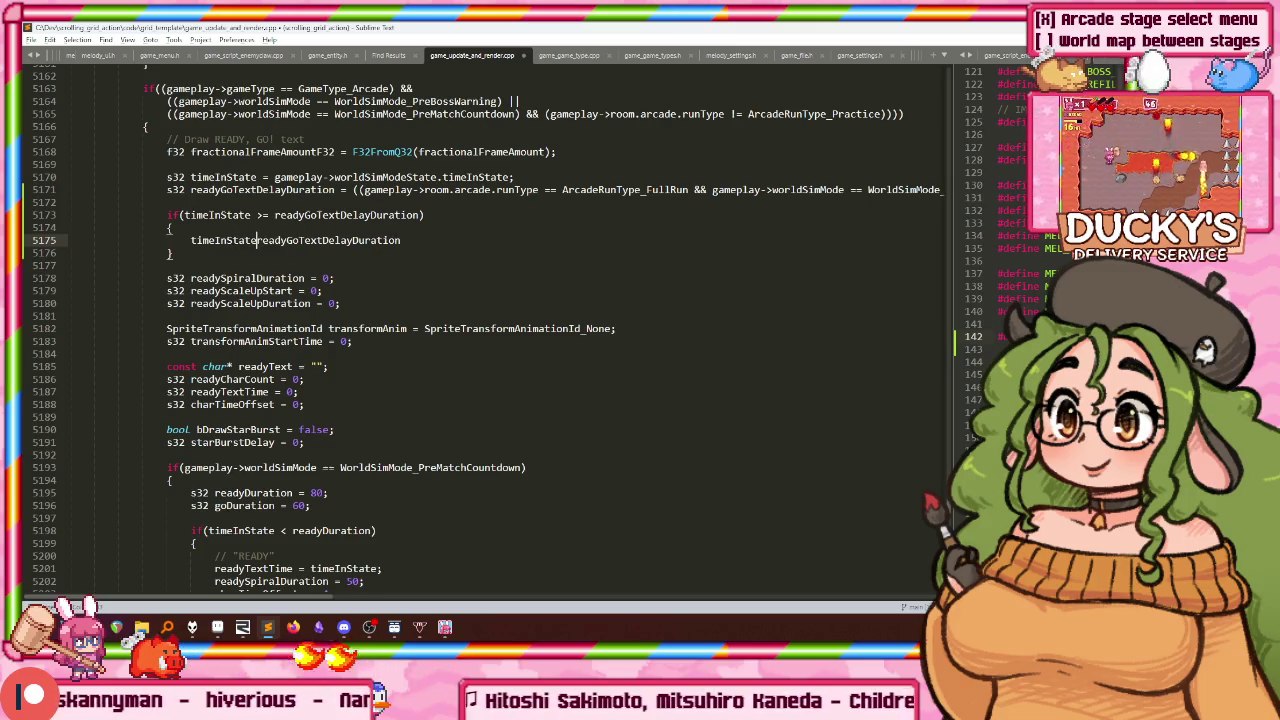
pyautogui.write(';')
pyautogui.press('Down')
pyautogui.hotkey('ctrl', 'shift', 'k')
pyautogui.hotkey('ctrl', 'shift', 'k')
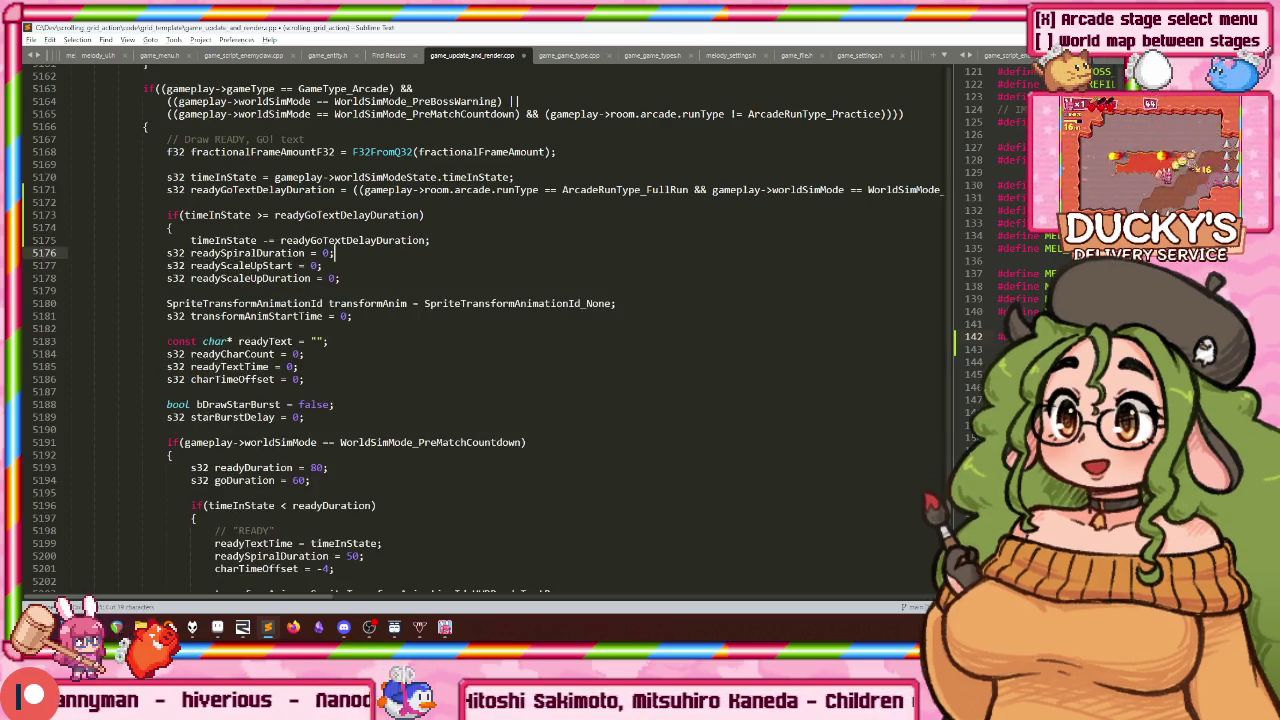
pyautogui.press('Return')
# Step: Indent the ready-text drawing code (lines 5177–5417) into the delay block and add a closing-brace line
pyautogui.scroll(-4, 180, 143)
pyautogui.scroll(-2, 180, 143)
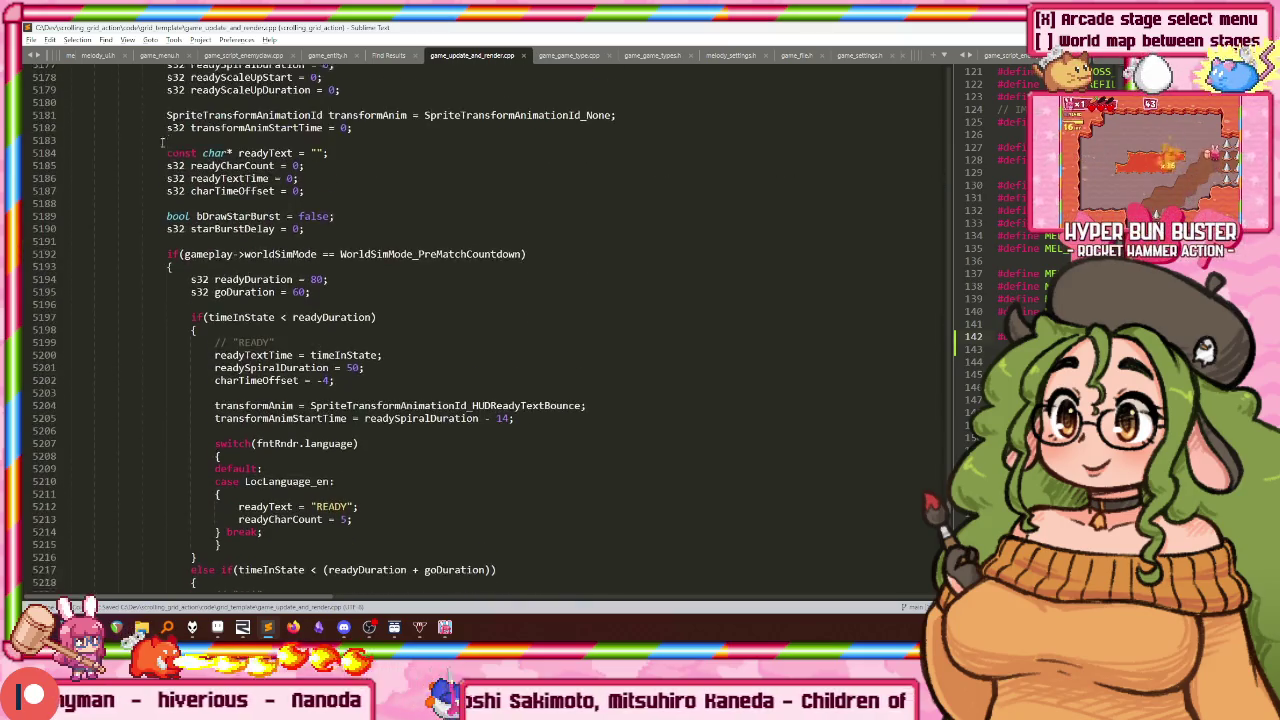
pyautogui.scroll(2, 180, 143)
pyautogui.scroll(1, 192, 174)
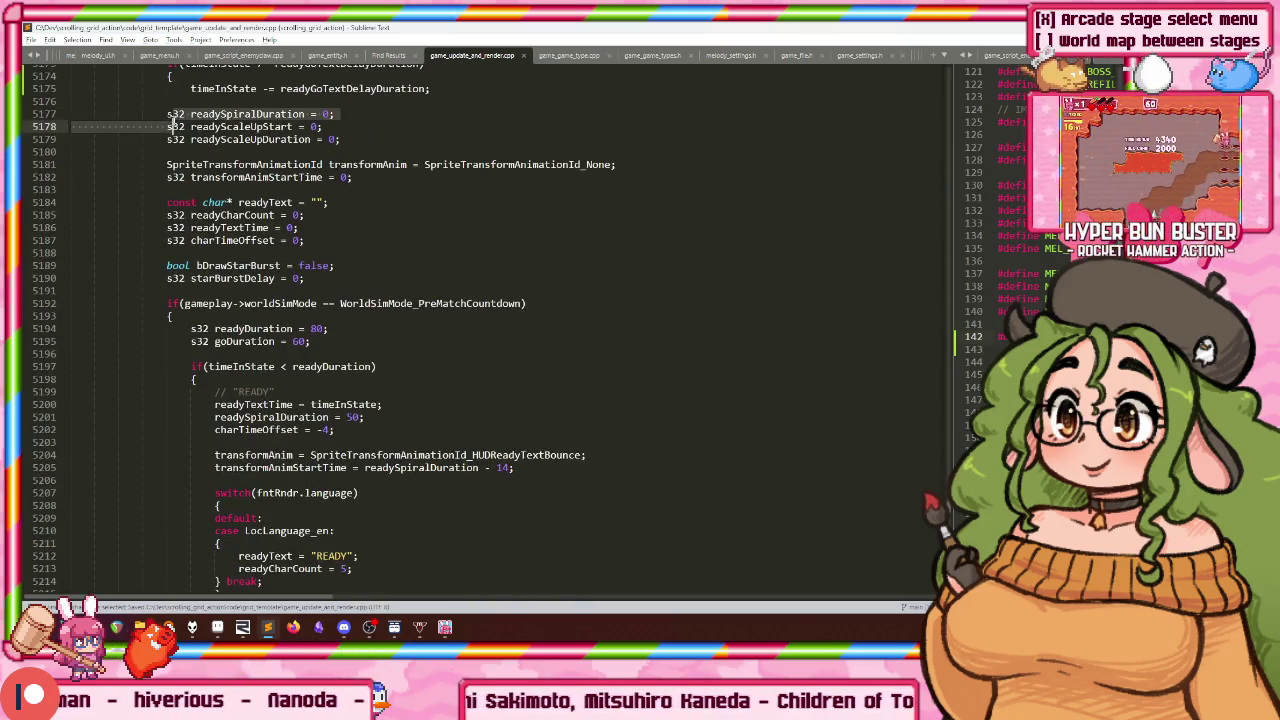
pyautogui.scroll(-5, 171, 122)
pyautogui.scroll(-6, 171, 122)
pyautogui.scroll(-5, 190, 112)
pyautogui.scroll(-5, 209, 103)
pyautogui.moveTo(171, 122); pyautogui.dragTo(209, 103)
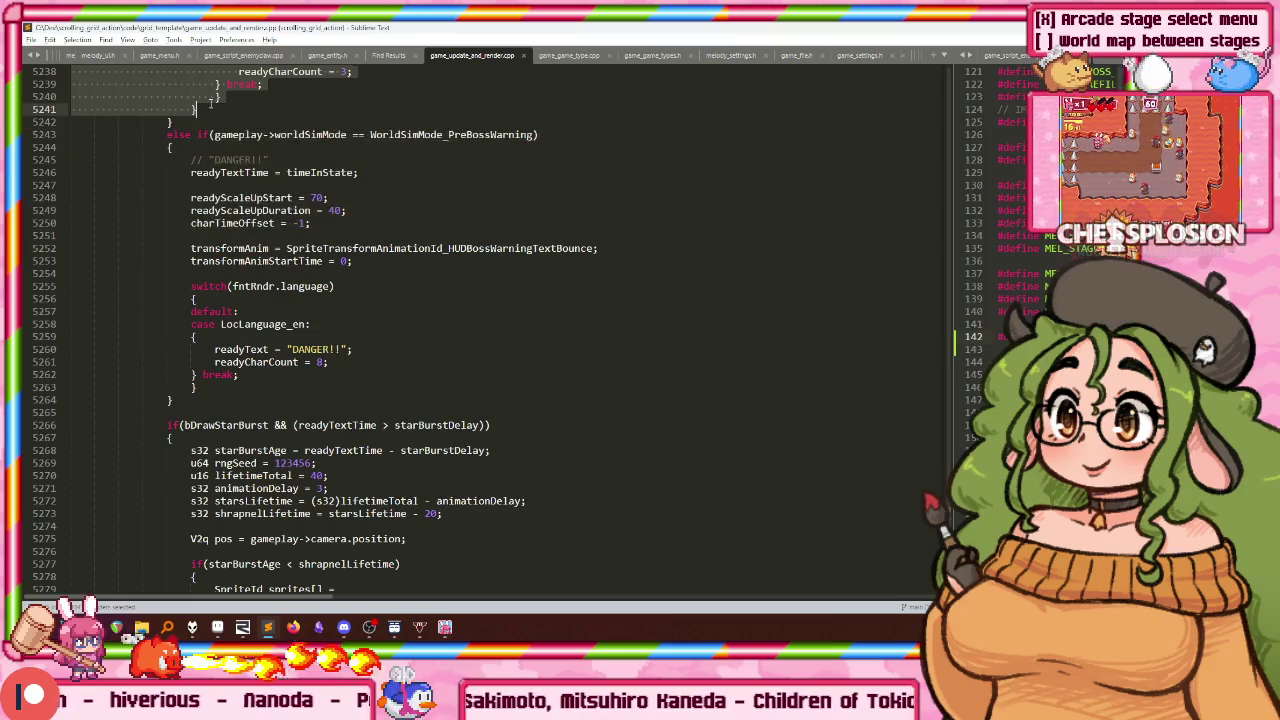
pyautogui.scroll(-1, 212, 118)
pyautogui.scroll(-5, 200, 140)
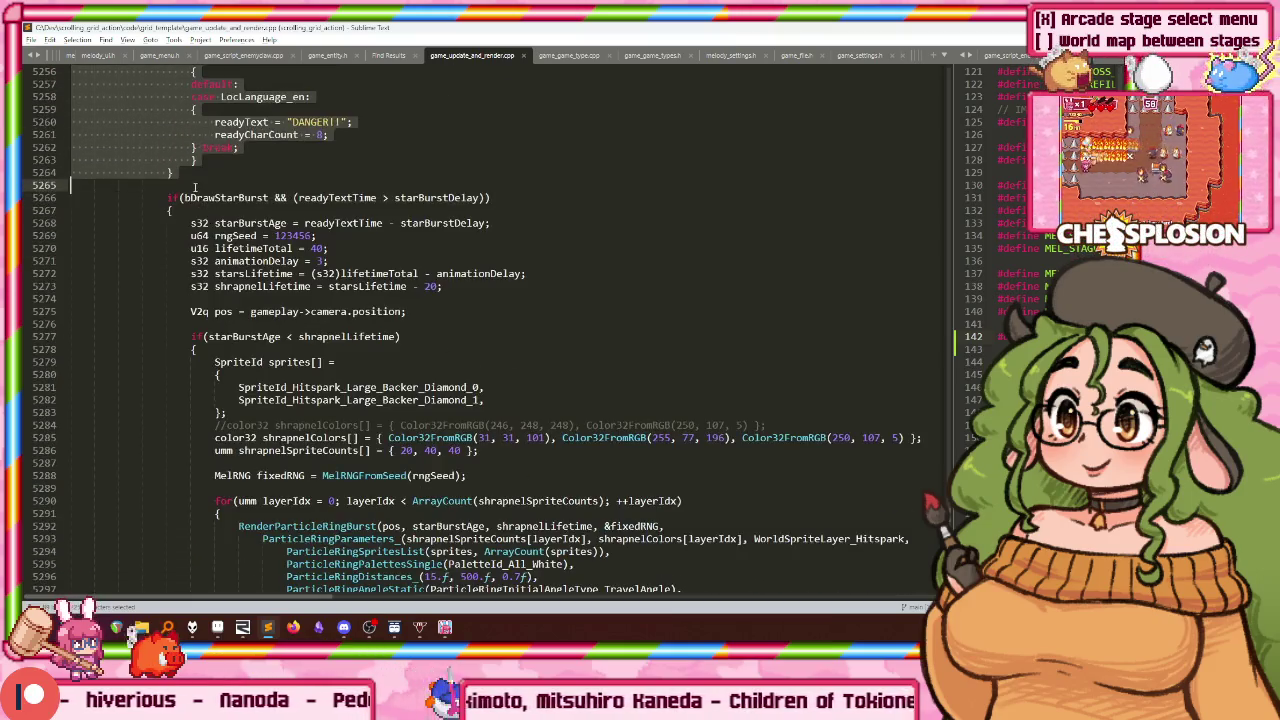
pyautogui.scroll(-4, 190, 160)
pyautogui.scroll(-4, 180, 183)
pyautogui.moveTo(212, 118)
pyautogui.mouseDown()
pyautogui.moveTo(168, 213)
pyautogui.moveTo(172, 311)
pyautogui.mouseUp()
pyautogui.scroll(-6, 178, 190)
pyautogui.scroll(-10, 175, 197)
pyautogui.scroll(-4, 171, 205)
pyautogui.scroll(-3, 168, 213)
pyautogui.scroll(-8, 168, 213)
pyautogui.scroll(-6, 169, 216)
pyautogui.scroll(-3, 170, 220)
pyautogui.press('Tab')
pyautogui.click(210, 309)
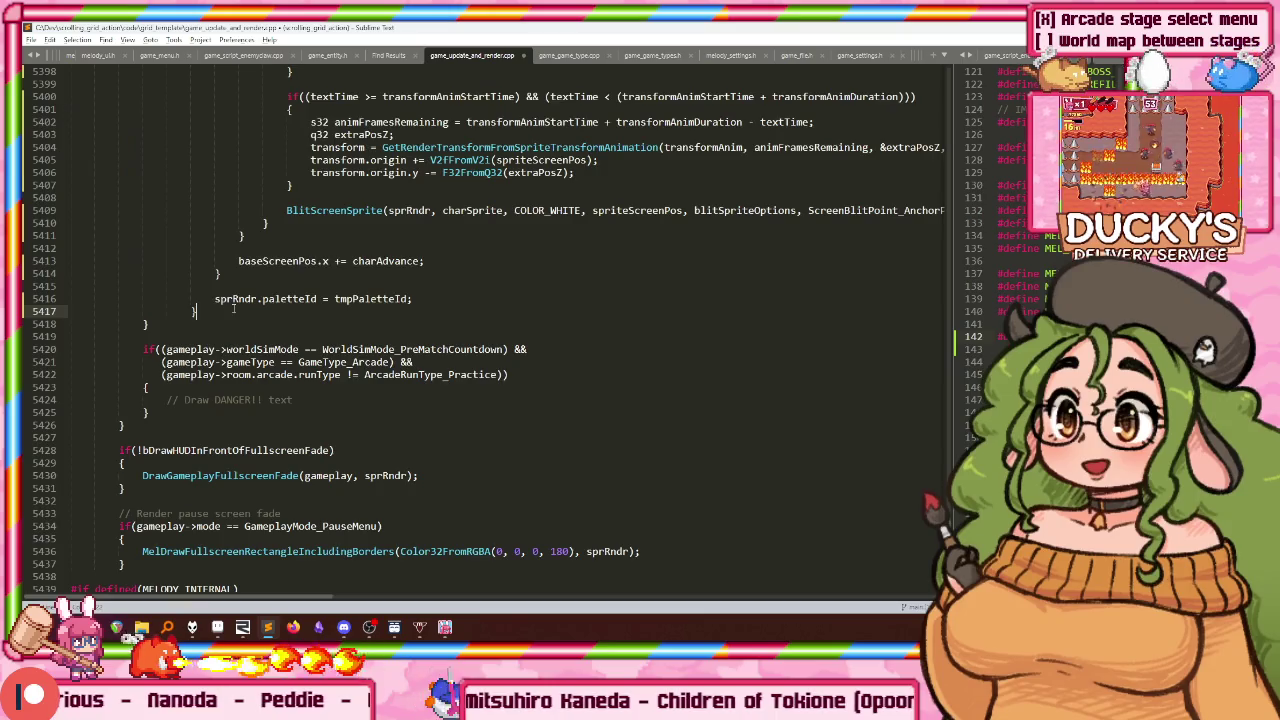
pyautogui.press('Return')
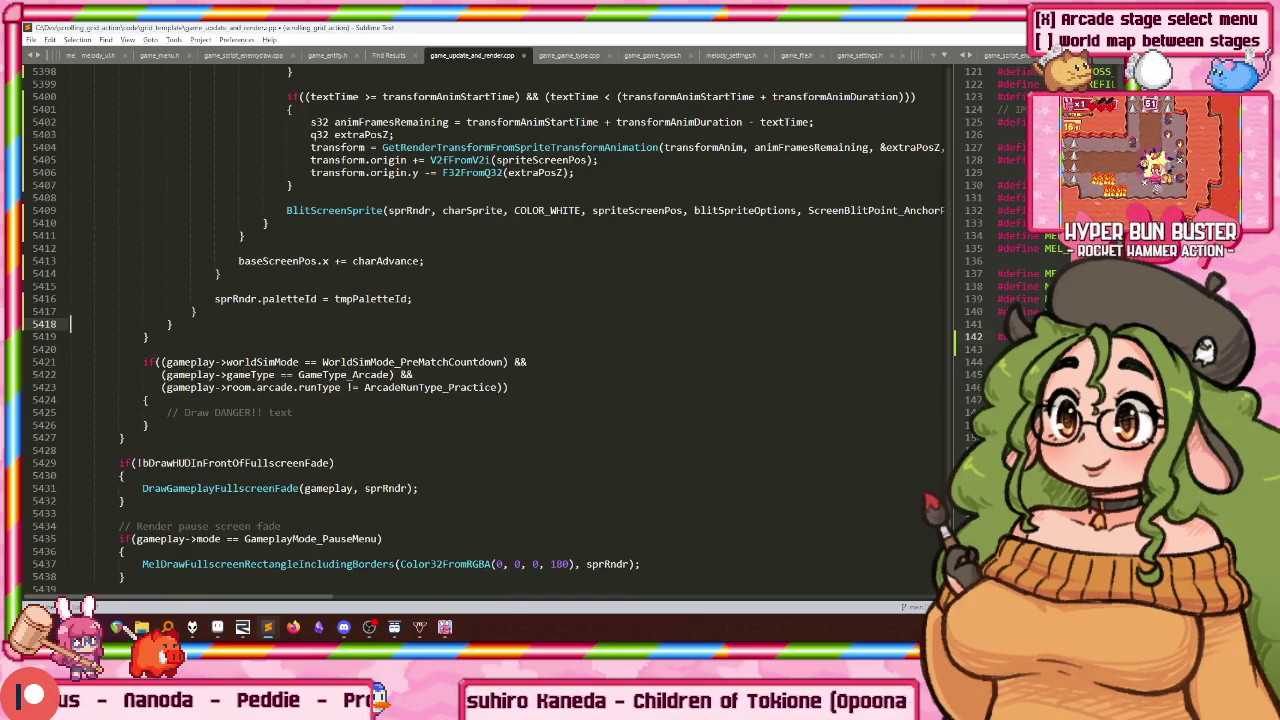
# Step: Build the project, which ends in a link error
pyautogui.scroll(20, 70, 324)
pyautogui.scroll(20, 70, 324)
pyautogui.hotkey('ctrl', 'b')
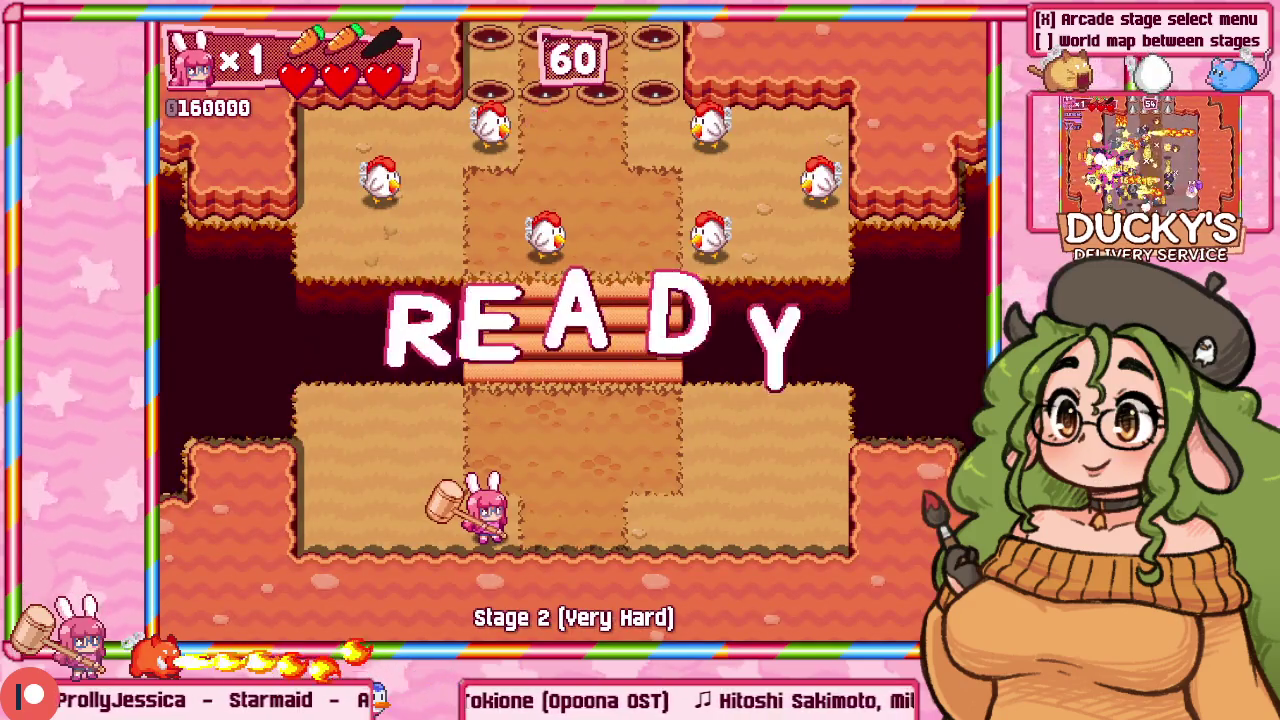
# Step: Pause Stage 2, return to the Arcade menu, and start a new game
pyautogui.press('Escape')
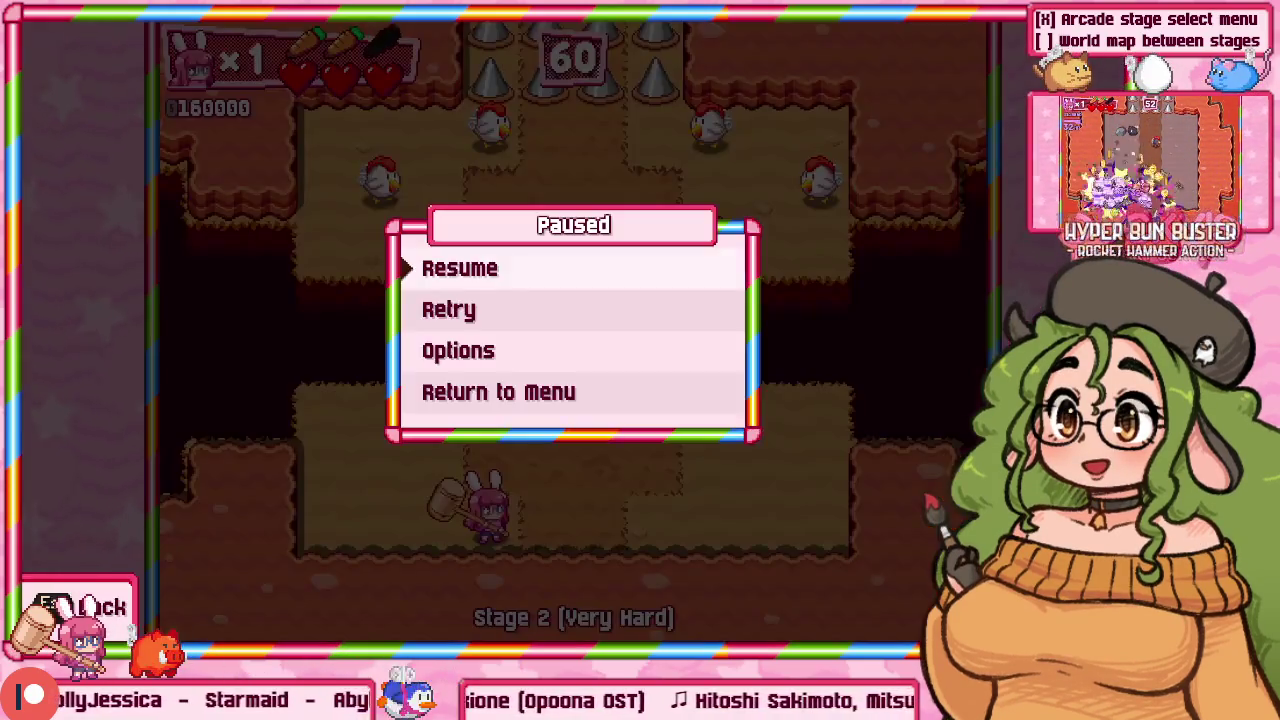
pyautogui.press('Up')
pyautogui.press('Return')
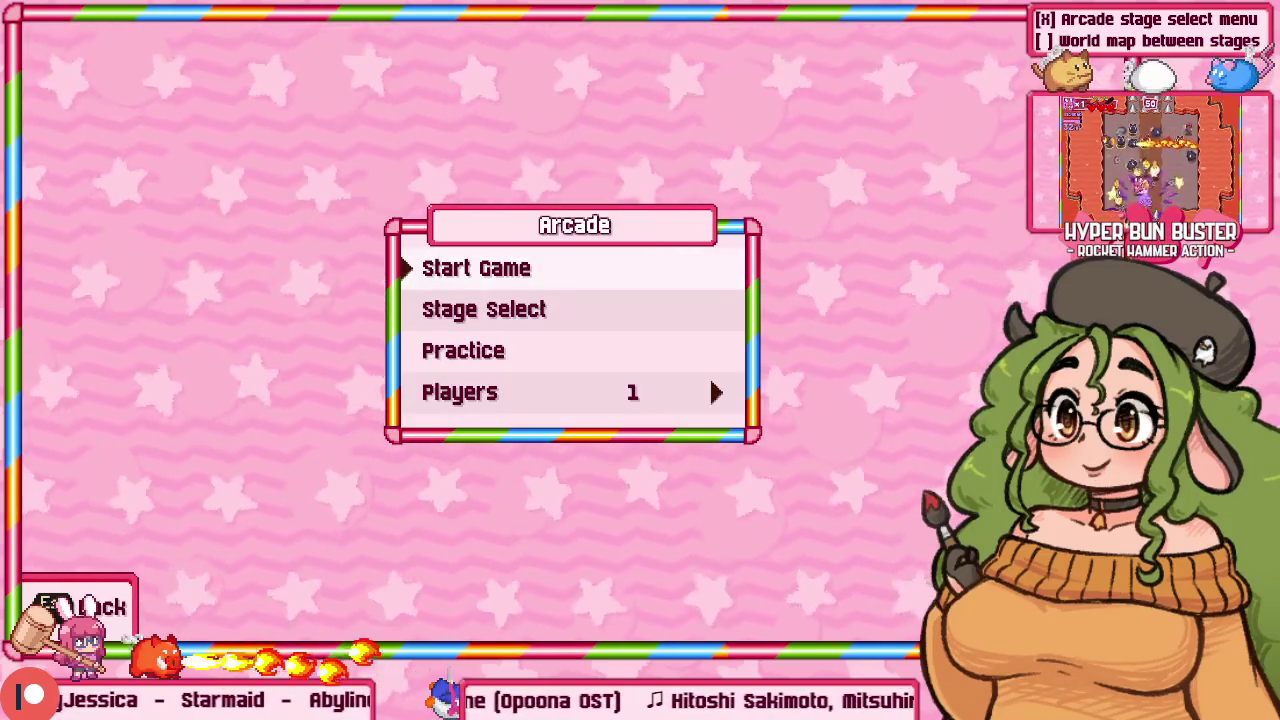
pyautogui.press('Return')
pyautogui.press('Return')
pyautogui.press('Return')
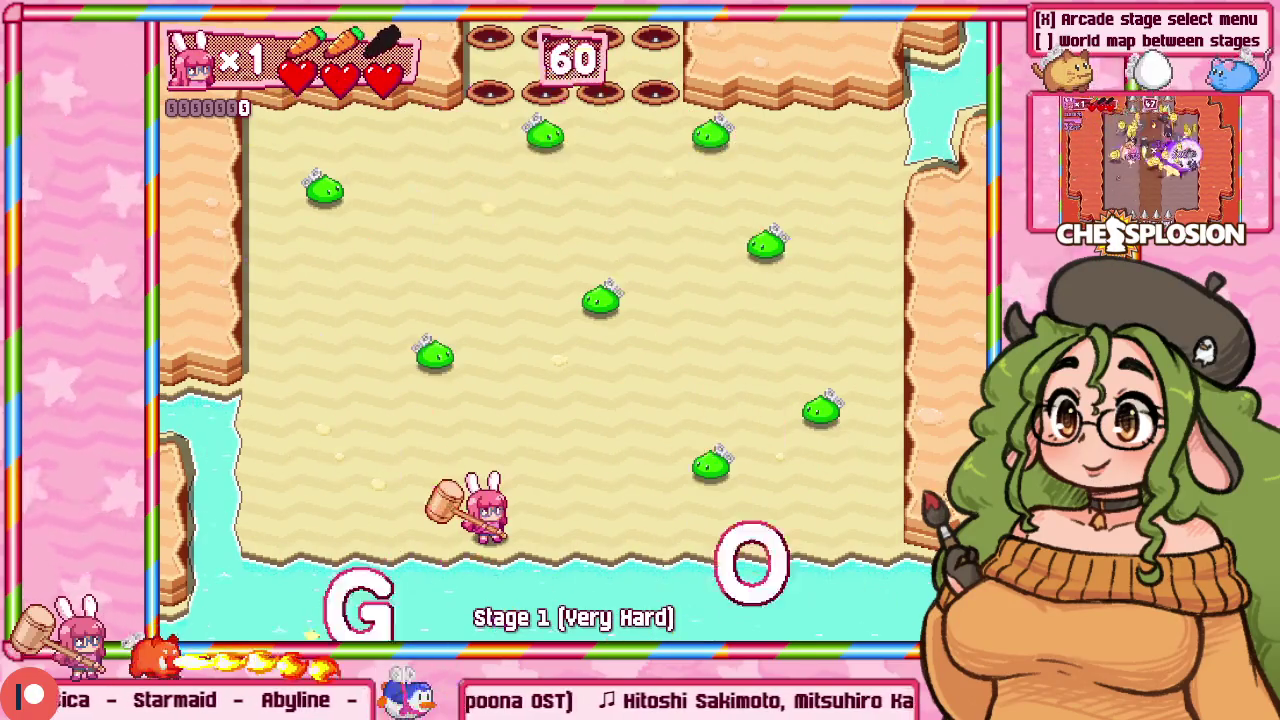
# Step: Briefly try Stage 1, then back out to the Arcade menu and start a game again
pyautogui.press('Up')
pyautogui.press('z')
pyautogui.press('Escape')
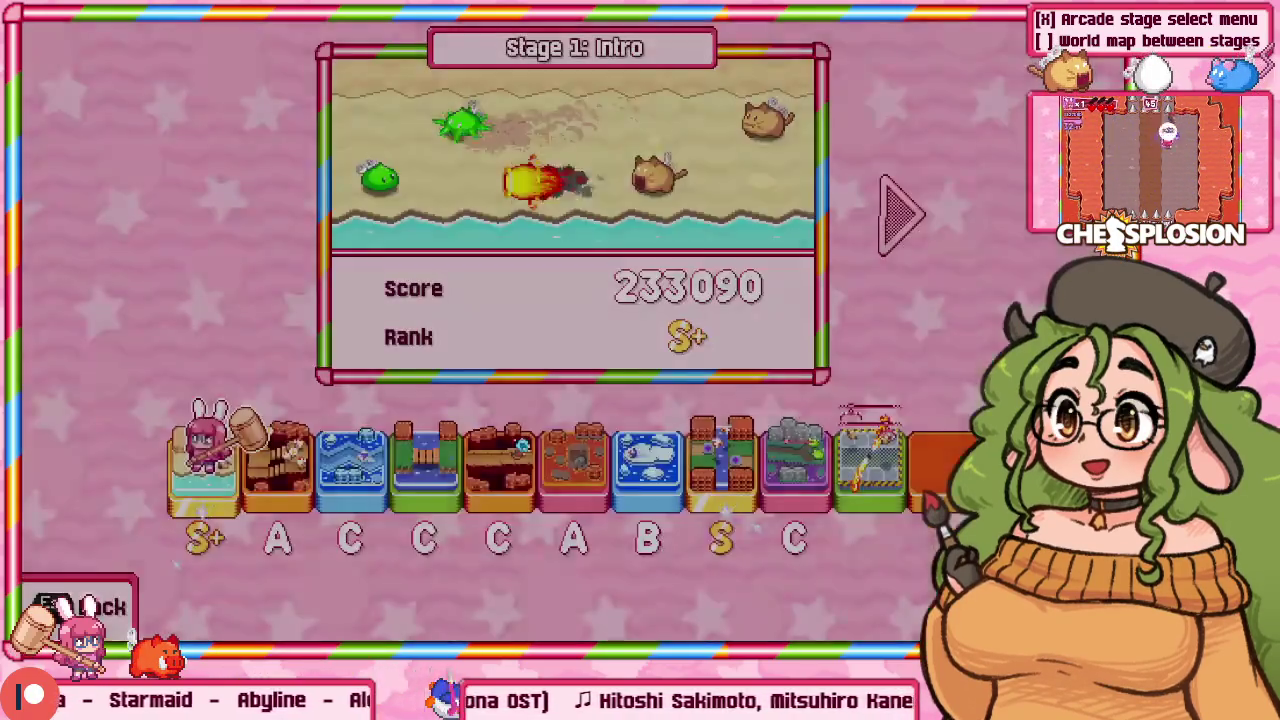
pyautogui.press('Return')
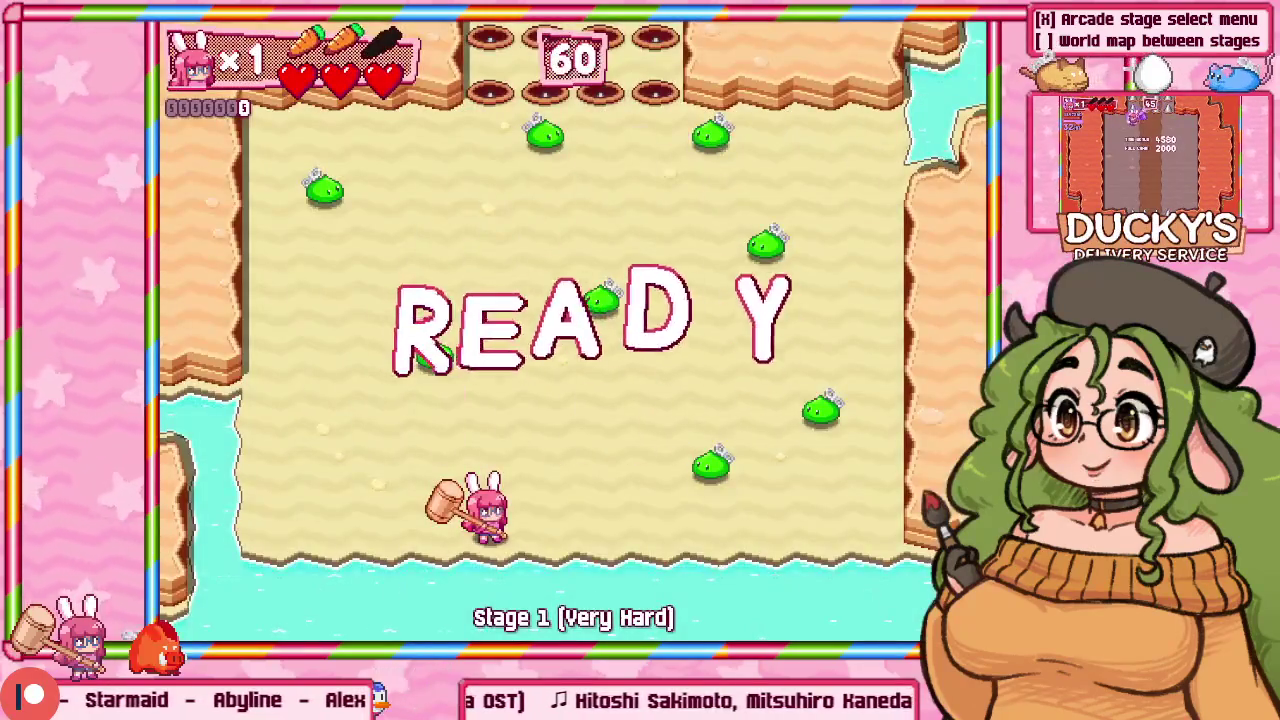
pyautogui.press('Escape')
pyautogui.press('Escape')
pyautogui.press('Up')
pyautogui.press('Return')
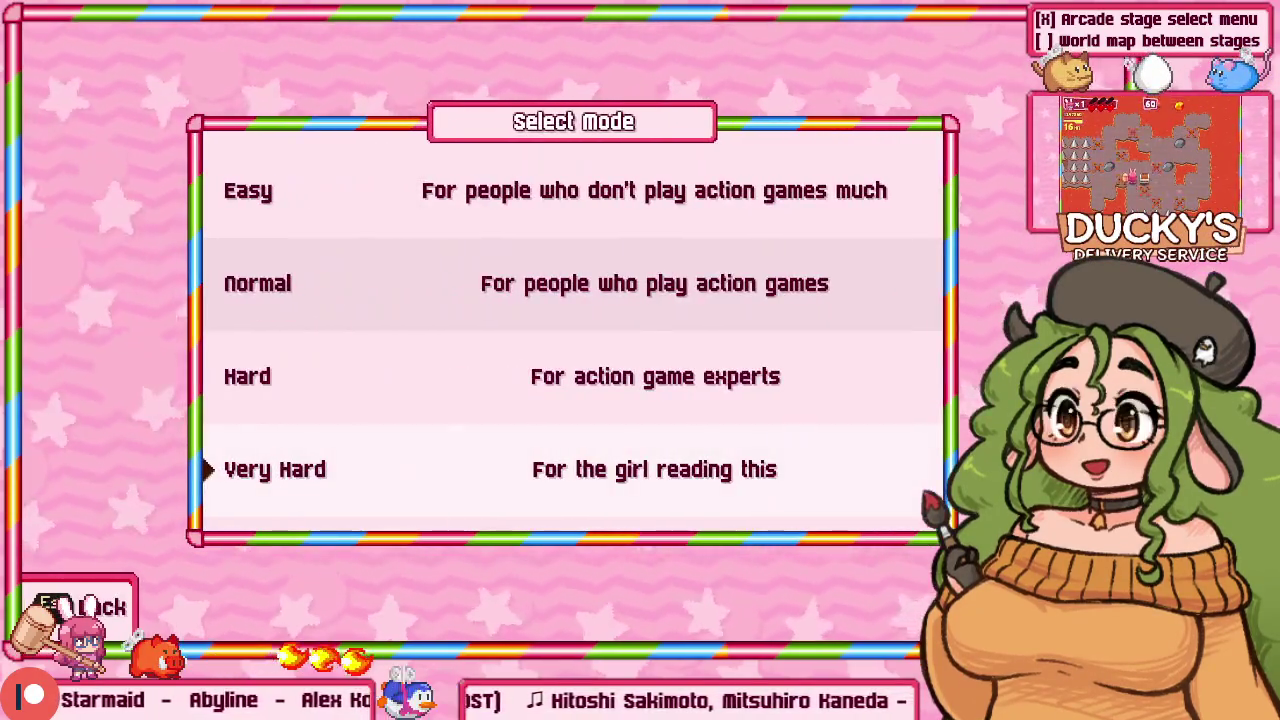
# Step: Confirm Very Hard and start hammering slimes around the Stage 1 arena
pyautogui.press('Return')
pyautogui.press('Return')
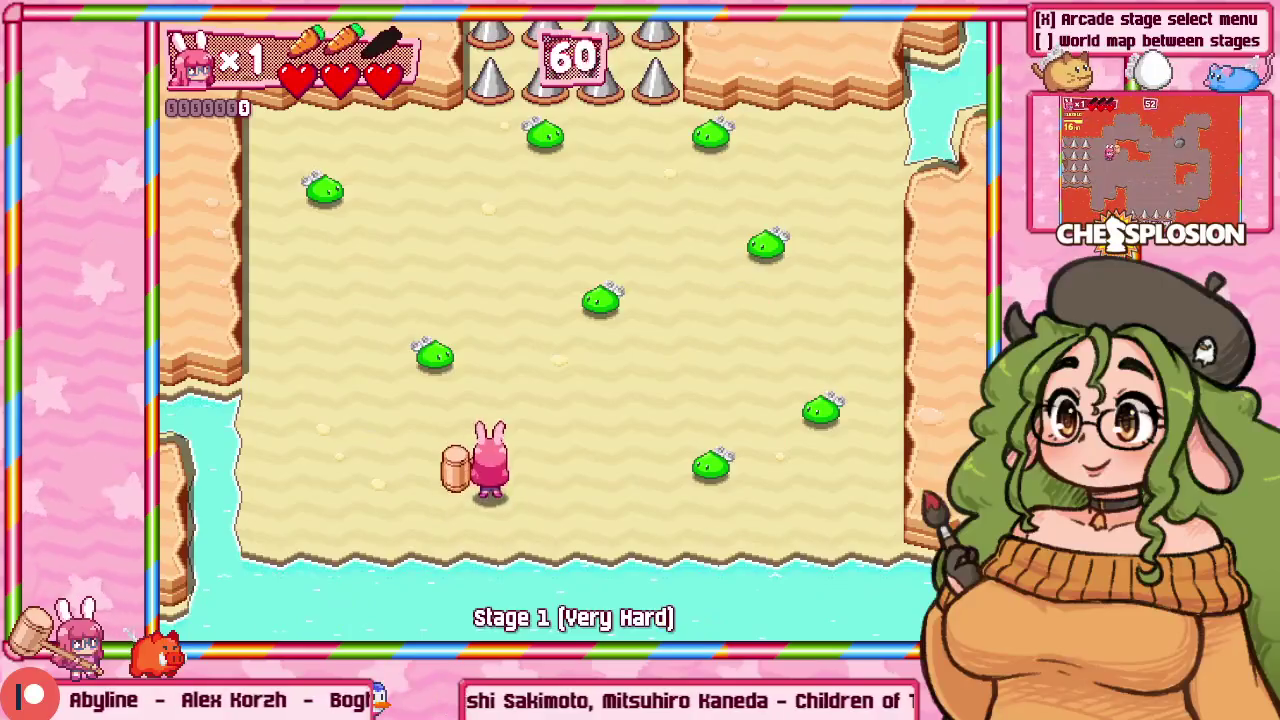
pyautogui.press('Up')
pyautogui.press('Left')
pyautogui.press('Down')
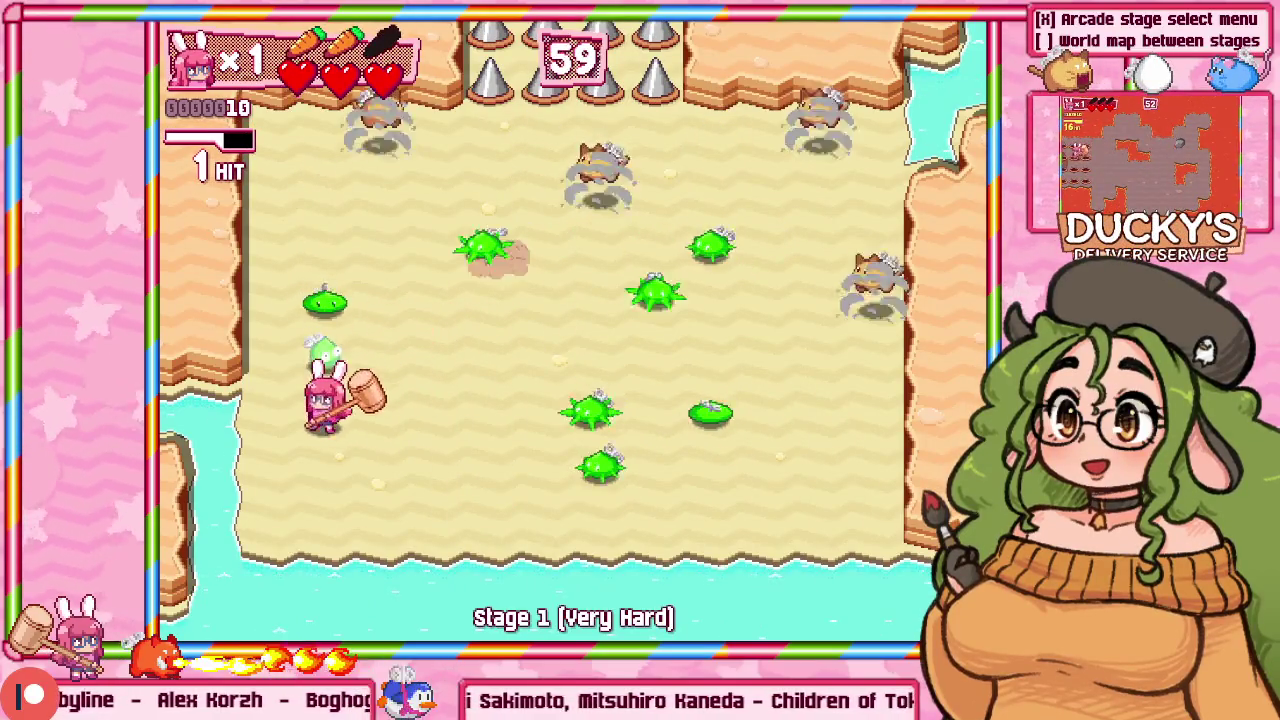
pyautogui.press('Left')
pyautogui.press('z')
pyautogui.press('Right')
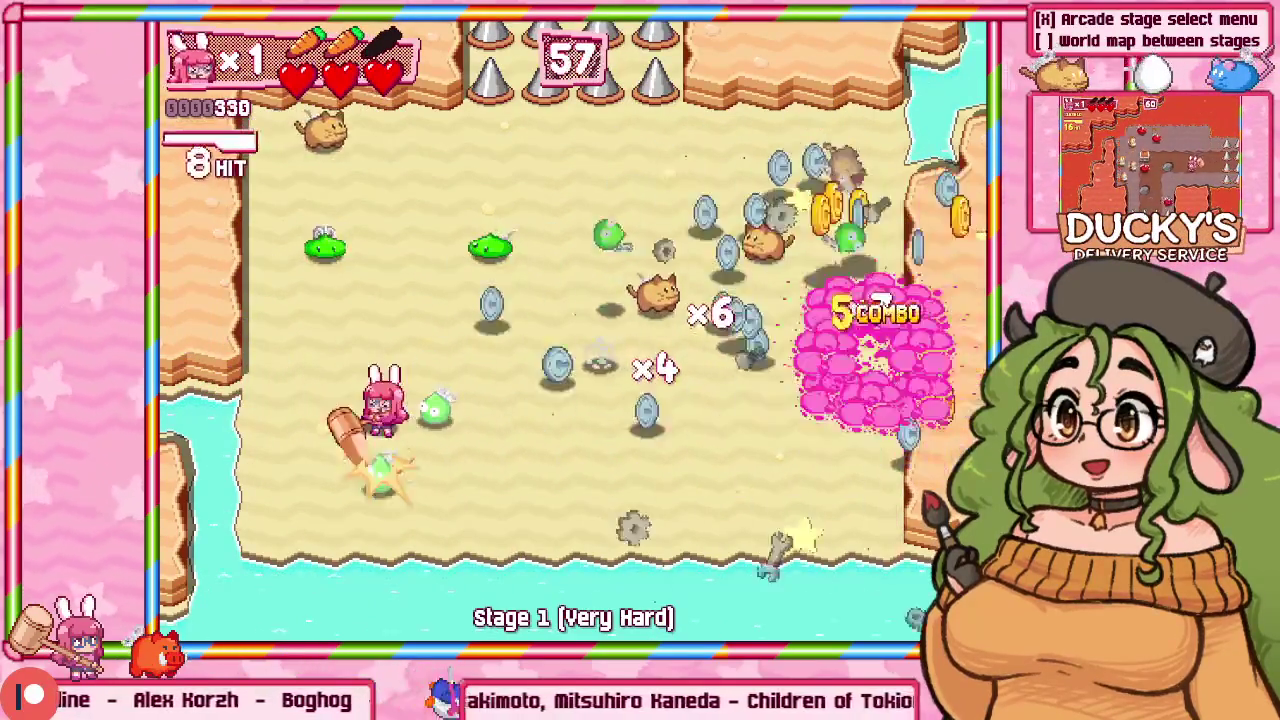
pyautogui.press('z')
# Step: Rocket-dash and hammer enemies up to a 16-hit combo, then leave fullscreen
pyautogui.press('Up')
pyautogui.press('z')
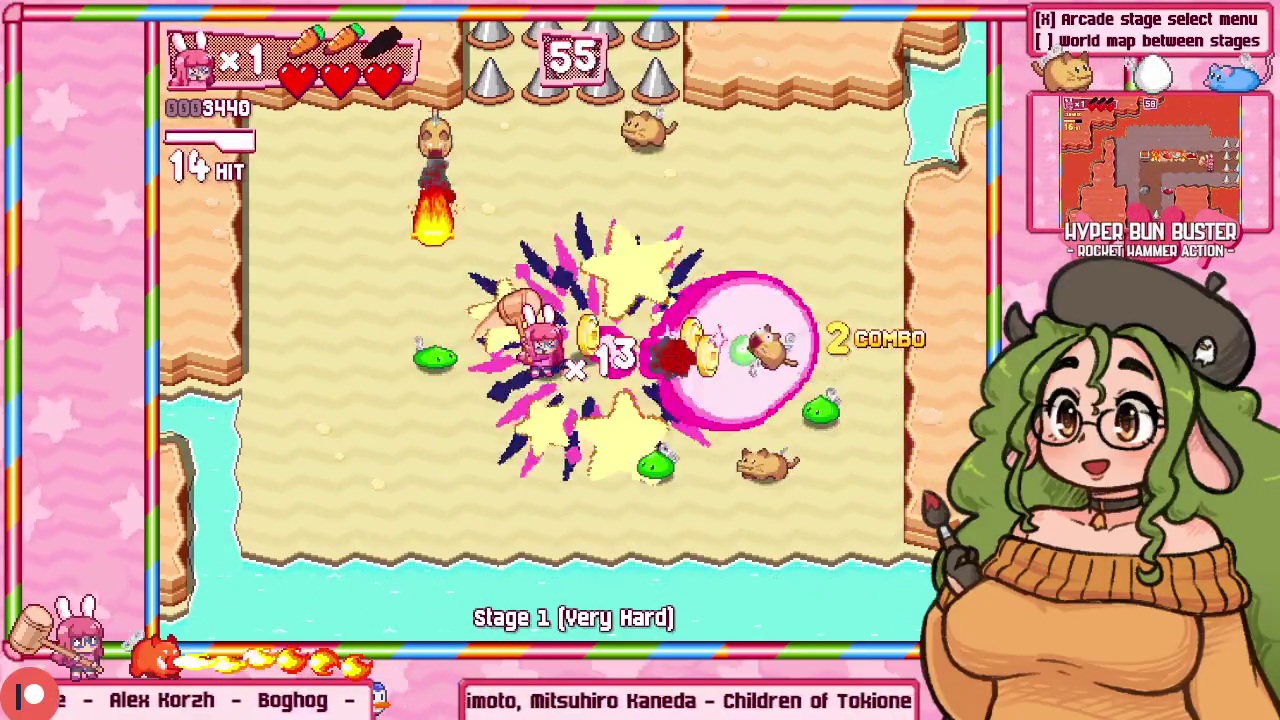
pyautogui.press('Down')
pyautogui.press('z')
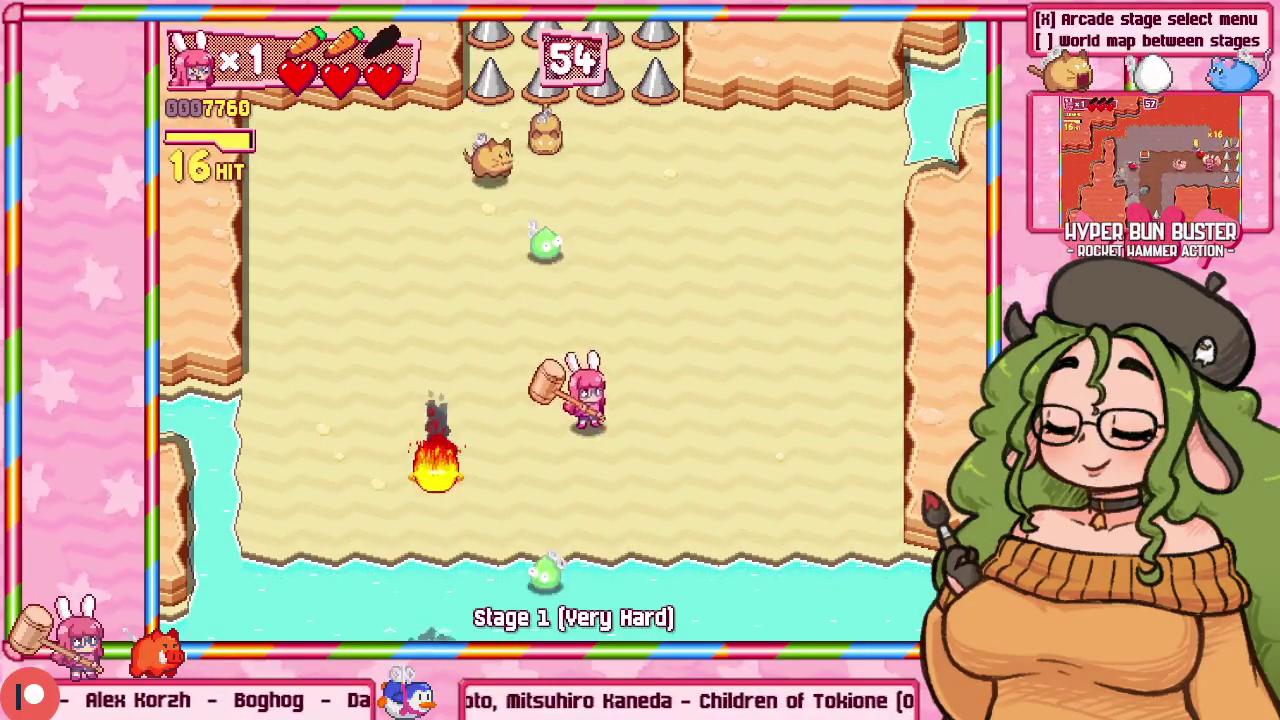
pyautogui.press('Up')
pyautogui.press('z')
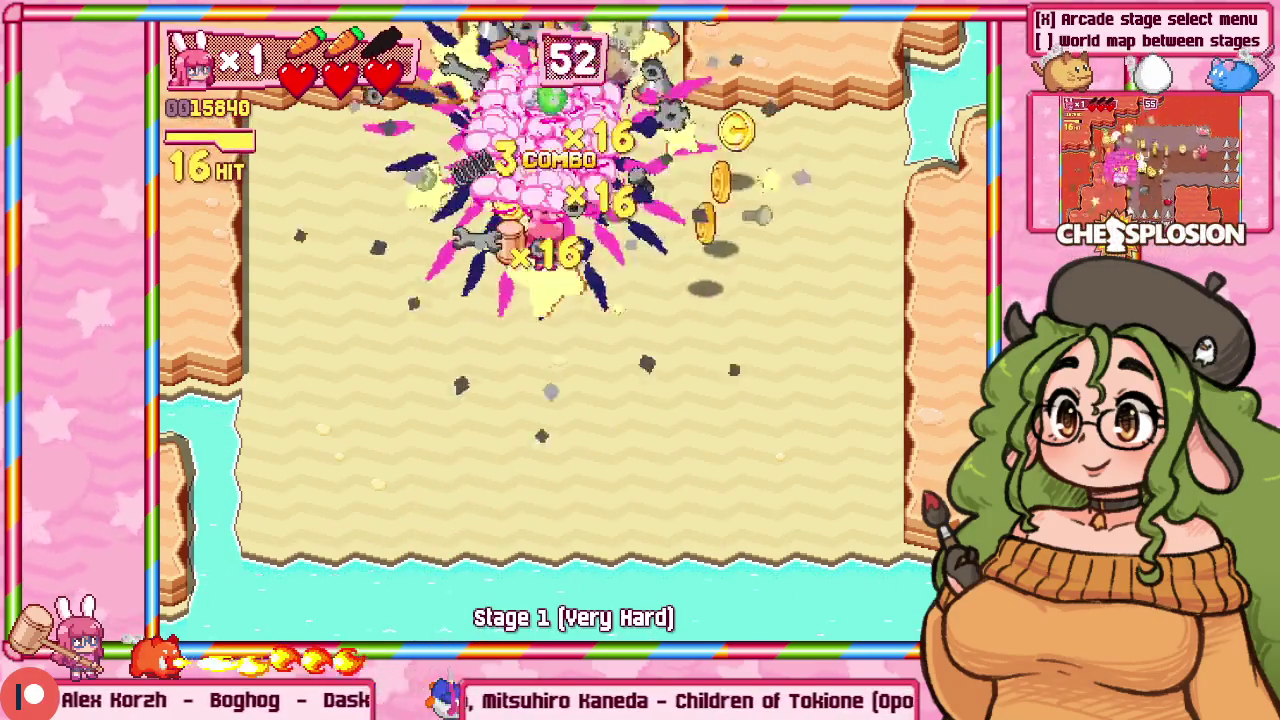
pyautogui.hotkey('alt', 'Return')
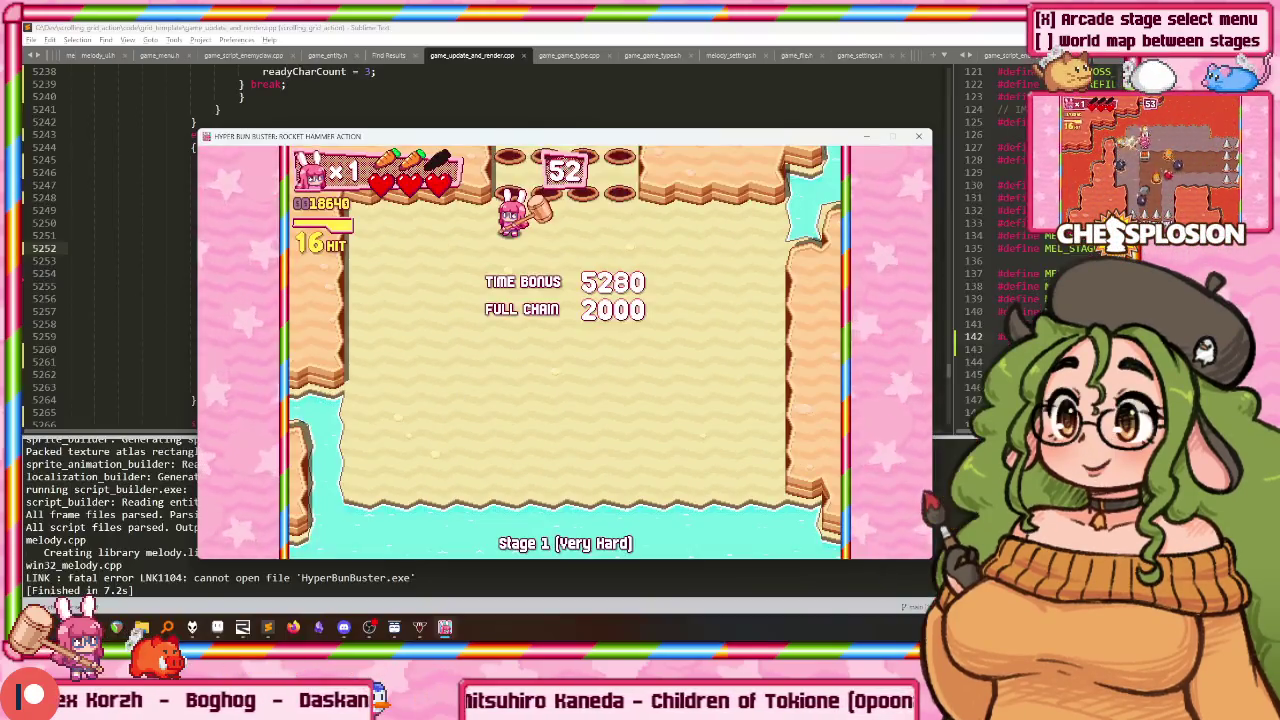
# Step: Close the game window and scroll up through the READY/GO drawing code
pyautogui.hotkey('alt', 'F4')
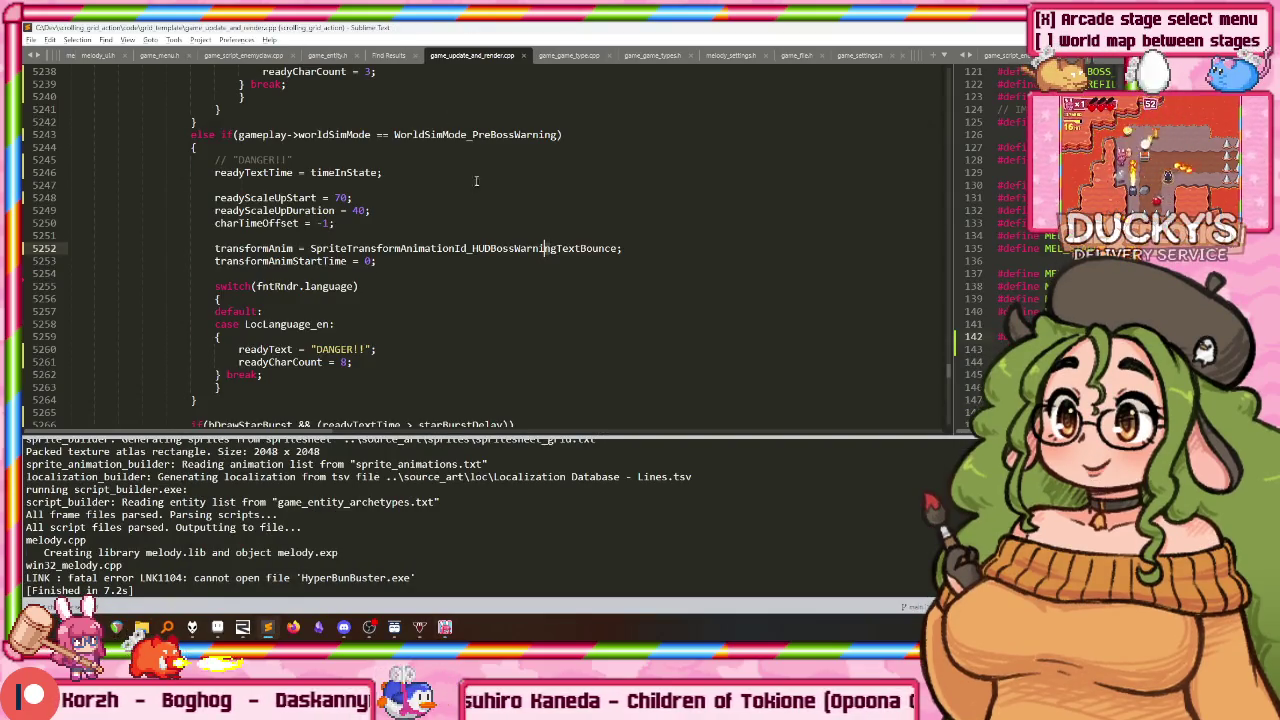
pyautogui.scroll(2, 440, 188)
pyautogui.scroll(10, 460, 184)
pyautogui.scroll(2, 479, 179)
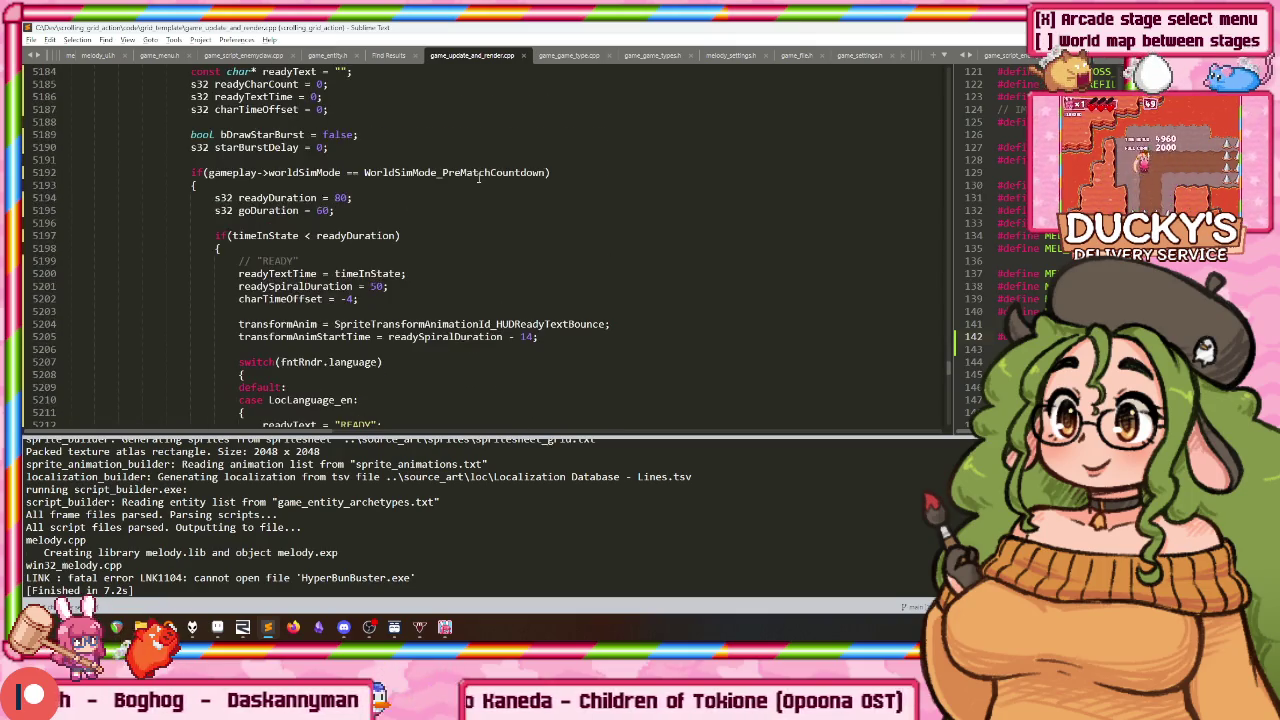
# Step: Select the READY animation setup lines, then switch through the game to the Aseprite READY mockup
pyautogui.moveTo(240, 160); pyautogui.dragTo(242, 261)
pyautogui.scroll(5, 409, 315)
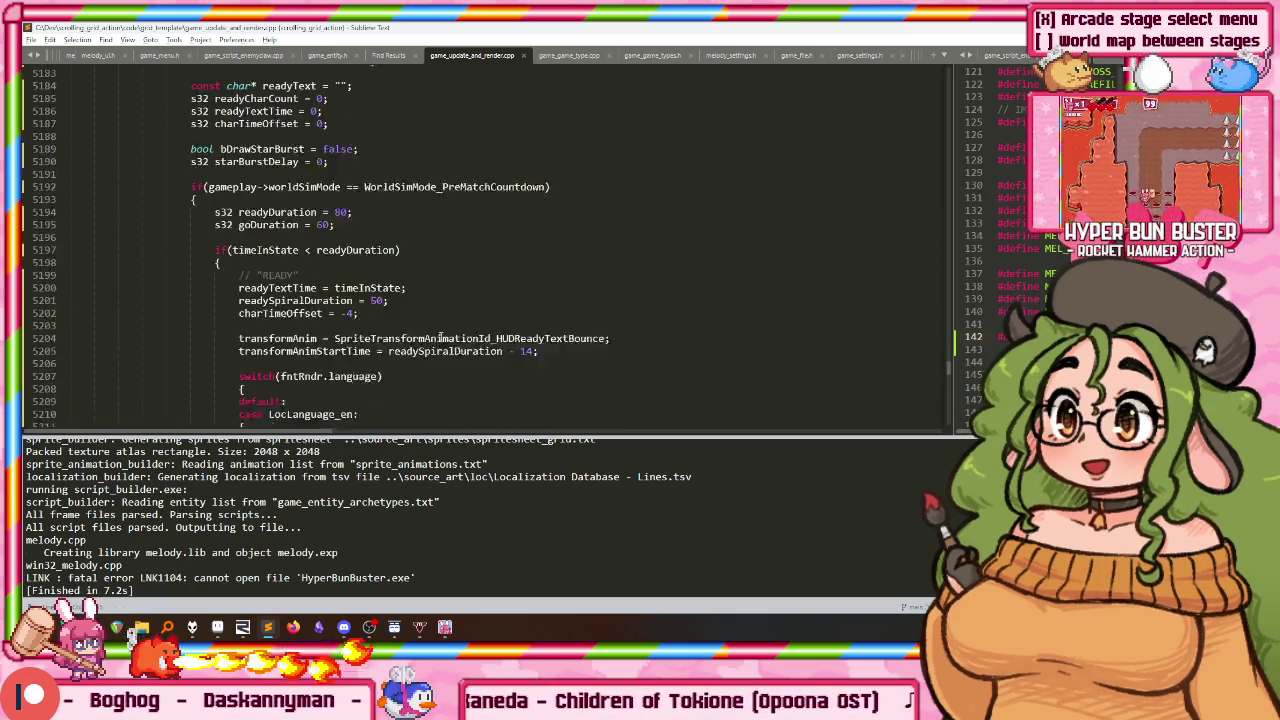
pyautogui.scroll(7, 415, 300)
pyautogui.scroll(4, 425, 280)
pyautogui.scroll(1, 425, 281)
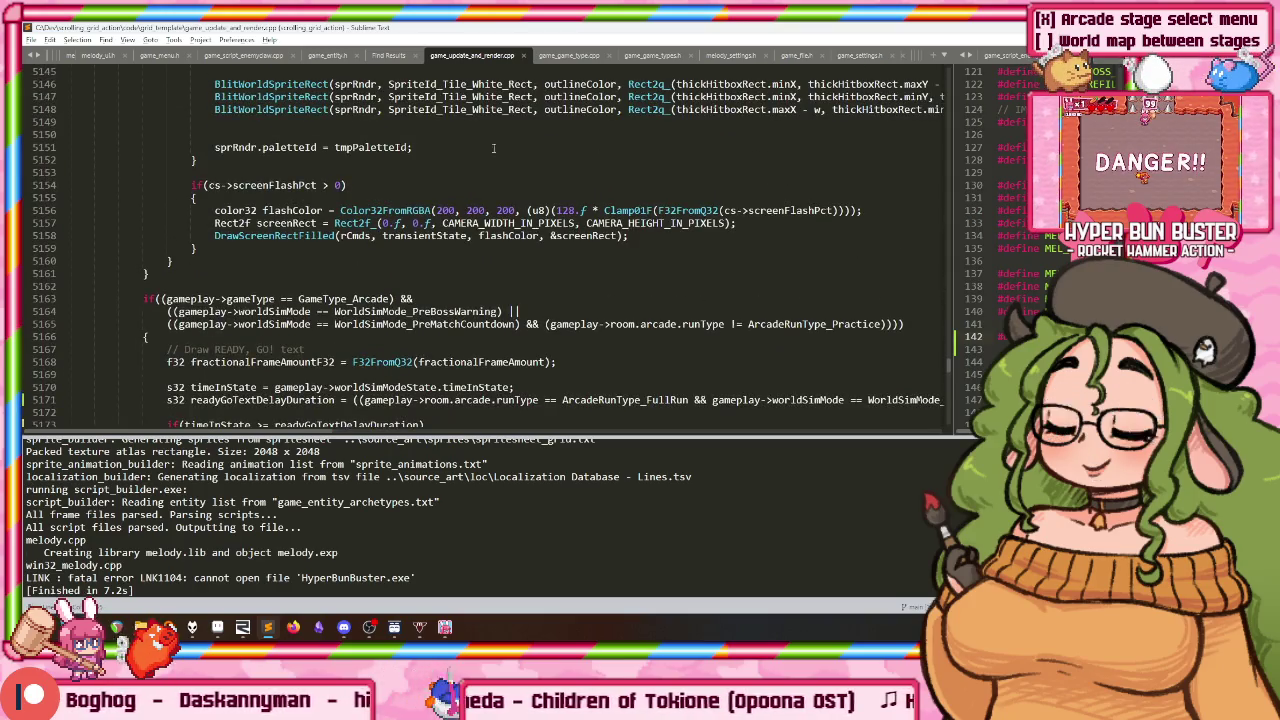
pyautogui.hotkey('alt', 'Tab')
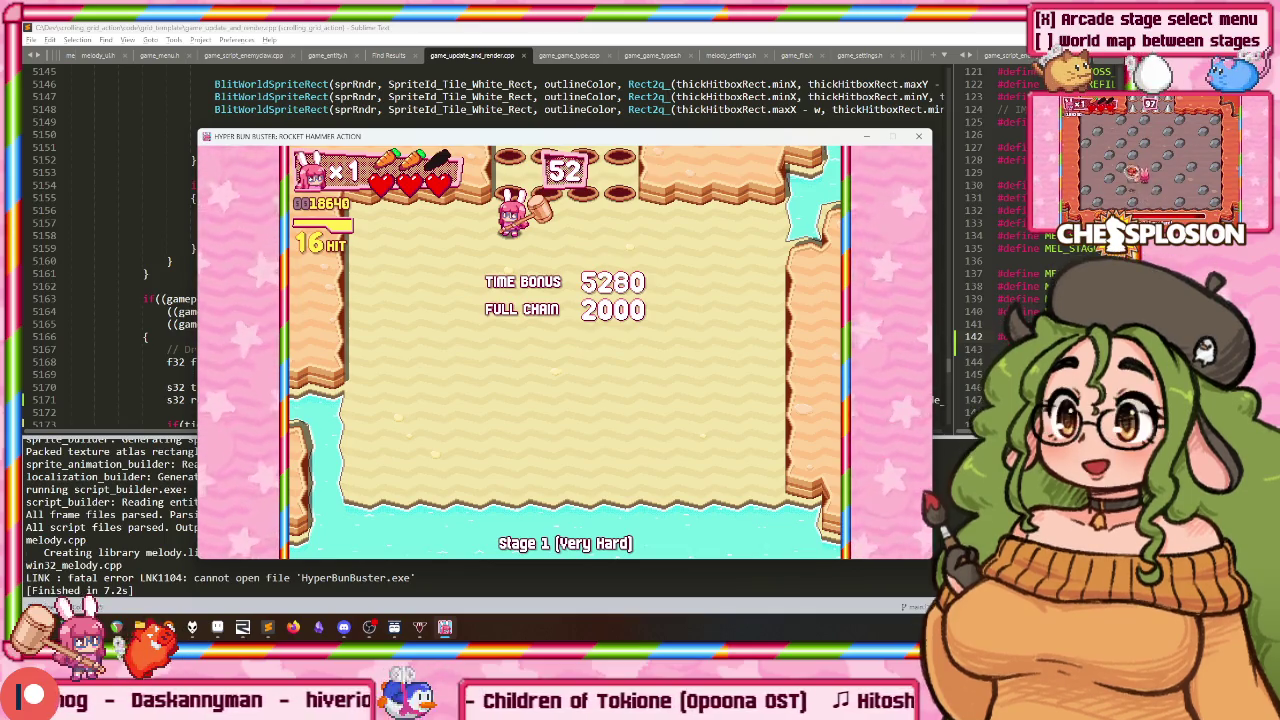
pyautogui.hotkey('alt', 'Tab')
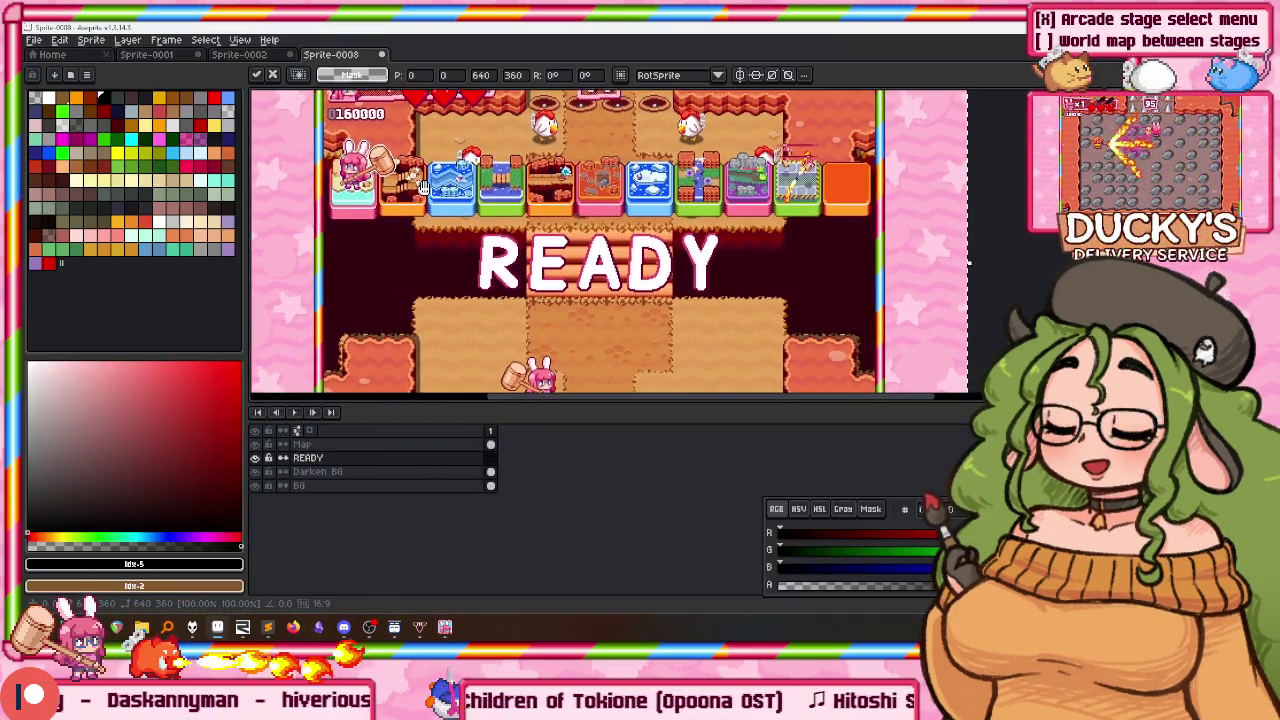
# Step: Zoom into the mockup's map strip, marquee the bunny, select the Map layer, then return to Sublime
pyautogui.moveTo(383, 236); pyautogui.dragTo(367, 258)
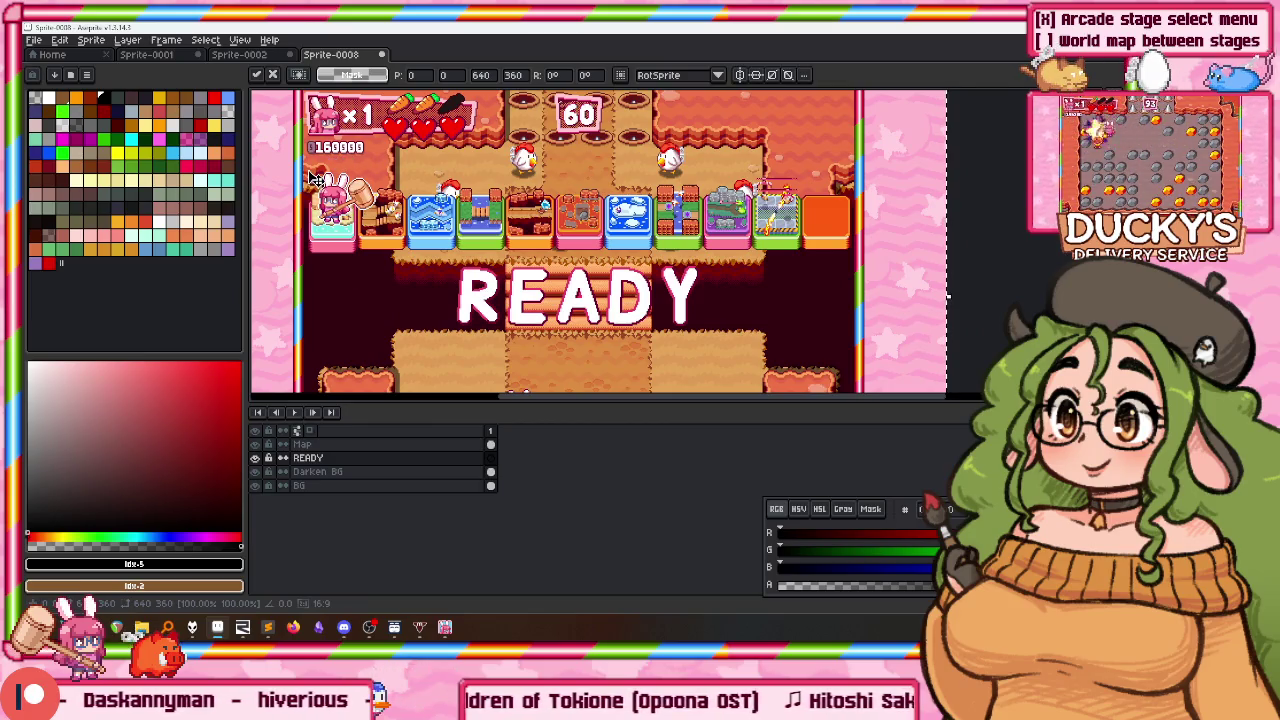
pyautogui.scroll(1, 435, 237)
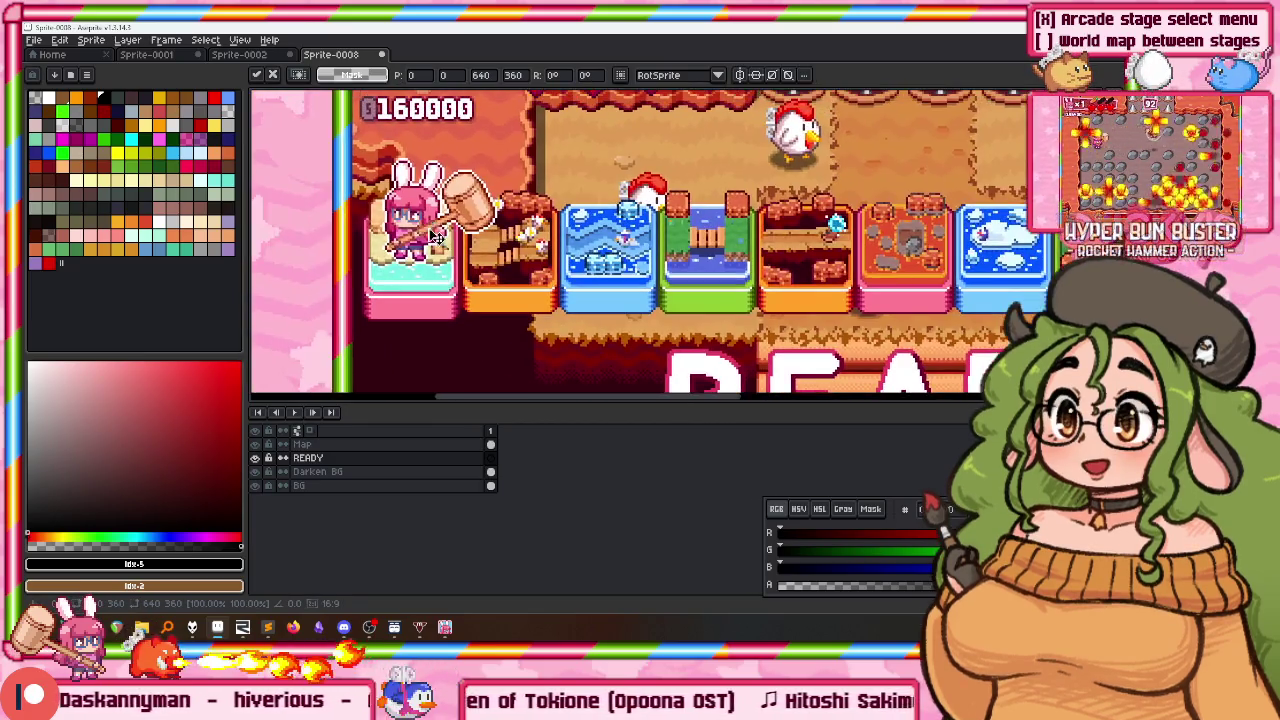
pyautogui.moveTo(390, 250); pyautogui.dragTo(460, 192)
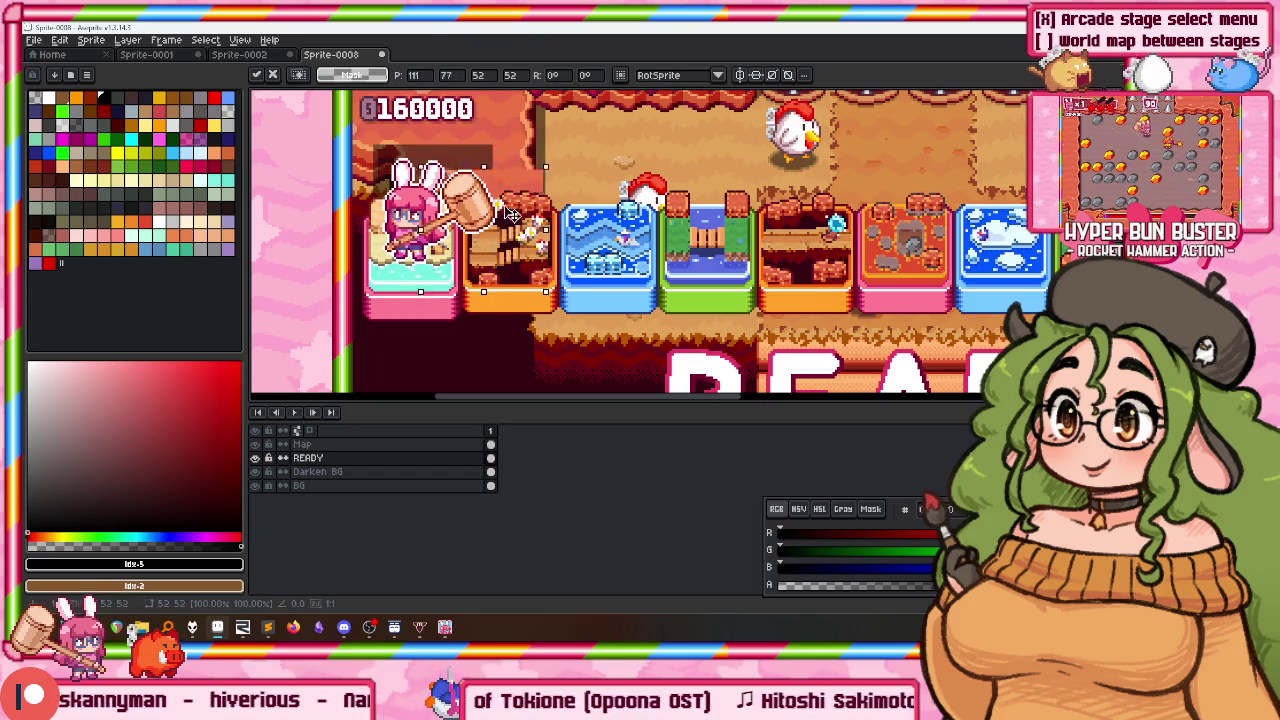
pyautogui.click(318, 445)
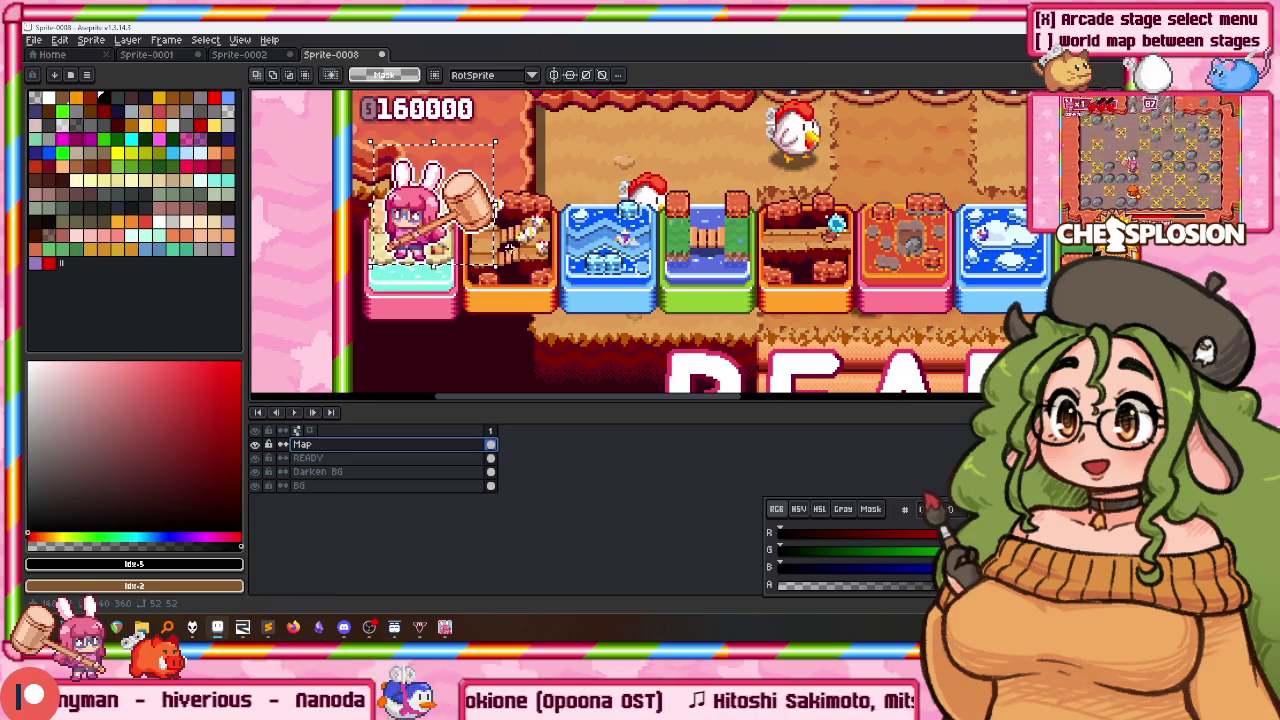
pyautogui.click(270, 626)
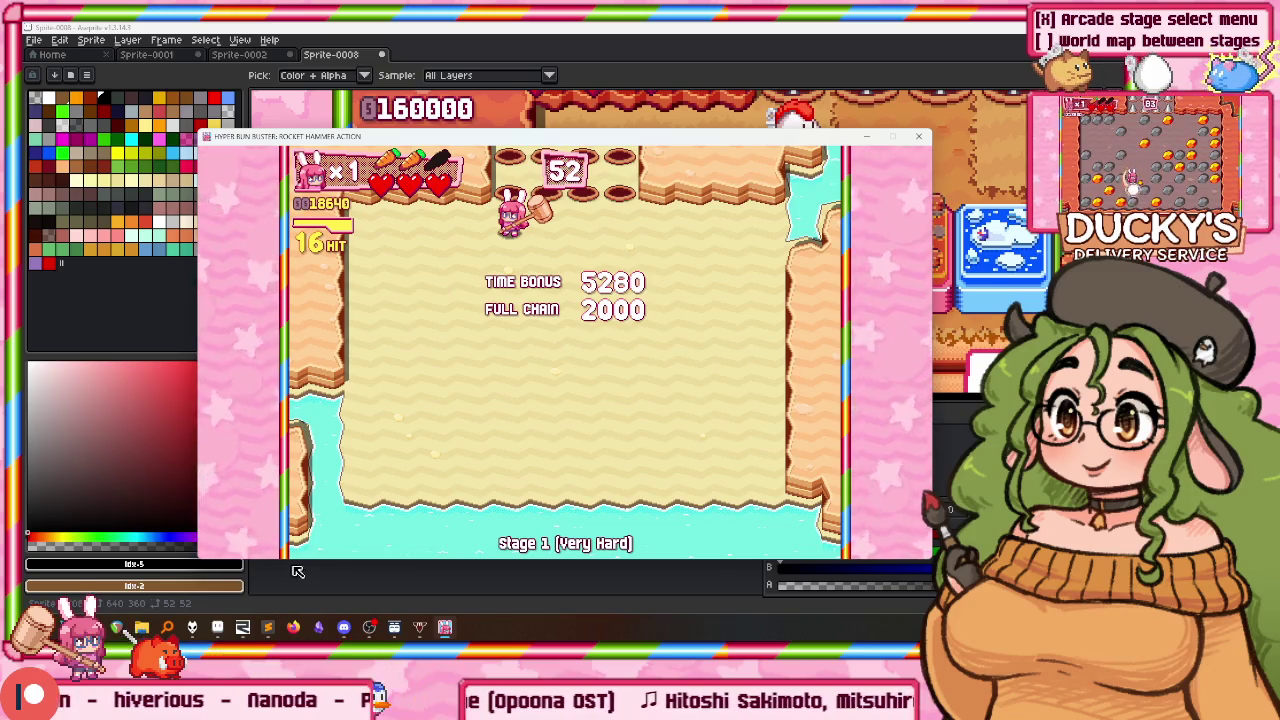
pyautogui.click(268, 627)
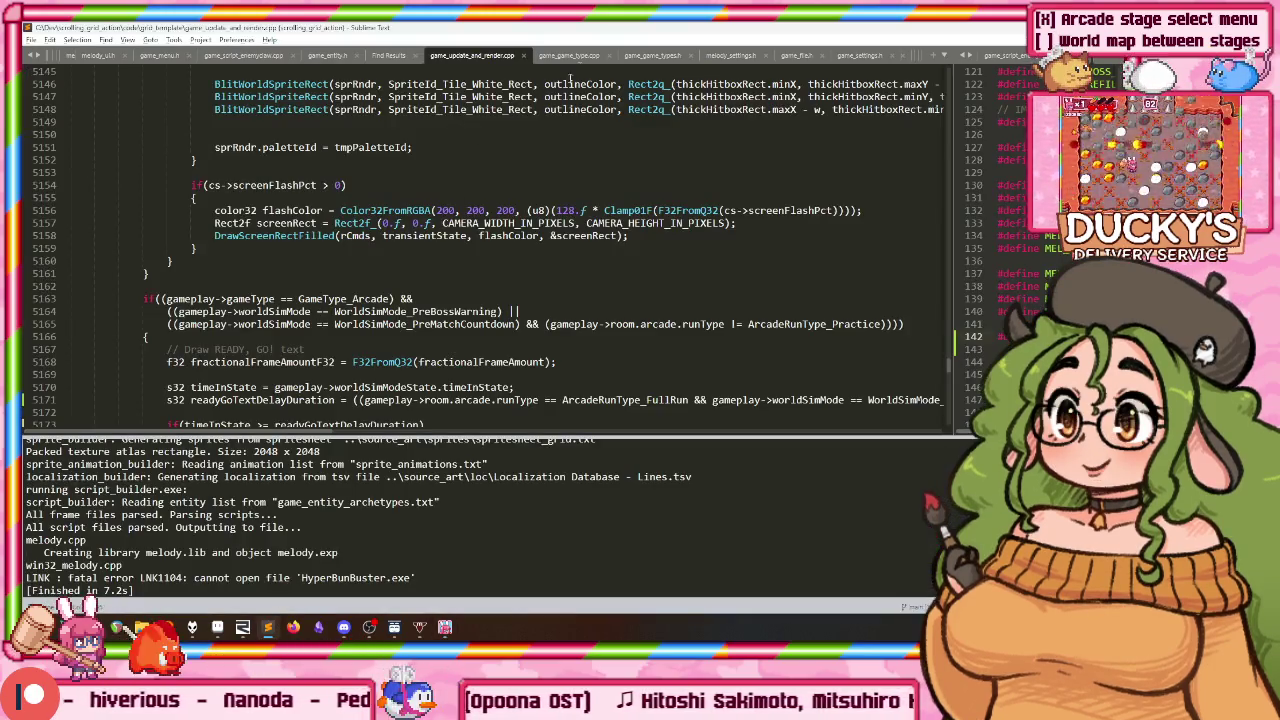
# Step: Paste the arcade if-condition after the READY/GO block and change Practice to FullRun
pyautogui.scroll(-4, 437, 236)
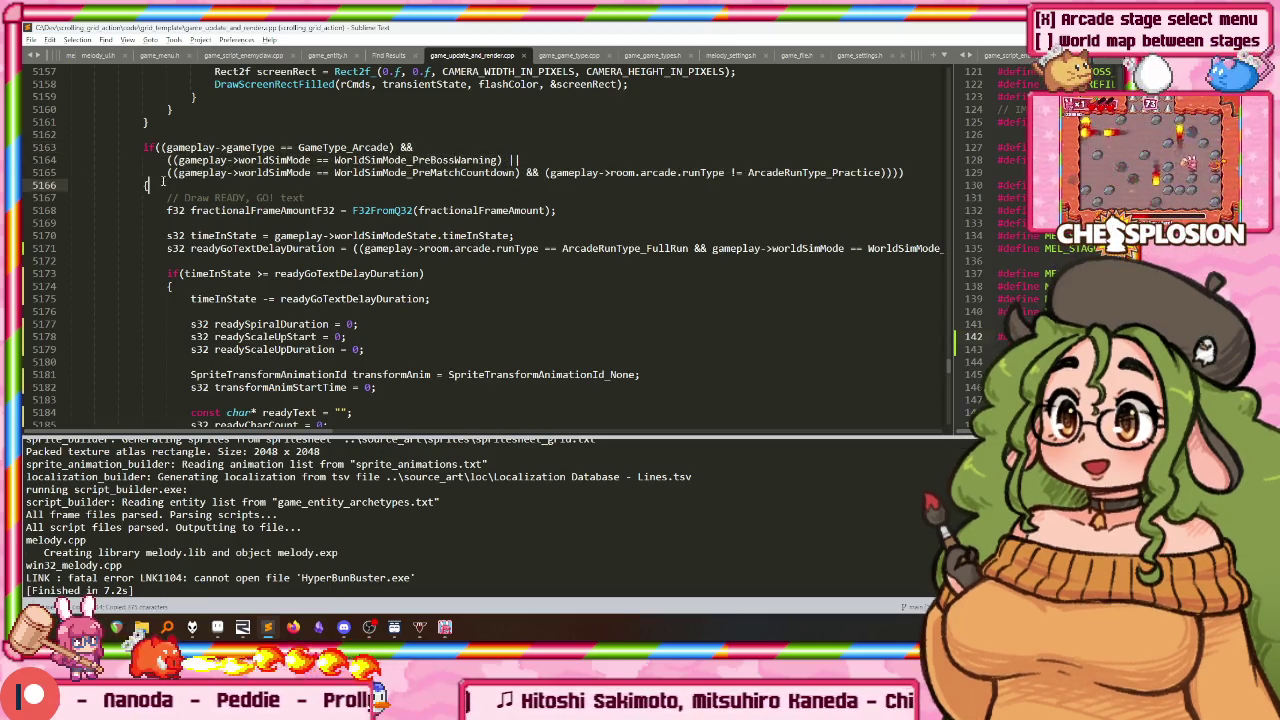
pyautogui.hotkey('ctrl', 'm')
pyautogui.scroll(-3, 166, 180)
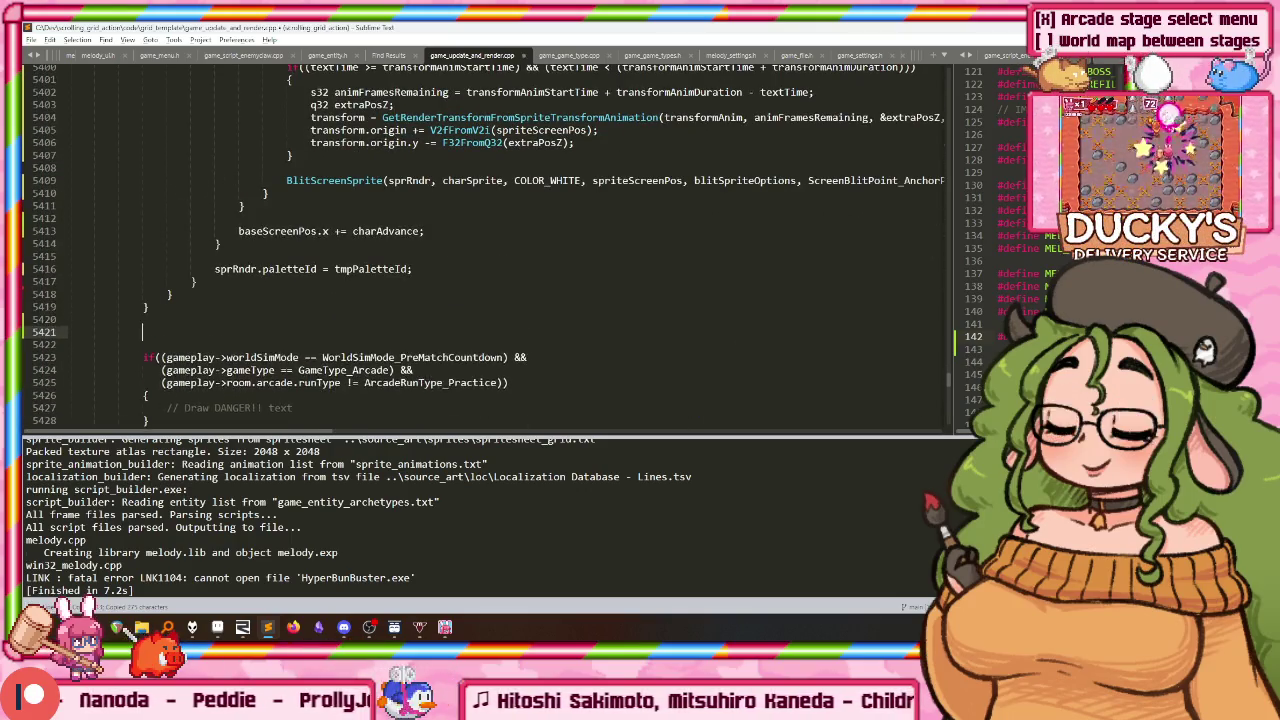
pyautogui.write('if((gameplay->gameType == GameType_Arcade) && \t\t\t\t((gameplay->worldSimMode == WorldSimMode_PreBossWarning) || \t\t\t\t((gameplay->worldSimMode == WorldSimMode_PreMatchCountdown) && (gameplay->room.arcade.runType != ArcadeRunType_Practice)))) \t\t\t{')
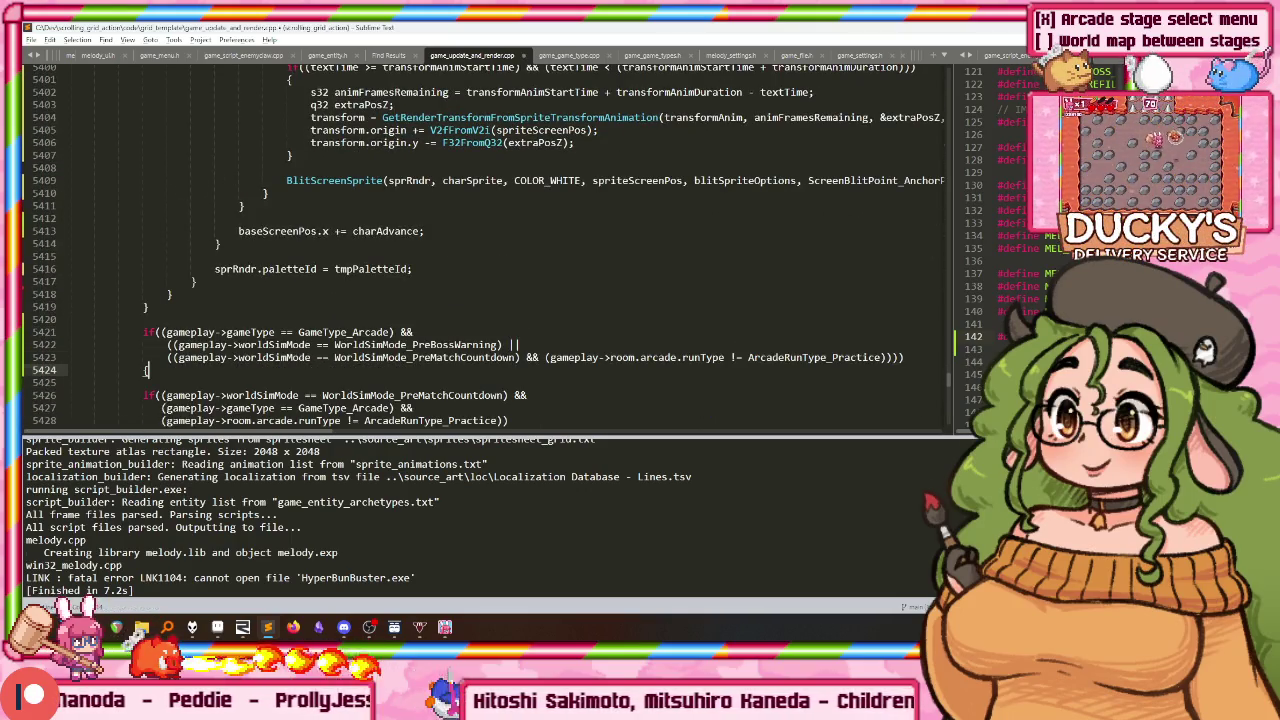
pyautogui.click(70, 357)
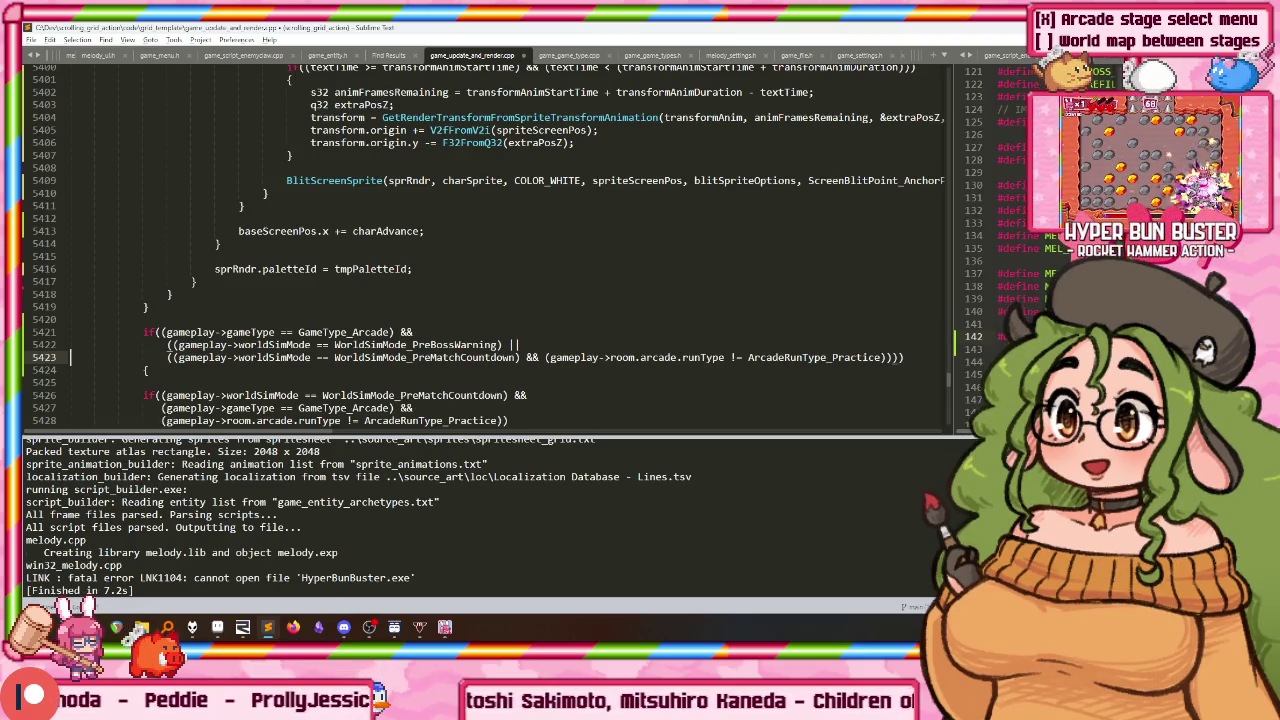
pyautogui.click(747, 357)
pyautogui.write('=')
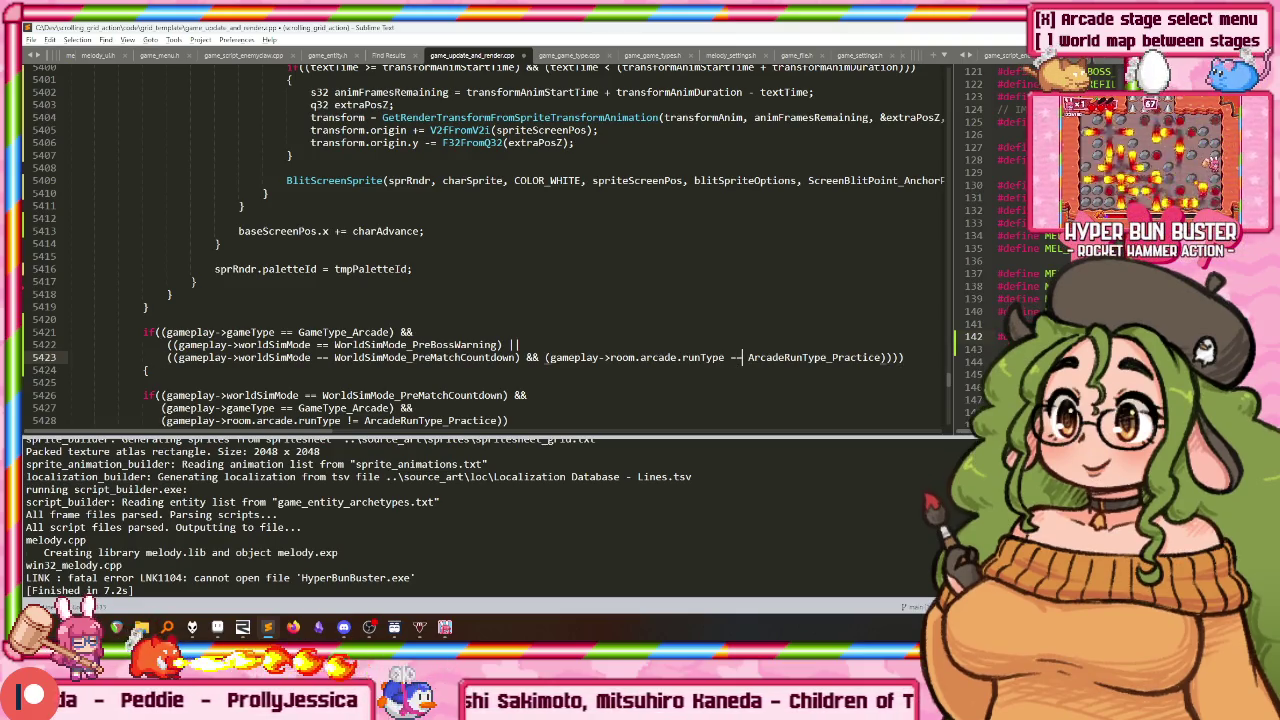
pyautogui.hotkey('shift', 'Left')
pyautogui.hotkey('shift', 'Left')
pyautogui.hotkey('shift', 'Left')
pyautogui.write('Fu')
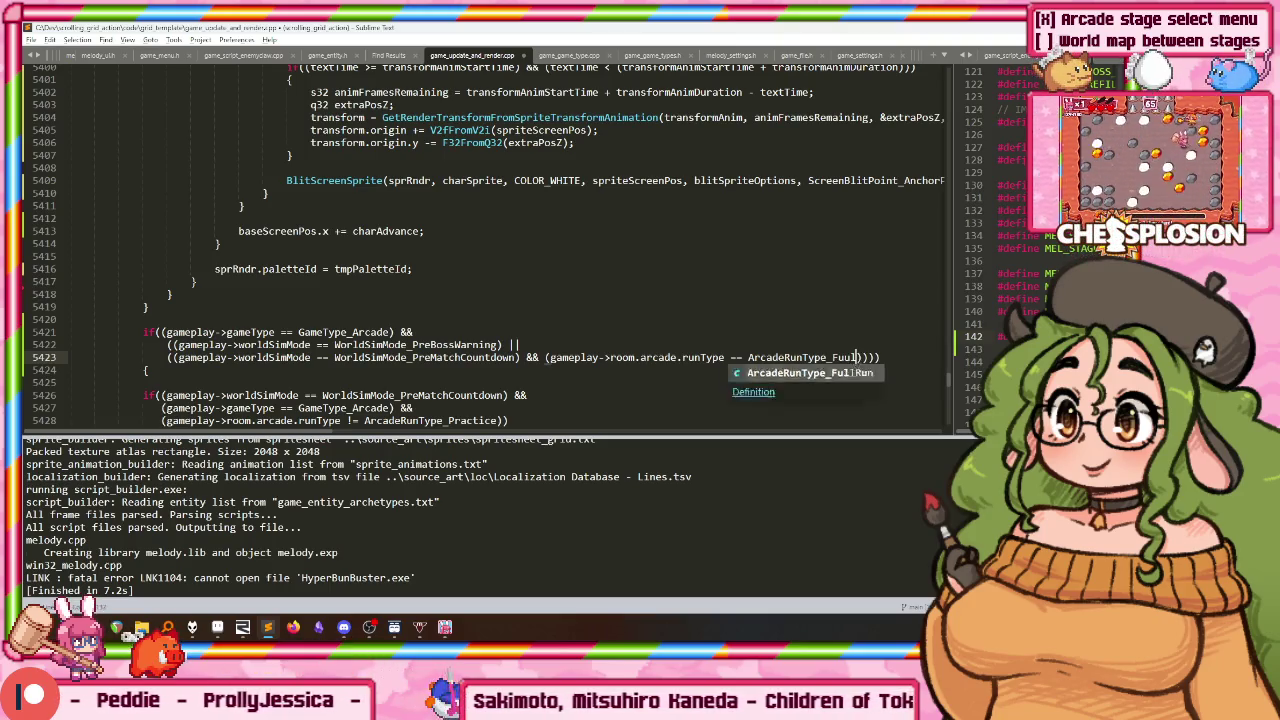
pyautogui.write('ullRun')
# Step: Fix the FullRun typo, drop the extra opening parenthesis, and join the conditions with &&
pyautogui.press('Left')
pyautogui.press('Left')
pyautogui.press('Left')
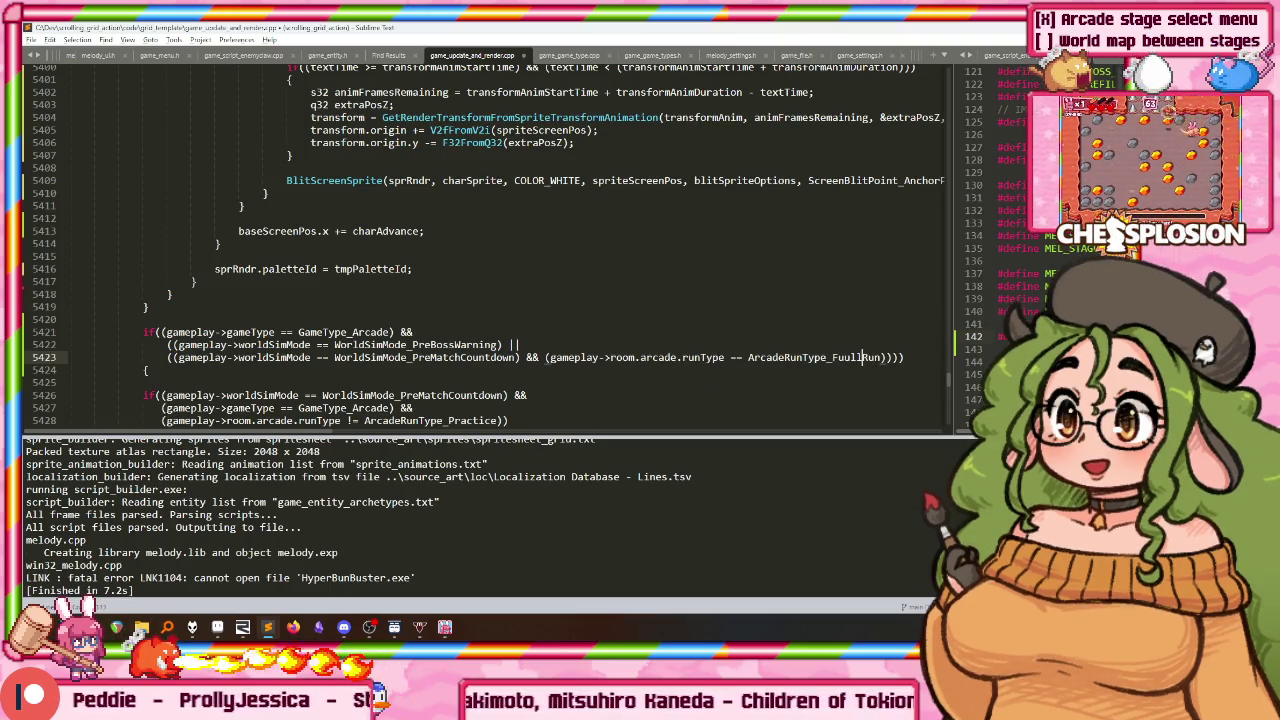
pyautogui.press('BackSpace')
pyautogui.press('Home')
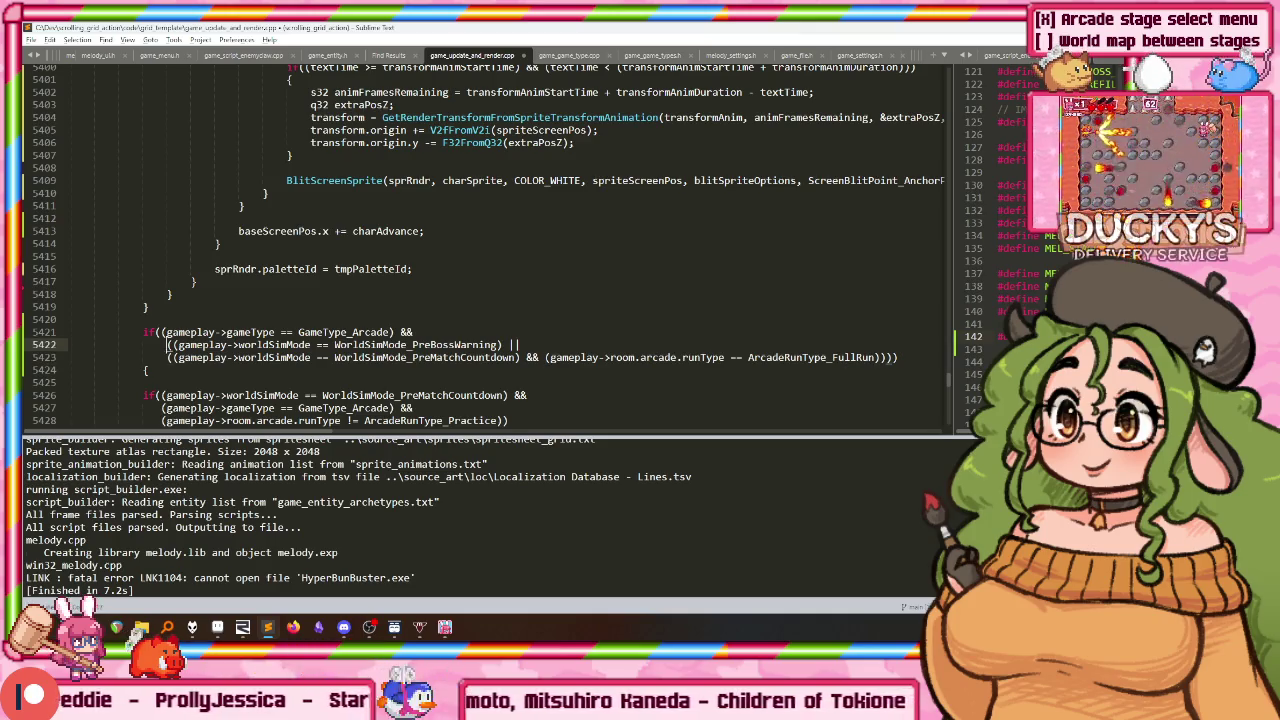
pyautogui.press('Up')
pyautogui.press('BackSpace')
pyautogui.press('Delete')
pyautogui.press('Down')
pyautogui.hotkey('ctrl', 'shift', 'Left')
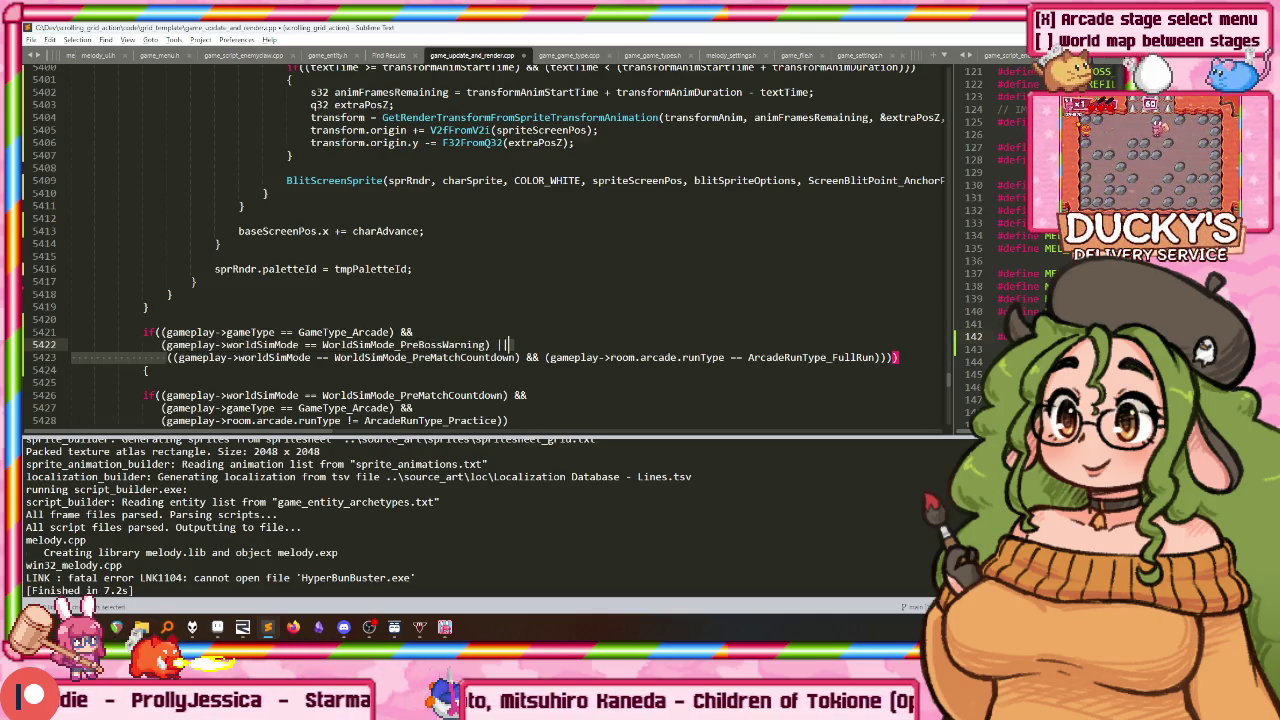
pyautogui.press('BackSpace')
pyautogui.press('BackSpace')
pyautogui.press('BackSpace')
pyautogui.write('&&')
pyautogui.press('Return')
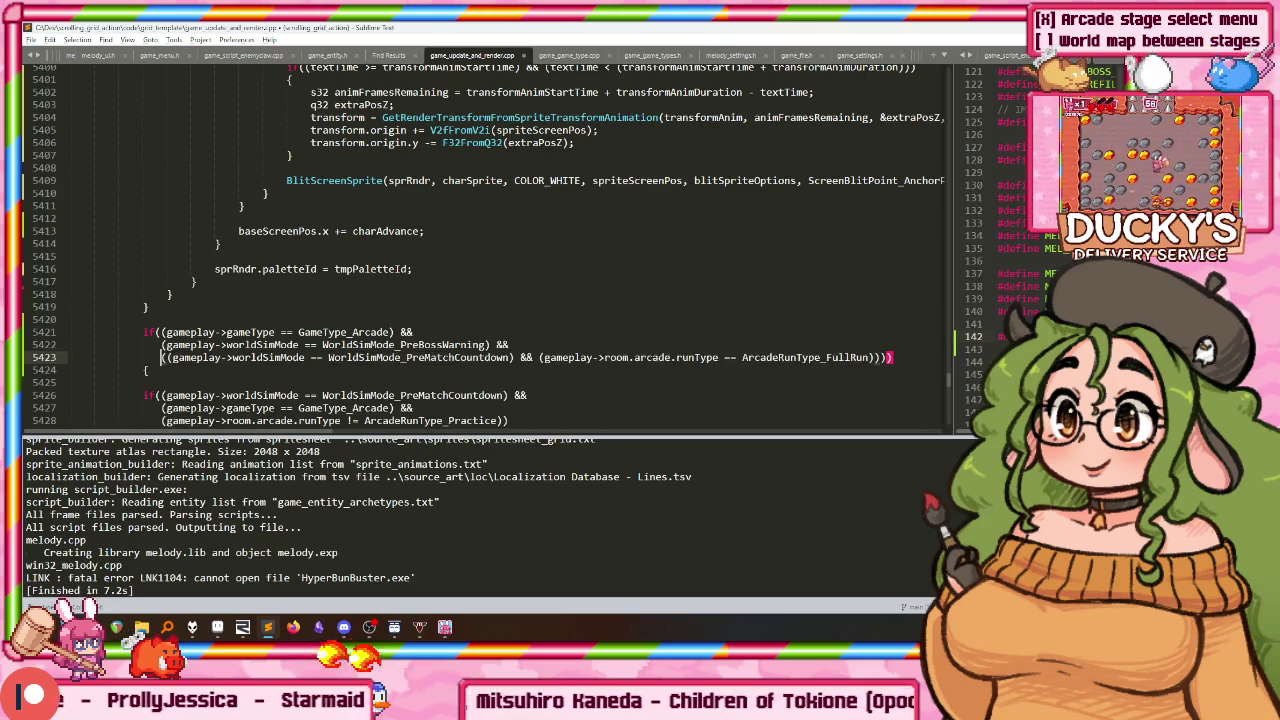
# Step: Replace PreBossWarning with PreMatchCountdown and delete the duplicate pre-match mode check
pyautogui.hotkey('ctrl', 'shift', 'Right')
pyautogui.hotkey('ctrl', 'c')
pyautogui.press('Up')
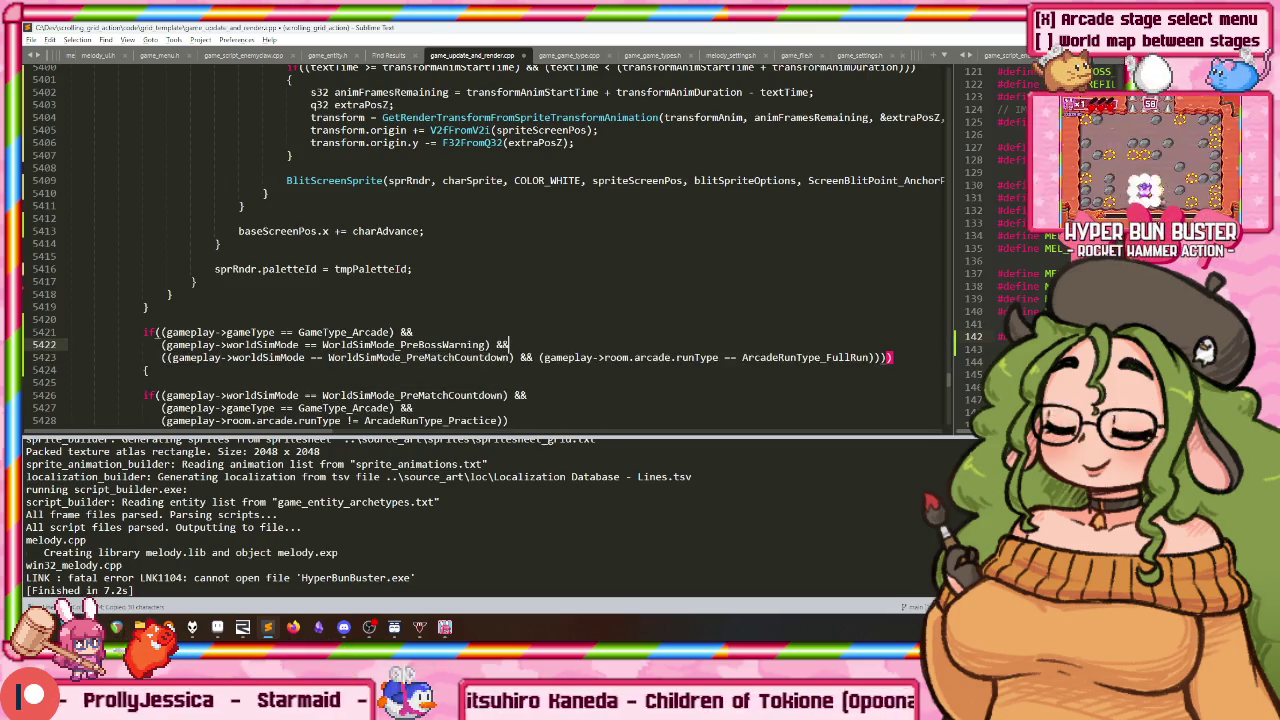
pyautogui.hotkey('ctrl', 'shift', 'Right')
pyautogui.hotkey('ctrl', 'v')
pyautogui.press('Down')
pyautogui.press('Home')
pyautogui.press('Delete')
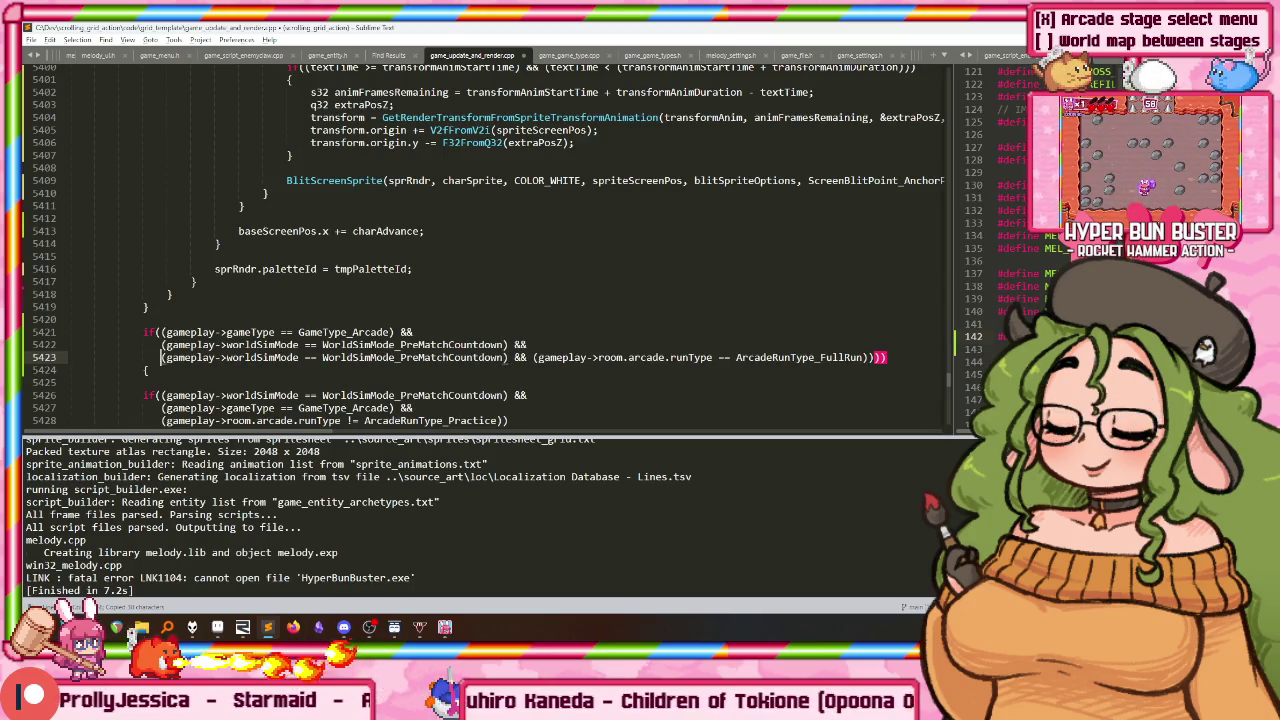
pyautogui.hotkey('ctrl', 'shift', 'Right')
pyautogui.hotkey('ctrl', 'shift', 'Right')
pyautogui.hotkey('ctrl', 'shift', 'Right')
pyautogui.hotkey('ctrl', 'shift', 'Left')
pyautogui.hotkey('ctrl', 'shift', 'Left')
pyautogui.hotkey('ctrl', 'shift', 'Left')
pyautogui.hotkey('ctrl', 'shift', 'Left')
pyautogui.hotkey('ctrl', 'shift', 'Left')
pyautogui.press('Delete')
pyautogui.press('End')
pyautogui.press('BackSpace')
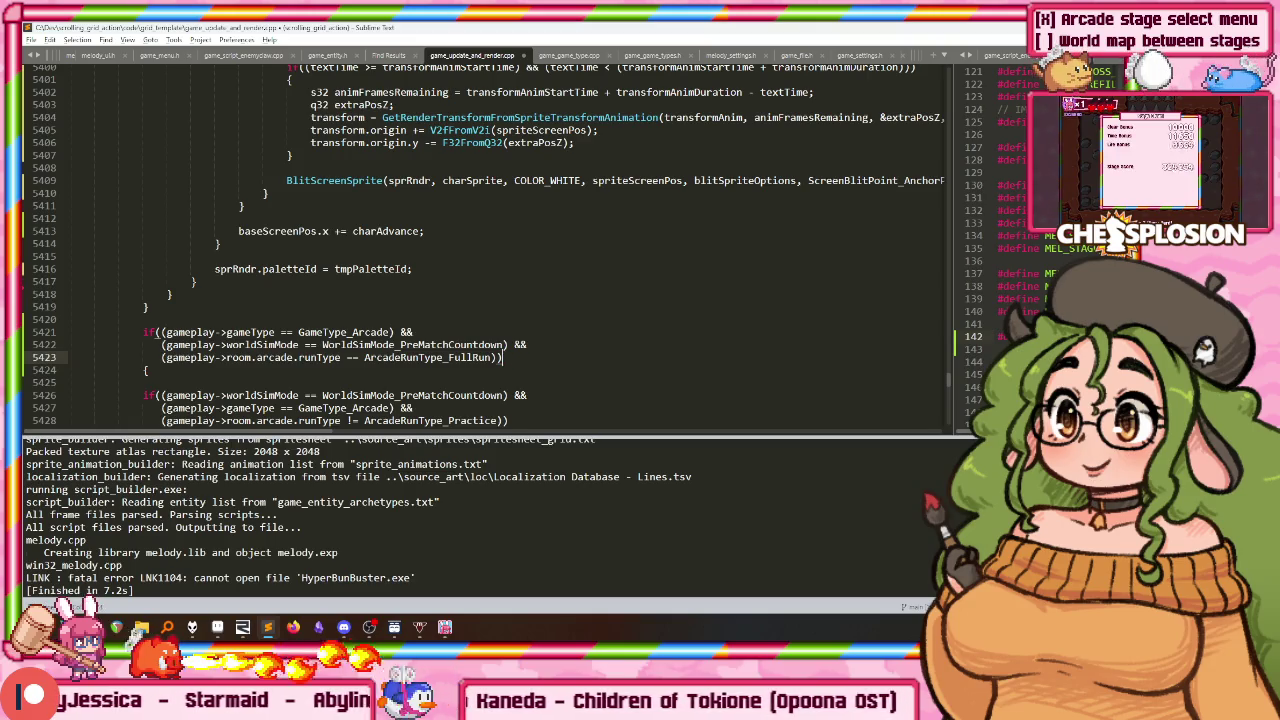
# Step: Remove the old if's condition lines and stray brace, then start a comment inside the new block
pyautogui.press('Down')
pyautogui.press('Down')
pyautogui.press('Down')
pyautogui.hotkey('ctrl', 'shift', 'k')
pyautogui.hotkey('ctrl', 'shift', 'k')
pyautogui.hotkey('ctrl', 'shift', 'k')
pyautogui.write('}')
pyautogui.press('Return')
pyautogui.press('Up')
pyautogui.press('Up')
pyautogui.press('Down')
pyautogui.press('Down')
pyautogui.press('Down')
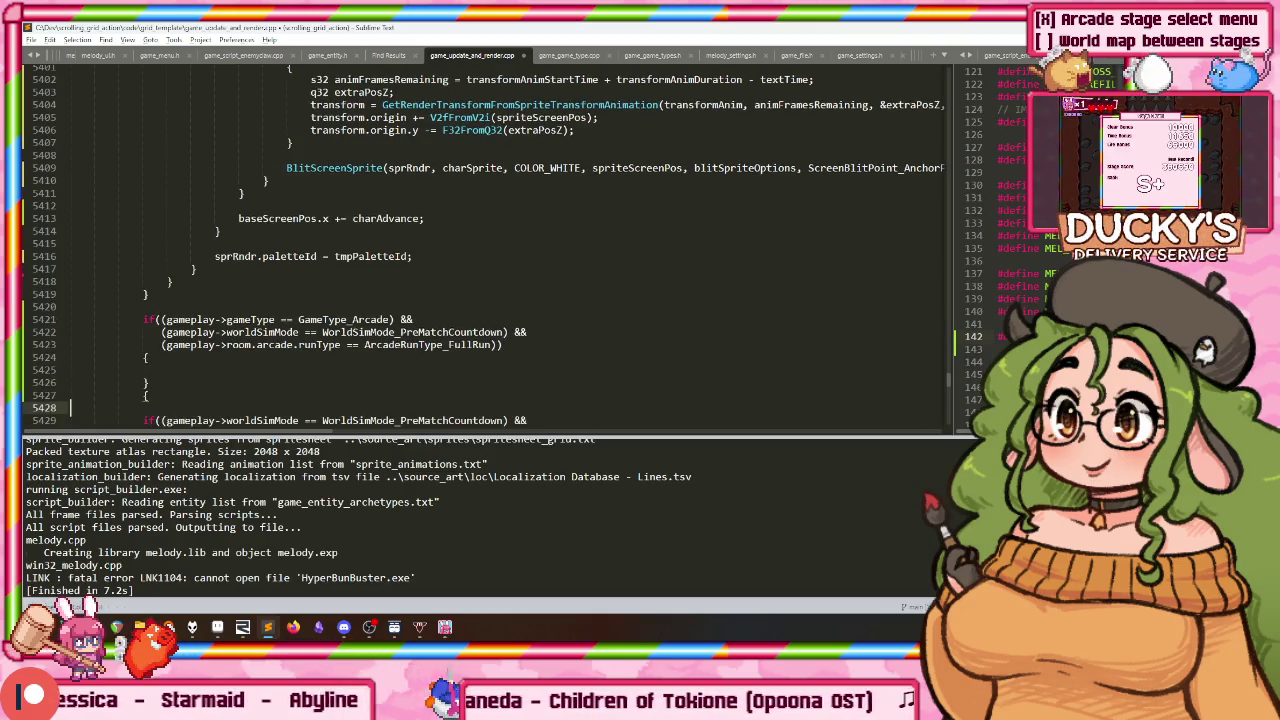
pyautogui.press('Down')
pyautogui.hotkey('ctrl', 'shift', 'k')
pyautogui.press('Up')
pyautogui.press('Up')
pyautogui.press('Up')
pyautogui.press('End')
pyautogui.press('Return')
pyautogui.write('/')
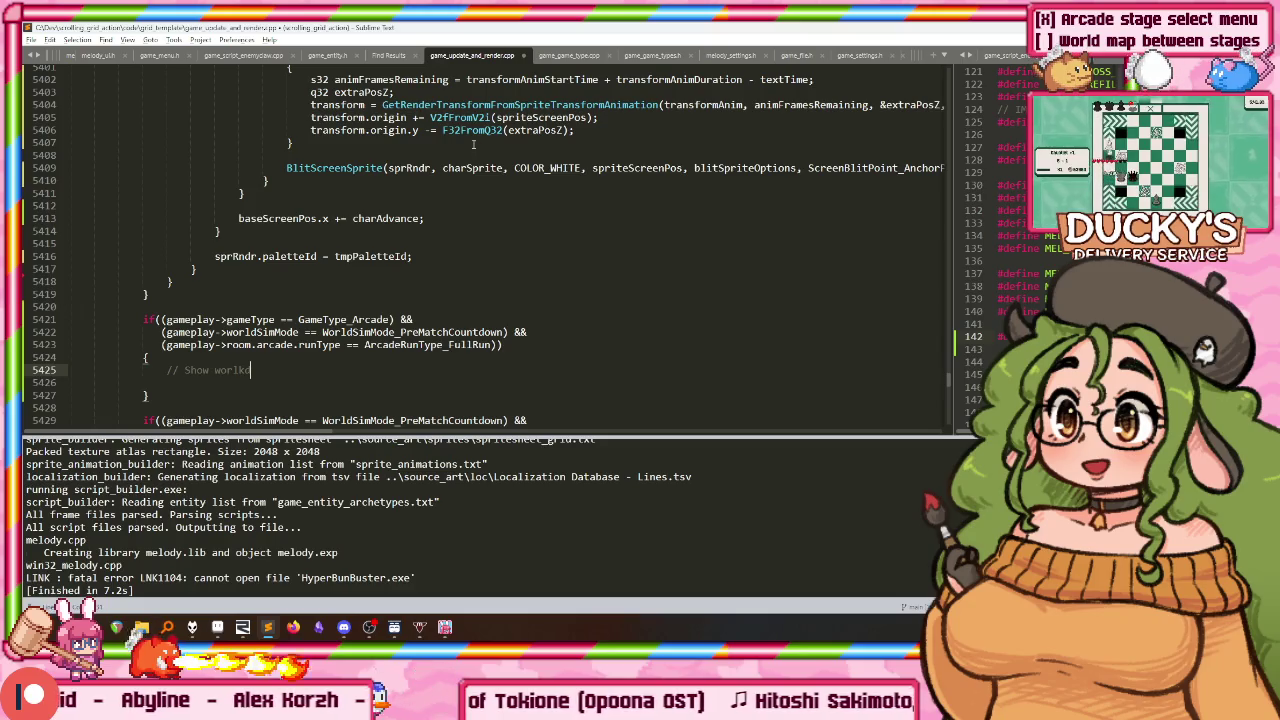
# Step: Complete the comment as '// Show the world map', save game_update_and_render.cpp, and widen the right pane
pyautogui.press('BackSpace')
pyautogui.write('d')
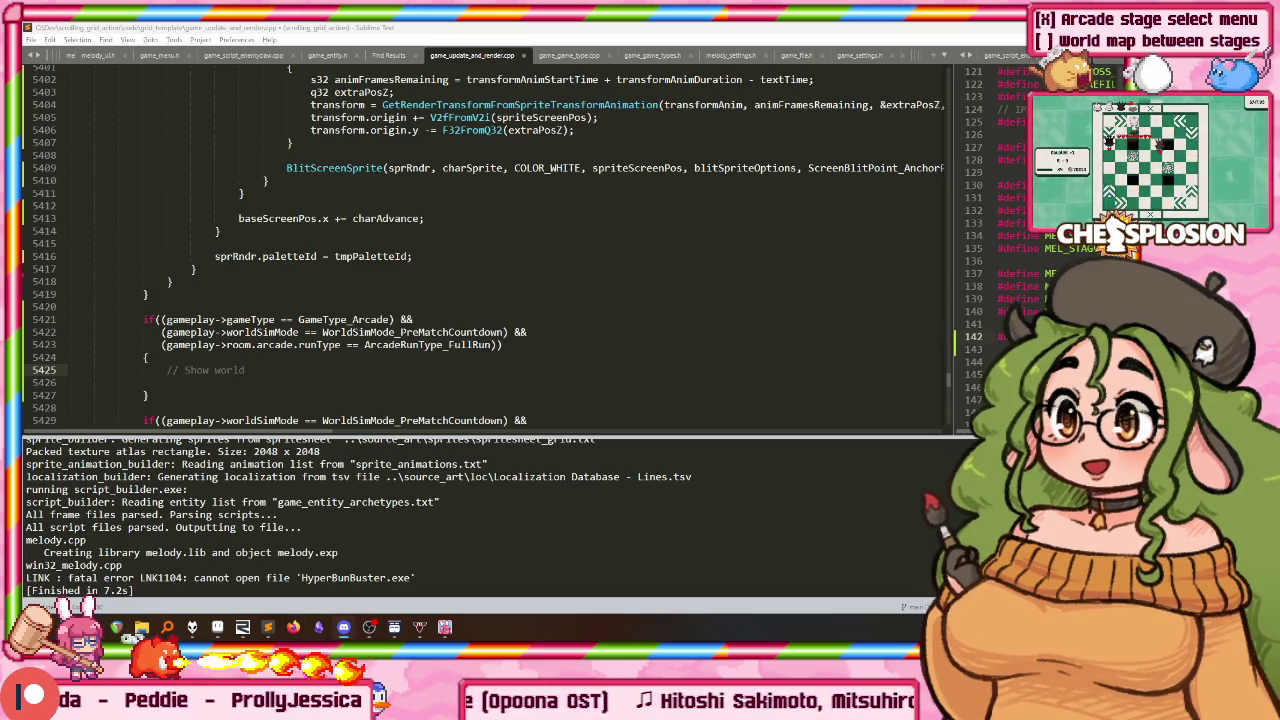
pyautogui.press('Up')
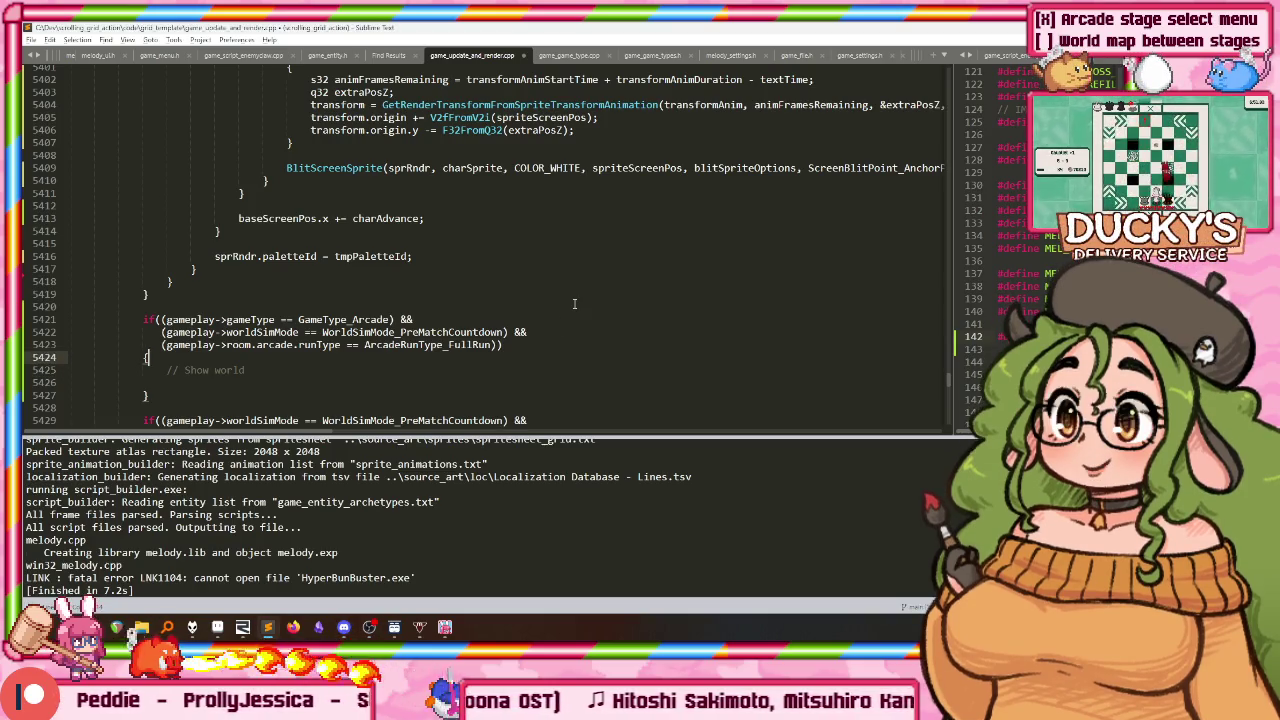
pyautogui.click(215, 370)
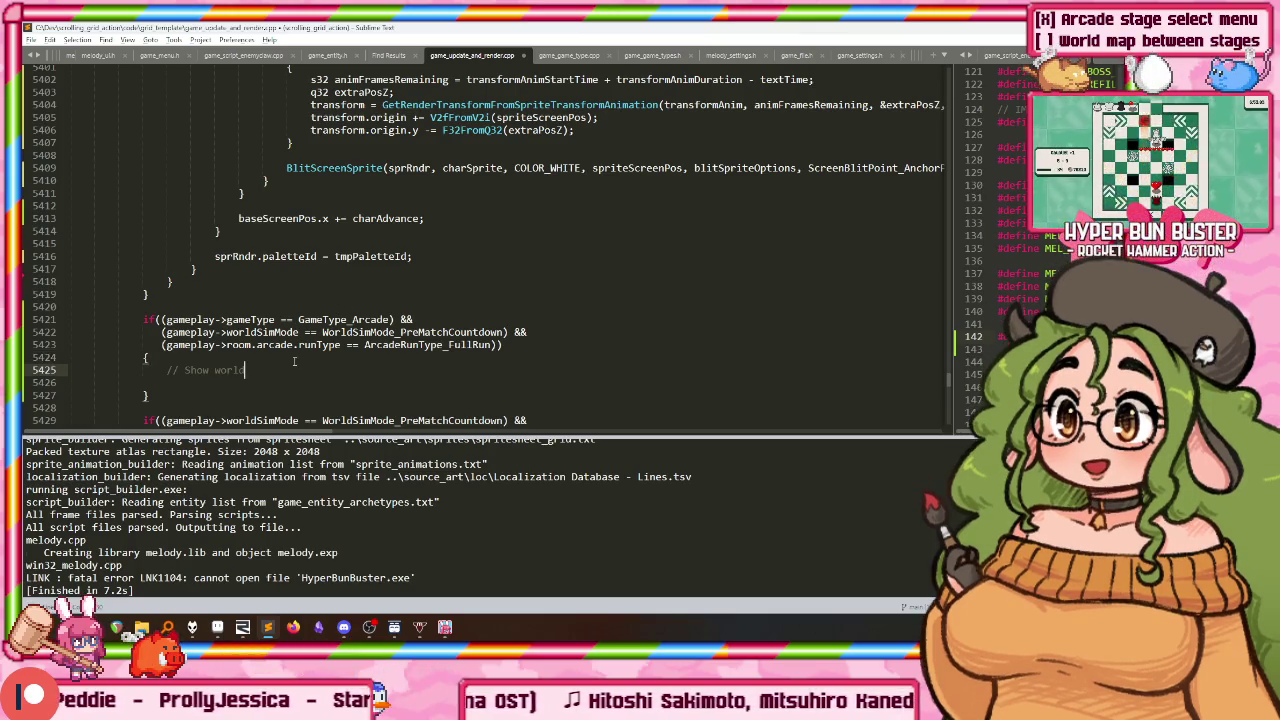
pyautogui.write('the')
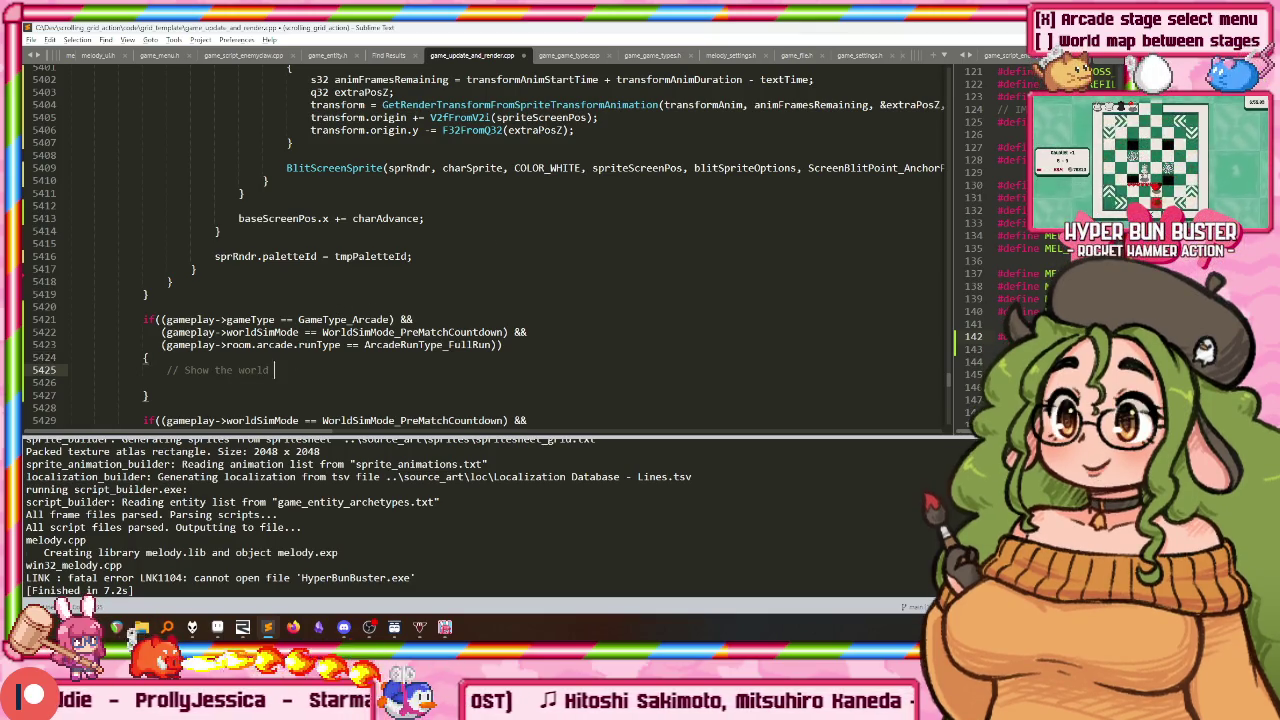
pyautogui.write('map')
pyautogui.hotkey('ctrl', 's')
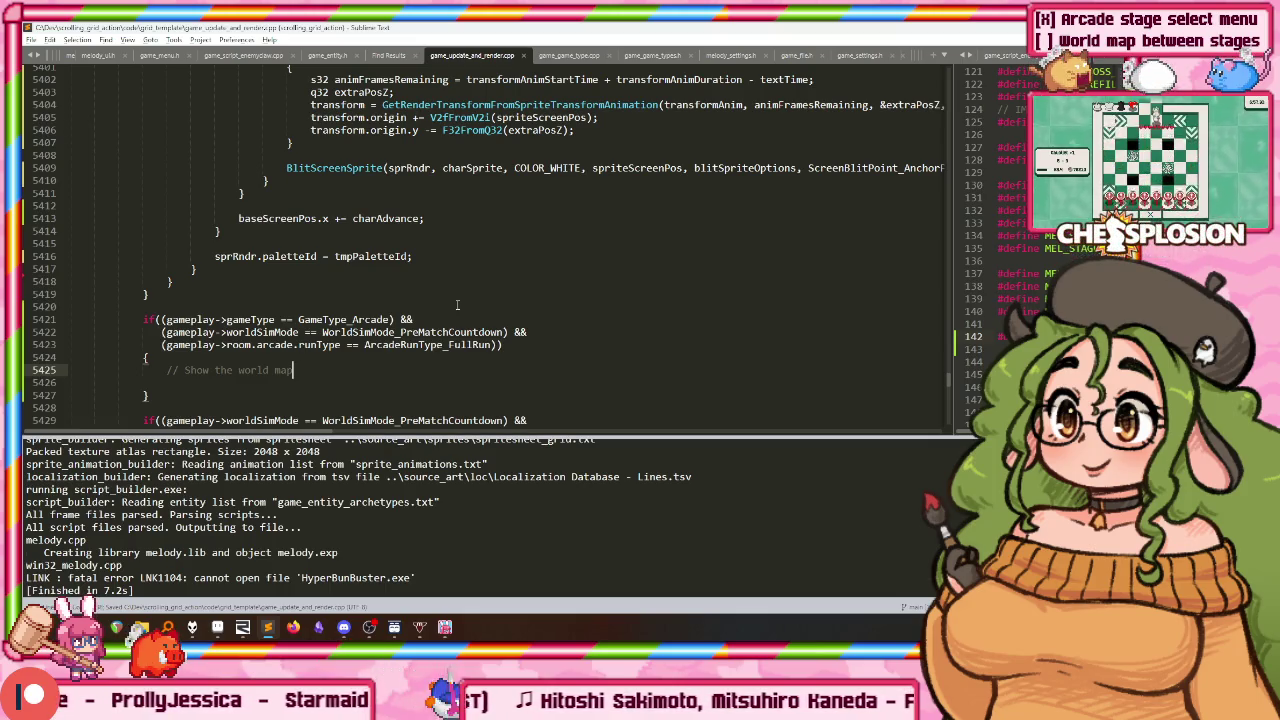
pyautogui.press('Return')
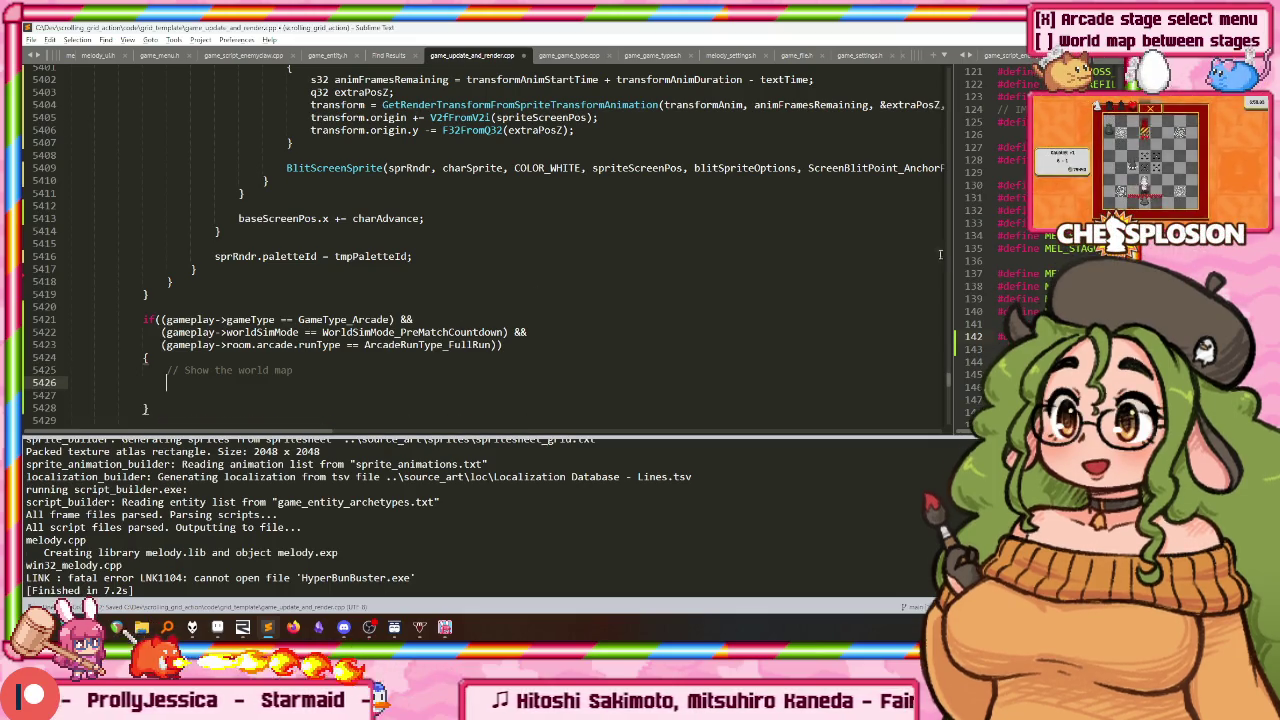
pyautogui.moveTo(951, 245); pyautogui.dragTo(570, 245)
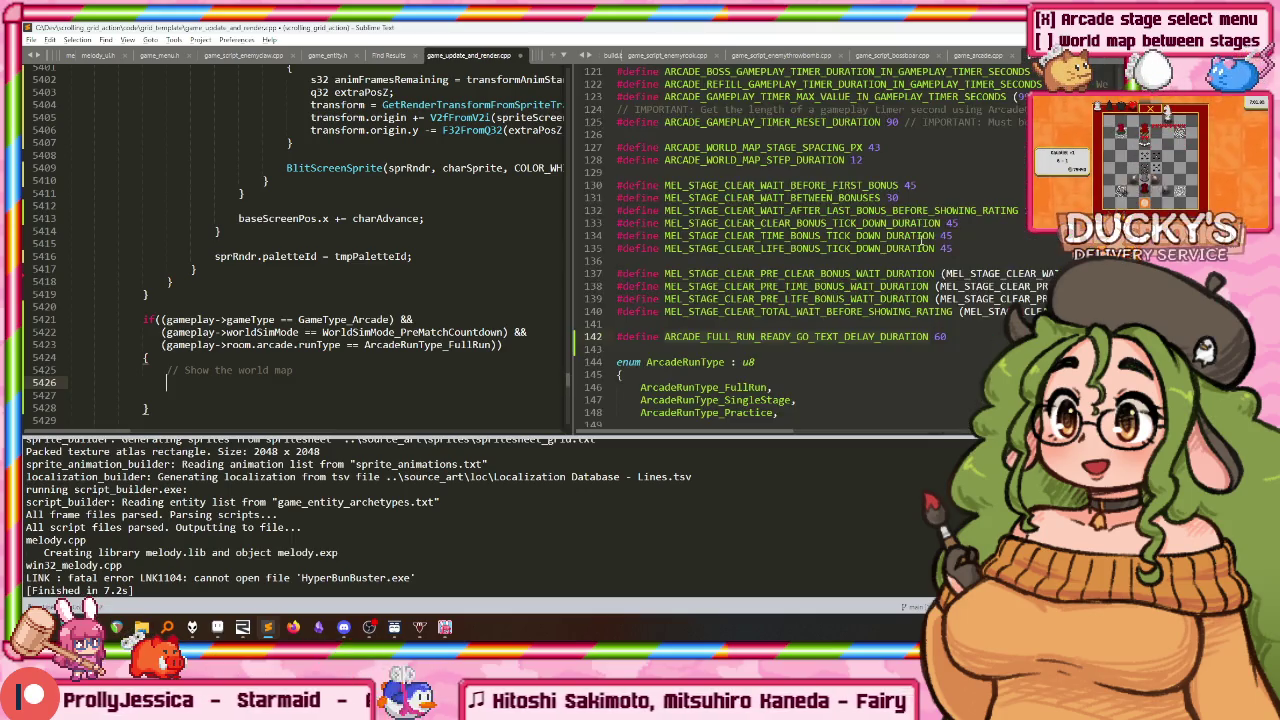
# Step: Search the project for DefaultArcadeWorld and pick the DefaultArcadeWorldMapState() call from the results
pyautogui.click(296, 371)
pyautogui.write('efauu')
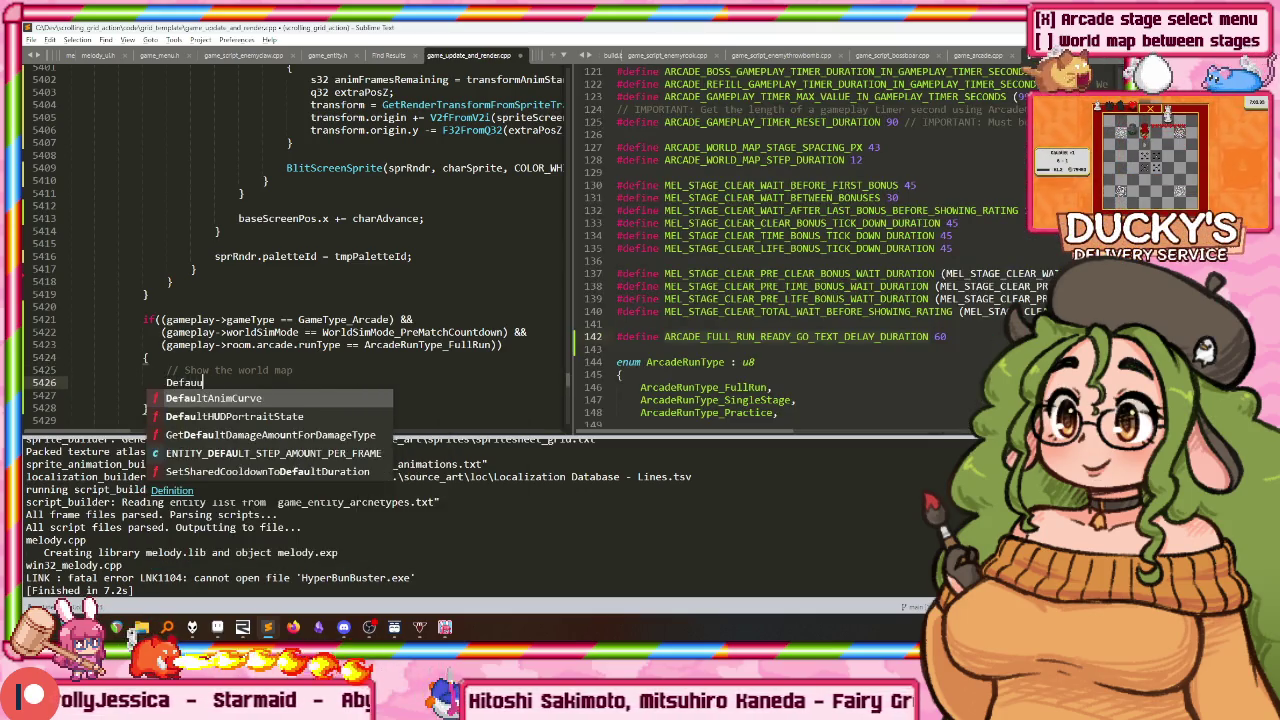
pyautogui.press('BackSpace')
pyautogui.write('ltArcadeWor')
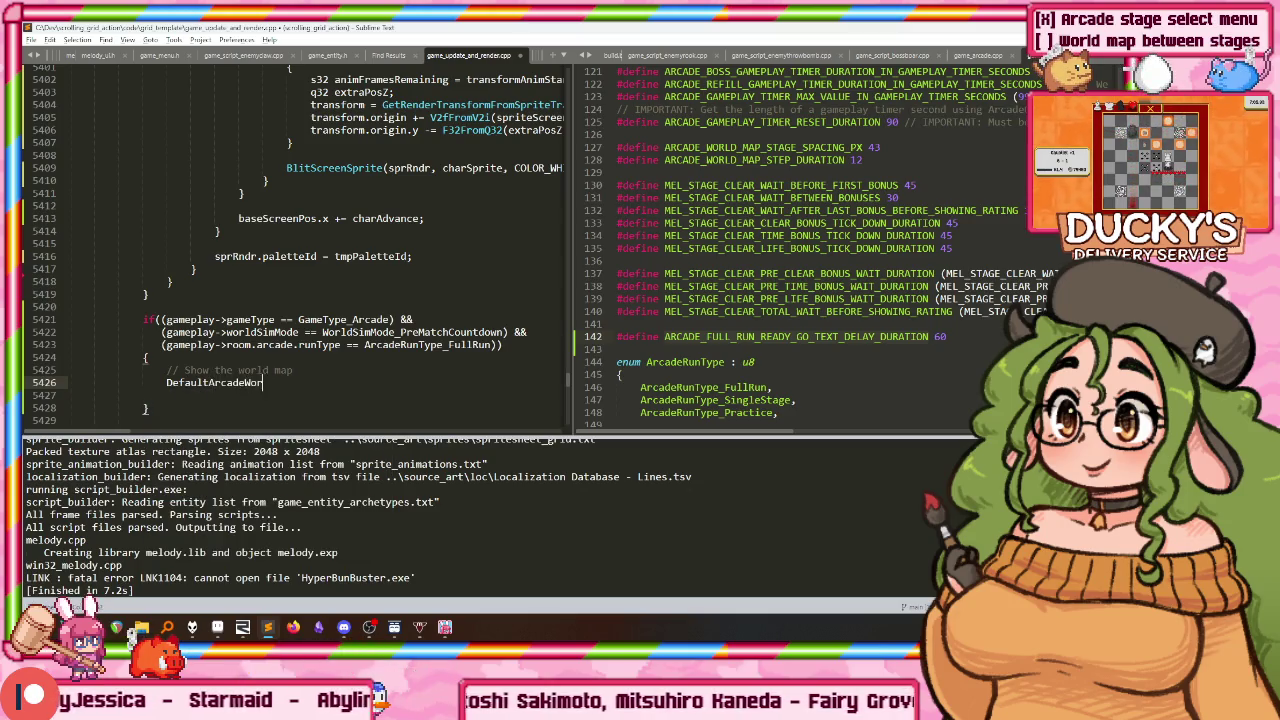
pyautogui.write('ld')
pyautogui.hotkey('ctrl', 'shift', 'f')
pyautogui.press('Return')
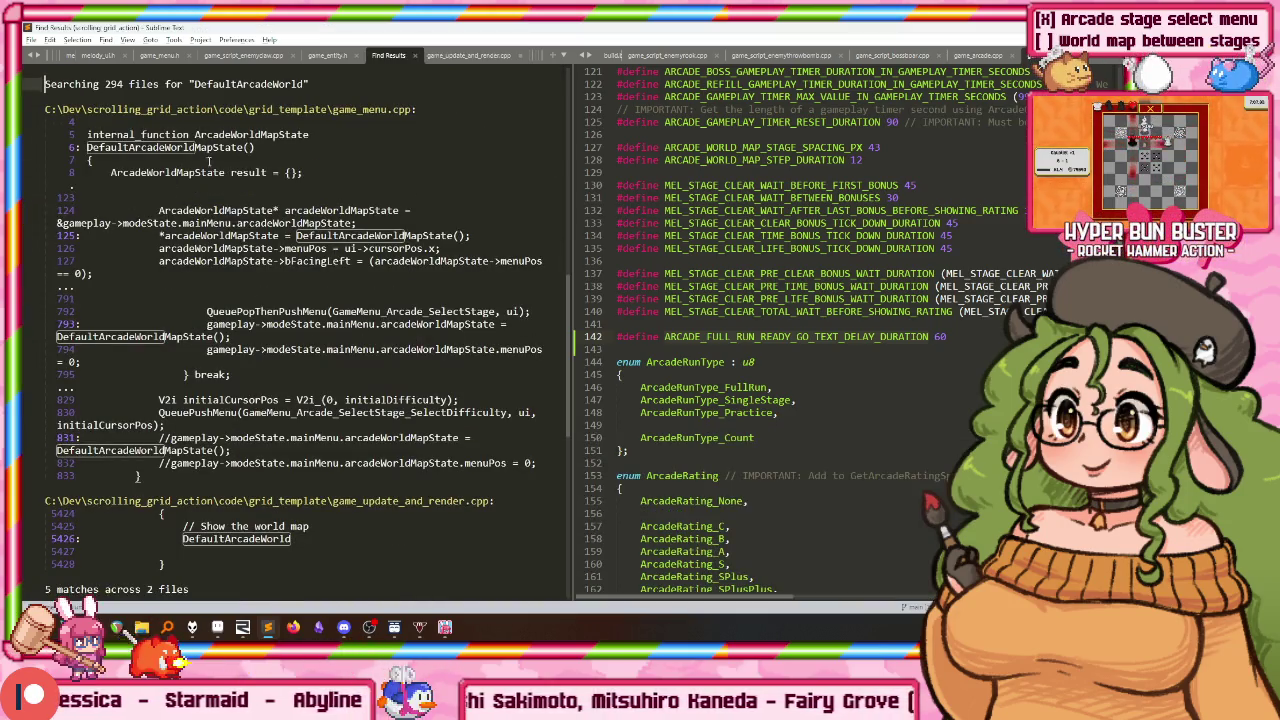
pyautogui.click(312, 235)
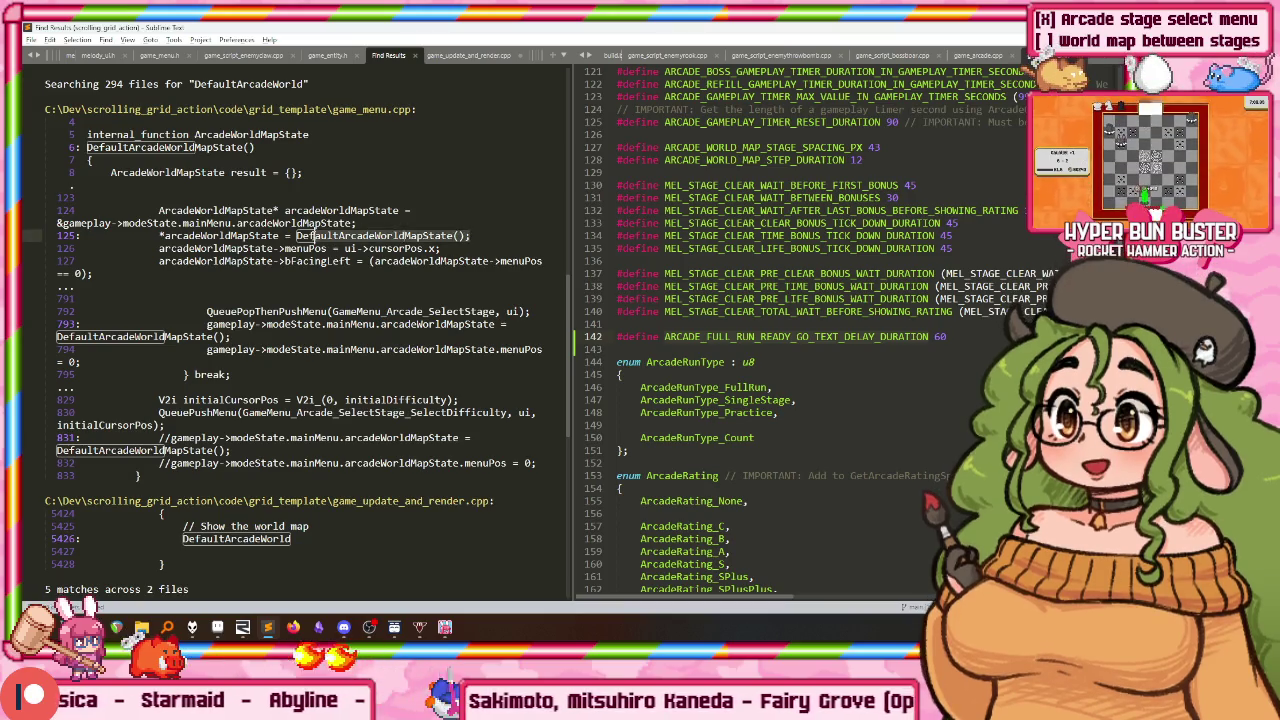
# Step: Write 'ArcadeWorldMapState arcadeWorldMapState = DefaultArcadeWorldMapState()' on line 5426
pyautogui.click(480, 56)
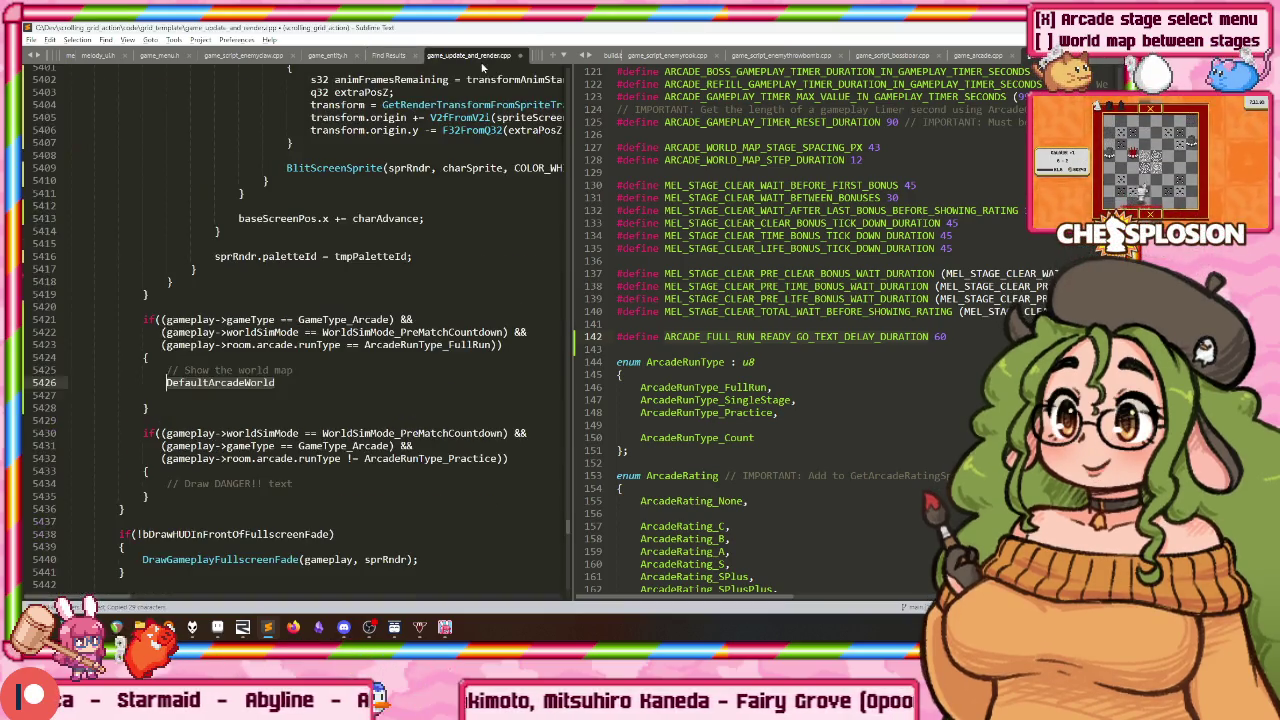
pyautogui.hotkey('shift', 'End')
pyautogui.write('MapState();')
pyautogui.press('Home')
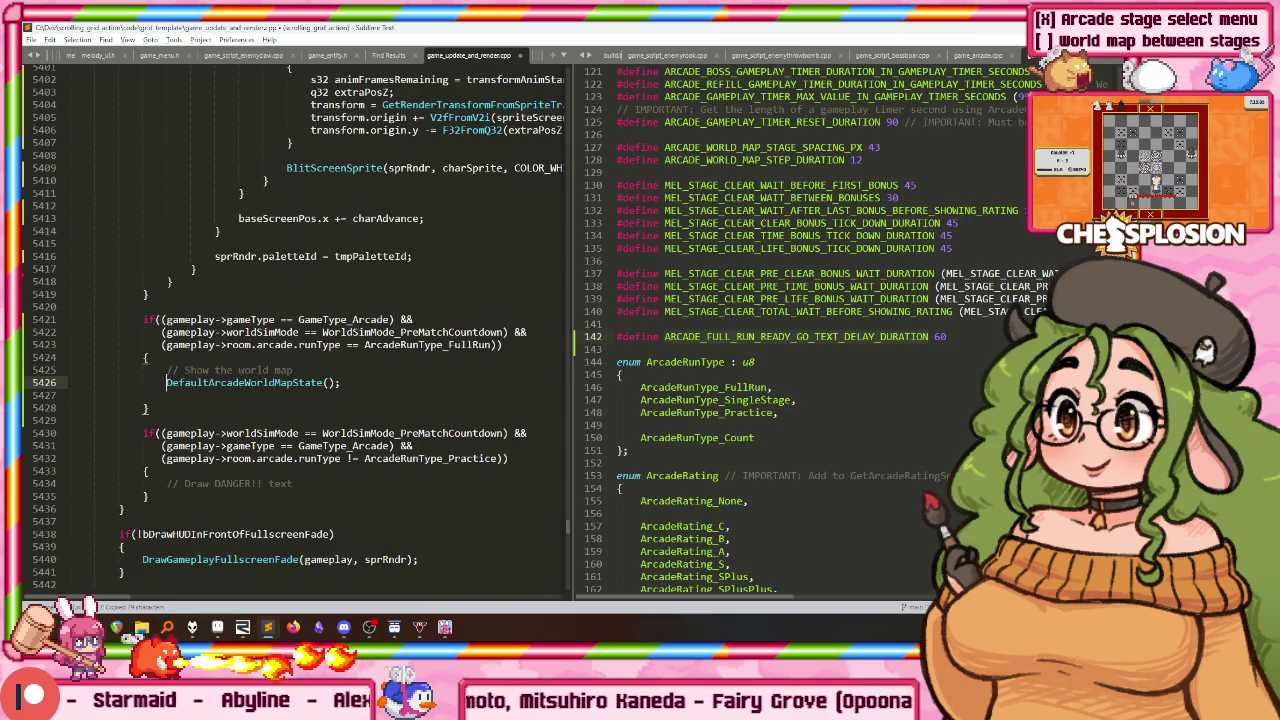
pyautogui.write('ArcadeW')
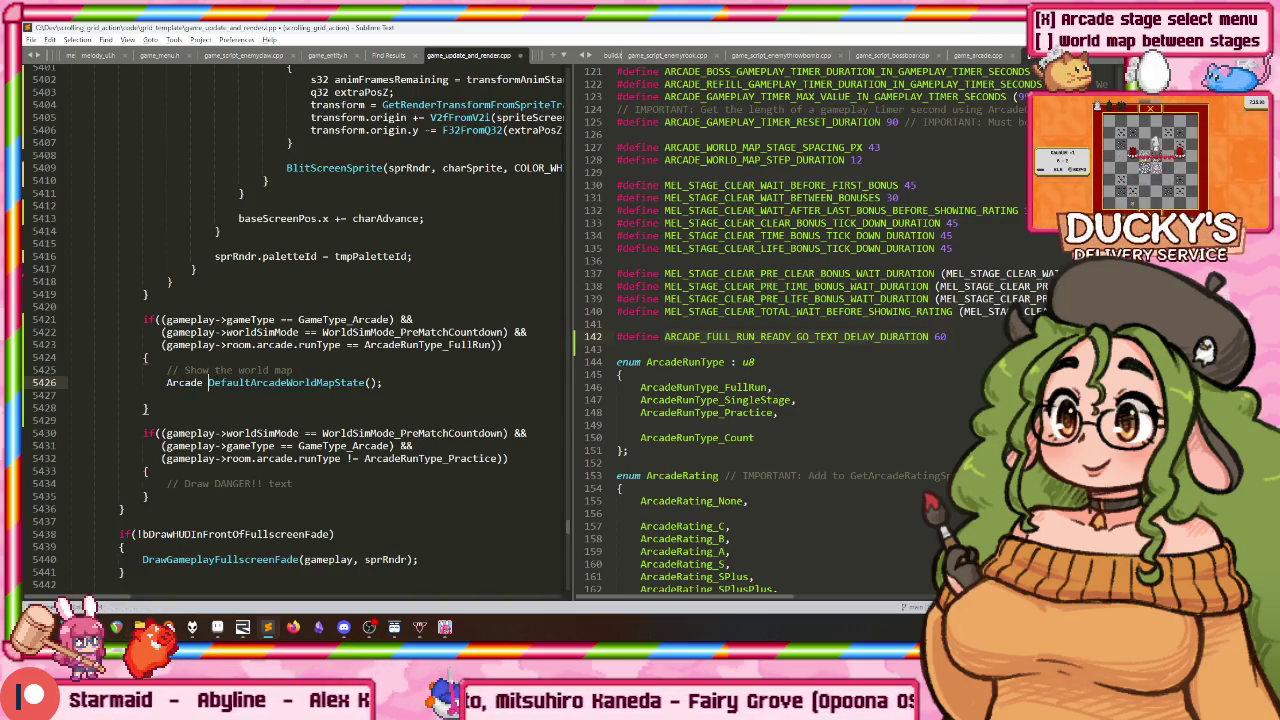
pyautogui.write('orldMapState ')
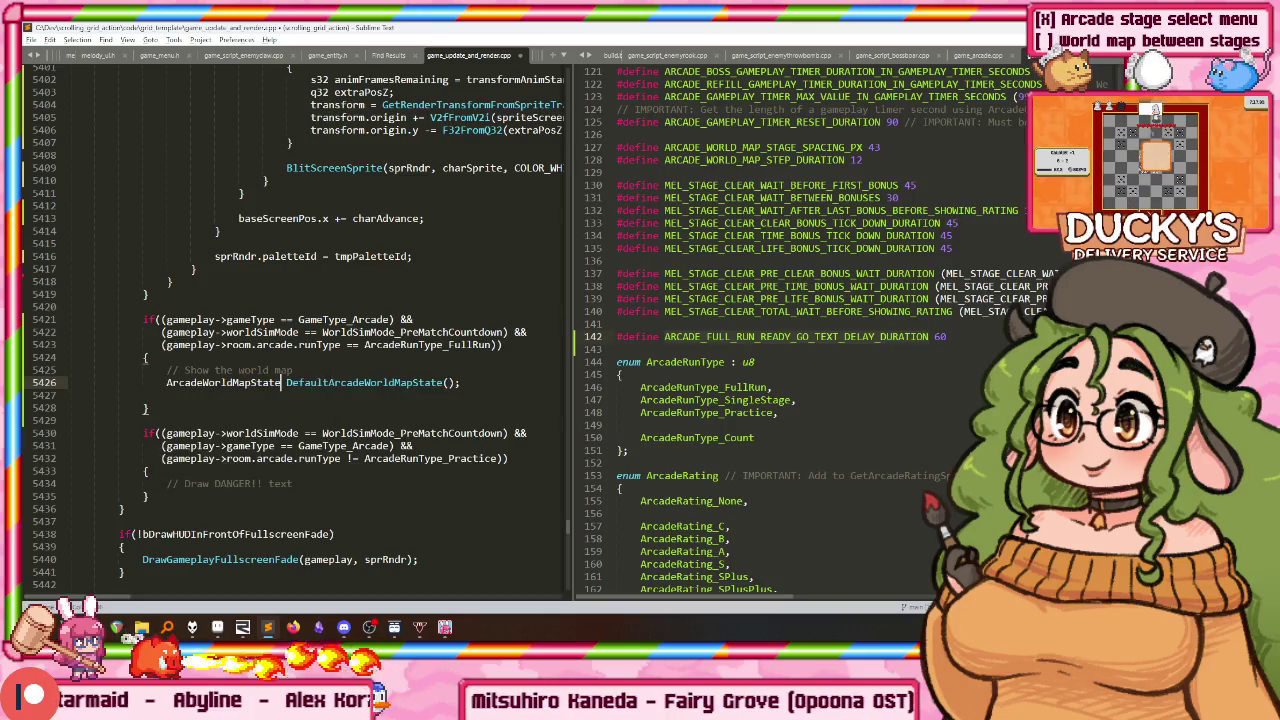
pyautogui.write('worldm')
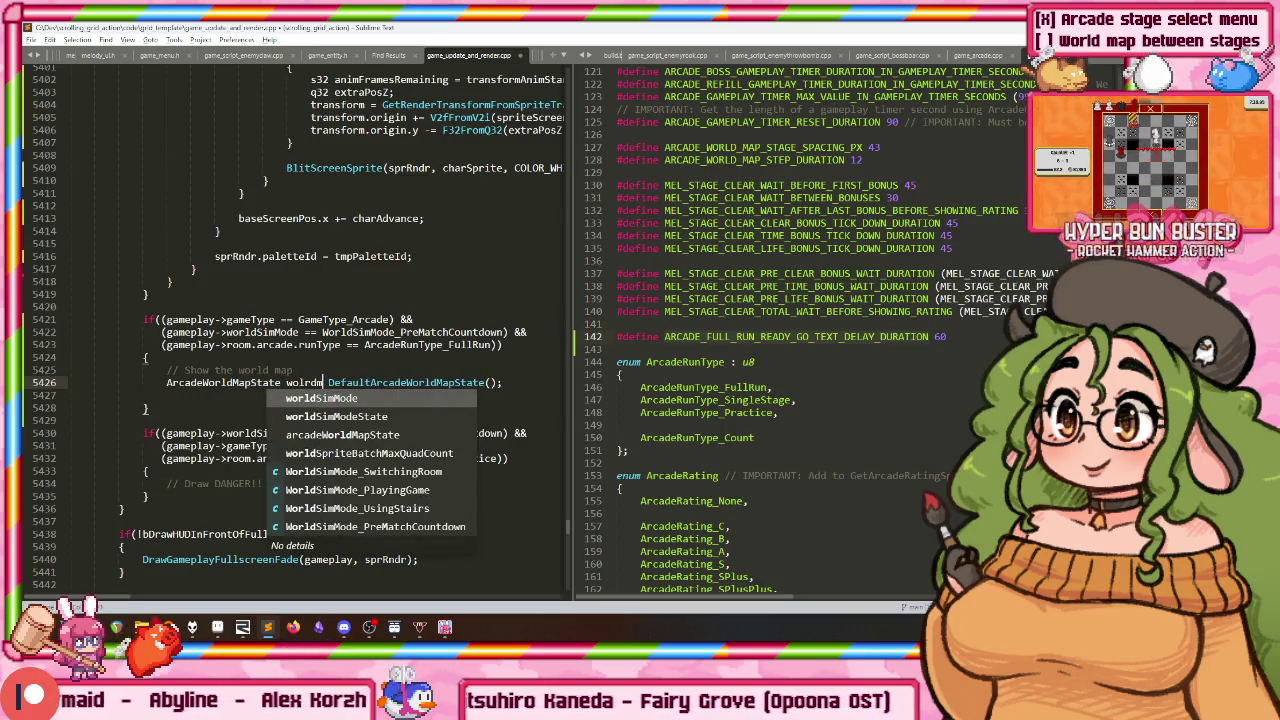
pyautogui.write('ar')
pyautogui.press('BackSpace')
pyautogui.press('BackSpace')
pyautogui.press('BackSpace')
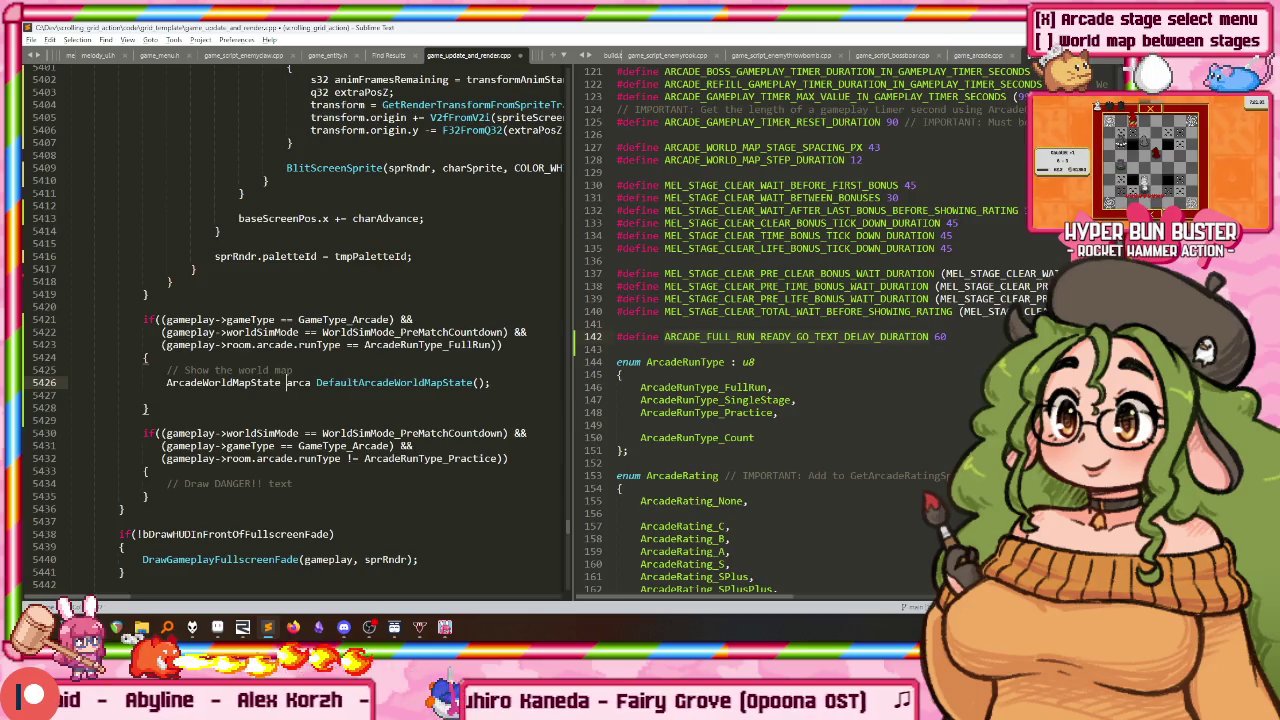
pyautogui.write('arcadeWorldMapState =')
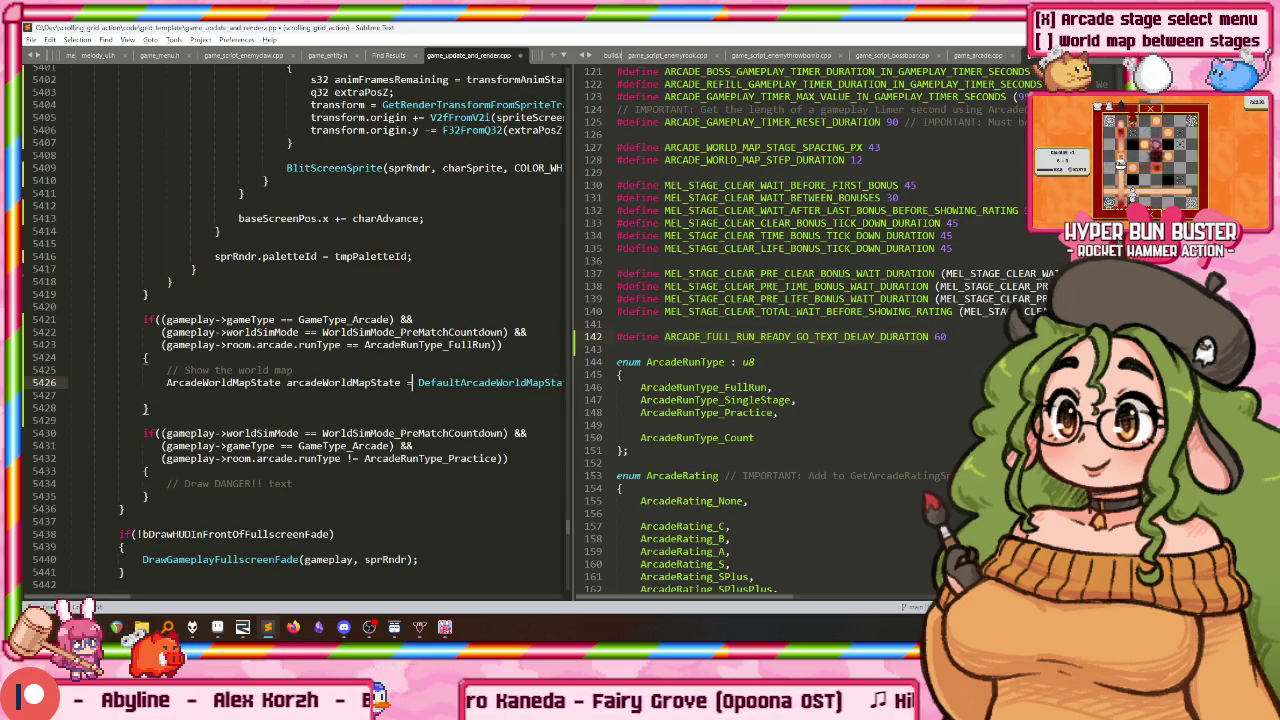
pyautogui.press('End')
pyautogui.hotkey('shift', 'Home')
pyautogui.press('Left')
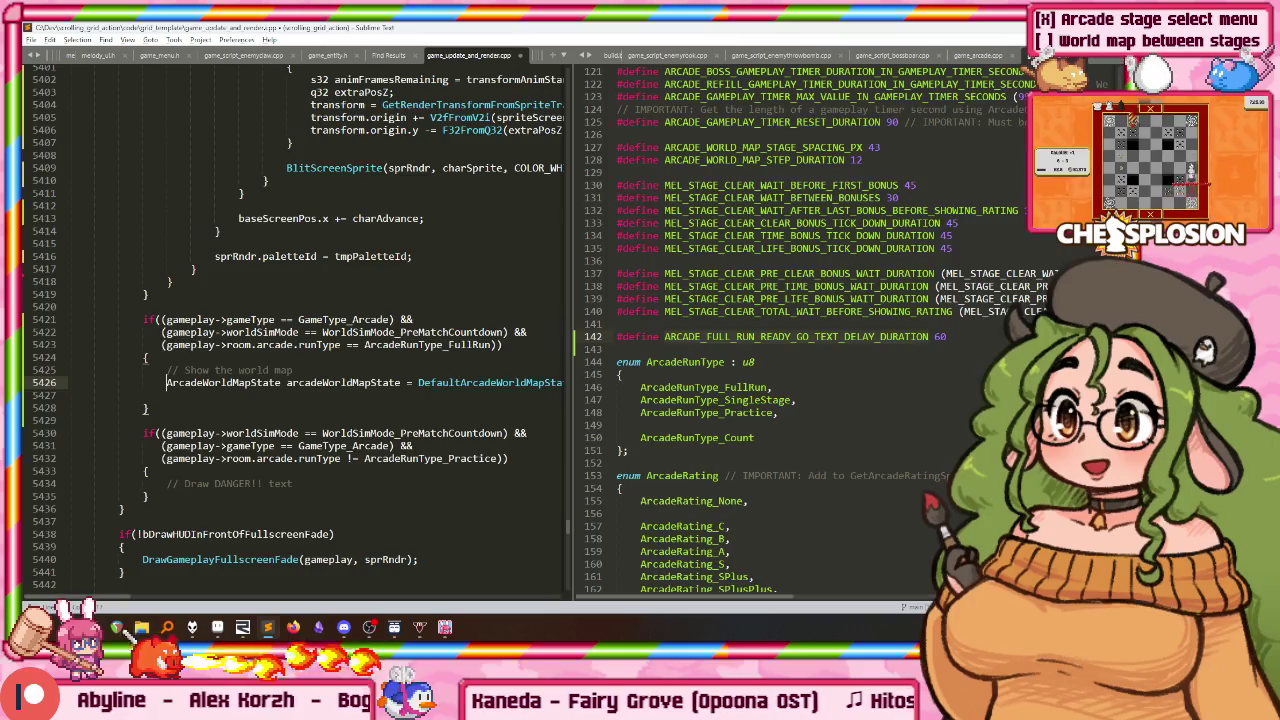
pyautogui.rightClick(231, 385)
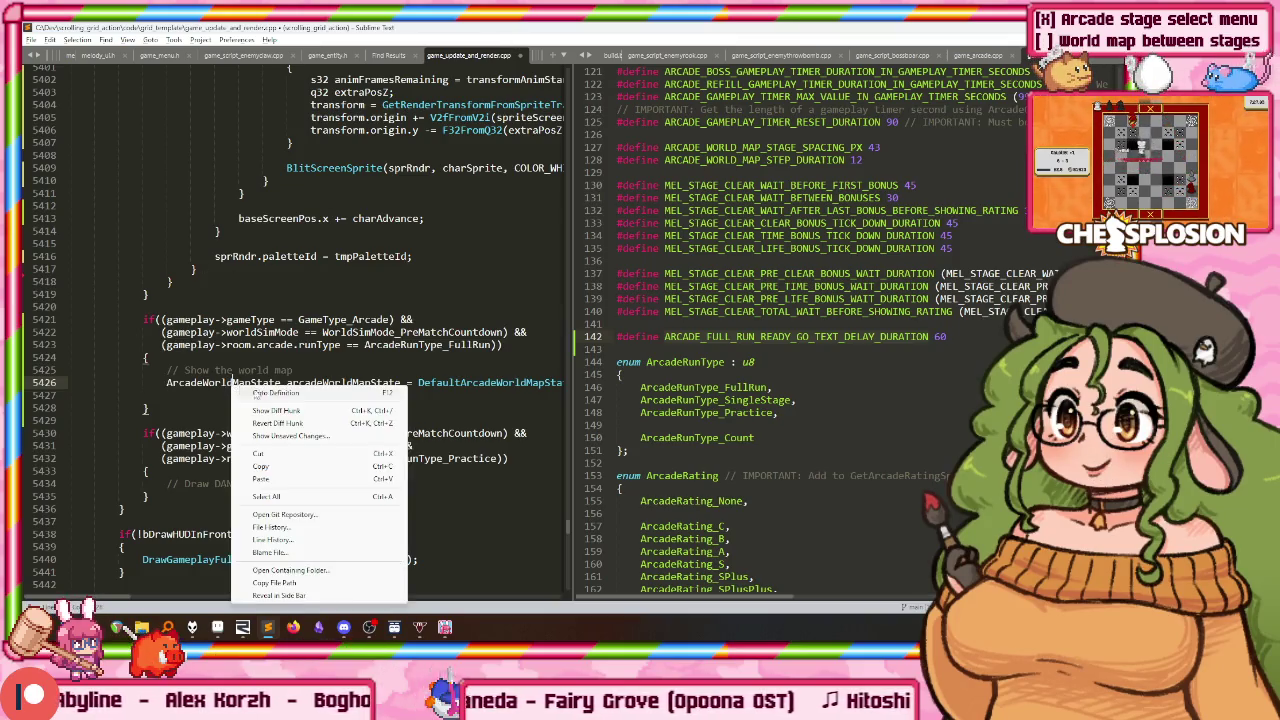
# Step: Open game_menu.h at the ArcadeWorldMapState definition in the right pane, closing game_projectile.h
pyautogui.click(268, 393)
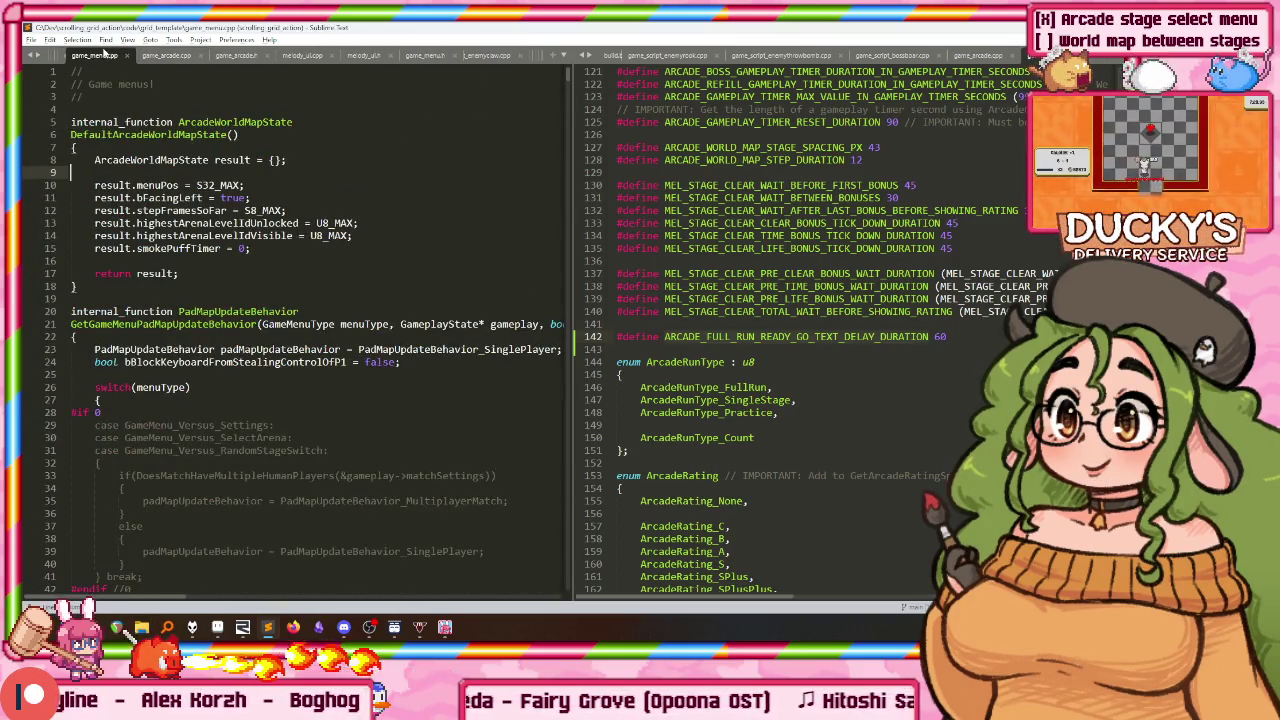
pyautogui.rightClick(202, 121)
pyautogui.click(240, 129)
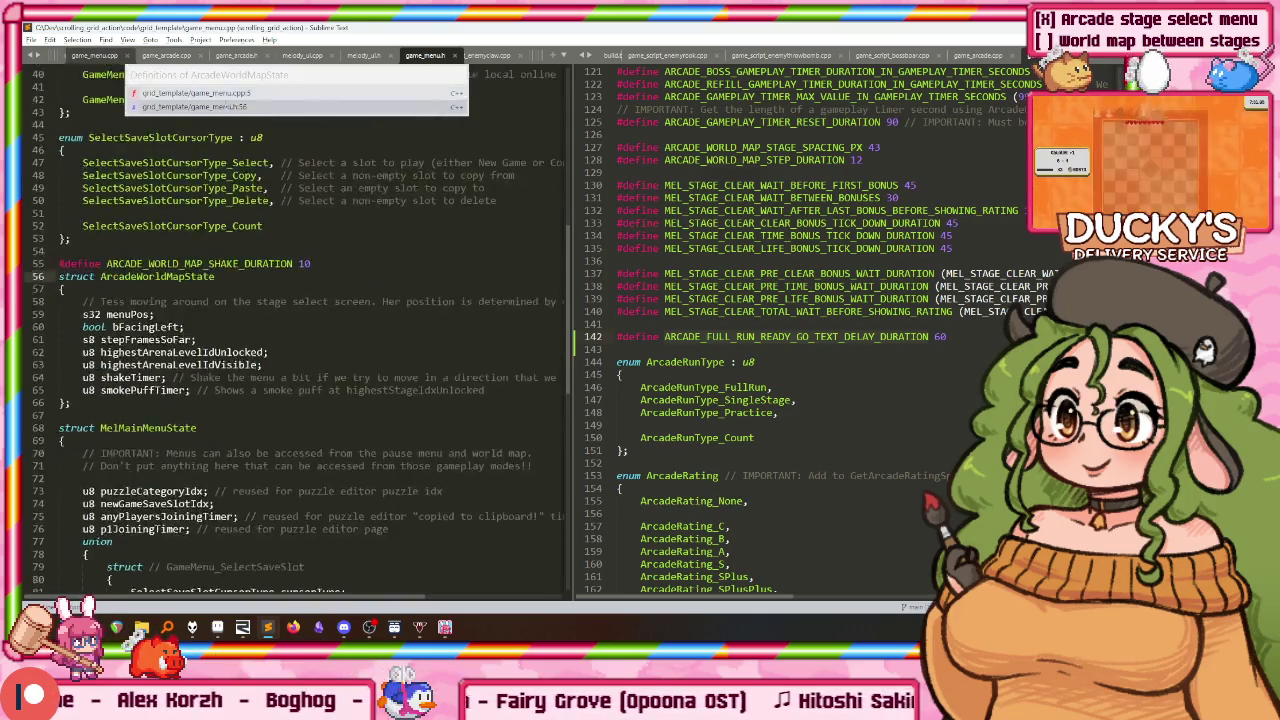
pyautogui.press('Return')
pyautogui.moveTo(425, 55); pyautogui.dragTo(914, 65)
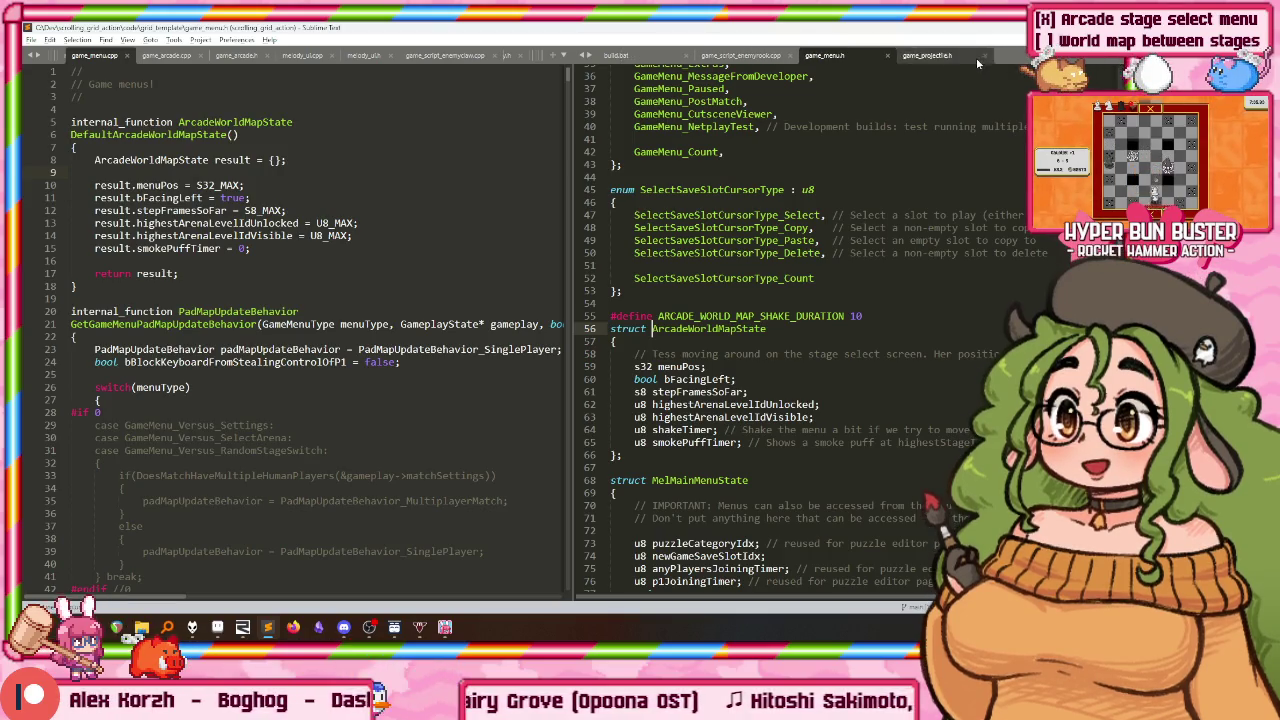
pyautogui.click(983, 56)
# Step: Show the struct at game_menu.h line 56, close the duplicate tab, and return to game_update_and_render.cpp
pyautogui.rightClick(217, 128)
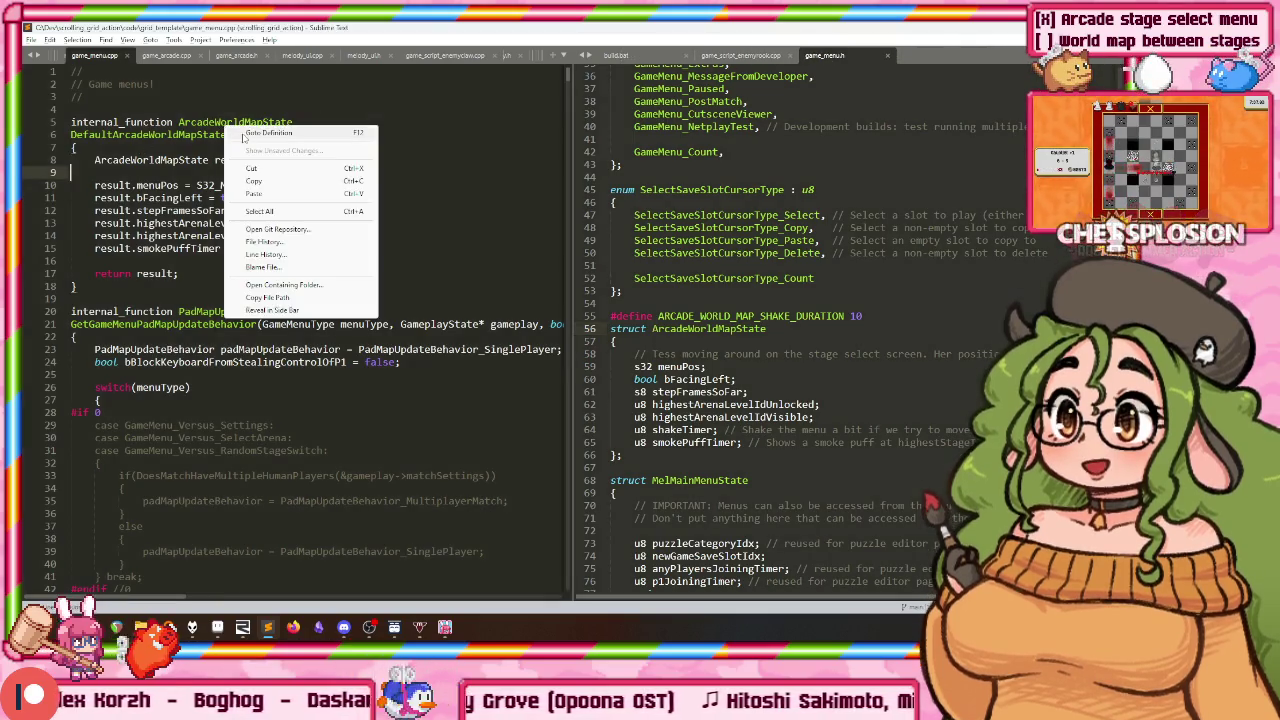
pyautogui.click(265, 136)
pyautogui.press('Return')
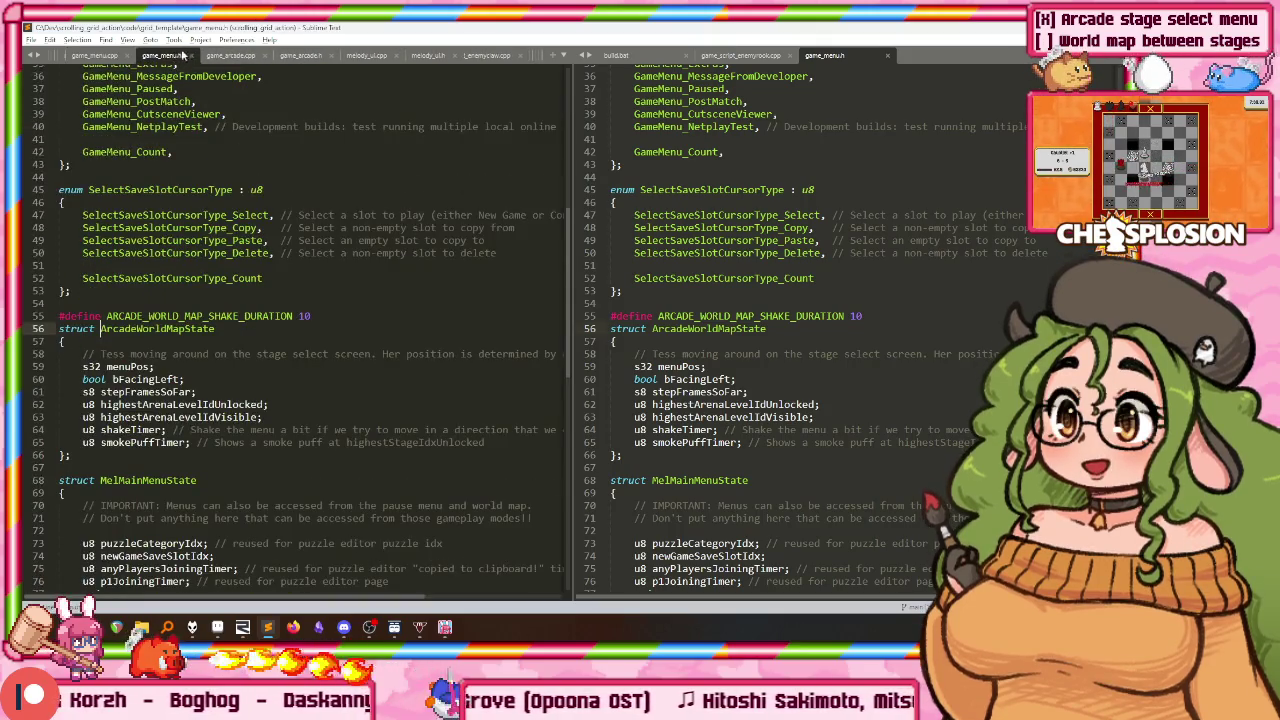
pyautogui.click(885, 57)
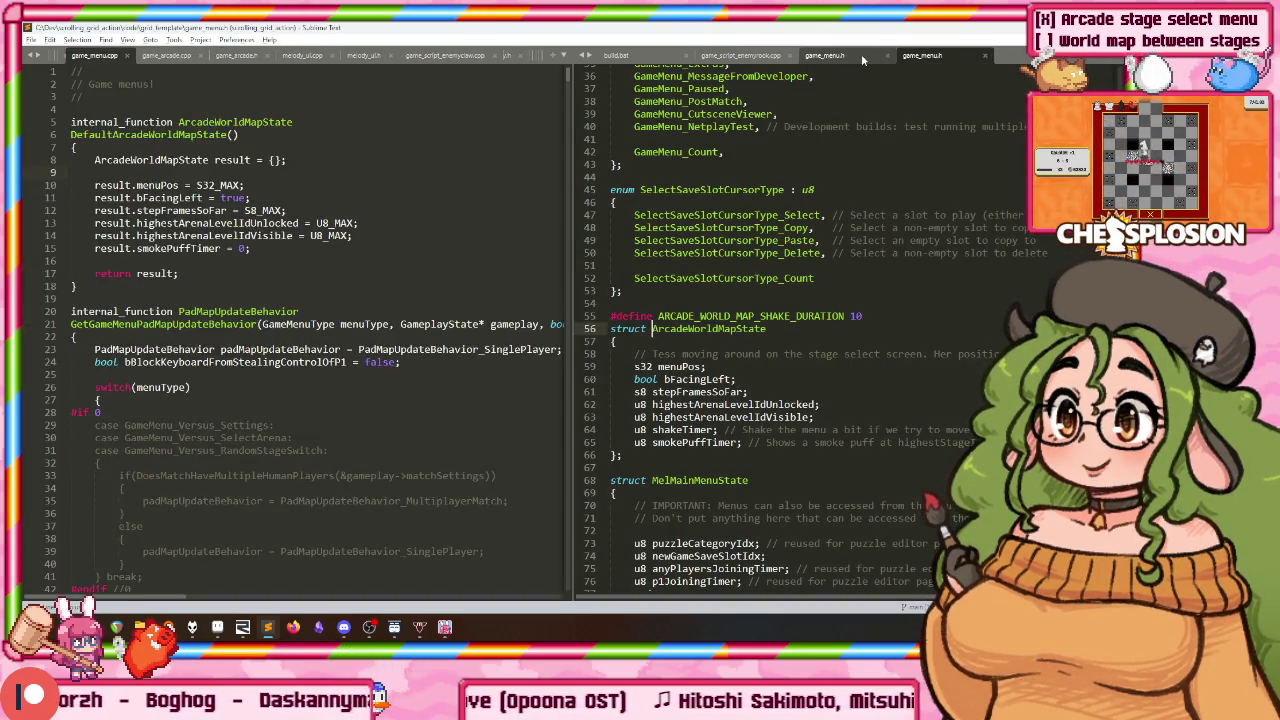
pyautogui.middleClick(861, 53)
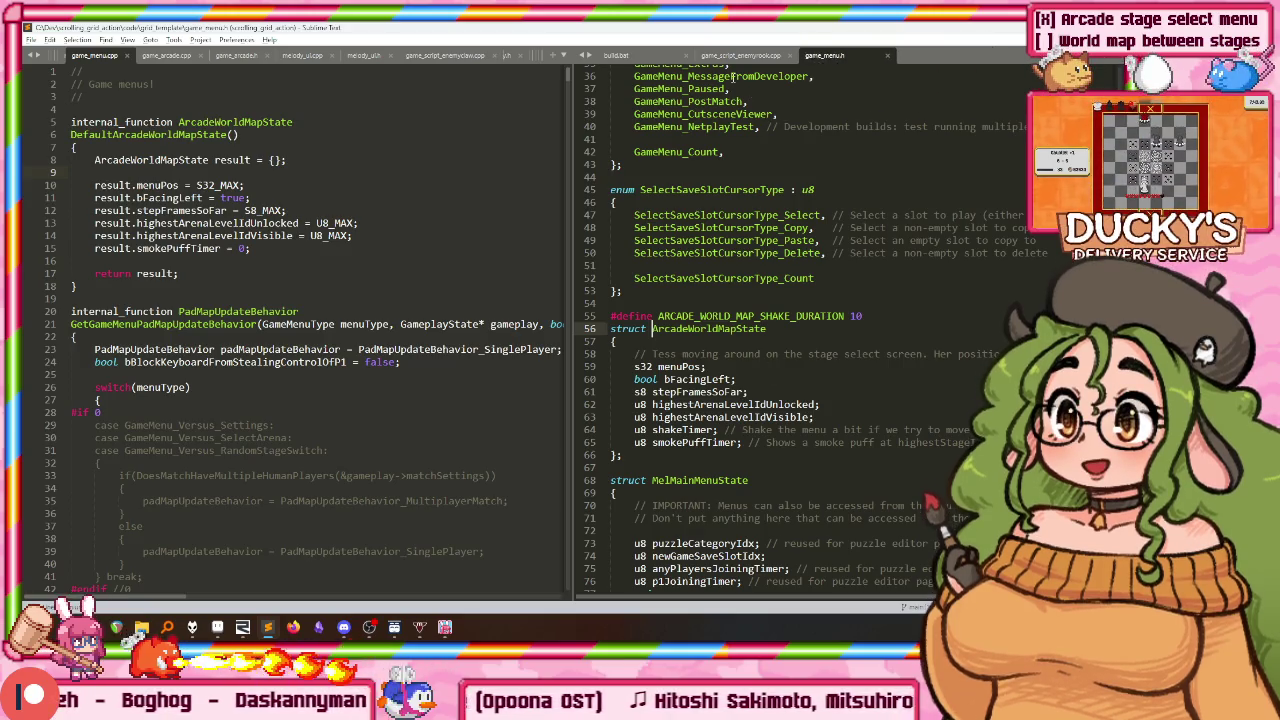
pyautogui.click(515, 57)
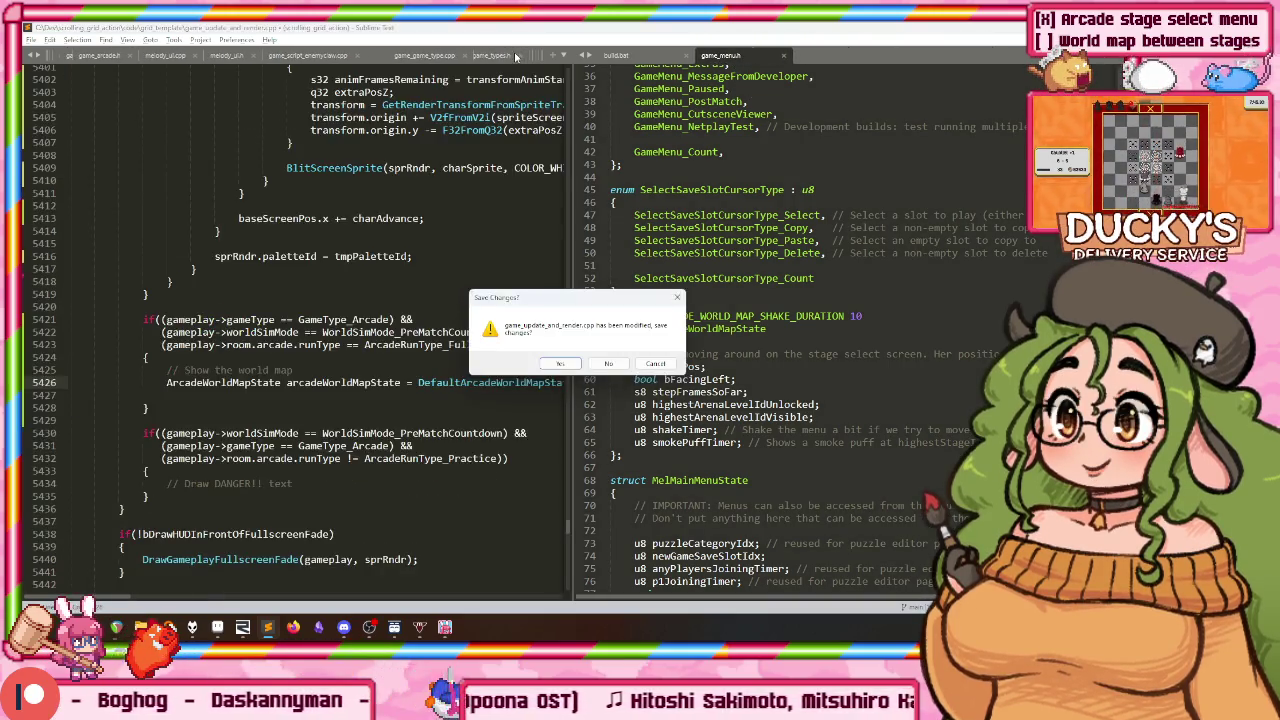
pyautogui.click(655, 363)
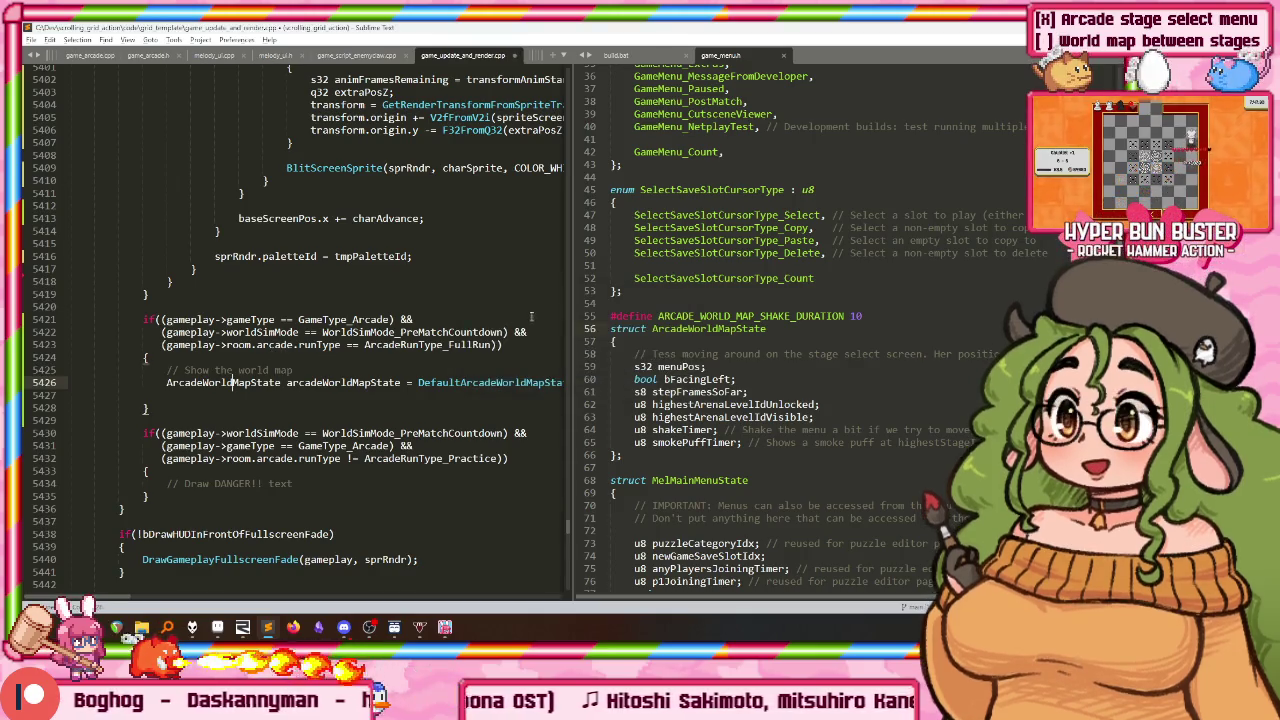
# Step: Add a placeholder line 's32 currentStageIndex = ????????' under the declaration
pyautogui.click(349, 393)
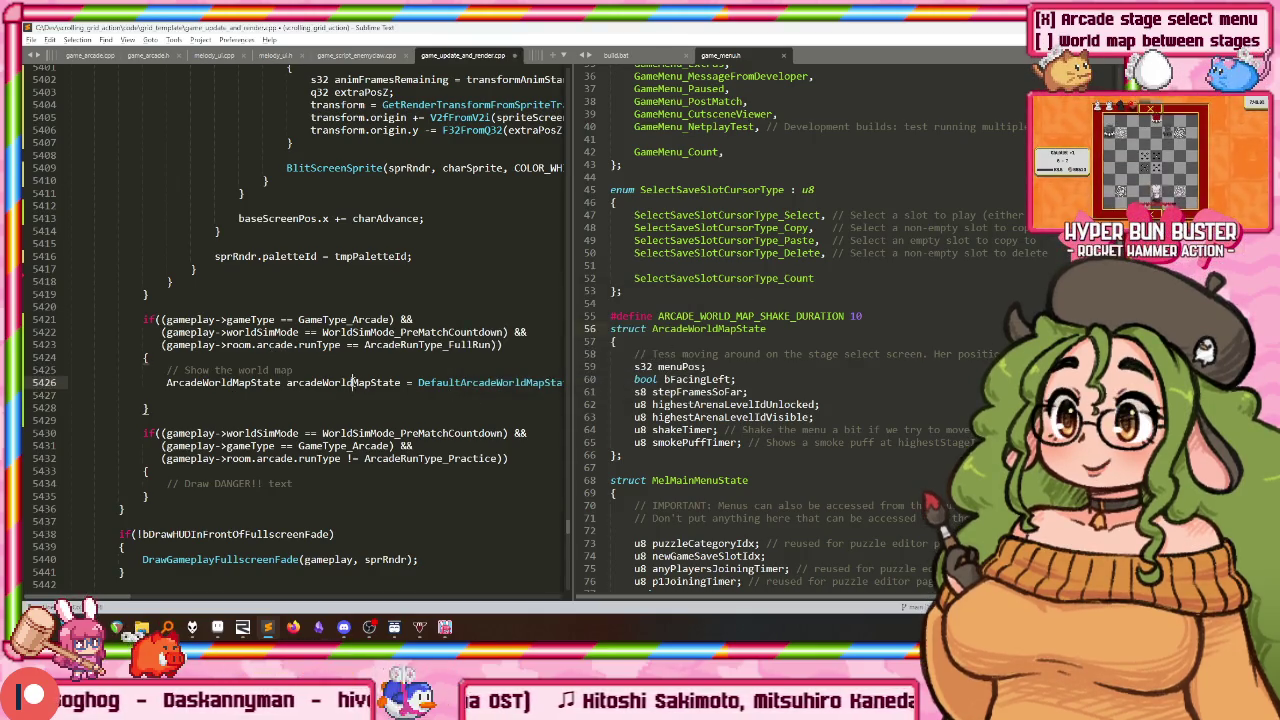
pyautogui.write('arcadeWorldMapState.')
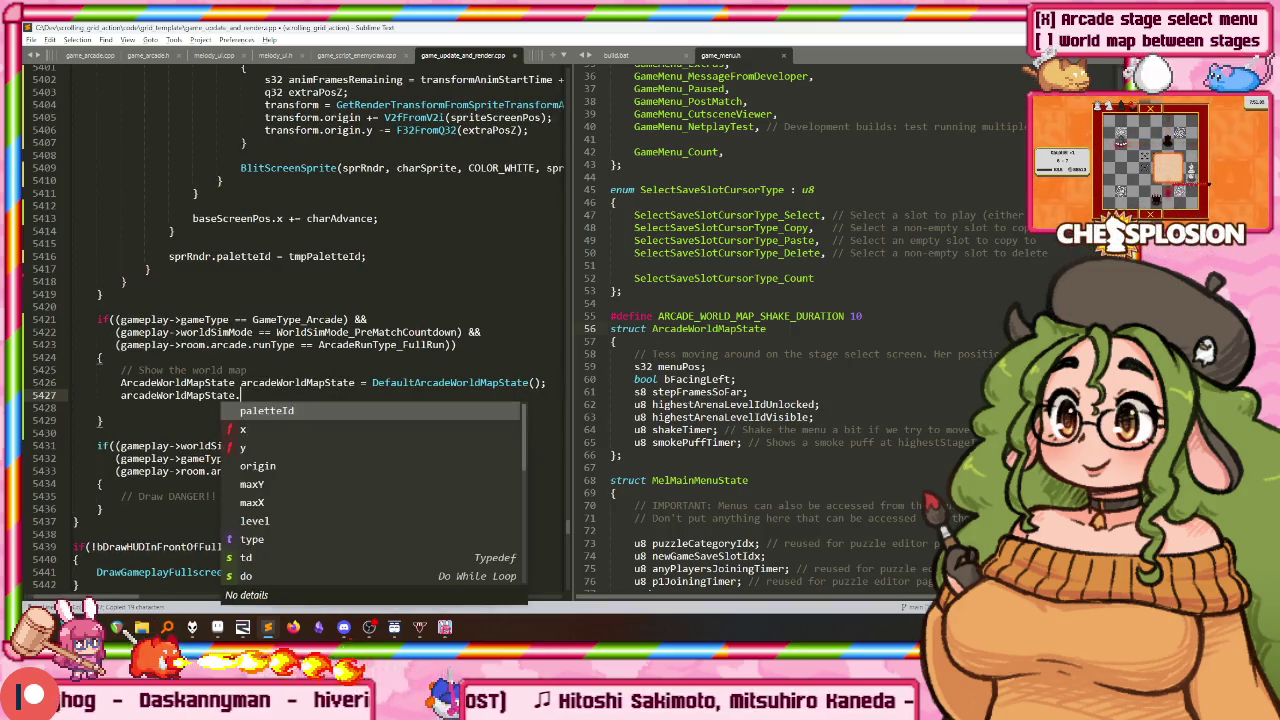
pyautogui.press('BackSpace')
pyautogui.hotkey('ctrl', 'BackSpace')
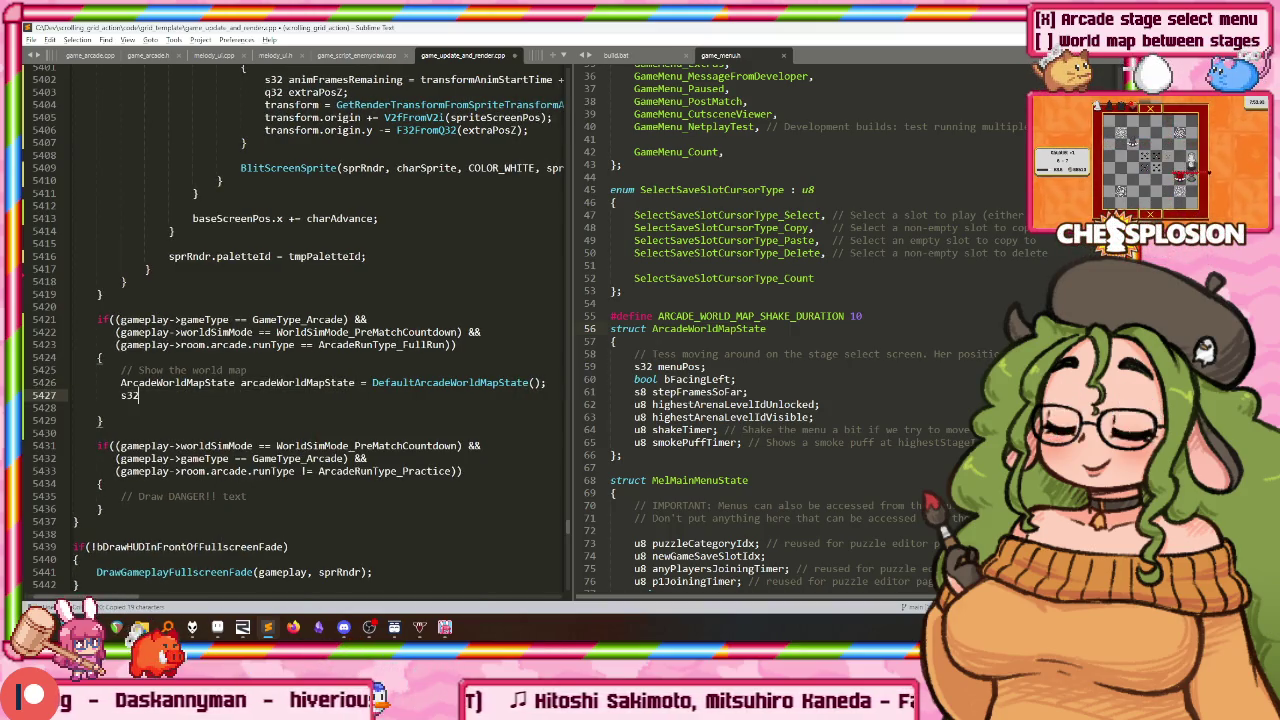
pyautogui.write('s32 currentSt')
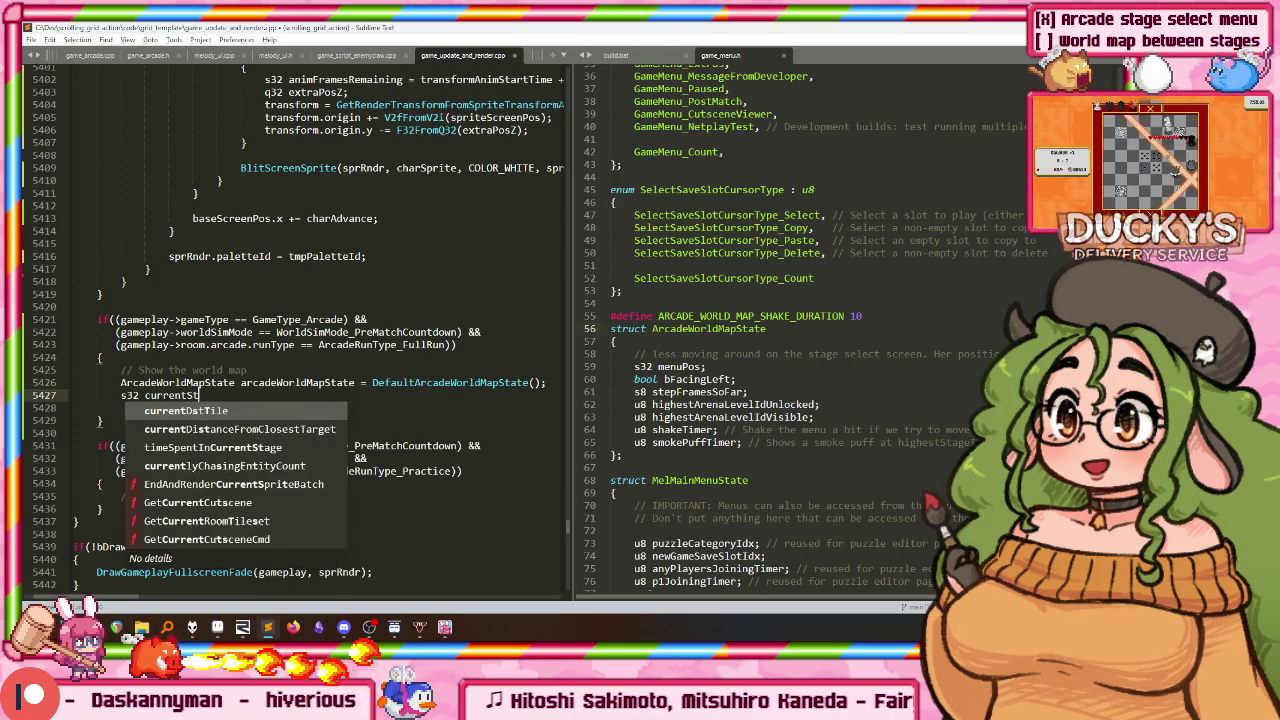
pyautogui.write('ageIndex = ')
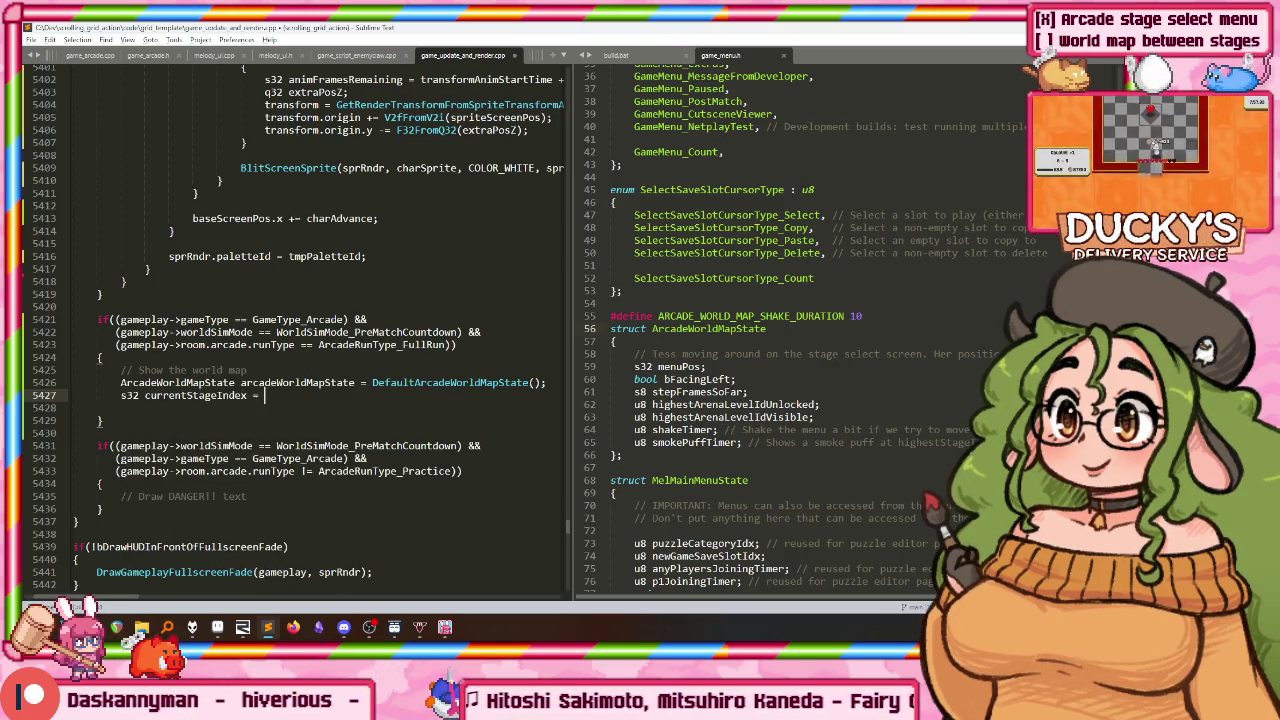
pyautogui.write('????????')
pyautogui.scroll(-1, 221, 383)
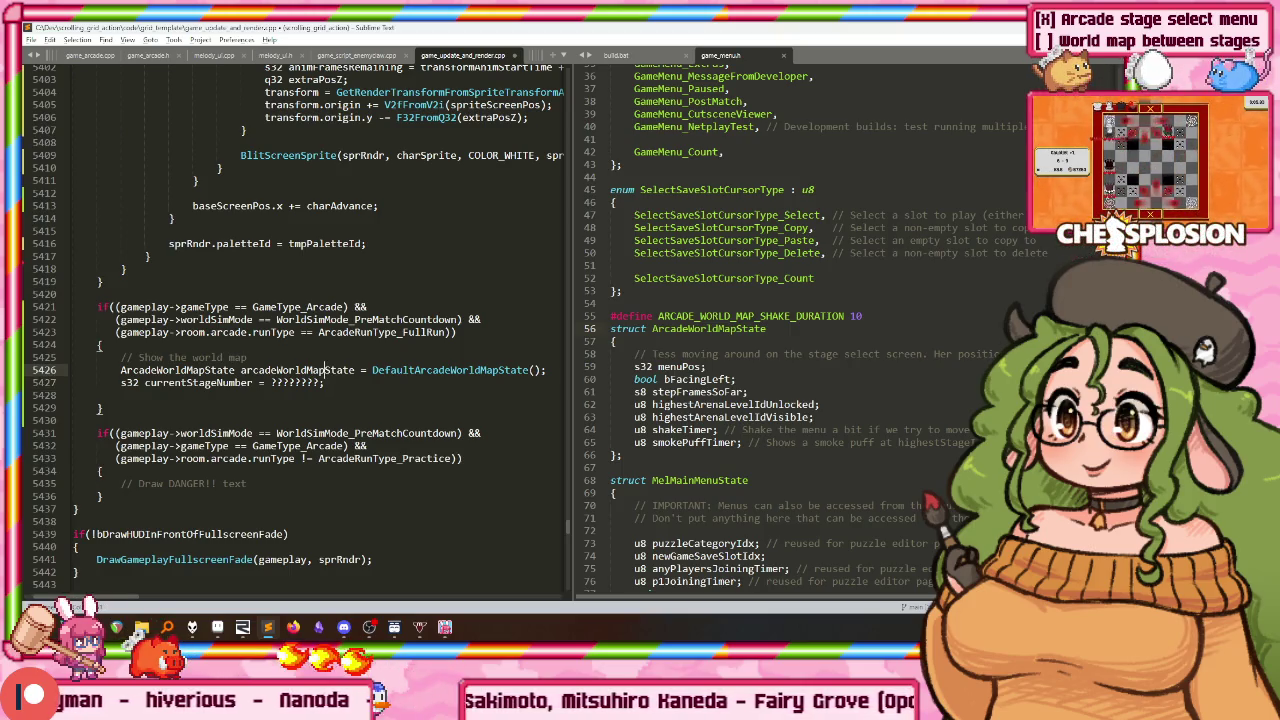
# Step: Add an arcadeWorldMapState stepFramesSoFar line below the stage index placeholder
pyautogui.press('Return')
pyautogui.write('arcadeWorldMapState stepFramesSo')
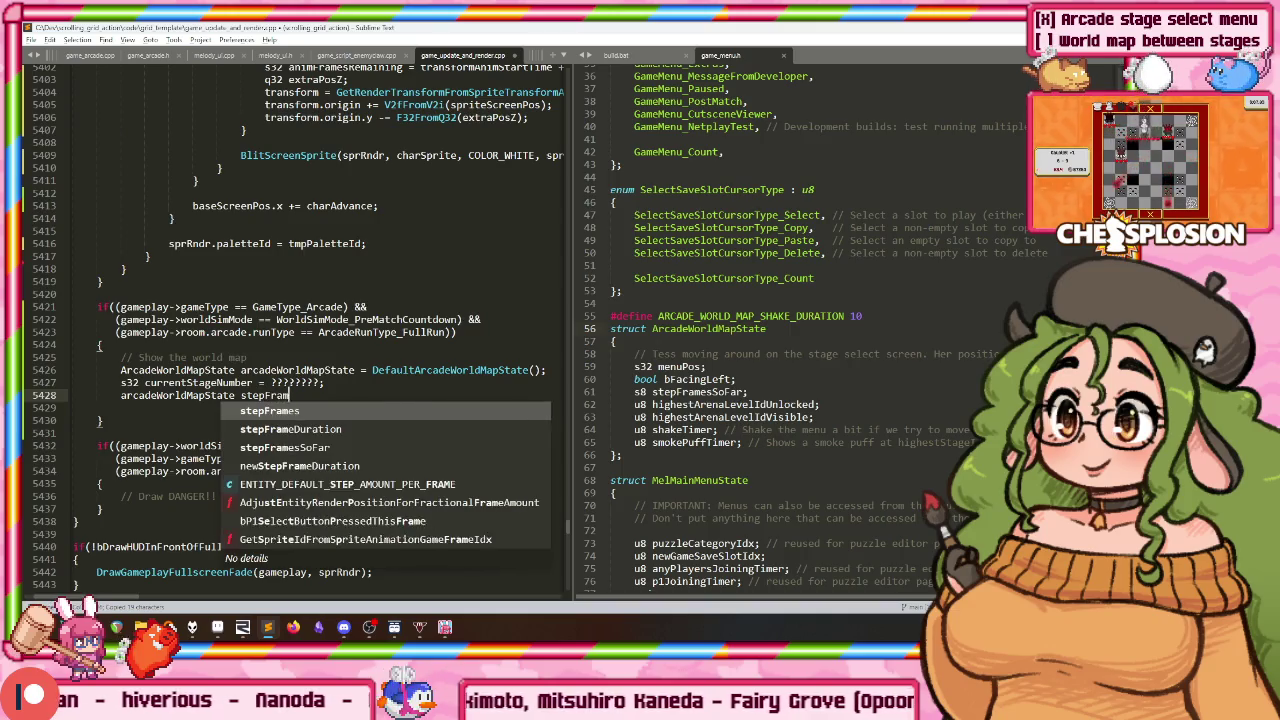
pyautogui.press('Tab')
pyautogui.hotkey('ctrl', 'Left')
pyautogui.press('BackSpace')
pyautogui.write('-')
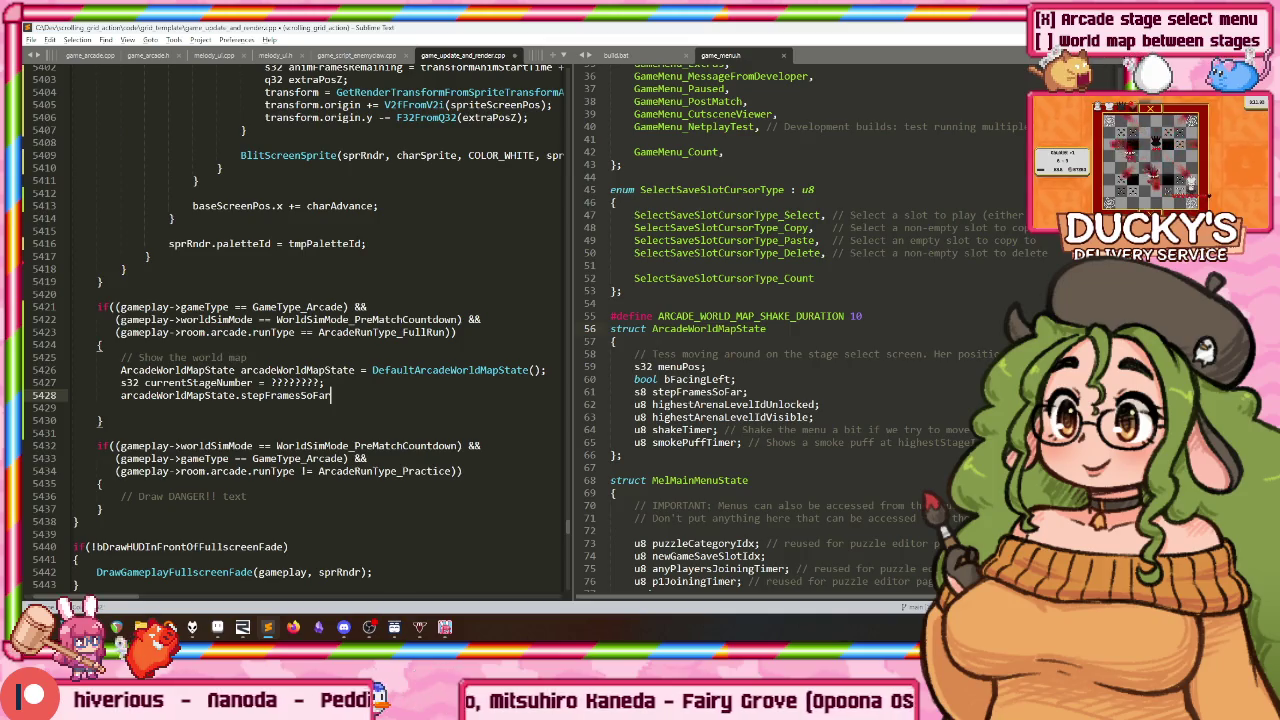
pyautogui.doubleClick(762, 405)
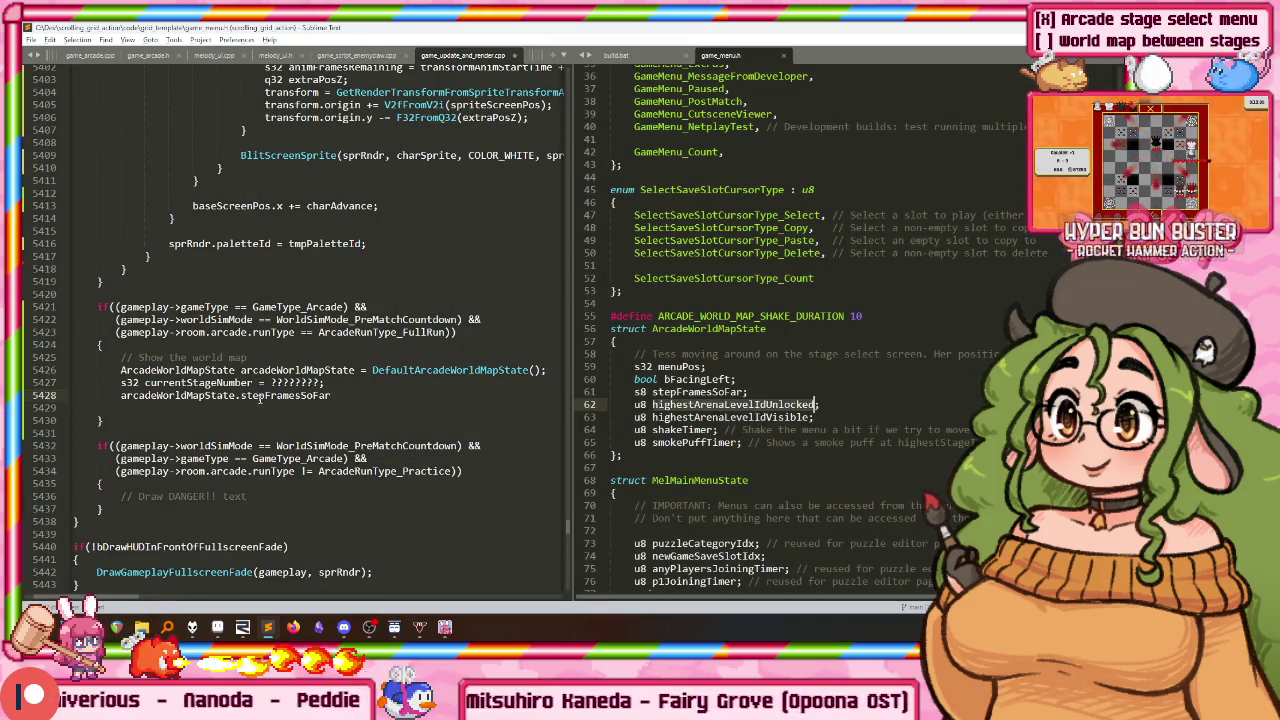
pyautogui.click(386, 395)
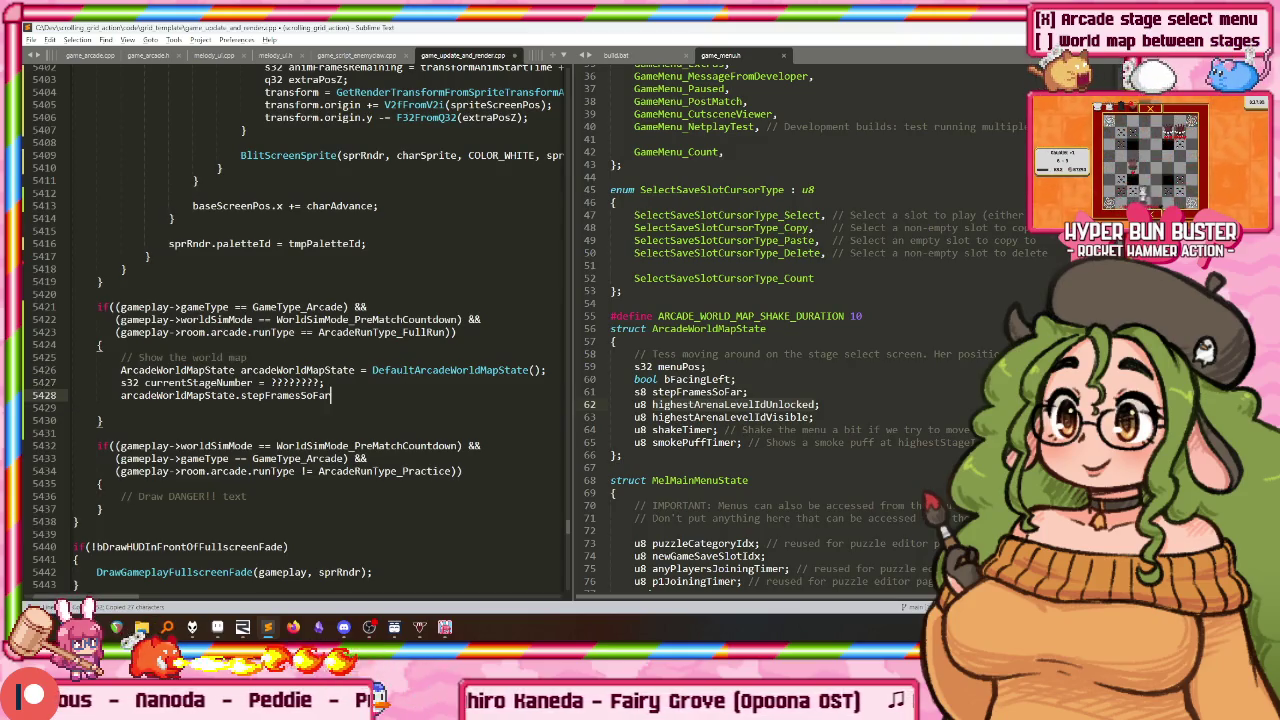
# Step: Duplicate the unlocked-level line as highestArenaLevelIdVisible = ArenaLevelId_FinalArcadeStage
pyautogui.press('Return')
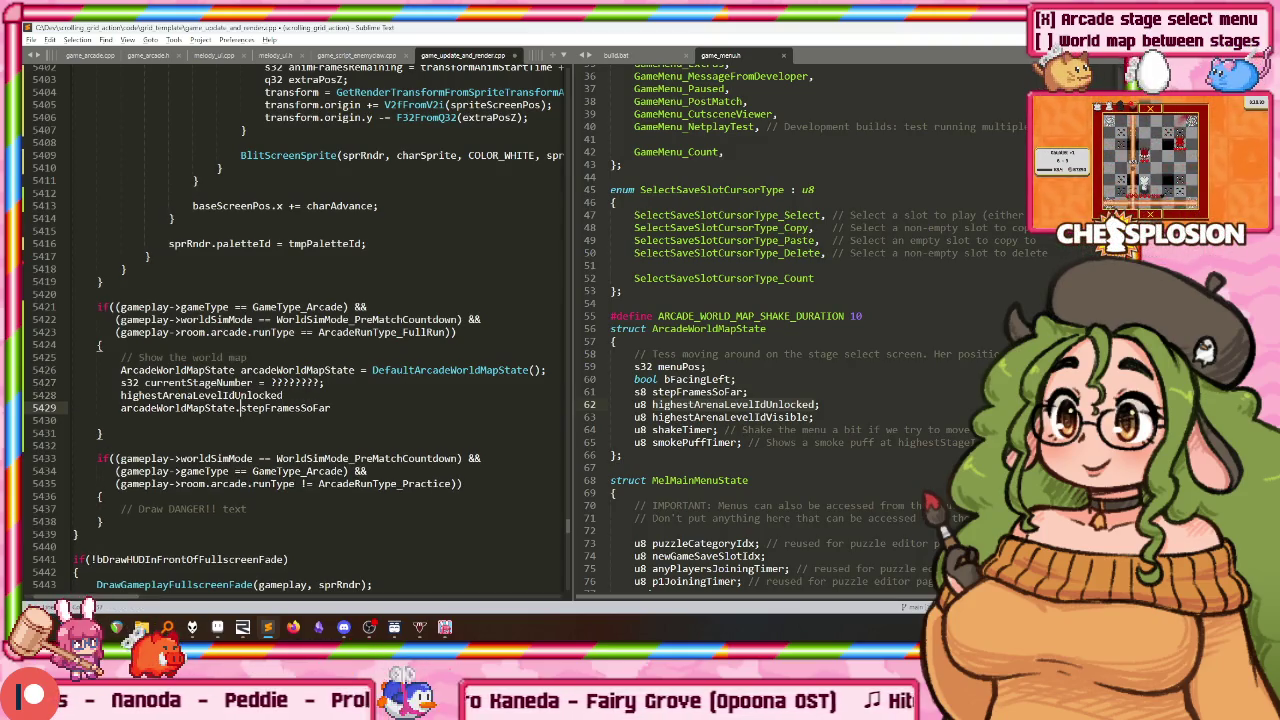
pyautogui.press('Up')
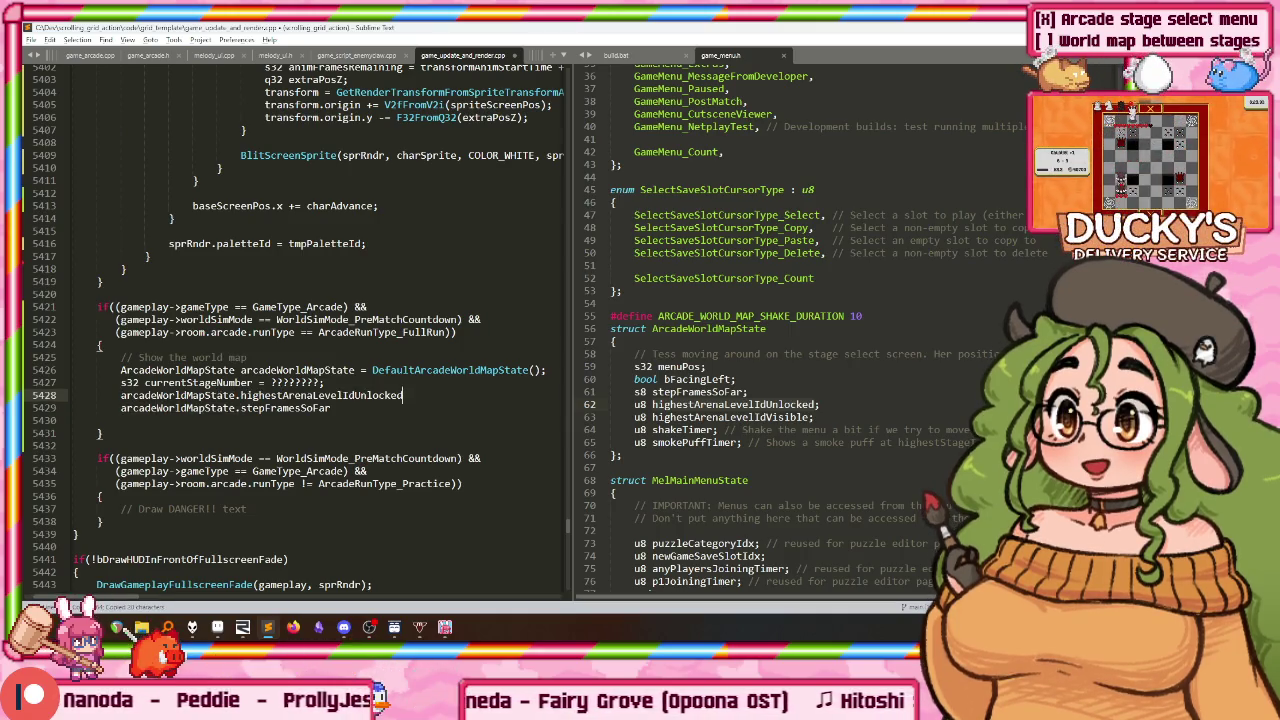
pyautogui.hotkey('shift', 'Home')
pyautogui.hotkey('ctrl', 'c')
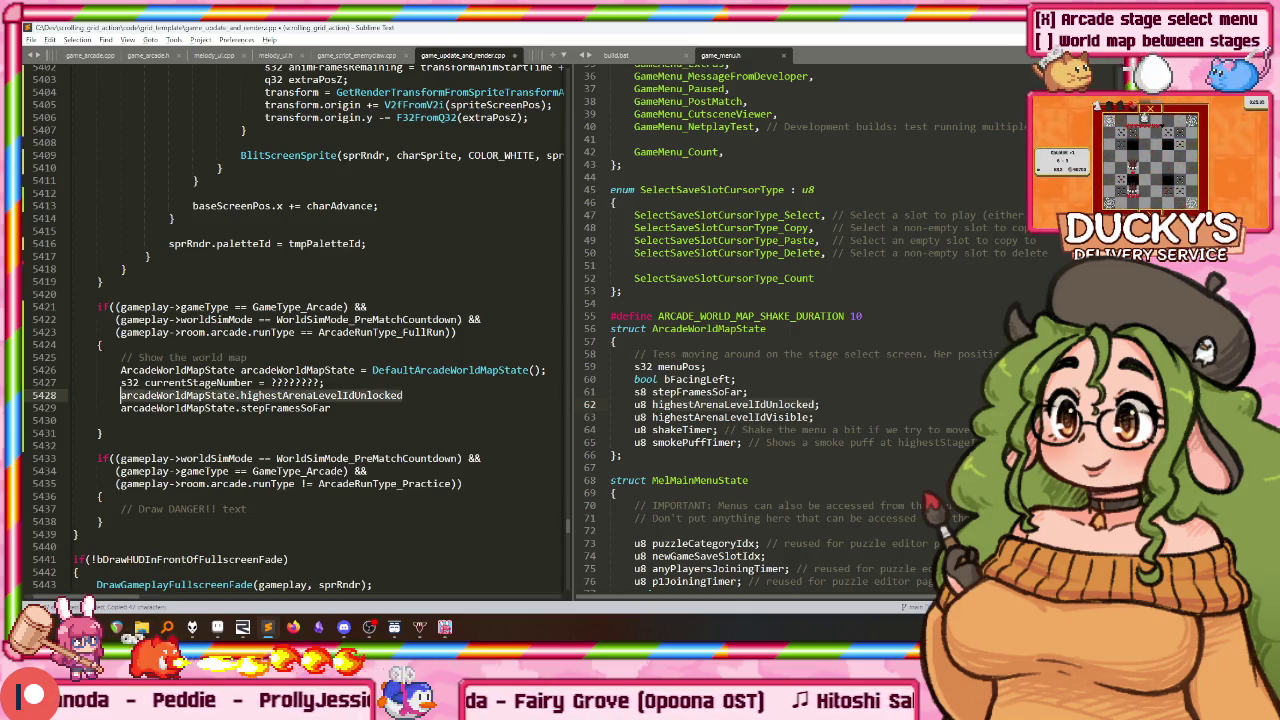
pyautogui.press('End')
pyautogui.press('Return')
pyautogui.hotkey('ctrl', 'v')
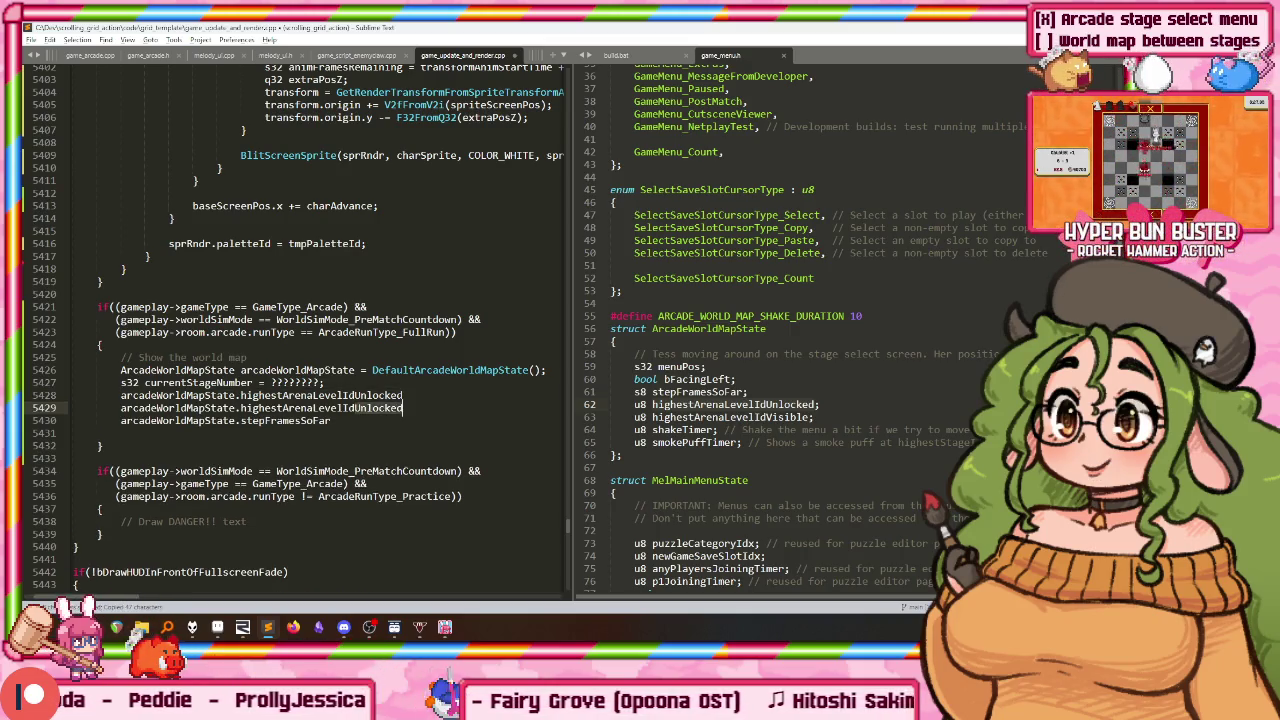
pyautogui.write('isible = ')
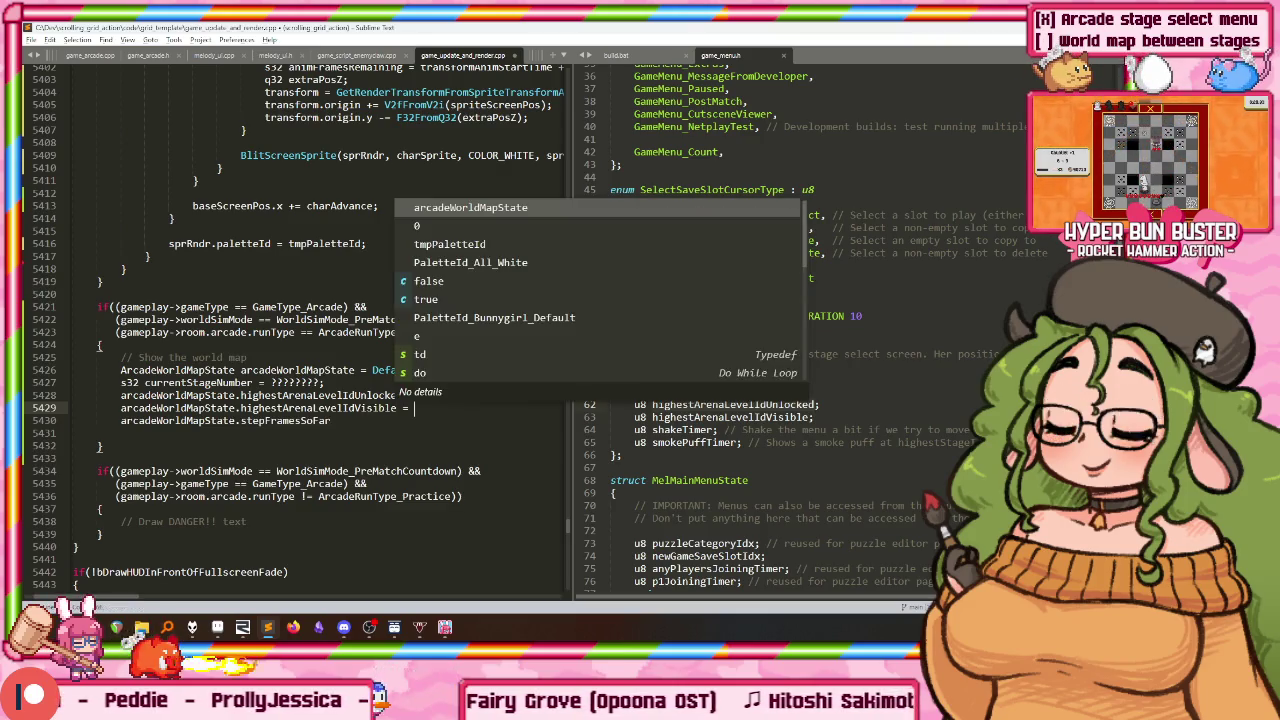
pyautogui.write('ArenaLevelId_FinalA')
pyautogui.write('rcade')
pyautogui.press('Tab')
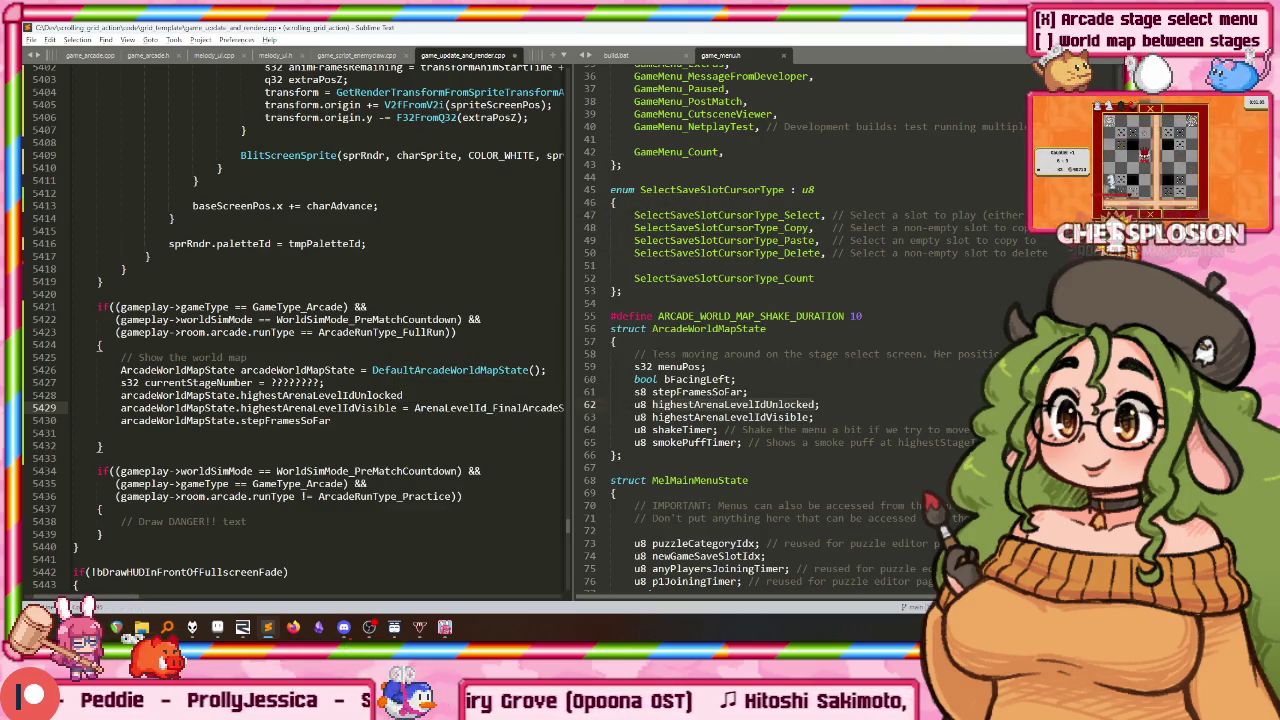
pyautogui.write('tage;')
# Step: Look up timeInState and set stepFramesSoFar to (s8)ClampS32(timeInState, 0, S8_MAX)
pyautogui.press('Home')
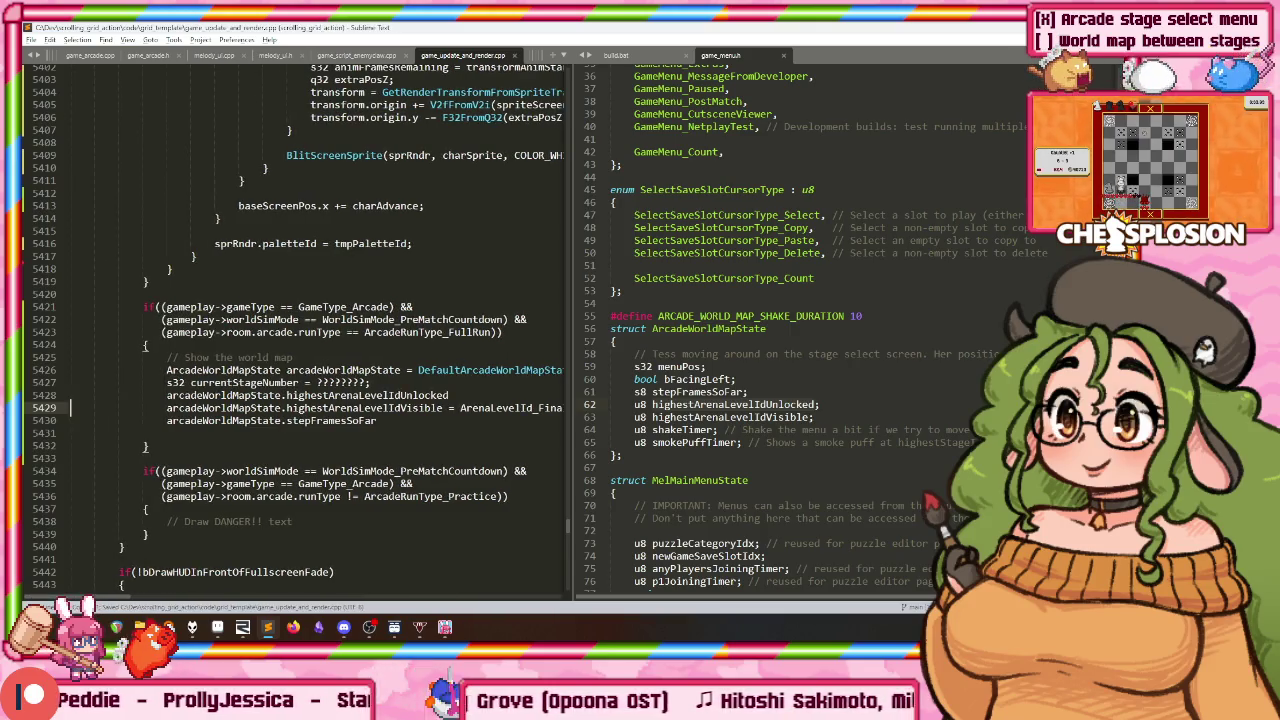
pyautogui.press('End')
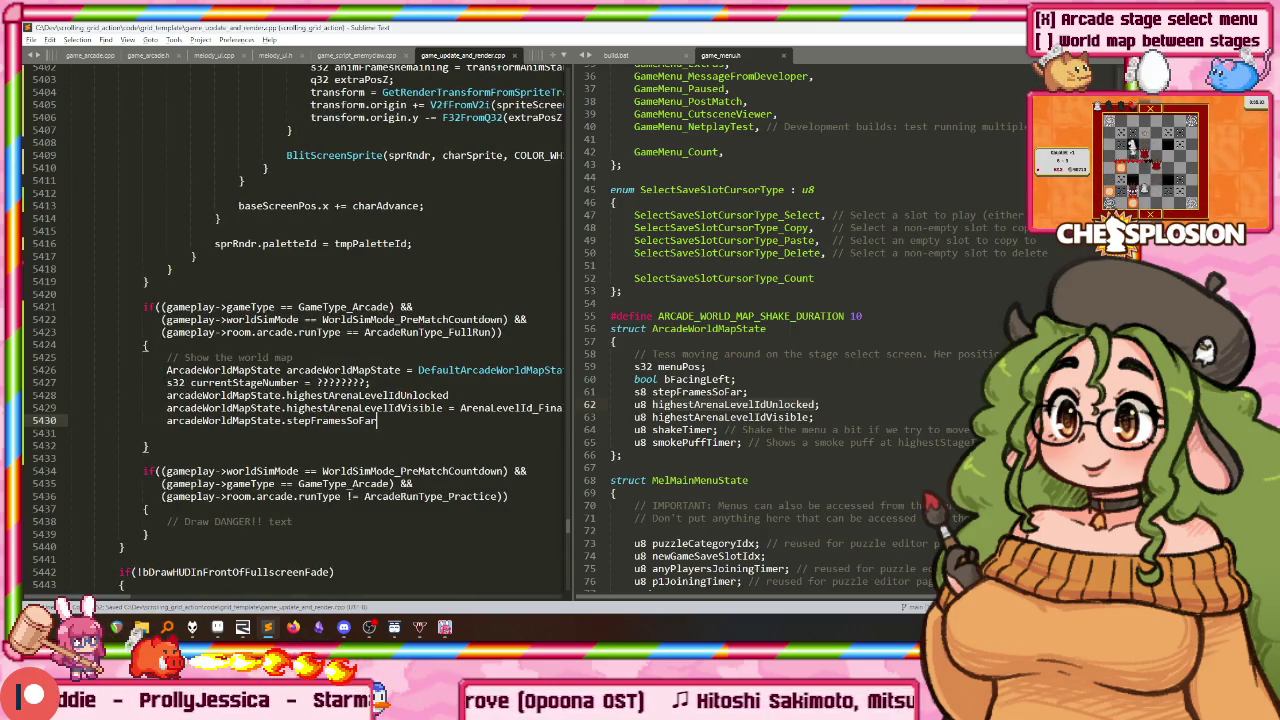
pyautogui.press('Home')
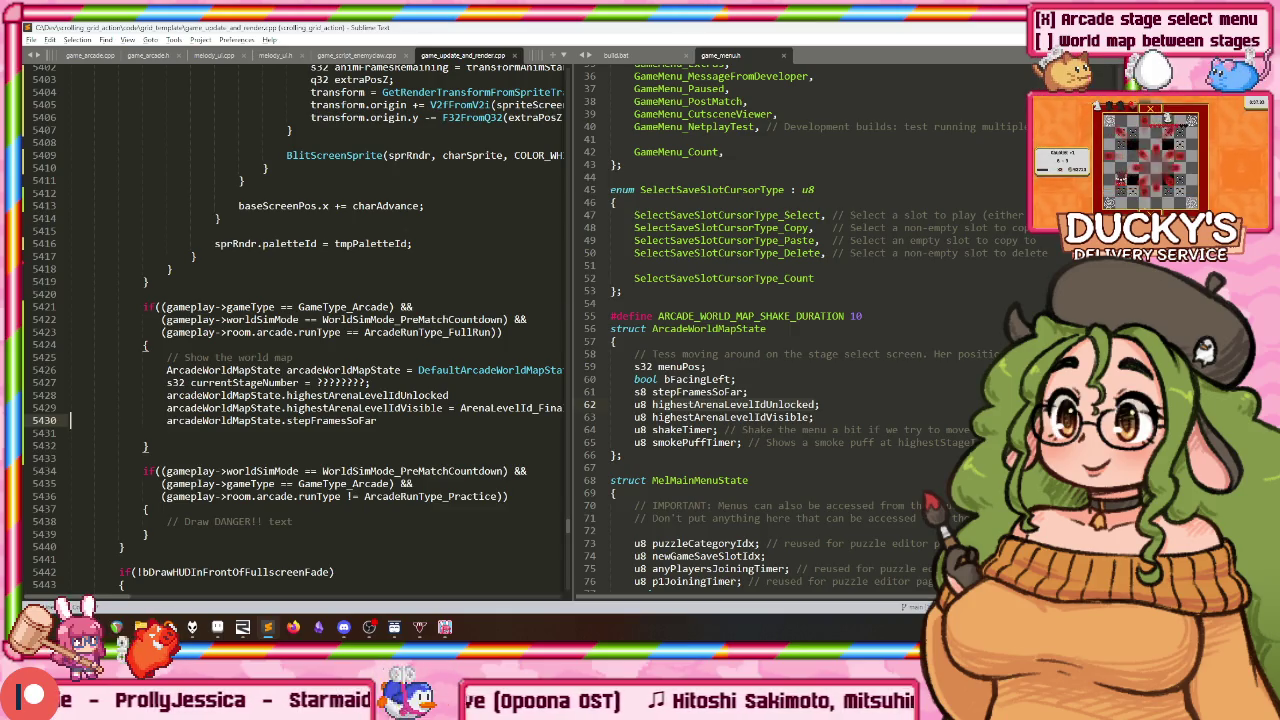
pyautogui.hotkey('ctrl', 'f')
pyautogui.write('stepfraomess')
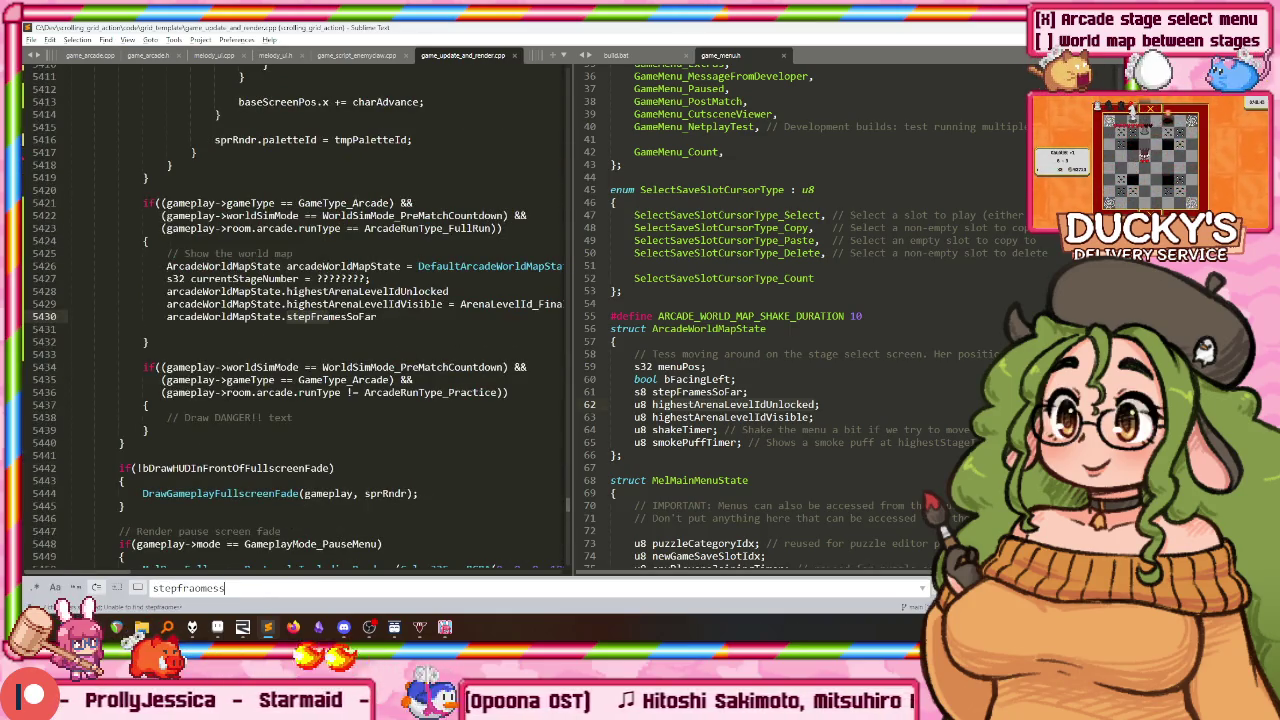
pyautogui.press('Escape')
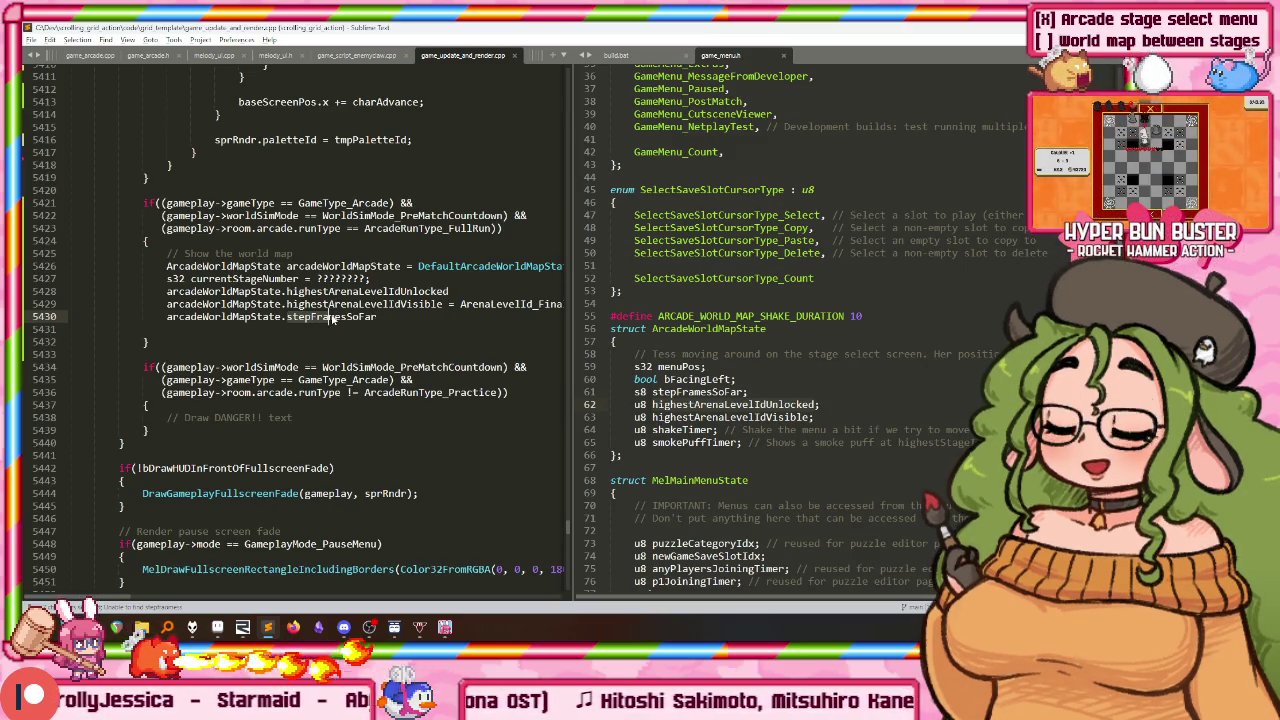
pyautogui.hotkey('ctrl', 'f')
pyautogui.write('timeInState')
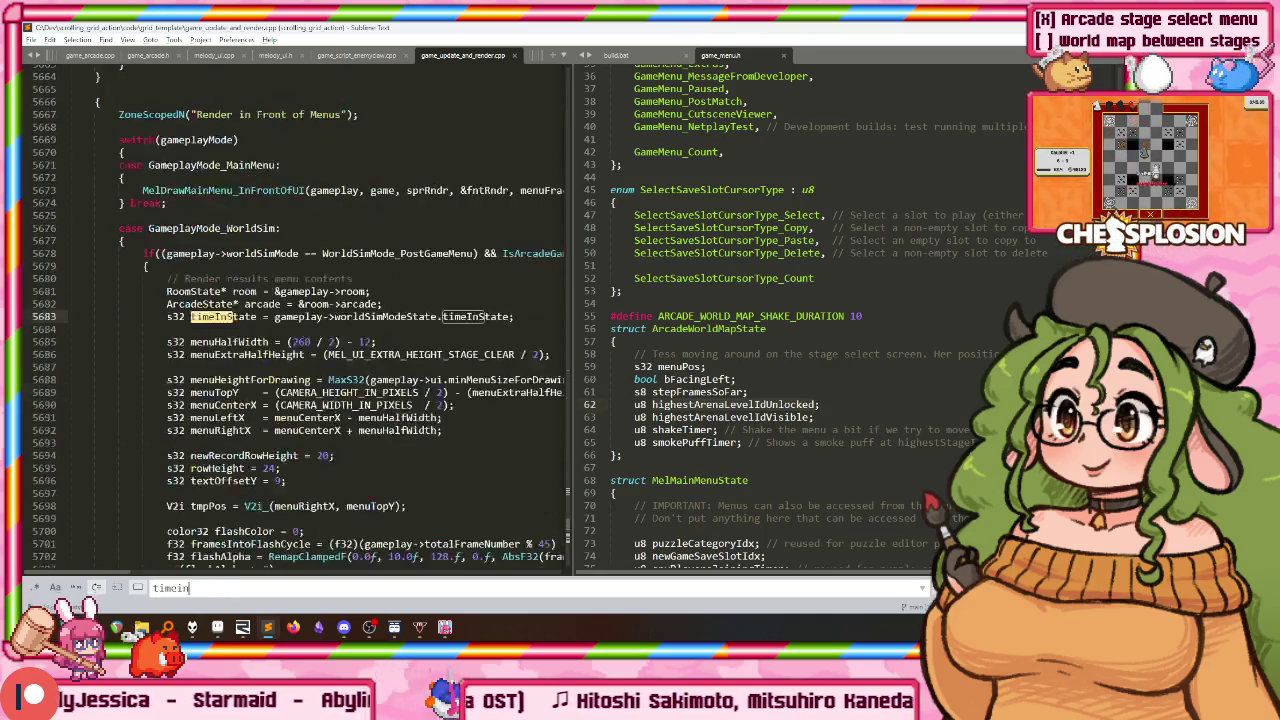
pyautogui.press('Escape')
pyautogui.hotkey('alt', '-')
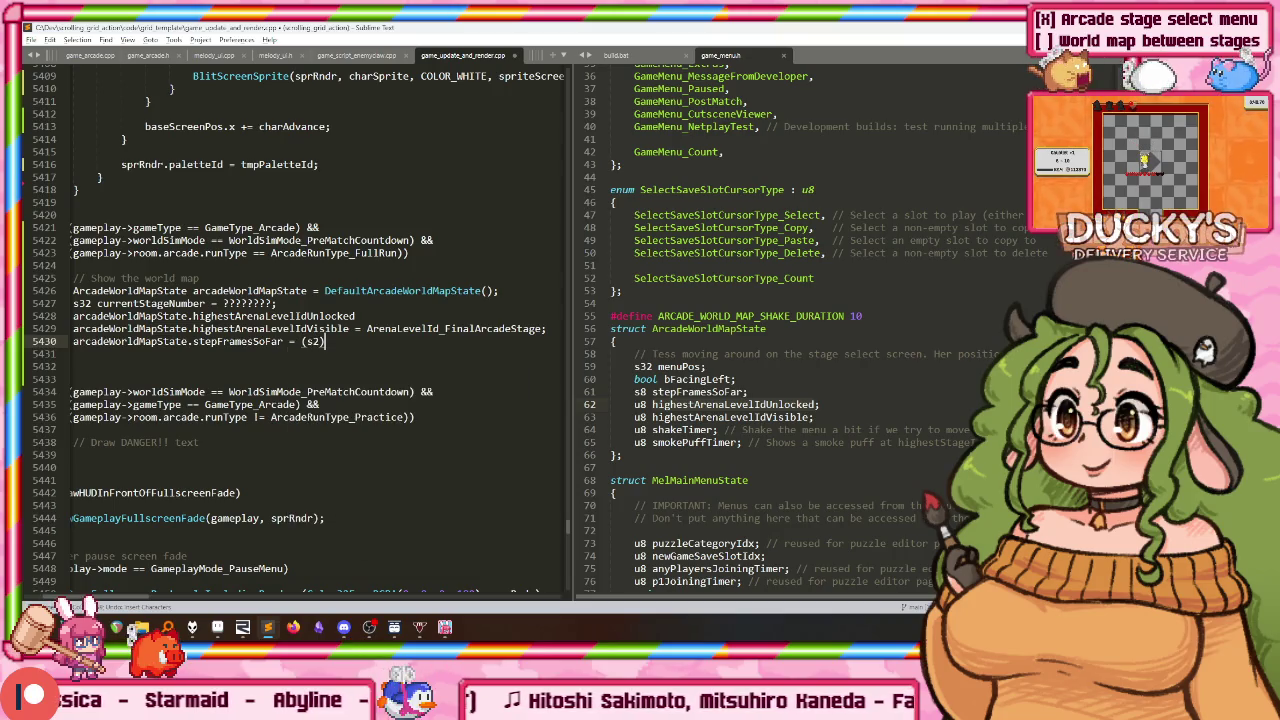
pyautogui.write('3Clamp')
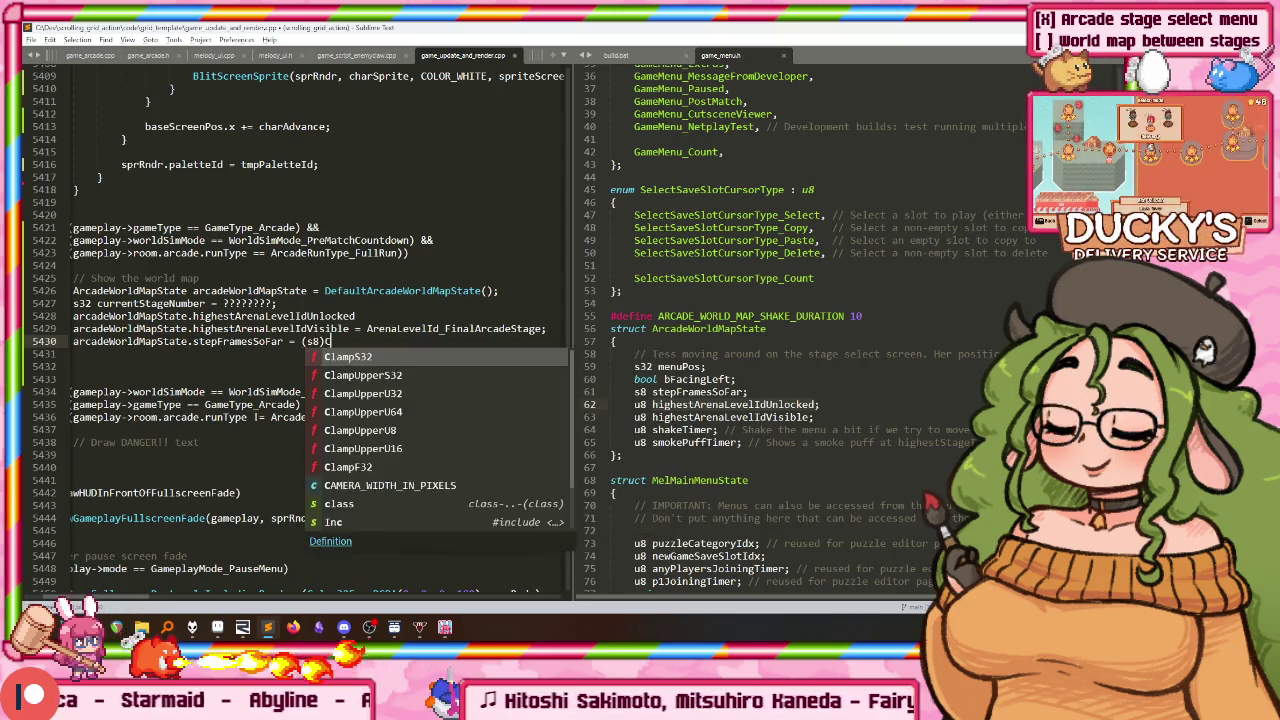
pyautogui.write('S32(timeInState')
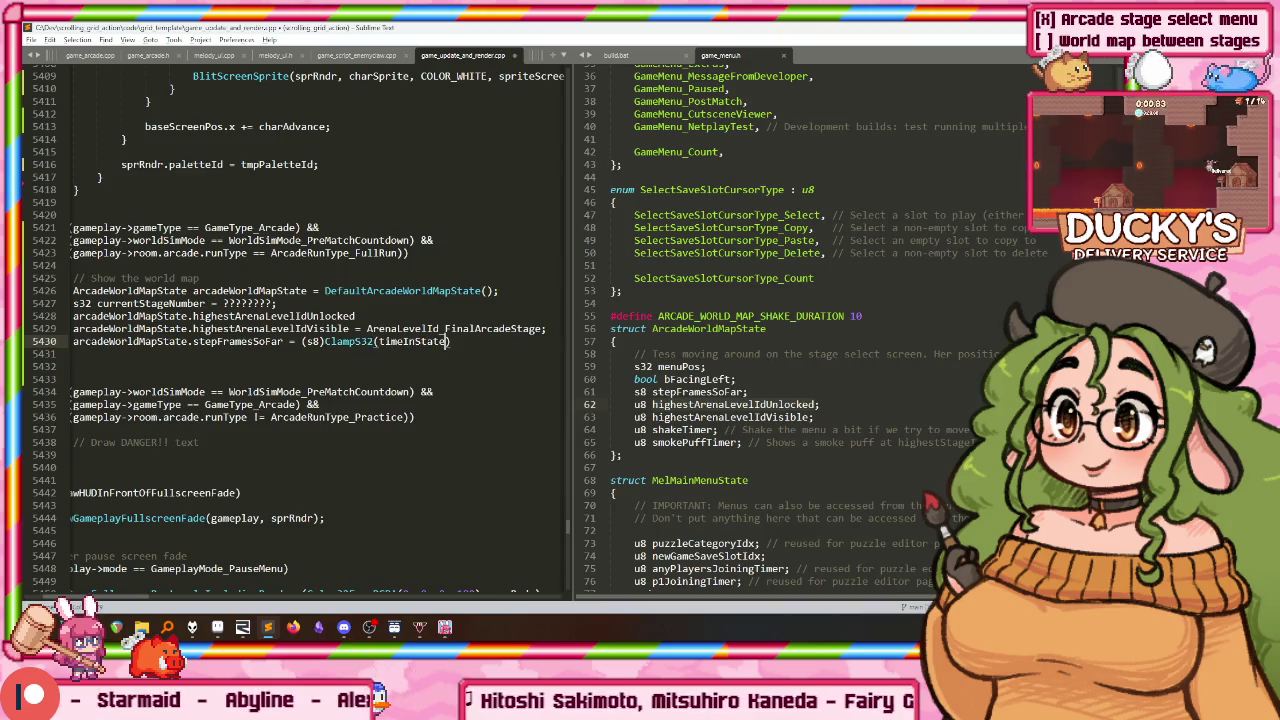
pyautogui.write(', 0, ')
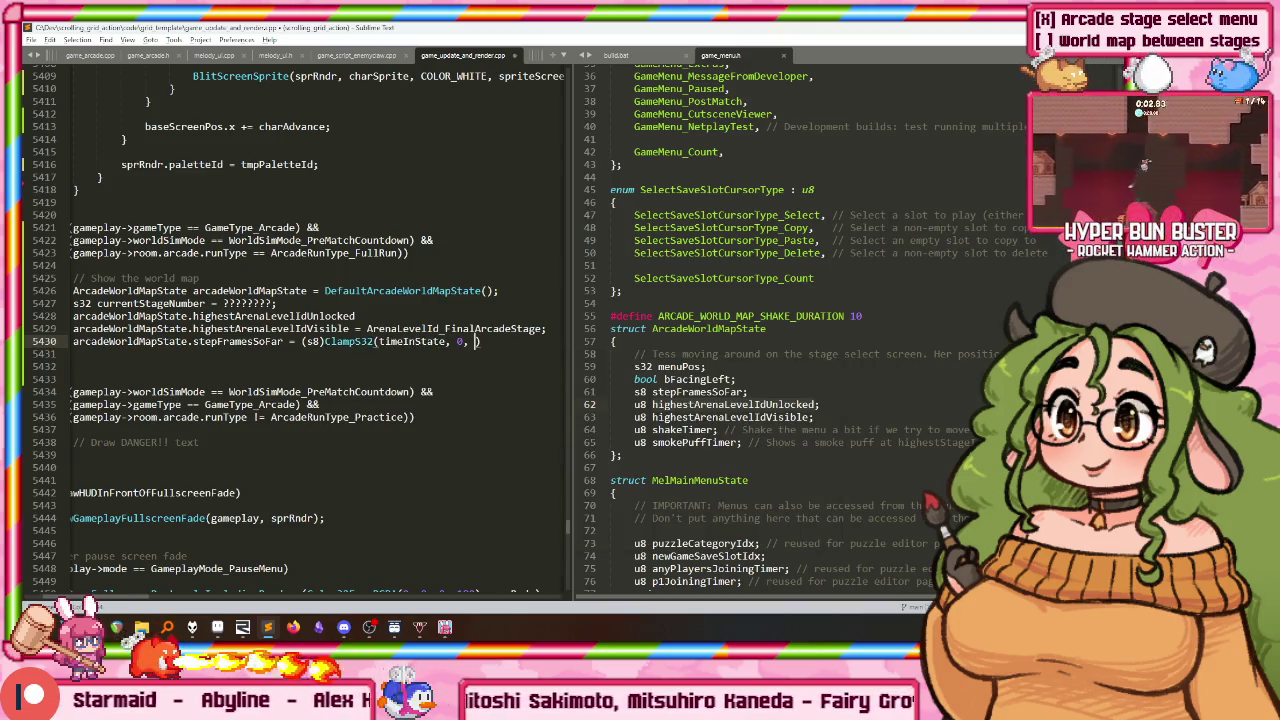
pyautogui.write('S8_MAX')
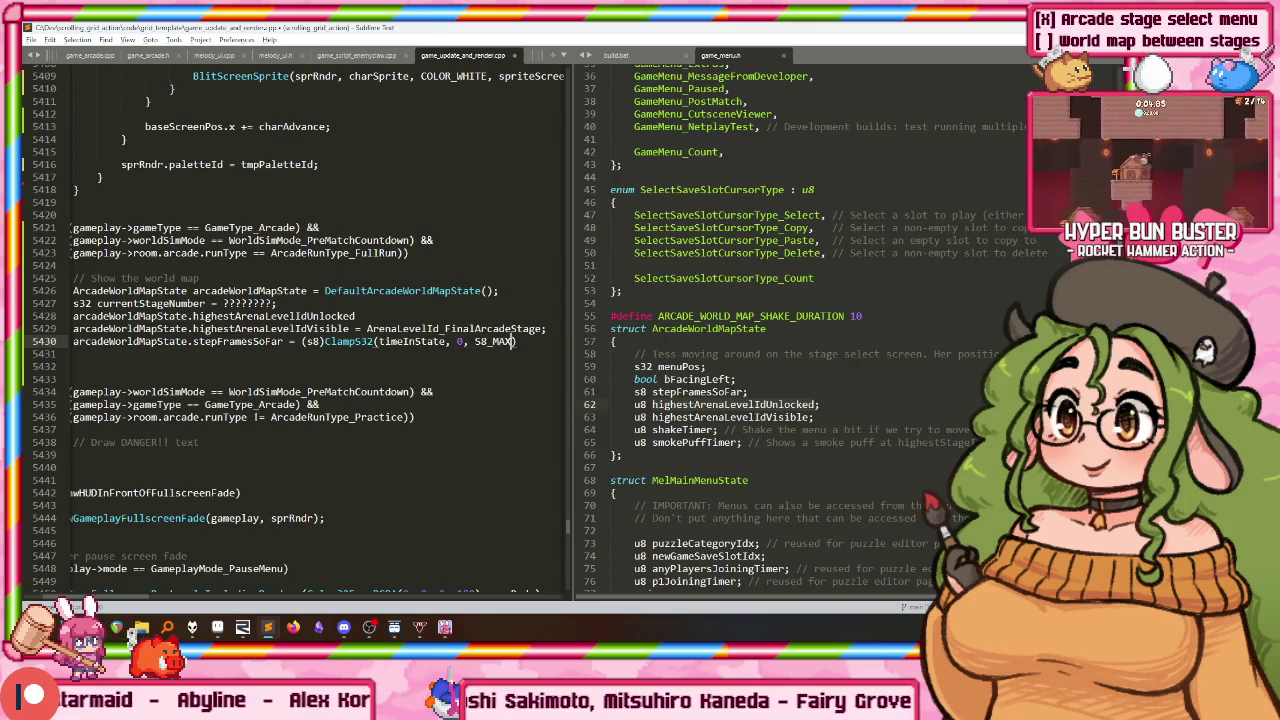
pyautogui.press('Home')
pyautogui.press('Home')
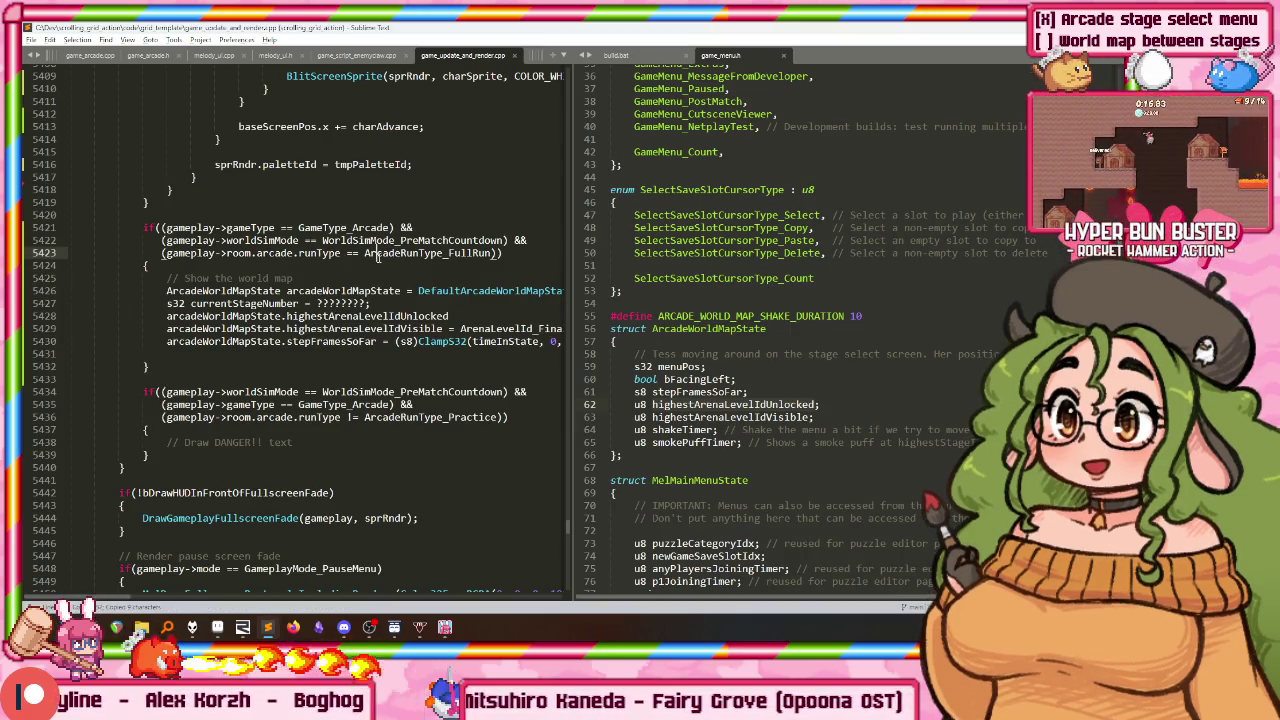
# Step: Search the current file for ArcadeRunType_FullRun and review its matches near the world map block
pyautogui.hotkey('ctrl', 'f')
pyautogui.write('ArcadeRunType_FullRun')
pyautogui.press('Return')
pyautogui.scroll(4, 395, 283)
pyautogui.scroll(2, 395, 283)
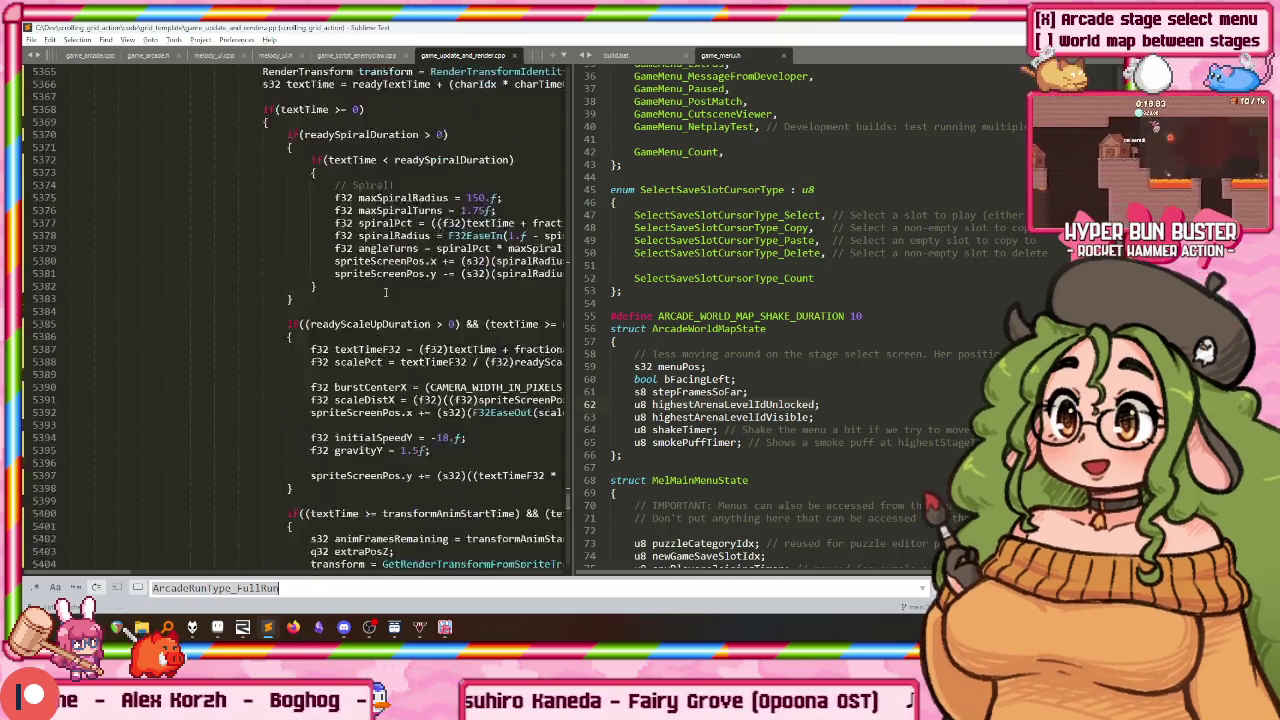
pyautogui.scroll(-6, 390, 285)
pyautogui.scroll(-6, 380, 288)
pyautogui.scroll(-6, 380, 288)
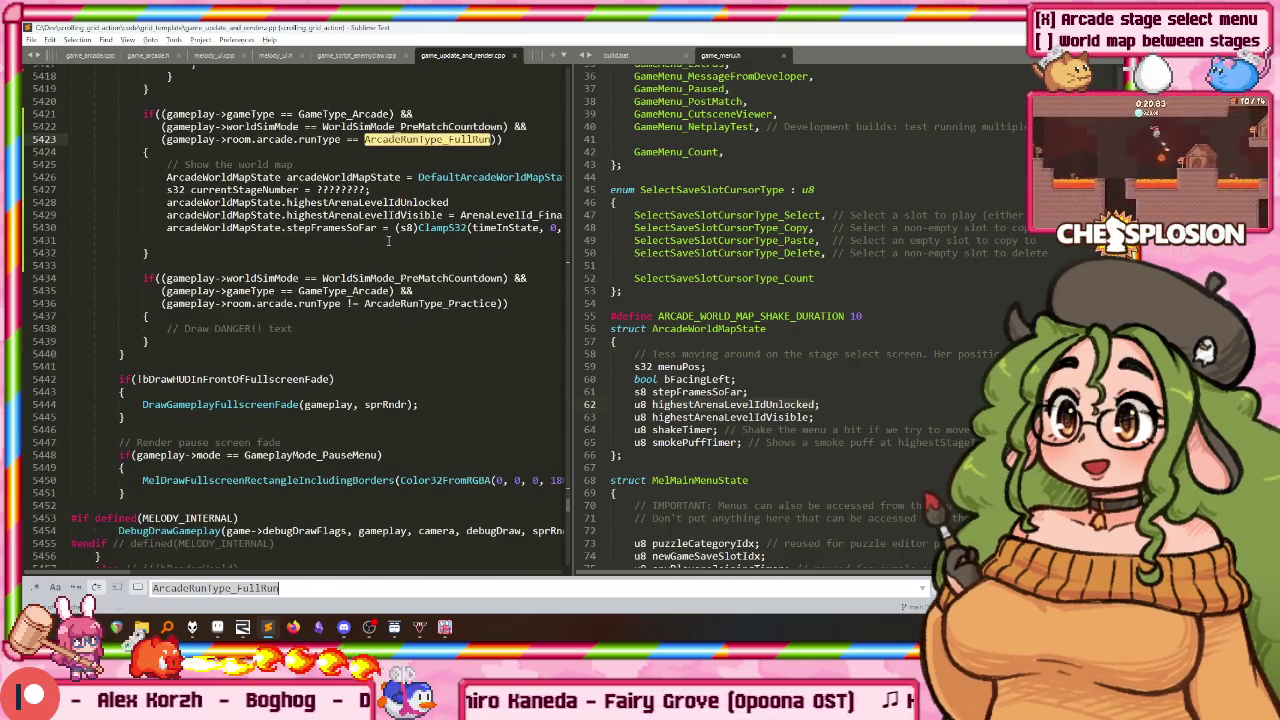
pyautogui.click(322, 227)
pyautogui.click(729, 189)
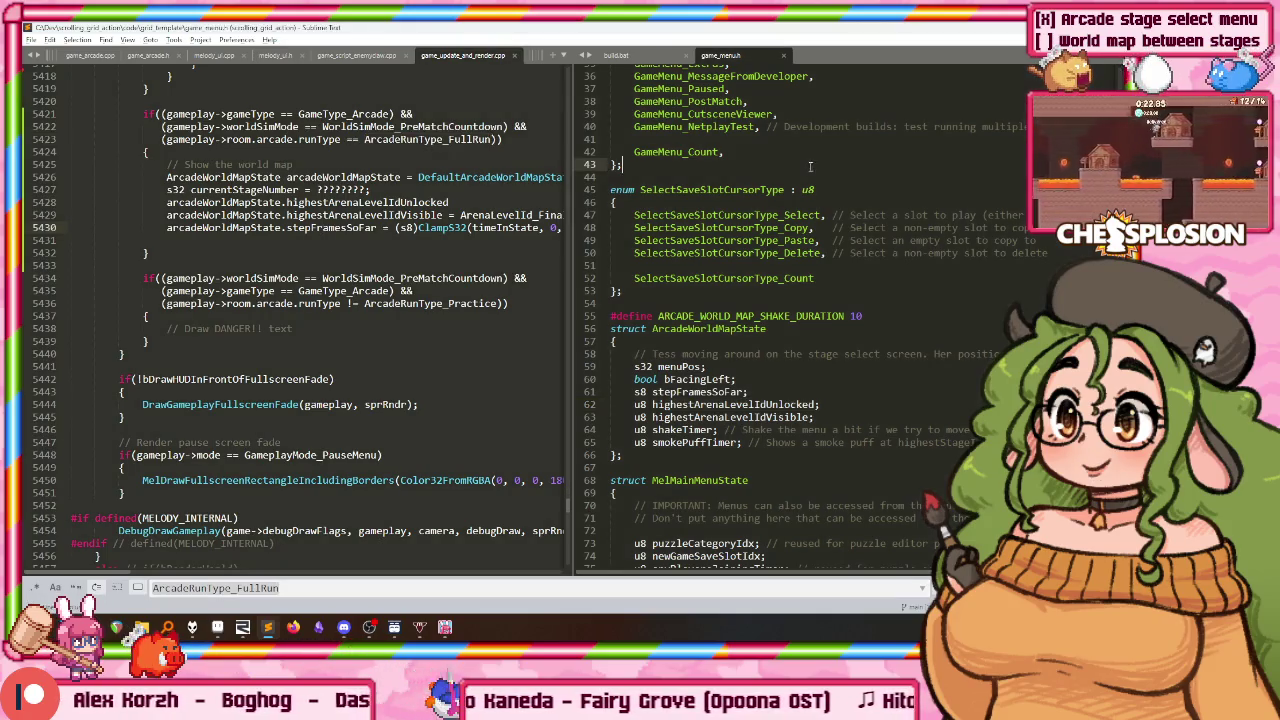
# Step: Open game_arcade.cpp by searching 'arcade.cp' in Goto Anything
pyautogui.hotkey('ctrl', 'p')
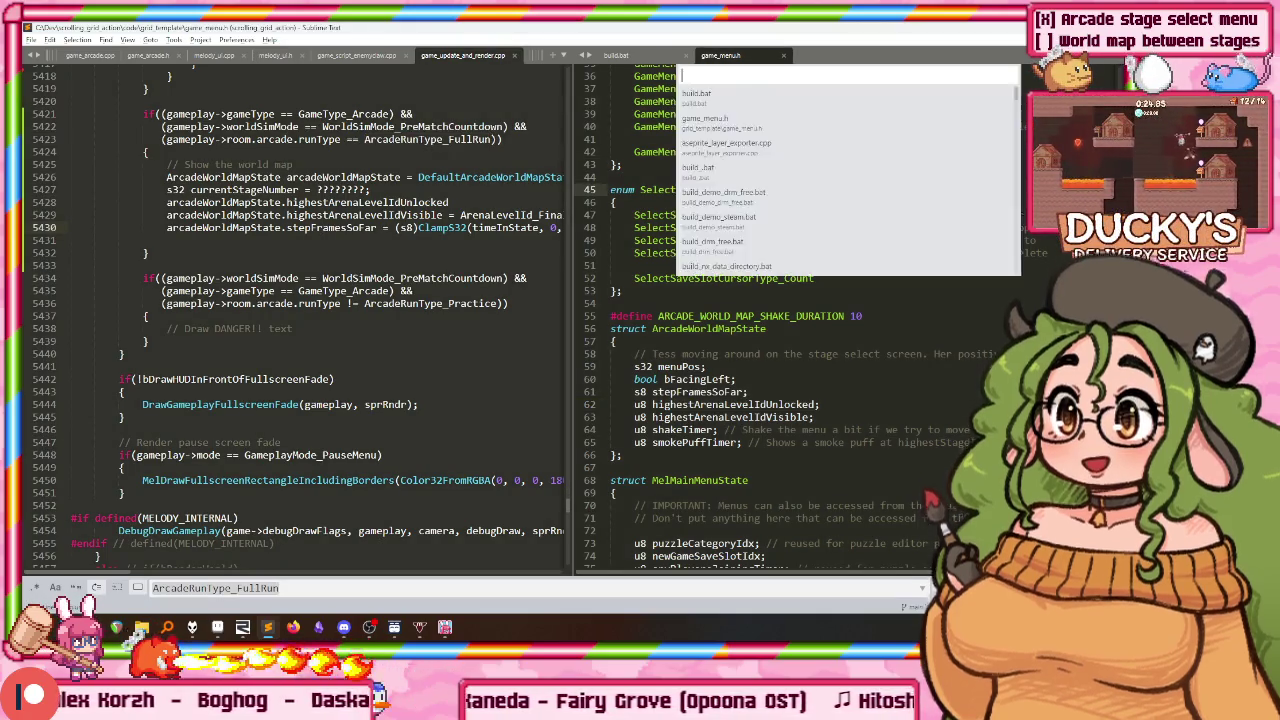
pyautogui.write('arcade.cp')
pyautogui.press('Return')
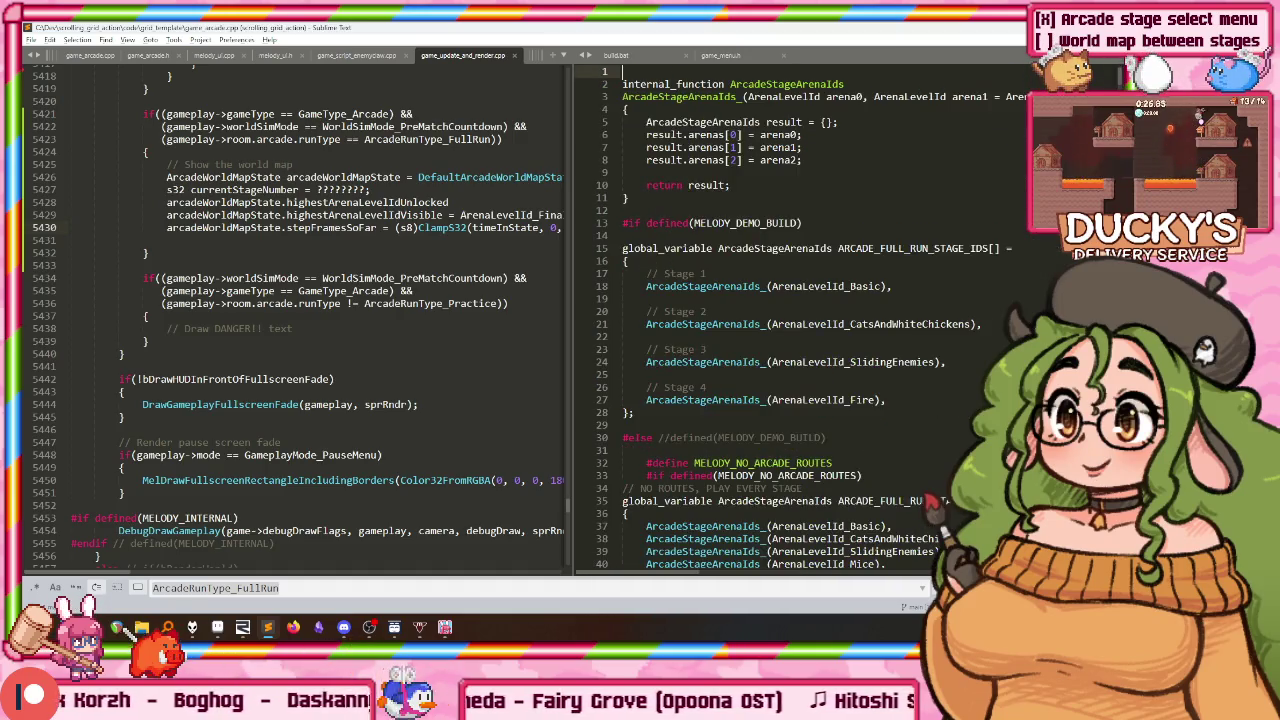
pyautogui.scroll(-3, 905, 290)
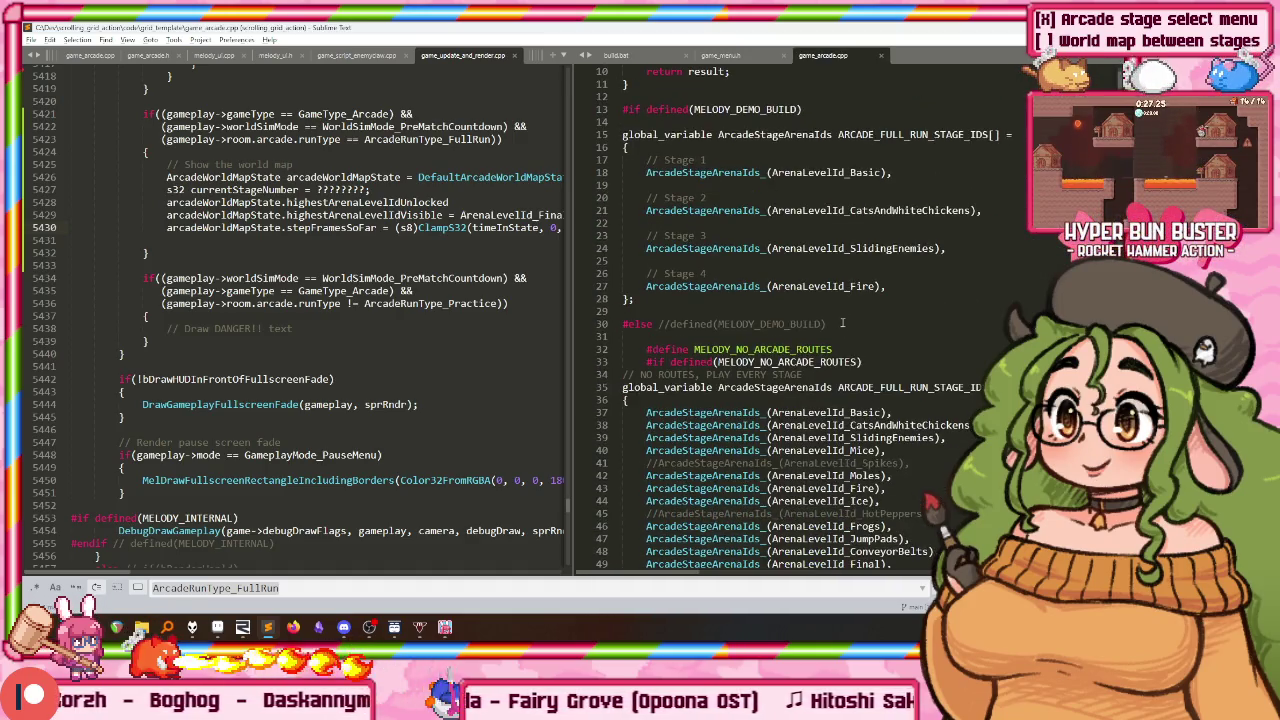
pyautogui.scroll(-1, 908, 330)
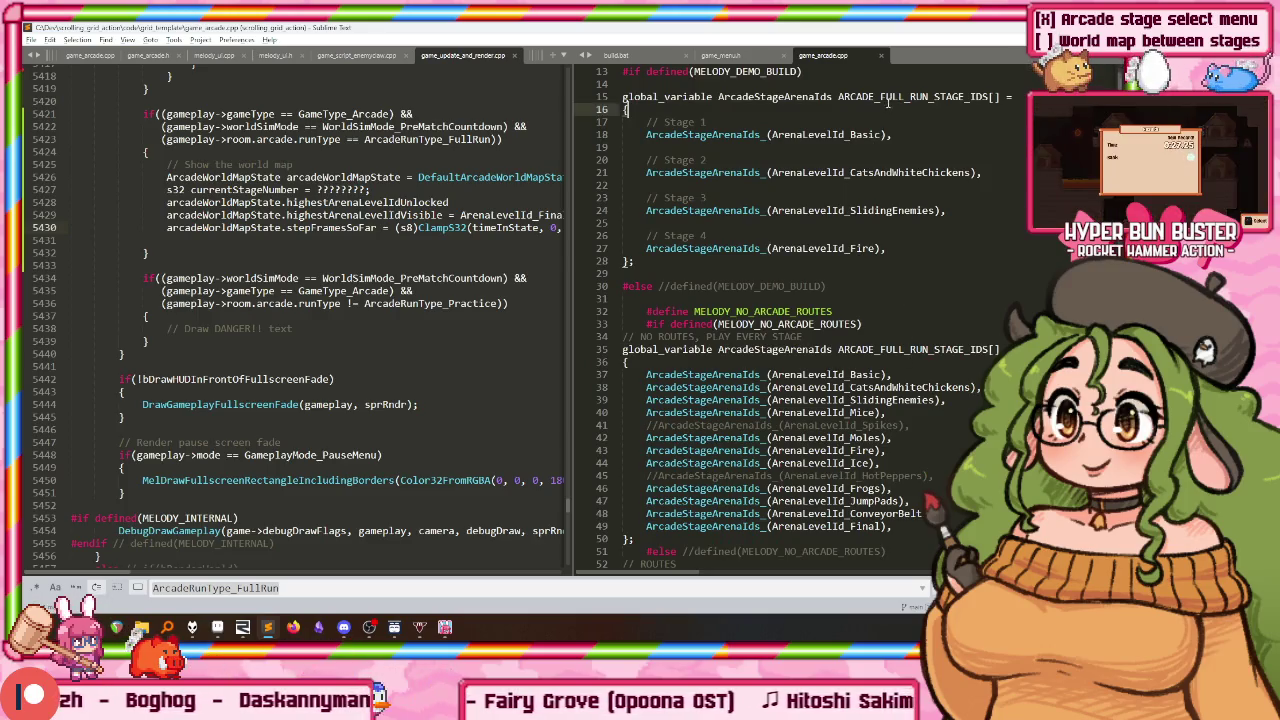
# Step: Step through the uses of ARCADE_FULL_RUN_STAGE_IDS in game_arcade.cpp down to line 126
pyautogui.doubleClick(887, 97)
pyautogui.hotkey('ctrl', 'f')
pyautogui.press('Return')
pyautogui.press('Return')
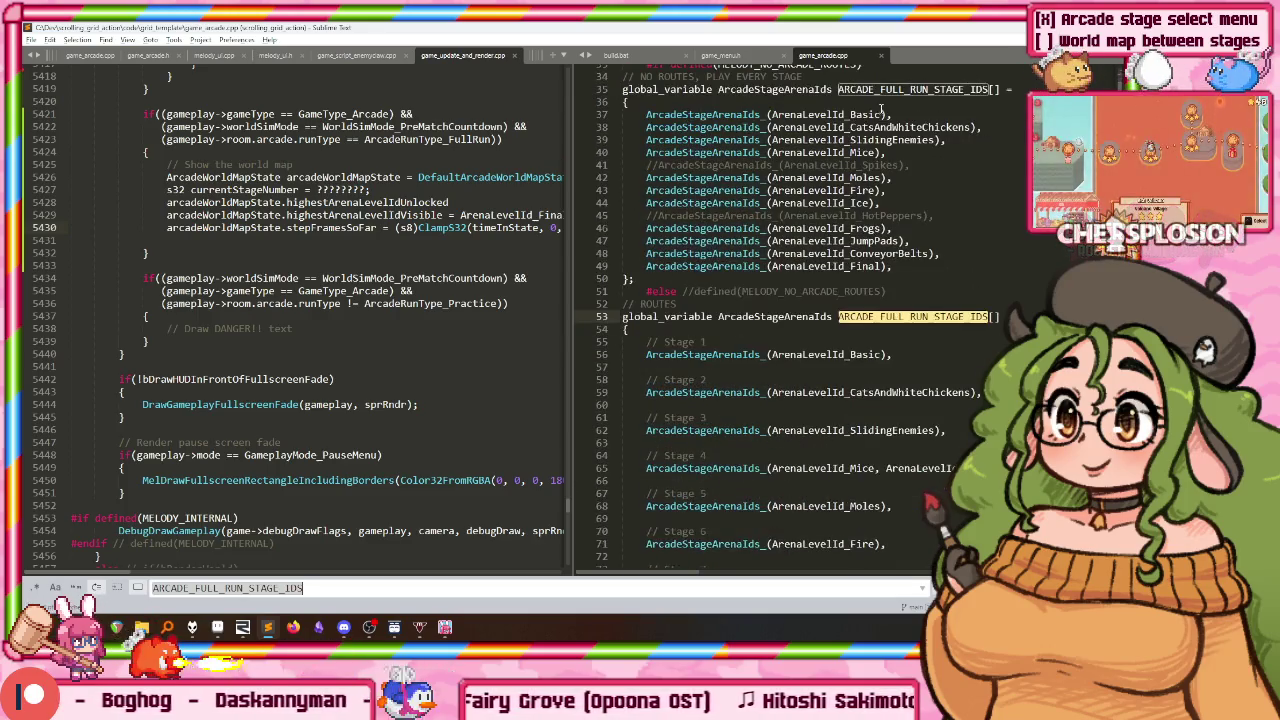
pyautogui.scroll(-4, 880, 200)
pyautogui.scroll(9, 879, 266)
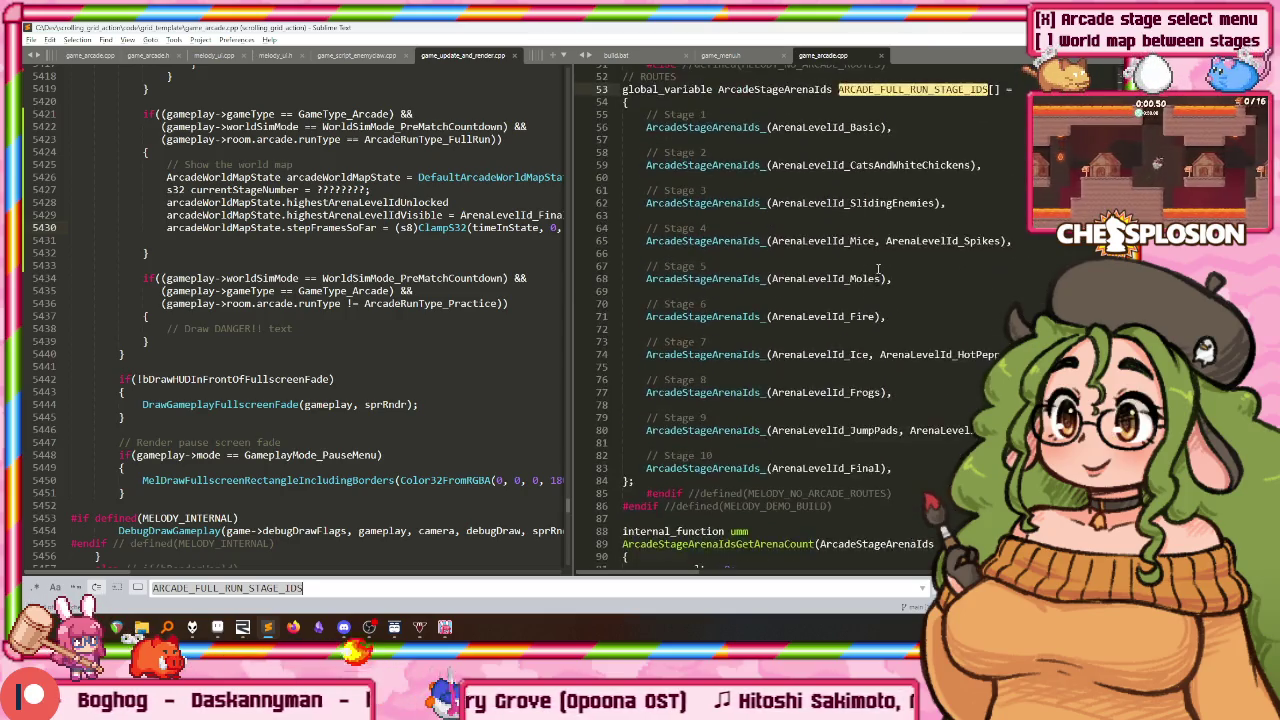
pyautogui.scroll(-9, 879, 266)
pyautogui.press('Return')
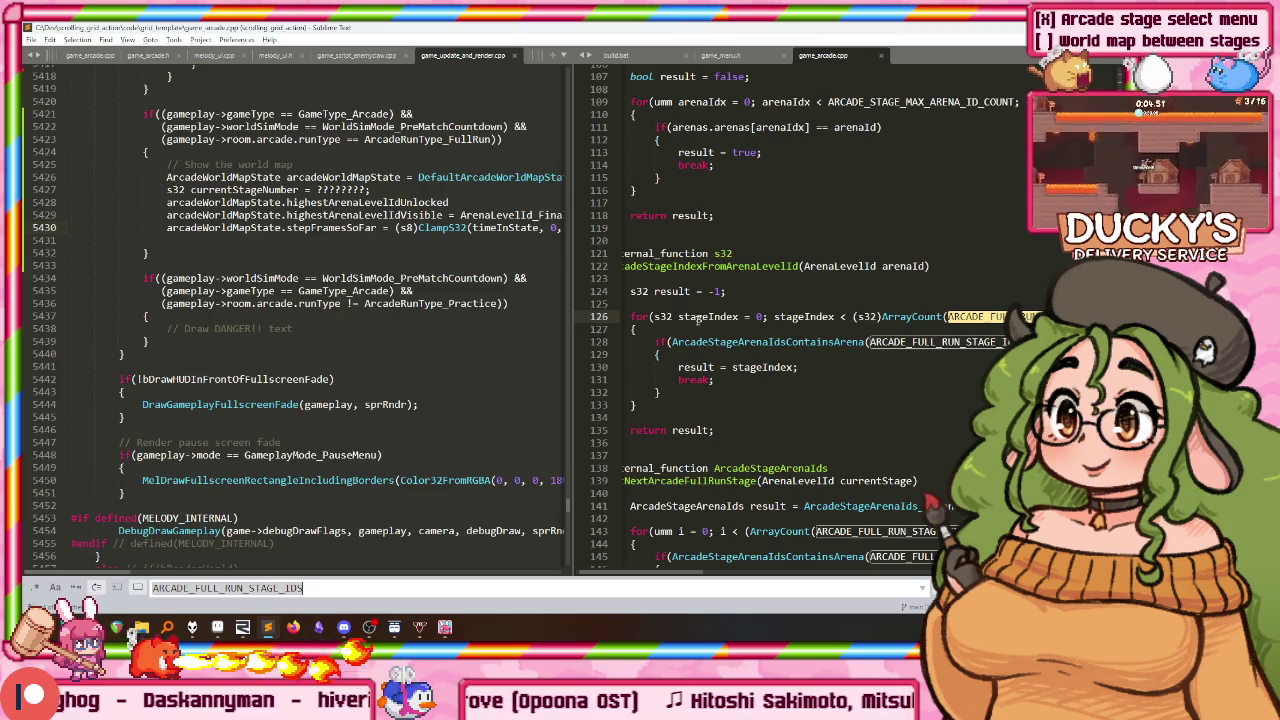
# Step: Locate the ArcadeStageIndexFromArenaLevelId function beside the world map code
pyautogui.scroll(-1, 690, 290)
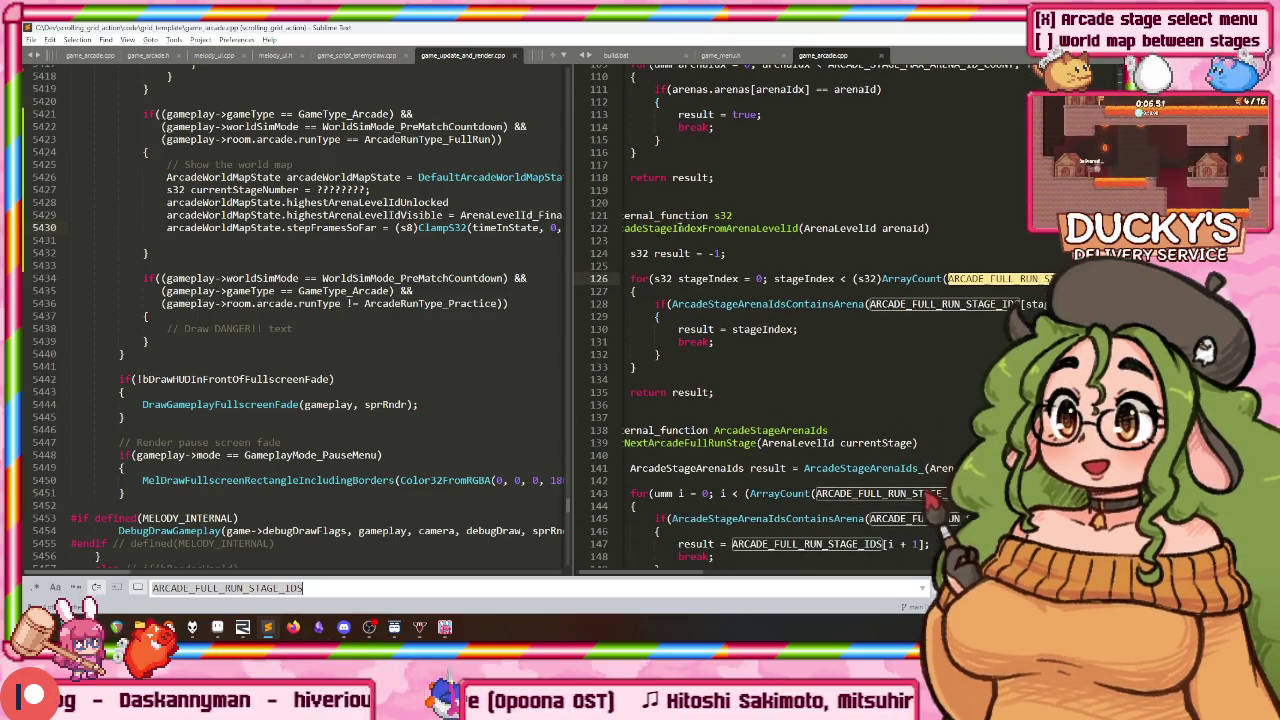
pyautogui.scroll(-3, 620, 220)
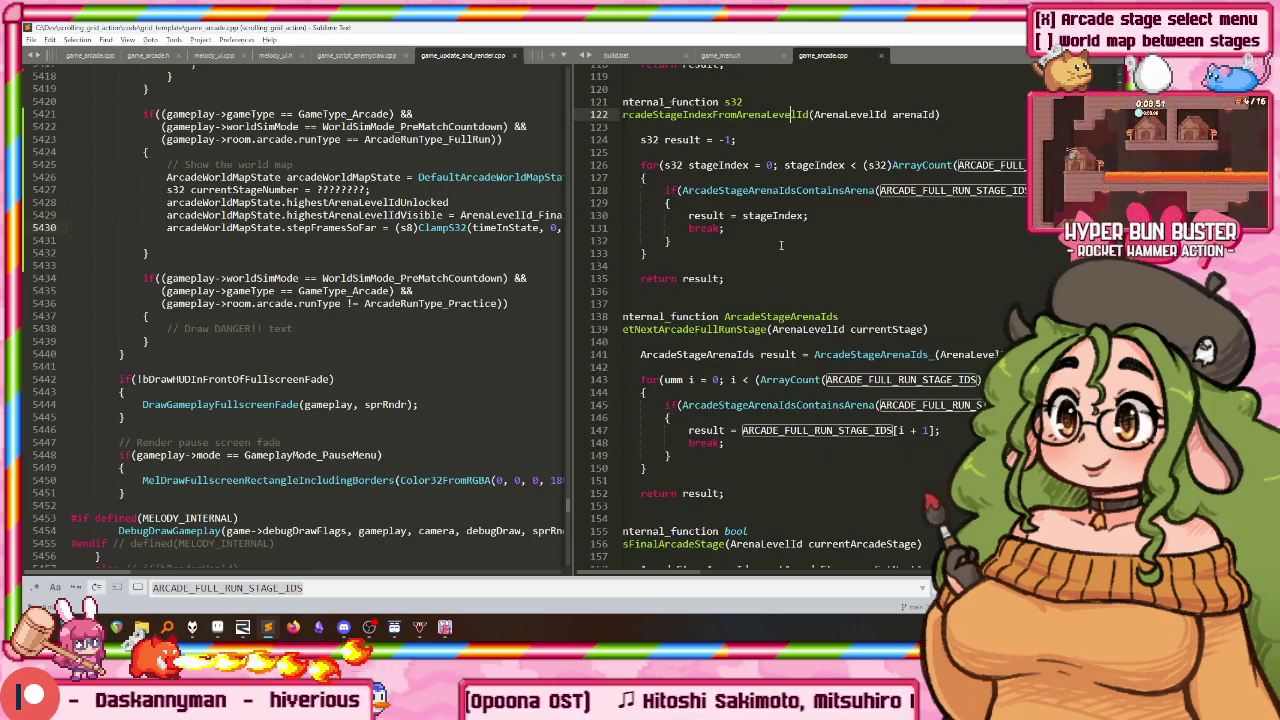
pyautogui.click(588, 245)
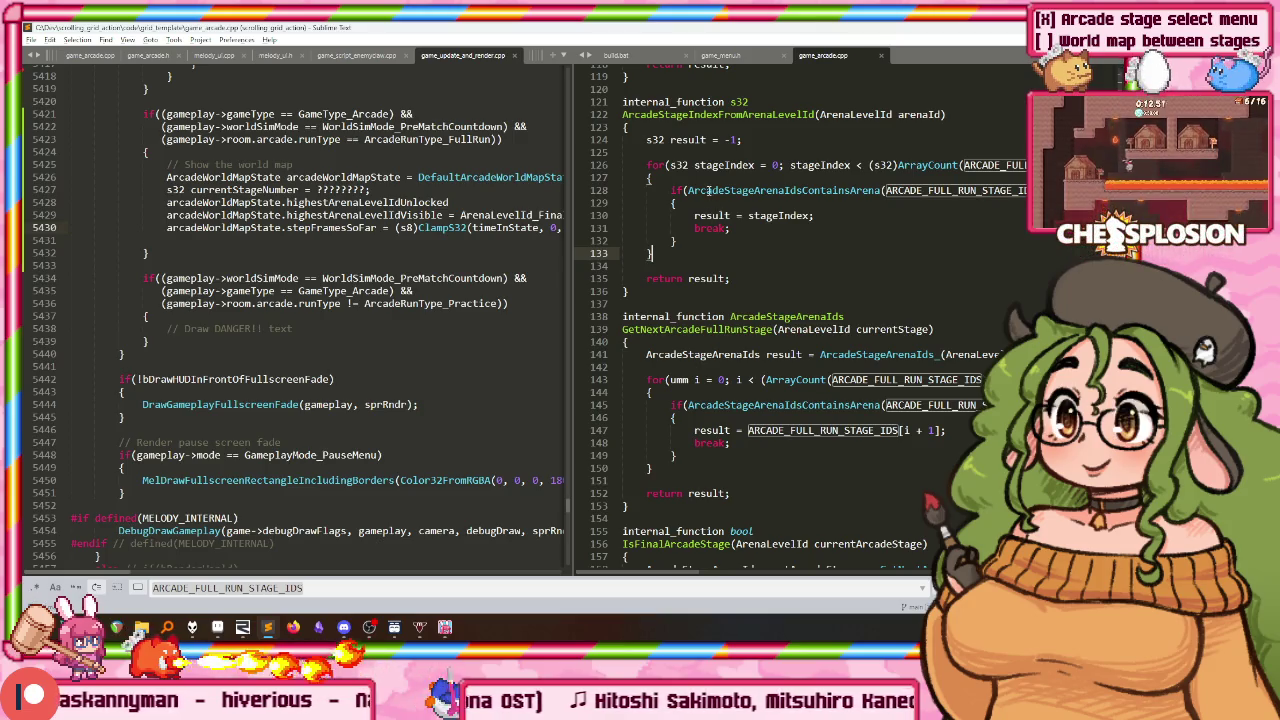
pyautogui.click(710, 115)
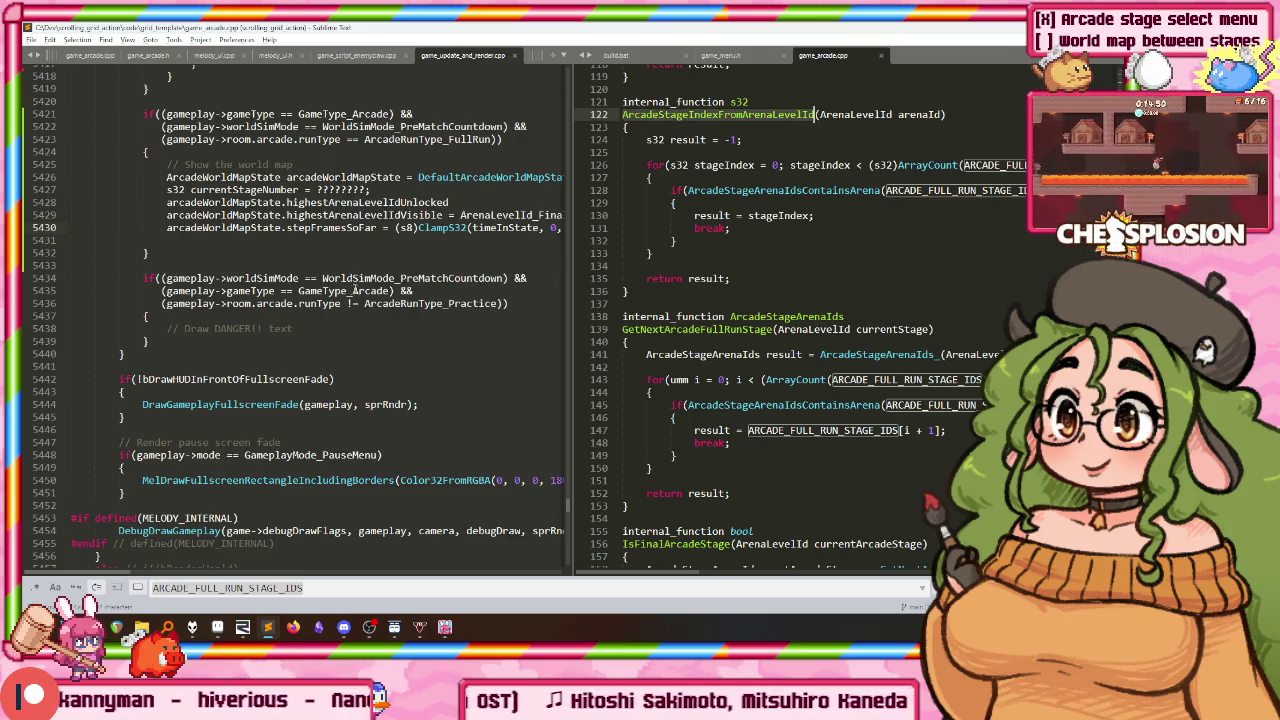
pyautogui.hotkey('ctrl', '1')
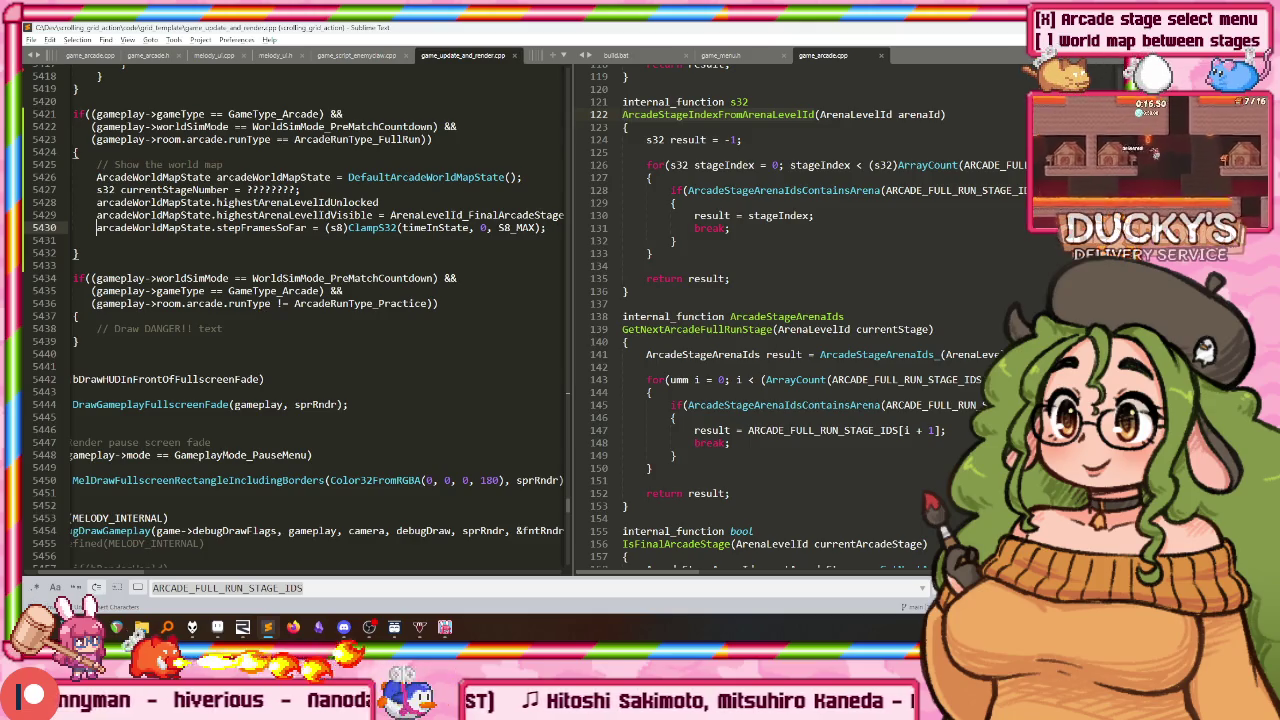
# Step: Add 'ArenaLevelId currentLevelId = ????;' and pass currentLevelId to the stage-index lookup
pyautogui.press('Home')
pyautogui.press('Home')
pyautogui.press('Up')
pyautogui.press('Up')
pyautogui.press('Up')
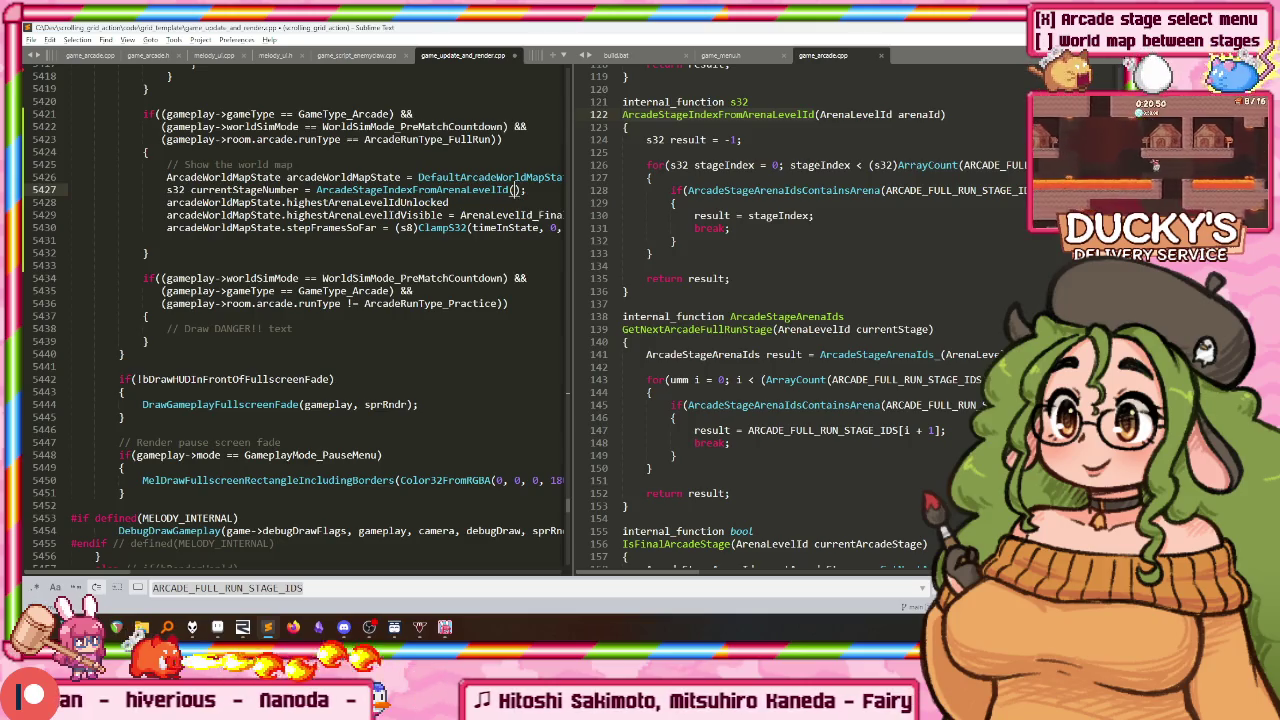
pyautogui.hotkey('ctrl', 'shift', 'Return')
pyautogui.write('ArenaLevelId current')
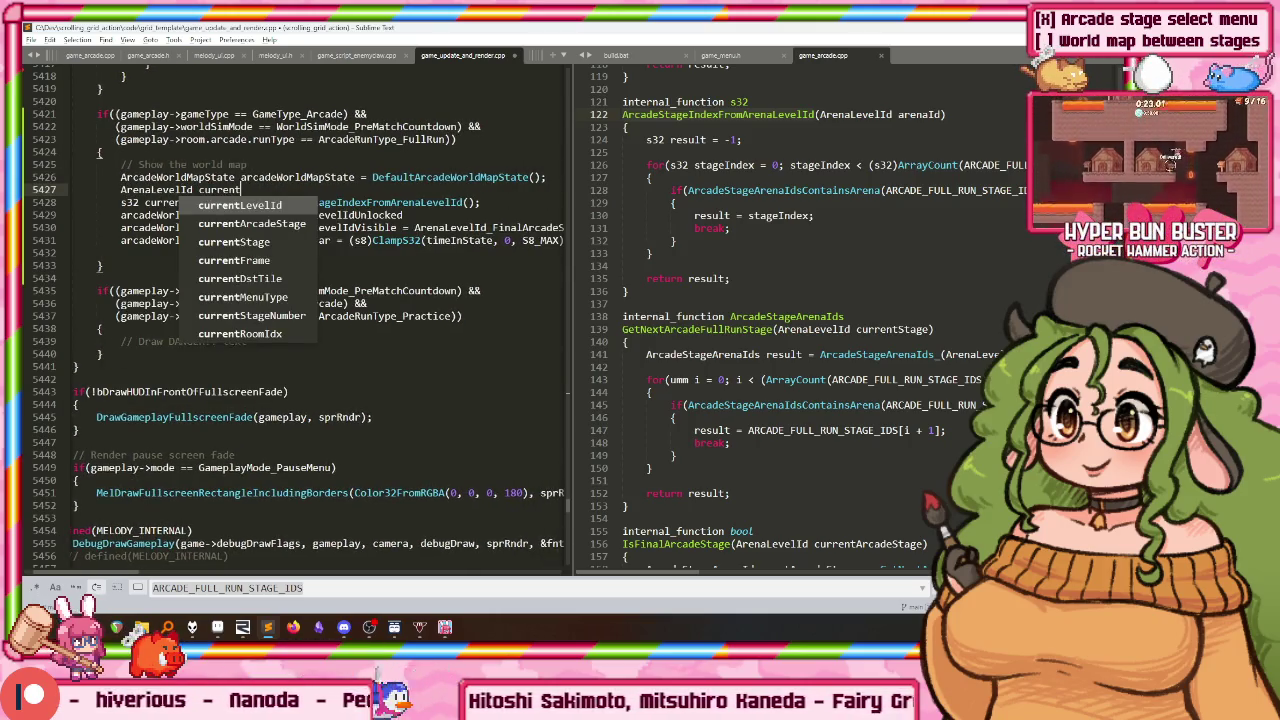
pyautogui.press('Tab')
pyautogui.write('= ')
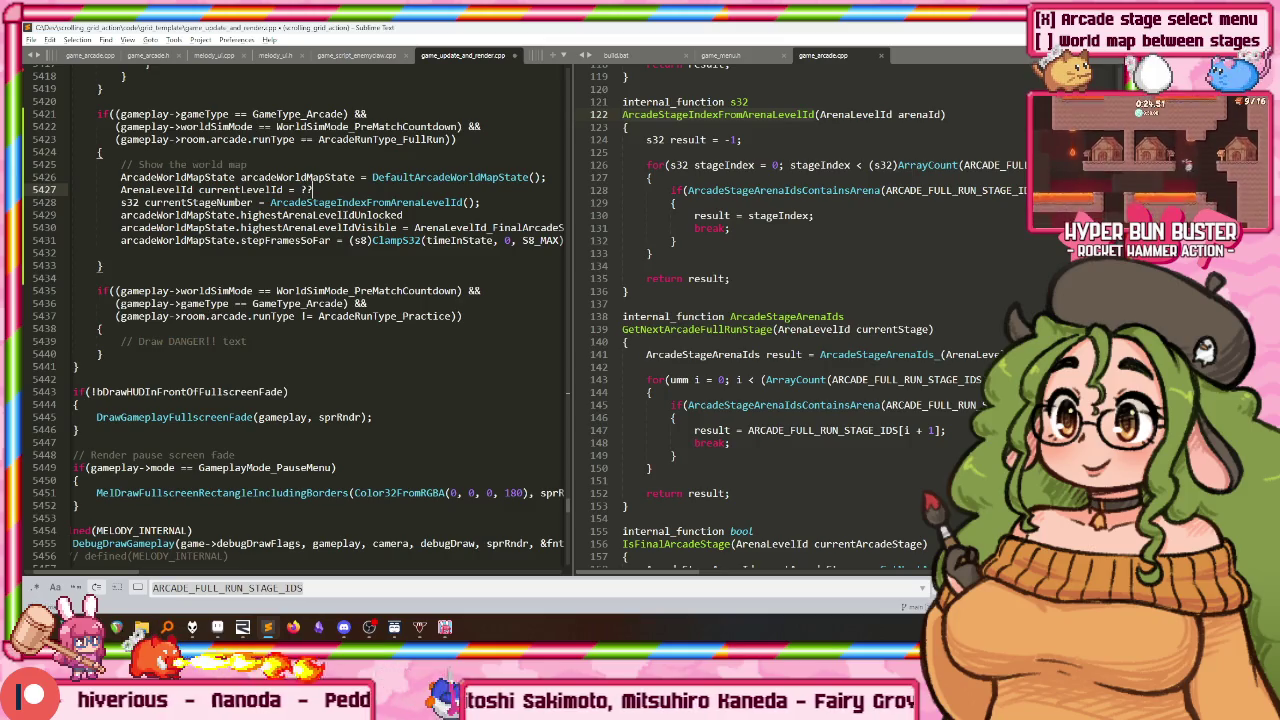
pyautogui.write('????;')
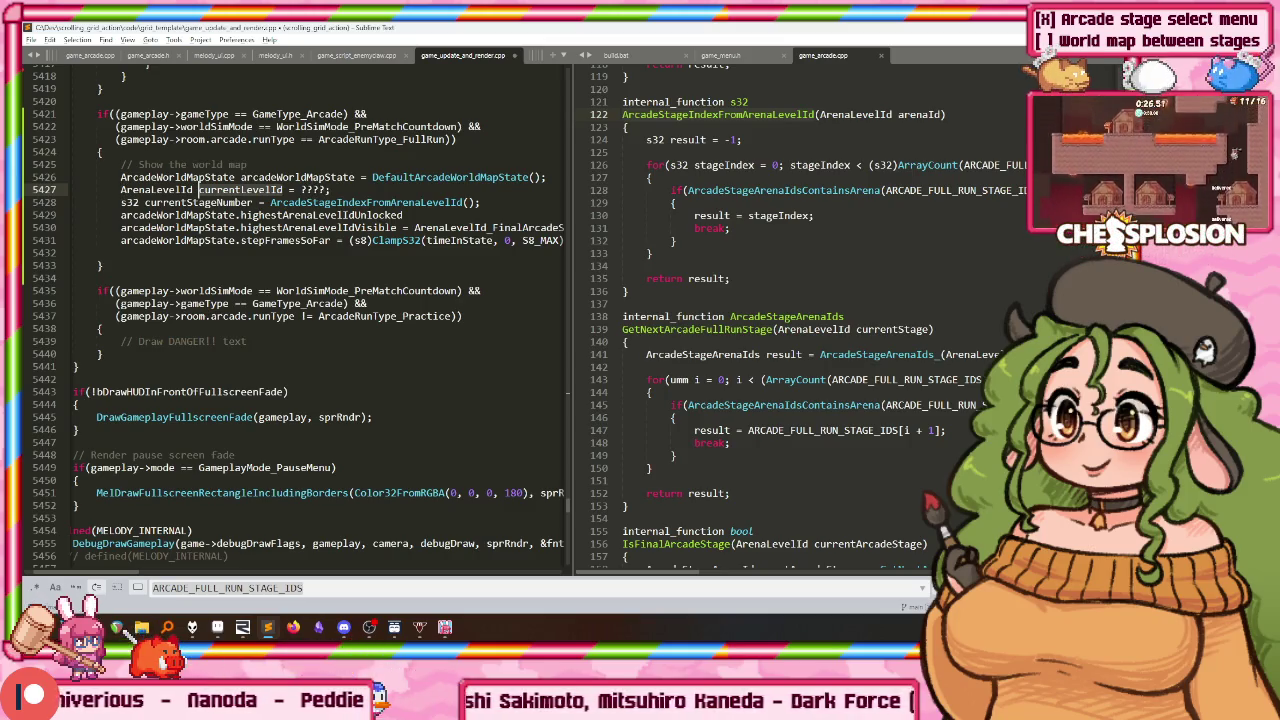
pyautogui.click(482, 202)
pyautogui.write('currentLevelId')
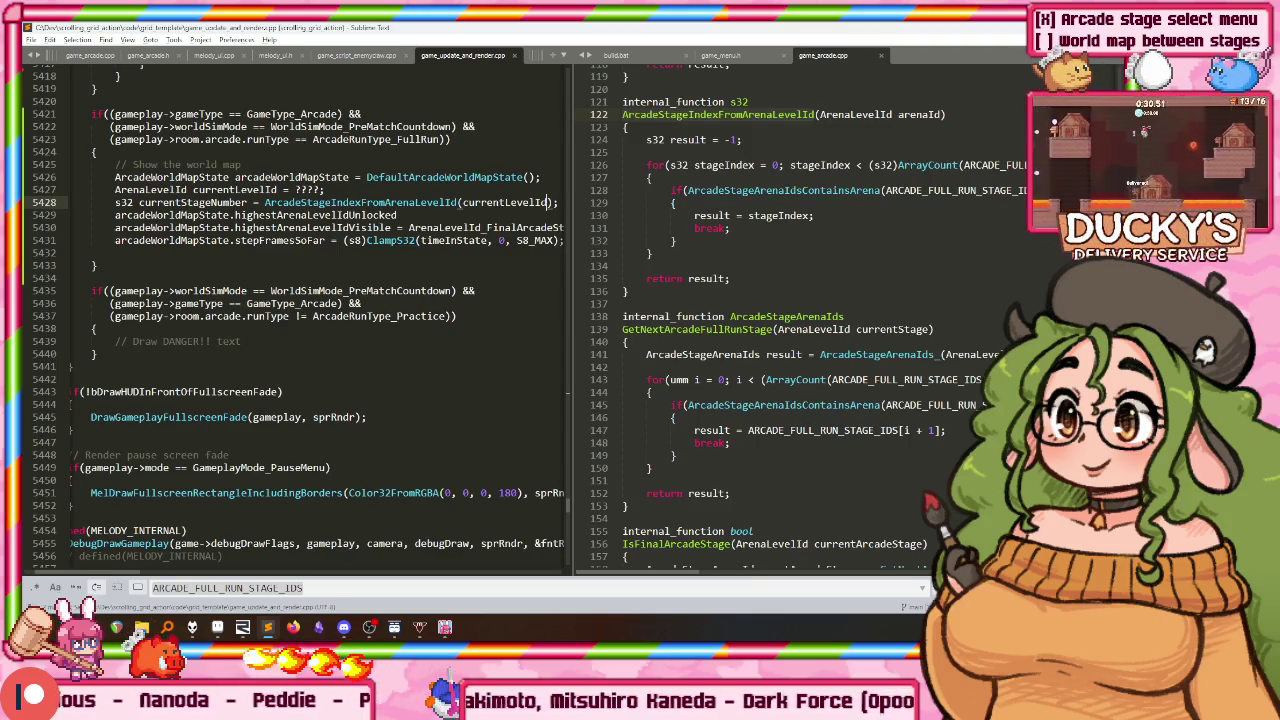
pyautogui.write(' =')
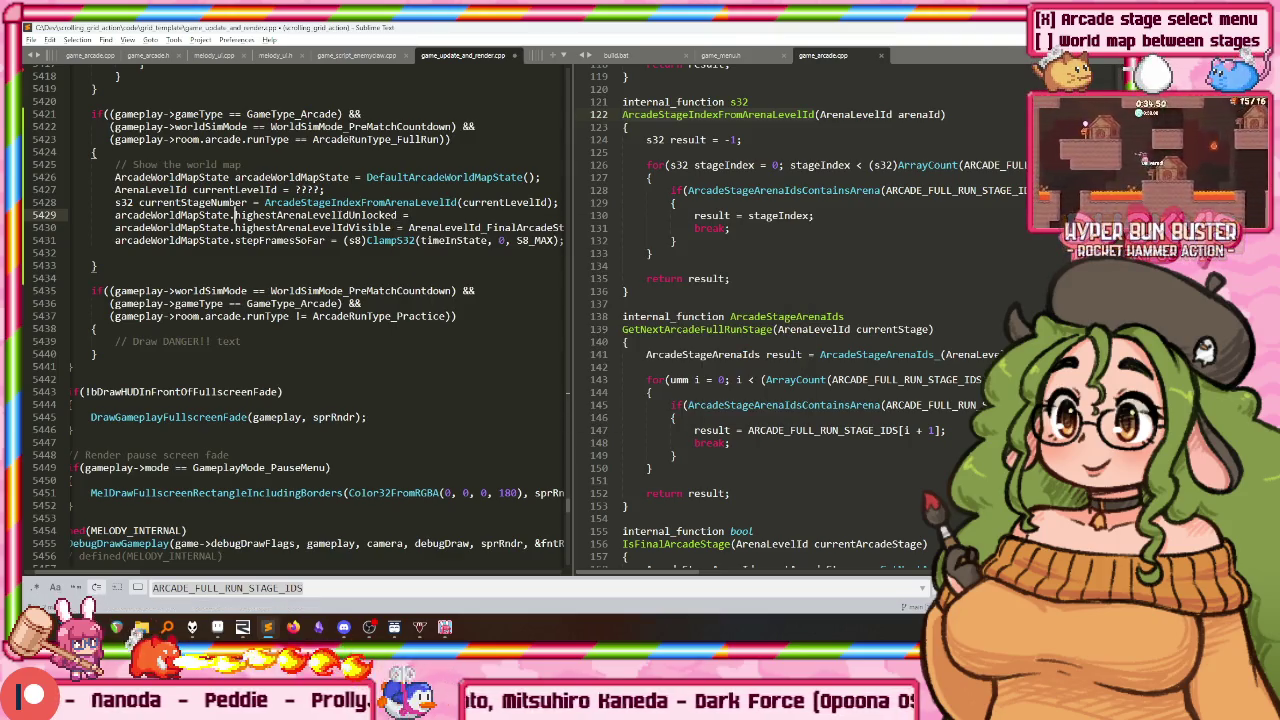
# Step: Search all project files for highestArenaLevelIdUnlocked
pyautogui.doubleClick(234, 214)
pyautogui.hotkey('ctrl', 'shift', 'f')
pyautogui.press('Return')
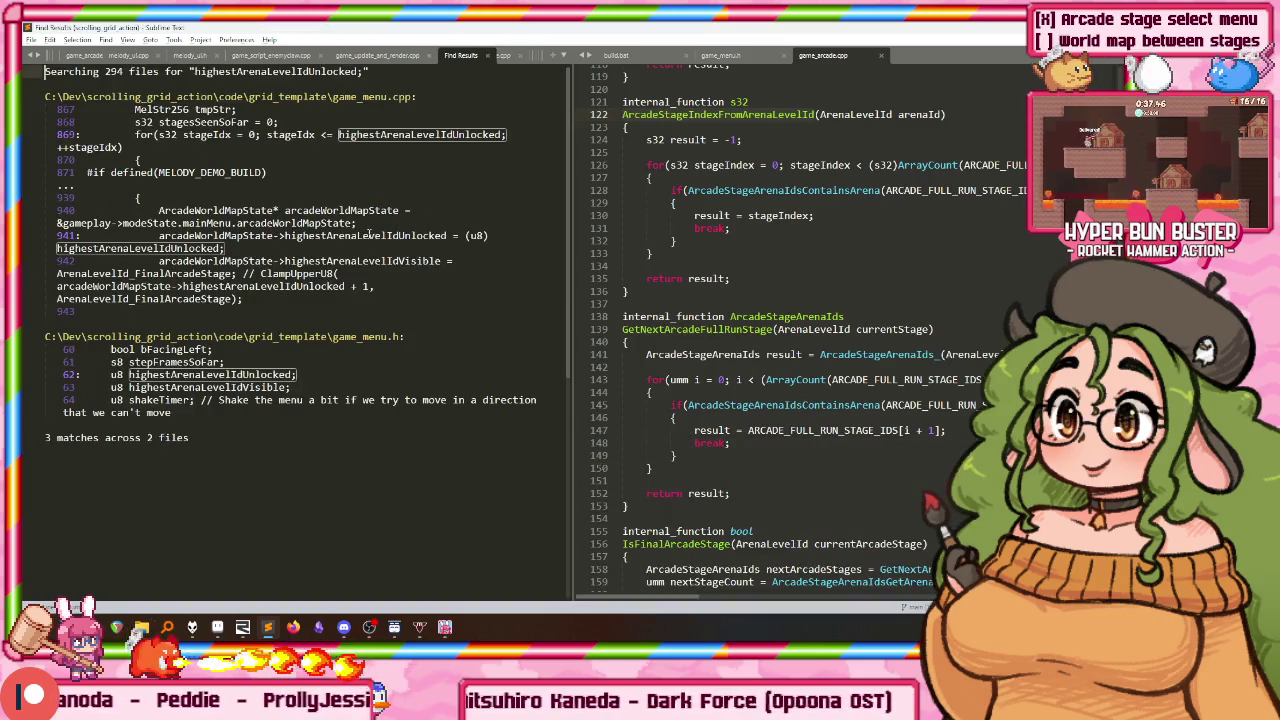
pyautogui.hotkey('ctrl', 'w')
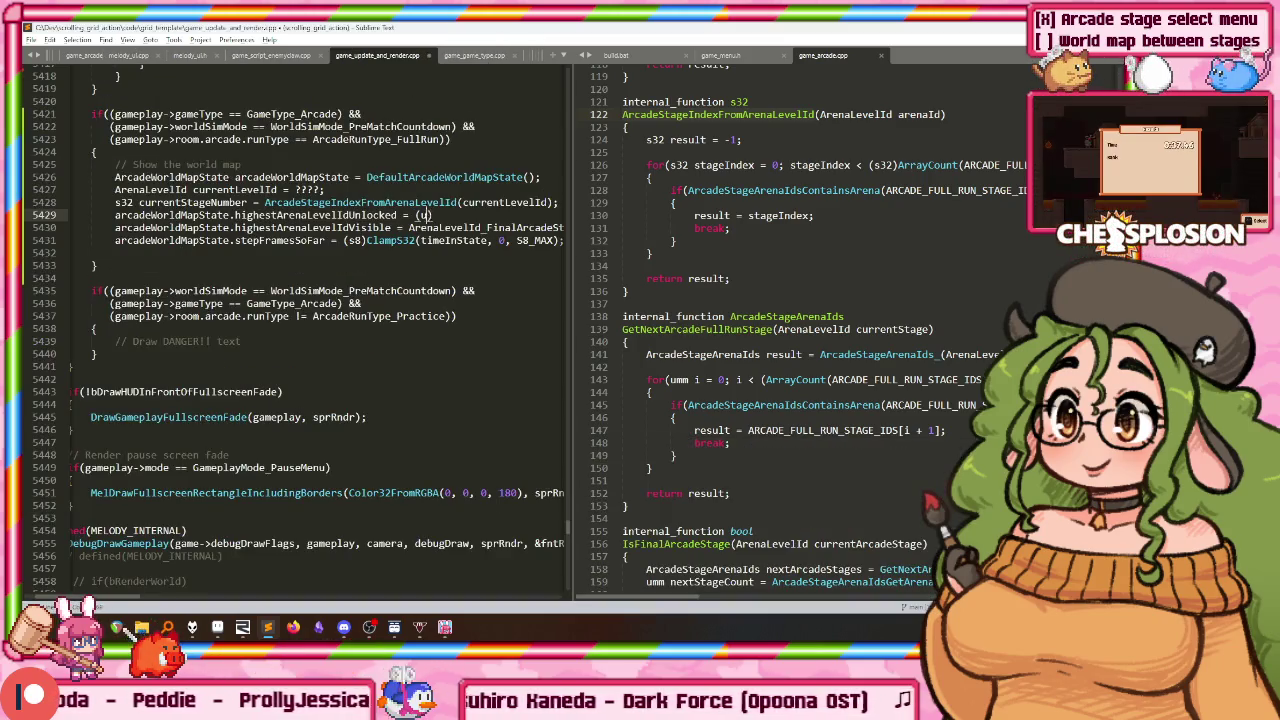
# Step: Set highestArenaLevelIdUnlocked to (u8)ClampS32(currentStageNumber, 0, ...)
pyautogui.write('8)ClampS')
pyautogui.press('Tab')
pyautogui.write('(')
pyautogui.doubleClick(190, 202)
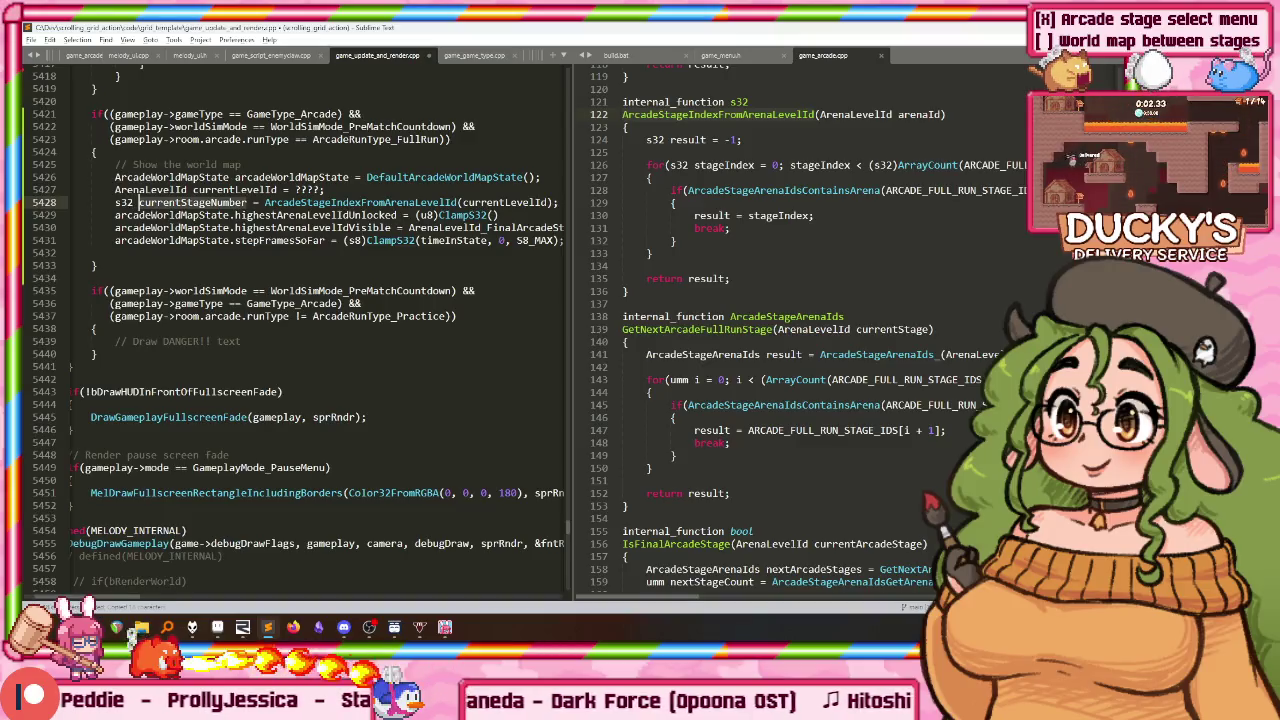
pyautogui.hotkey('ctrl', 'c')
pyautogui.press('Down')
pyautogui.press('End')
pyautogui.press('Left')
pyautogui.hotkey('ctrl', 'v')
pyautogui.write(', ')
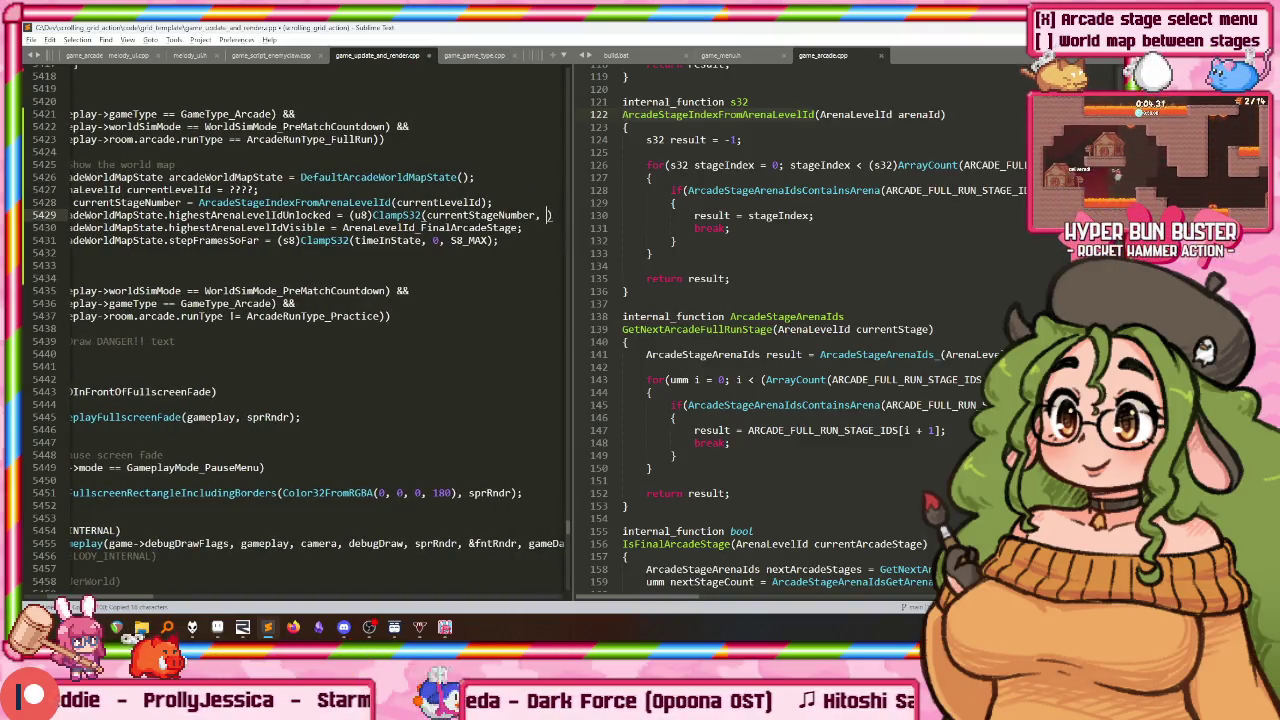
pyautogui.write('0,')
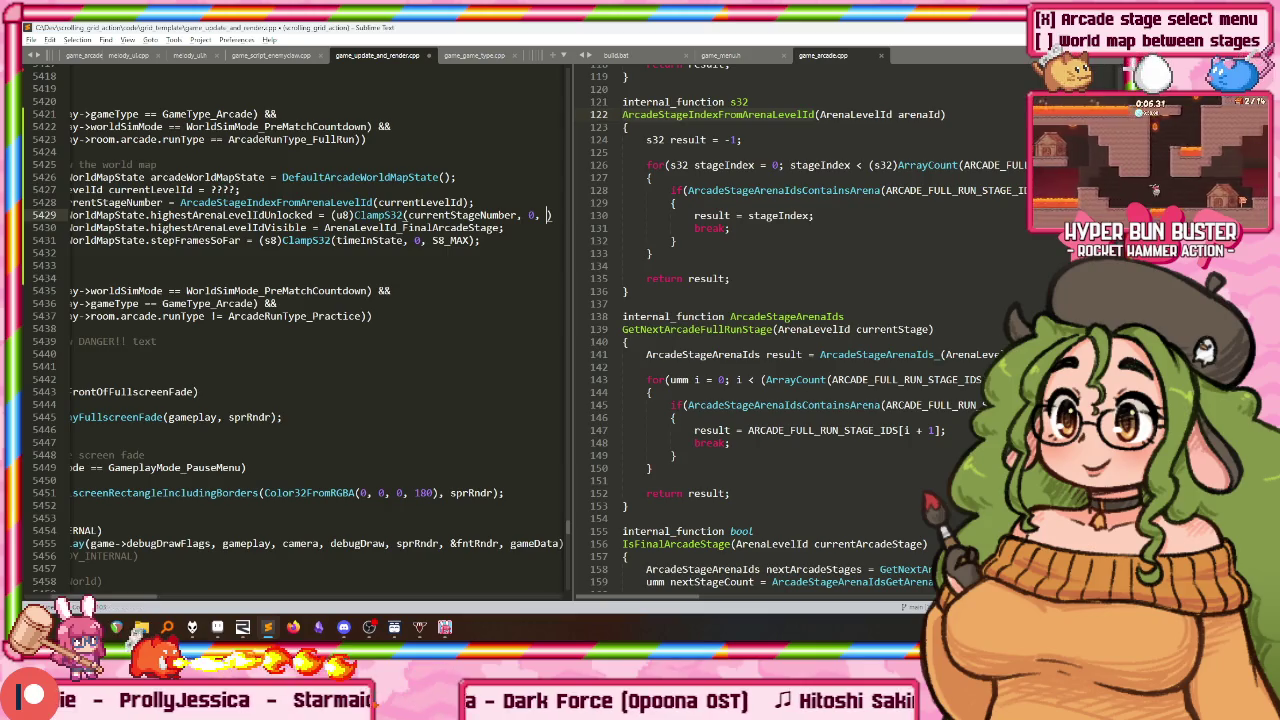
# Step: Use ArenaLevelId_FinalArcadeStage as the clamp's upper bound and save the file
pyautogui.hotkey('ctrl', 'shift', 'Left')
pyautogui.hotkey('ctrl', 'c')
pyautogui.press('Up')
pyautogui.press('End')
pyautogui.press('Left')
pyautogui.hotkey('ctrl', 'v')
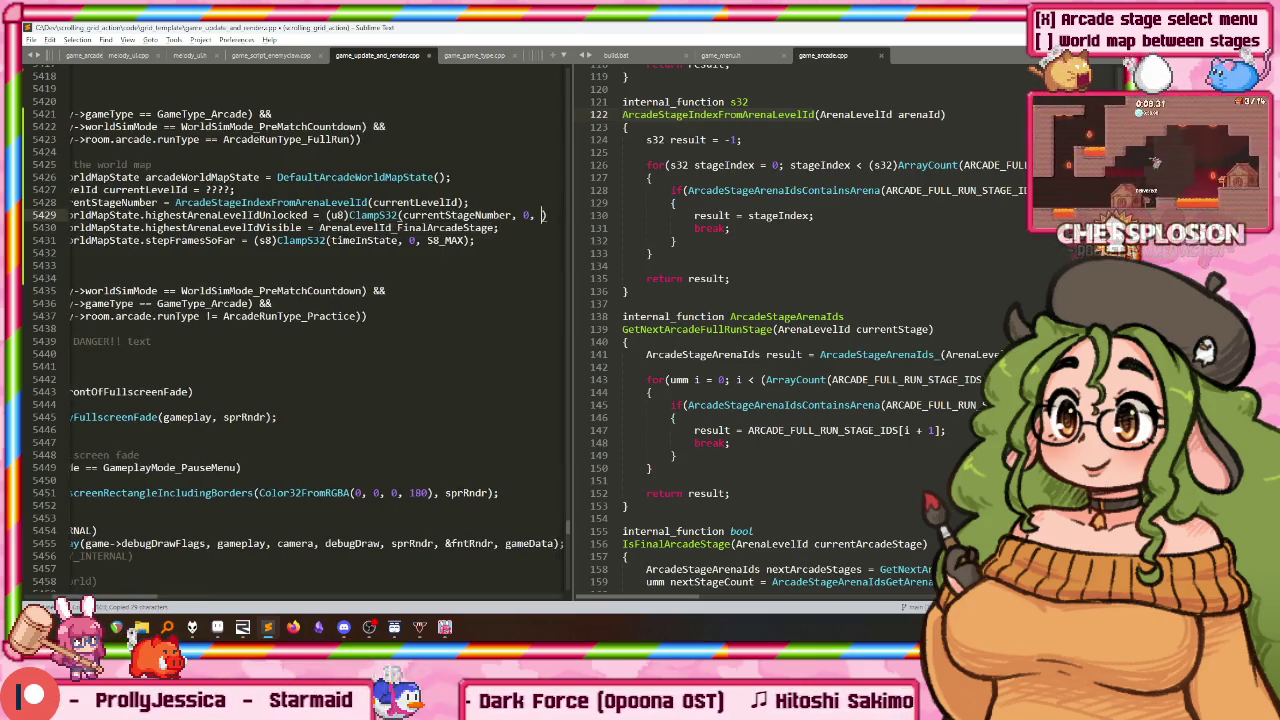
pyautogui.press('End')
pyautogui.hotkey('ctrl', 's')
pyautogui.press('Home')
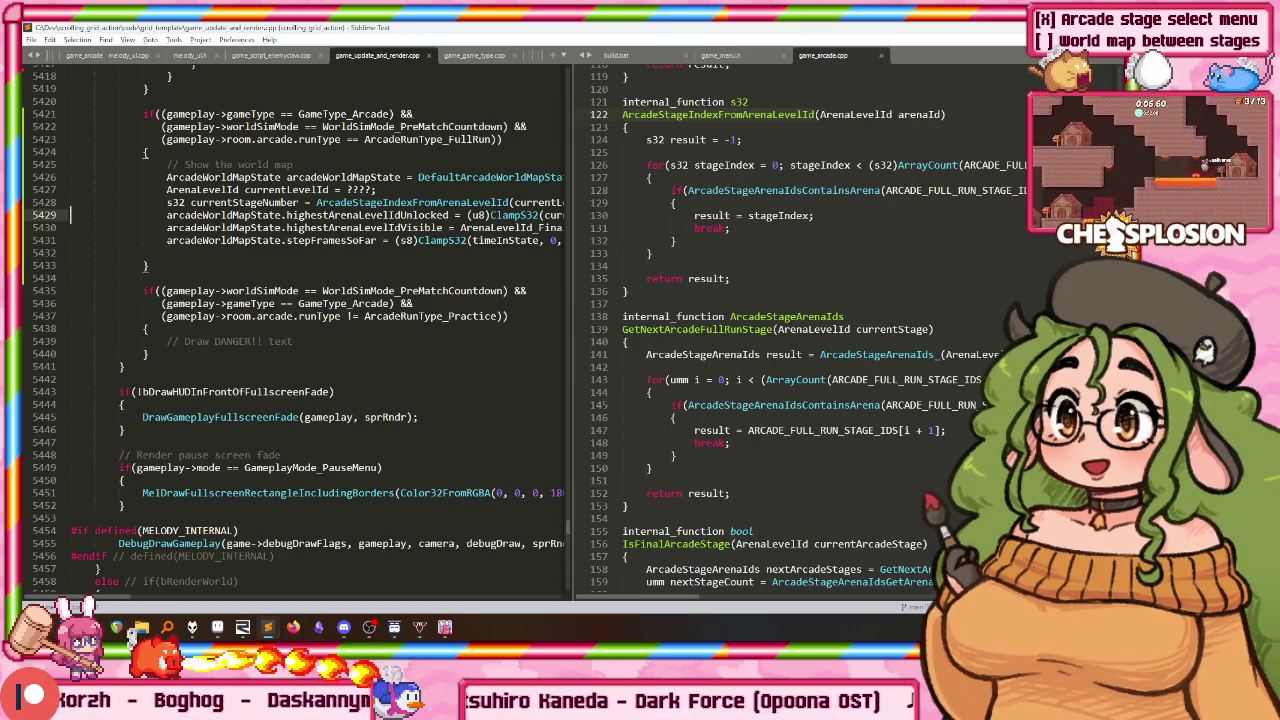
# Step: Undo and redo the currentLevelId and clamp edits to compare them
pyautogui.click(323, 303)
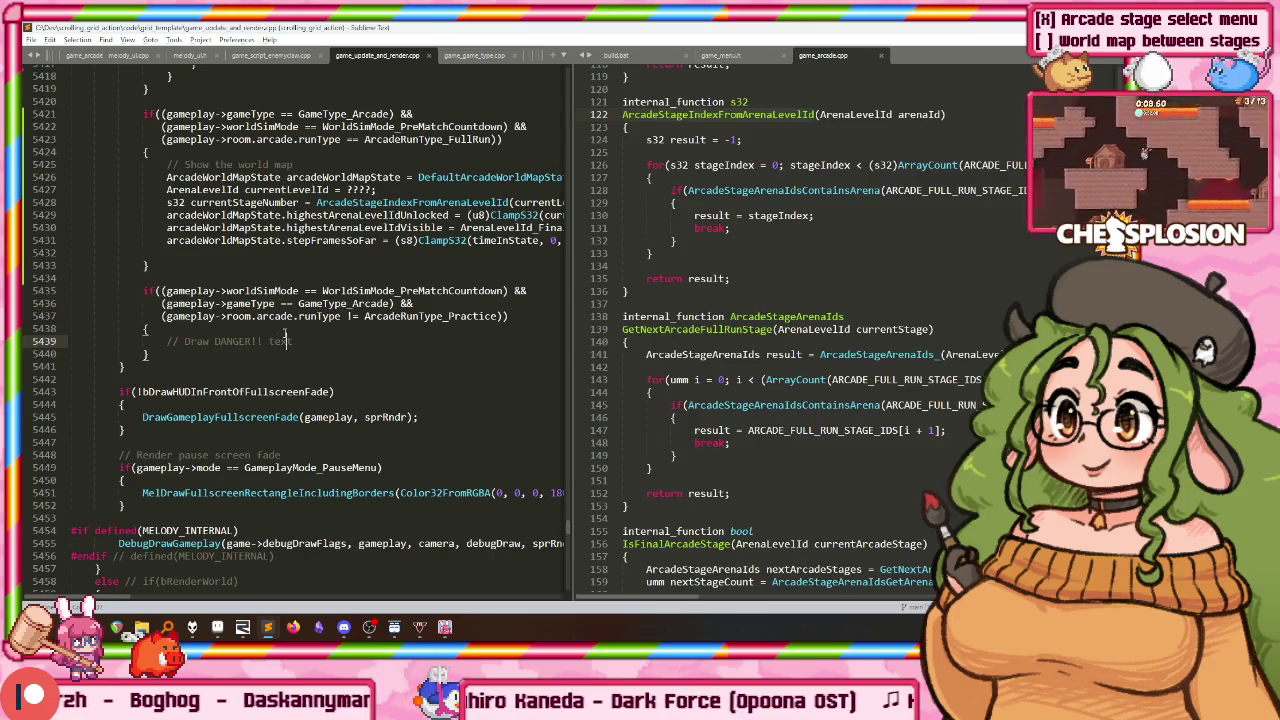
pyautogui.click(280, 215)
pyautogui.press('End')
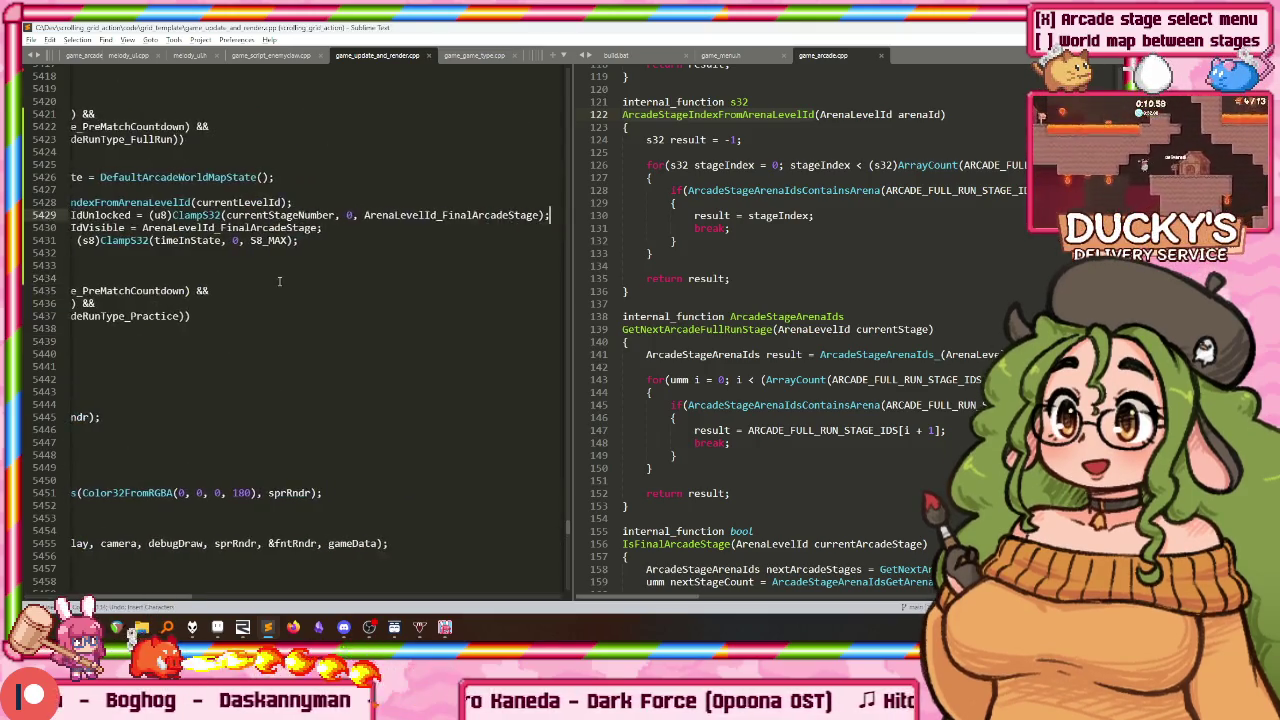
pyautogui.click(263, 256)
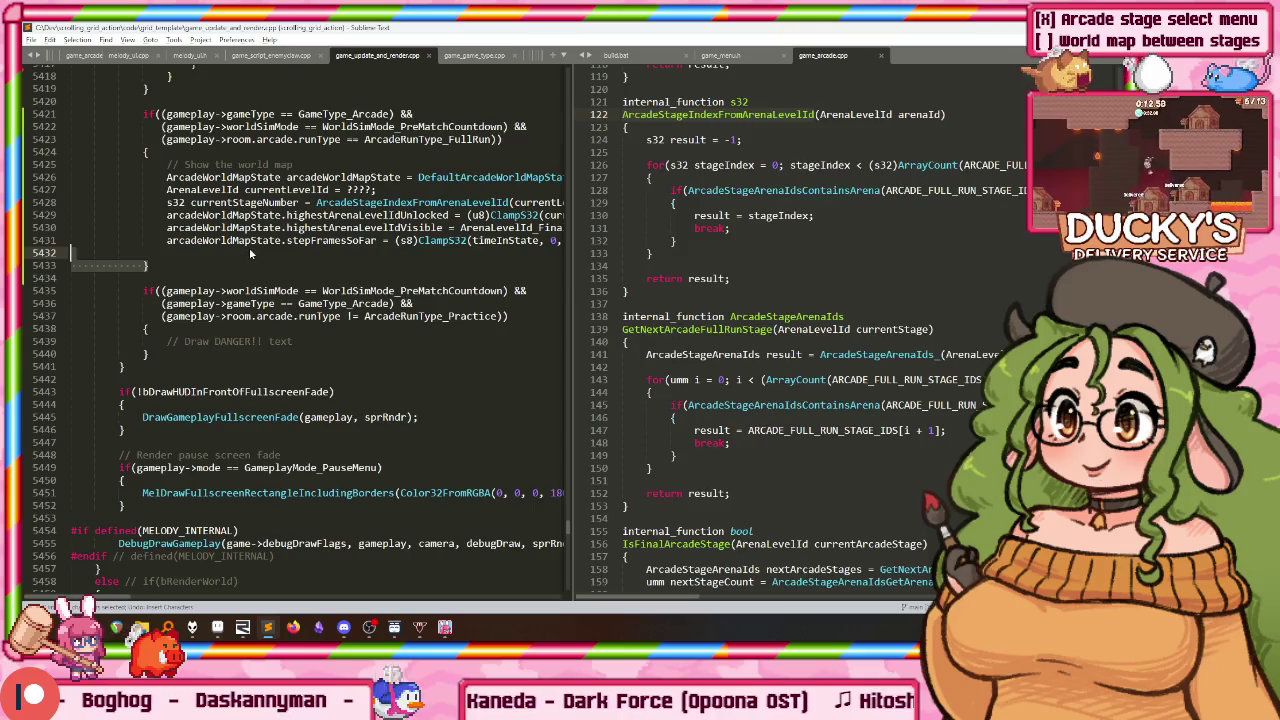
pyautogui.hotkey('ctrl', 'z')
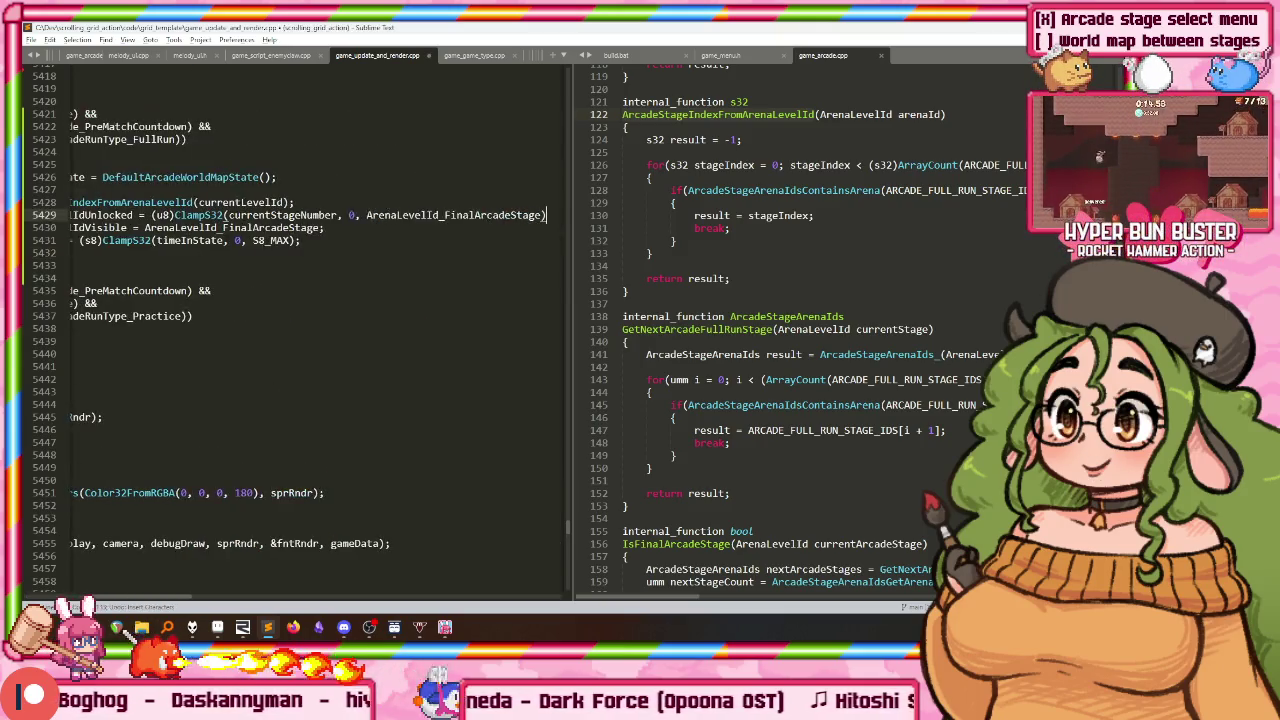
pyautogui.hotkey('ctrl', 'z')
pyautogui.hotkey('ctrl', 'z')
pyautogui.hotkey('ctrl', 'z')
pyautogui.hotkey('ctrl', 'y')
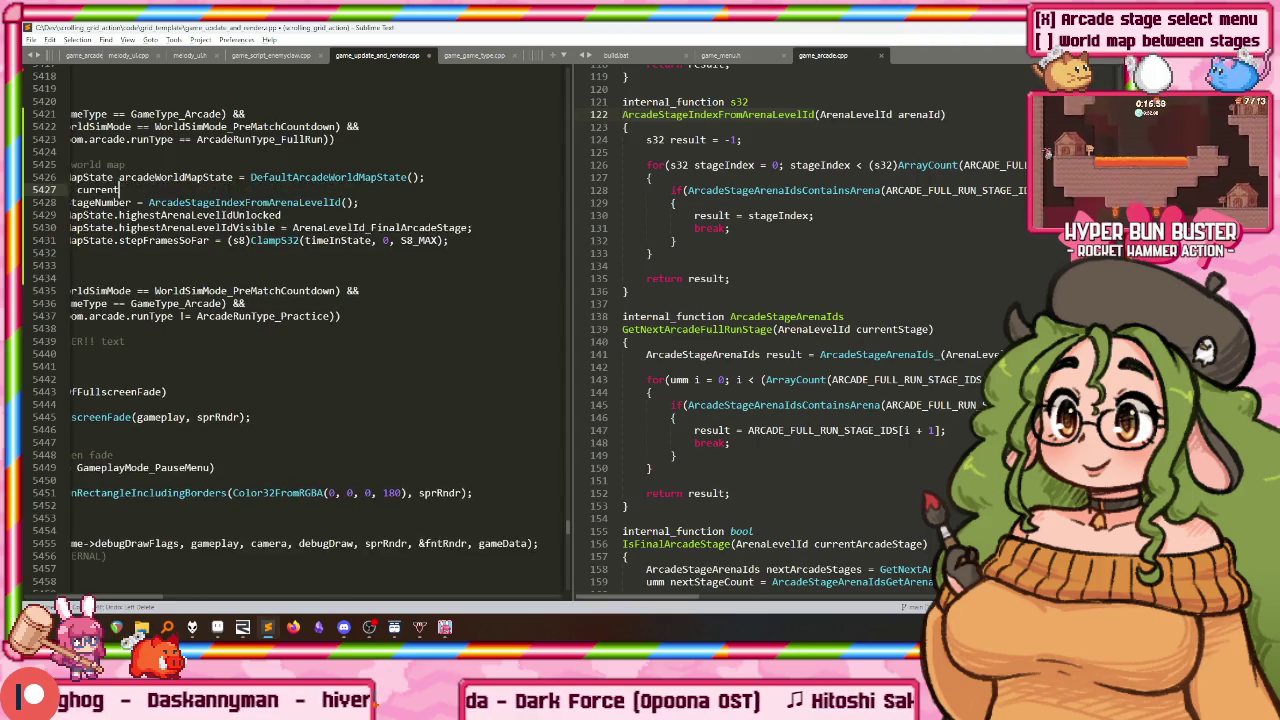
pyautogui.hotkey('ctrl', 'y')
pyautogui.hotkey('ctrl', 'y')
pyautogui.hotkey('ctrl', 'y')
# Step: Undo the edits back to before the world map block was added
pyautogui.press('Down')
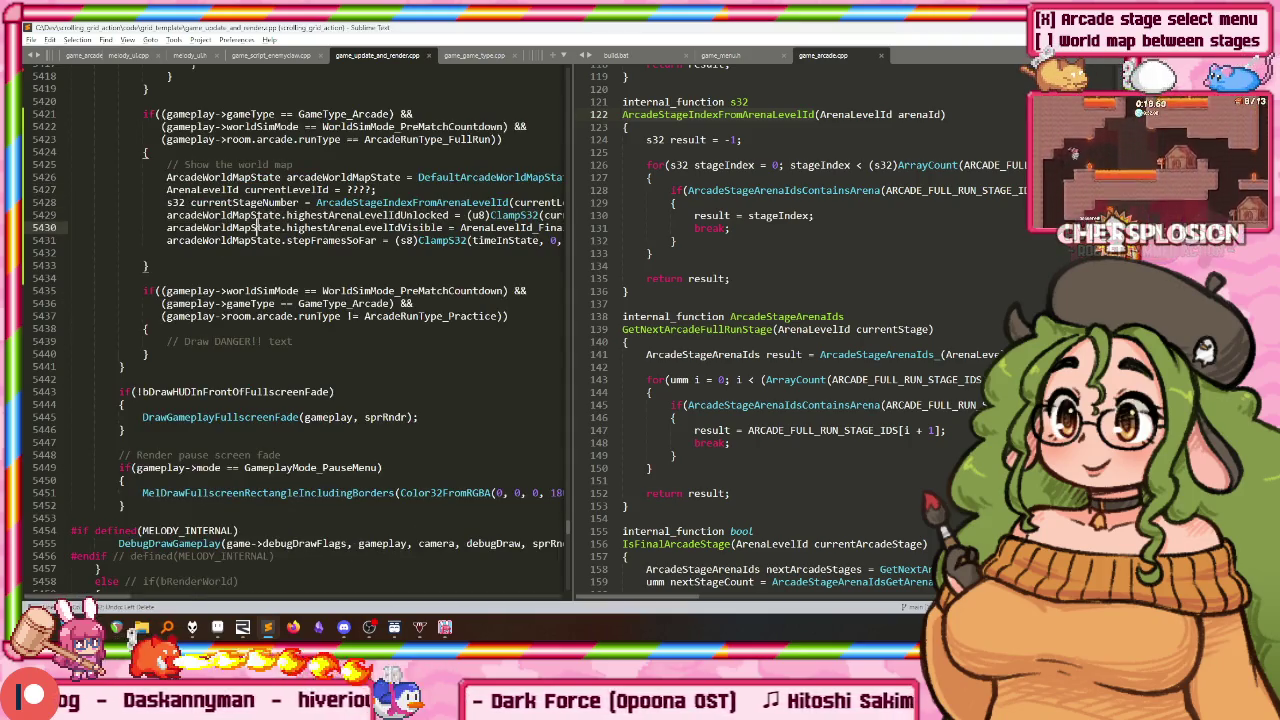
pyautogui.moveTo(154, 349); pyautogui.dragTo(171, 268)
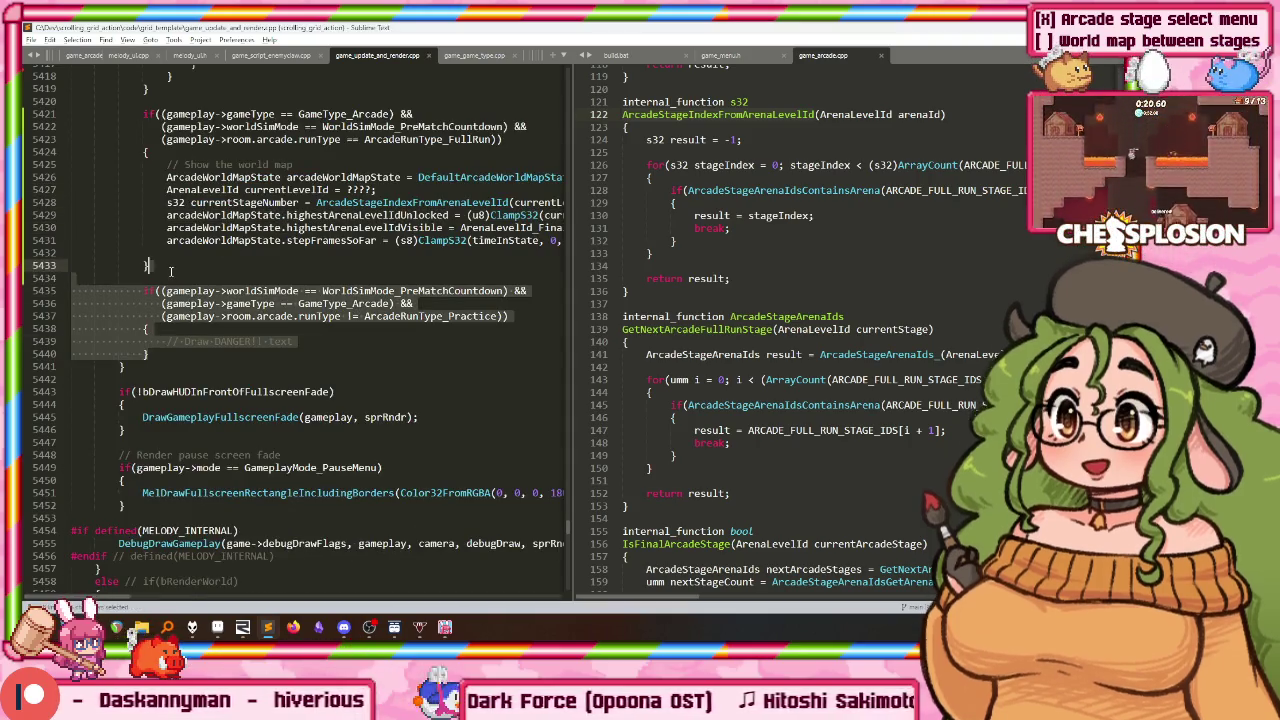
pyautogui.scroll(3, 165, 269)
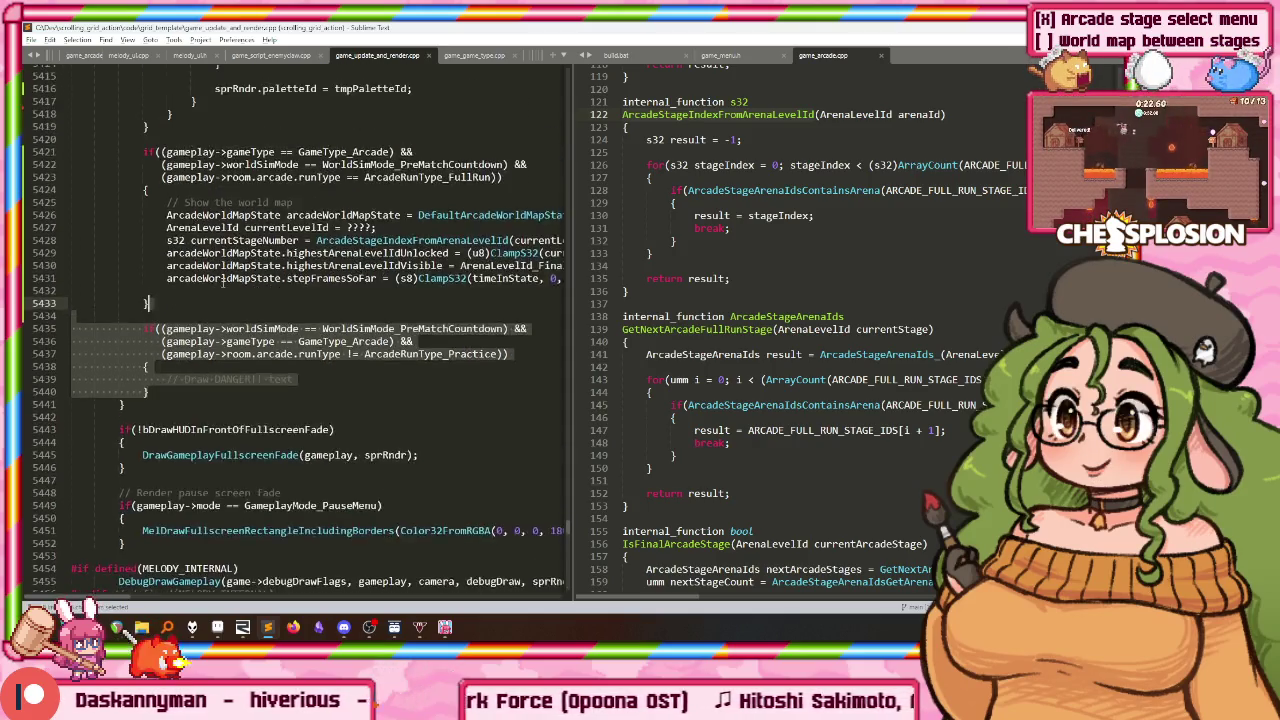
pyautogui.click(238, 277)
pyautogui.hotkey('ctrl', 'z')
pyautogui.hotkey('ctrl', 'z')
pyautogui.hotkey('ctrl', 'z')
pyautogui.hotkey('ctrl', 'z')
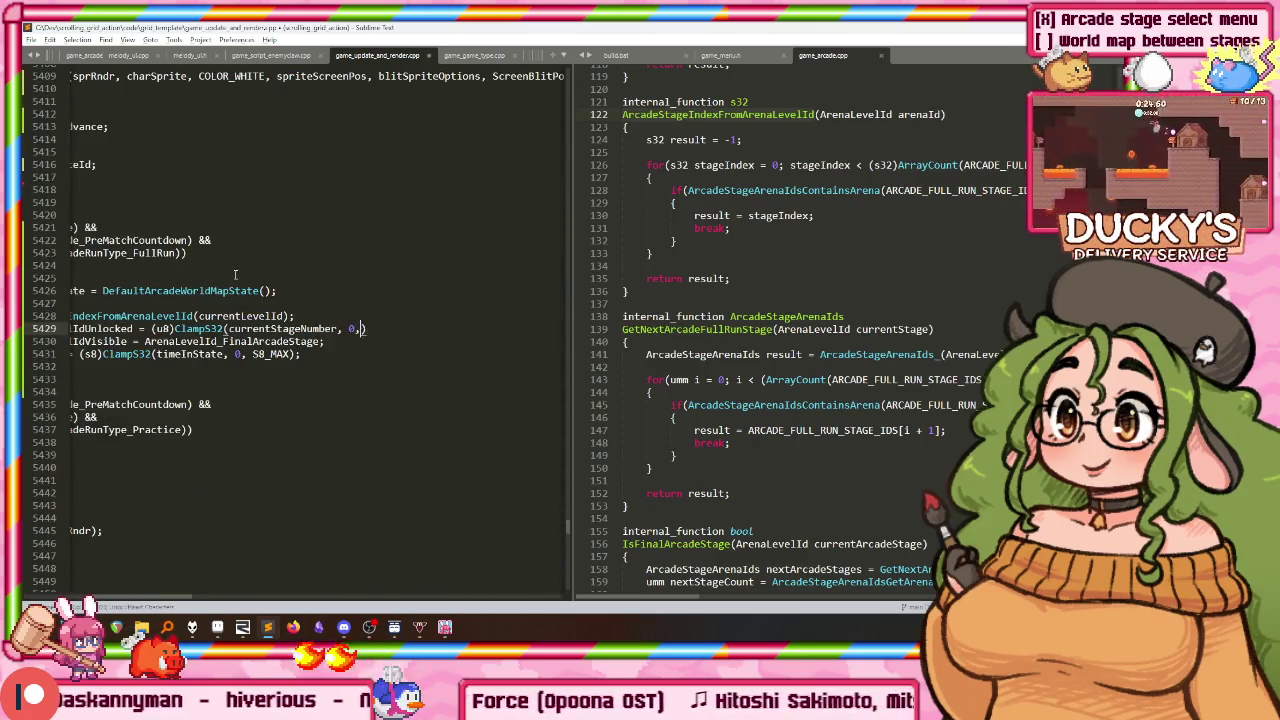
pyautogui.hotkey('ctrl', 'z')
pyautogui.hotkey('ctrl', 'z')
pyautogui.hotkey('ctrl', 'z')
pyautogui.hotkey('ctrl', 'z')
pyautogui.hotkey('ctrl', 'z')
pyautogui.hotkey('ctrl', 'z')
pyautogui.hotkey('ctrl', 'z')
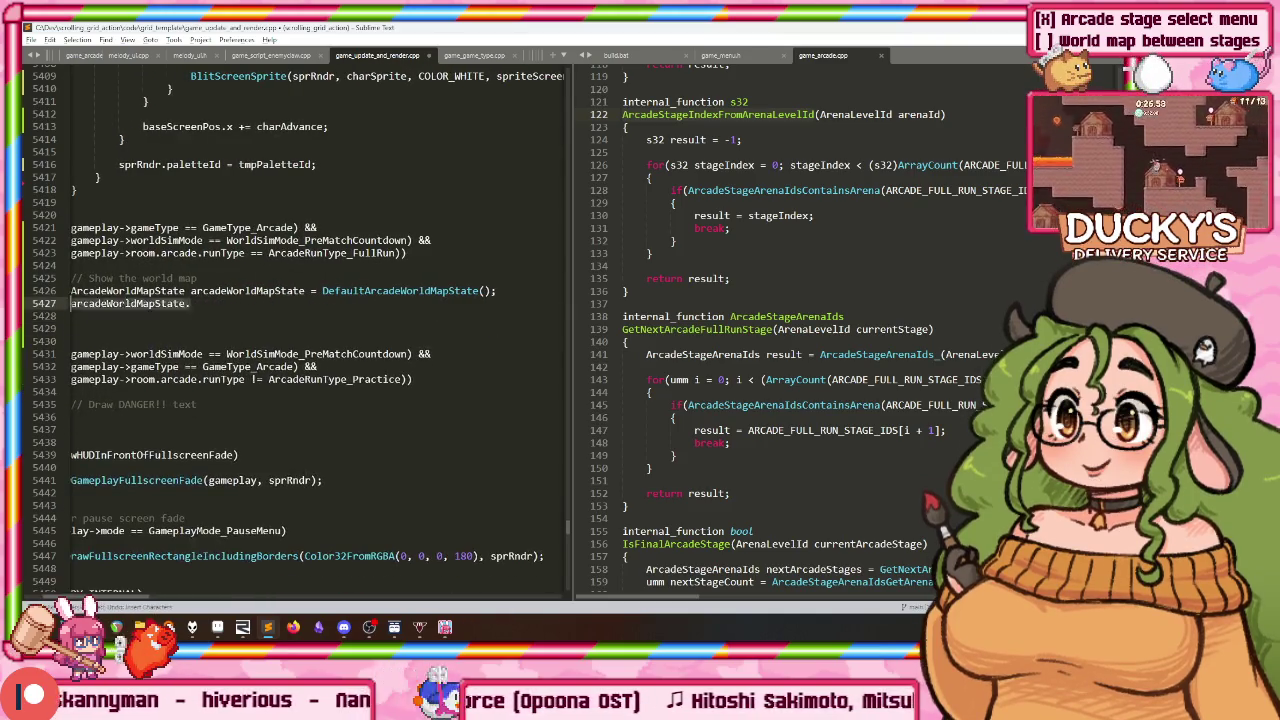
pyautogui.hotkey('ctrl', 'z')
pyautogui.hotkey('ctrl', 'z')
pyautogui.hotkey('ctrl', 'z')
pyautogui.hotkey('ctrl', 'z')
pyautogui.hotkey('ctrl', 'z')
pyautogui.hotkey('ctrl', 'z')
pyautogui.hotkey('ctrl', 'z')
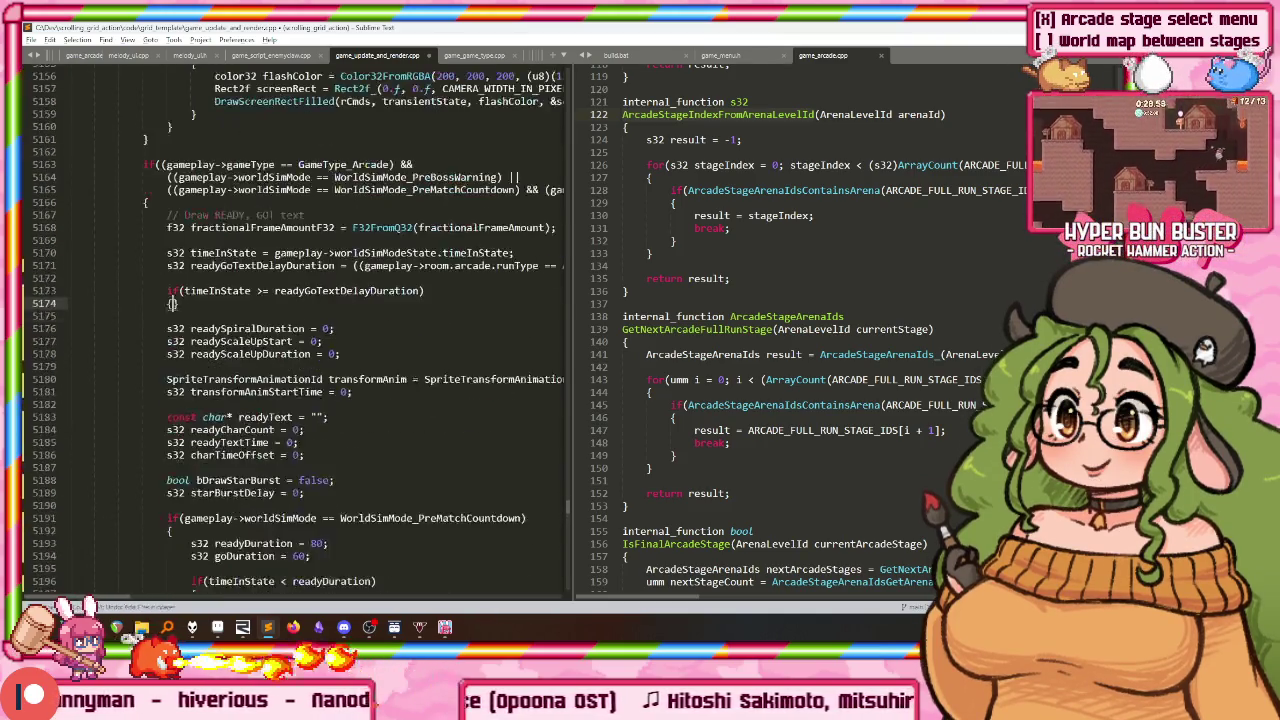
pyautogui.hotkey('ctrl', 'z')
pyautogui.hotkey('ctrl', 'z')
pyautogui.hotkey('ctrl', 'z')
pyautogui.hotkey('ctrl', 'z')
pyautogui.hotkey('ctrl', 'z')
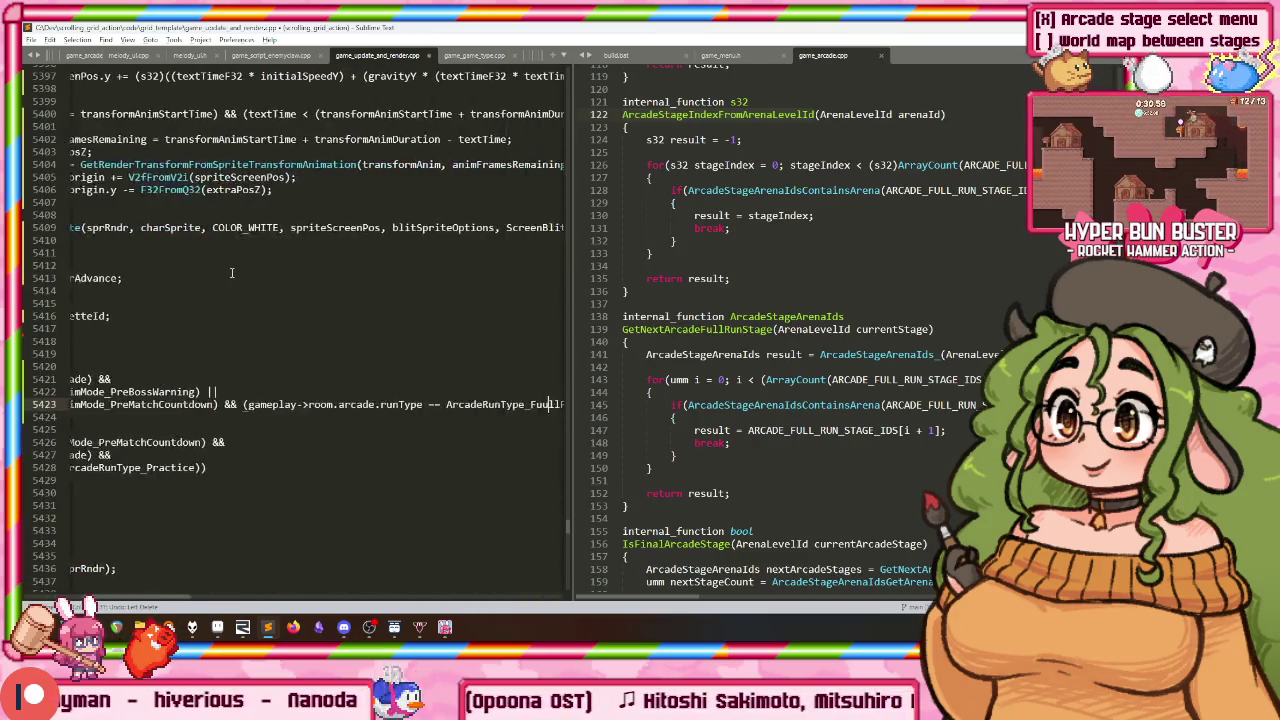
pyautogui.hotkey('ctrl', 'z')
pyautogui.hotkey('ctrl', 'z')
pyautogui.hotkey('ctrl', 'z')
pyautogui.hotkey('ctrl', 'z')
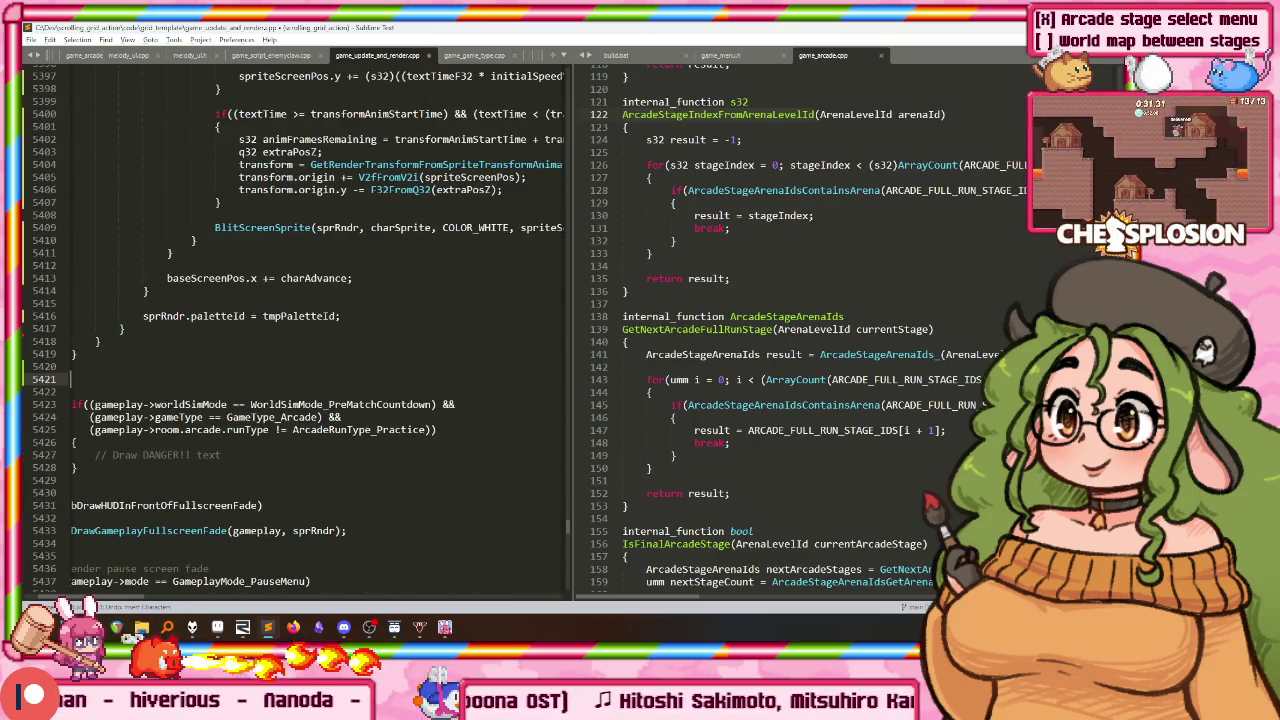
pyautogui.hotkey('ctrl', 'z')
pyautogui.hotkey('ctrl', 'z')
# Step: Restore the world map block and delete the leftover practice-mode DANGER text
pyautogui.hotkey('ctrl', 'y')
pyautogui.hotkey('ctrl', 'y')
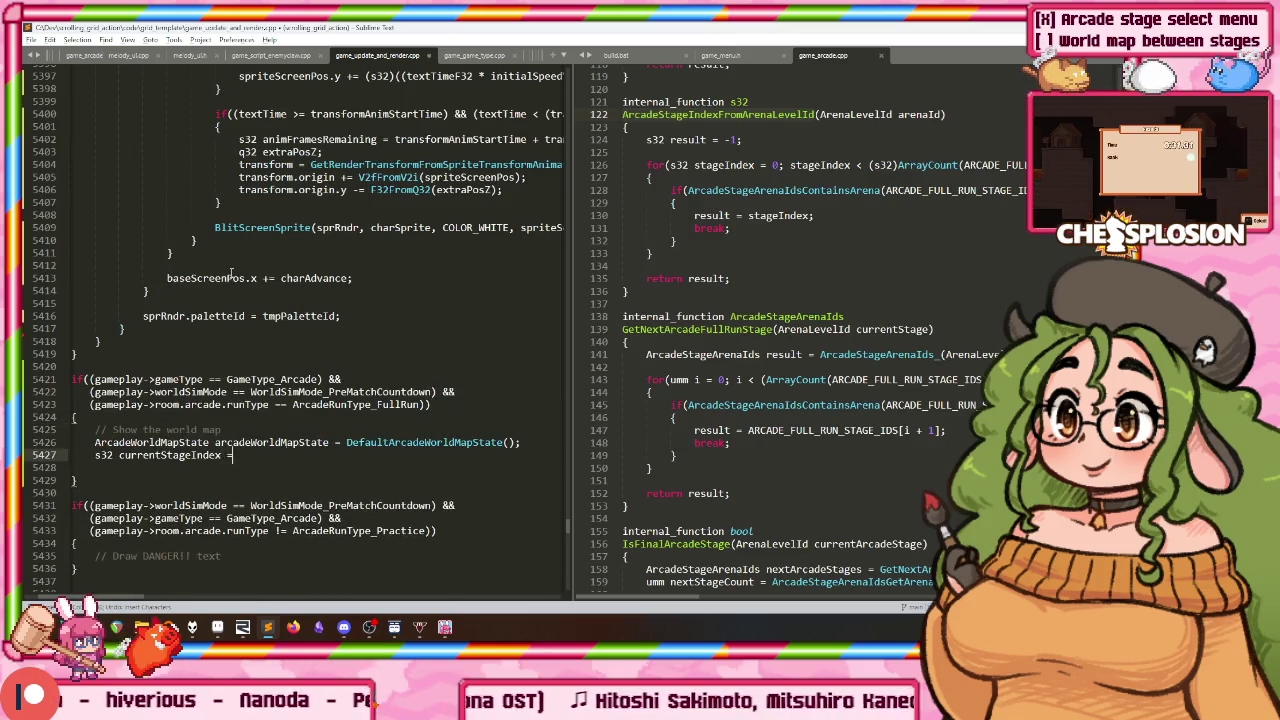
pyautogui.hotkey('ctrl', 'y')
pyautogui.hotkey('ctrl', 'y')
pyautogui.hotkey('ctrl', 'y')
pyautogui.hotkey('ctrl', 'y')
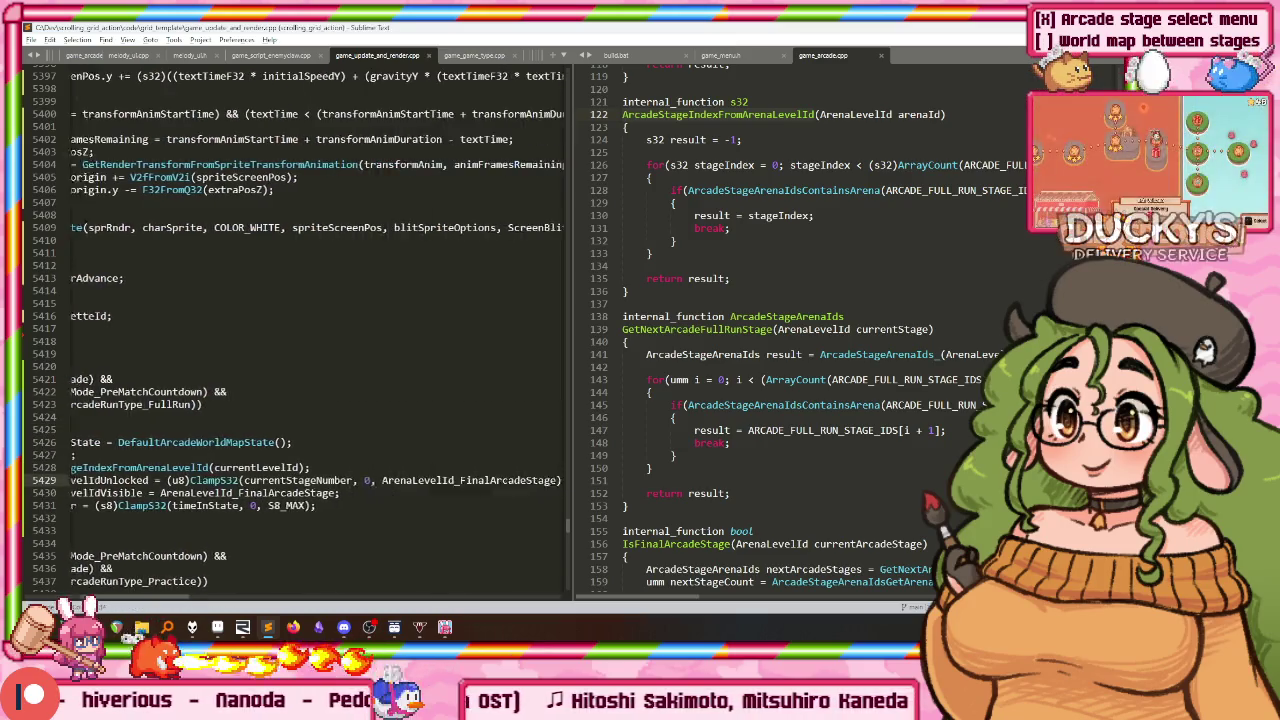
pyautogui.hotkey('ctrl', 'y')
pyautogui.hotkey('ctrl', 'y')
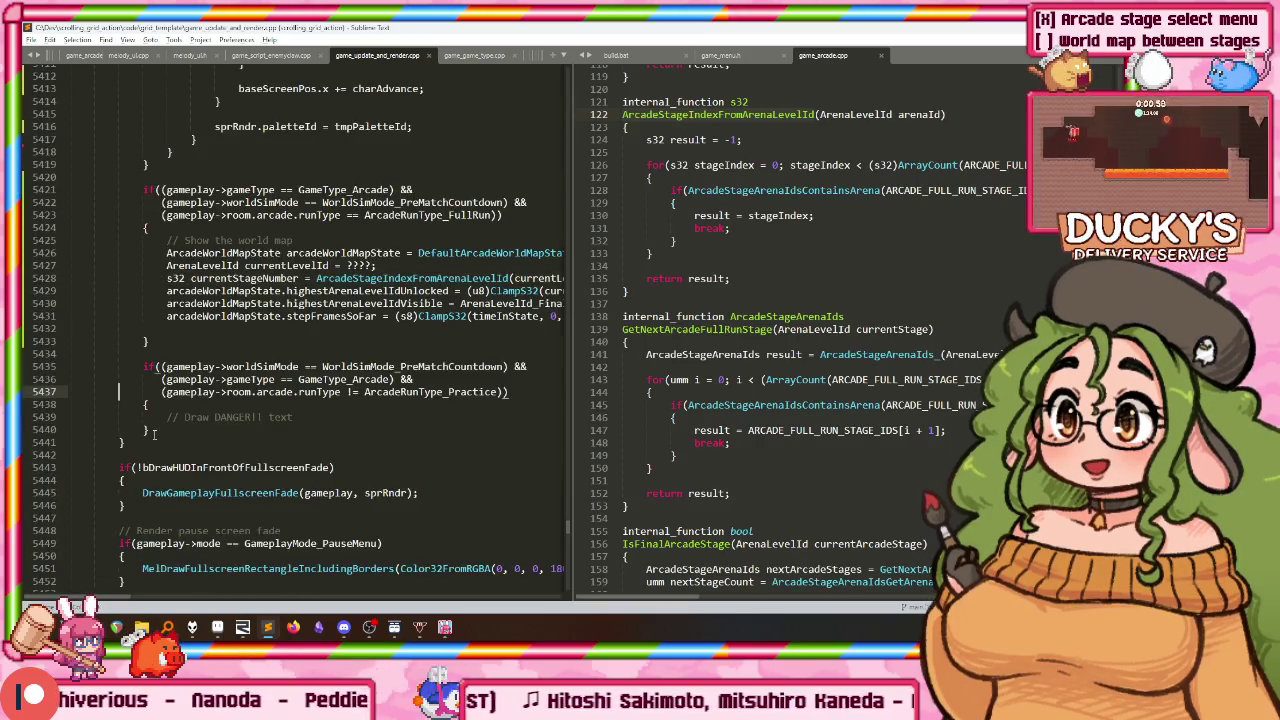
pyautogui.moveTo(150, 430); pyautogui.dragTo(174, 333)
pyautogui.press('Delete')
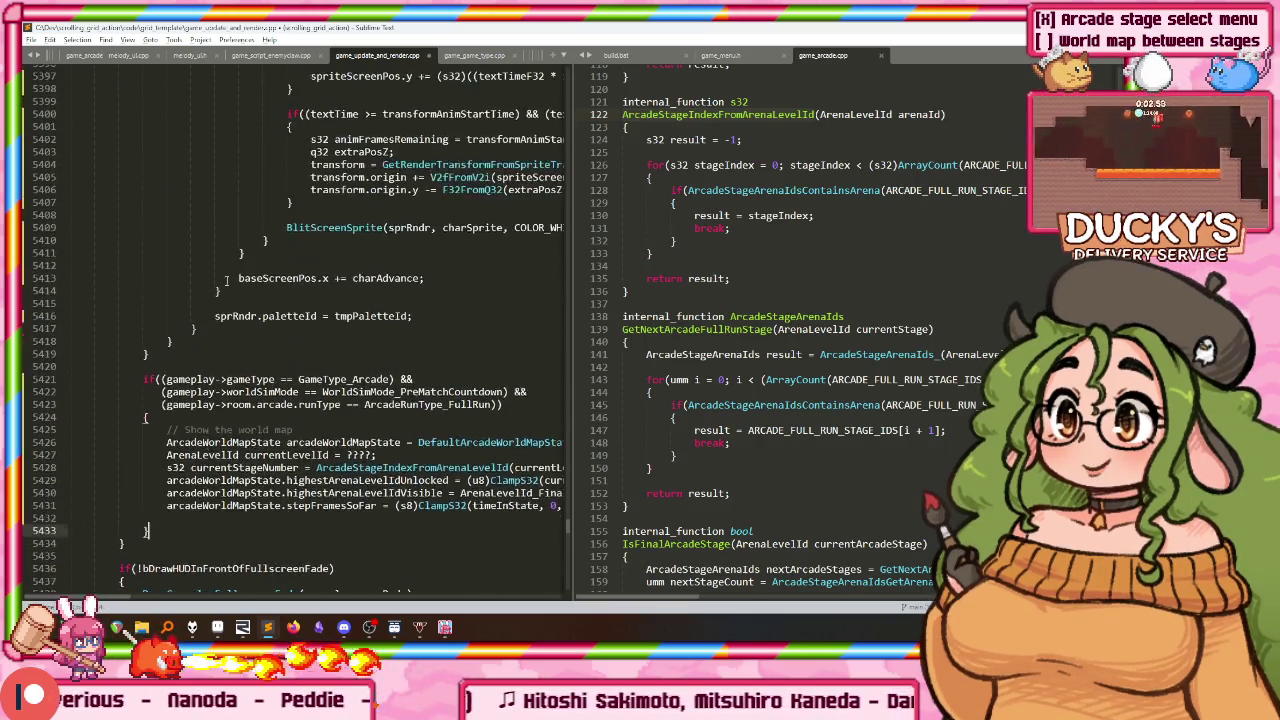
# Step: Remove the trailing blank line after the world map block
pyautogui.scroll(6, 300, 300)
pyautogui.click(312, 172)
pyautogui.scroll(-2, 300, 250)
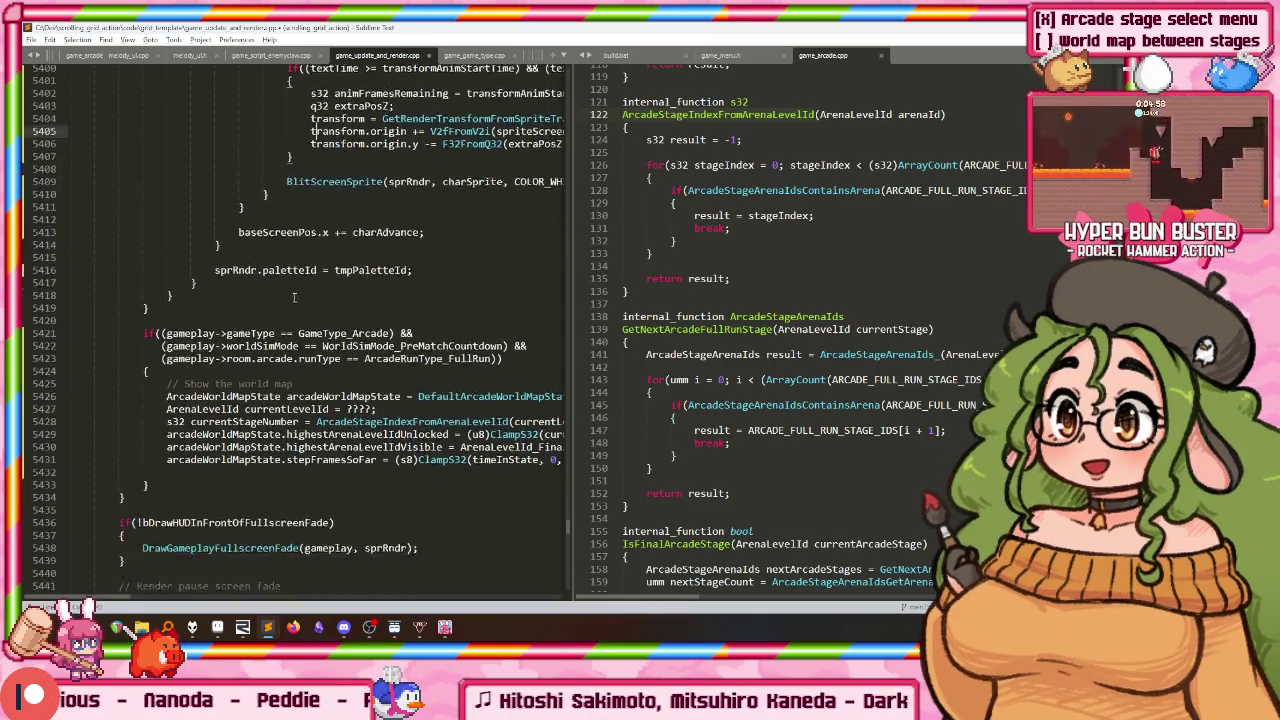
pyautogui.scroll(-3, 291, 287)
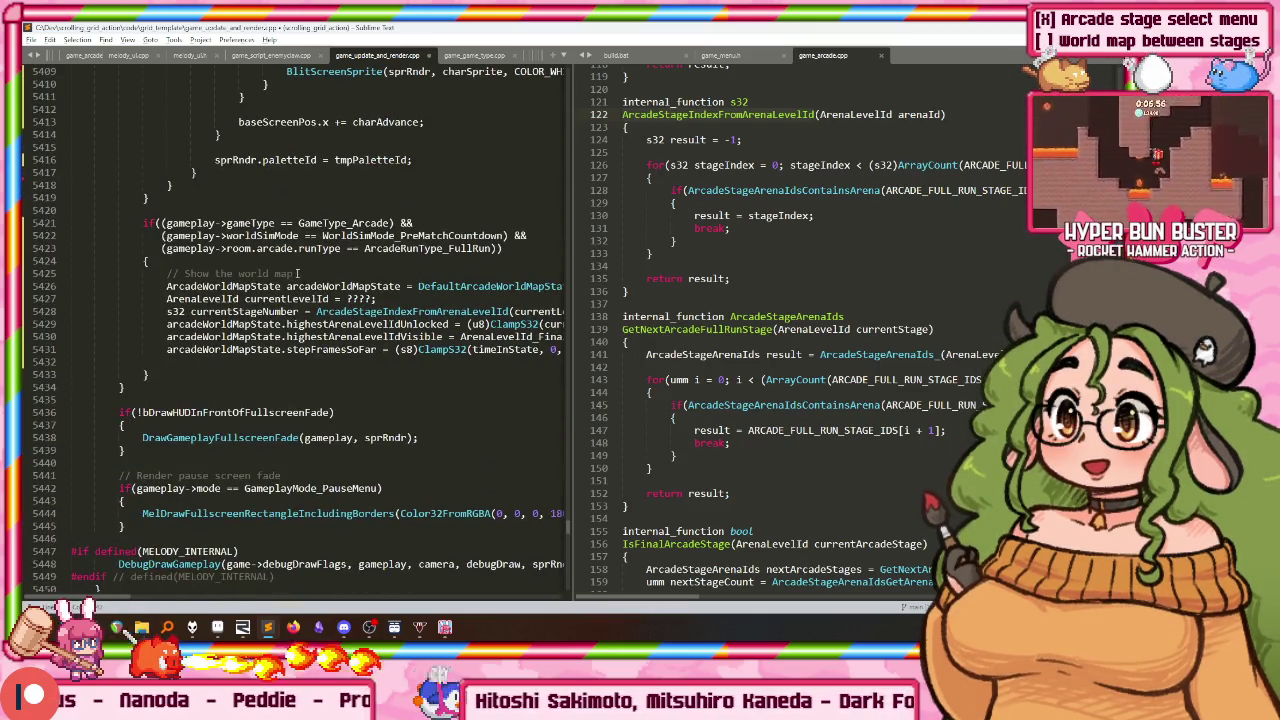
pyautogui.click(268, 363)
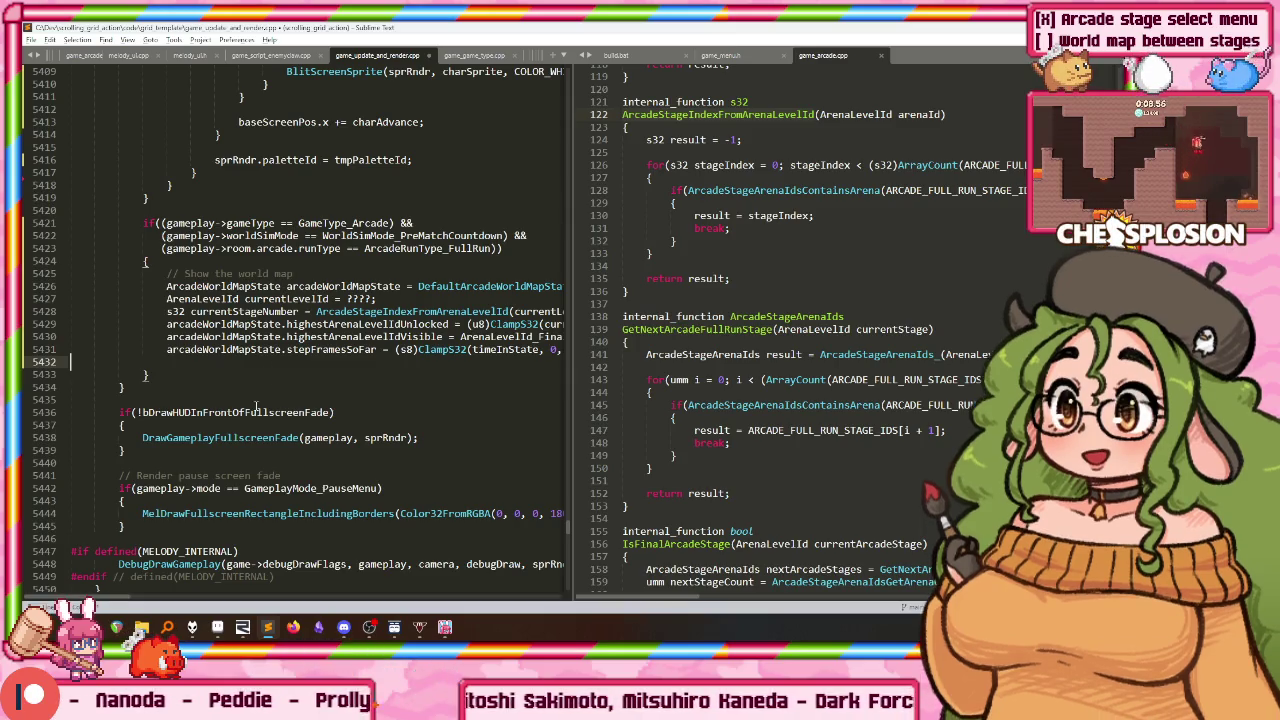
pyautogui.press('BackSpace')
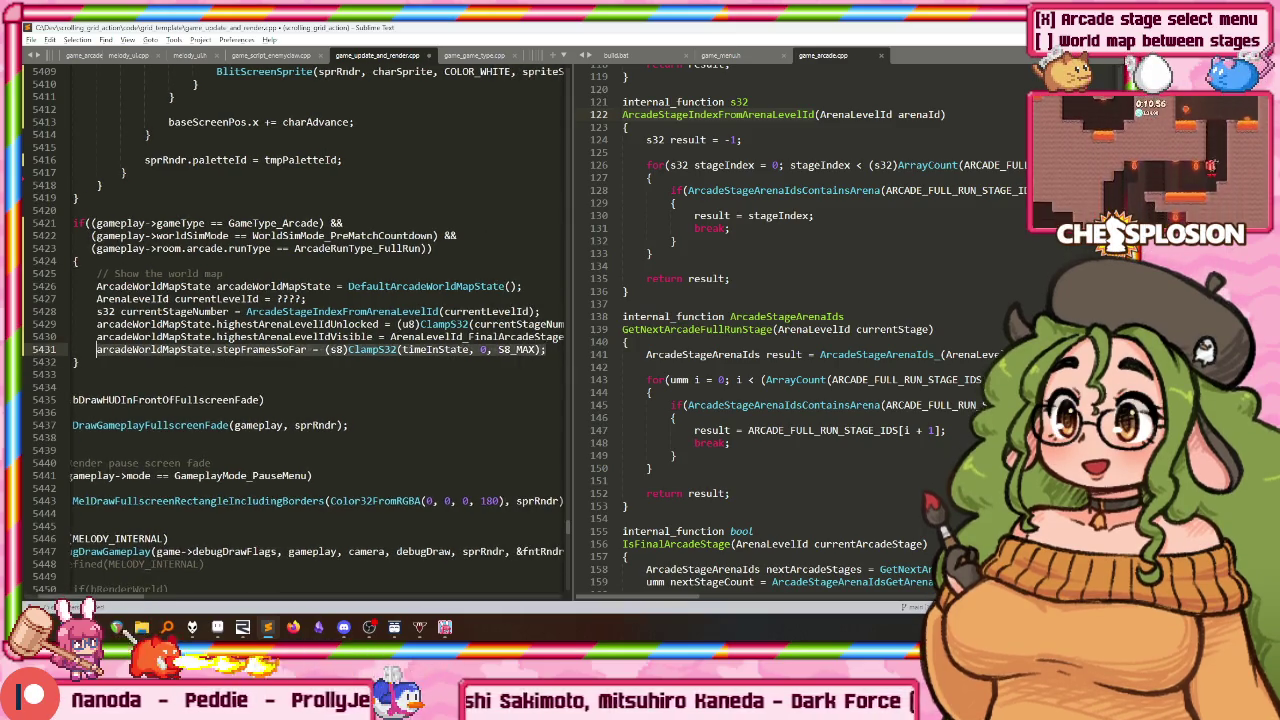
# Step: Review the world map assignments and the stage index lookup line
pyautogui.hotkey('shift', 'Up')
pyautogui.hotkey('shift', 'Up')
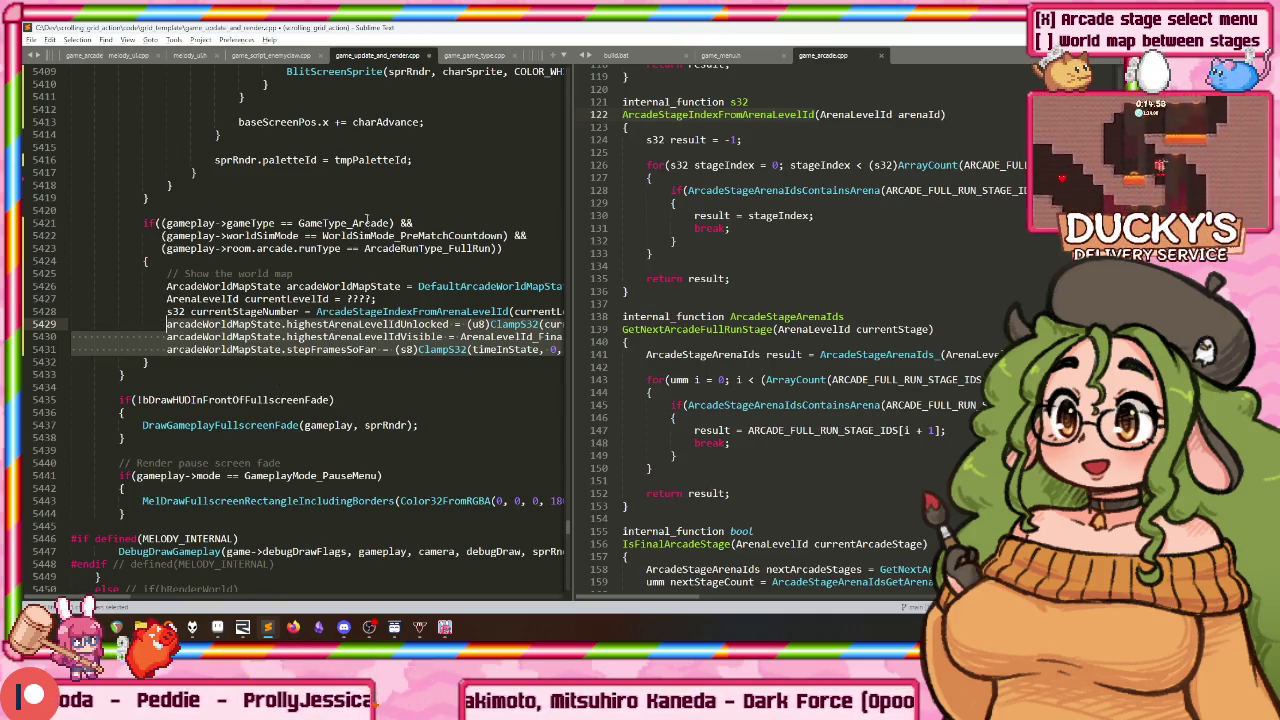
pyautogui.click(366, 223)
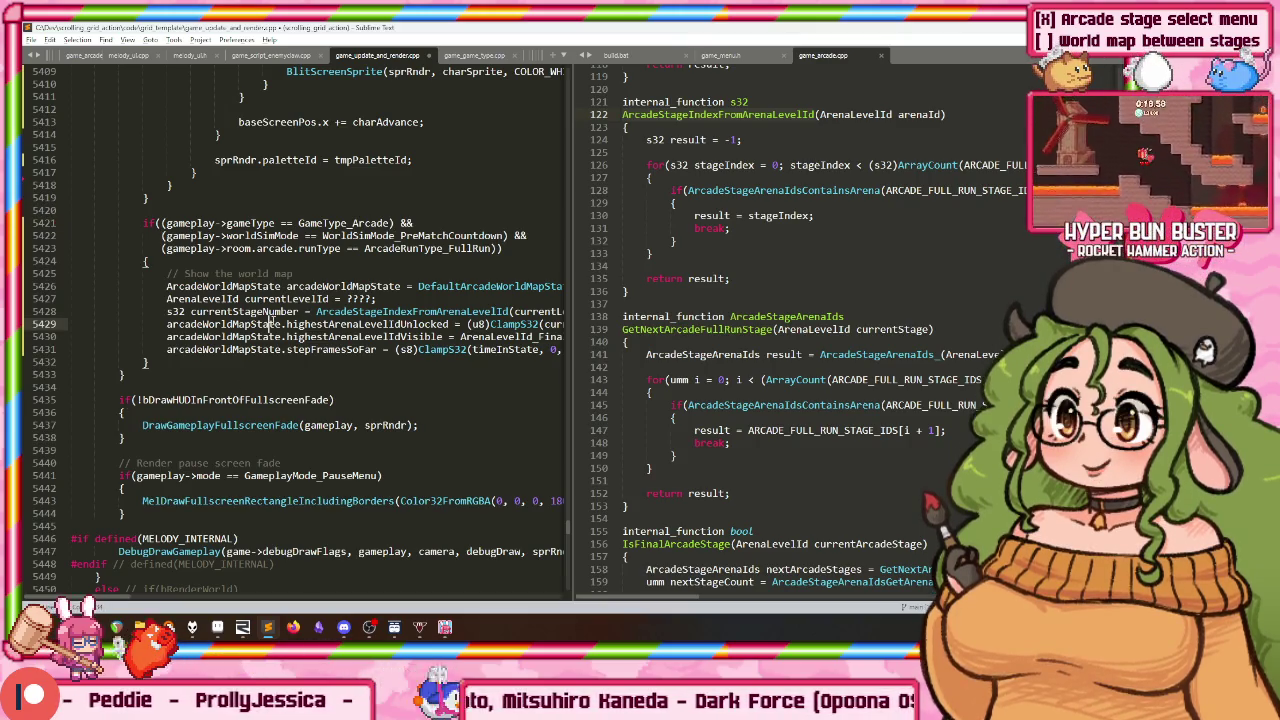
pyautogui.click(425, 311)
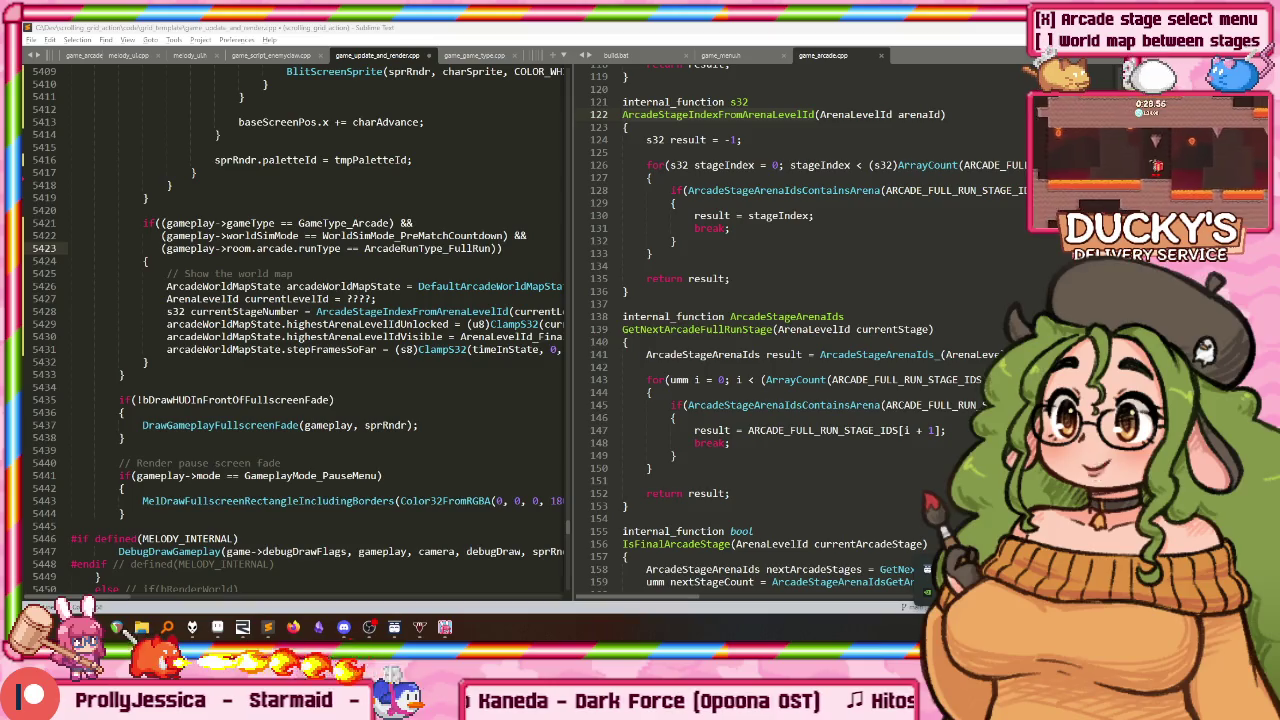
pyautogui.rightClick(926, 569)
# Step: Search the Steam Library for 'indivis' and open the Indivisible Backer Preview page
pyautogui.click(787, 480)
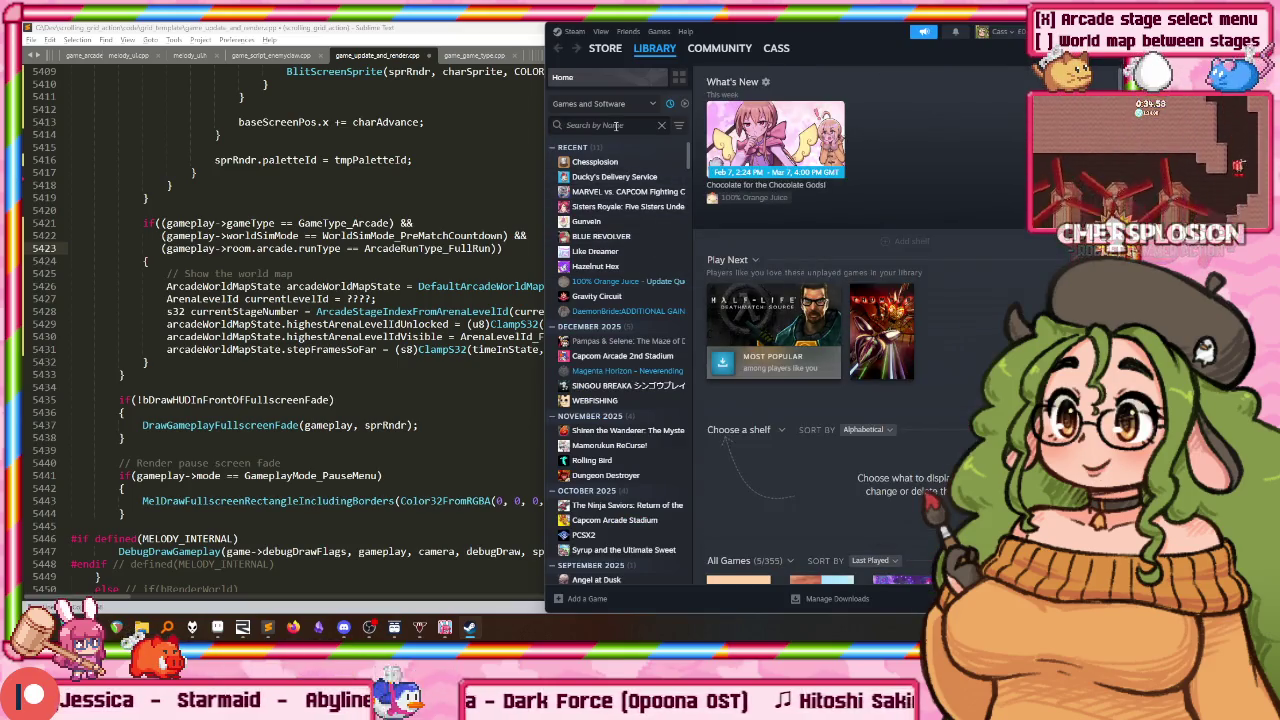
pyautogui.write('indivis')
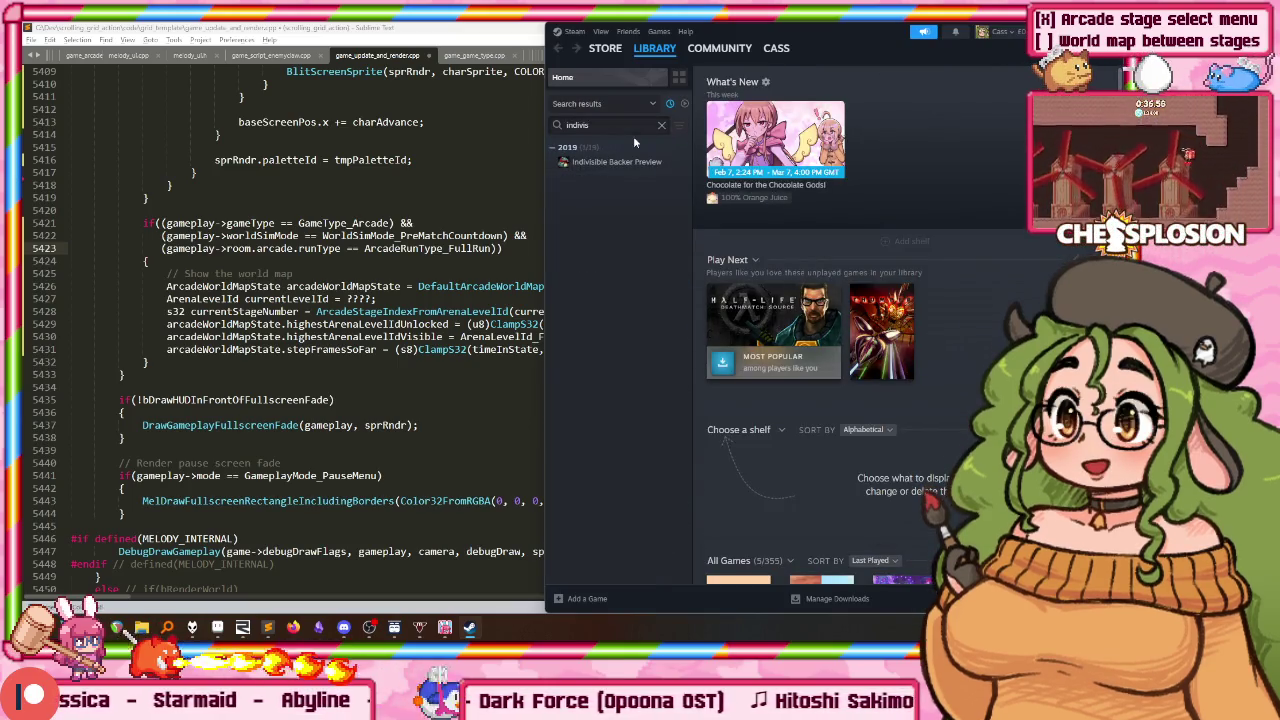
pyautogui.click(592, 161)
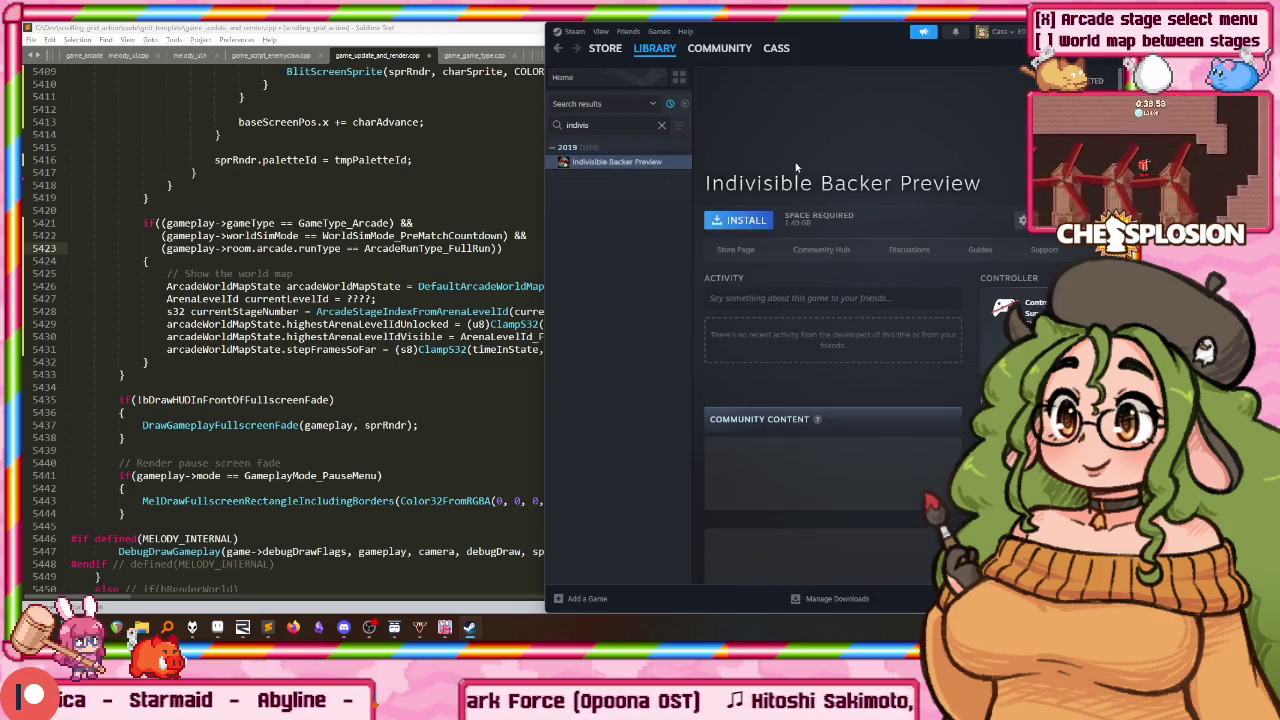
# Step: Maximize Steam and search the store to open Indivisible's store page
pyautogui.click(605, 48)
pyautogui.doubleClick(600, 30)
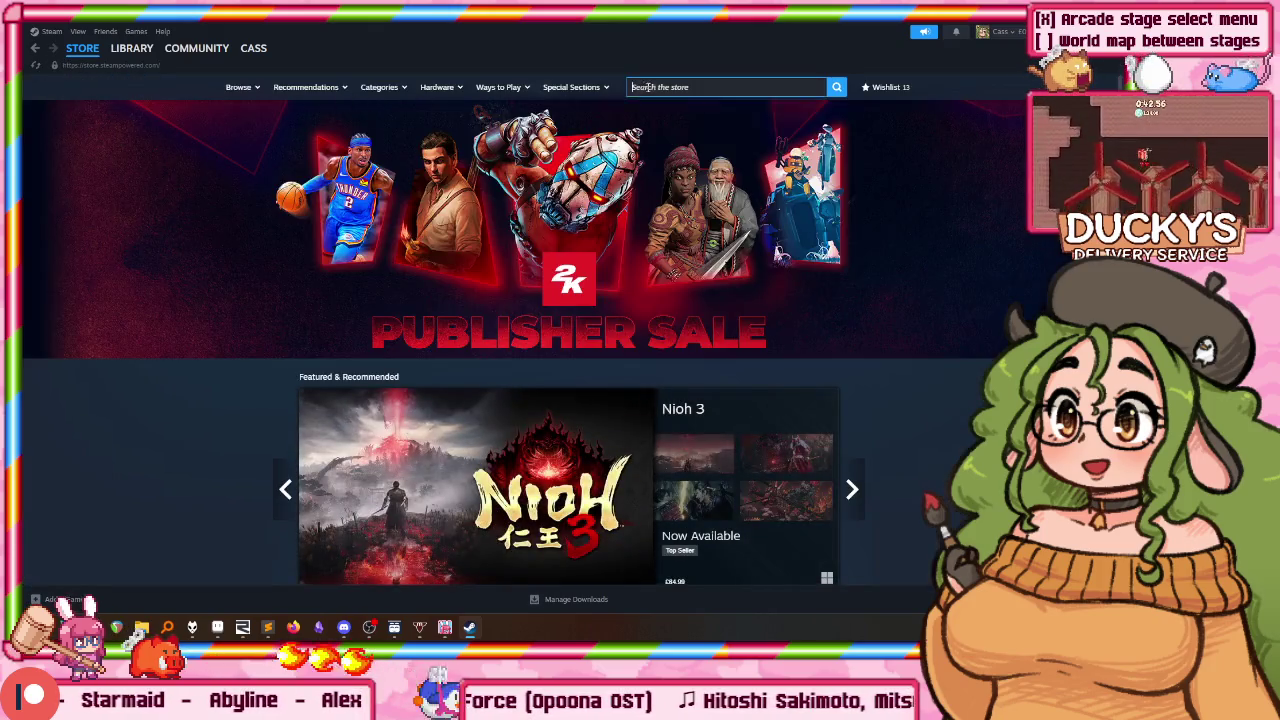
pyautogui.click(643, 88)
pyautogui.write('visible')
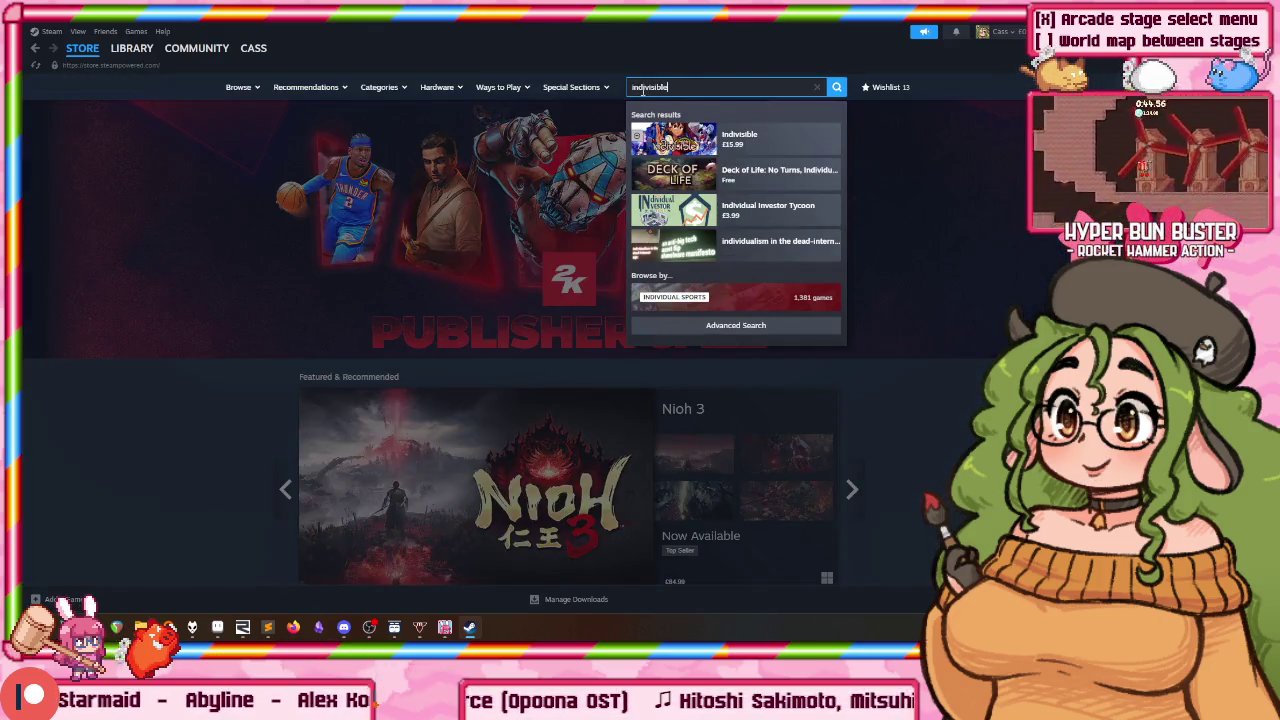
pyautogui.click(703, 140)
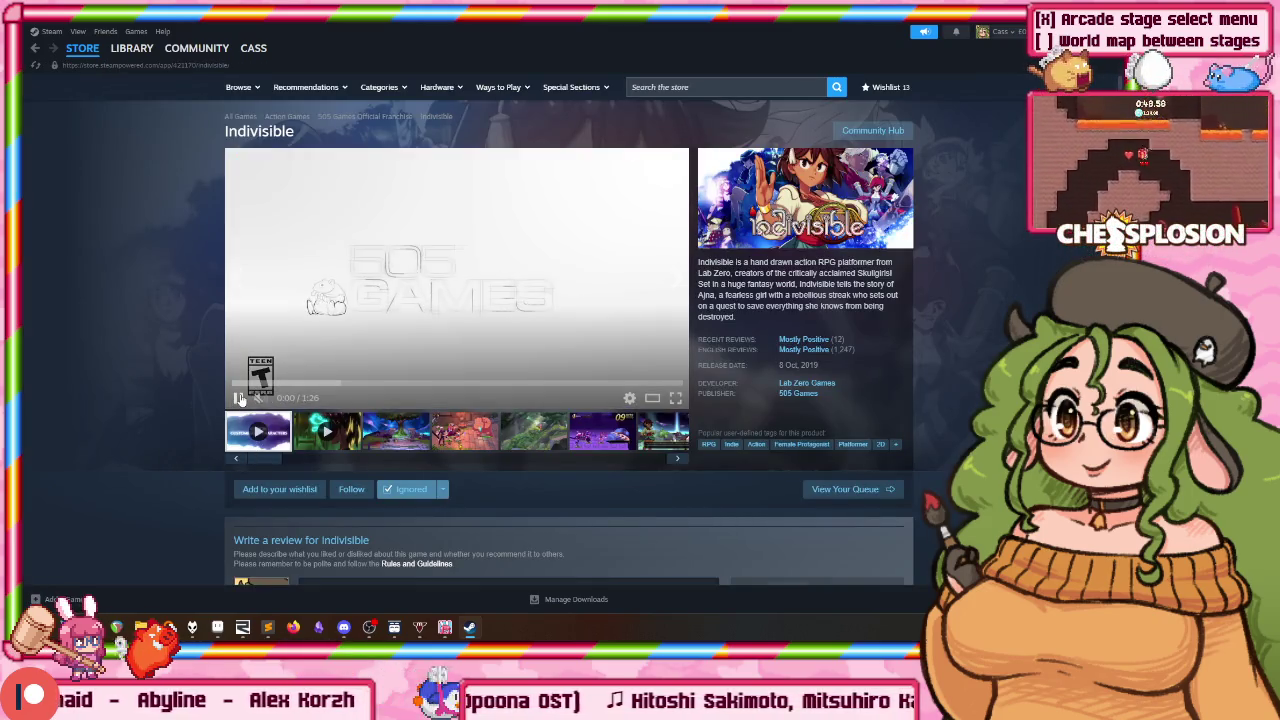
# Step: Browse Indivisible's media thumbnails, then play the first trailer full screen
pyautogui.click(316, 426)
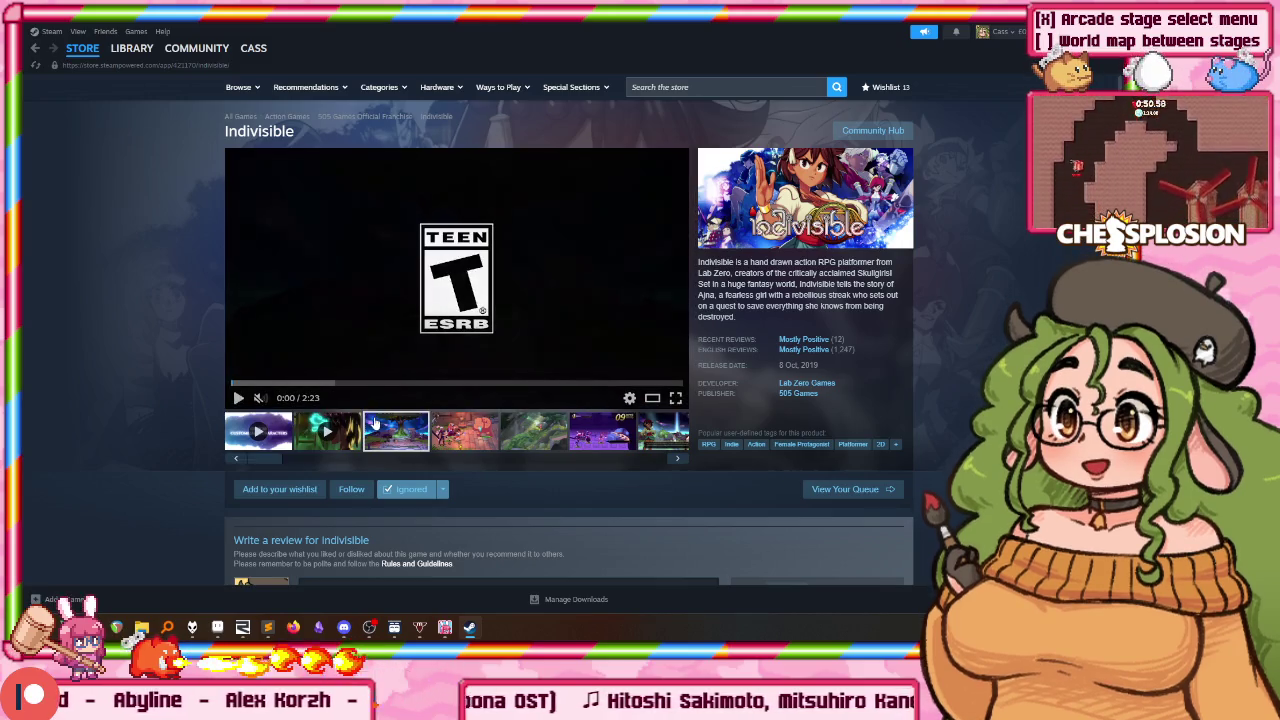
pyautogui.click(373, 424)
pyautogui.click(457, 428)
pyautogui.click(600, 430)
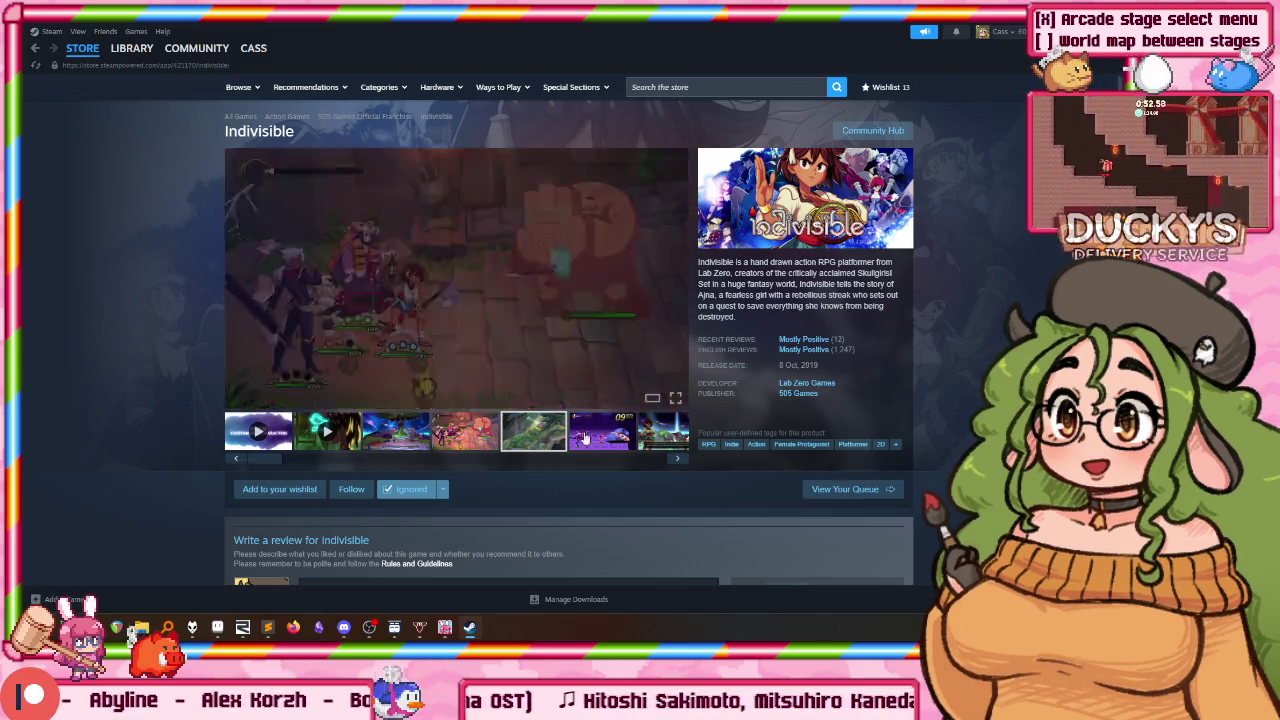
pyautogui.click(658, 430)
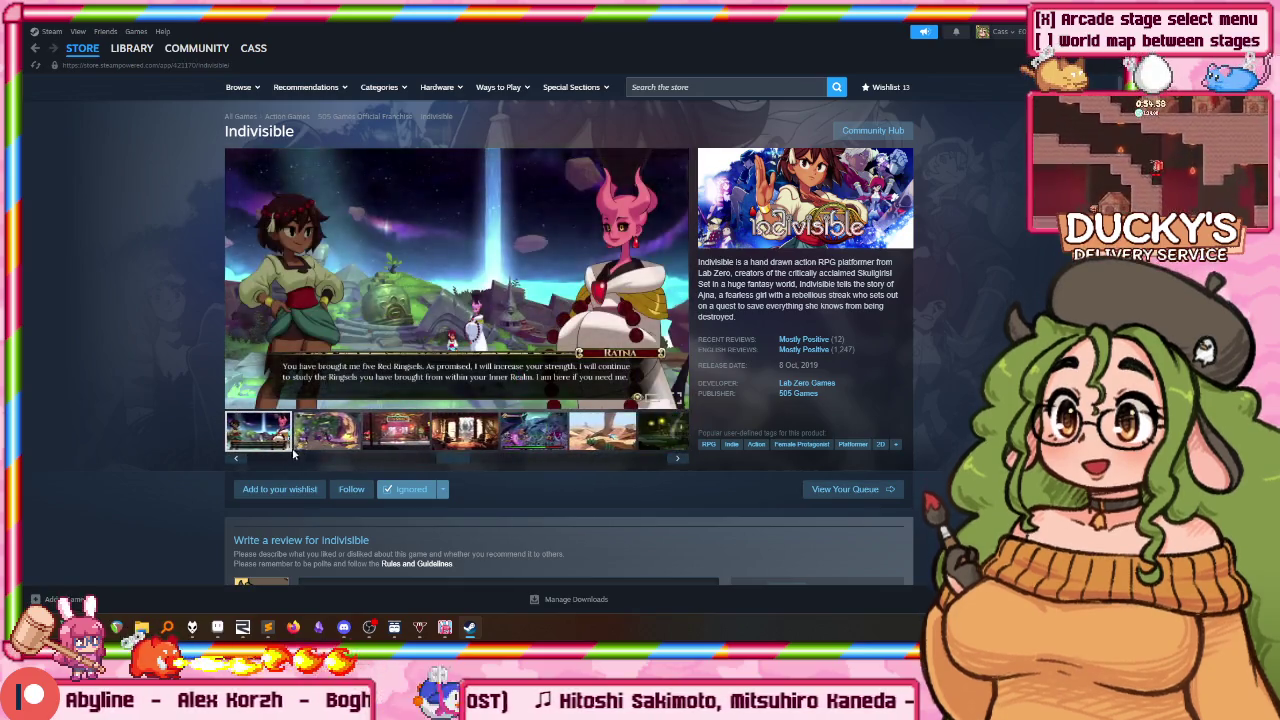
pyautogui.click(246, 432)
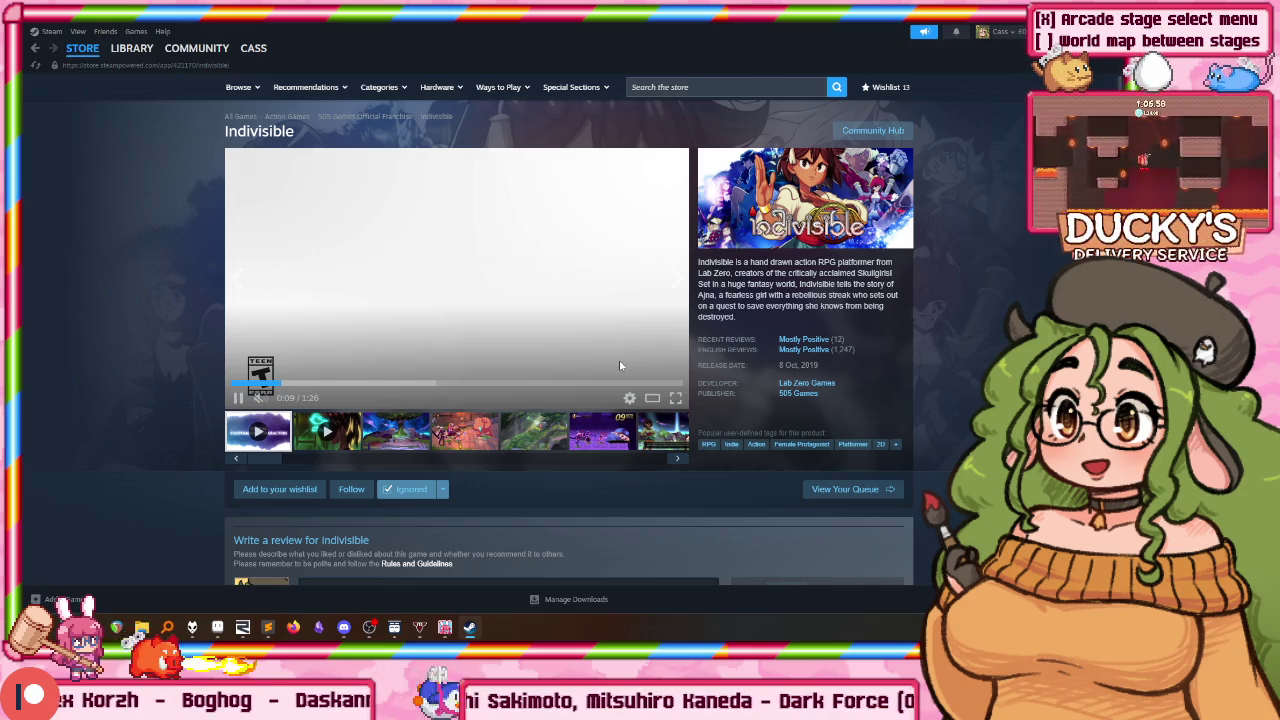
pyautogui.click(675, 397)
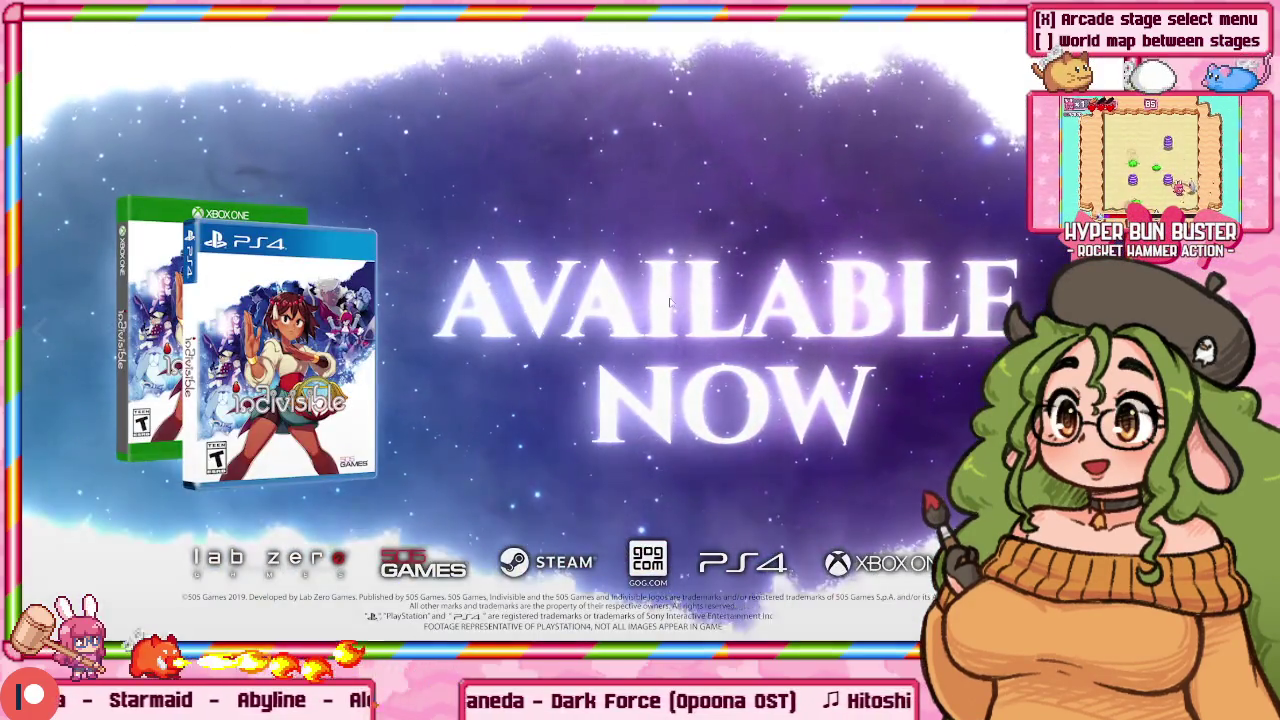
# Step: Exit full-screen playback, view the fourth battle screenshot, and return to Sublime Text
pyautogui.press('Escape')
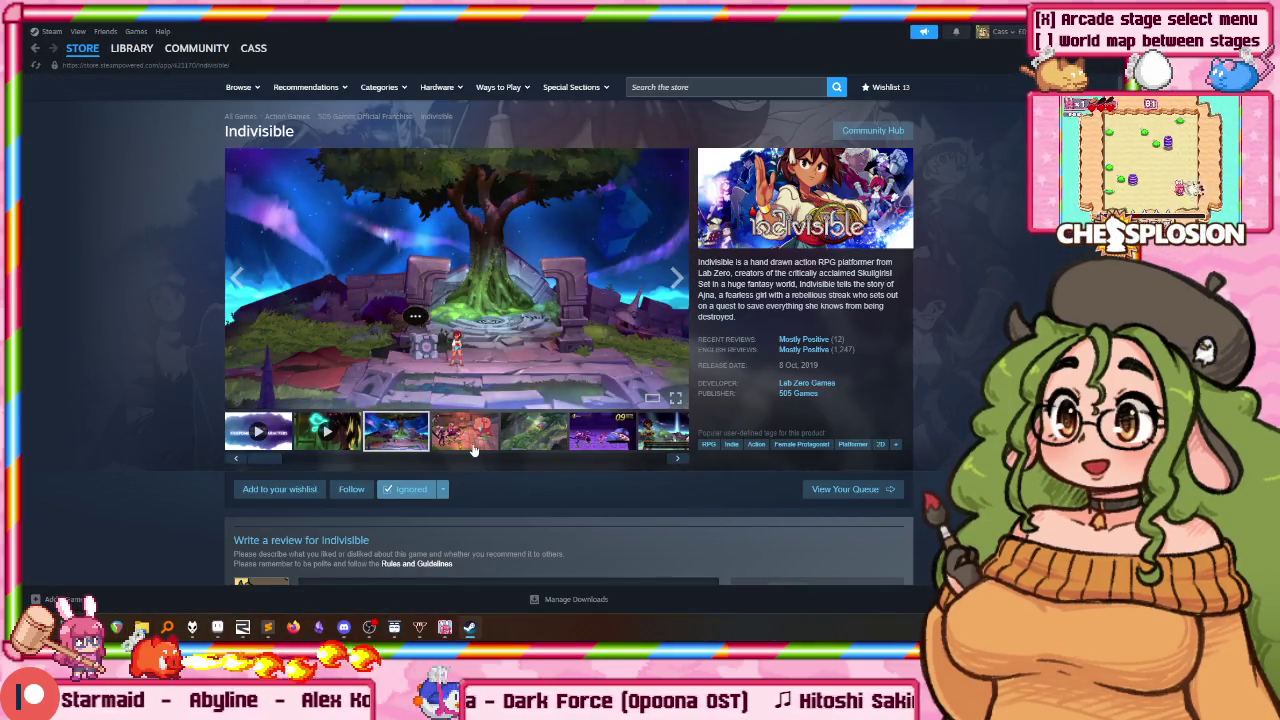
pyautogui.click(474, 450)
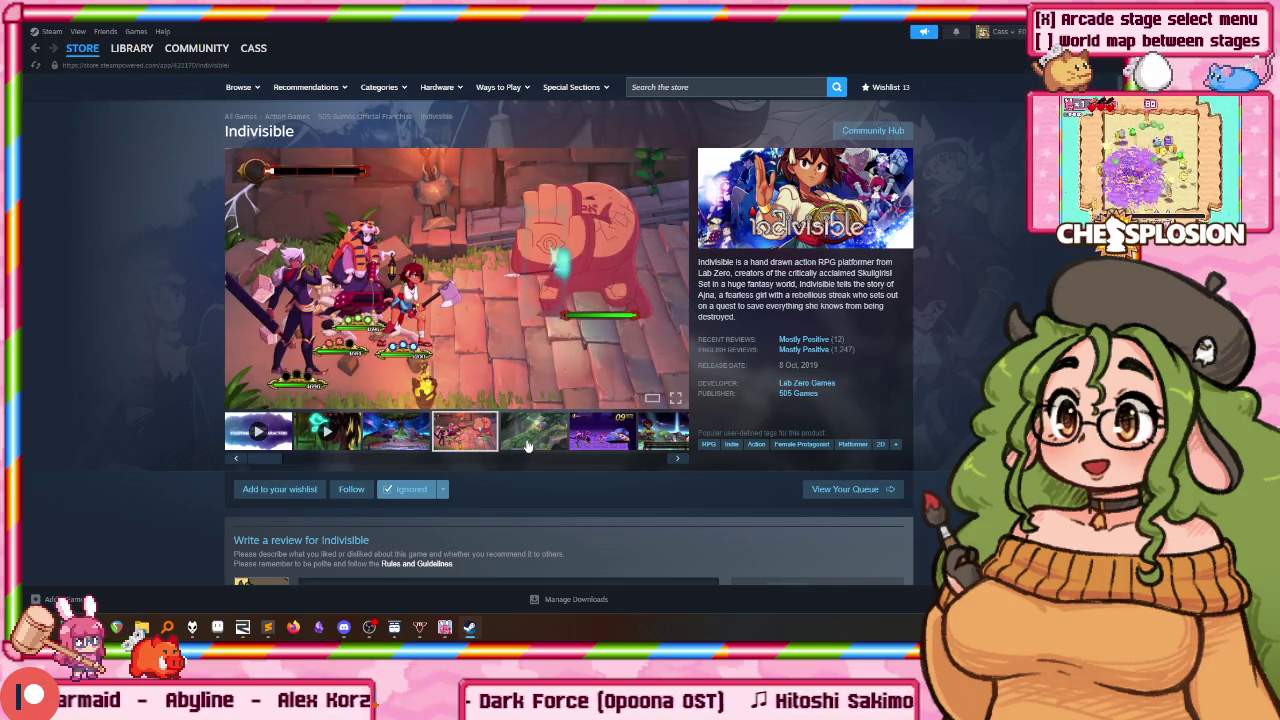
pyautogui.click(270, 630)
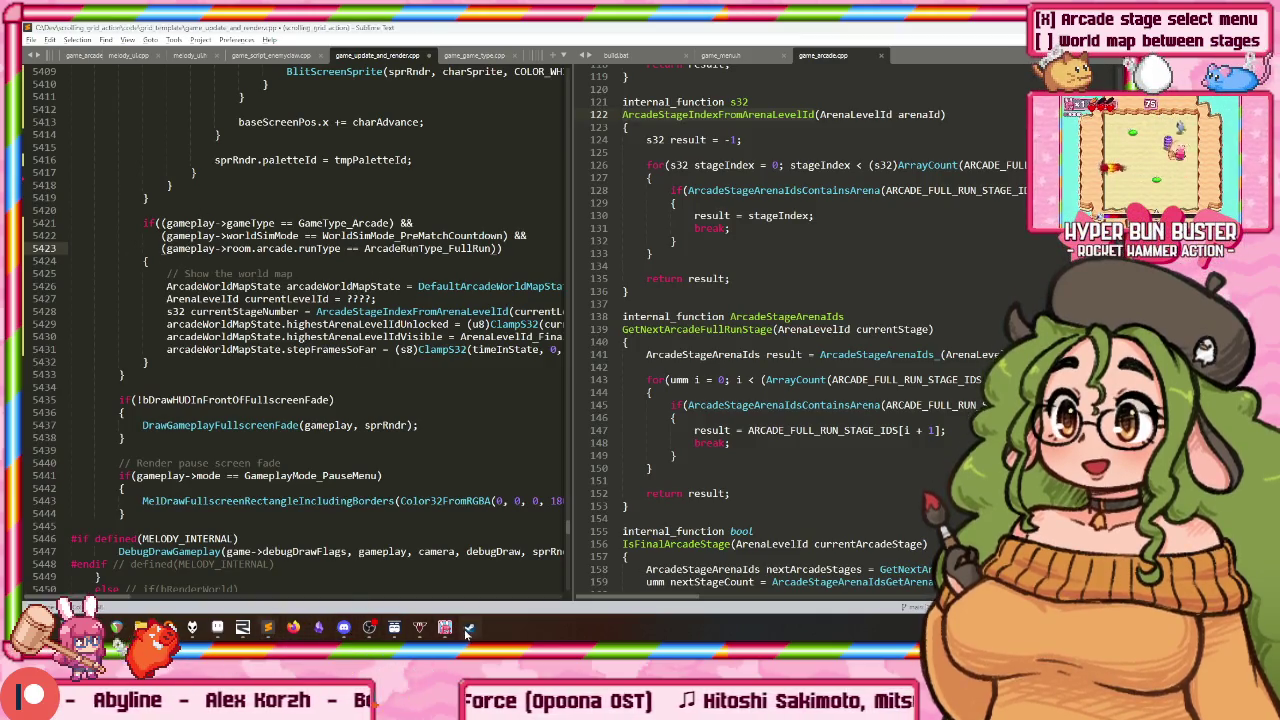
# Step: Review world map block lines 5422–5431 in game_update_and_render.cpp, then go back to Steam
pyautogui.hotkey('alt', 'Tab')
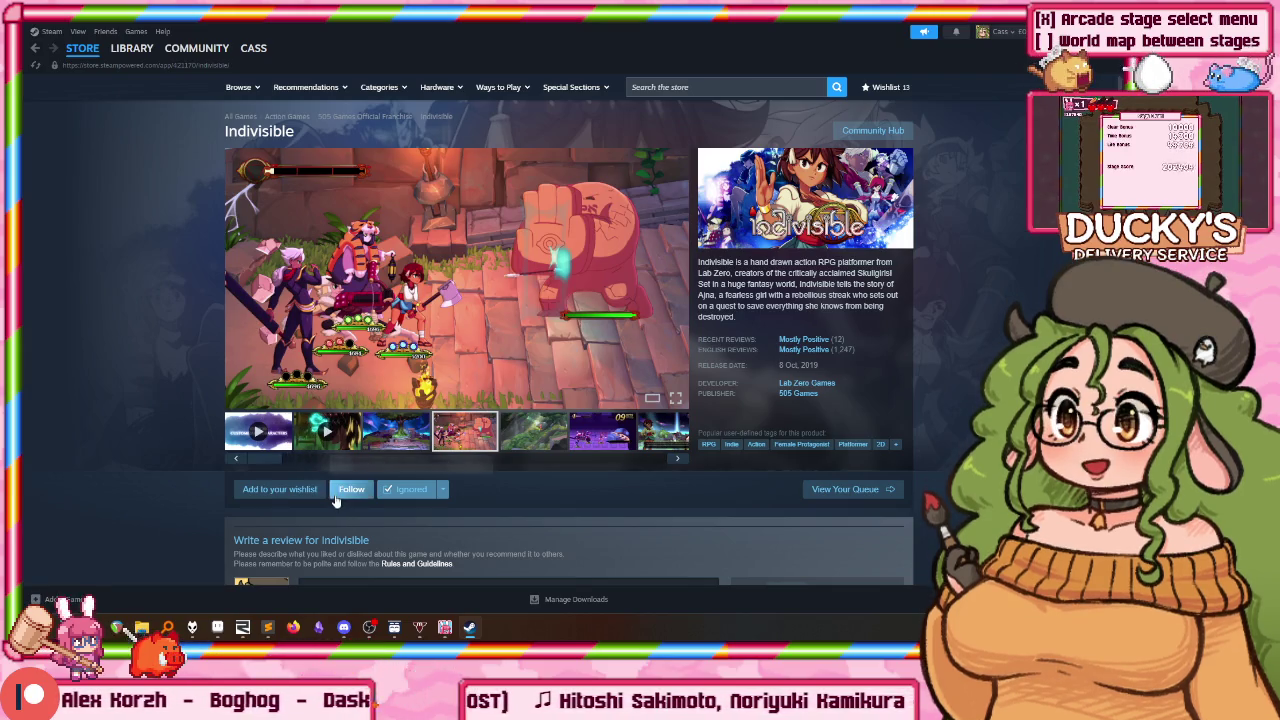
pyautogui.click(268, 627)
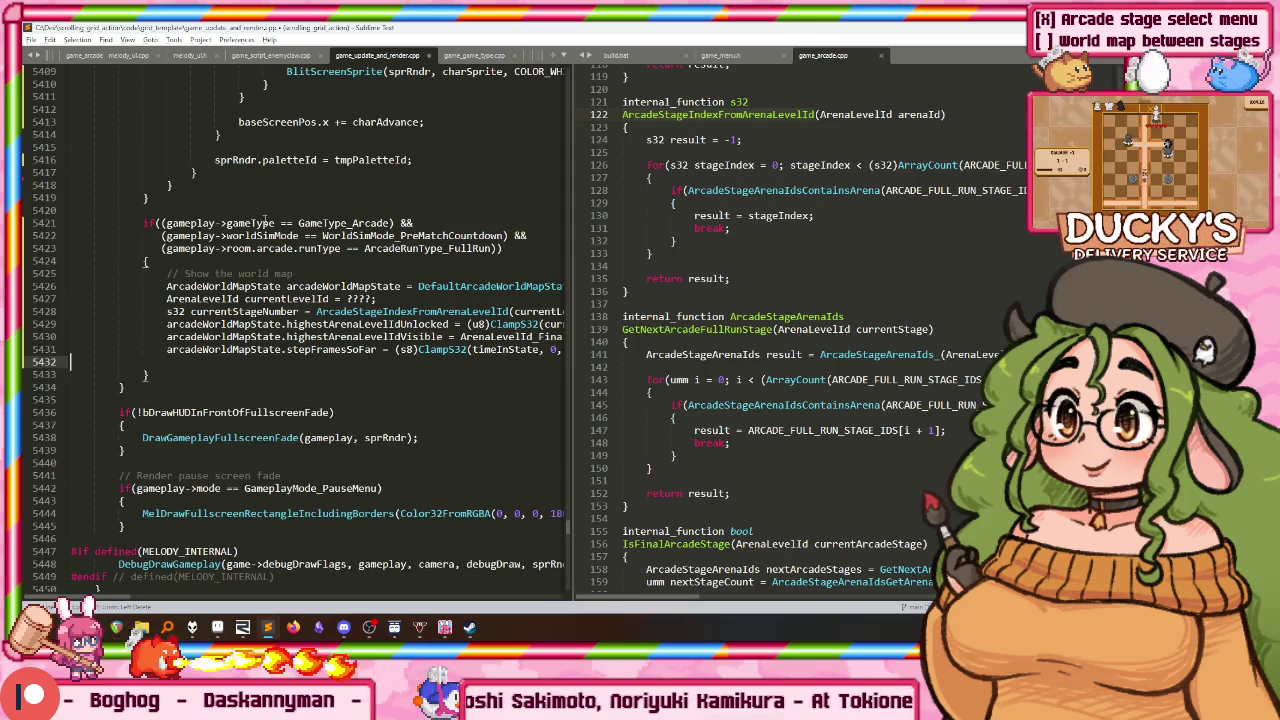
pyautogui.press('Down')
pyautogui.press('Down')
pyautogui.press('Down')
pyautogui.press('End')
pyautogui.press('Up')
pyautogui.press('Up')
pyautogui.press('Up')
pyautogui.press('Home')
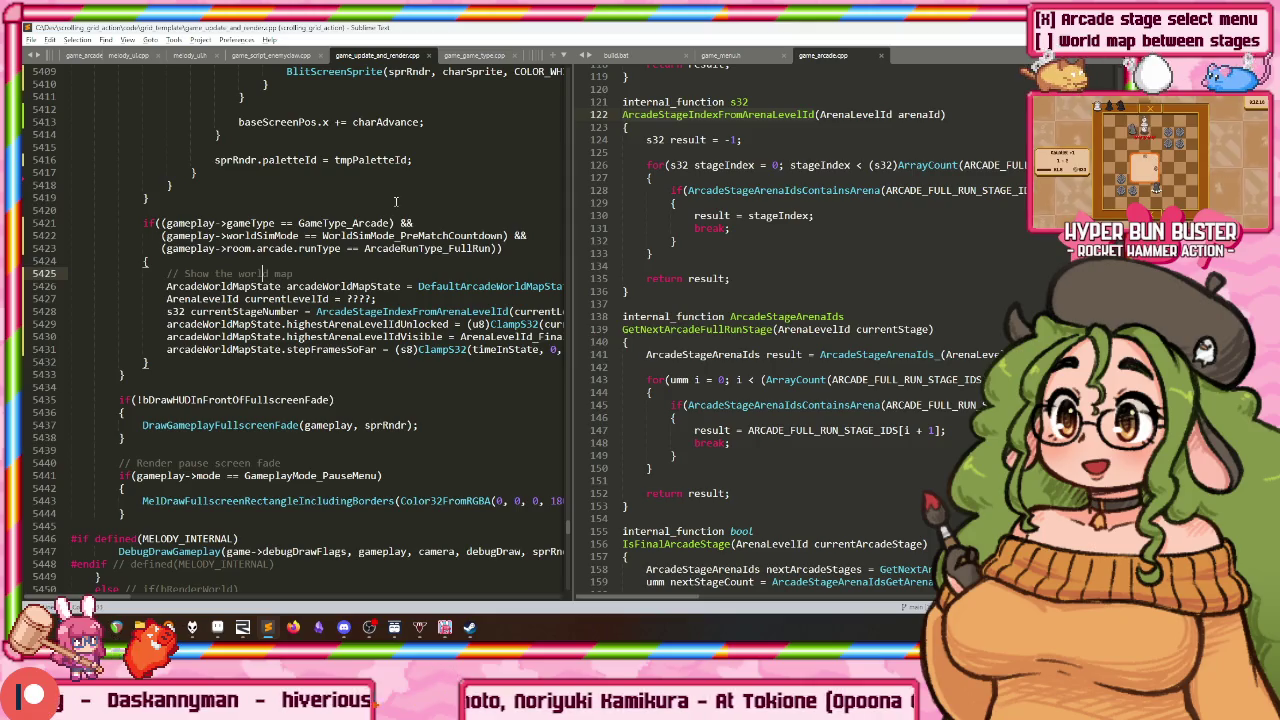
pyautogui.click(290, 349)
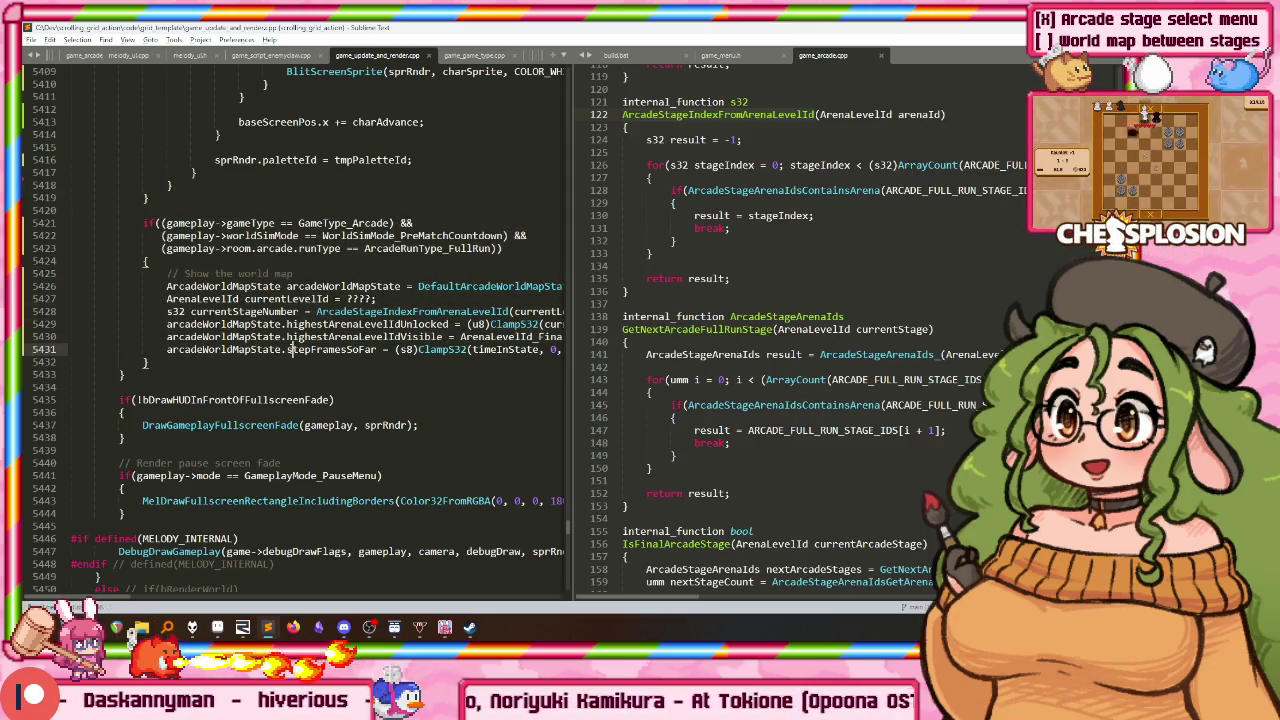
pyautogui.hotkey('alt', 'Tab')
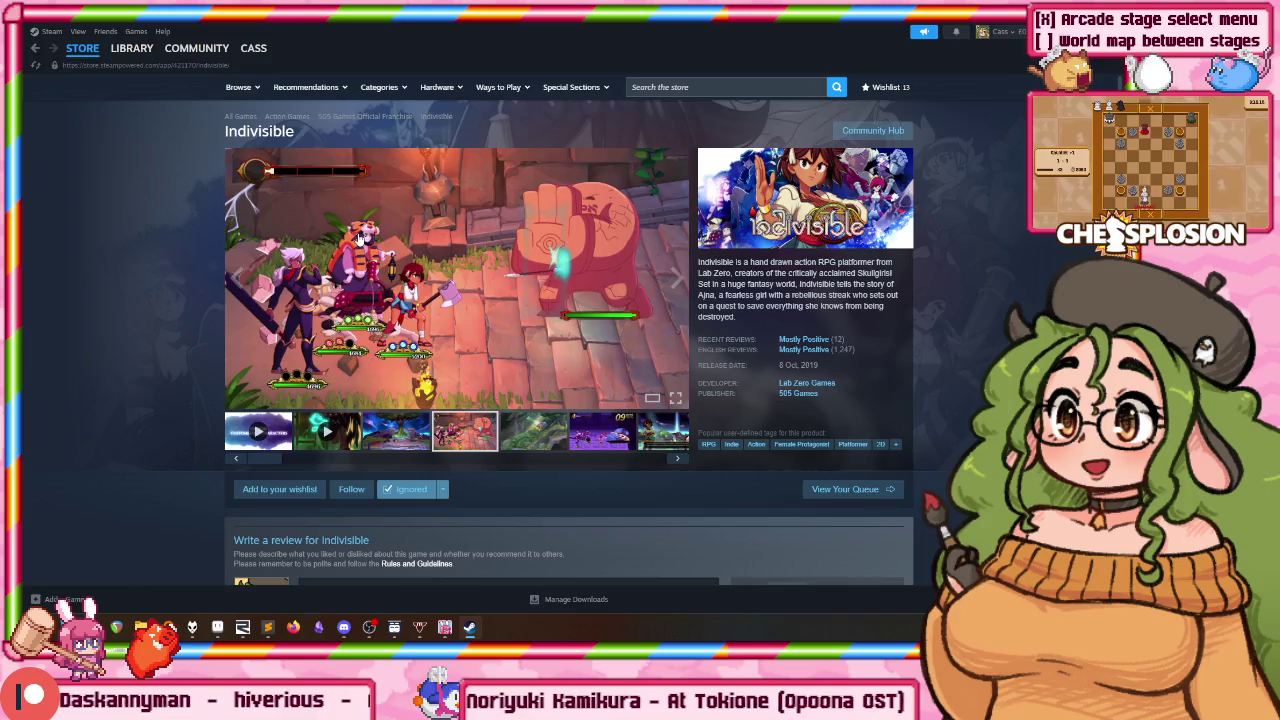
# Step: Page the enlarged Indivisible gallery forward to item 17 of 19, then close it
pyautogui.click(359, 238)
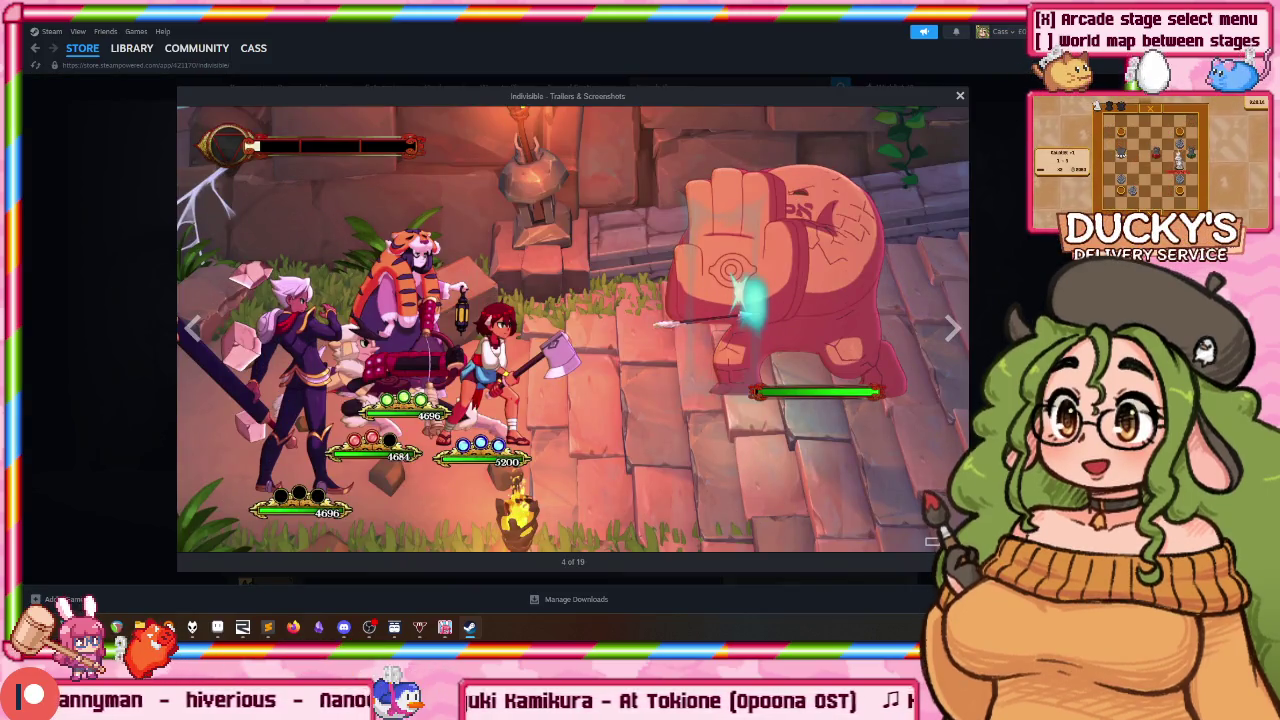
pyautogui.press('Right')
pyautogui.press('Right')
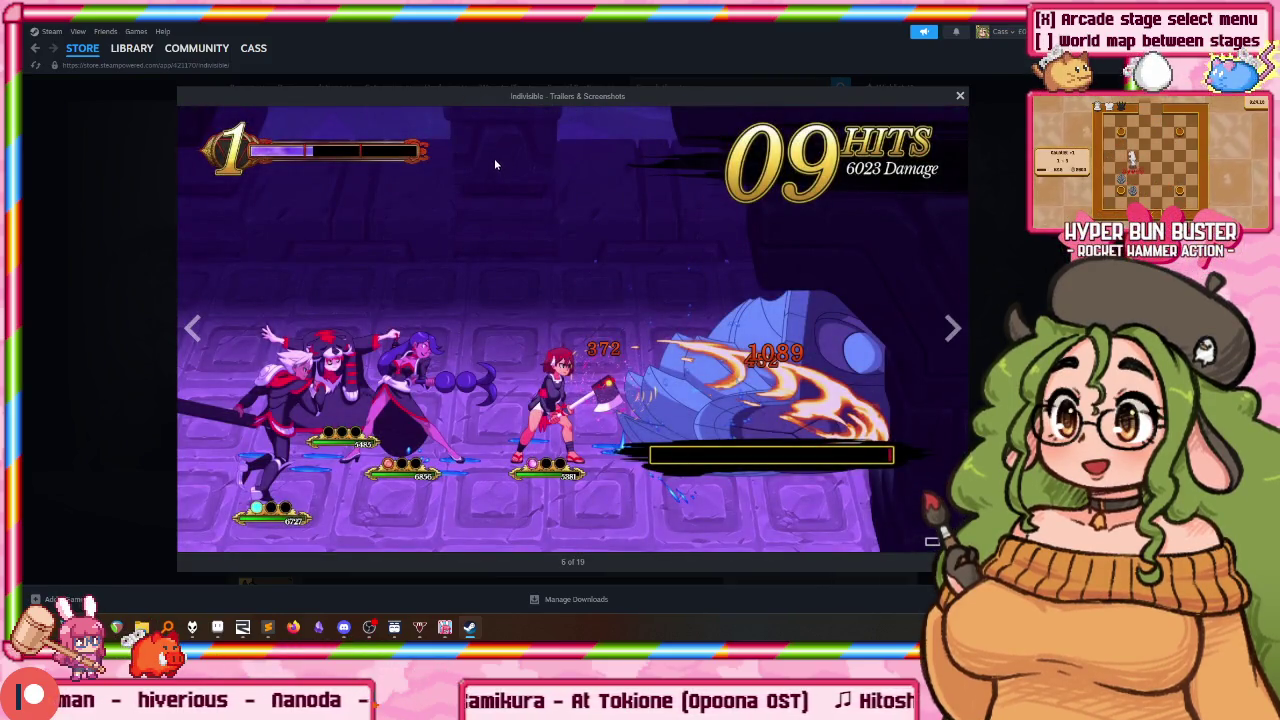
pyautogui.press('Right')
pyautogui.press('Right')
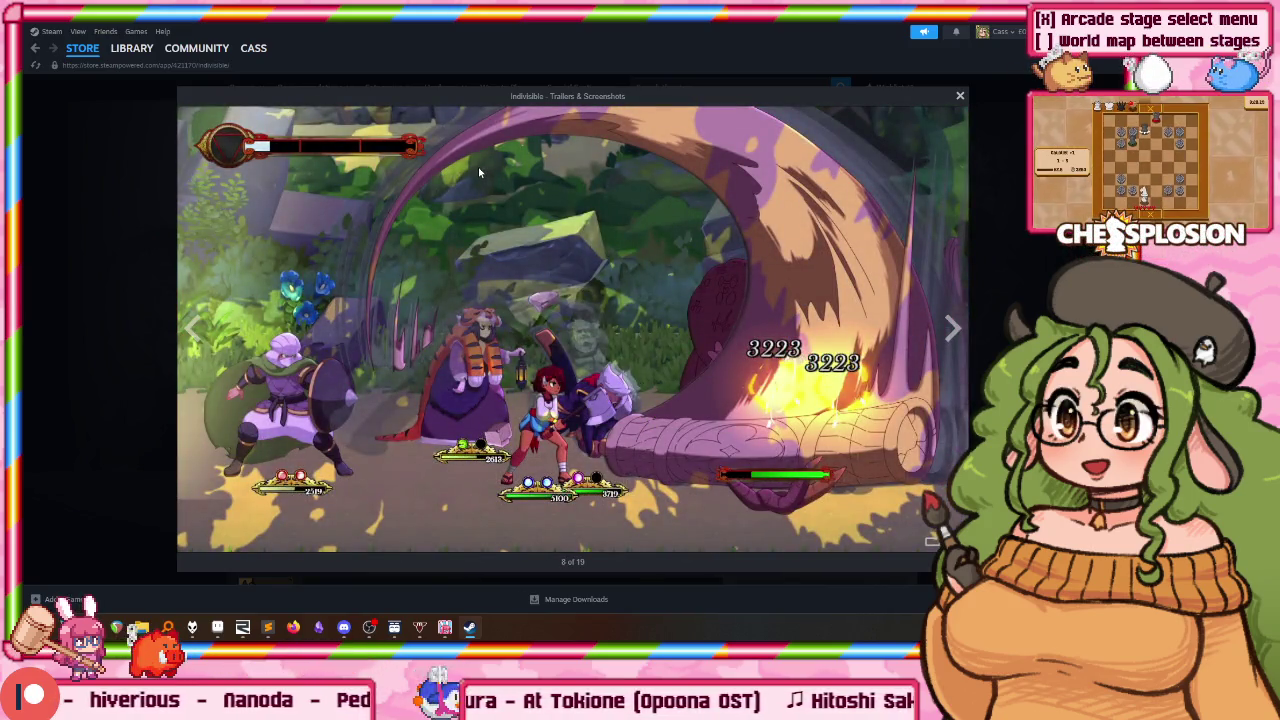
pyautogui.press('Right')
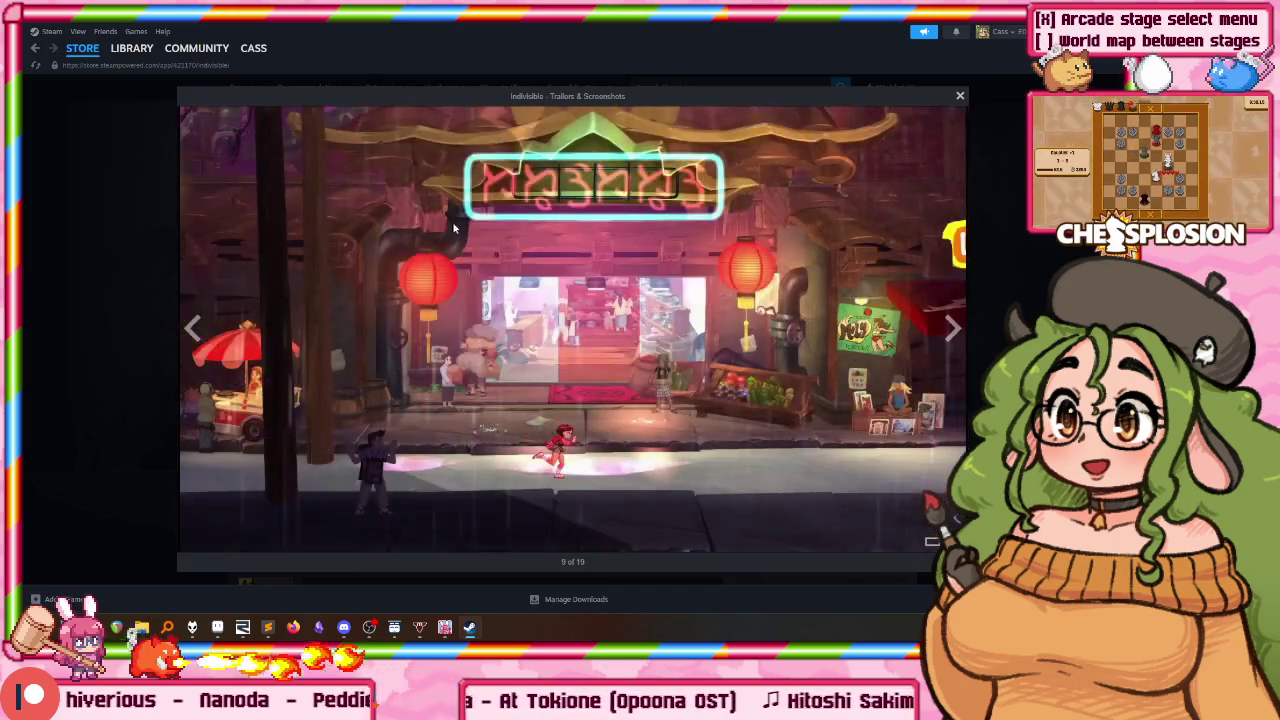
pyautogui.press('Right')
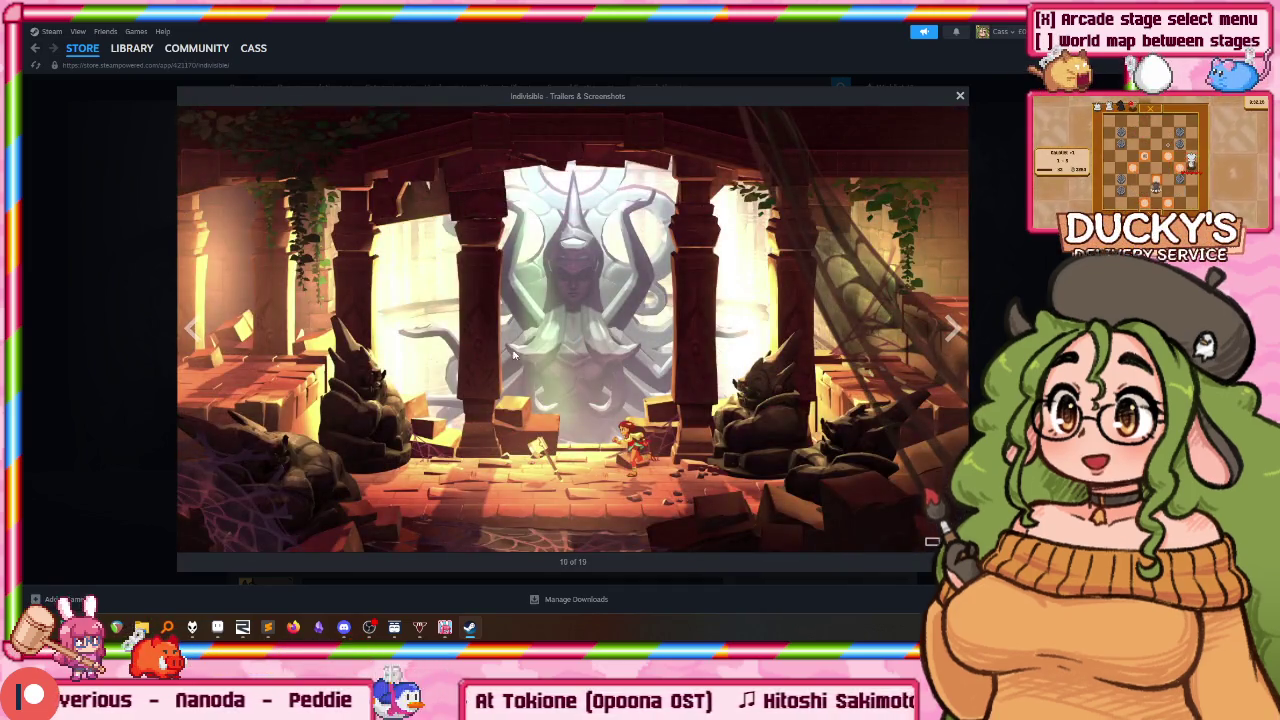
pyautogui.press('Right')
pyautogui.press('Right')
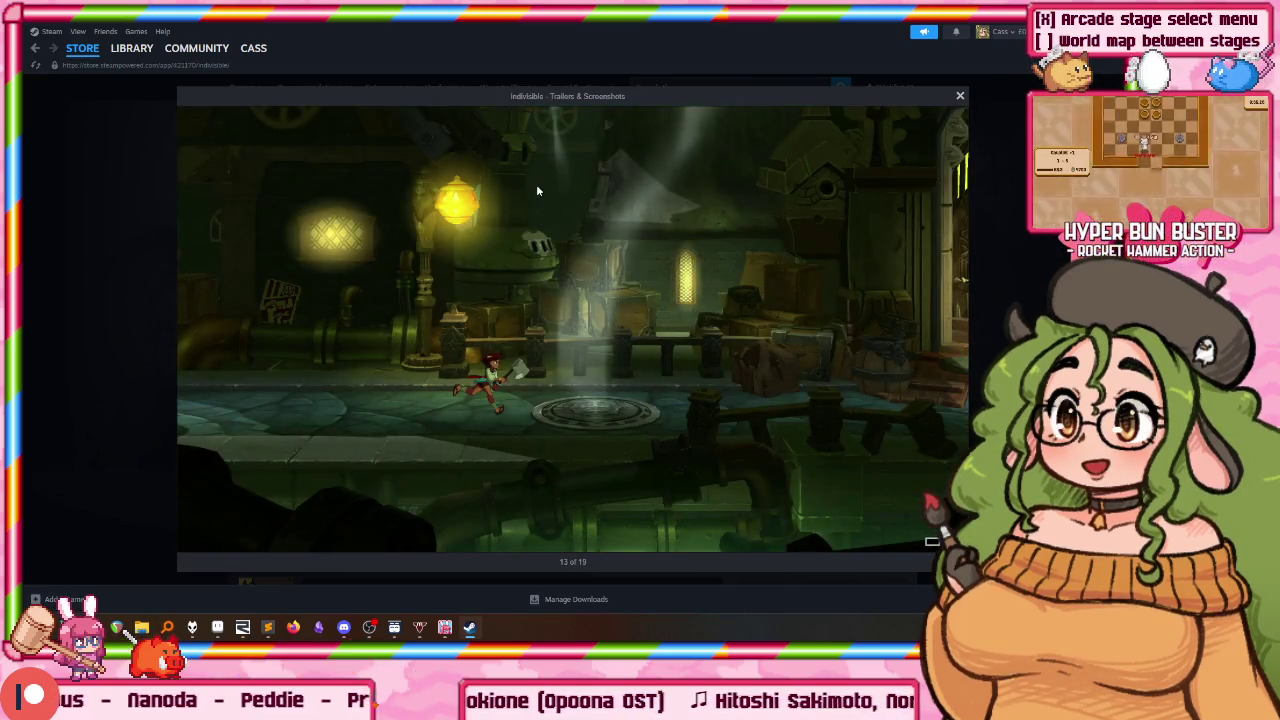
pyautogui.press('Right')
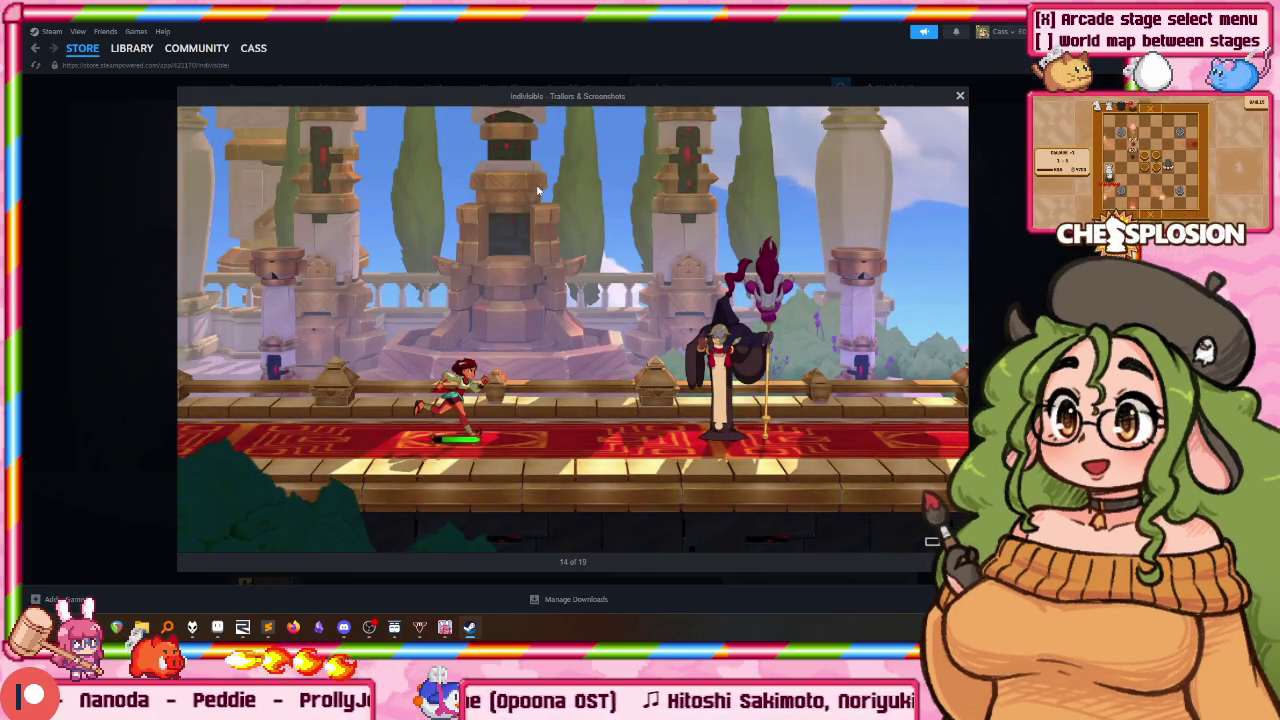
pyautogui.press('Right')
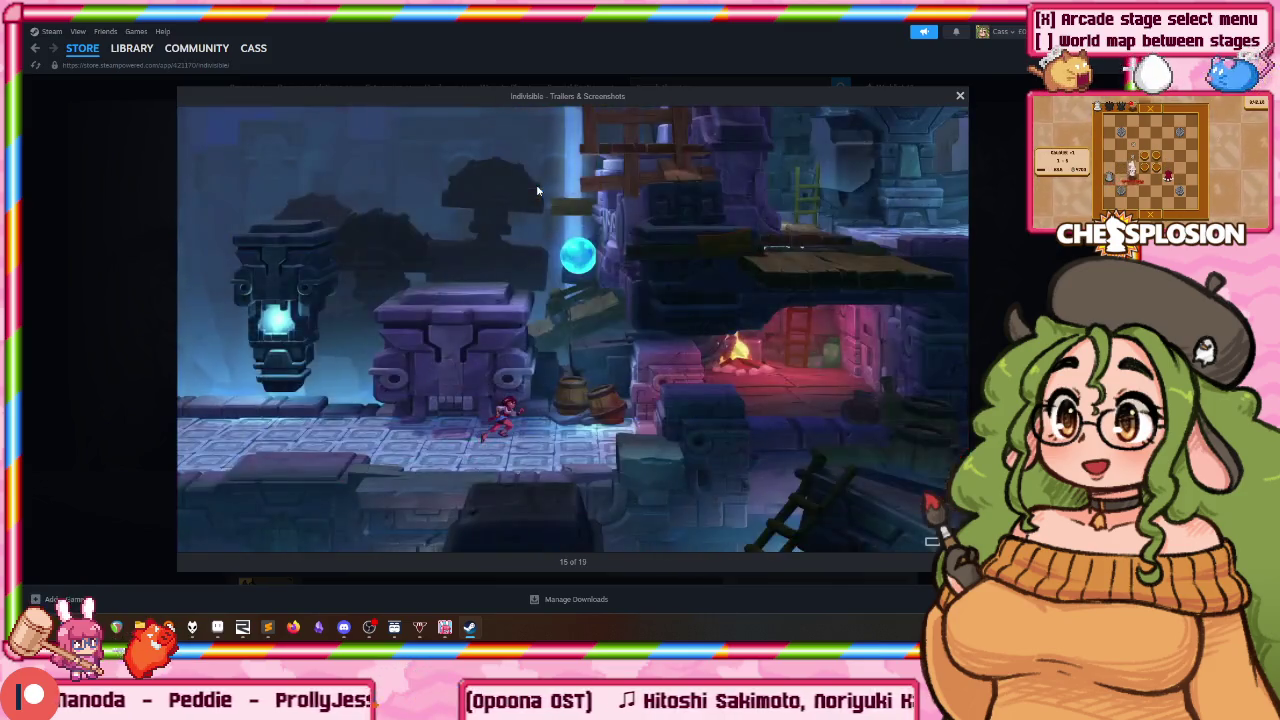
pyautogui.press('Right')
pyautogui.press('Right')
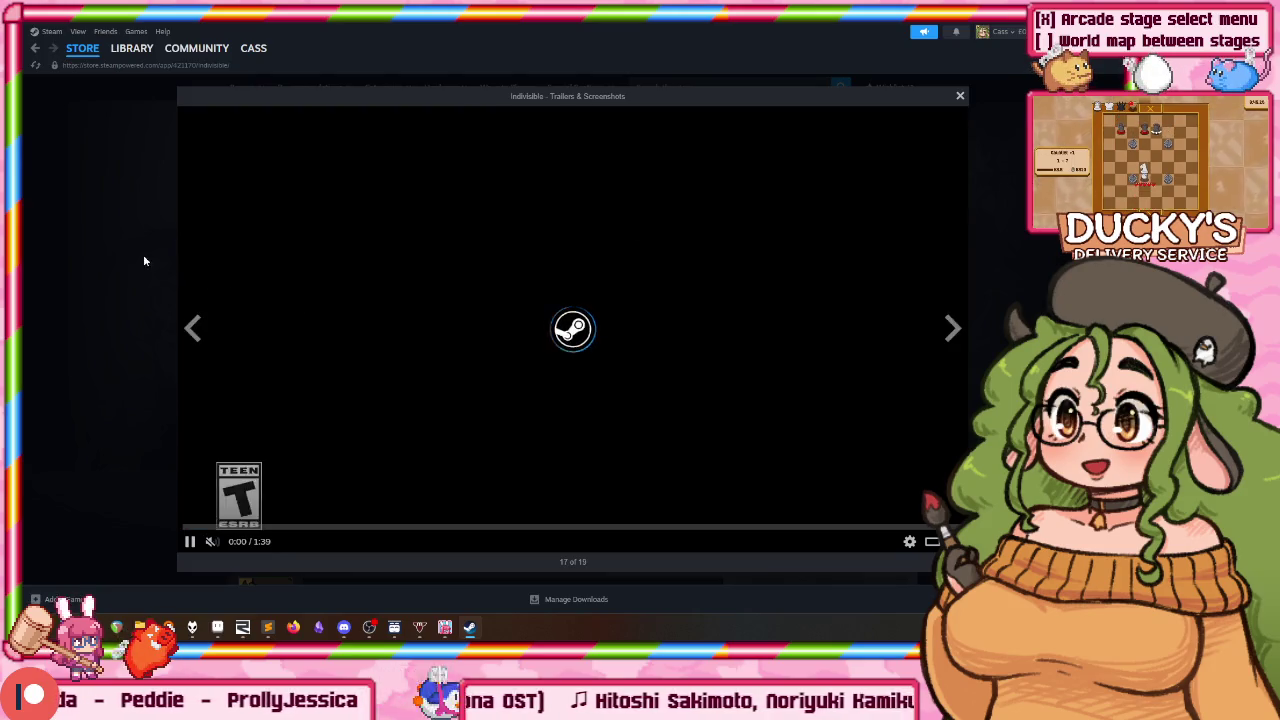
pyautogui.click(143, 260)
pyautogui.scroll(-2, 429, 328)
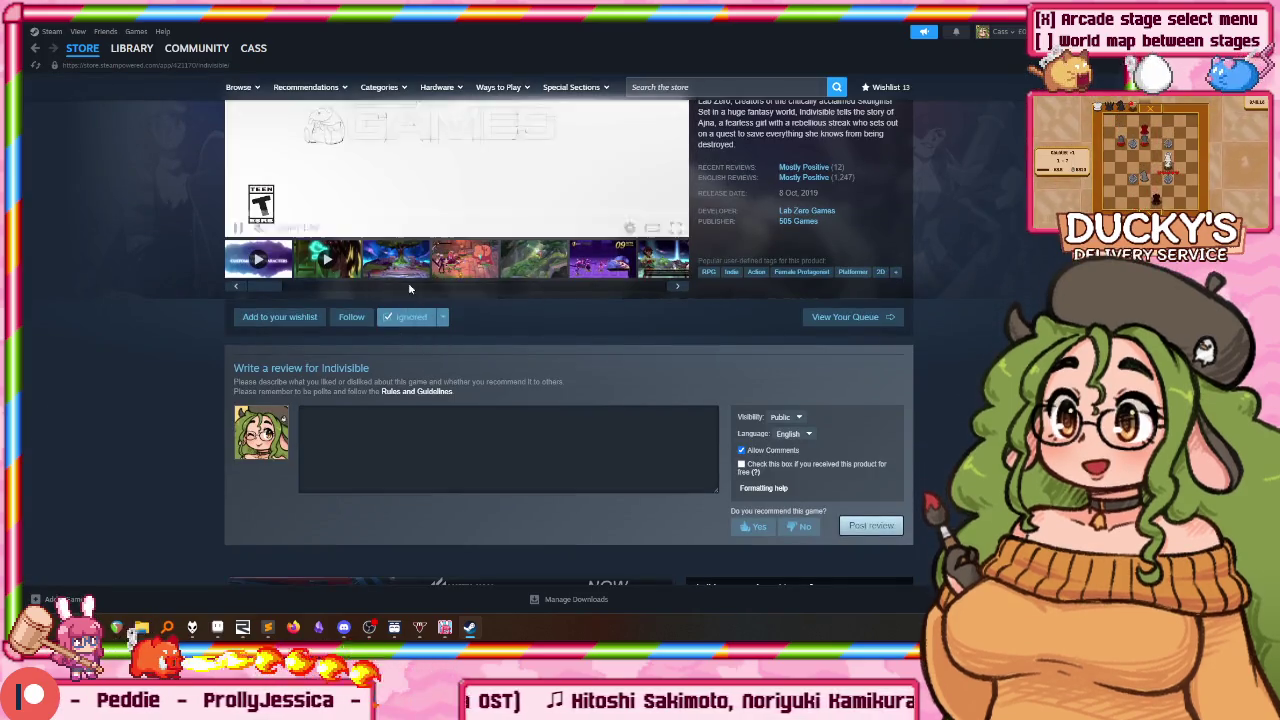
# Step: View Indivisible's third and fourth screenshots enlarged, then return to the store front search
pyautogui.scroll(2, 379, 309)
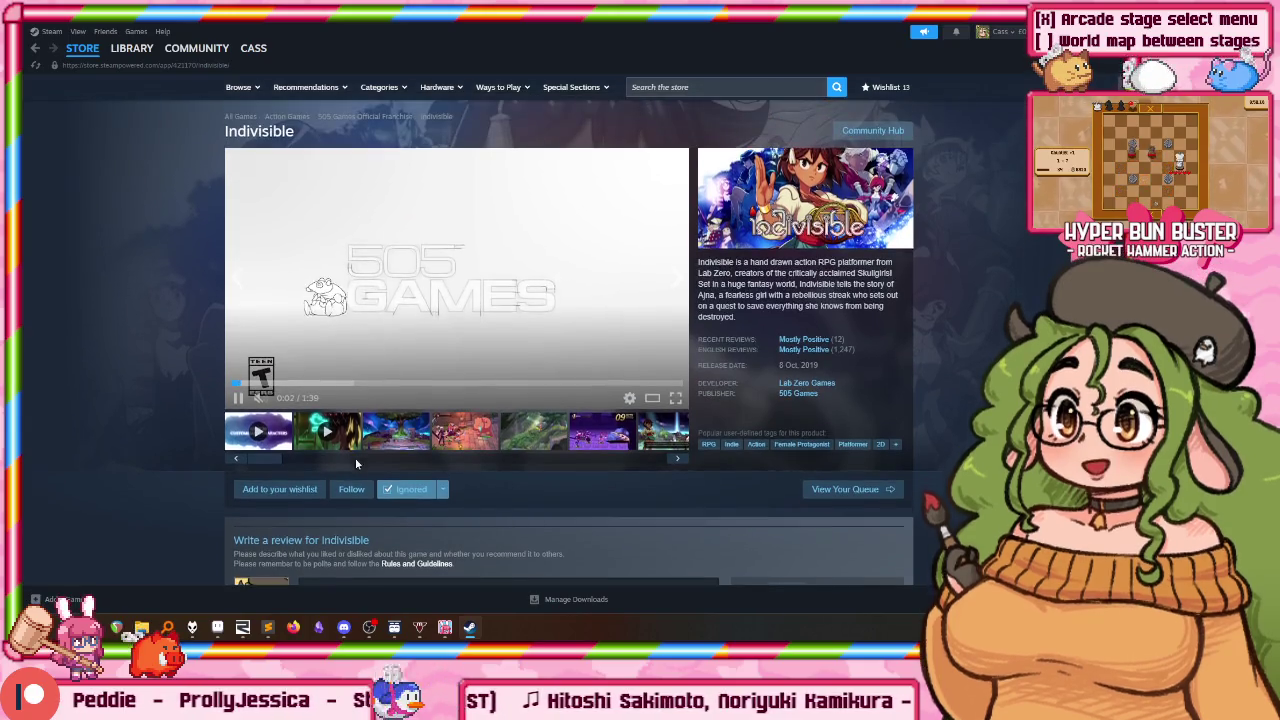
pyautogui.click(370, 432)
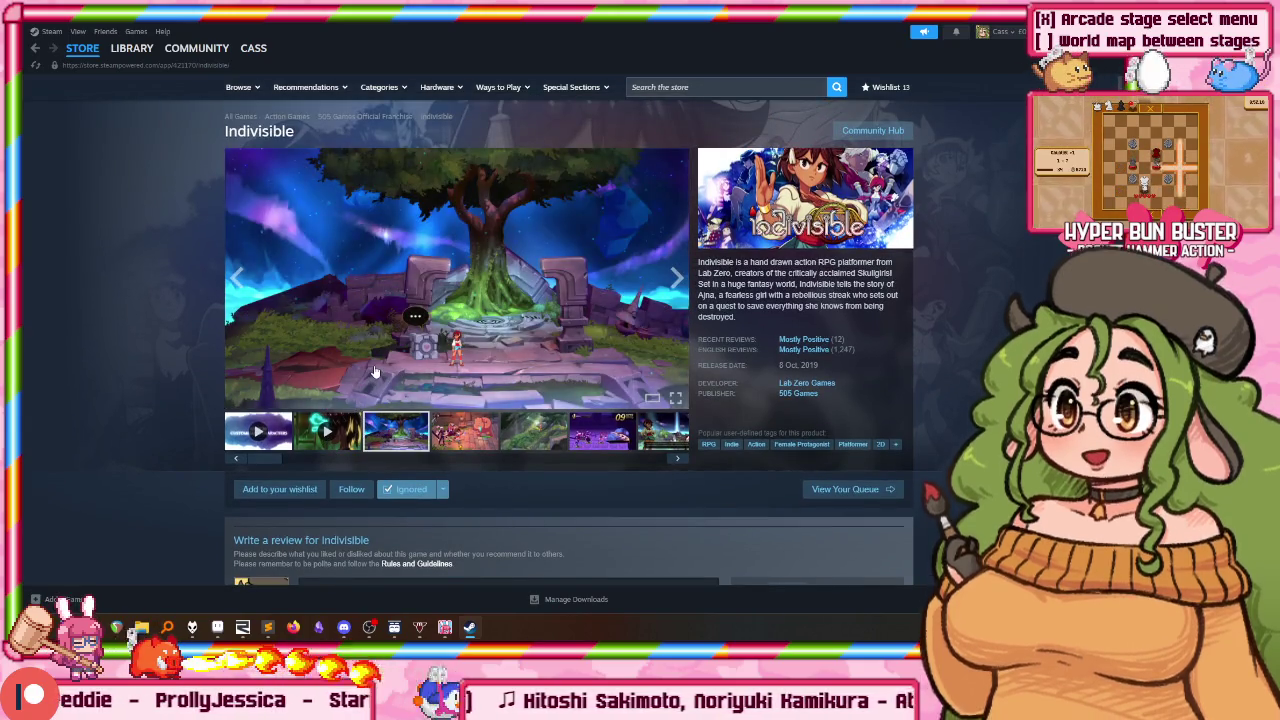
pyautogui.click(447, 438)
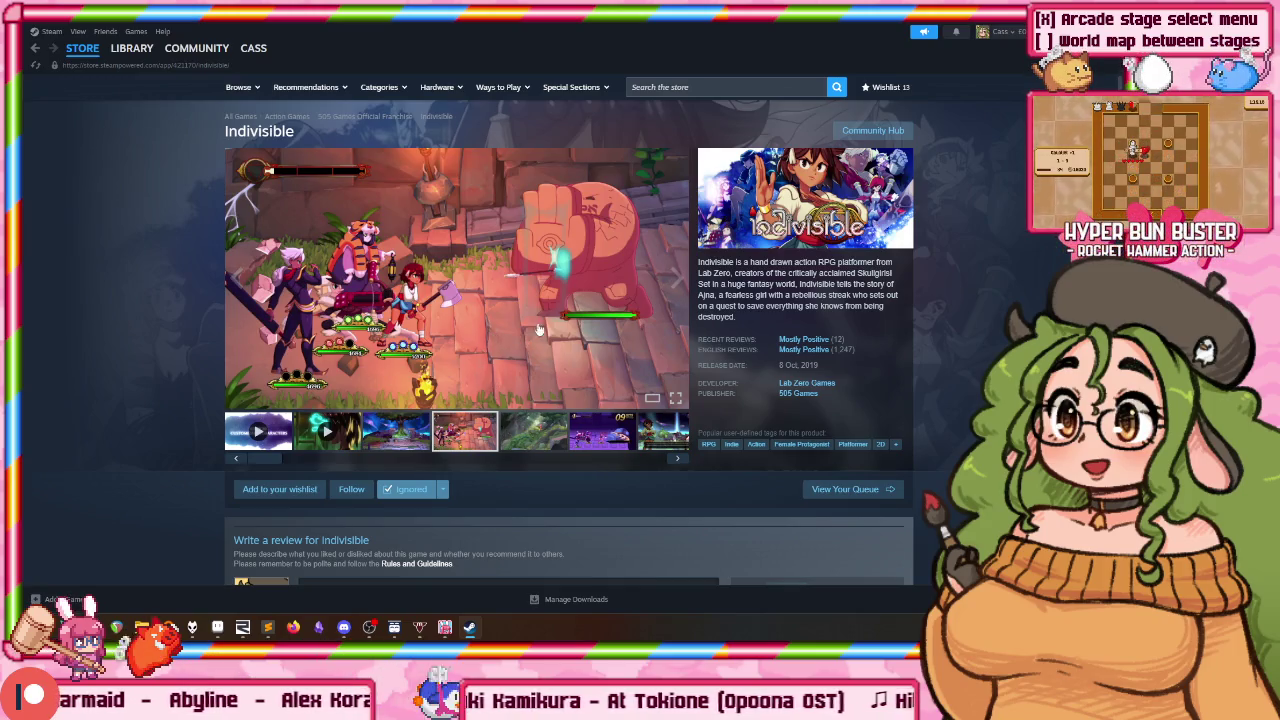
pyautogui.click(519, 275)
pyautogui.press('Right')
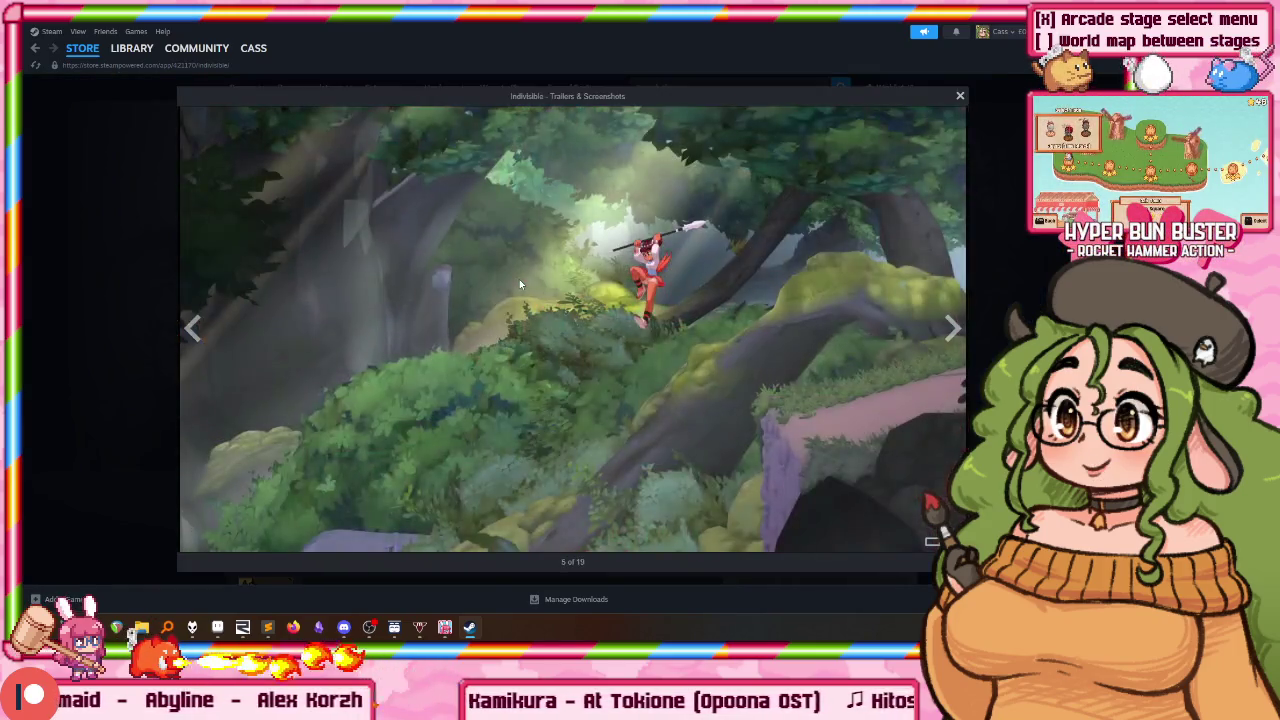
pyautogui.press('Right')
pyautogui.press('Right')
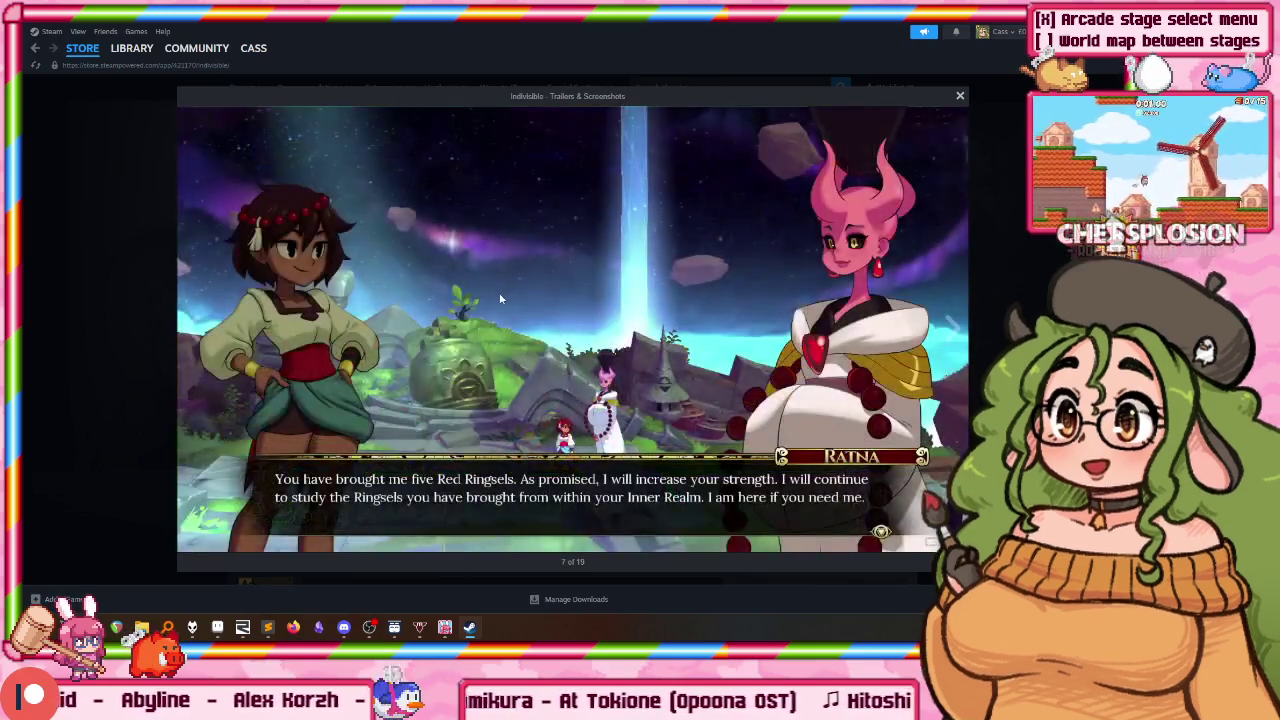
pyautogui.hotkey('alt', 'Left')
pyautogui.click(690, 87)
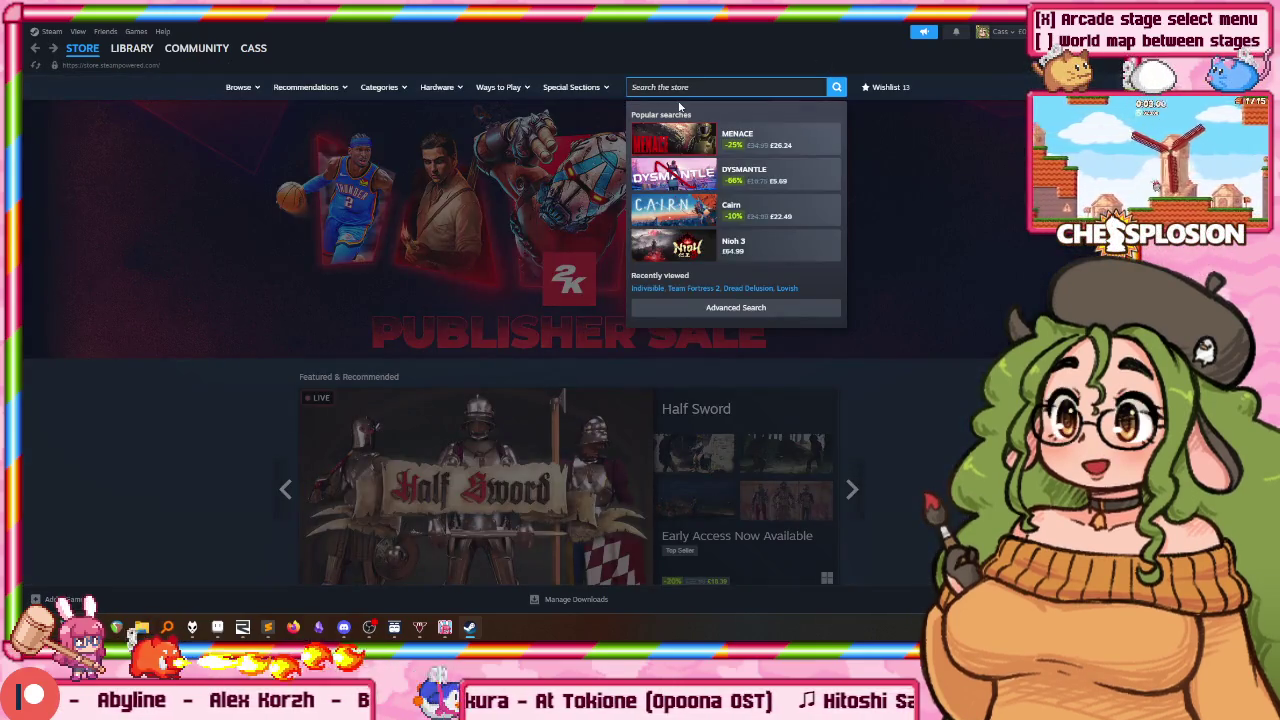
# Step: Search the store for 'ollower' and open the Mina the Hollower page
pyautogui.write('ollower')
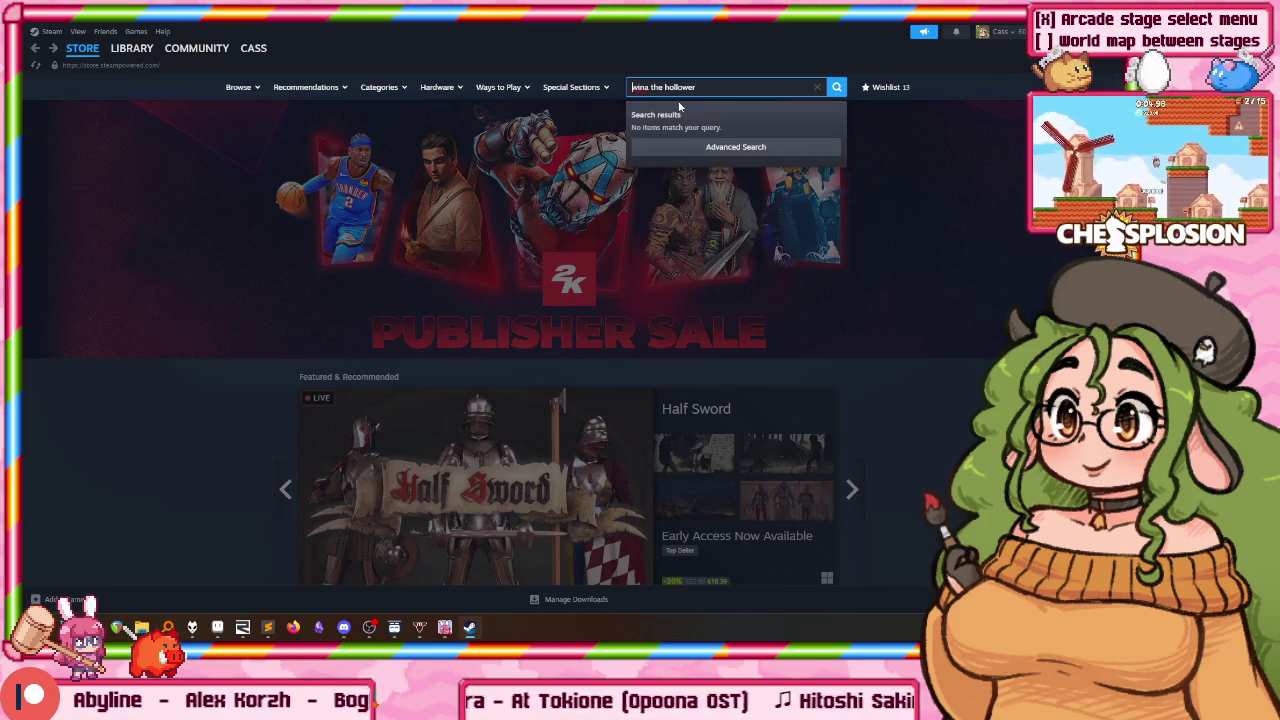
pyautogui.click(700, 131)
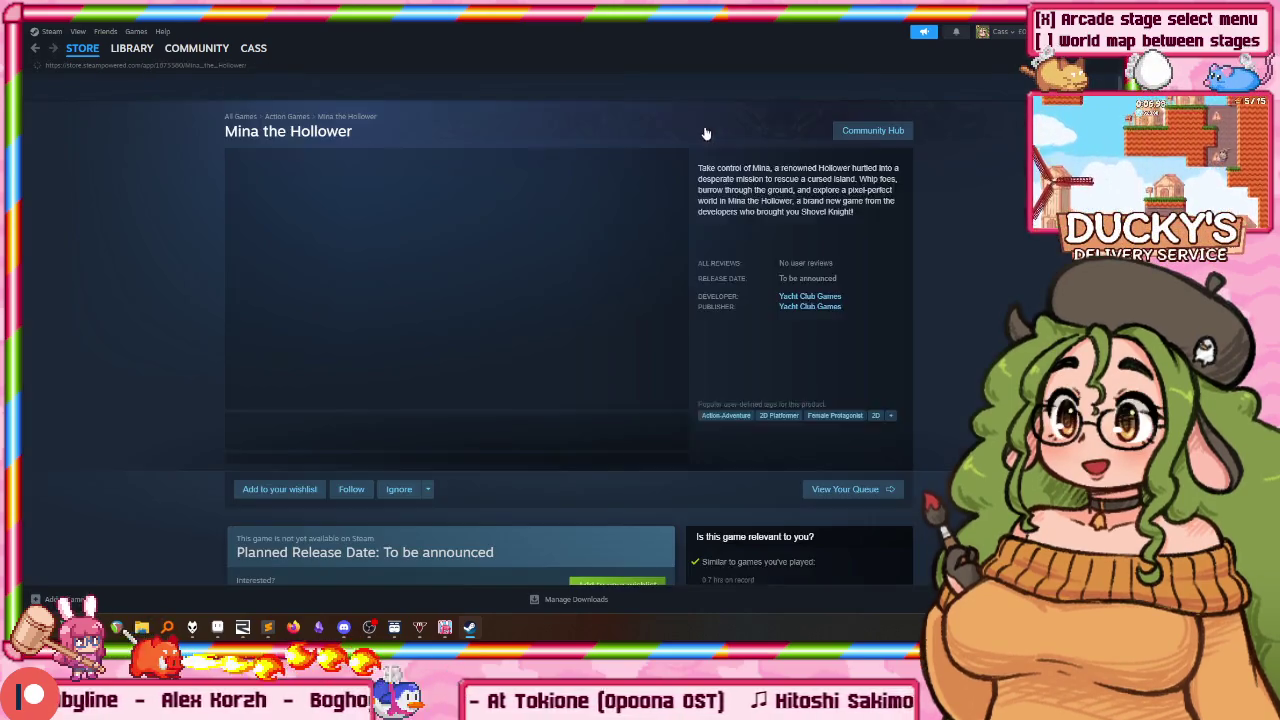
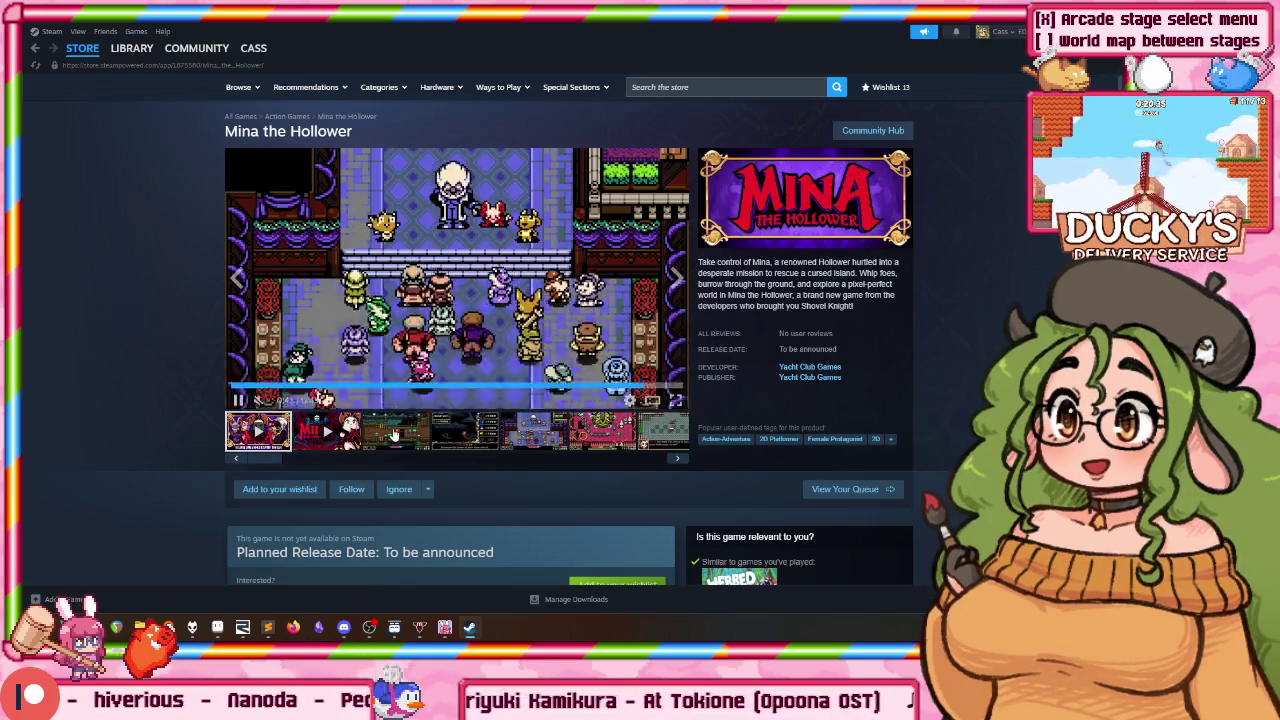
# Step: Search the store for 'chess', look over the Chessplosion page, then return to Mina the Hollower
pyautogui.click(385, 438)
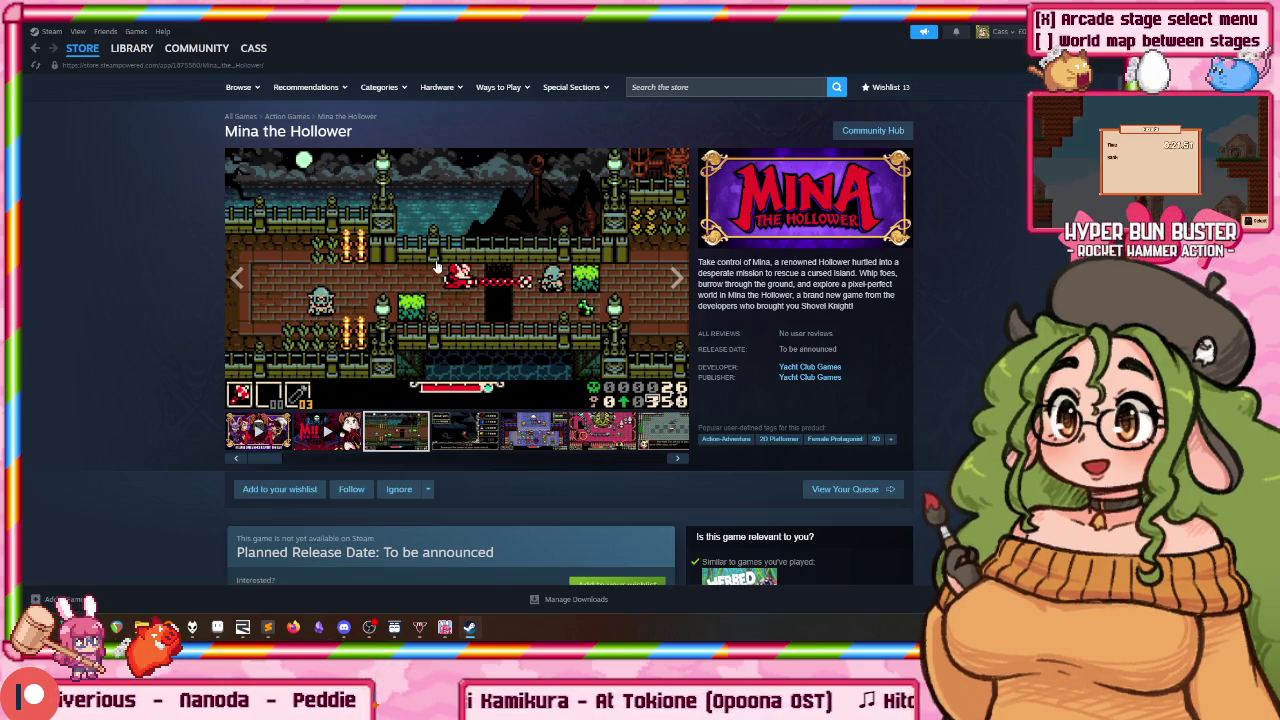
pyautogui.click(718, 87)
pyautogui.write('chessplo')
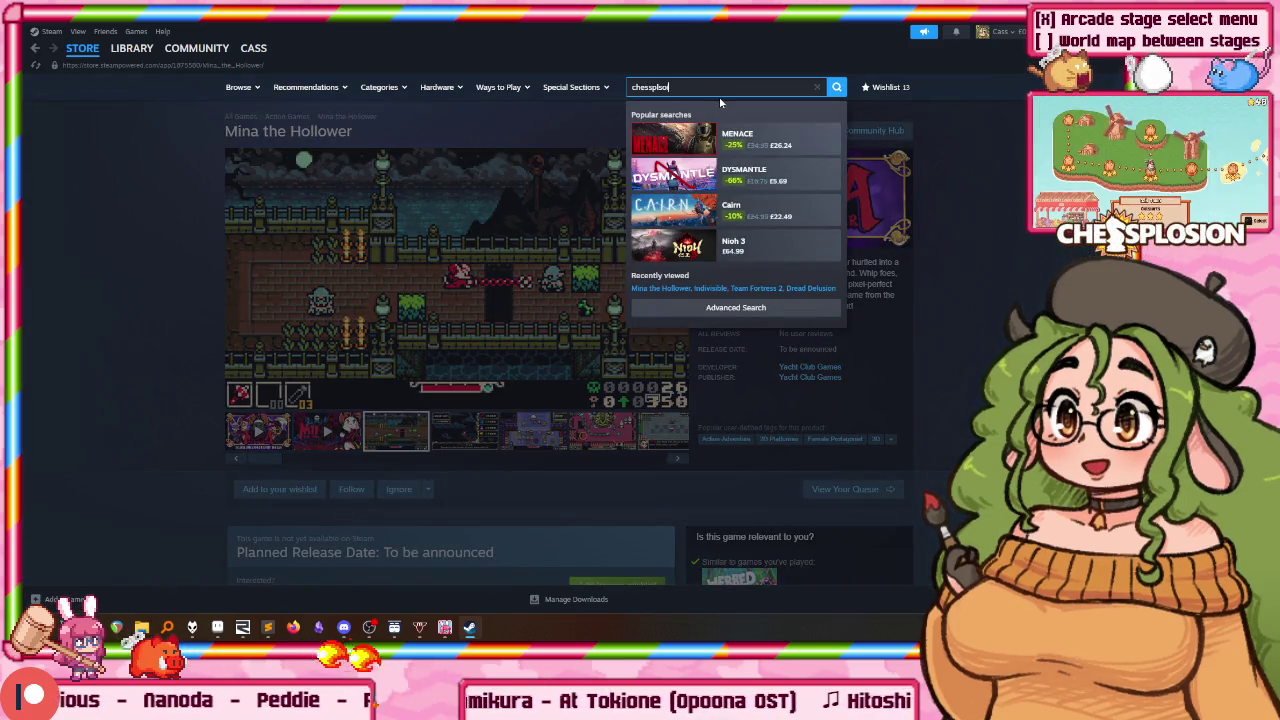
pyautogui.press('BackSpace')
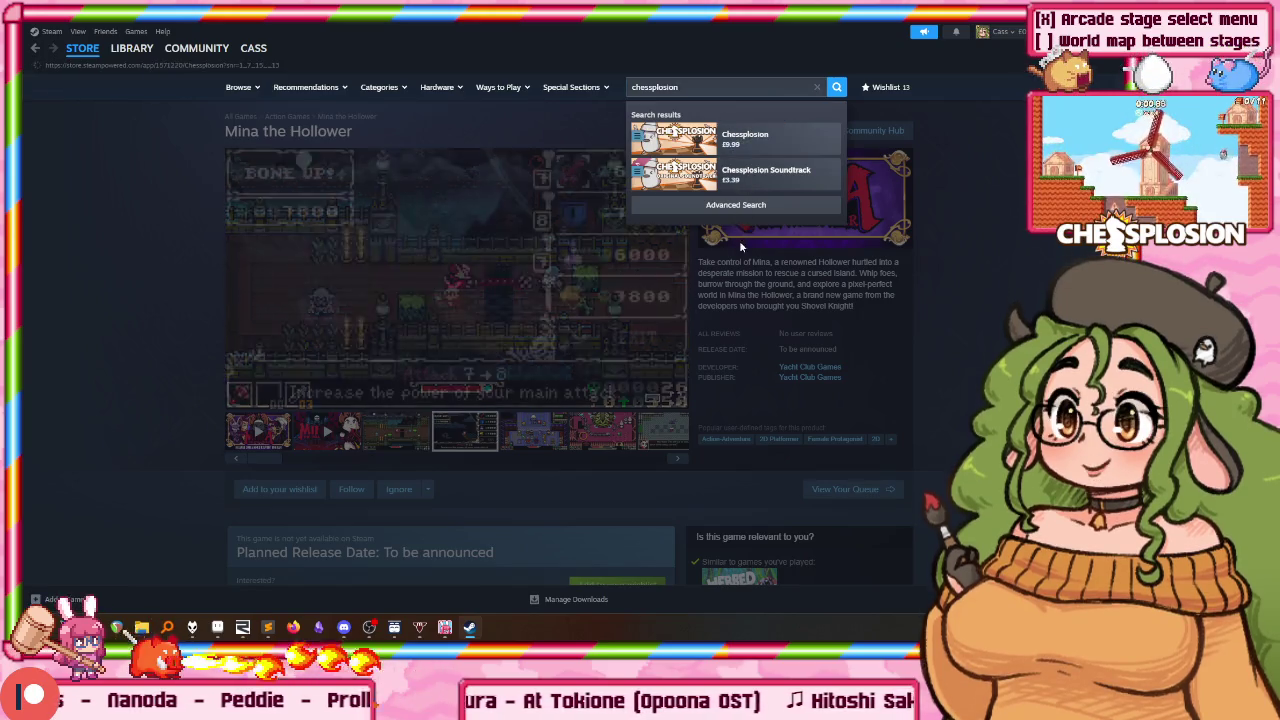
pyautogui.click(745, 137)
pyautogui.tripleClick(845, 358)
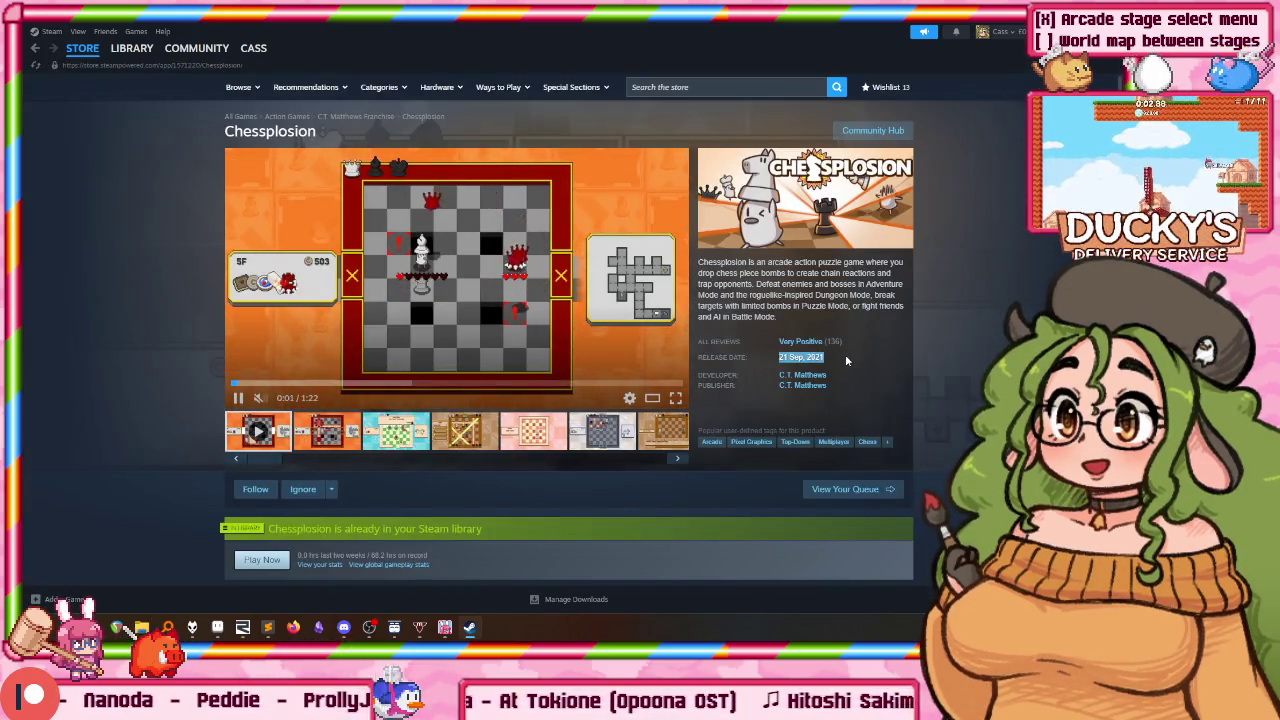
pyautogui.click(816, 362)
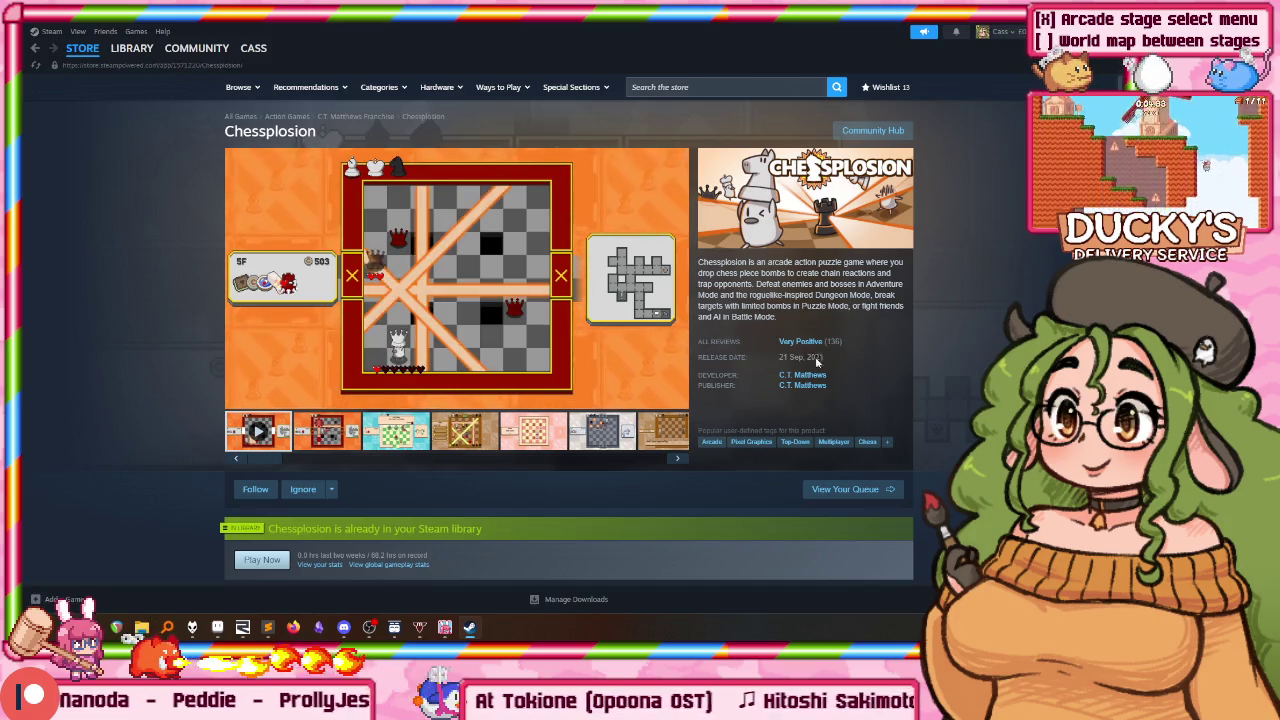
pyautogui.hotkey('alt', 'Left')
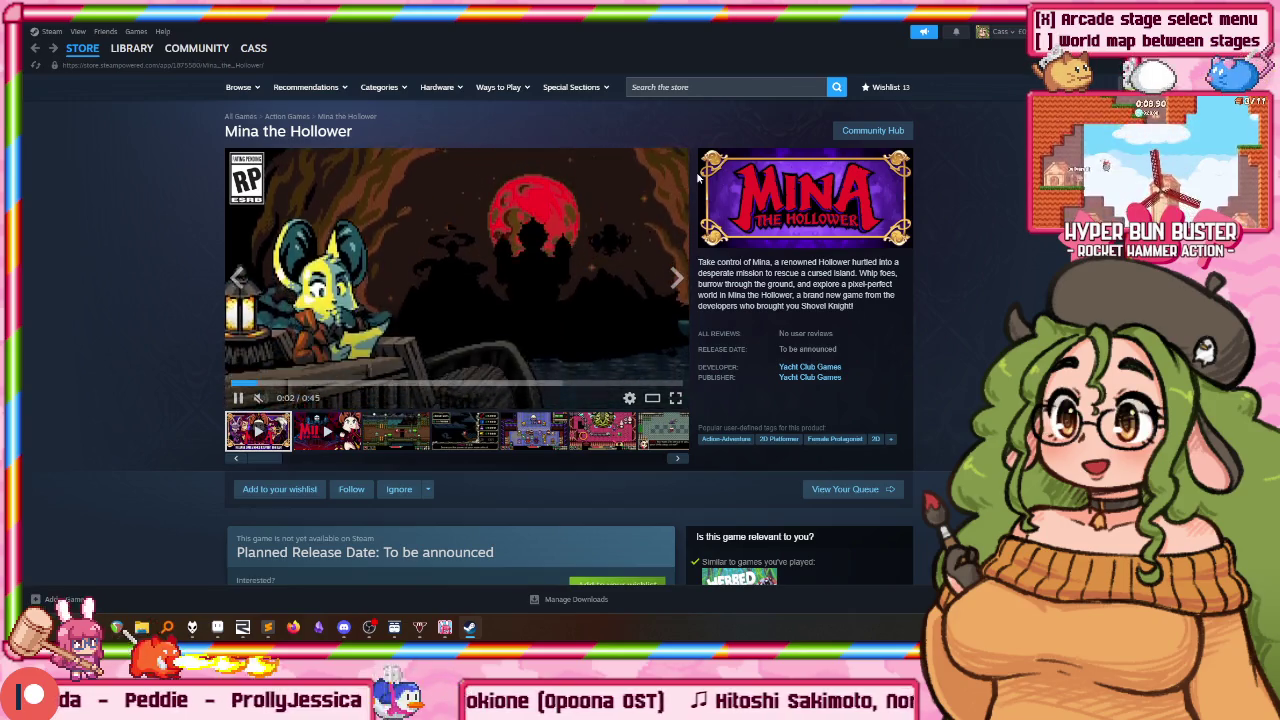
# Step: Search the store for 'veritus' and open the Veritus store page
pyautogui.click(770, 88)
pyautogui.write('vrti')
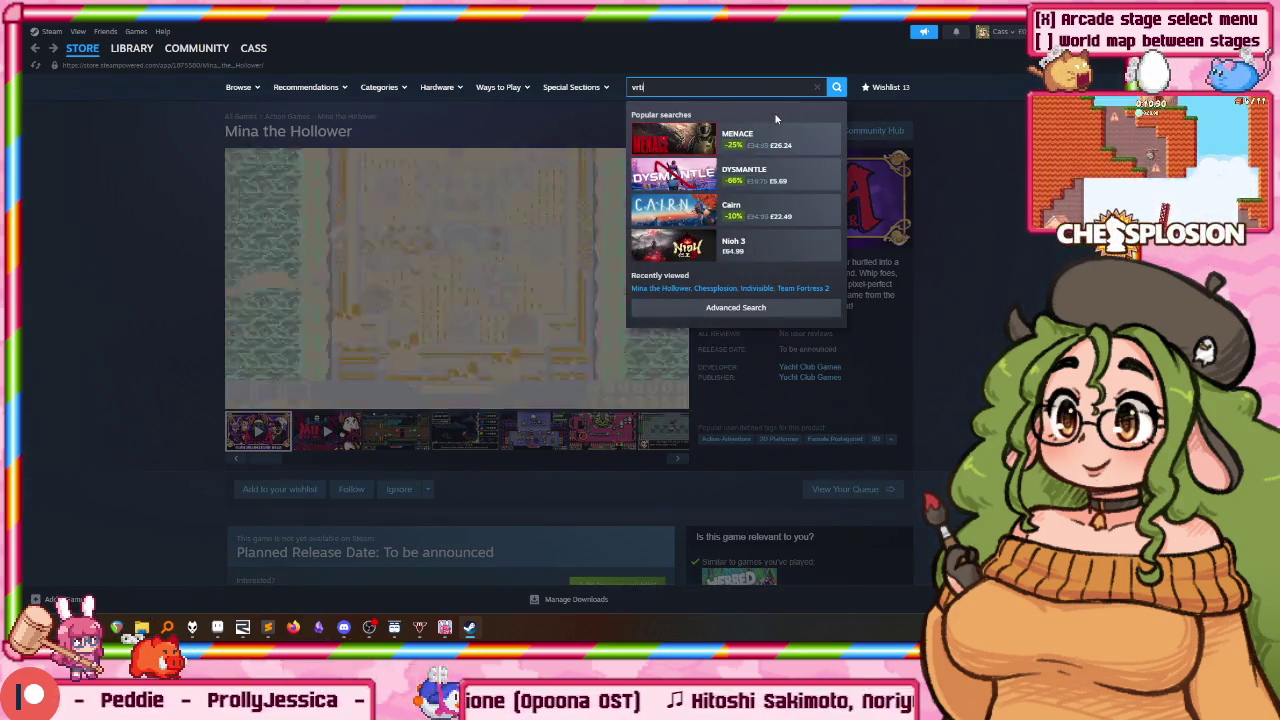
pyautogui.press('BackSpace')
pyautogui.press('BackSpace')
pyautogui.press('BackSpace')
pyautogui.write('eritus')
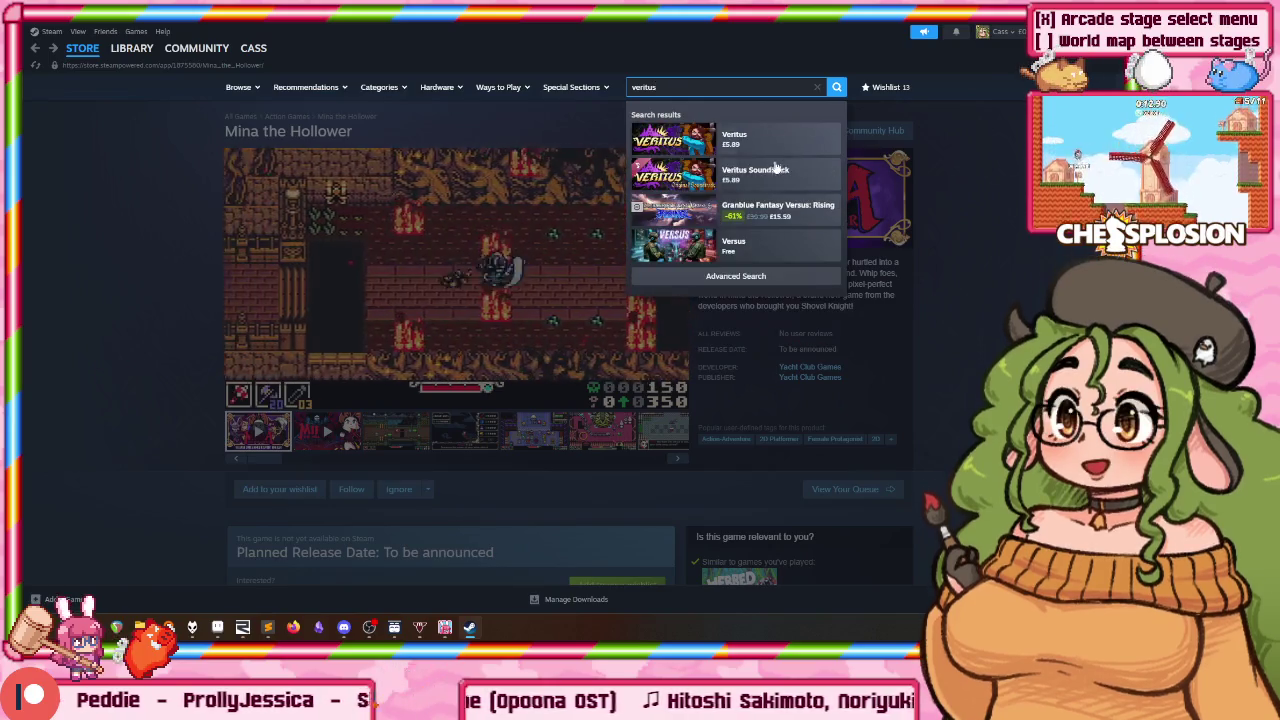
pyautogui.click(765, 139)
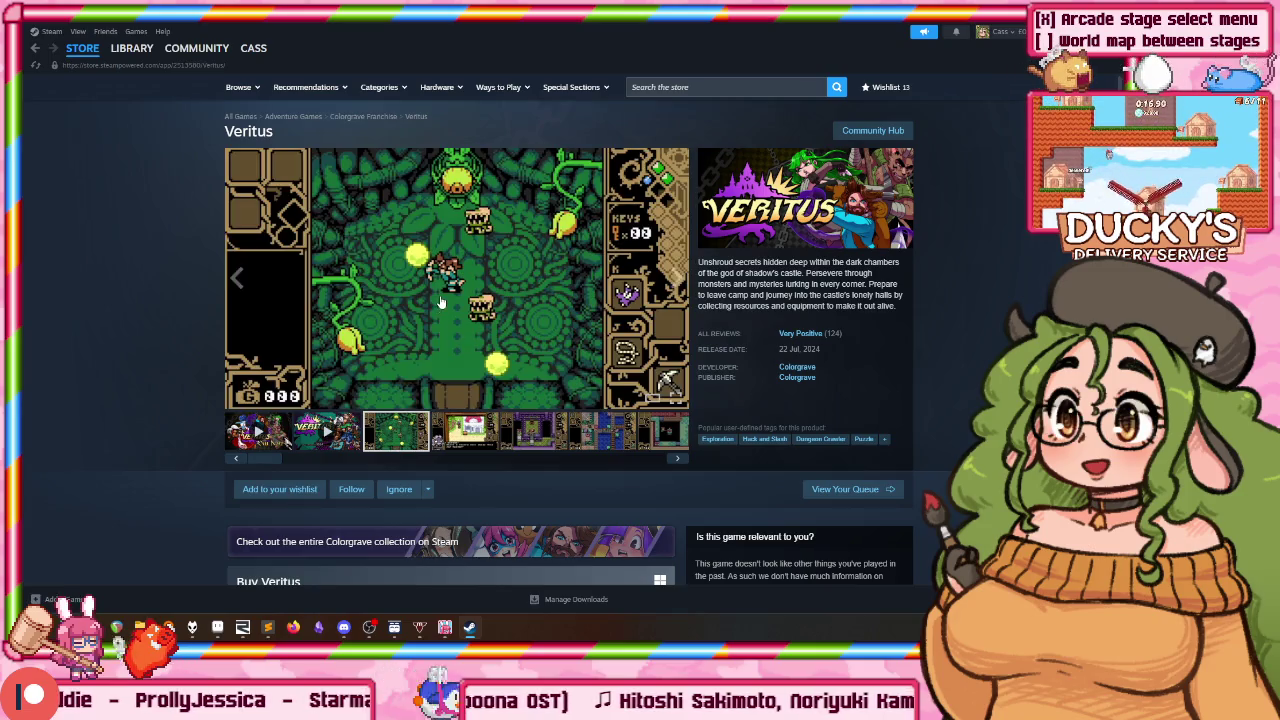
# Step: Flip through four Veritus screenshots in the viewer, then close it
pyautogui.click(440, 302)
pyautogui.press('Right')
pyautogui.press('Right')
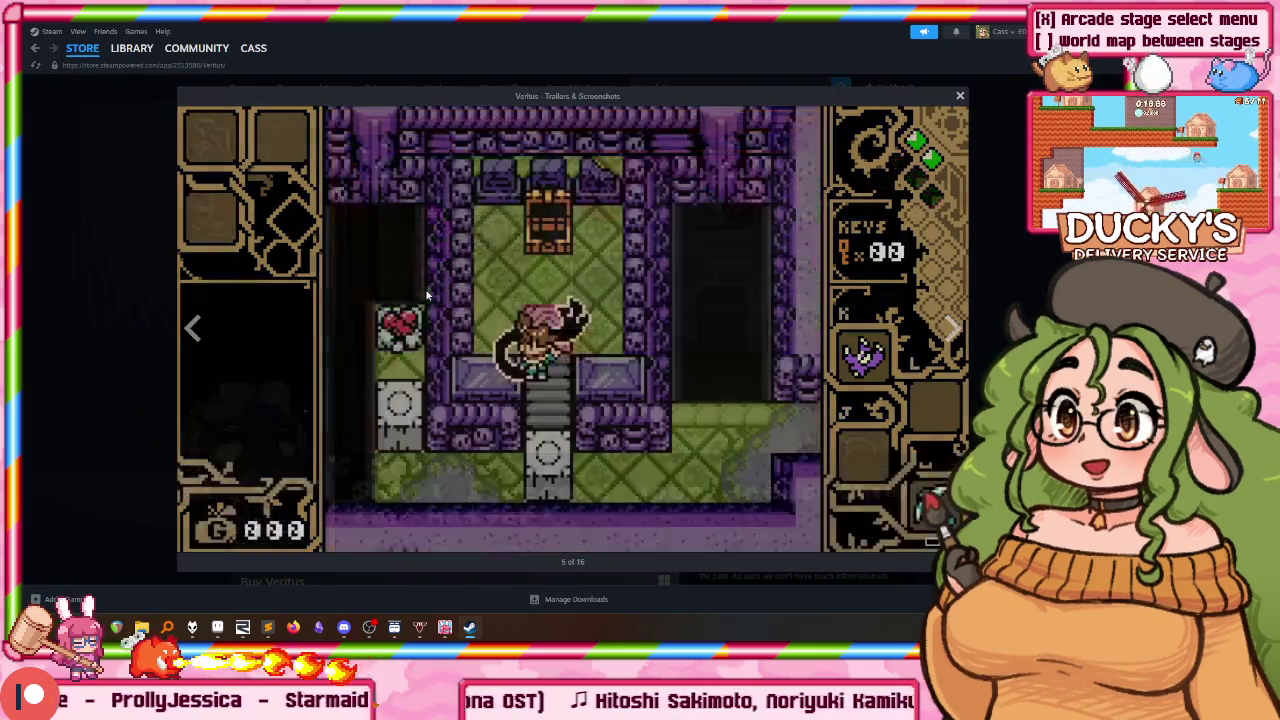
pyautogui.press('Right')
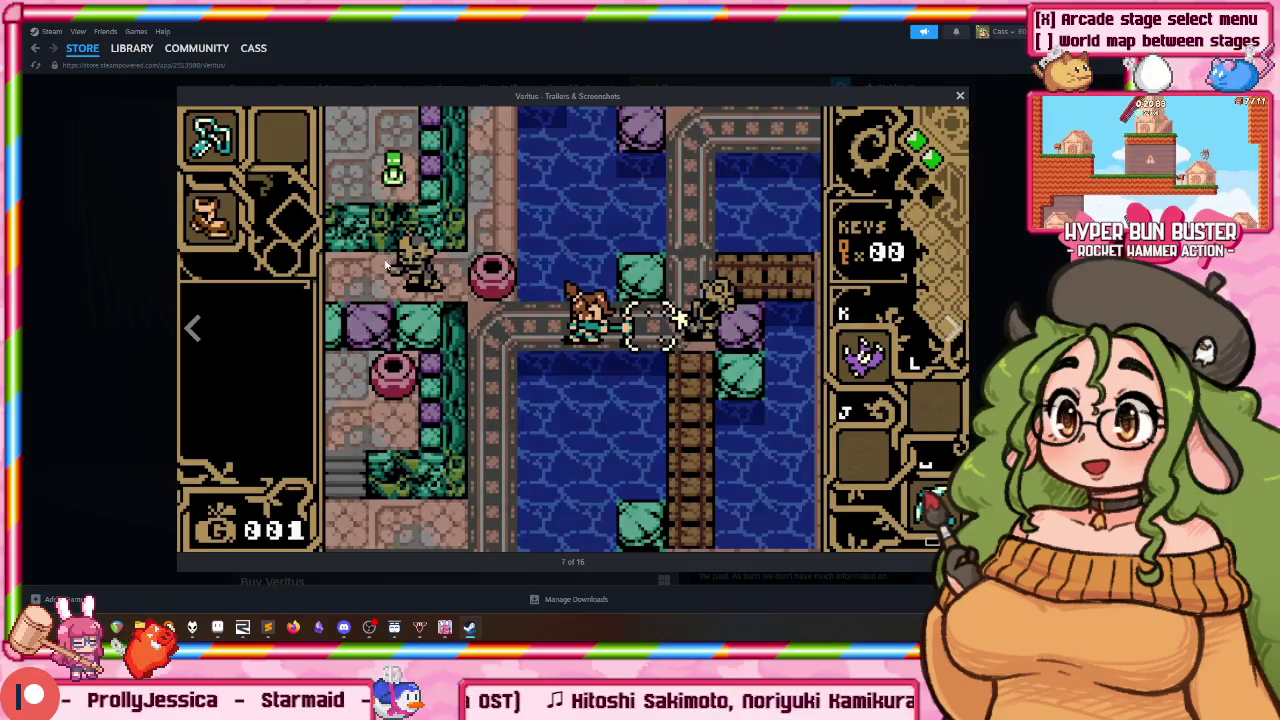
pyautogui.press('Right')
pyautogui.press('Right')
pyautogui.press('Right')
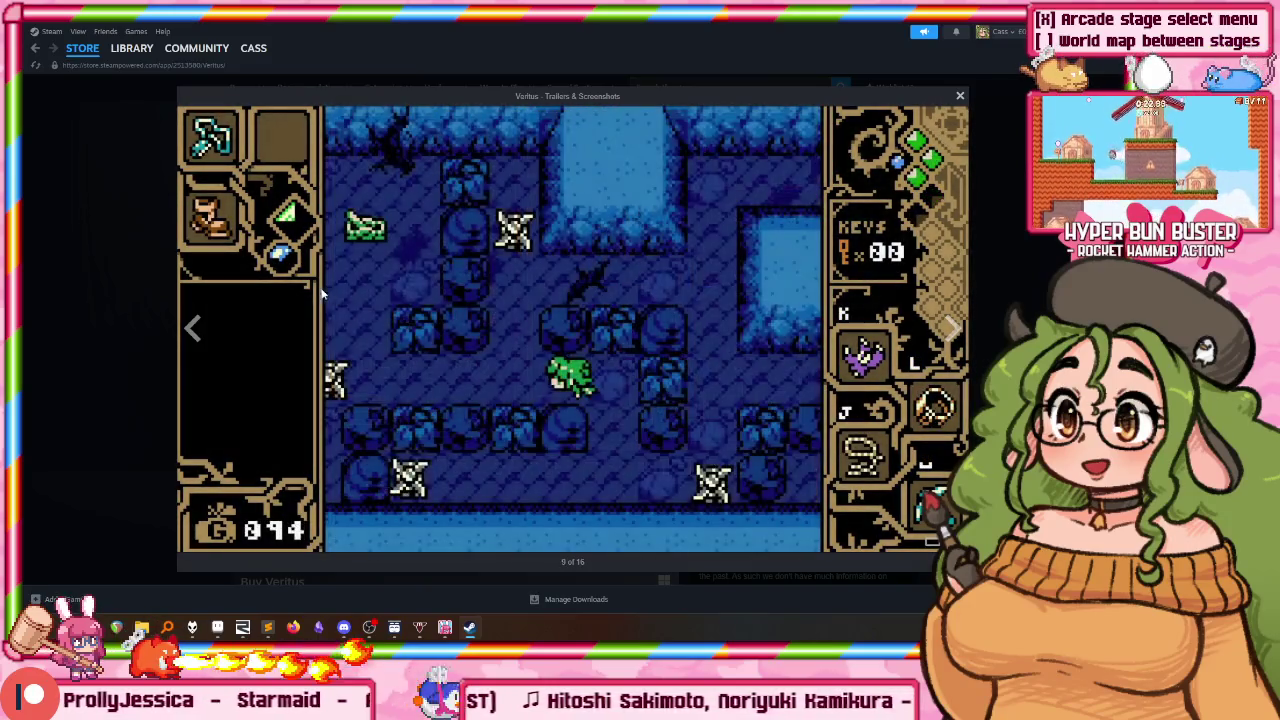
pyautogui.press('Right')
pyautogui.press('Right')
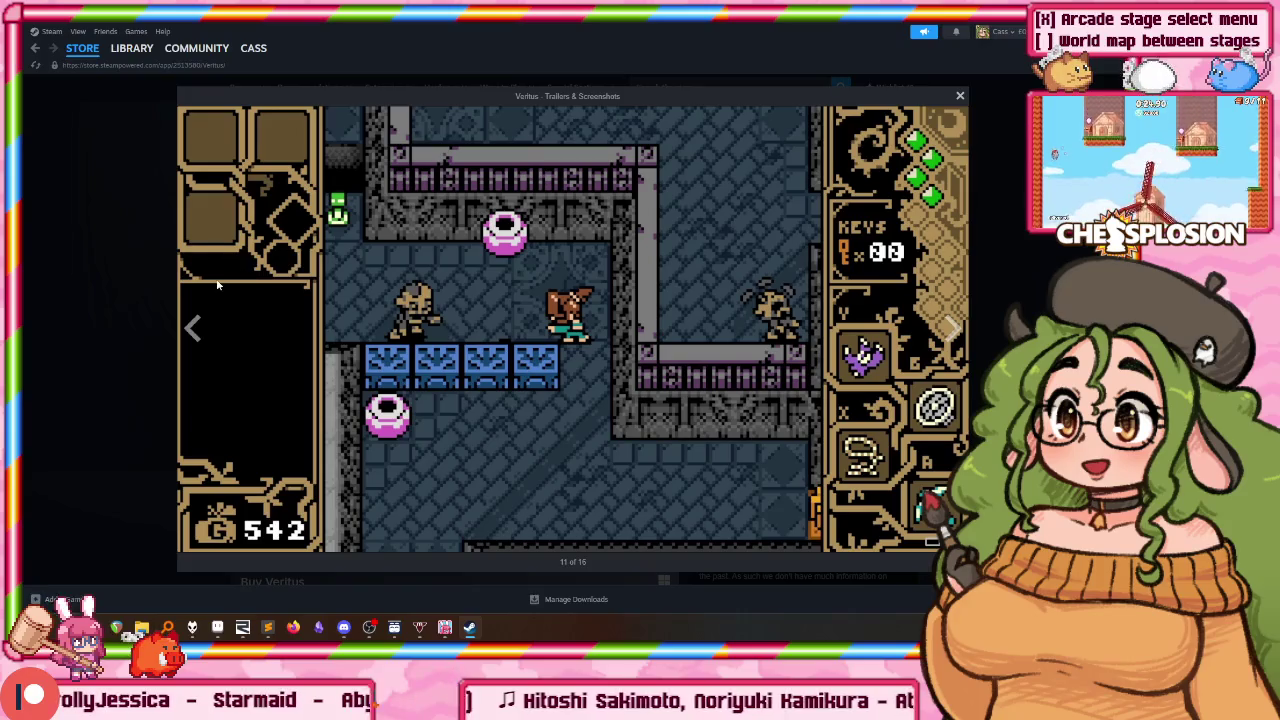
pyautogui.click(124, 287)
# Step: Go back twice to the Steam store front, scroll it briefly, and close Steam
pyautogui.hotkey('alt', 'Left')
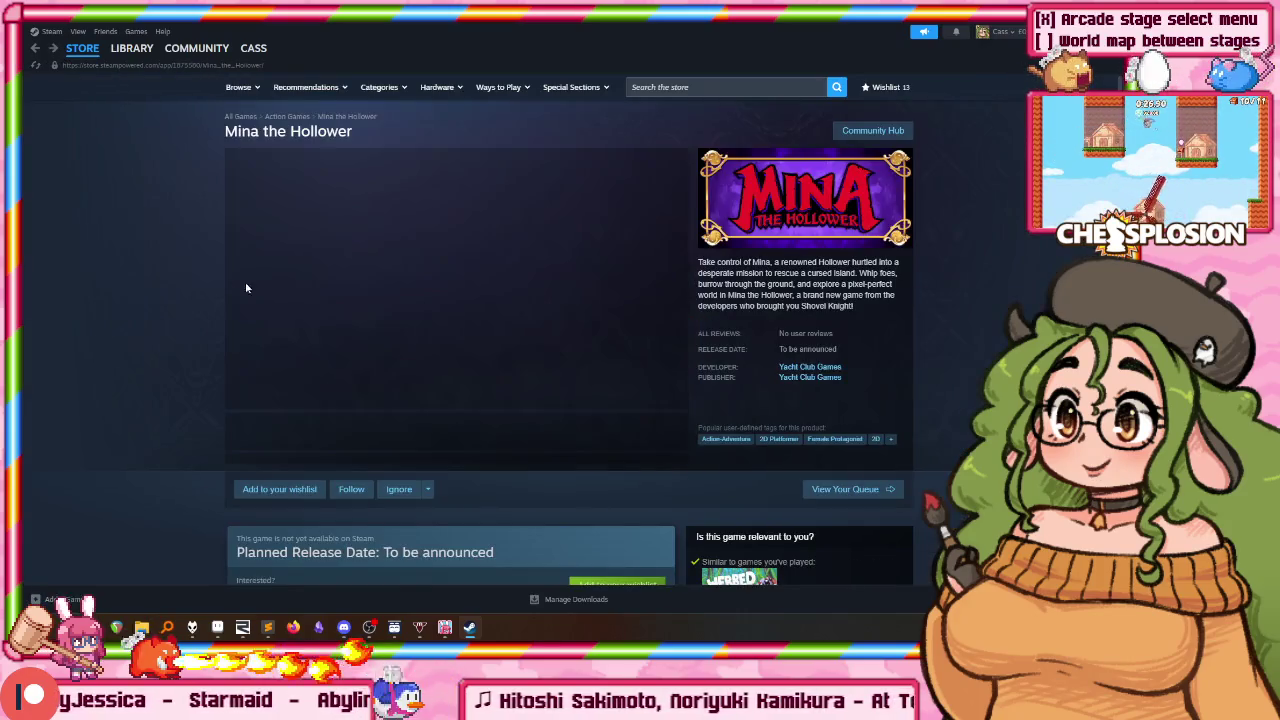
pyautogui.hotkey('alt', 'Left')
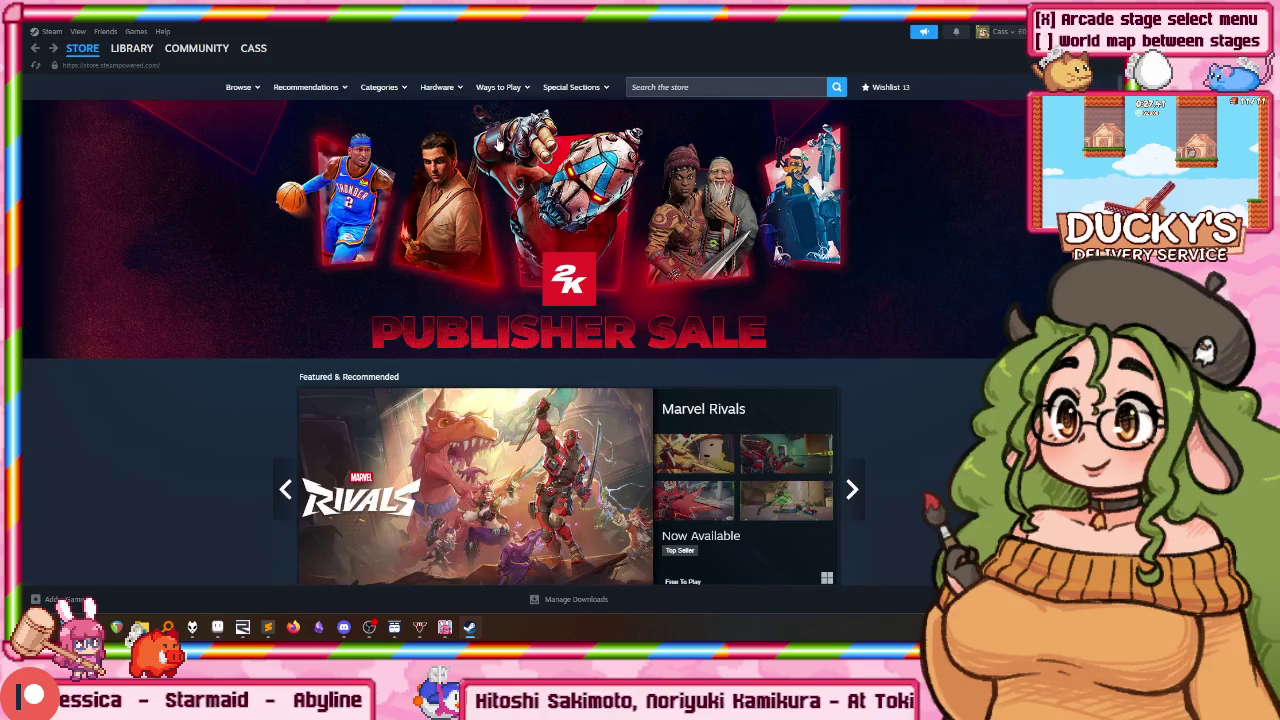
pyautogui.scroll(-10, 451, 229)
pyautogui.scroll(3, 451, 229)
pyautogui.hotkey('alt', 'F4')
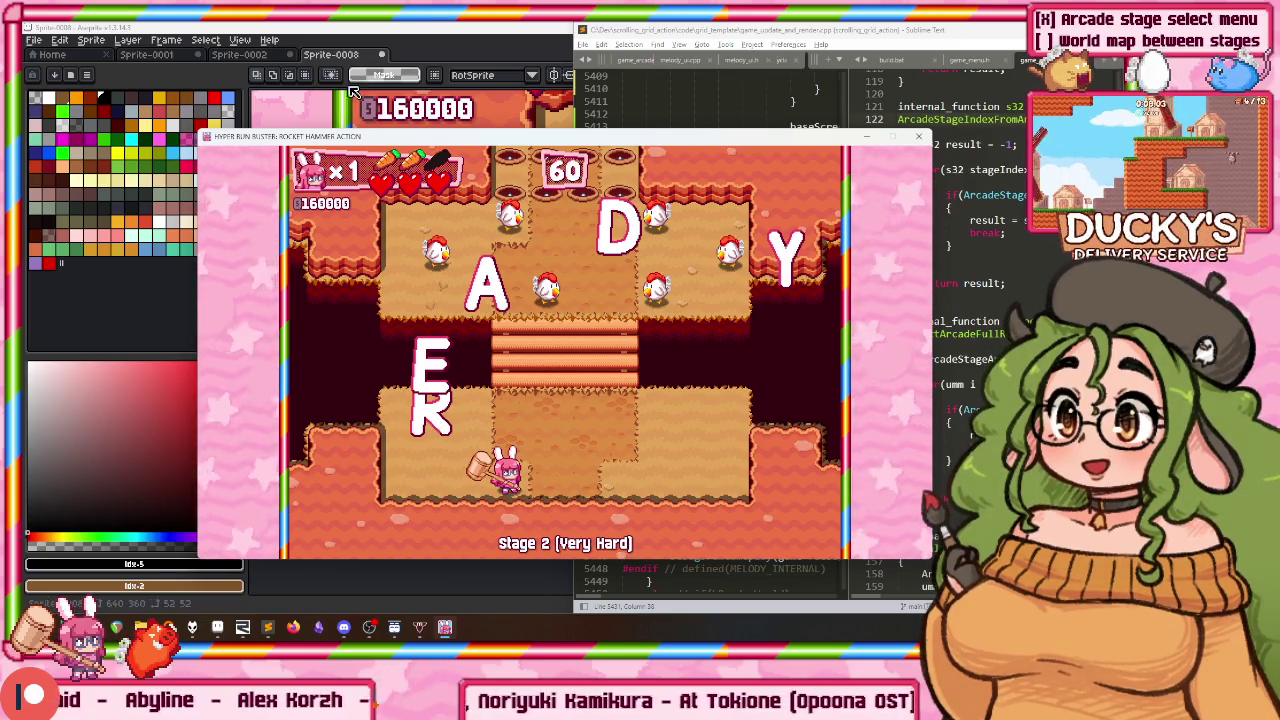
# Step: Pan the Sprite-0008 stage-map canvas in Aseprite, then maximize Sublime Text with Win+Up
pyautogui.click(413, 27)
pyautogui.moveTo(497, 200); pyautogui.dragTo(472, 194)
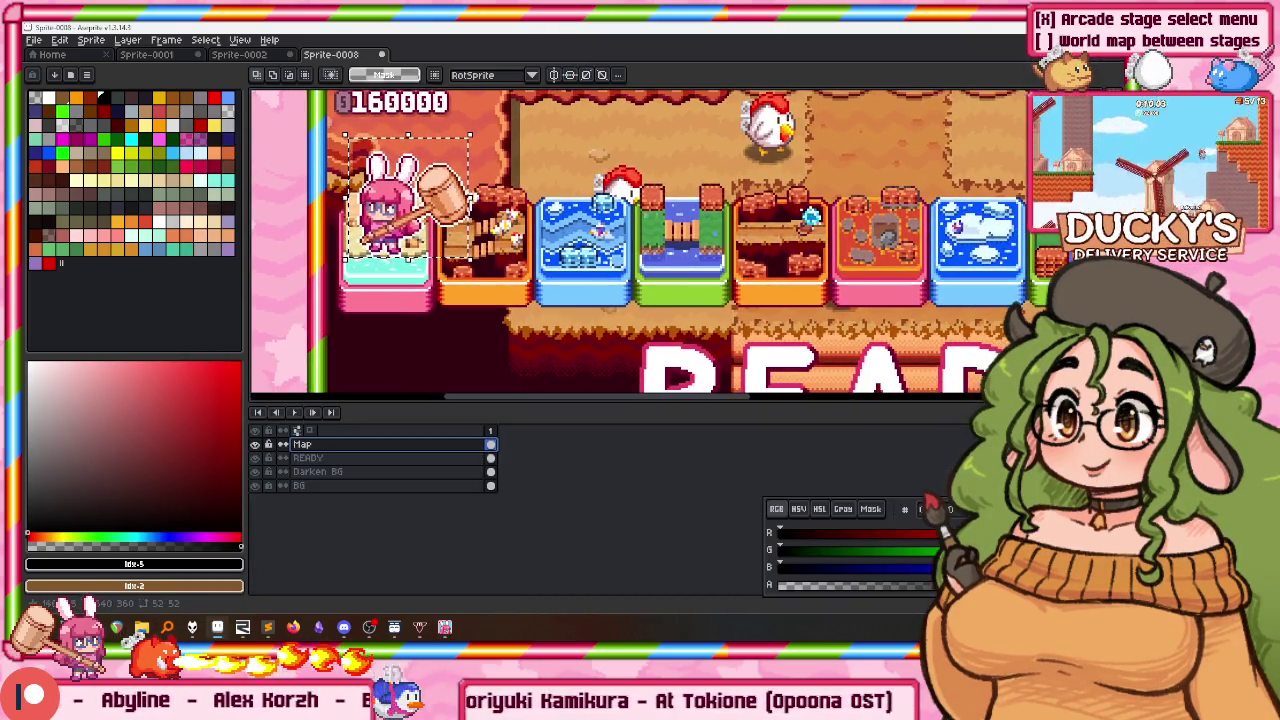
pyautogui.click(268, 627)
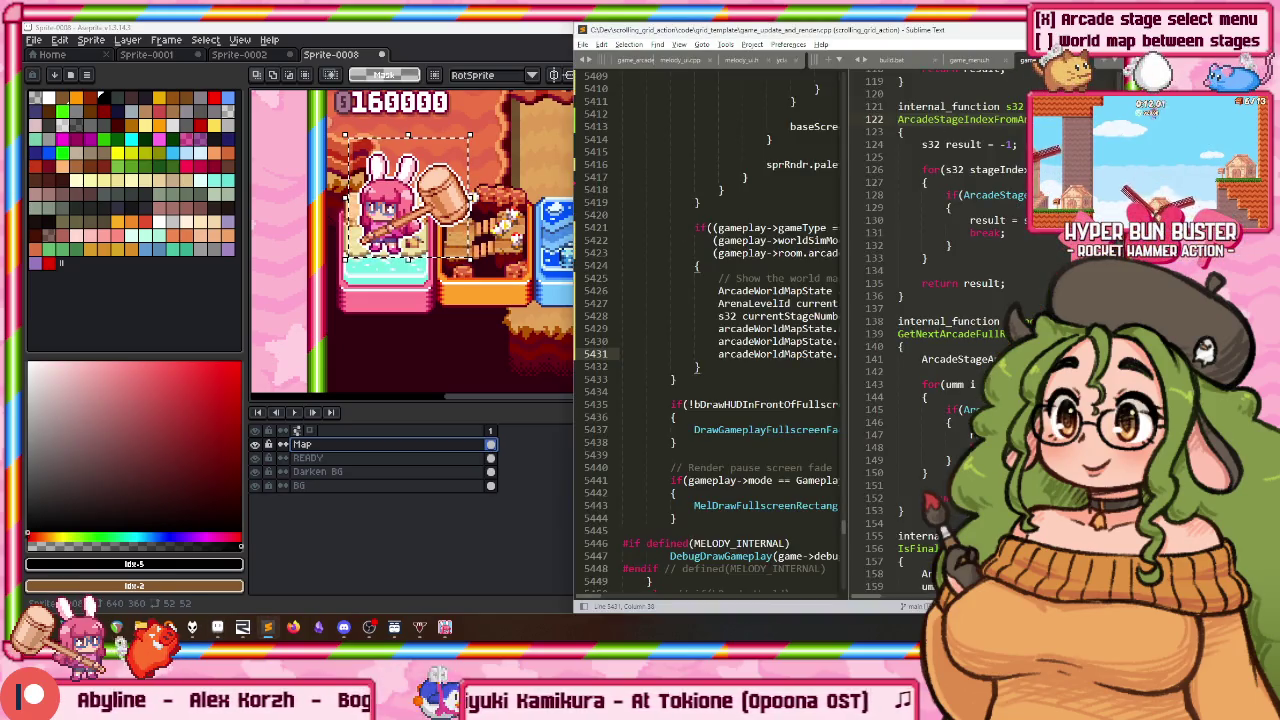
pyautogui.press('super+Up')
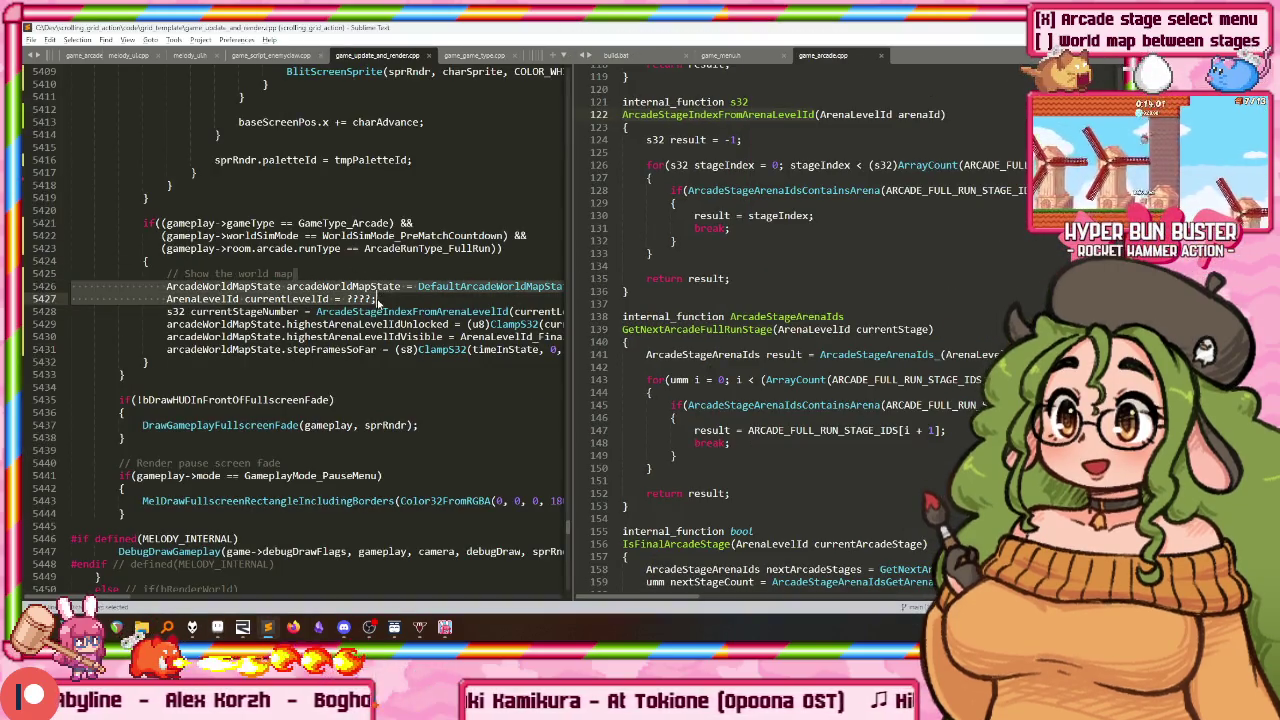
# Step: Look over the currentLevelId line and world-map block at lines 5427 and 5424, then switch to the browser
pyautogui.click(378, 298)
pyautogui.click(381, 259)
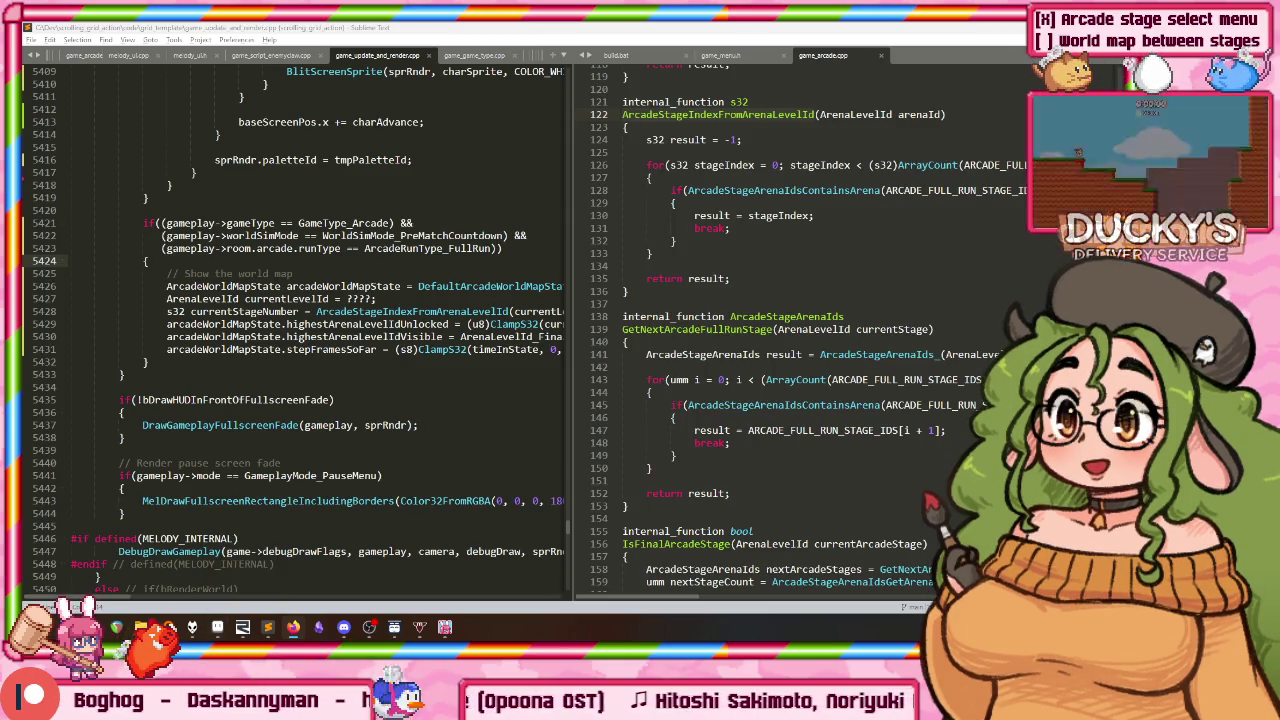
pyautogui.hotkey('alt', 'Tab')
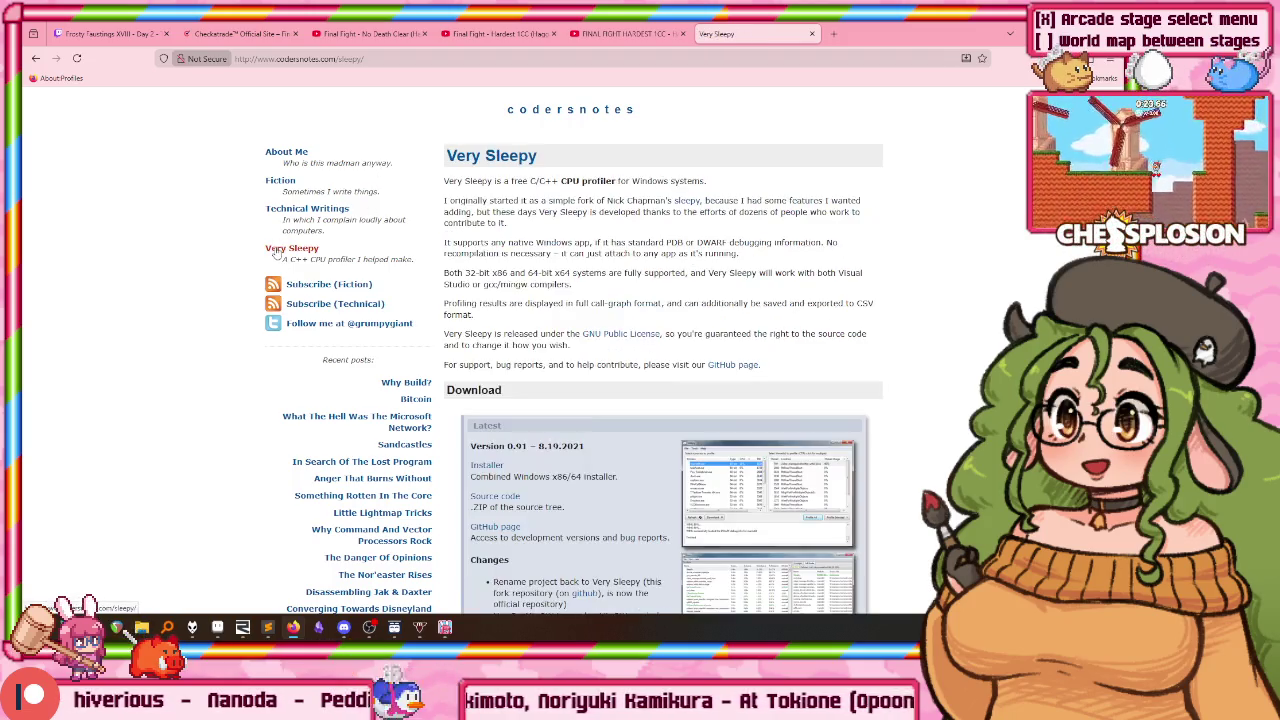
# Step: Scroll through Very Sleepy's Download and Release History sections, then go back to About Me
pyautogui.scroll(-2, 628, 235)
pyautogui.scroll(-5, 522, 262)
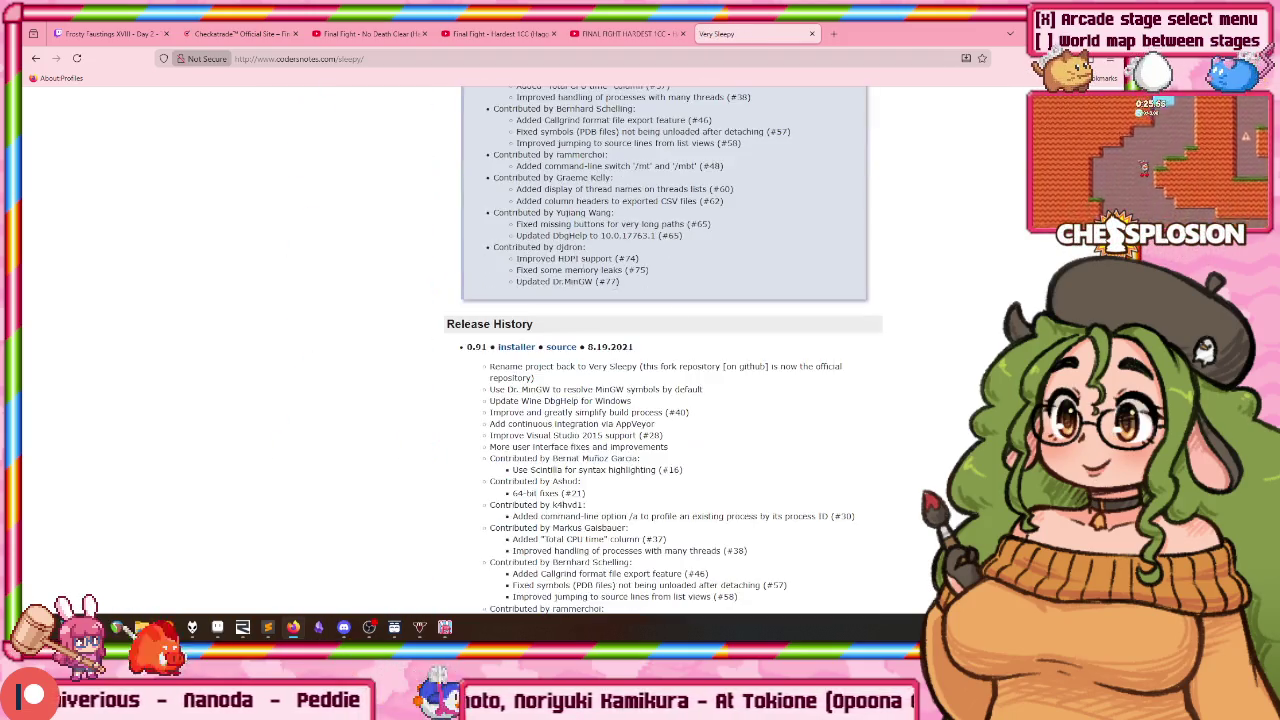
pyautogui.scroll(5, 540, 255)
pyautogui.scroll(3, 600, 245)
pyautogui.scroll(-5, 605, 243)
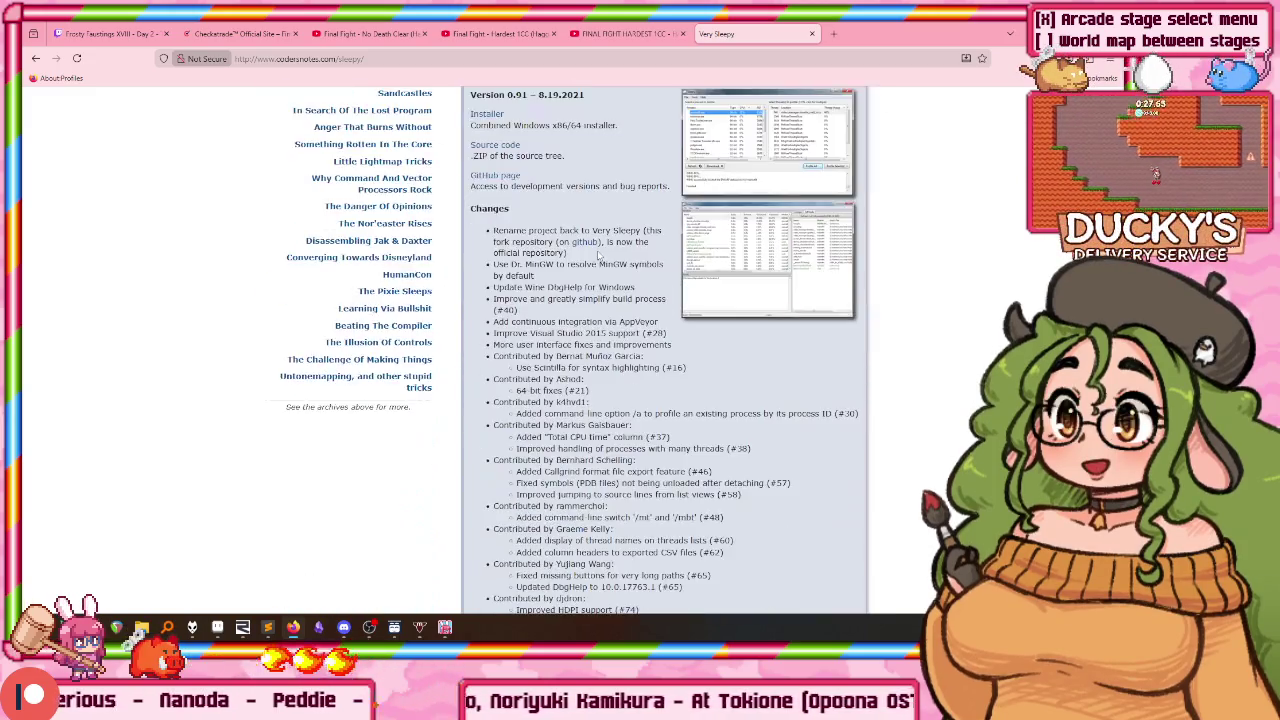
pyautogui.scroll(-5, 590, 270)
pyautogui.scroll(-5, 573, 301)
pyautogui.scroll(1, 543, 303)
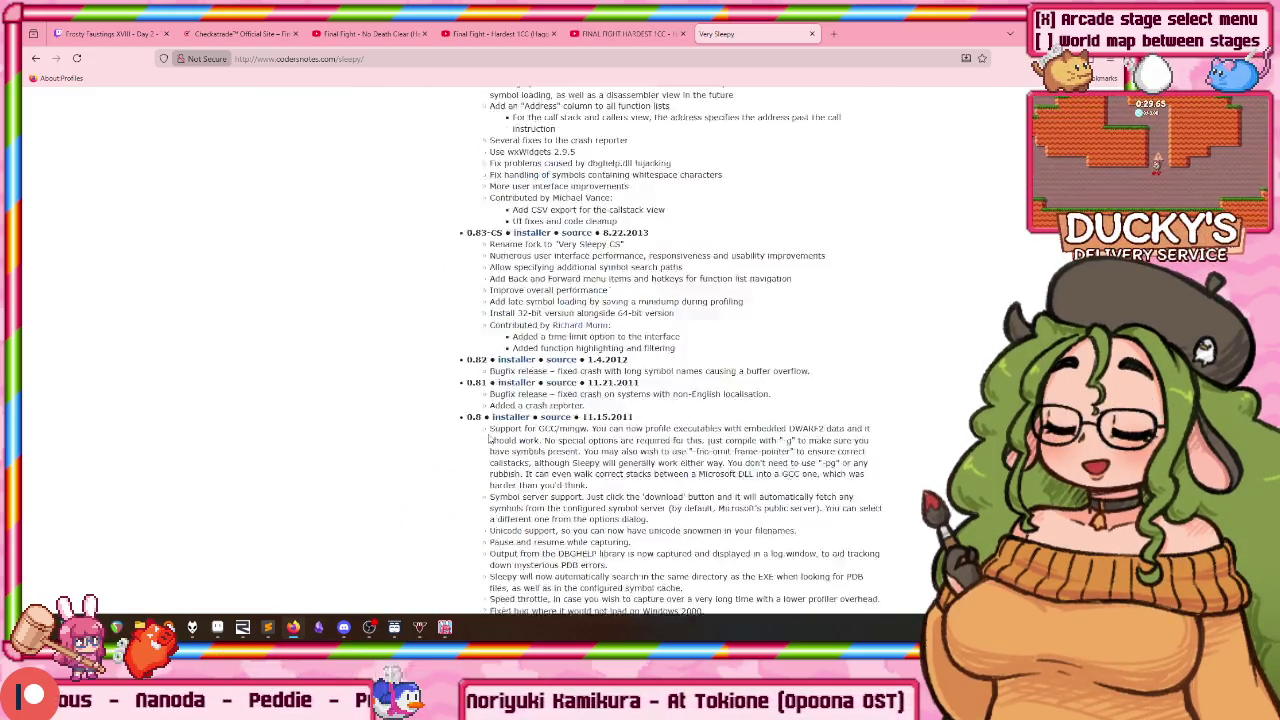
pyautogui.scroll(3, 480, 228)
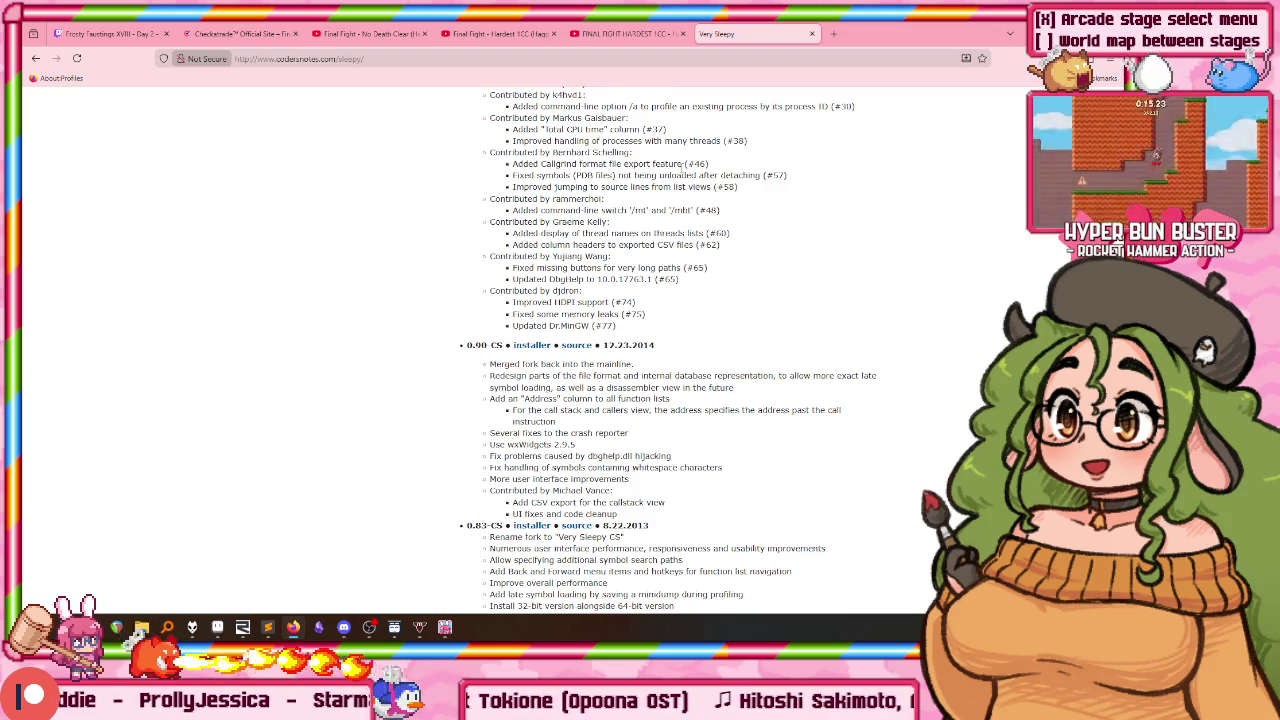
pyautogui.hotkey('alt', 'Left')
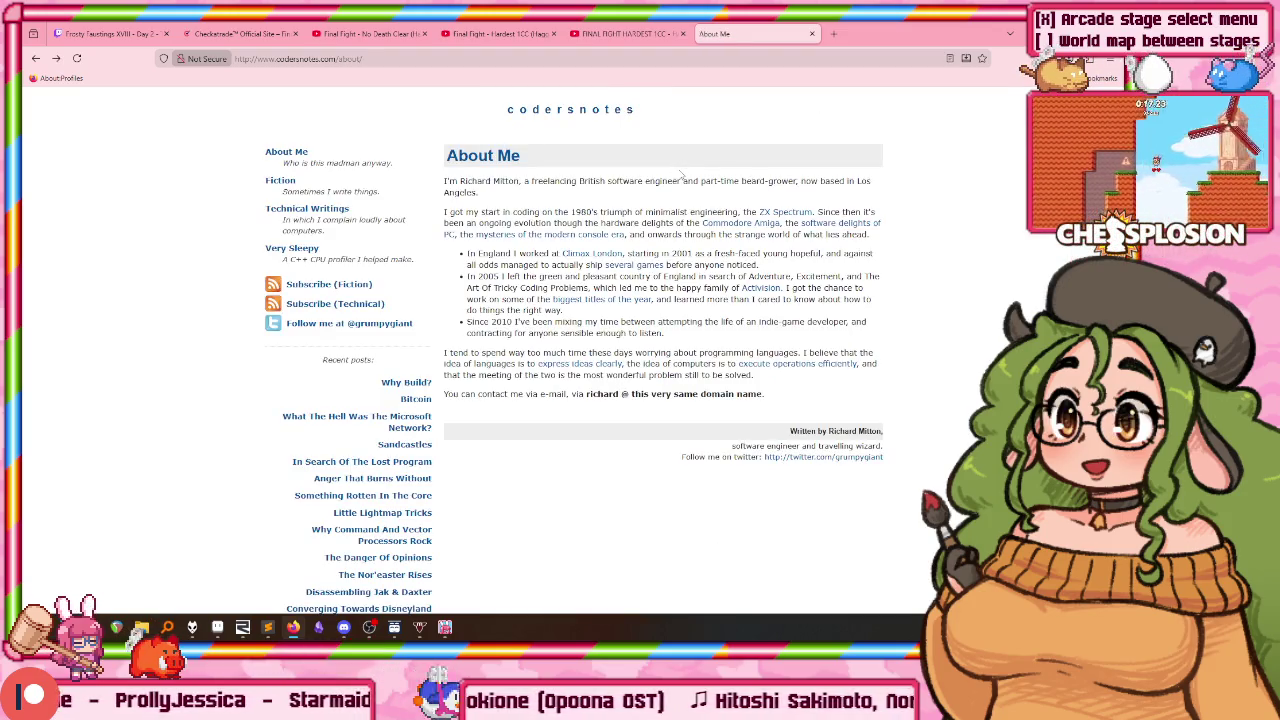
# Step: Web-search the site author's name plus 'programmer', then return to the About Me page
pyautogui.scroll(-3, 685, 181)
pyautogui.scroll(3, 798, 273)
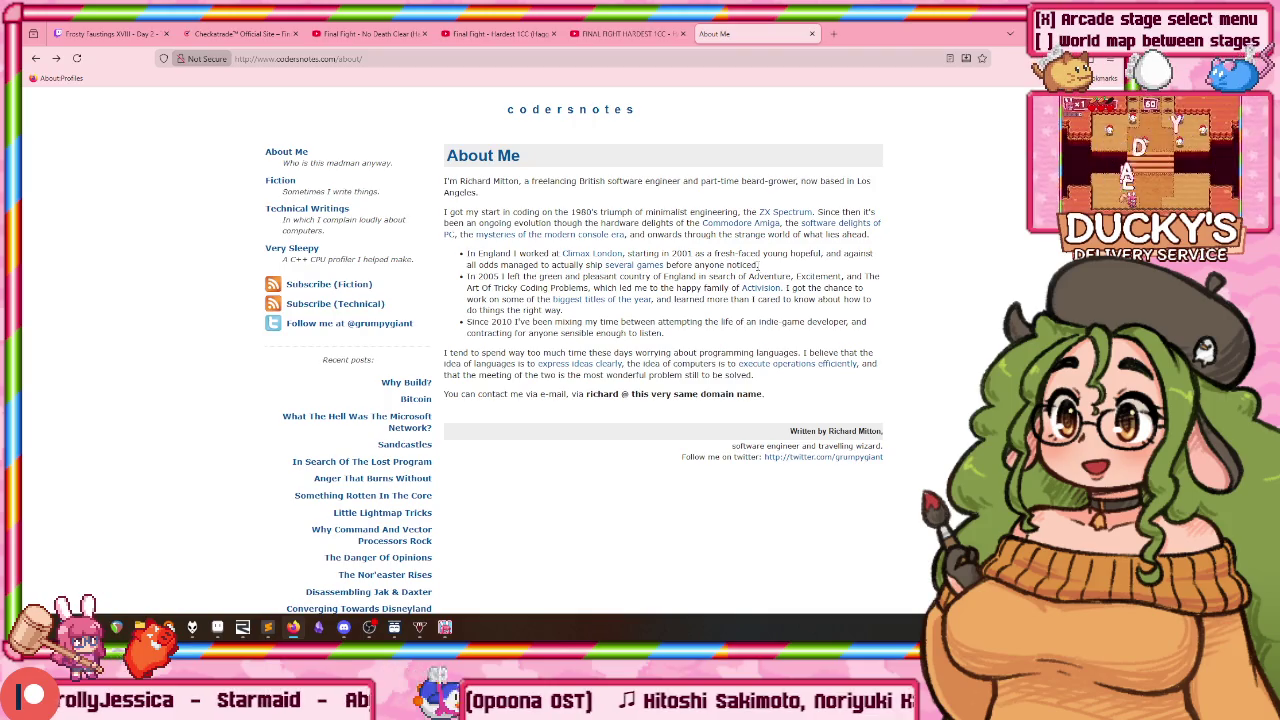
pyautogui.write('richard mitton programmer')
pyautogui.press('Return')
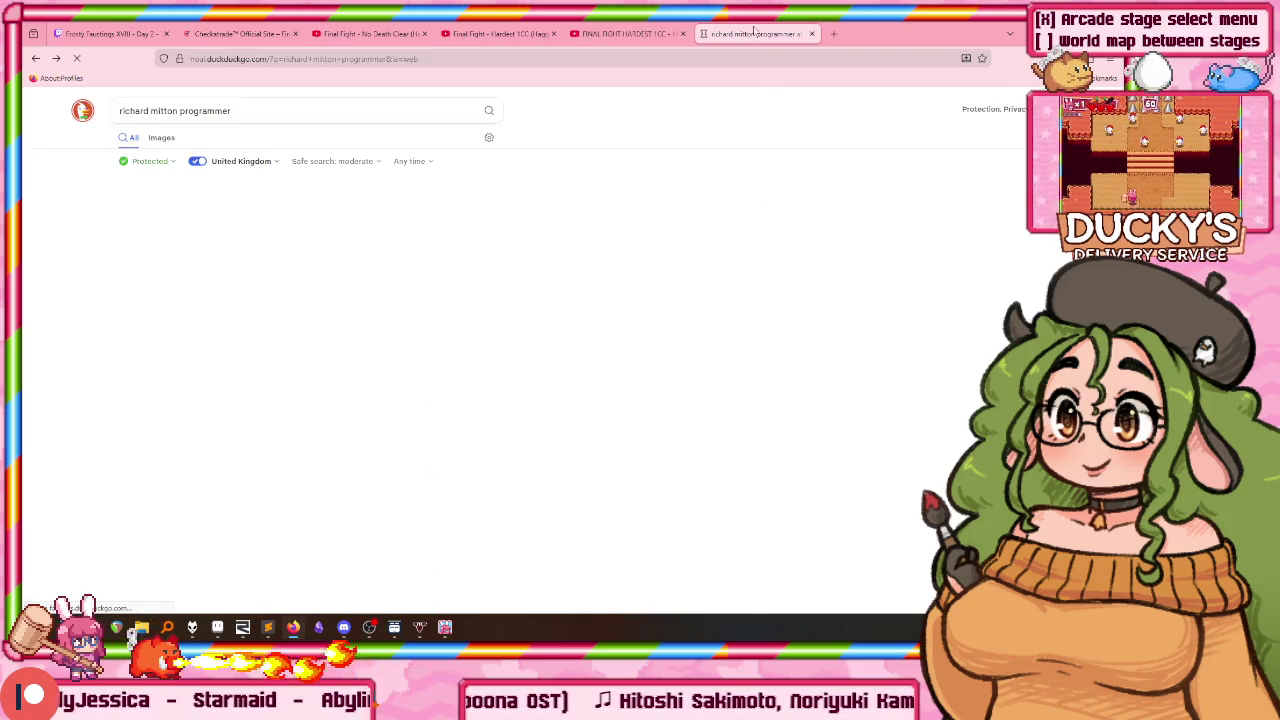
pyautogui.hotkey('alt', 'Left')
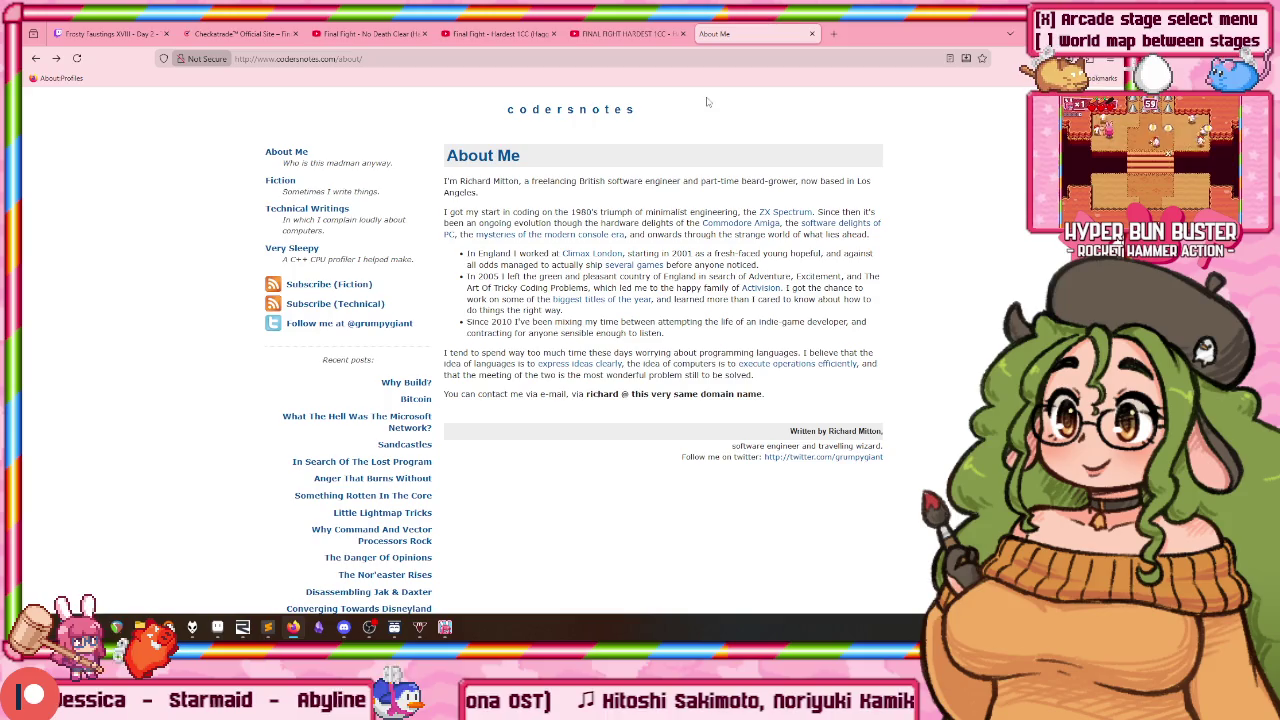
# Step: Close the About Me page and switch back to Sublime Text
pyautogui.moveTo(620, 322); pyautogui.dragTo(648, 353)
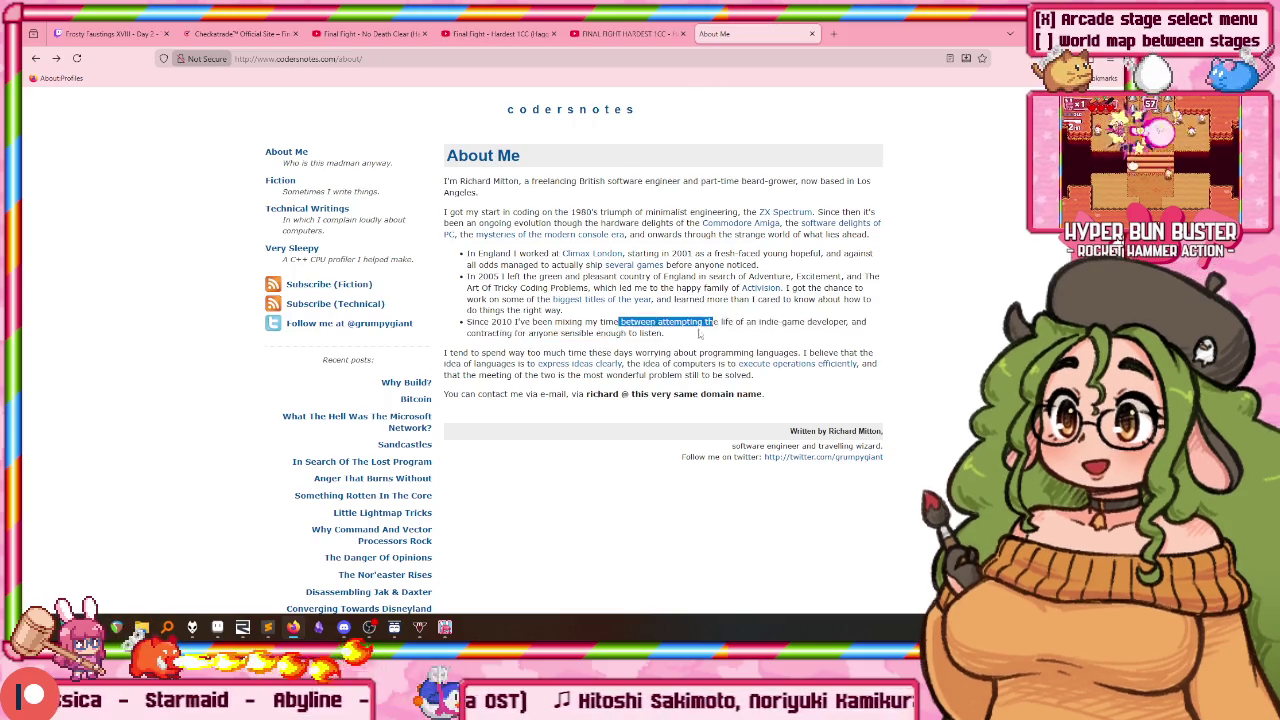
pyautogui.click(848, 254)
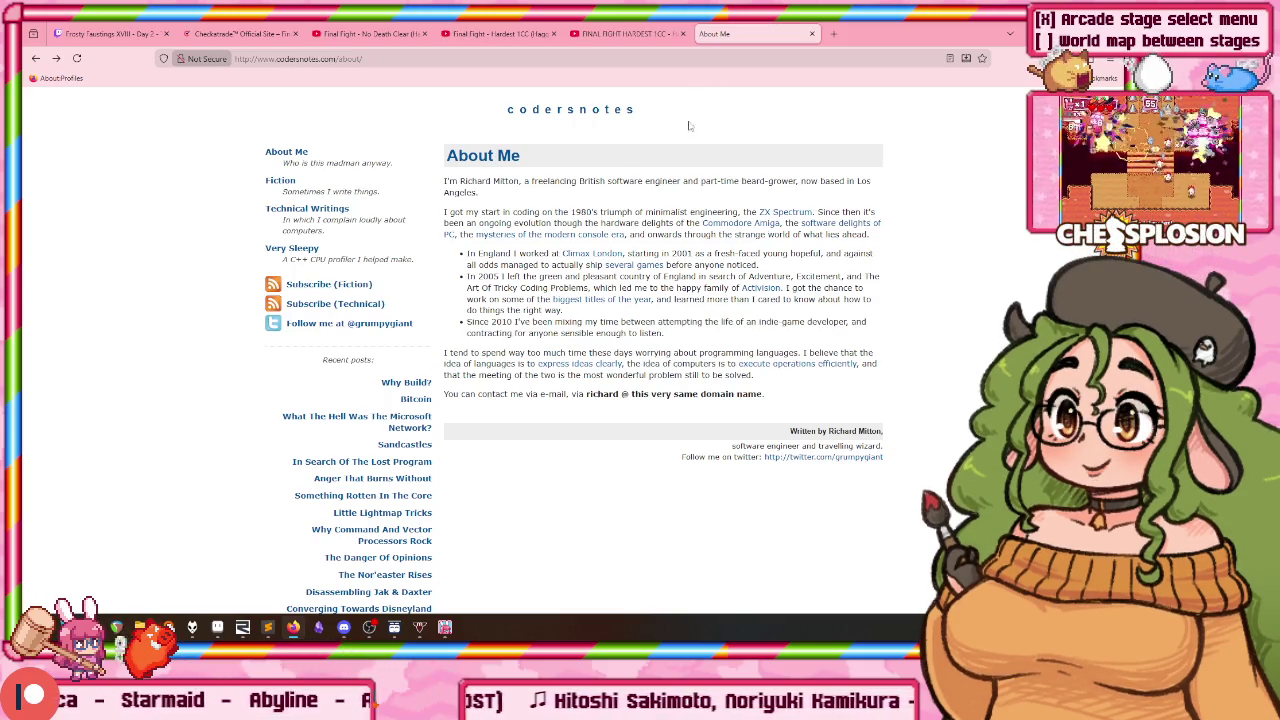
pyautogui.click(812, 33)
pyautogui.hotkey('alt', 'Tab')
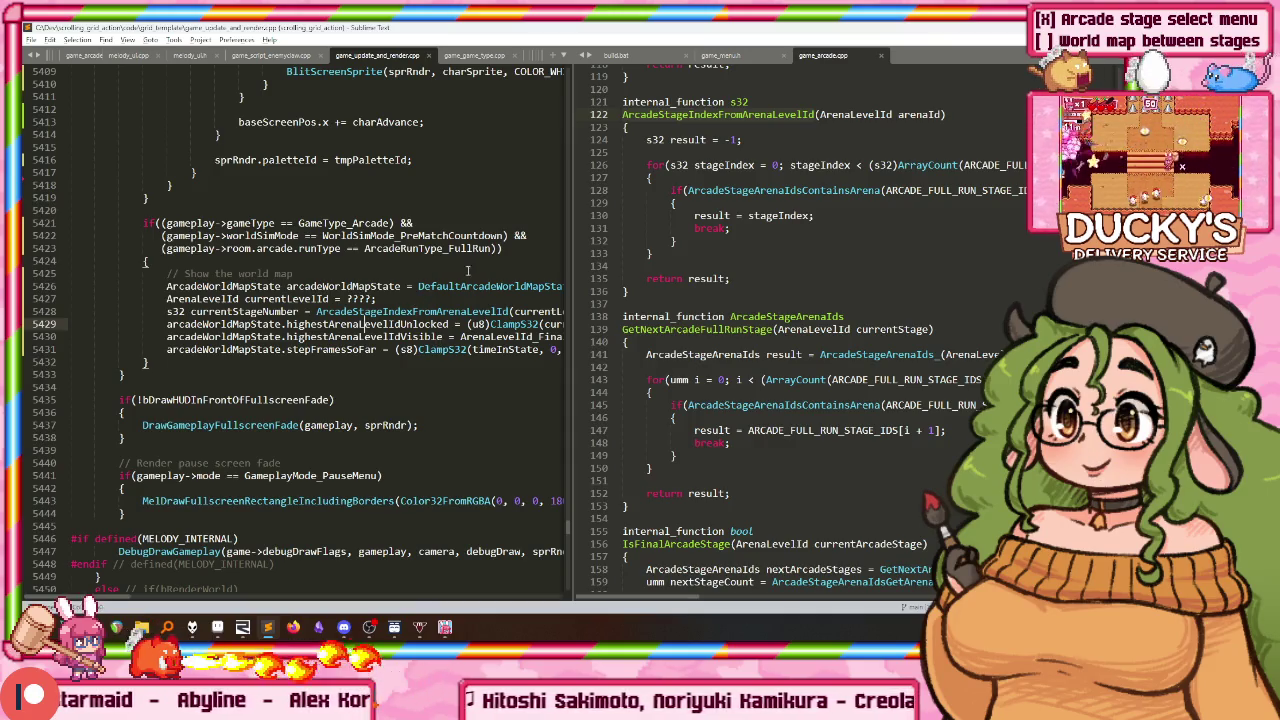
pyautogui.moveTo(572, 276)
pyautogui.mouseDown()
pyautogui.moveTo(628, 270)
pyautogui.moveTo(574, 270)
pyautogui.mouseUp()
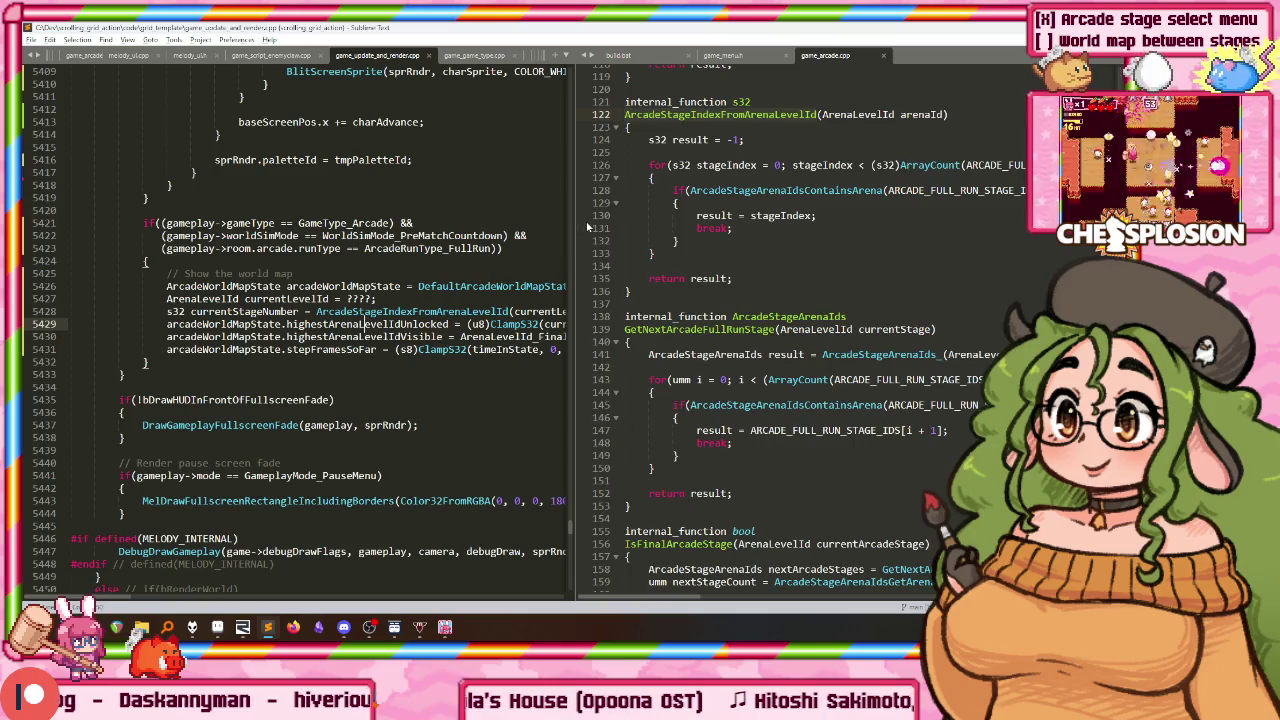
pyautogui.scroll(2, 736, 362)
pyautogui.scroll(6, 718, 265)
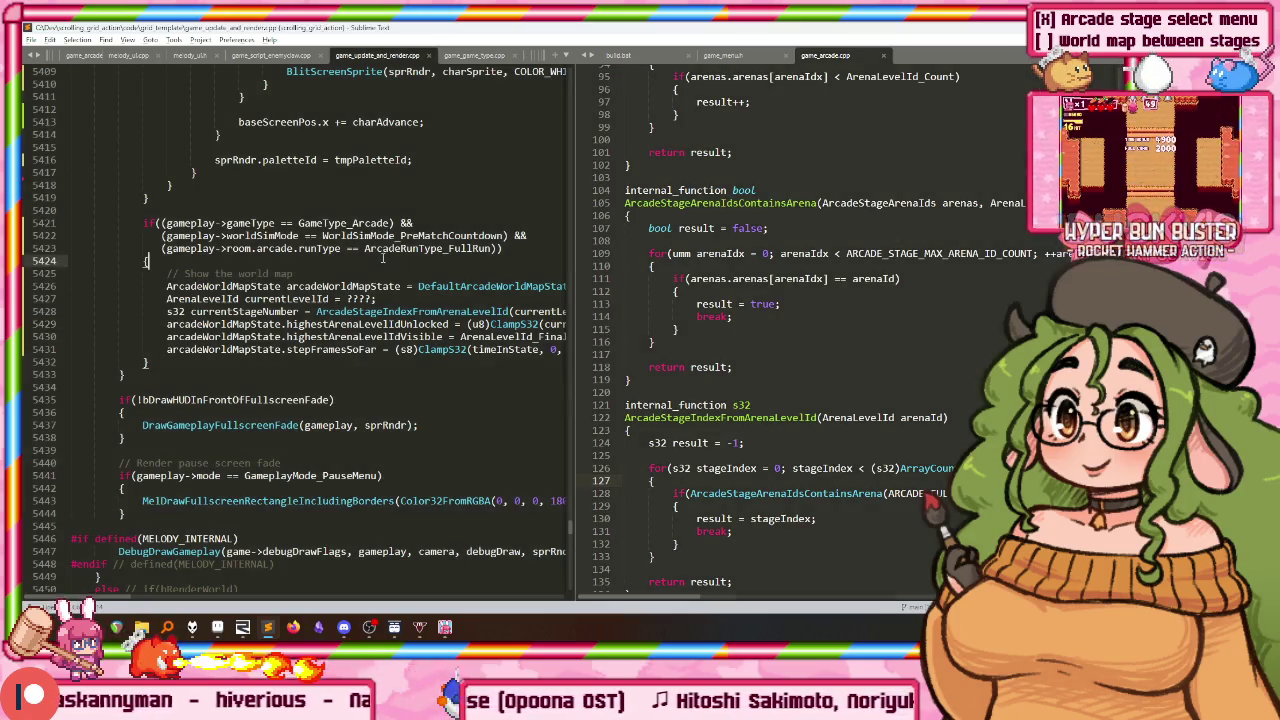
pyautogui.click(380, 247)
pyautogui.moveTo(432, 248)
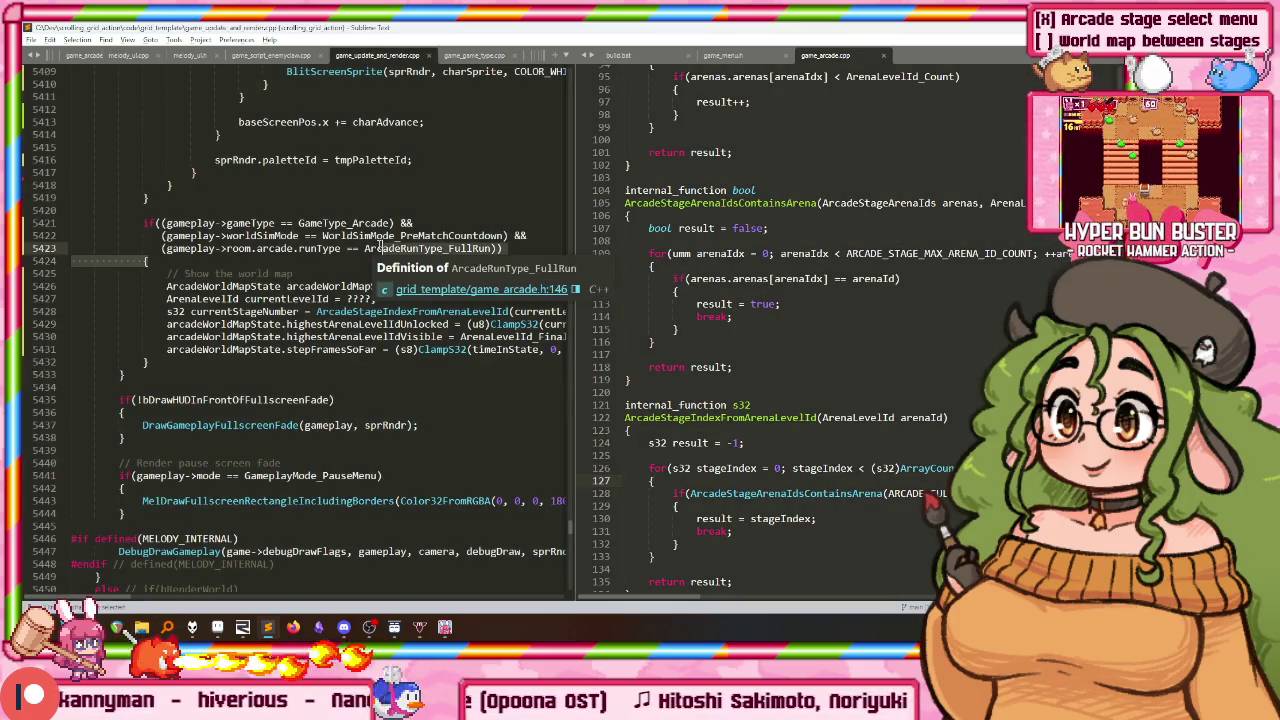
pyautogui.scroll(2, 355, 260)
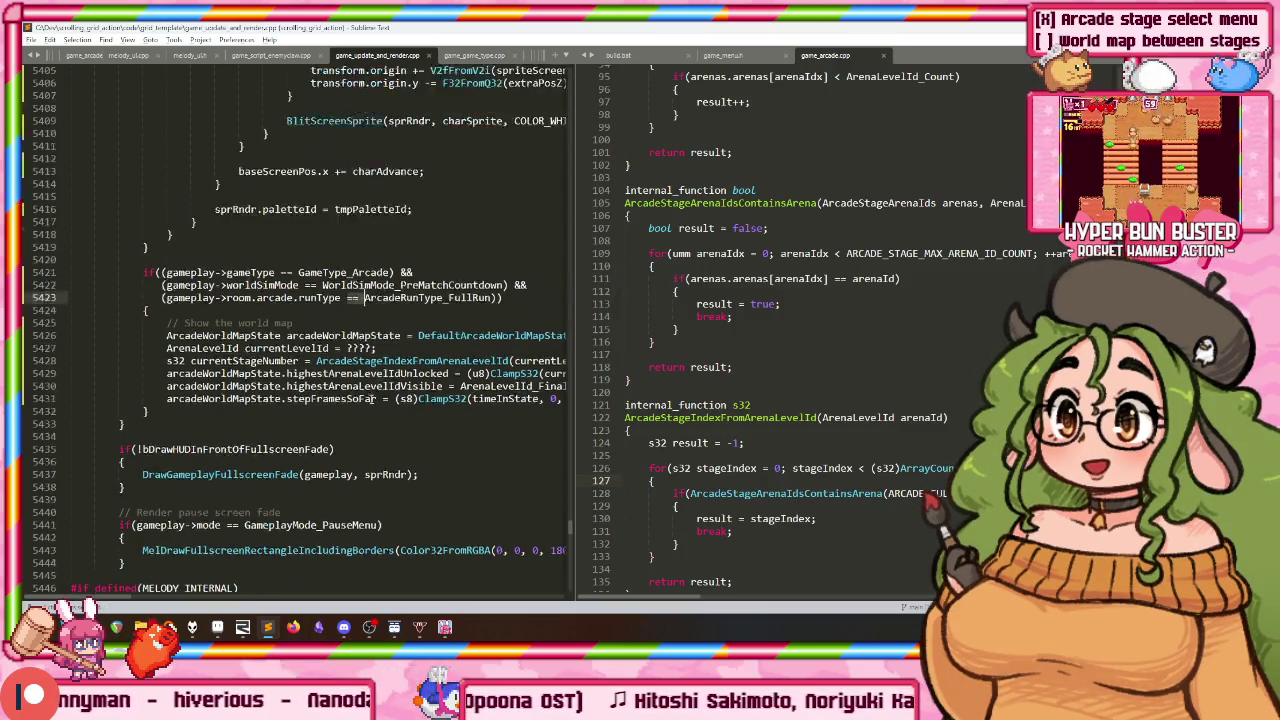
pyautogui.scroll(11, 335, 320)
pyautogui.scroll(5, 312, 370)
pyautogui.scroll(9, 310, 373)
pyautogui.scroll(6, 310, 300)
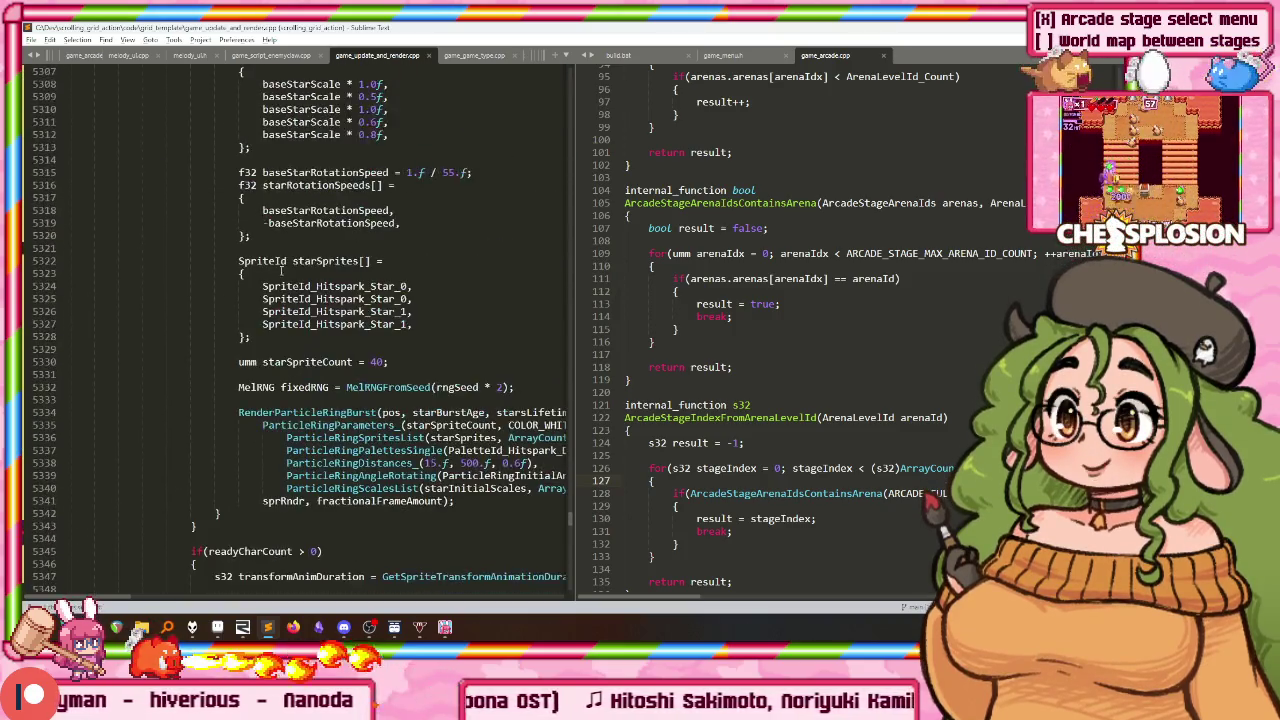
pyautogui.scroll(6, 312, 150)
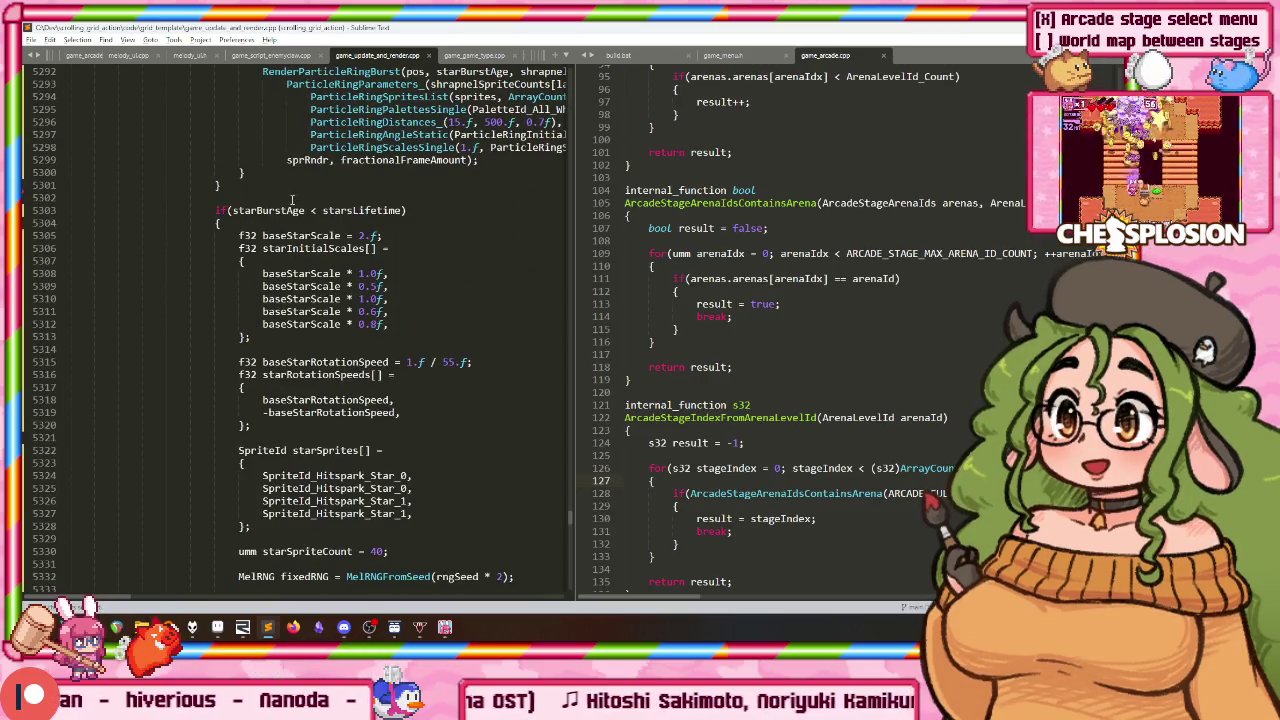
pyautogui.hotkey('ctrl', 'shift', 'f')
# Step: Find in Files for 'levelId =' and scroll through the matches
pyautogui.write('le')
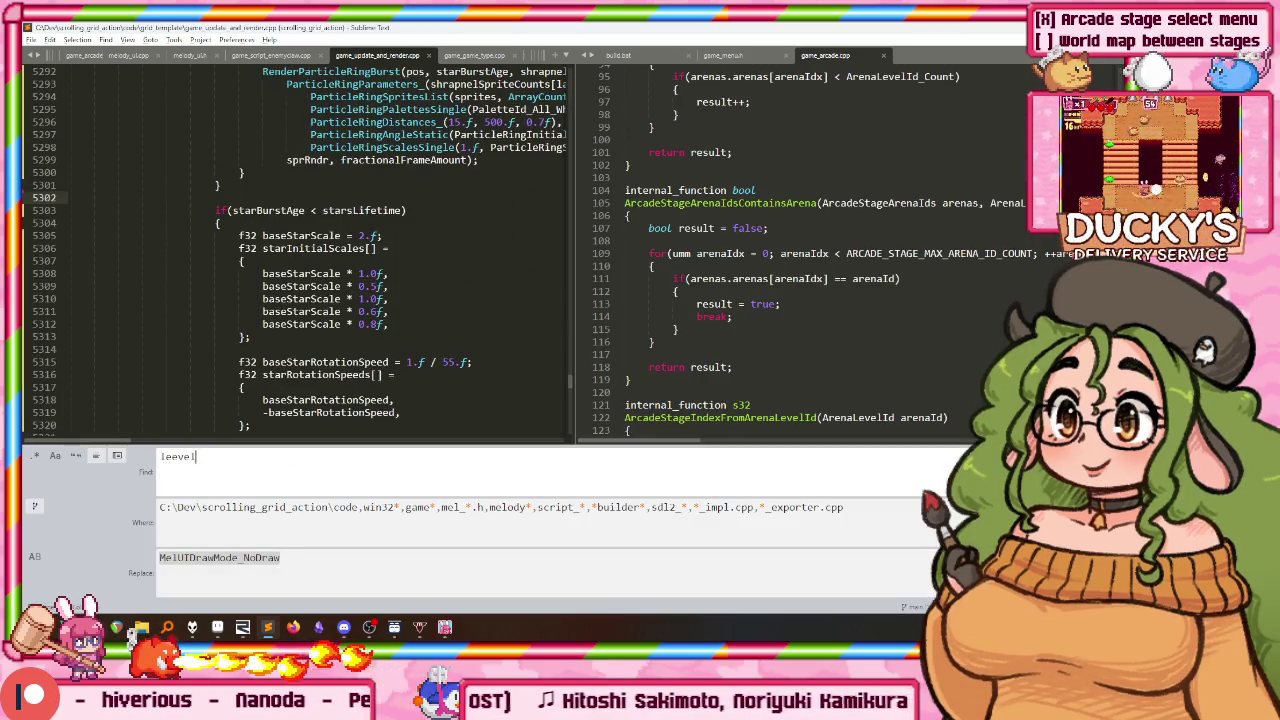
pyautogui.write('velId =')
pyautogui.press('Return')
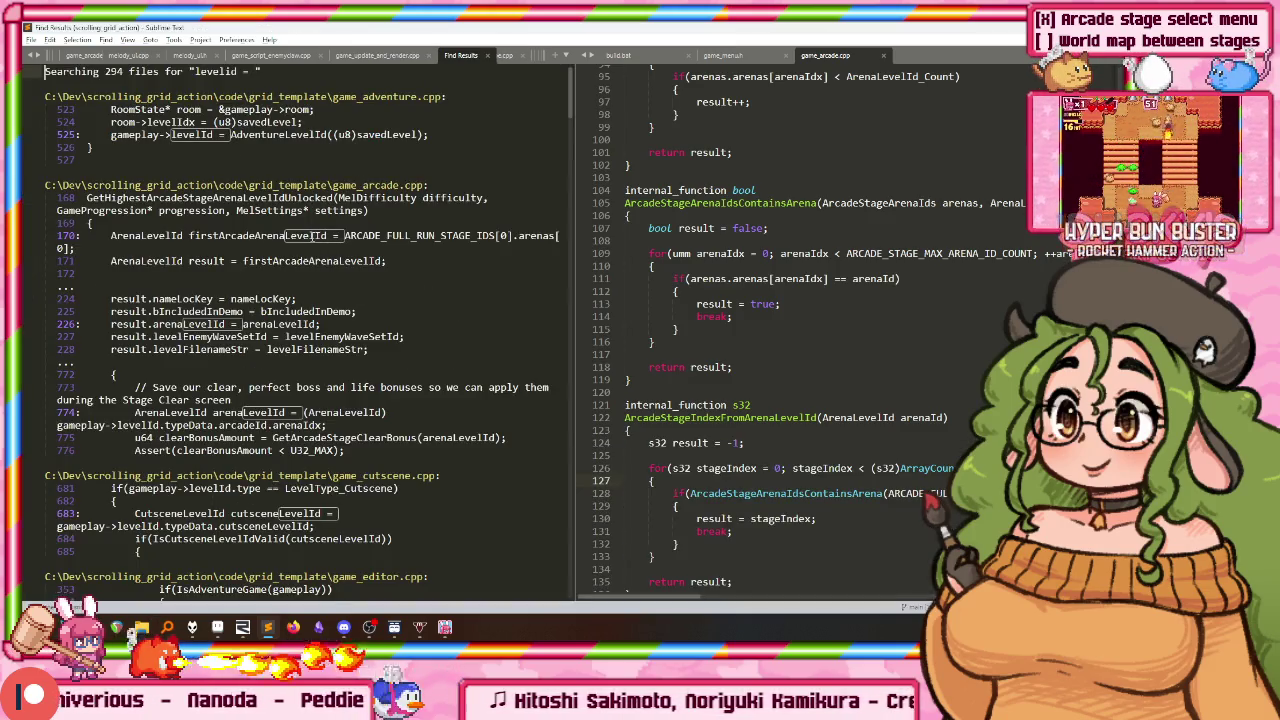
pyautogui.scroll(-2, 321, 278)
pyautogui.scroll(-3, 331, 343)
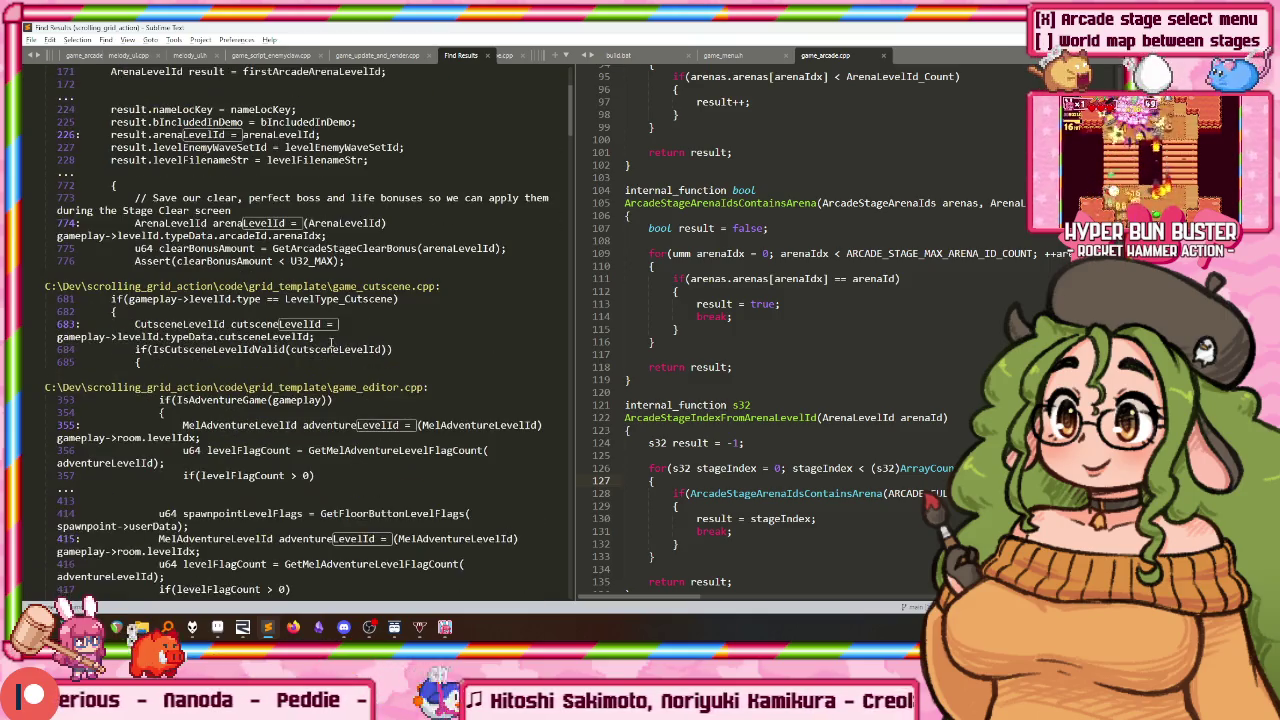
pyautogui.scroll(-2, 331, 343)
pyautogui.scroll(-9, 260, 372)
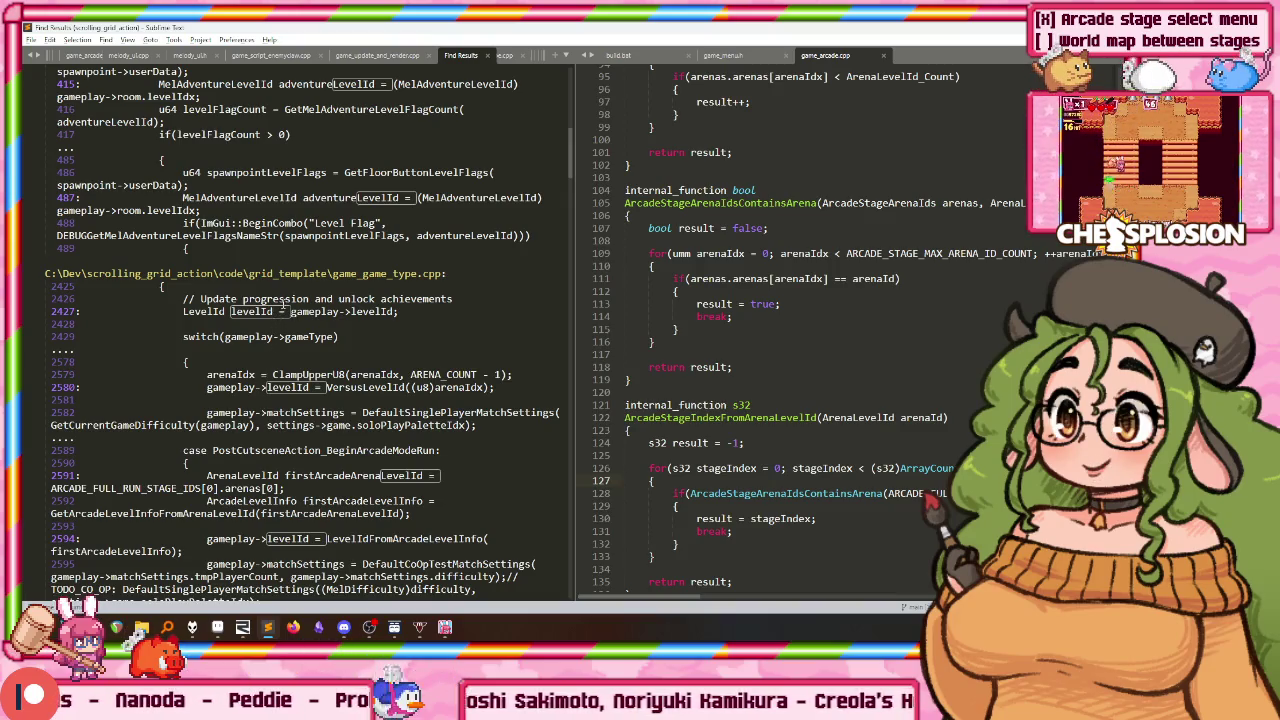
pyautogui.hotkey('ctrl', 'shift', 'f')
pyautogui.press('Escape')
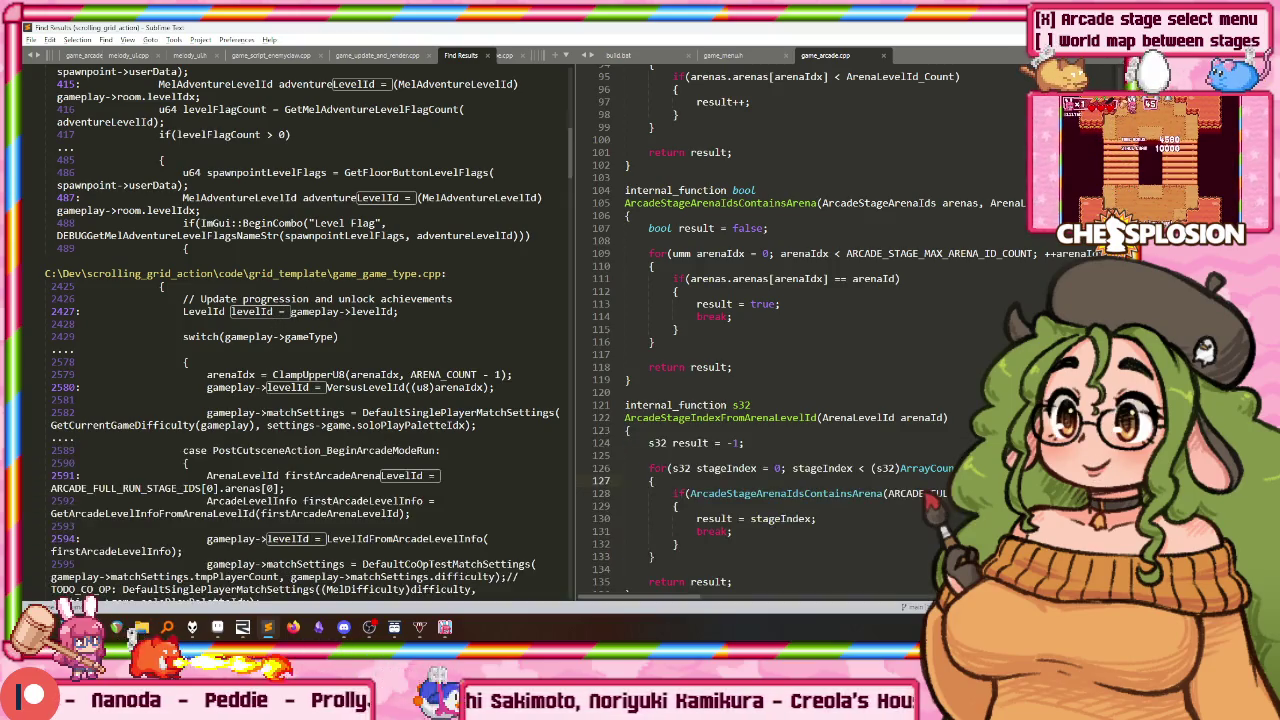
# Step: Open the game_game_type.cpp line 2580 match, view VersusLevelId's definition, then search 'ArcadeLevelId('
pyautogui.doubleClick(307, 387)
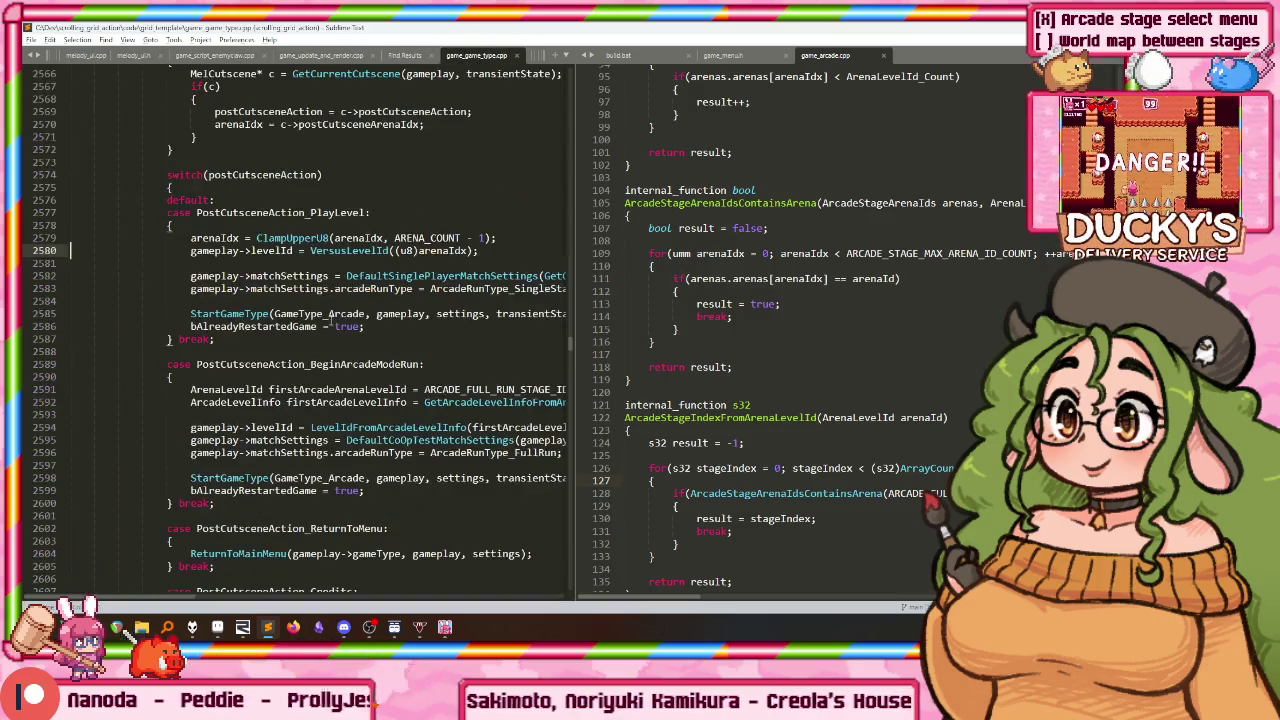
pyautogui.rightClick(341, 254)
pyautogui.click(372, 262)
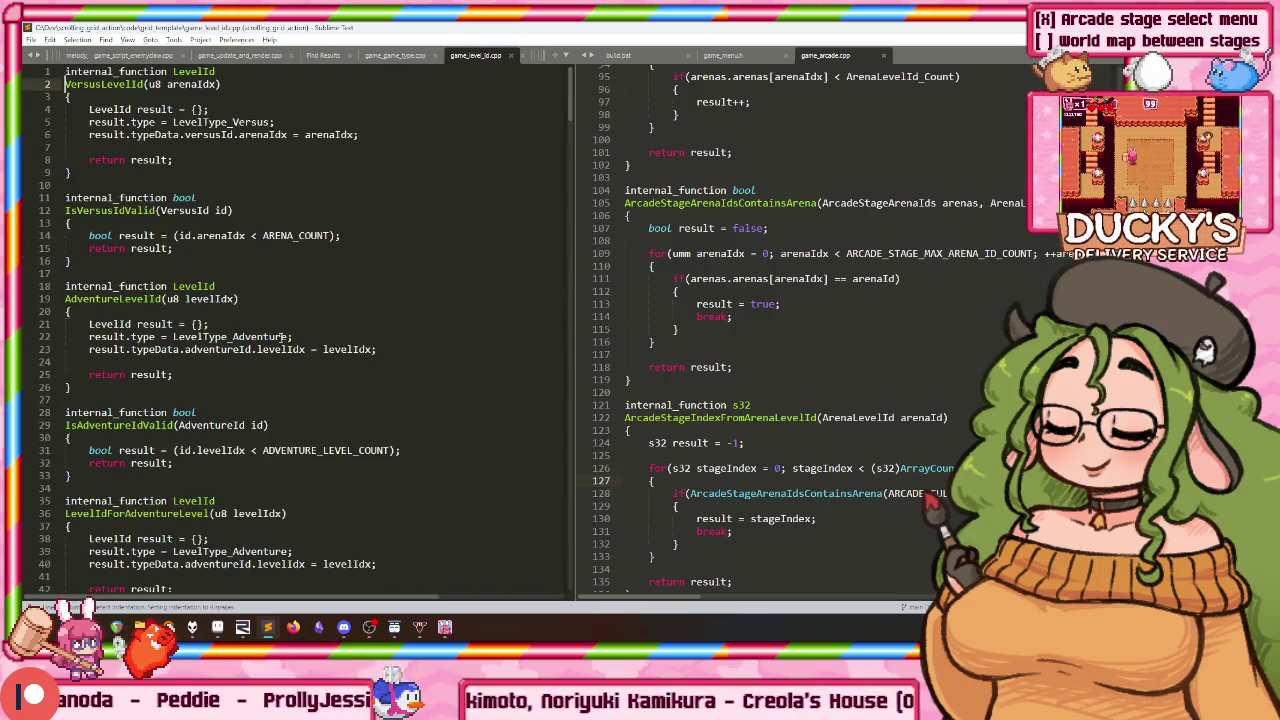
pyautogui.hotkey('ctrl', 'f')
pyautogui.write('ar4cade')
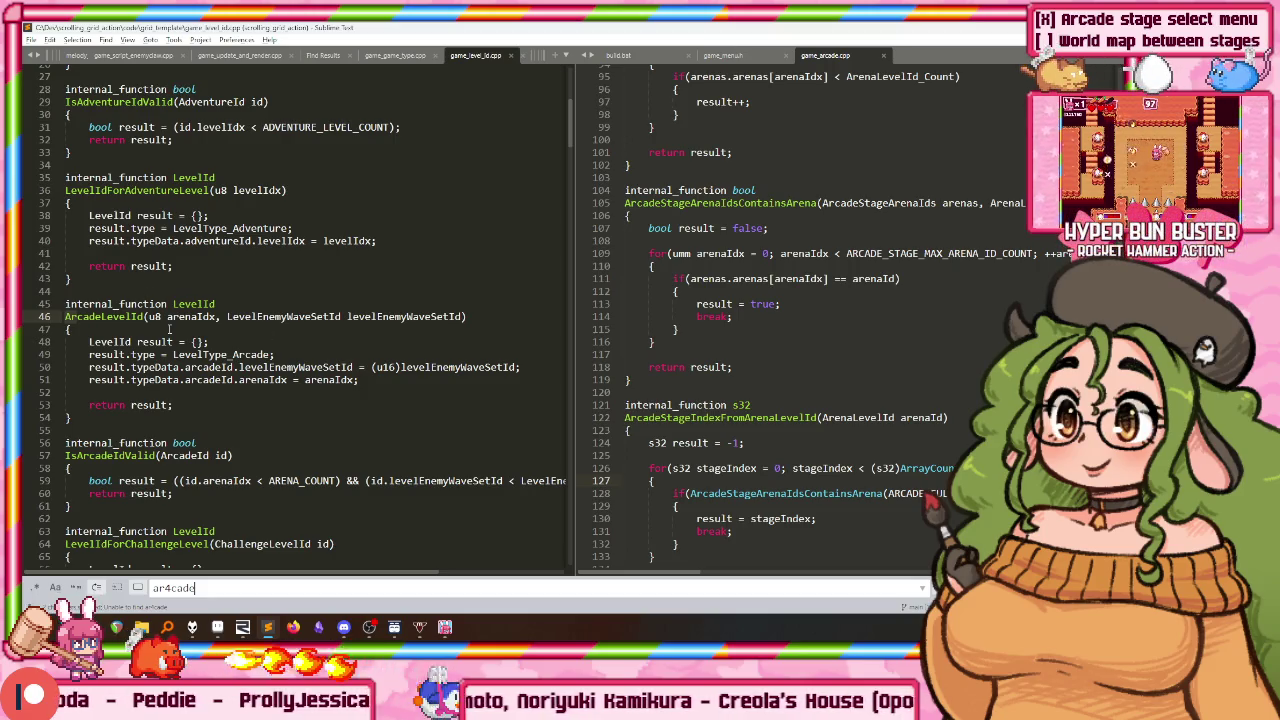
pyautogui.press('Escape')
pyautogui.hotkey('ctrl', 'shift', 'f')
pyautogui.press('Return')
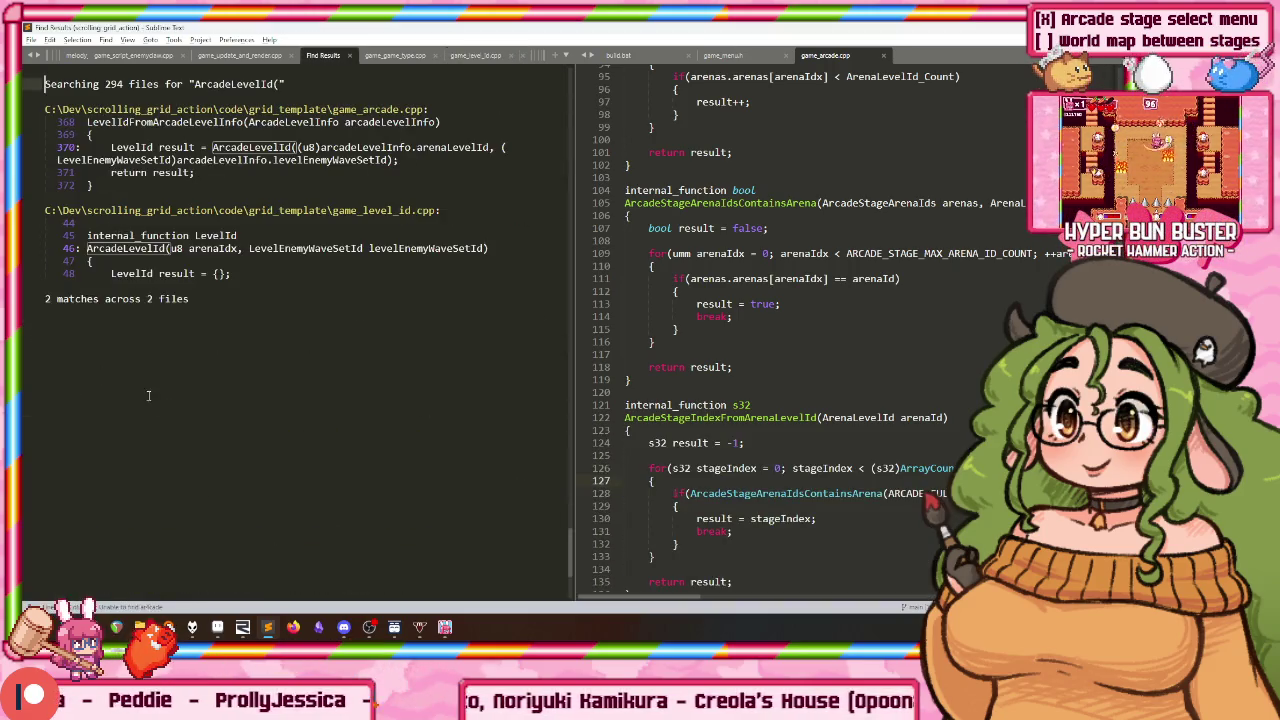
# Step: Find all usages of LevelIdFromArcadeLevelInfo, widen the results pane, and jump to the first
pyautogui.doubleClick(248, 147)
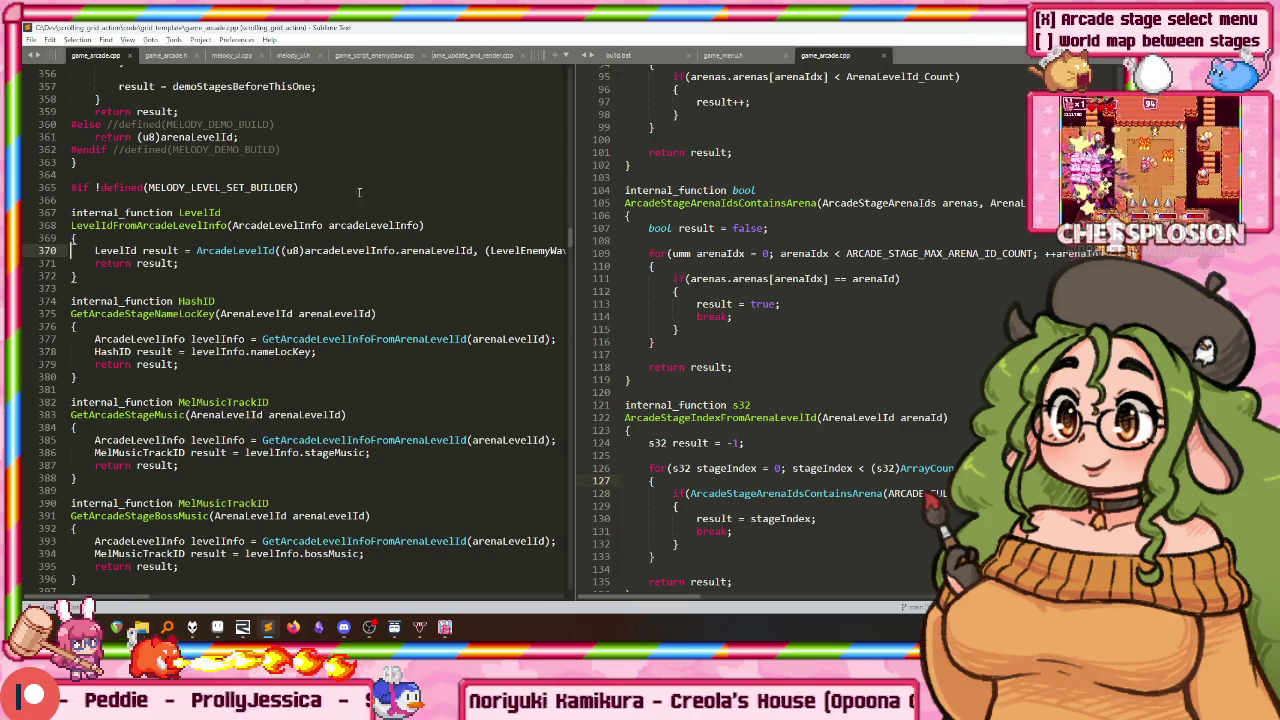
pyautogui.doubleClick(205, 228)
pyautogui.hotkey('ctrl', 'shift', 'f')
pyautogui.press('Return')
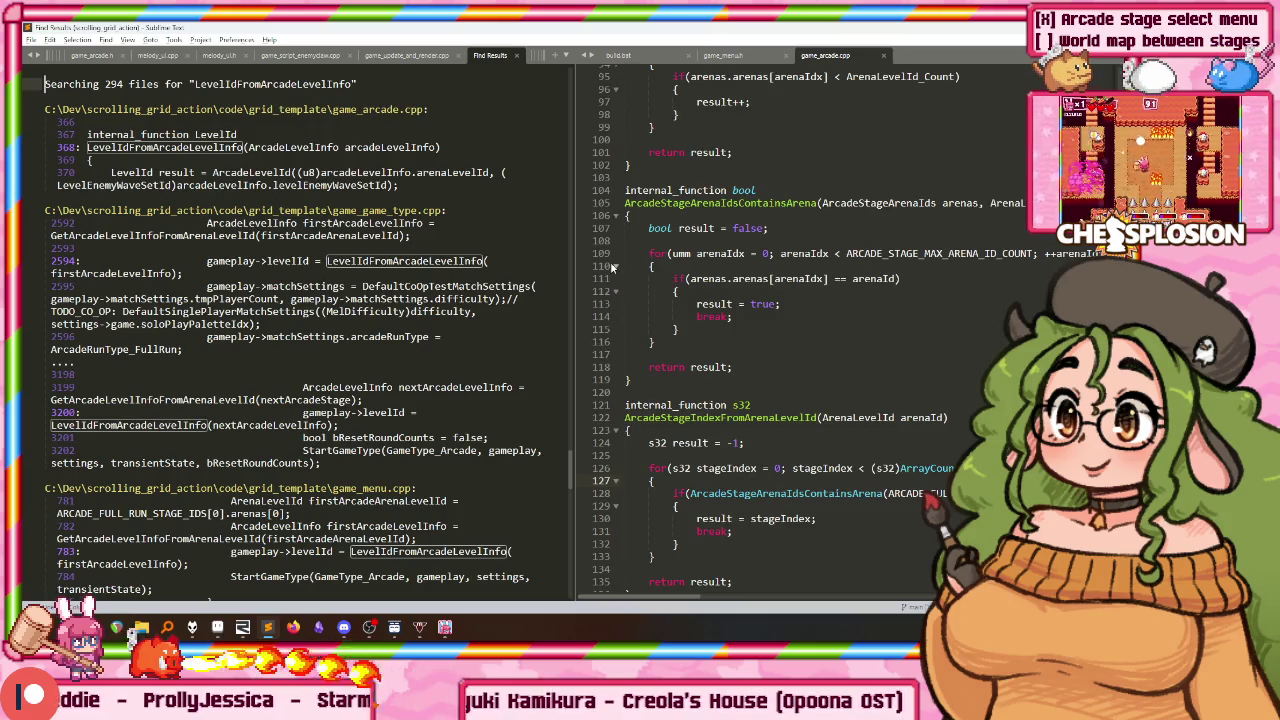
pyautogui.moveTo(578, 264); pyautogui.dragTo(940, 267)
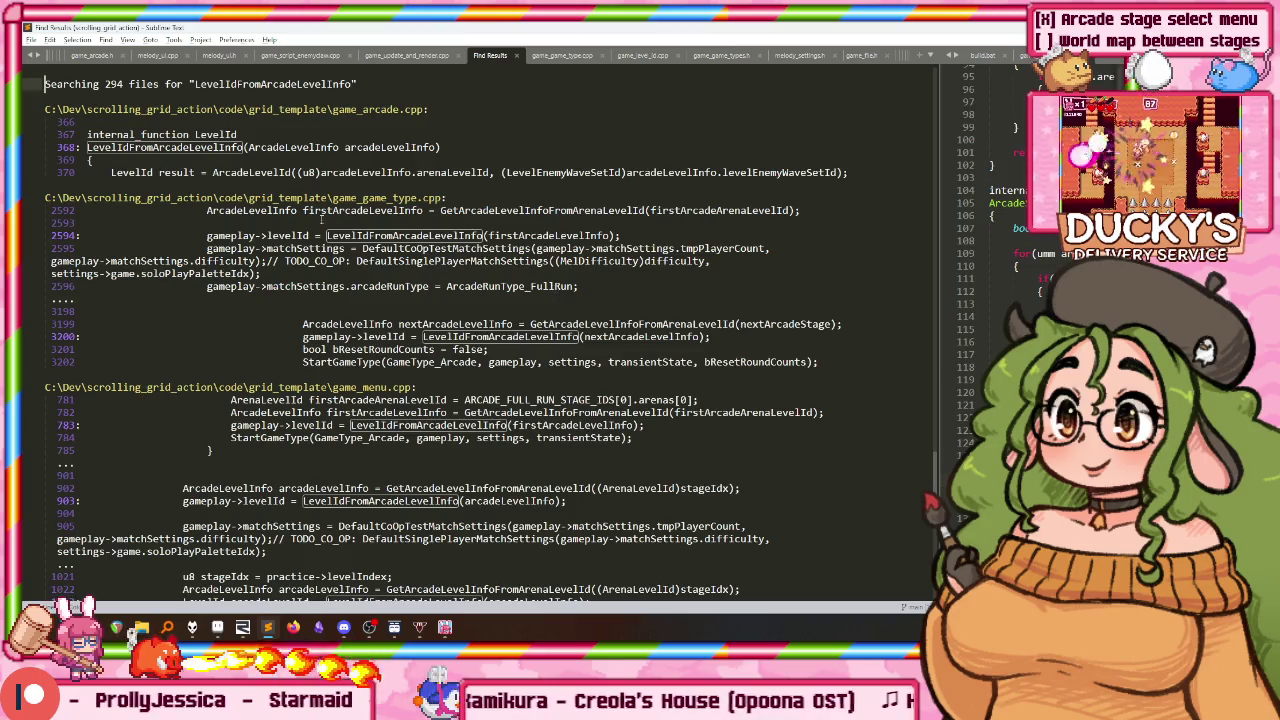
pyautogui.press('F4')
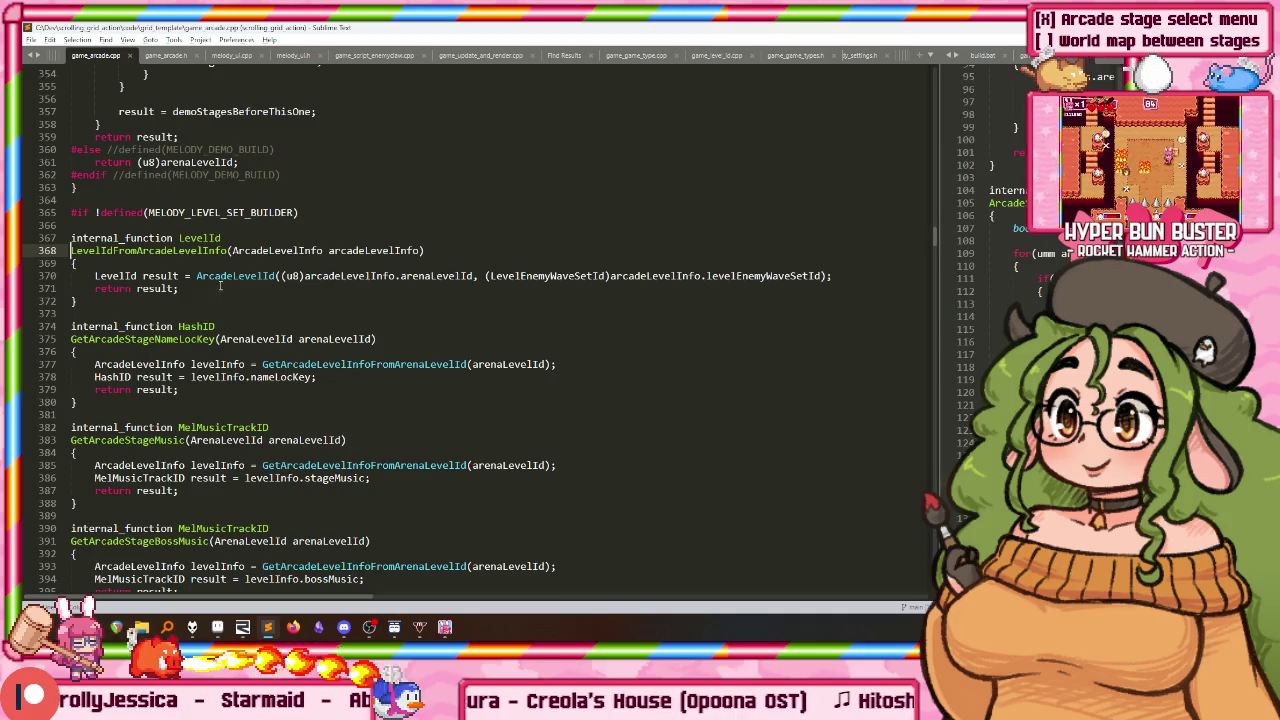
# Step: Go to ArcadeLevelId's definition in game_level_id.cpp and select its function block
pyautogui.moveTo(298, 276); pyautogui.dragTo(456, 276)
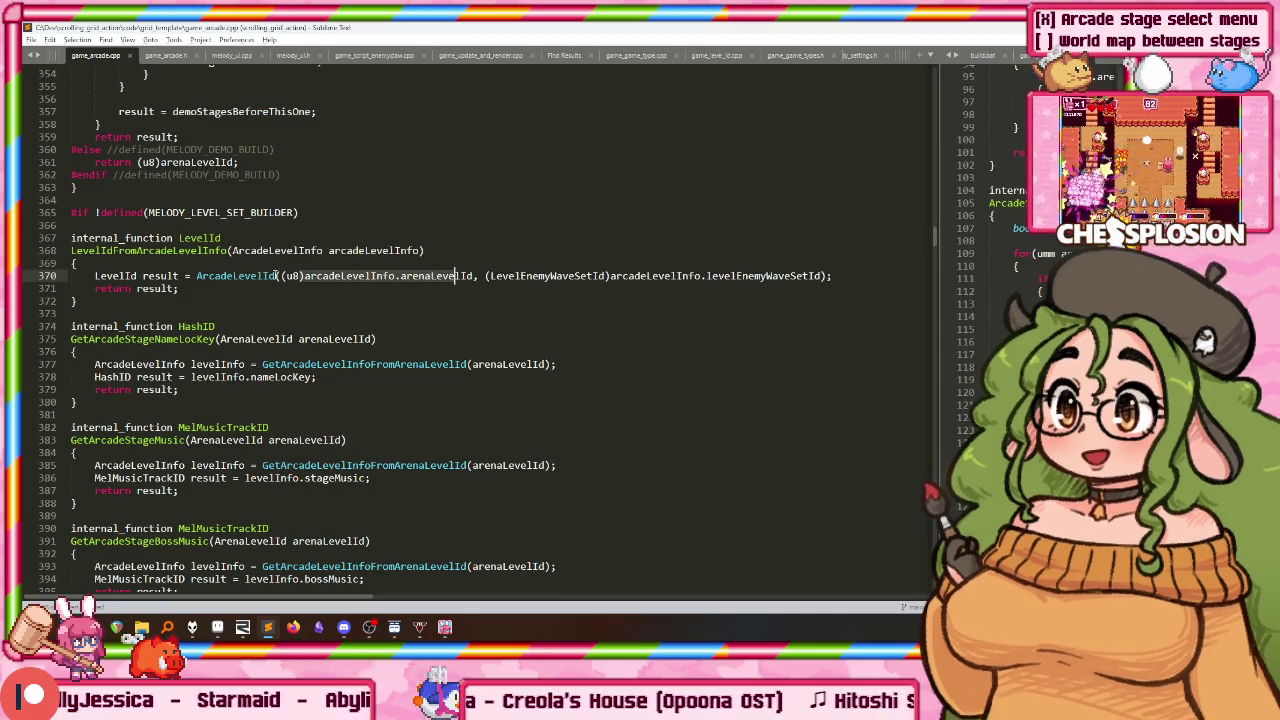
pyautogui.click(237, 276)
pyautogui.rightClick(237, 276)
pyautogui.click(268, 286)
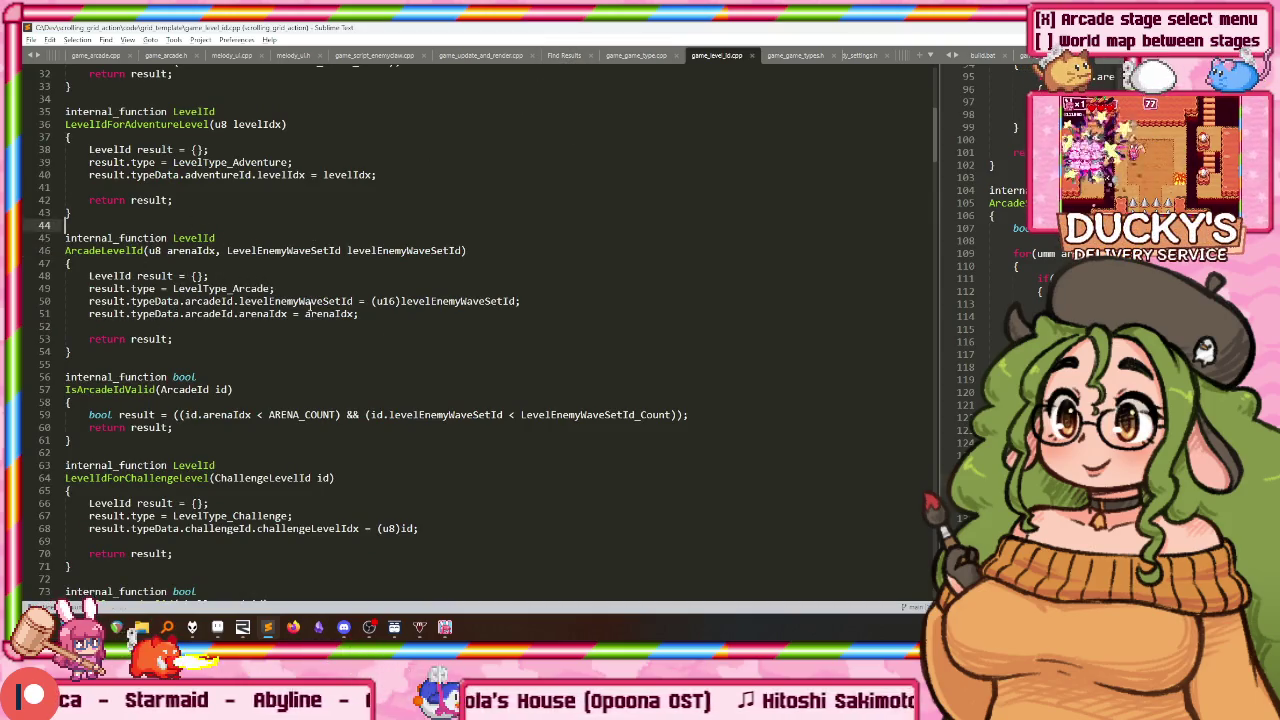
pyautogui.moveTo(65, 225); pyautogui.dragTo(415, 376)
pyautogui.click(415, 376)
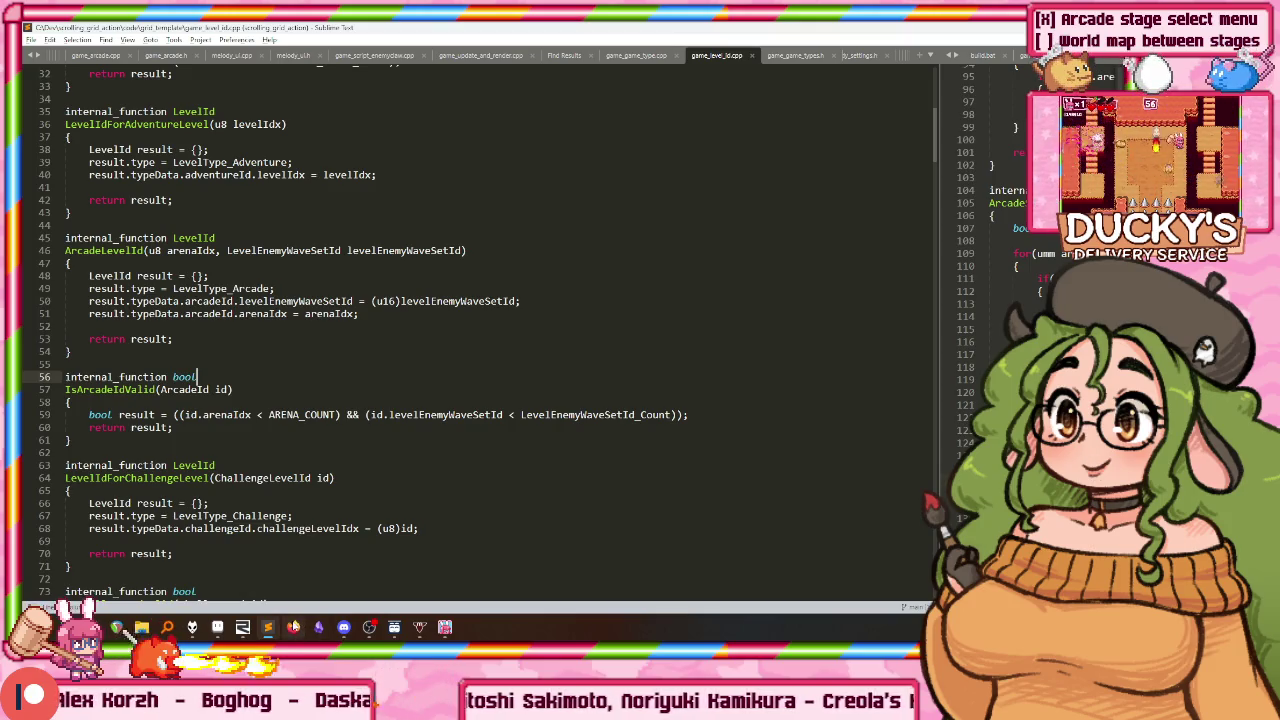
# Step: Bring Firefox forward from the taskbar, loading the 'FINAL FIGHT HARDEST 1CC' tab
pyautogui.click(293, 627)
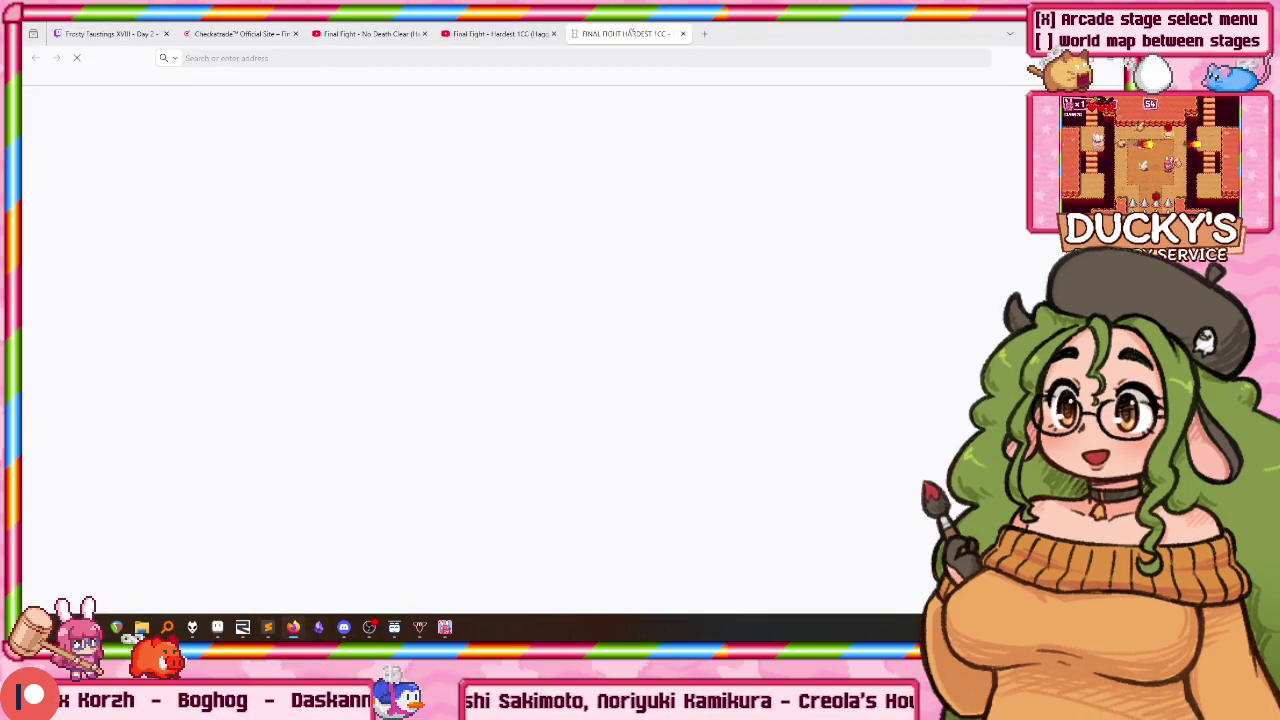
# Step: Maximize the browser and scroll the 'bbc micro model b' image results
pyautogui.click(293, 627)
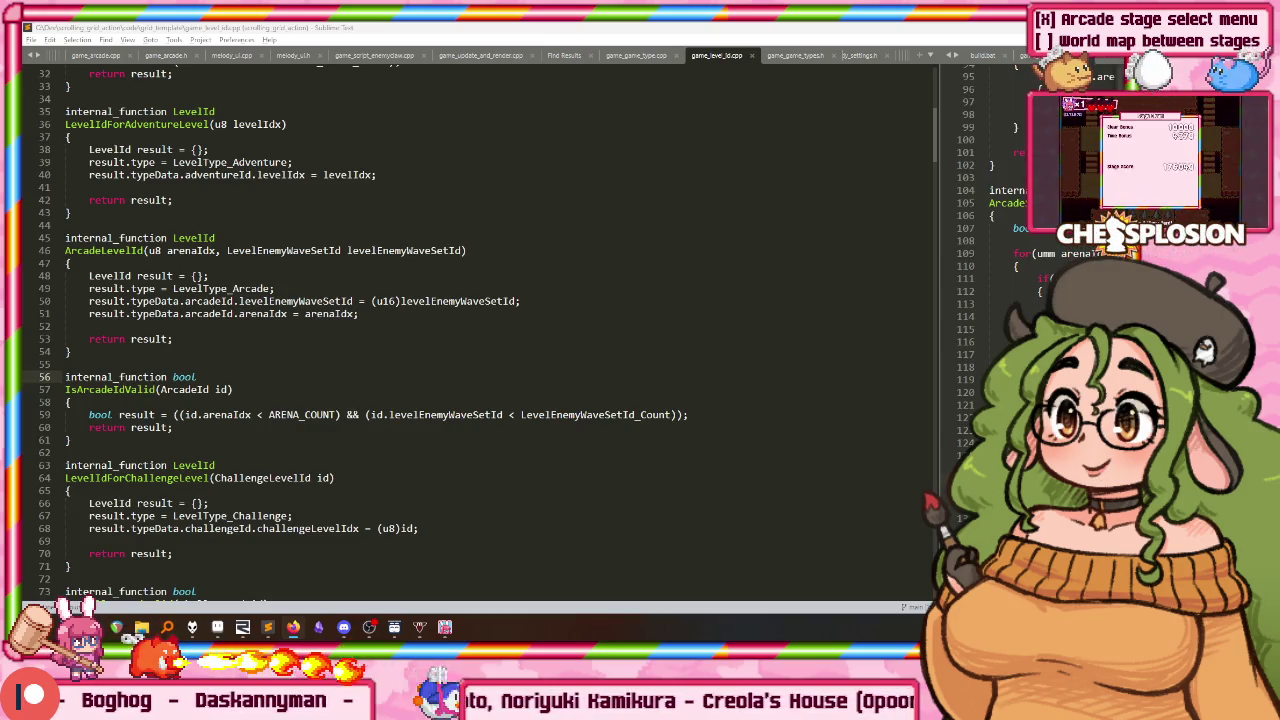
pyautogui.hotkey('alt', 'Tab')
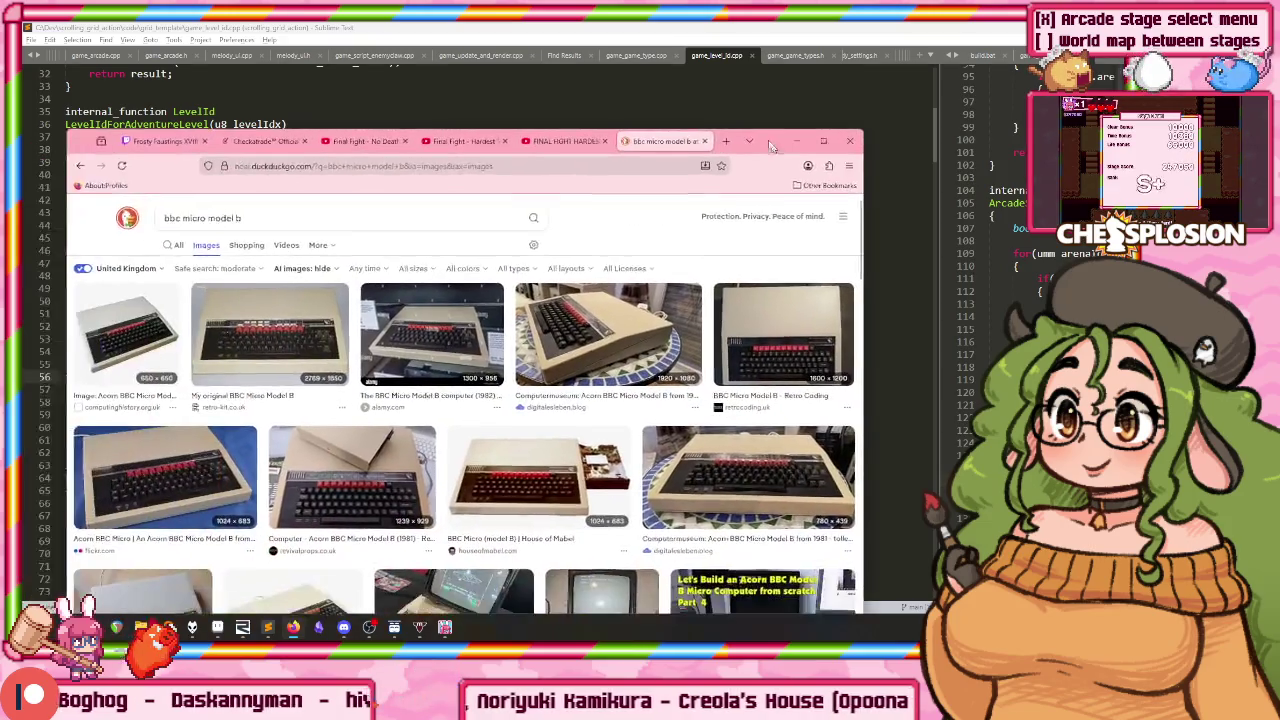
pyautogui.press('super+Up')
pyautogui.scroll(-2, 610, 285)
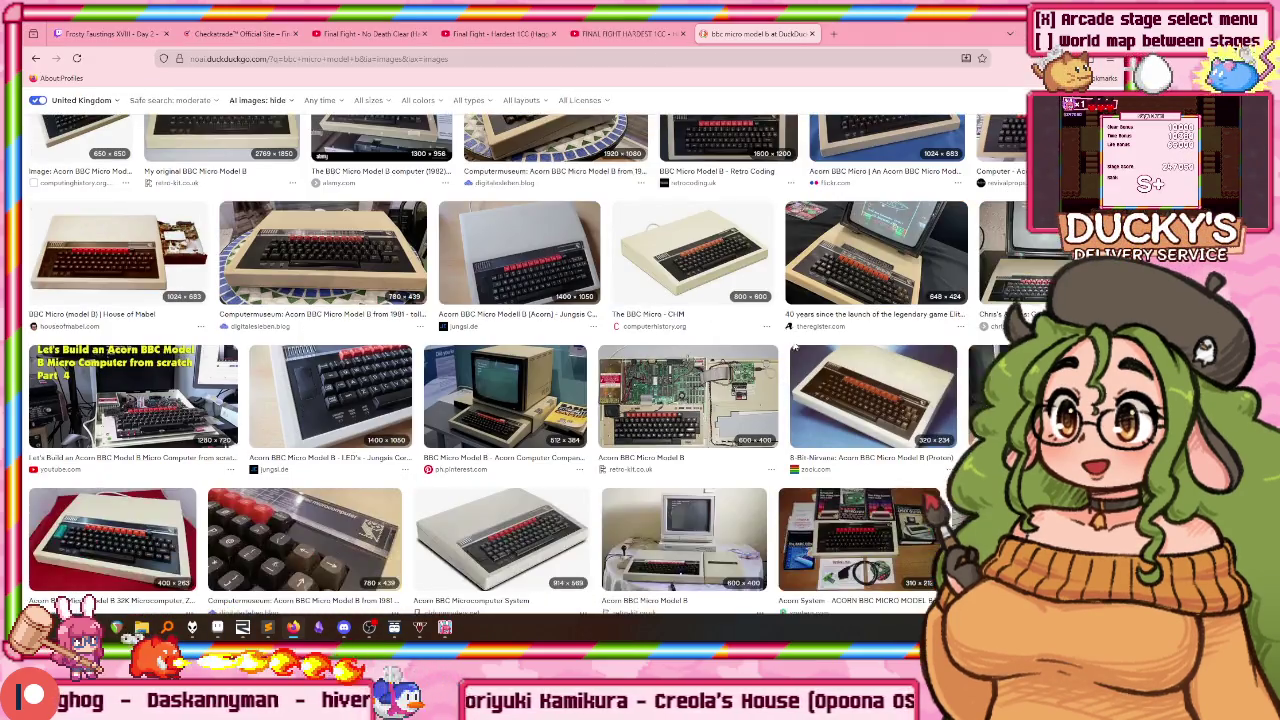
pyautogui.scroll(1, 800, 310)
pyautogui.scroll(1, 950, 325)
# Step: View the Chris's Acorns BBC Micro image details, scroll through, then return to Sublime Text
pyautogui.click(993, 335)
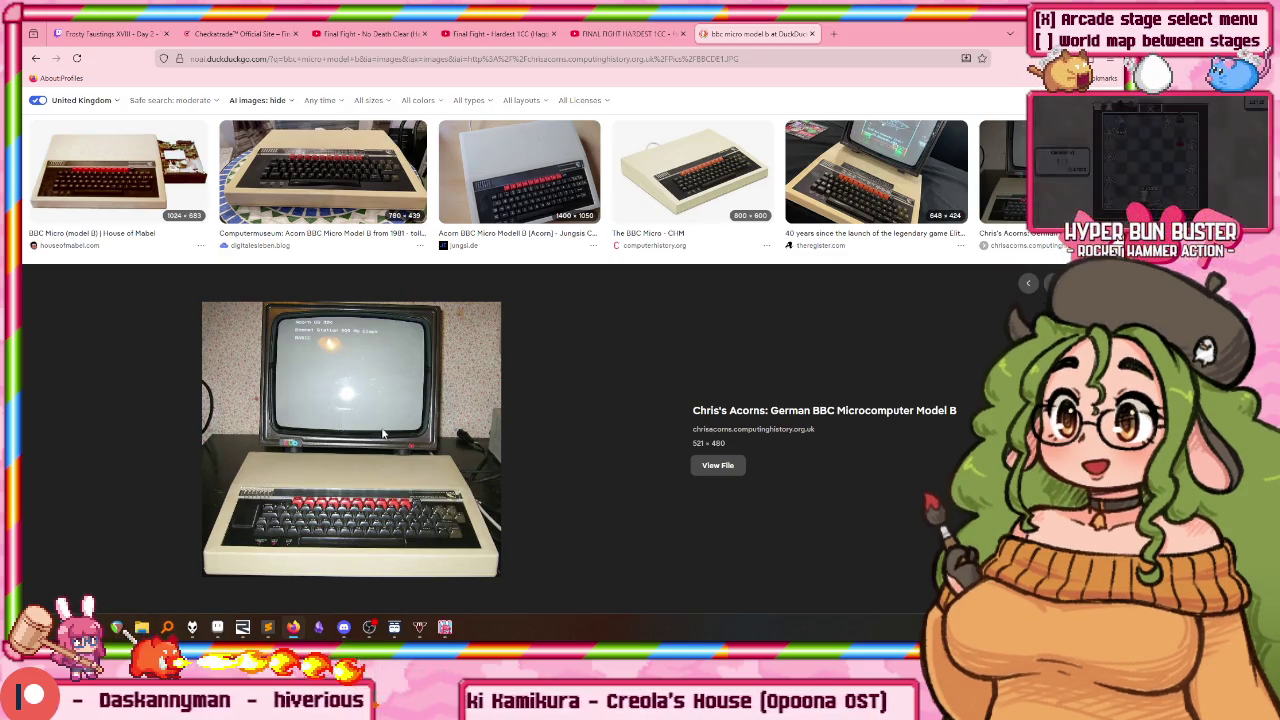
pyautogui.scroll(-1, 374, 425)
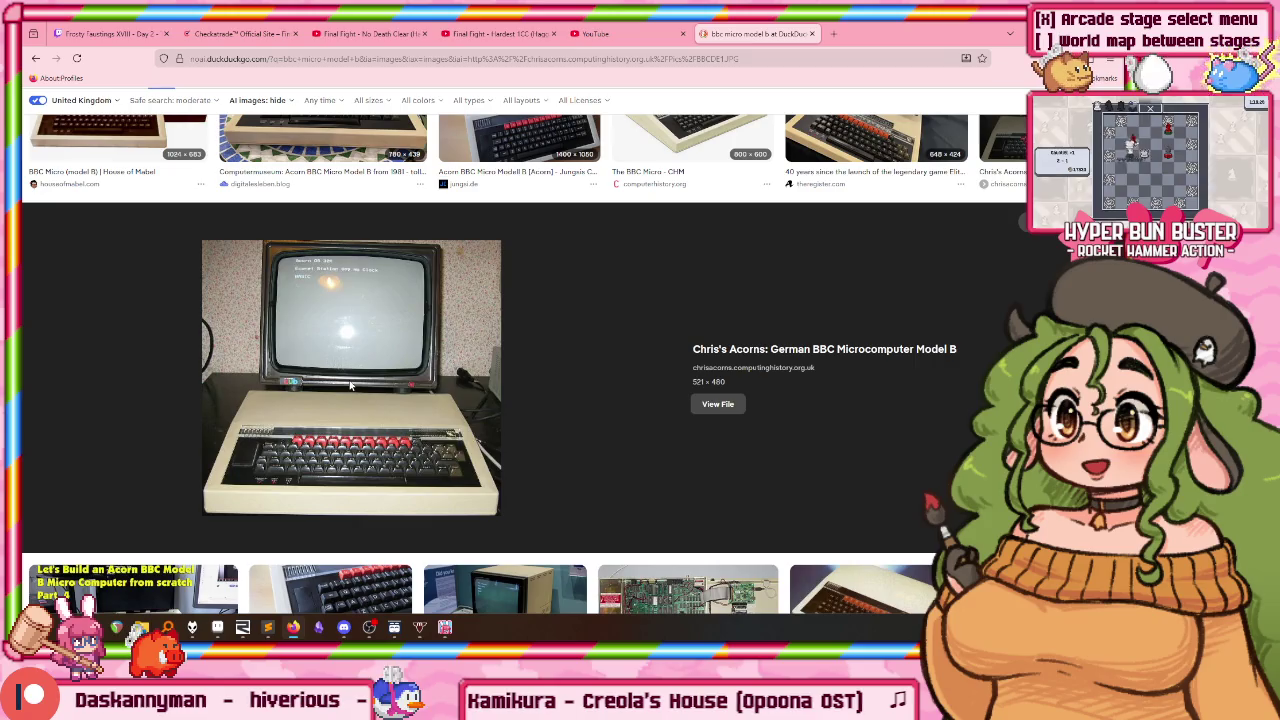
pyautogui.scroll(3, 350, 385)
pyautogui.scroll(-5, 541, 320)
pyautogui.scroll(-3, 524, 310)
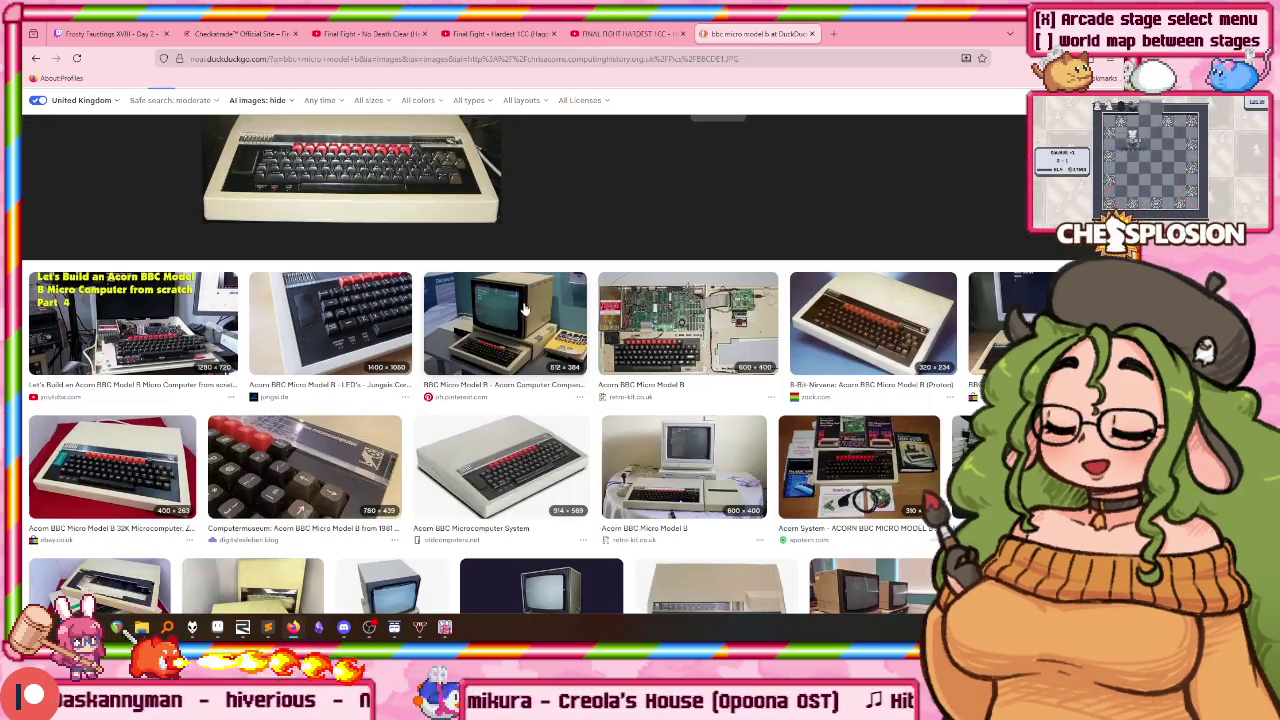
pyautogui.scroll(-2, 538, 279)
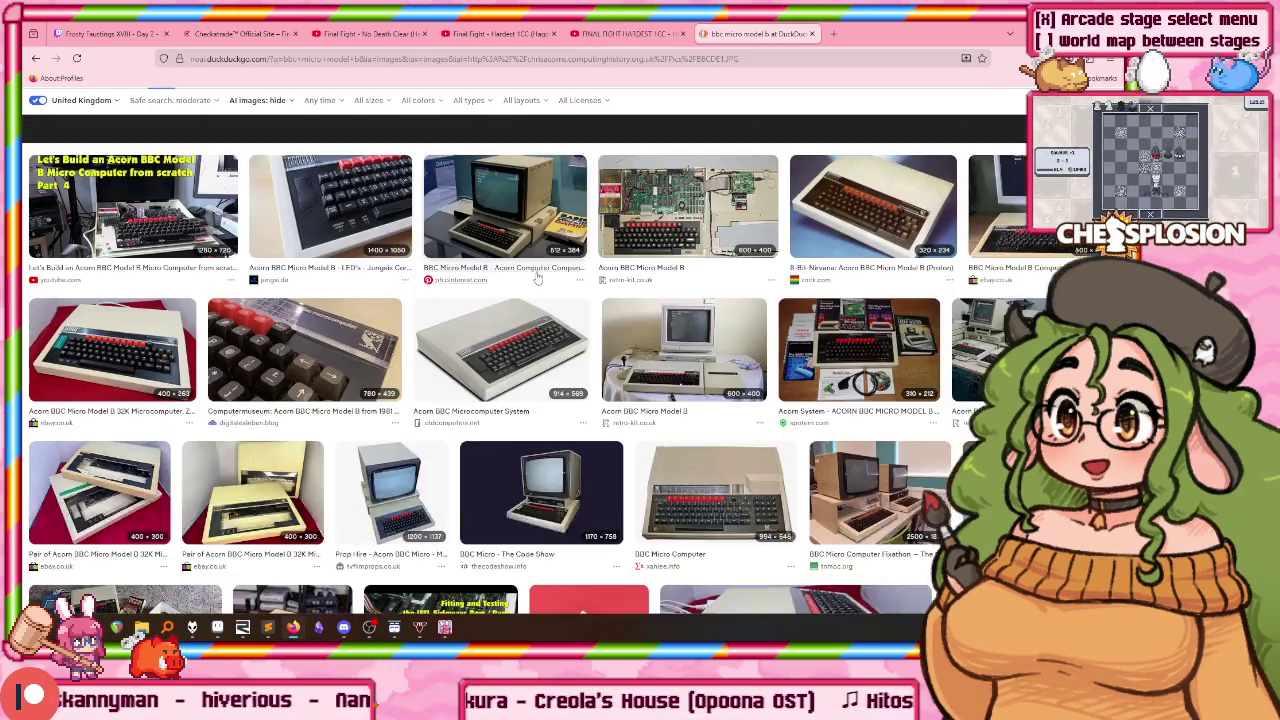
pyautogui.scroll(-1, 540, 275)
pyautogui.scroll(-1, 550, 264)
pyautogui.scroll(-2, 585, 261)
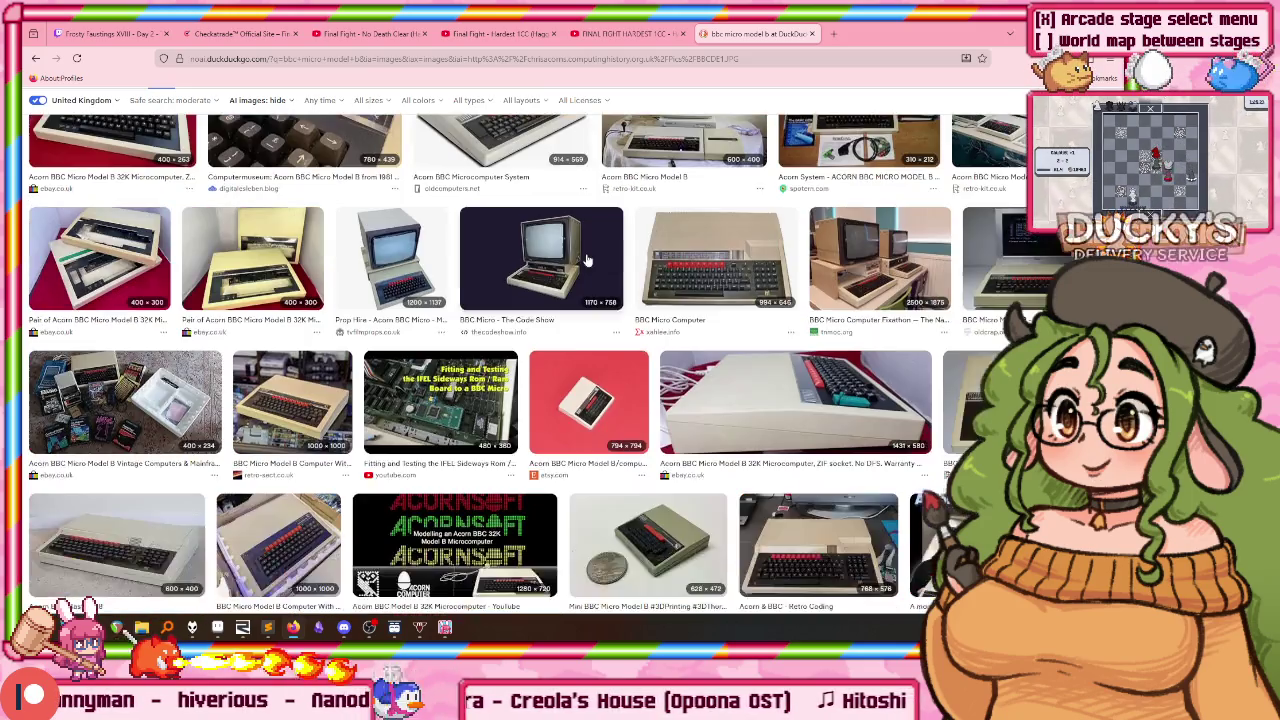
pyautogui.scroll(-1, 588, 248)
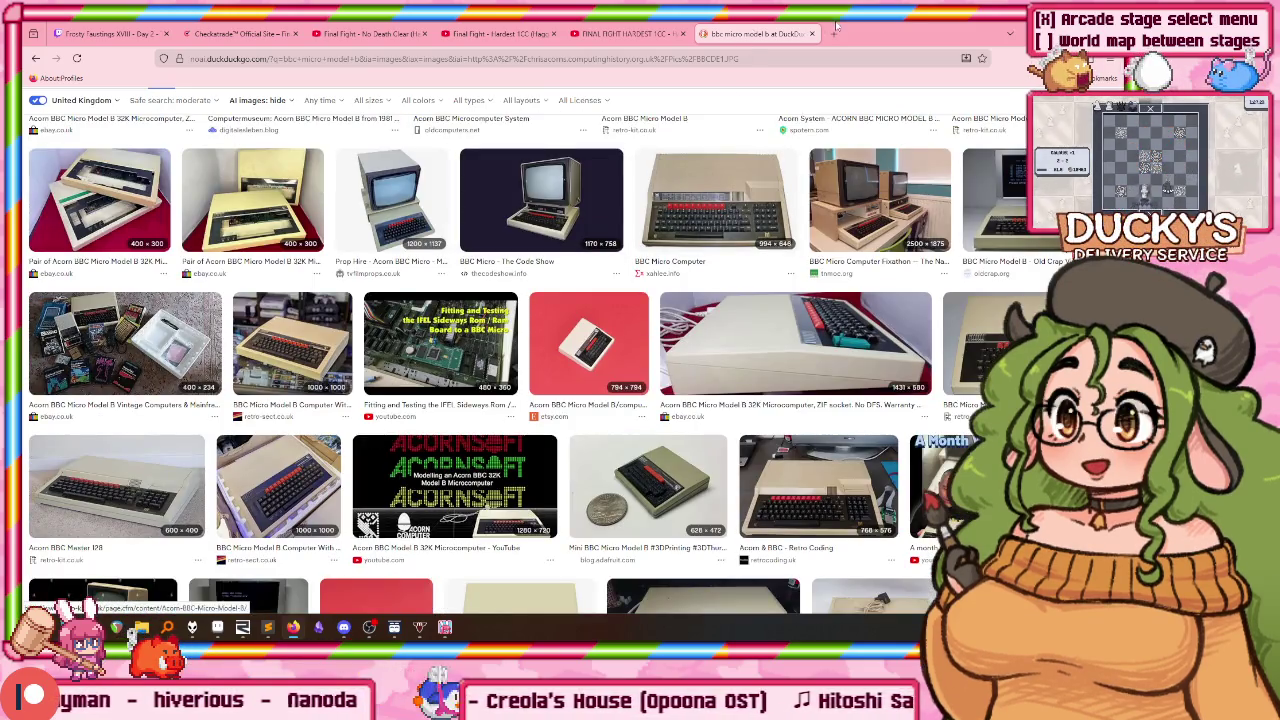
pyautogui.click(116, 627)
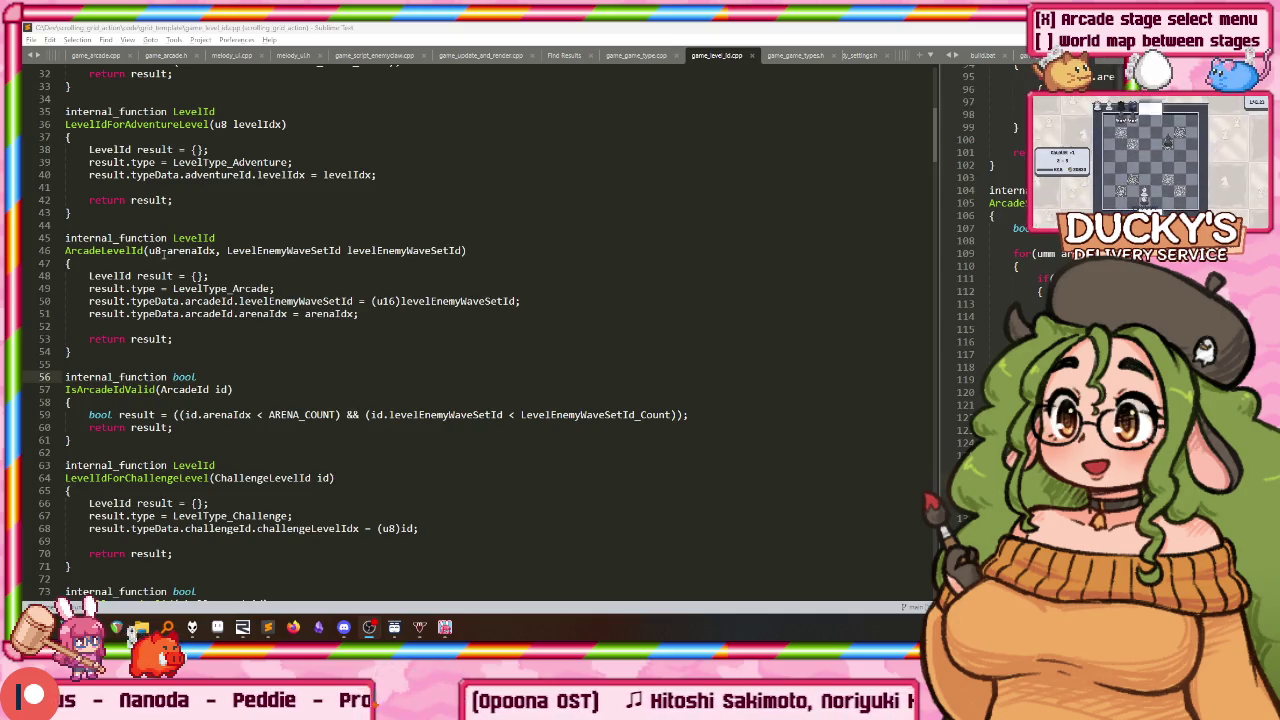
# Step: Select ArcadeLevelId, narrow the left code pane, and open game_arcade.h beside it
pyautogui.click(146, 250)
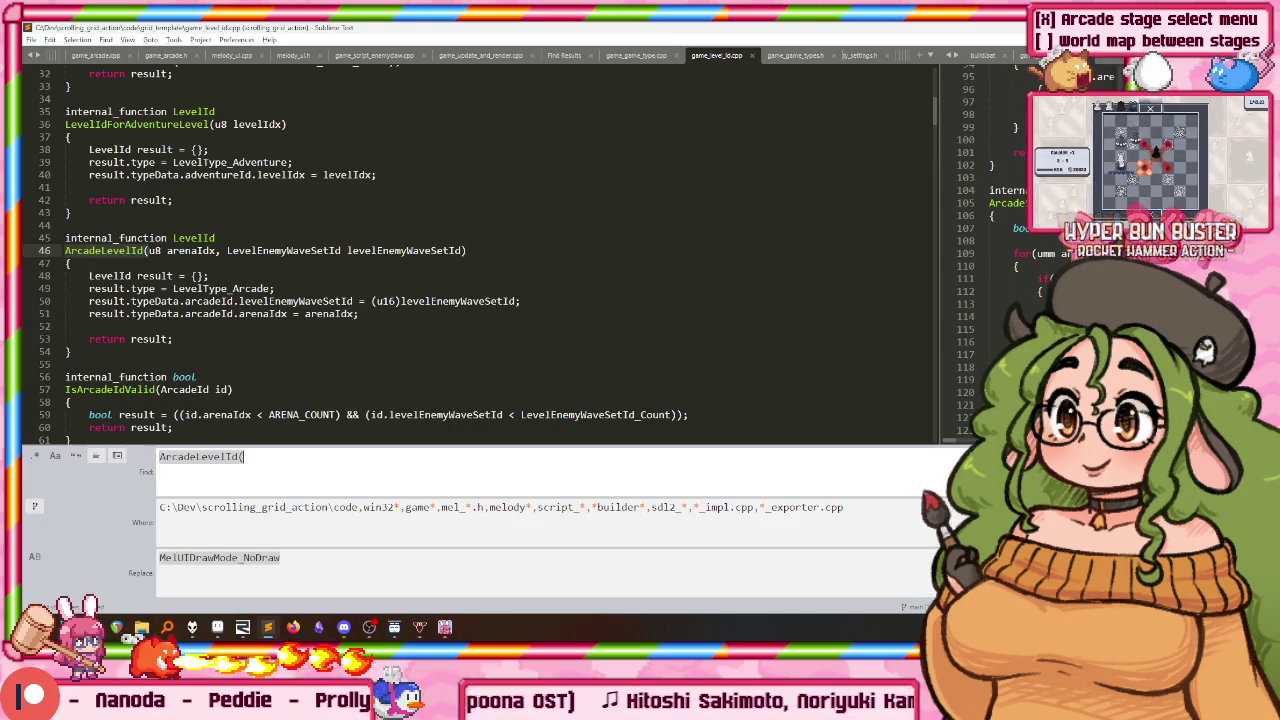
pyautogui.doubleClick(146, 250)
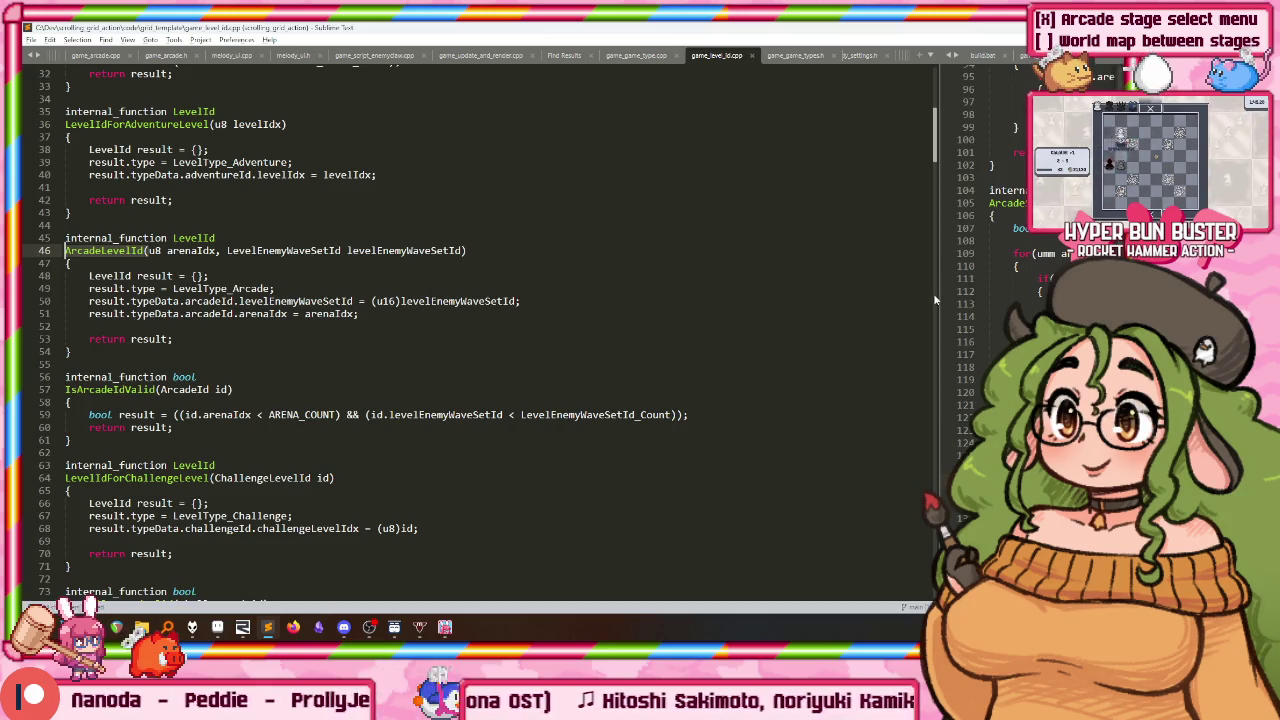
pyautogui.moveTo(935, 298); pyautogui.dragTo(408, 298)
pyautogui.hotkey('ctrl', 'p')
pyautogui.write('arcade.h')
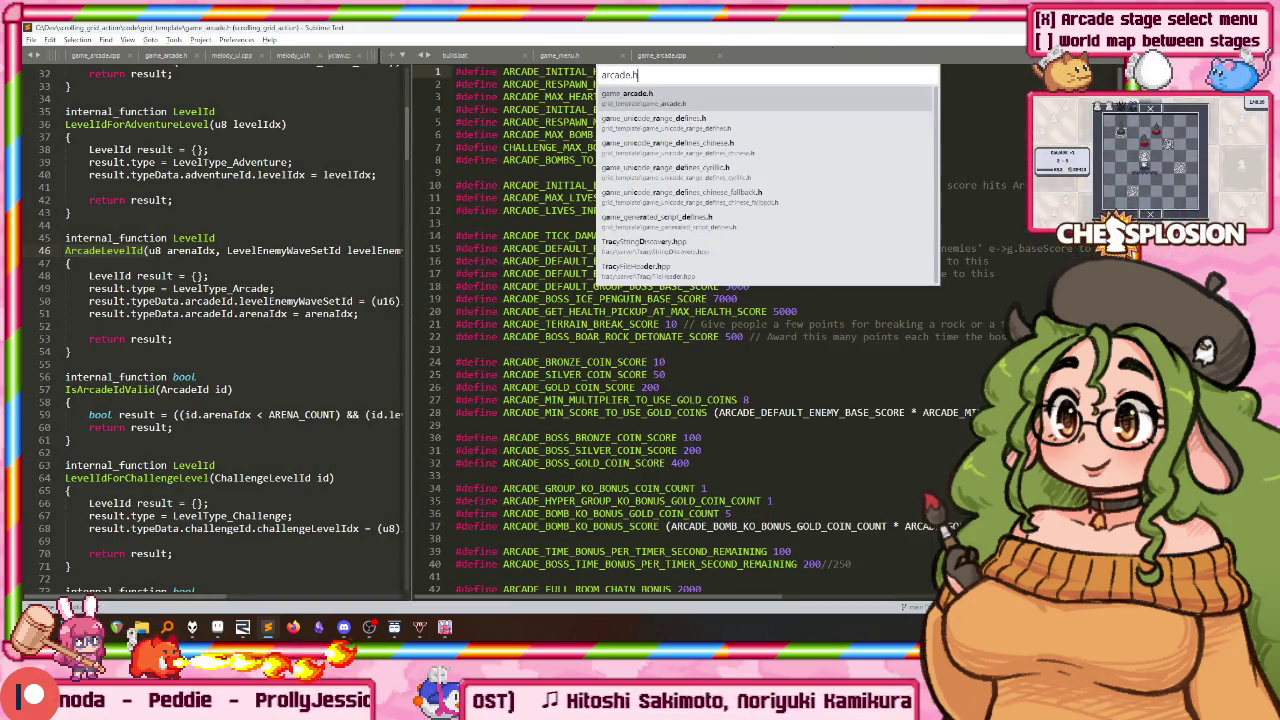
pyautogui.press('Return')
# Step: Search game_arcade.h for levelid and step through the matches
pyautogui.hotkey('ctrl', 'f')
pyautogui.write('levelid')
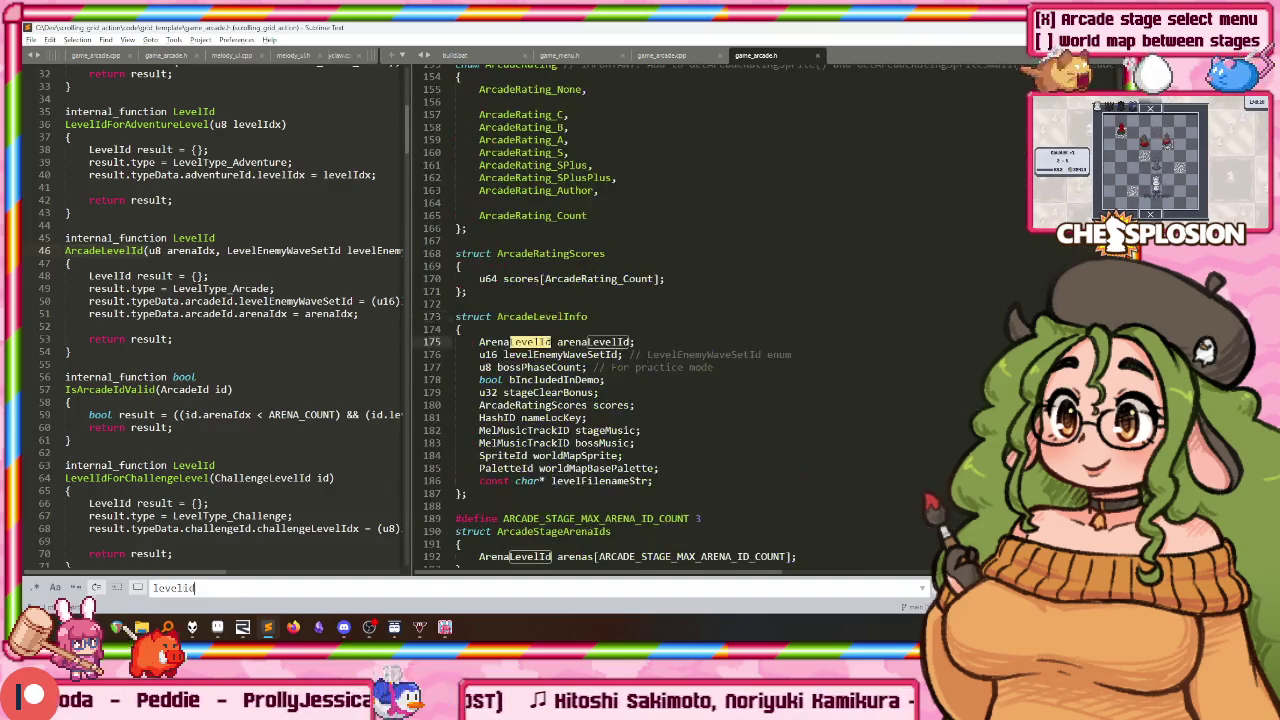
pyautogui.press('Return')
pyautogui.press('Return')
pyautogui.press('Return')
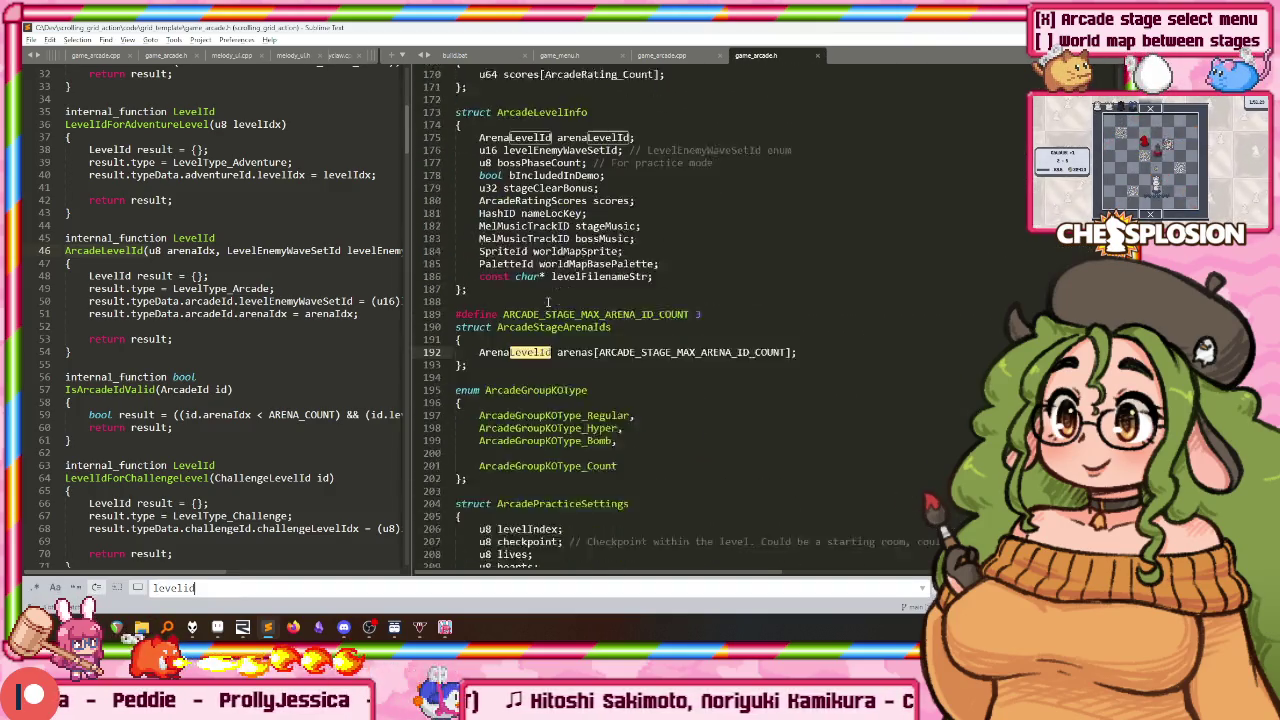
pyautogui.press('Return')
pyautogui.press('Return')
pyautogui.press('Return')
pyautogui.scroll(-5, 570, 305)
pyautogui.scroll(5, 590, 310)
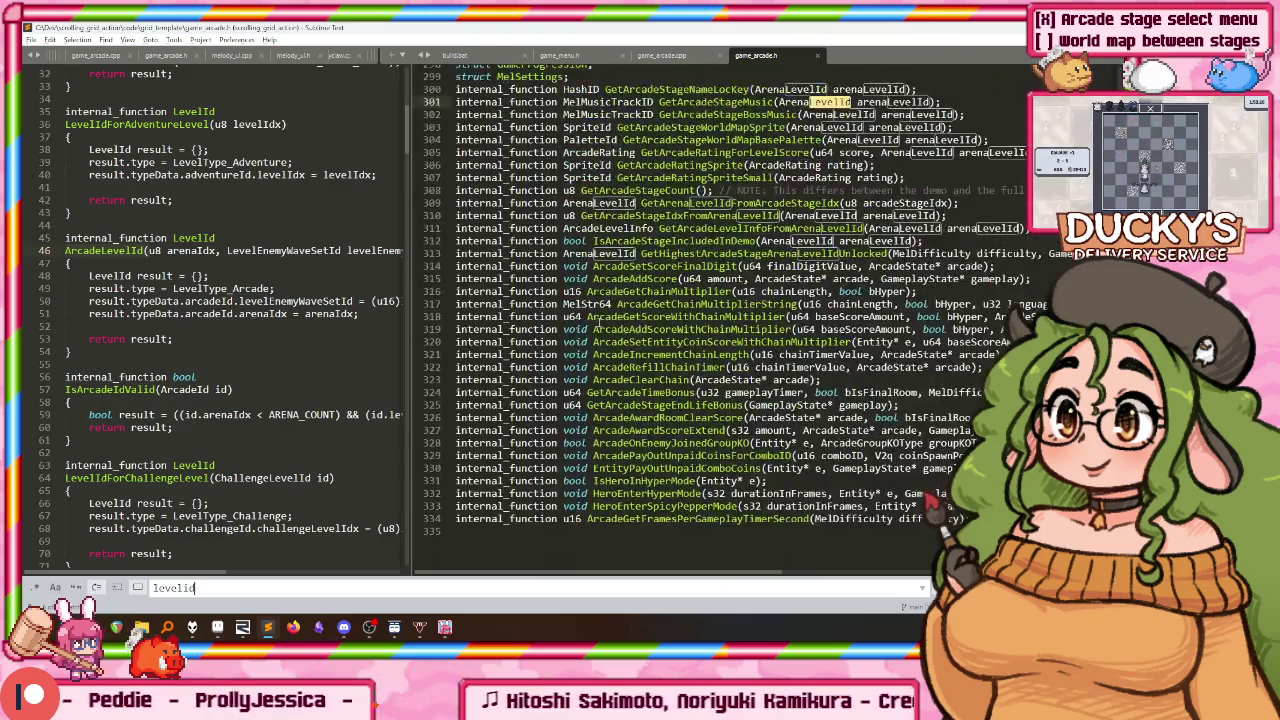
pyautogui.scroll(4, 605, 318)
# Step: Open game_enemy_waves.h and scroll up from its end to the RoomState struct
pyautogui.hotkey('ctrl', 'p')
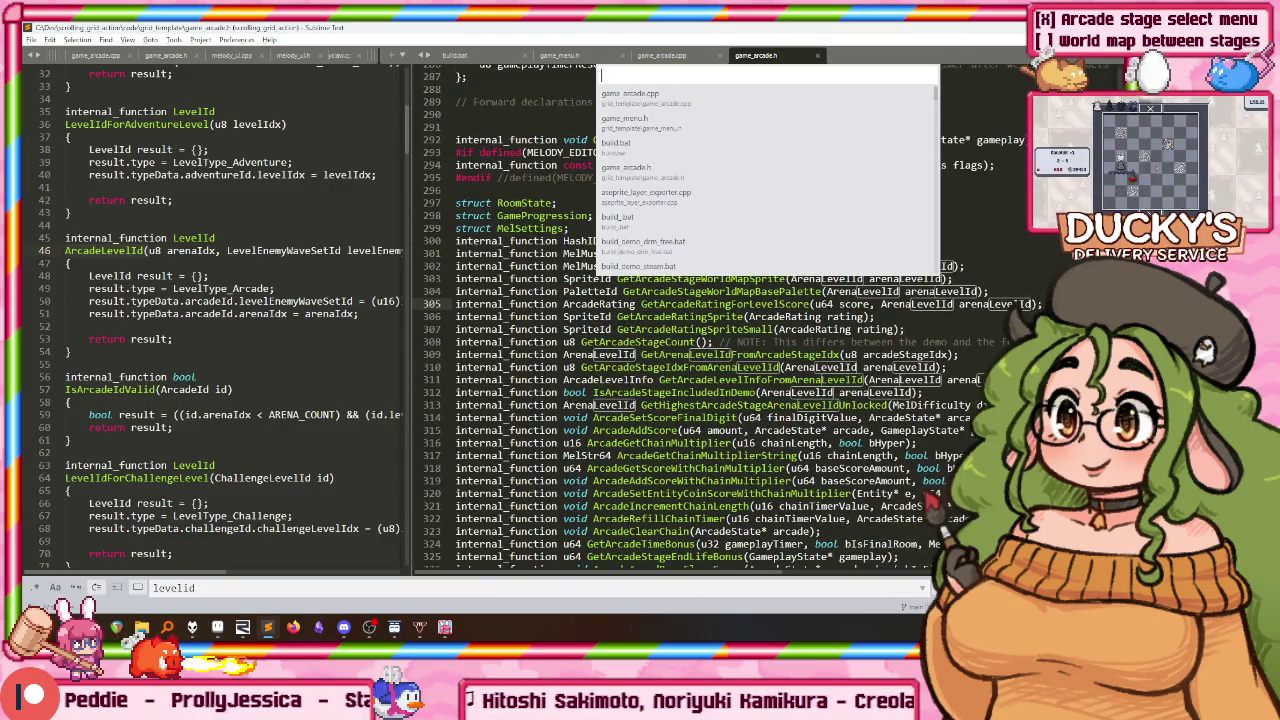
pyautogui.write('room')
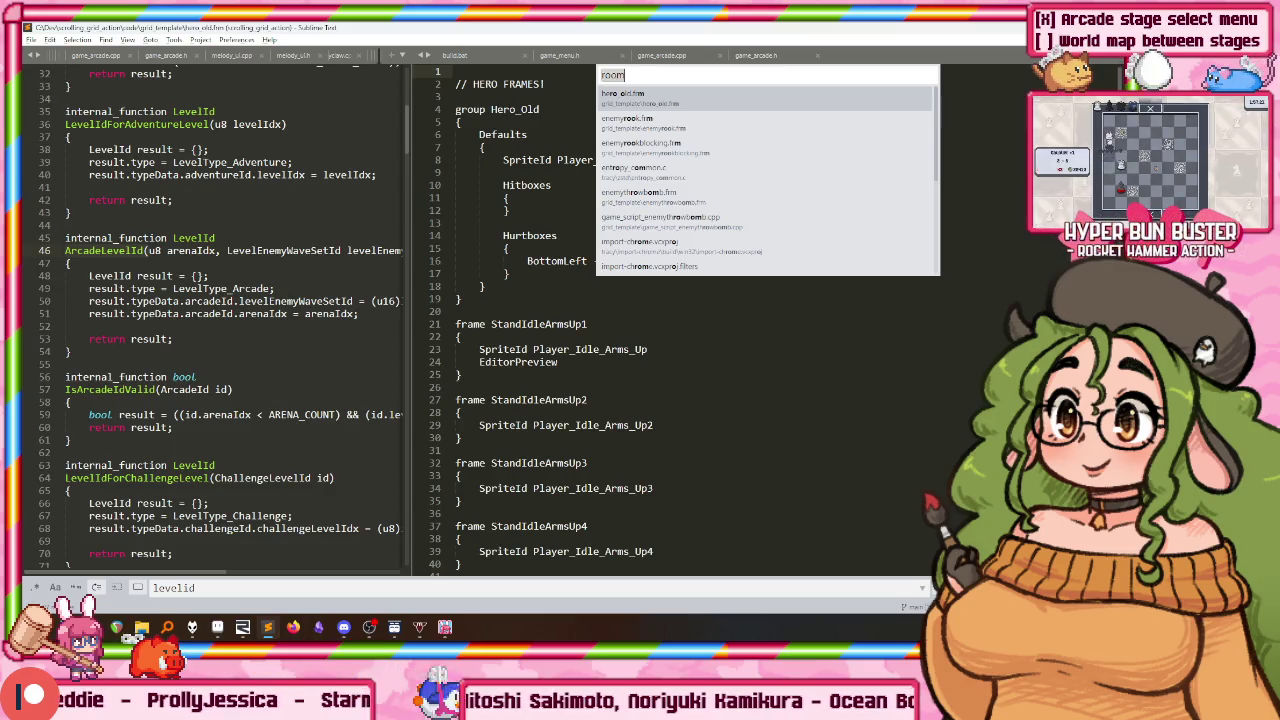
pyautogui.press('BackSpace')
pyautogui.press('BackSpace')
pyautogui.press('BackSpace')
pyautogui.write('enemy_waves')
pyautogui.press('Return')
pyautogui.hotkey('ctrl', 'End')
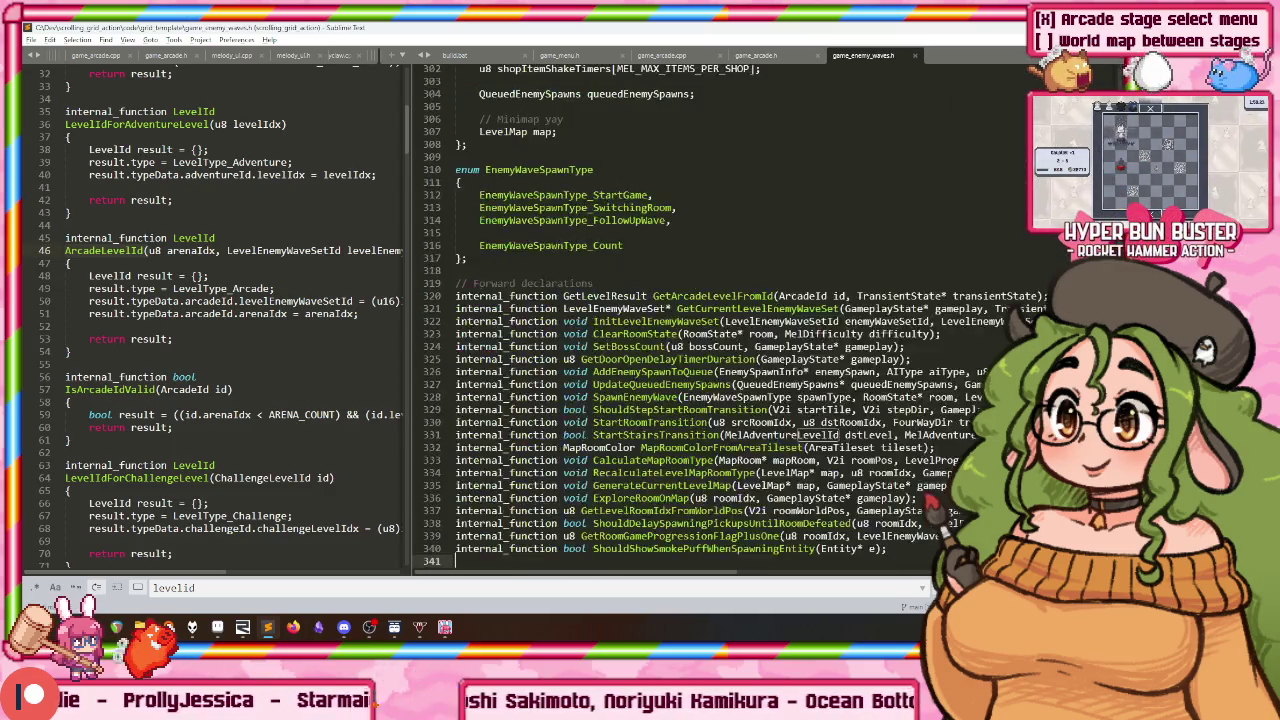
pyautogui.scroll(4, 613, 296)
pyautogui.scroll(8, 630, 292)
pyautogui.scroll(6, 650, 288)
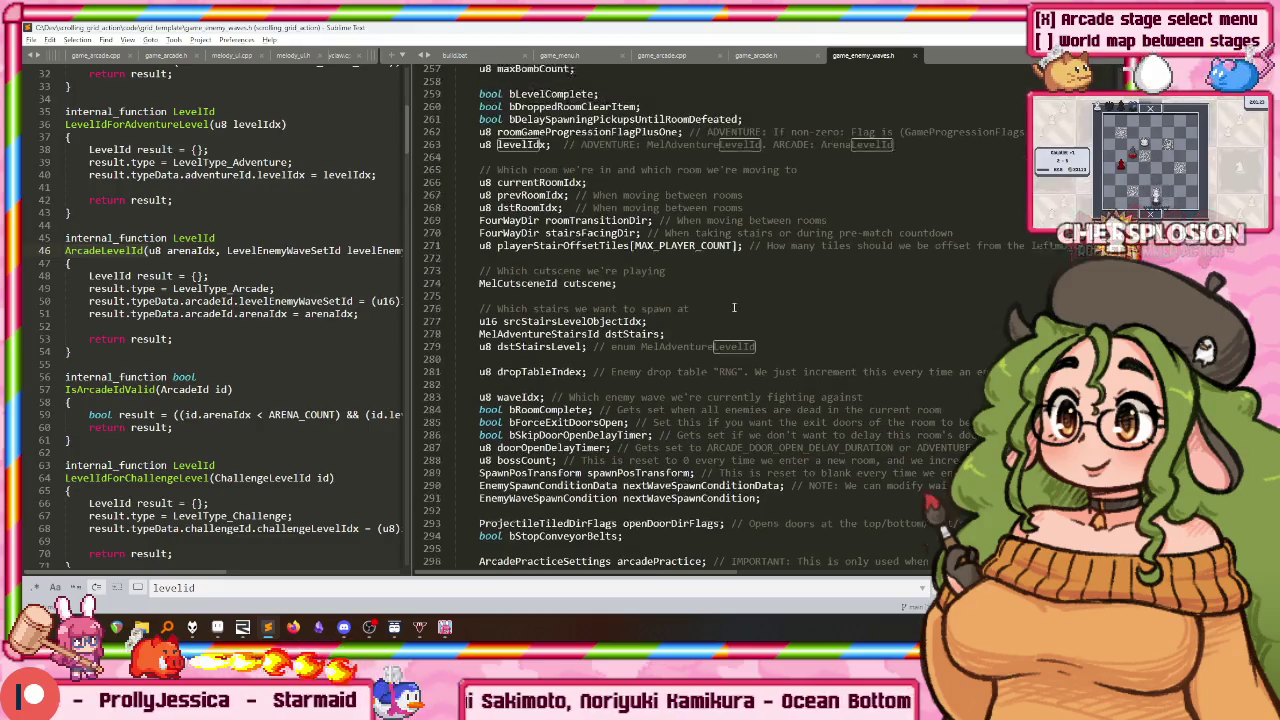
pyautogui.scroll(2, 673, 283)
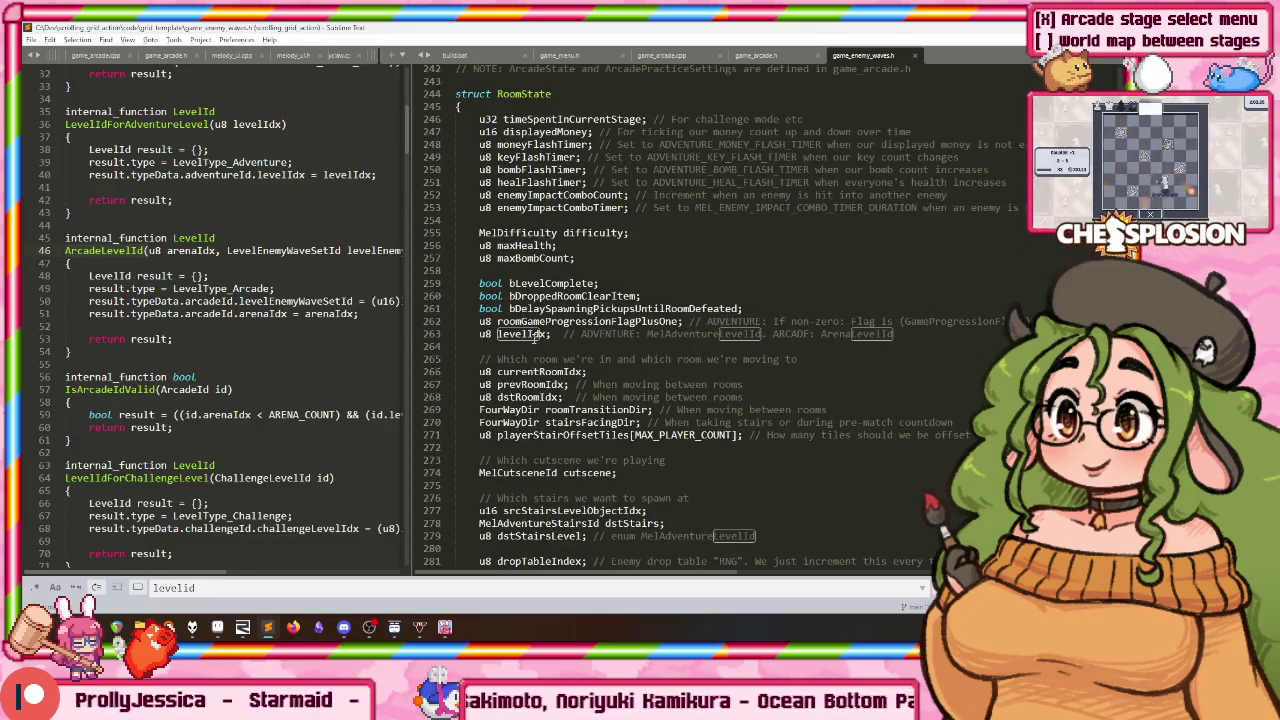
# Step: Return focus to the level-id code and bring up project-wide Find in Files
pyautogui.click(221, 138)
pyautogui.scroll(-5, 221, 138)
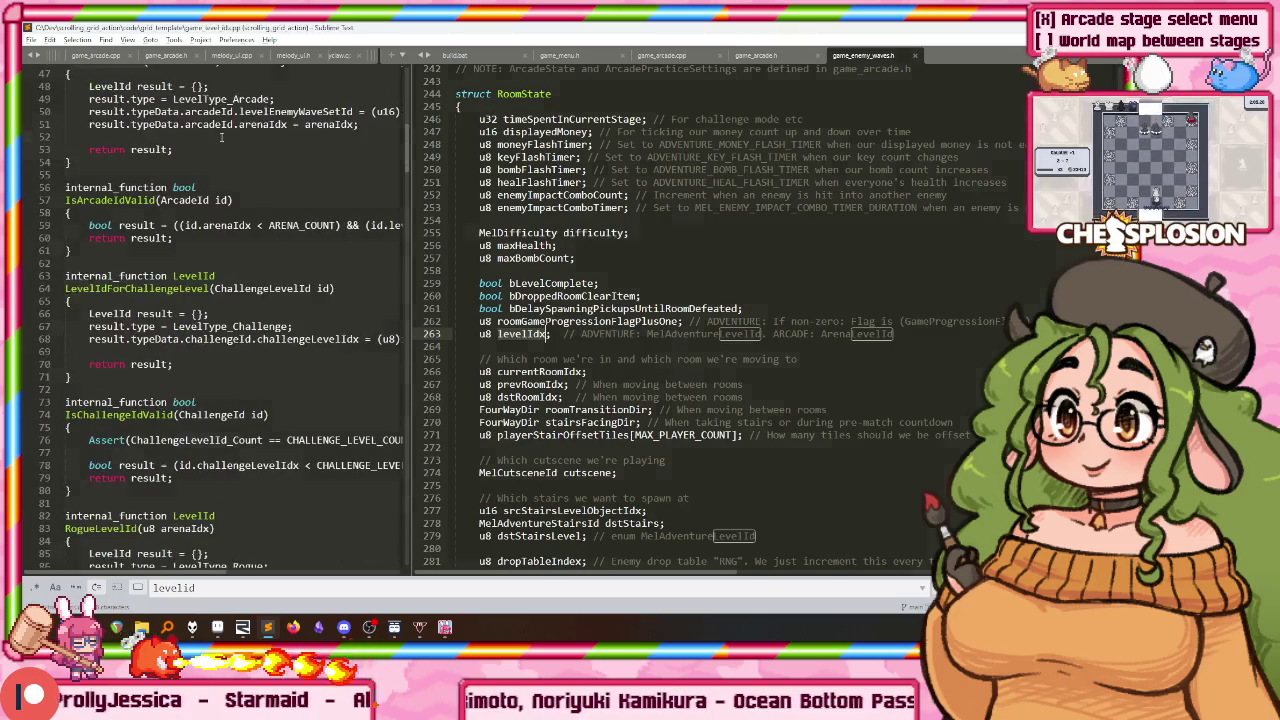
pyautogui.hotkey('ctrl', 'shift', 'f')
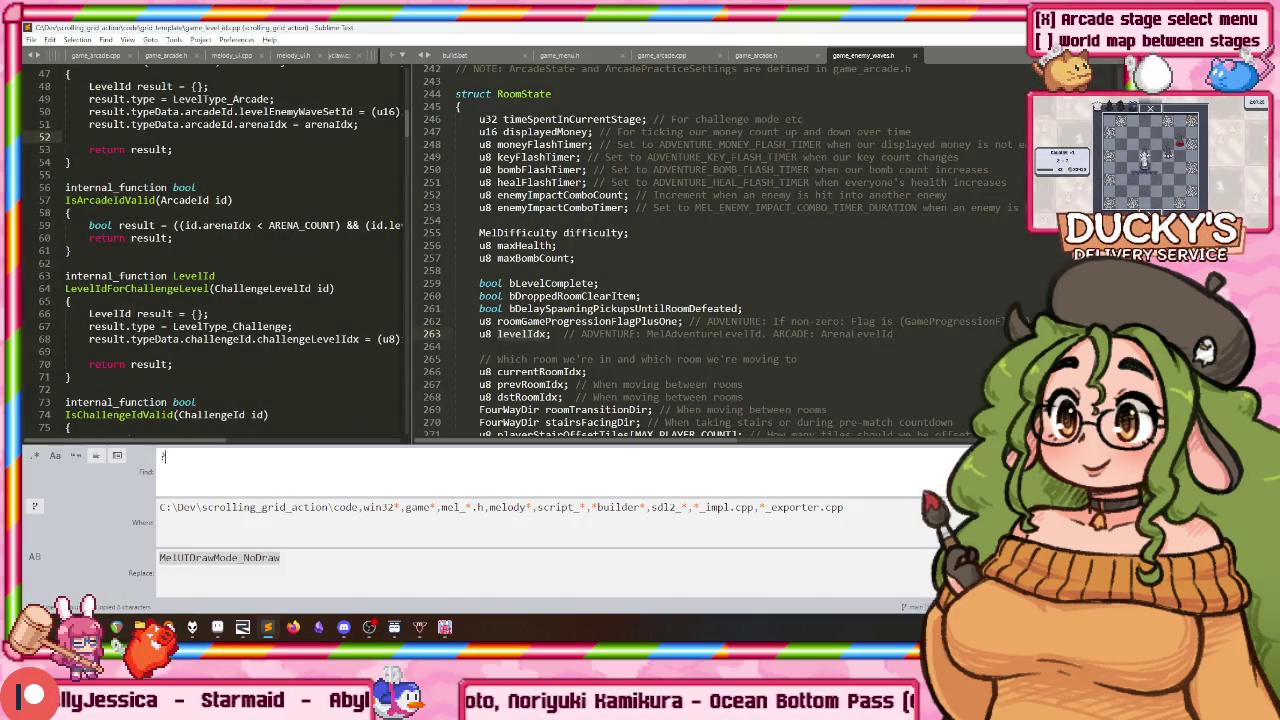
# Step: Search the whole project for the ???? placeholders
pyautogui.write('??')
pyautogui.press('Return')
pyautogui.hotkey('ctrl', 'shift', 'f')
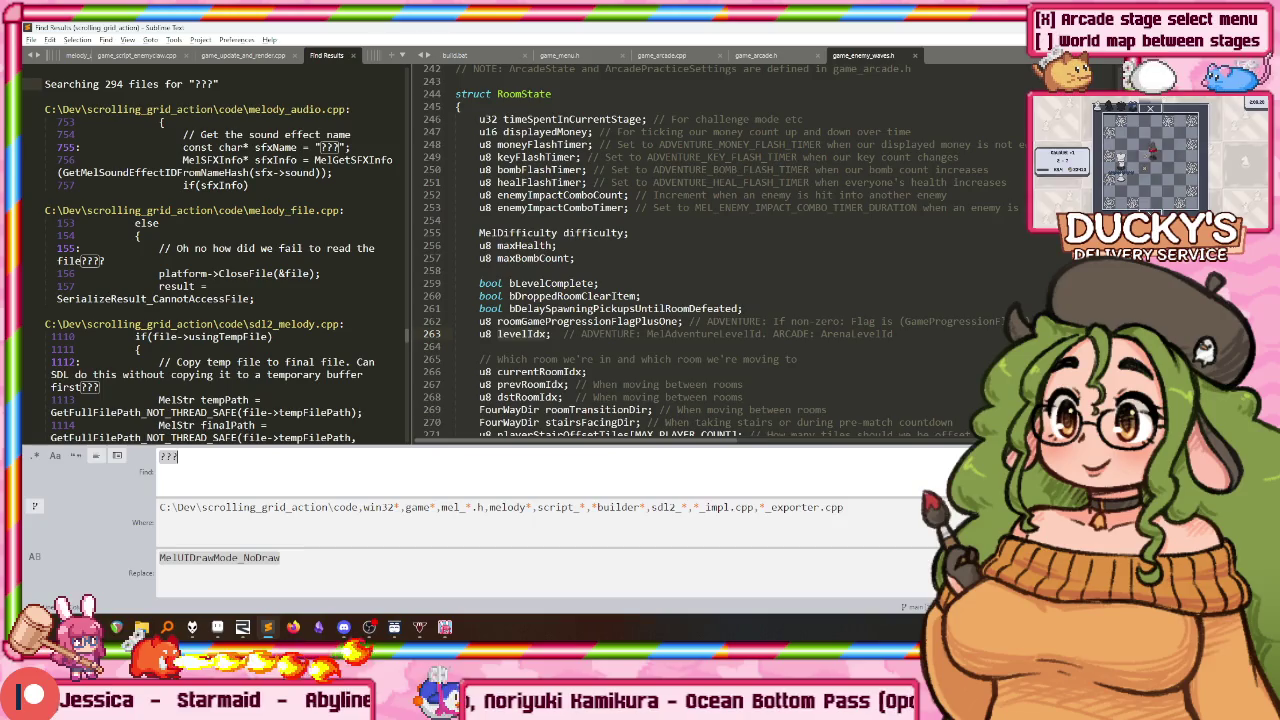
pyautogui.write('?')
pyautogui.press('Return')
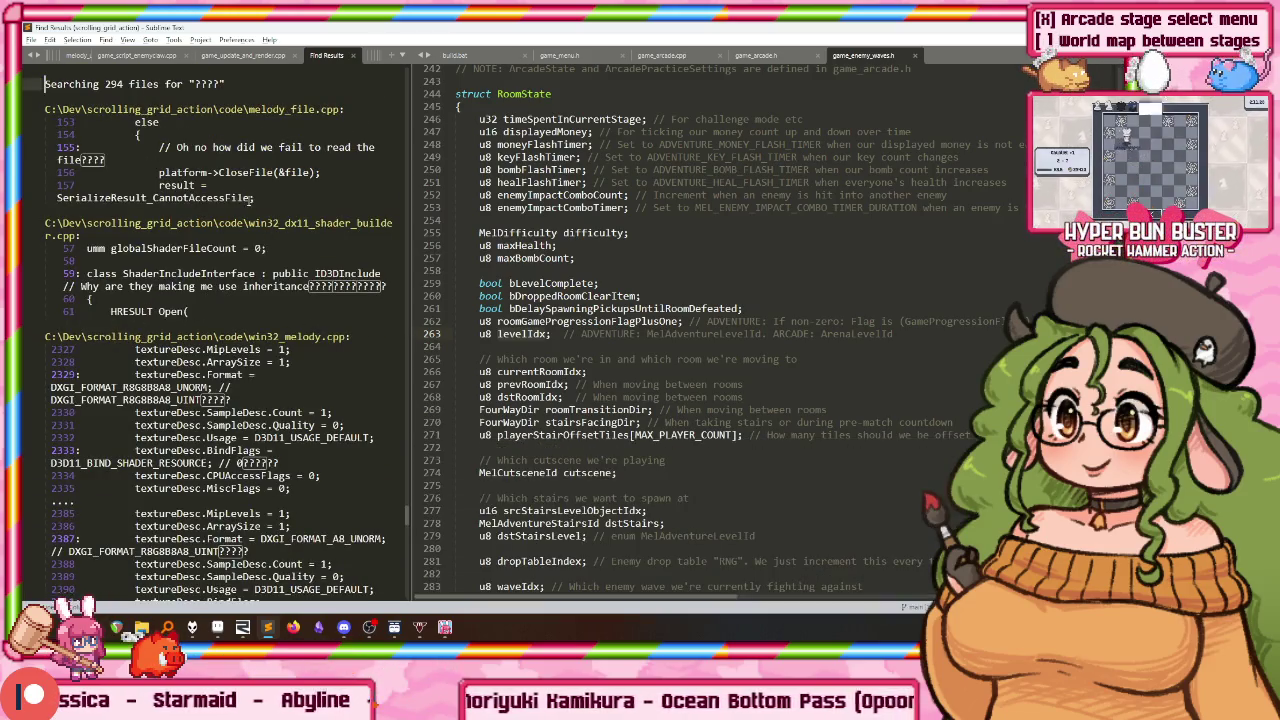
# Step: Open the currentLevelId = ???? match at game_update_and_render.cpp line 5427 from Find Results
pyautogui.scroll(-3, 235, 207)
pyautogui.scroll(-10, 235, 207)
pyautogui.scroll(-10, 235, 207)
pyautogui.scroll(-1, 235, 207)
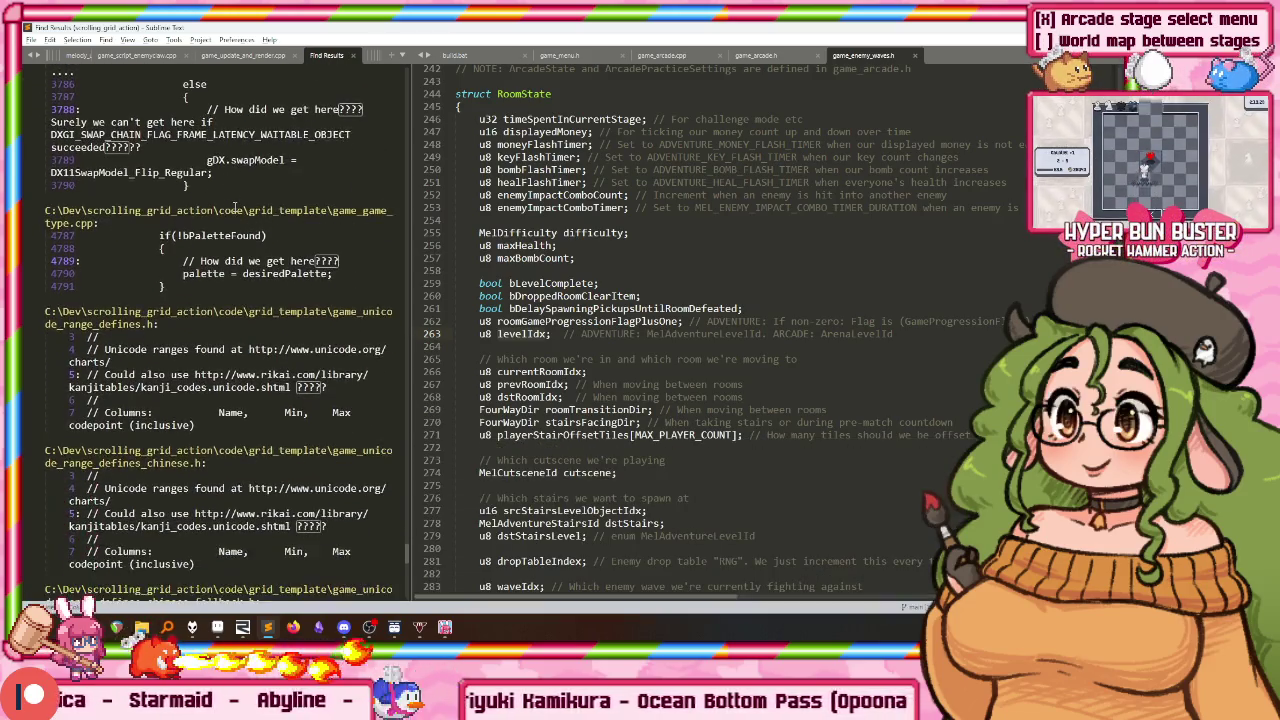
pyautogui.scroll(-9, 235, 207)
pyautogui.scroll(-3, 260, 280)
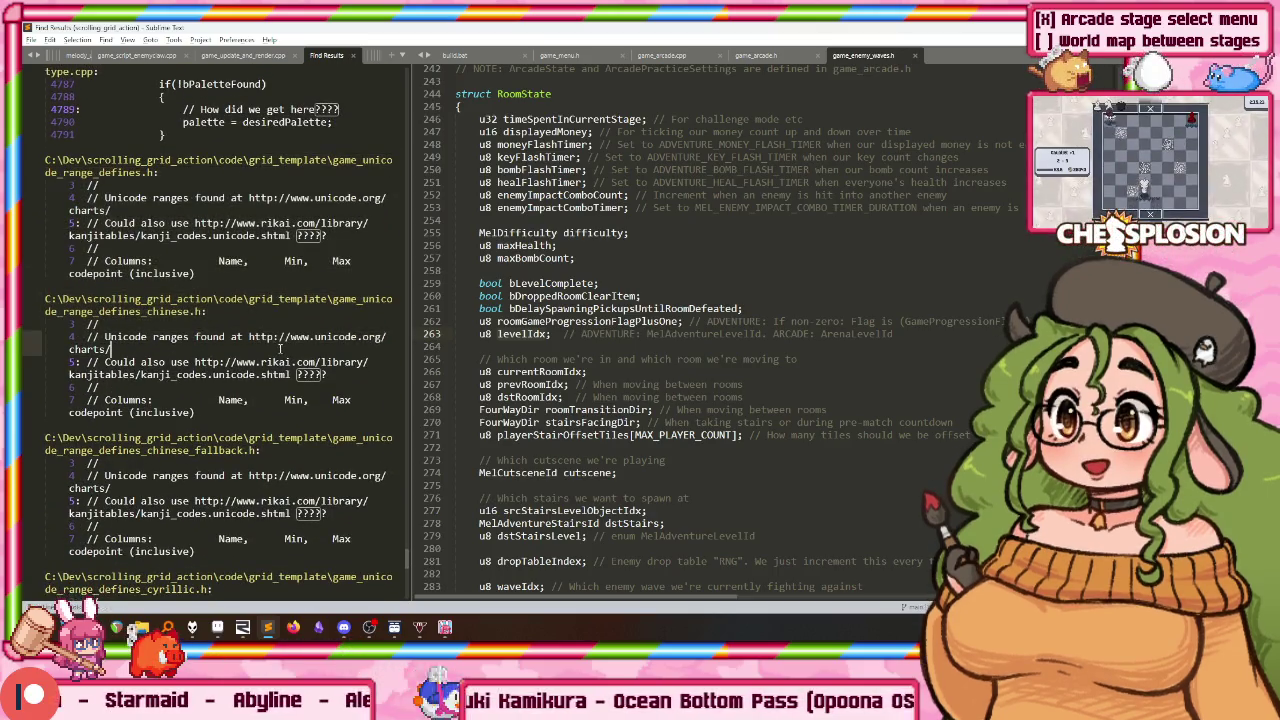
pyautogui.scroll(-10, 278, 346)
pyautogui.scroll(-2, 278, 346)
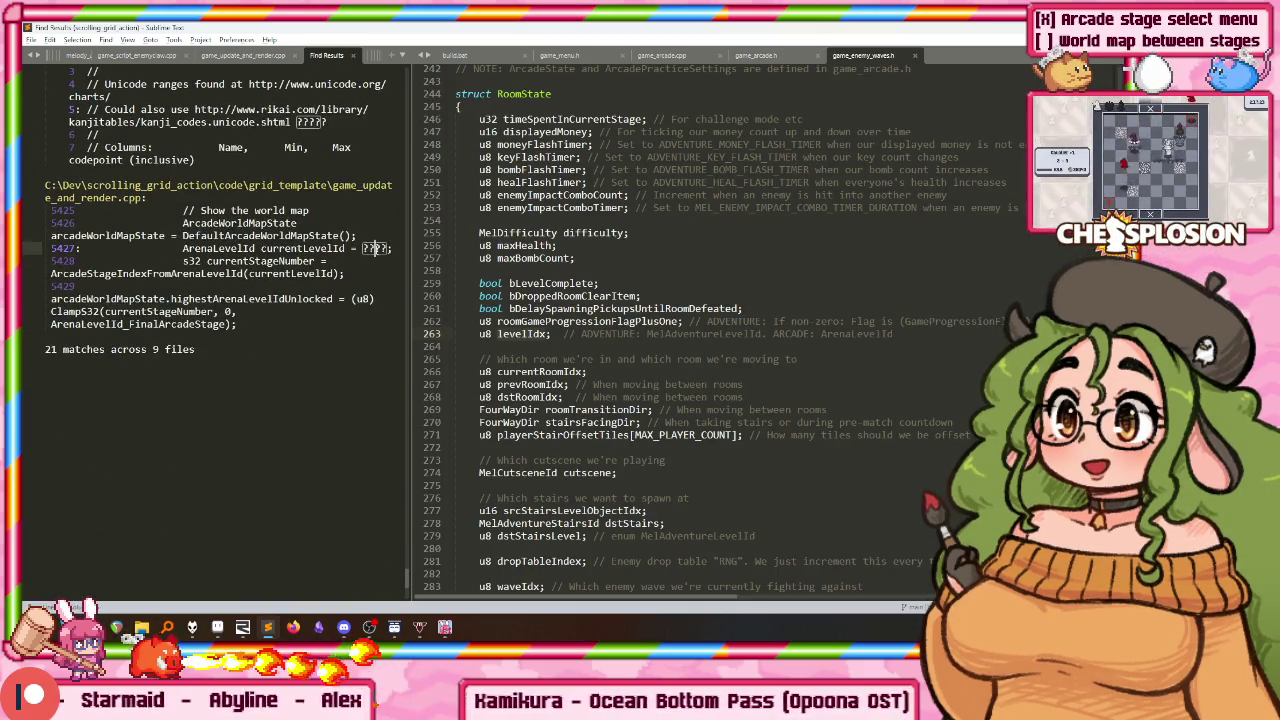
pyautogui.doubleClick(366, 254)
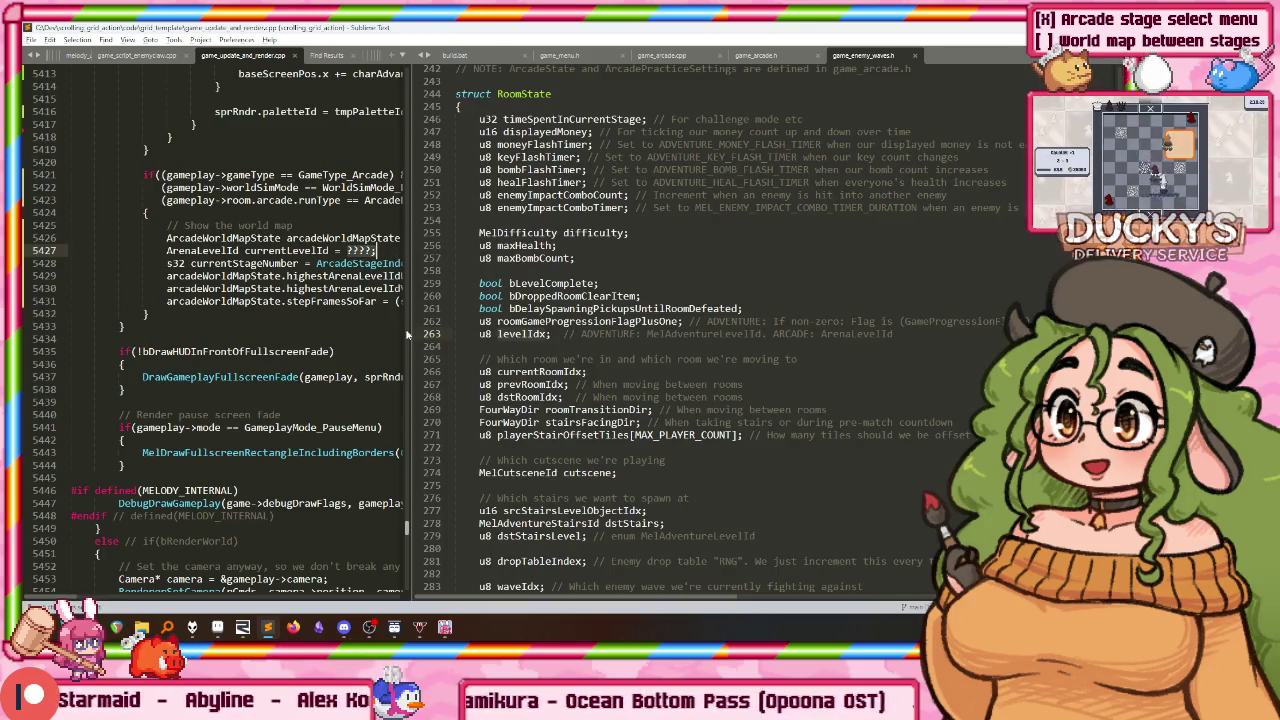
# Step: Replace ???? on line 5427 with gameplay->room.levelIdx; and widen the left code pane
pyautogui.click(376, 250)
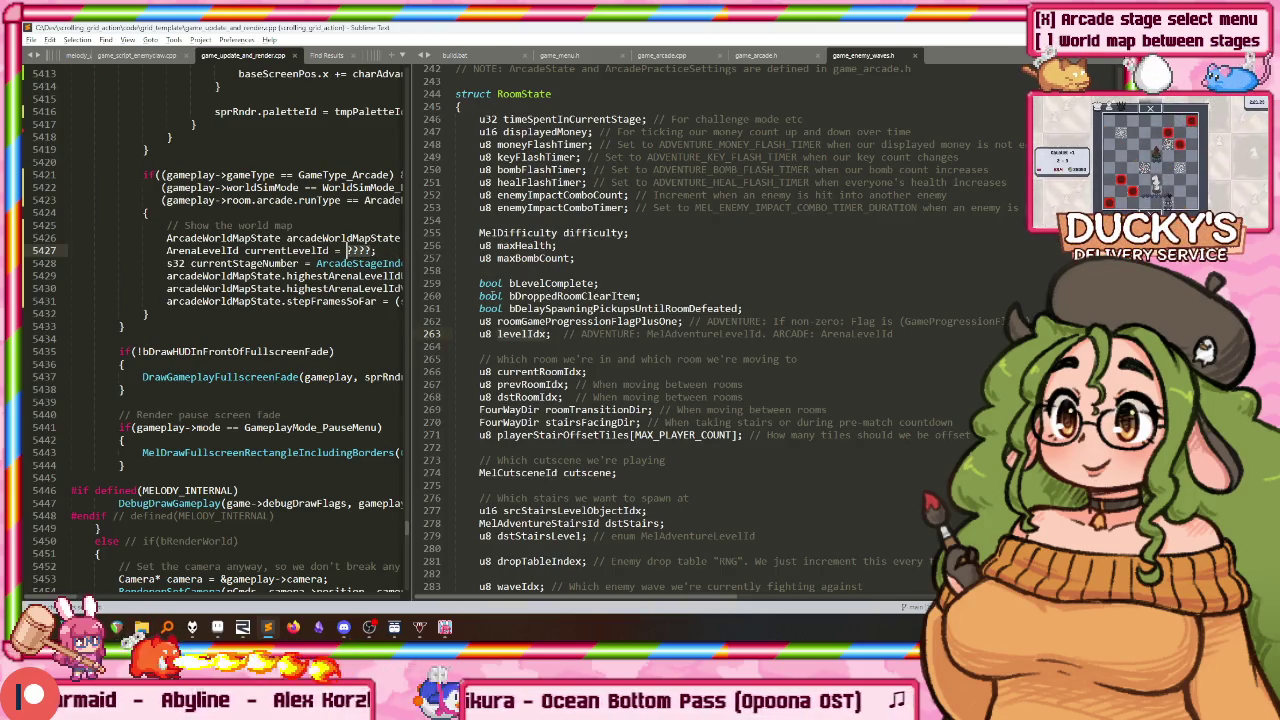
pyautogui.write('gameplay')
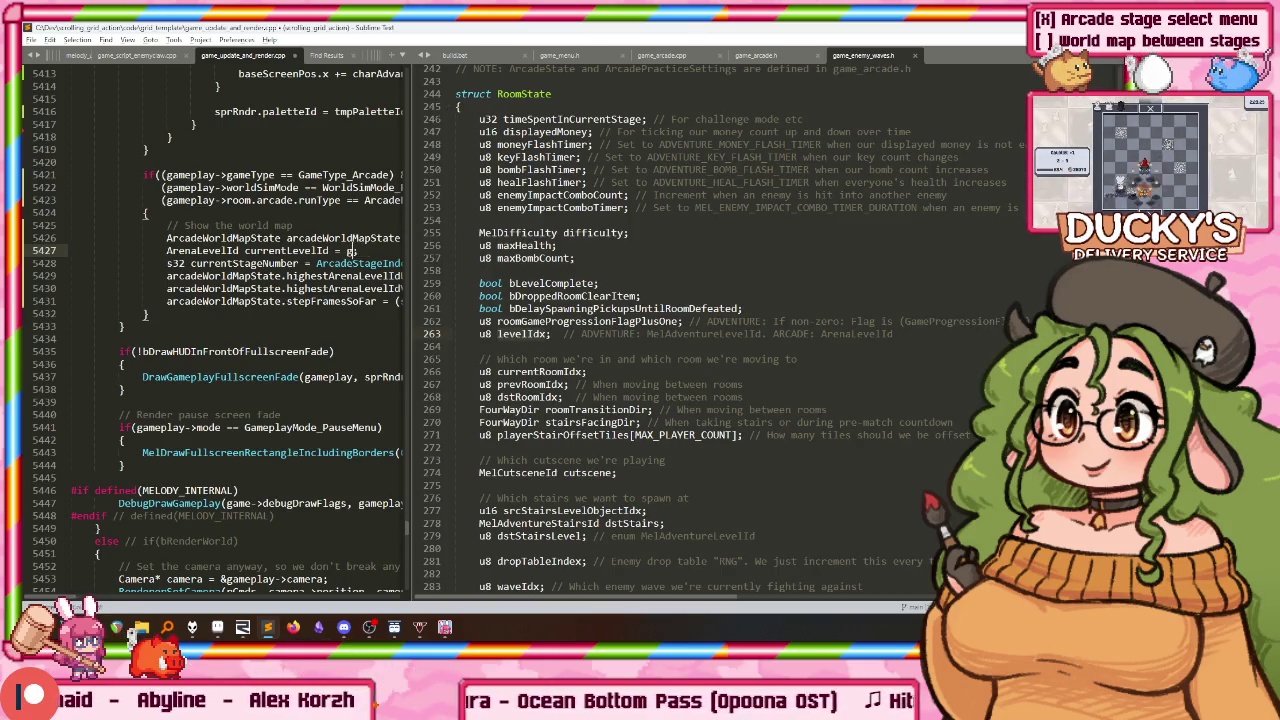
pyautogui.write('->room.level')
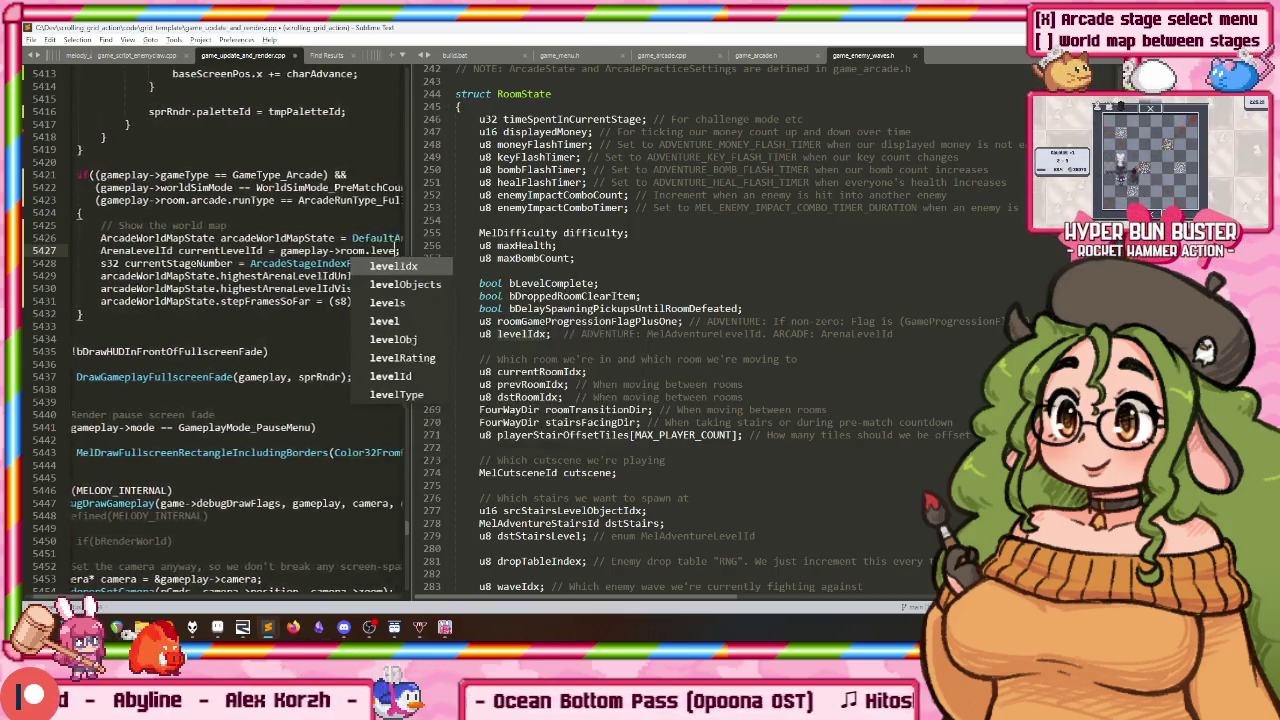
pyautogui.write('Idx')
pyautogui.press('Escape')
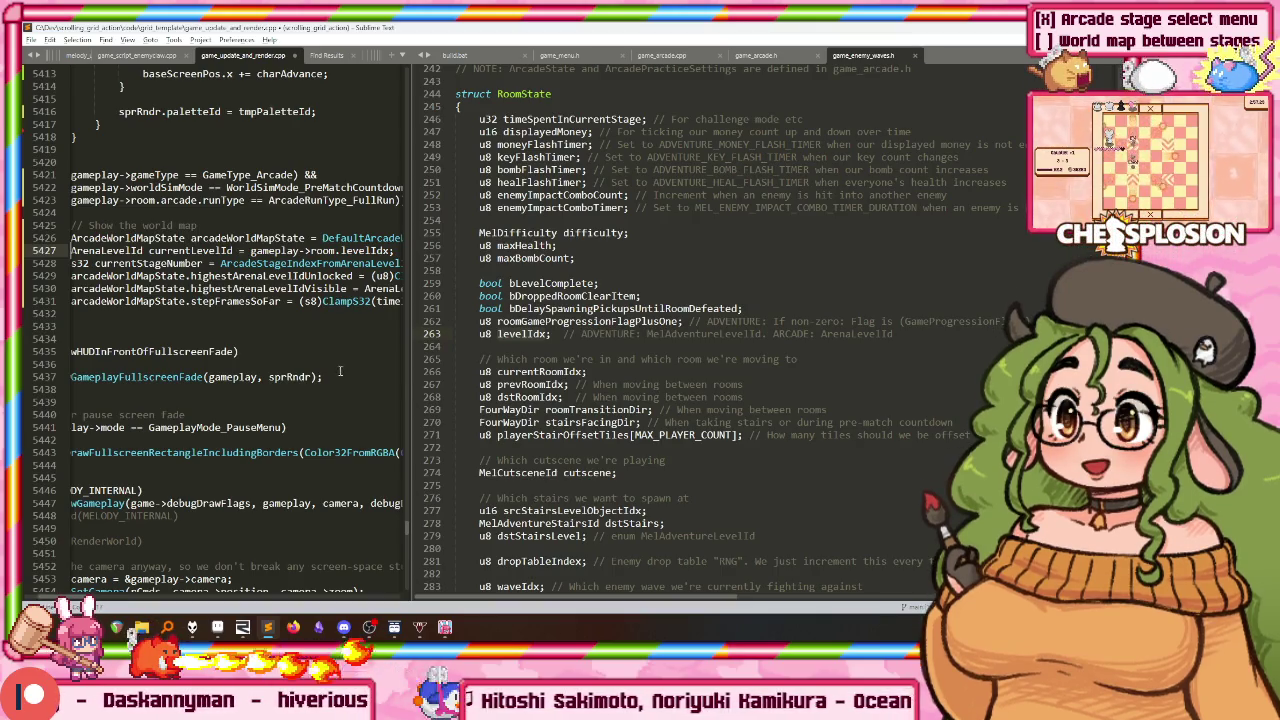
pyautogui.scroll(10, 355, 474)
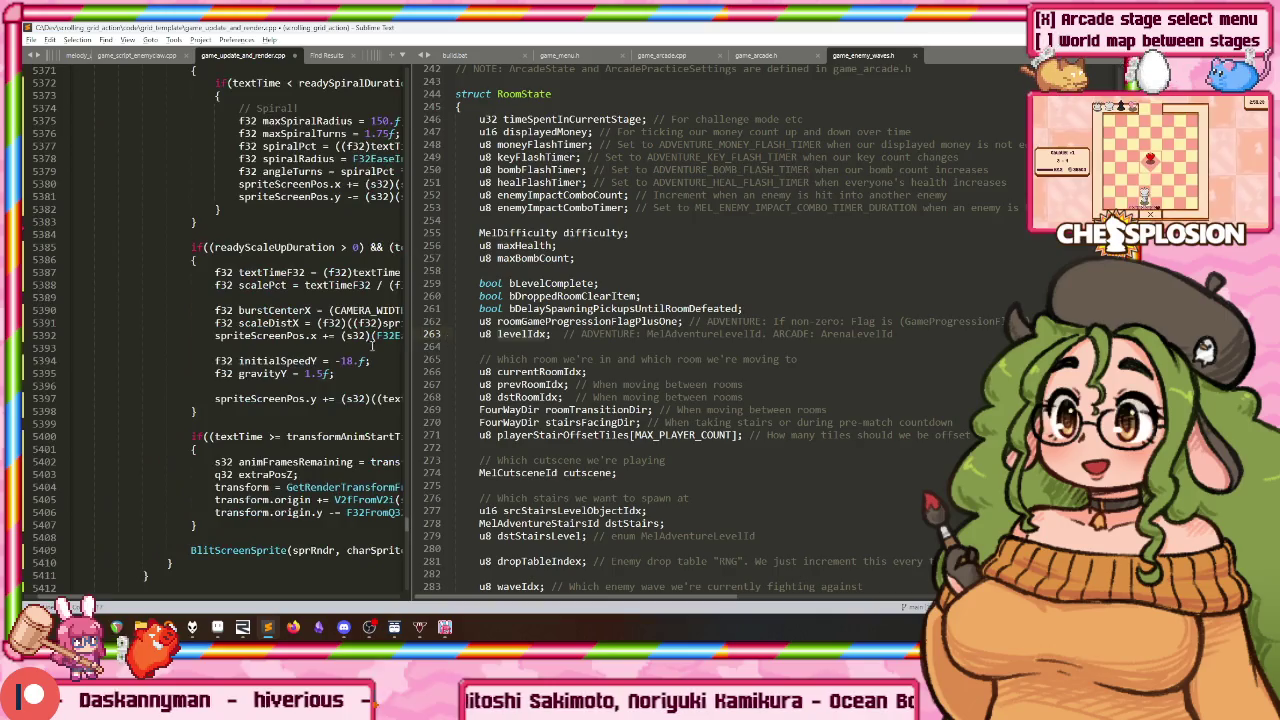
pyautogui.scroll(-5, 355, 474)
pyautogui.scroll(-1, 355, 474)
pyautogui.write('velIdx;')
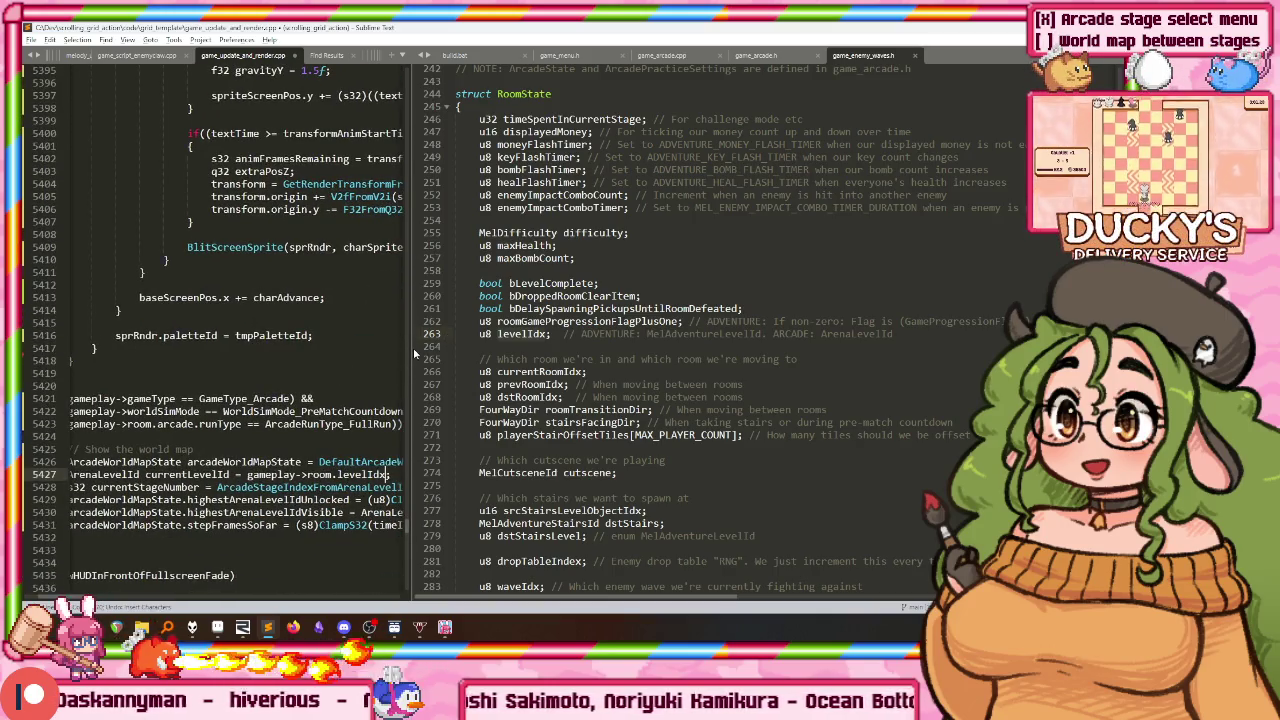
pyautogui.moveTo(411, 347); pyautogui.dragTo(575, 374)
pyautogui.scroll(-2, 373, 371)
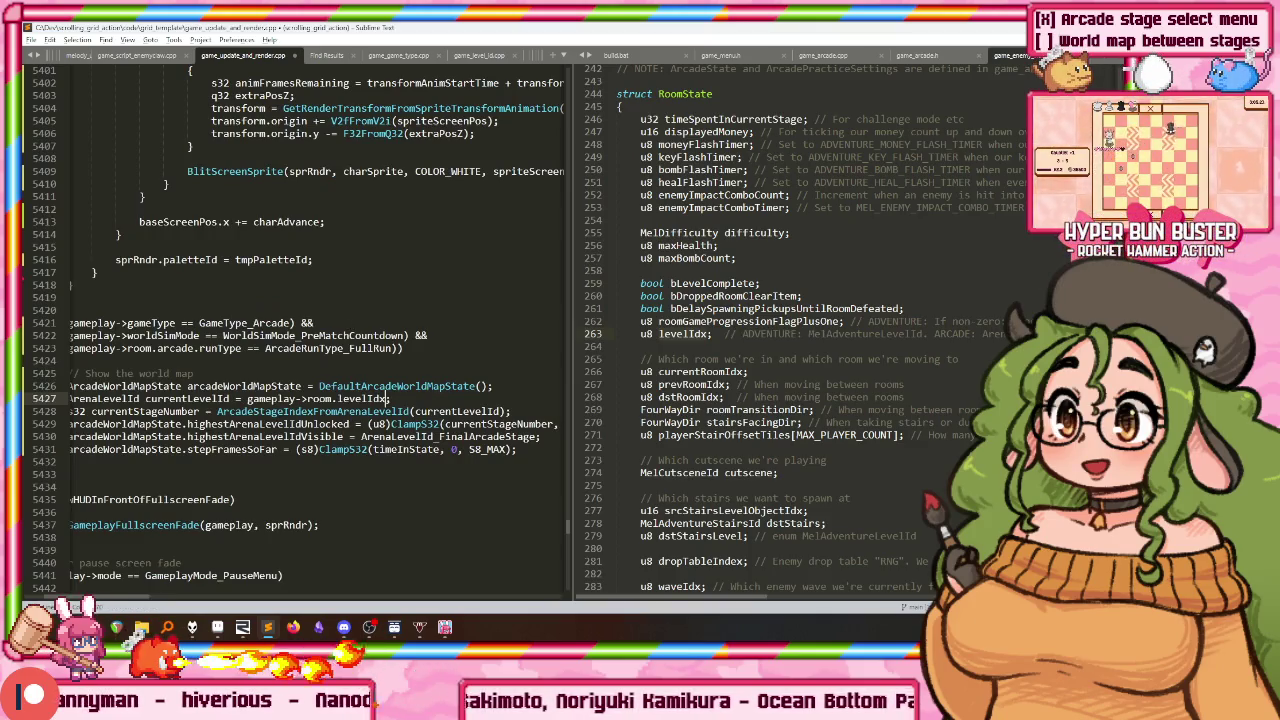
# Step: Cast gameplay->room.levelIdx to ArenaLevelId and start a ClampU8 with 0 as the minimum
pyautogui.click(143, 398)
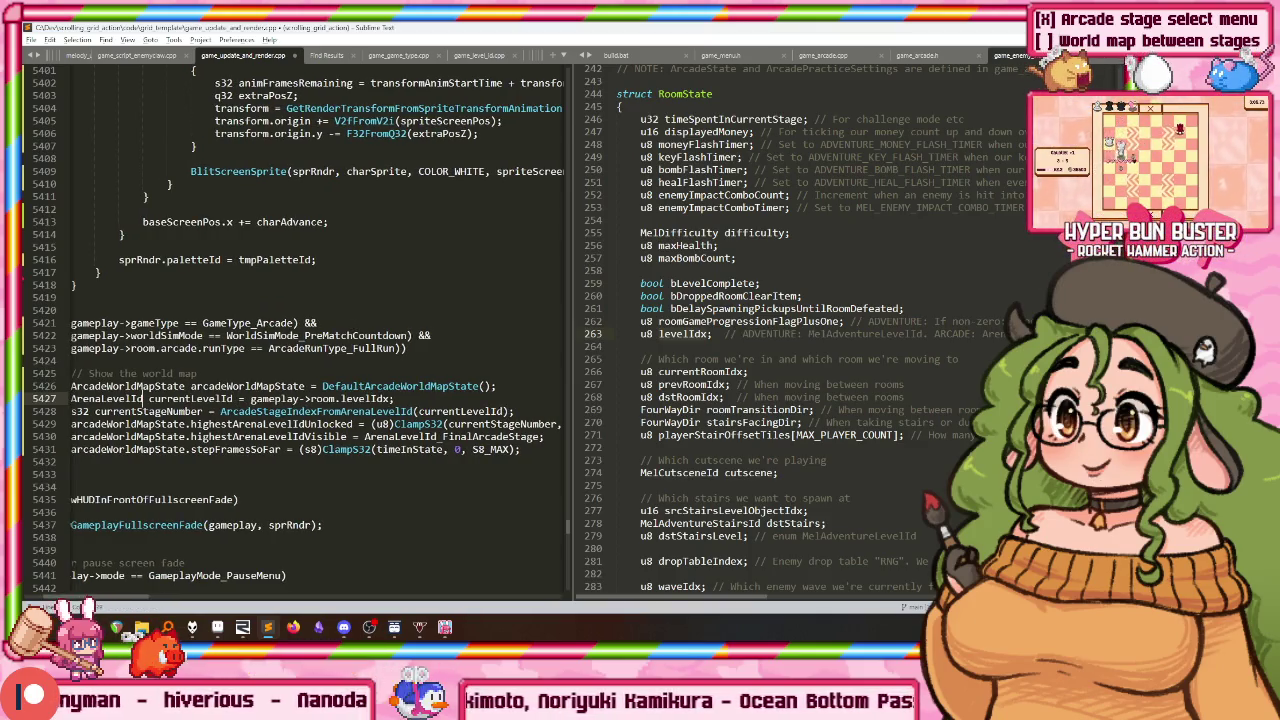
pyautogui.click(250, 398)
pyautogui.write('()')
pyautogui.doubleClick(141, 398)
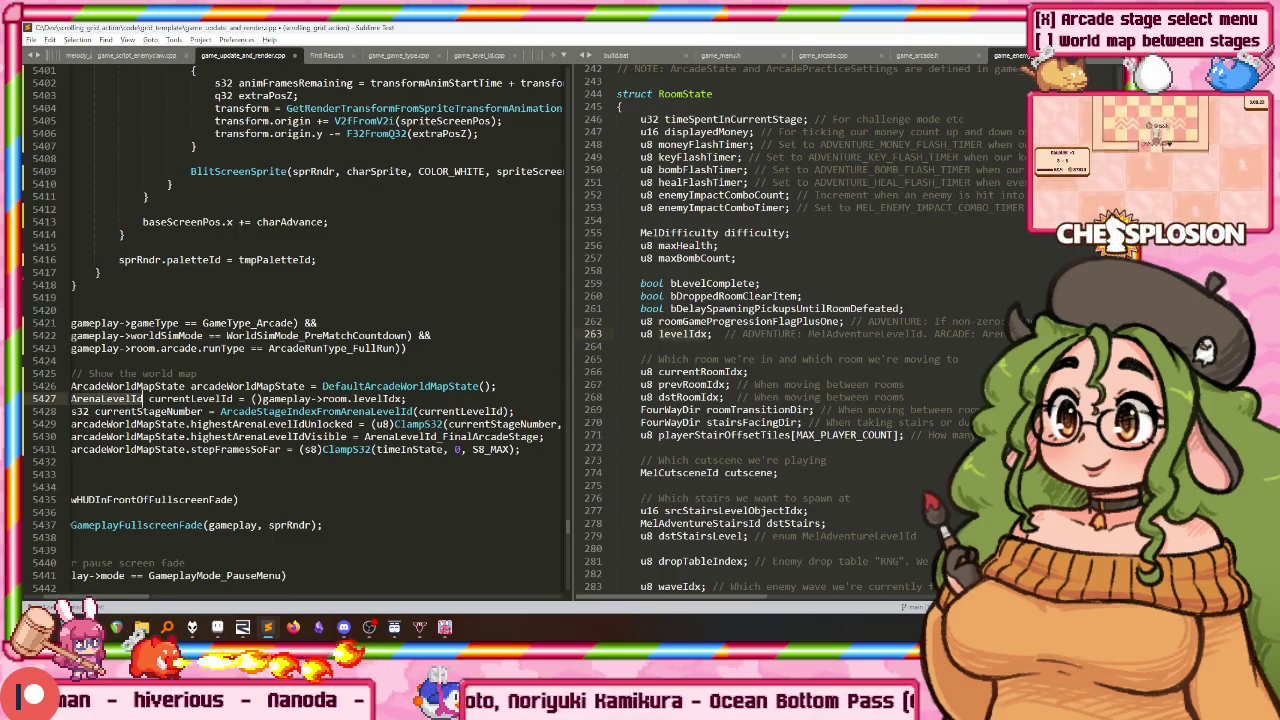
pyautogui.hotkey('ctrl', 'c')
pyautogui.click(232, 398)
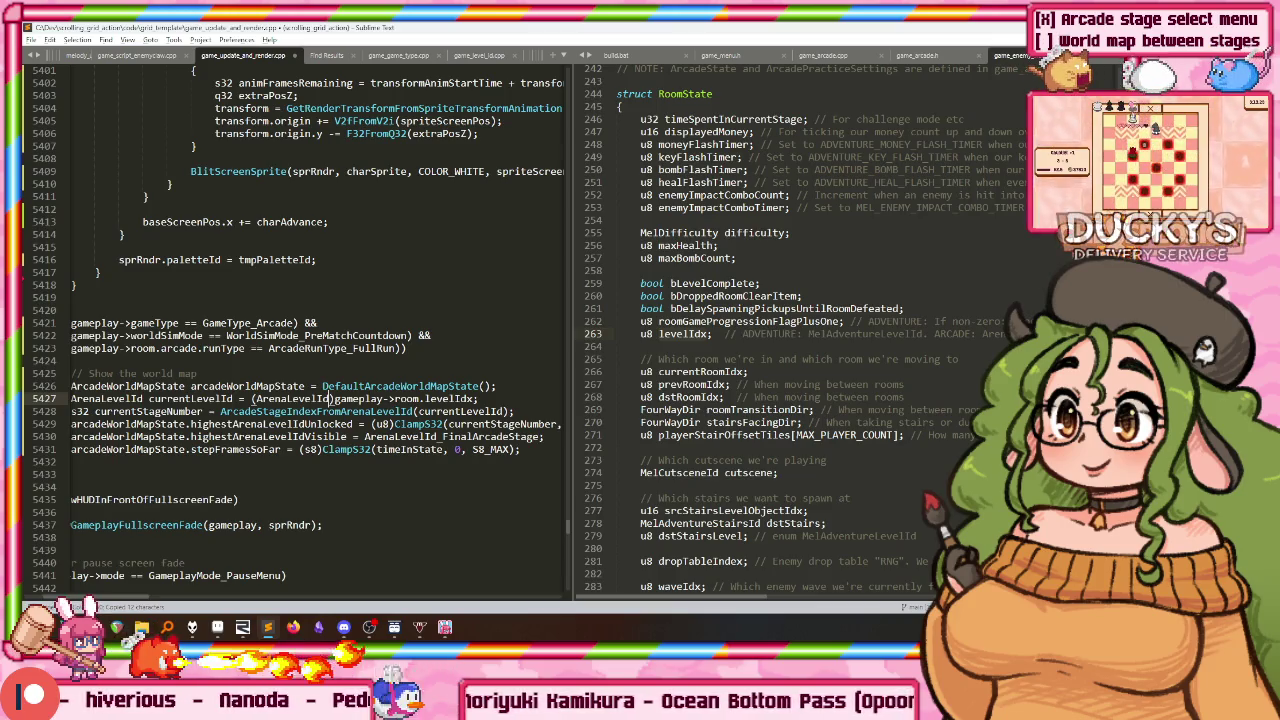
pyautogui.write('ClampU8(')
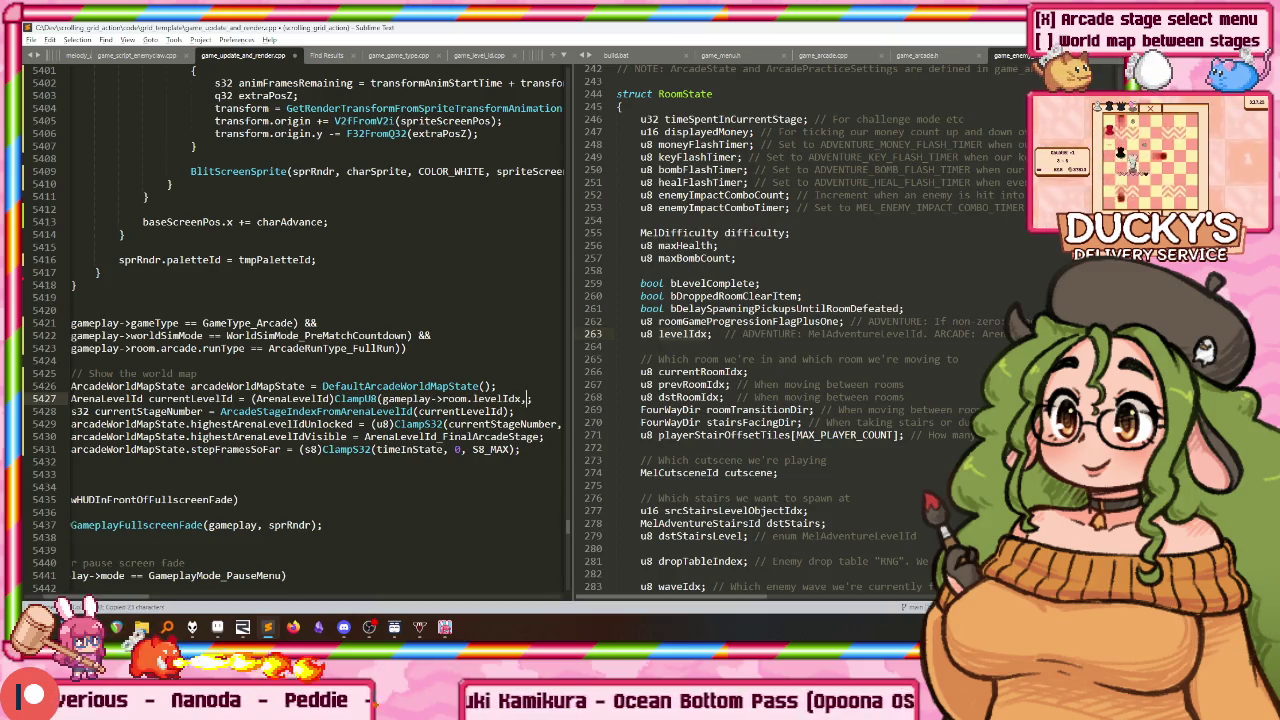
pyautogui.write(' 0,')
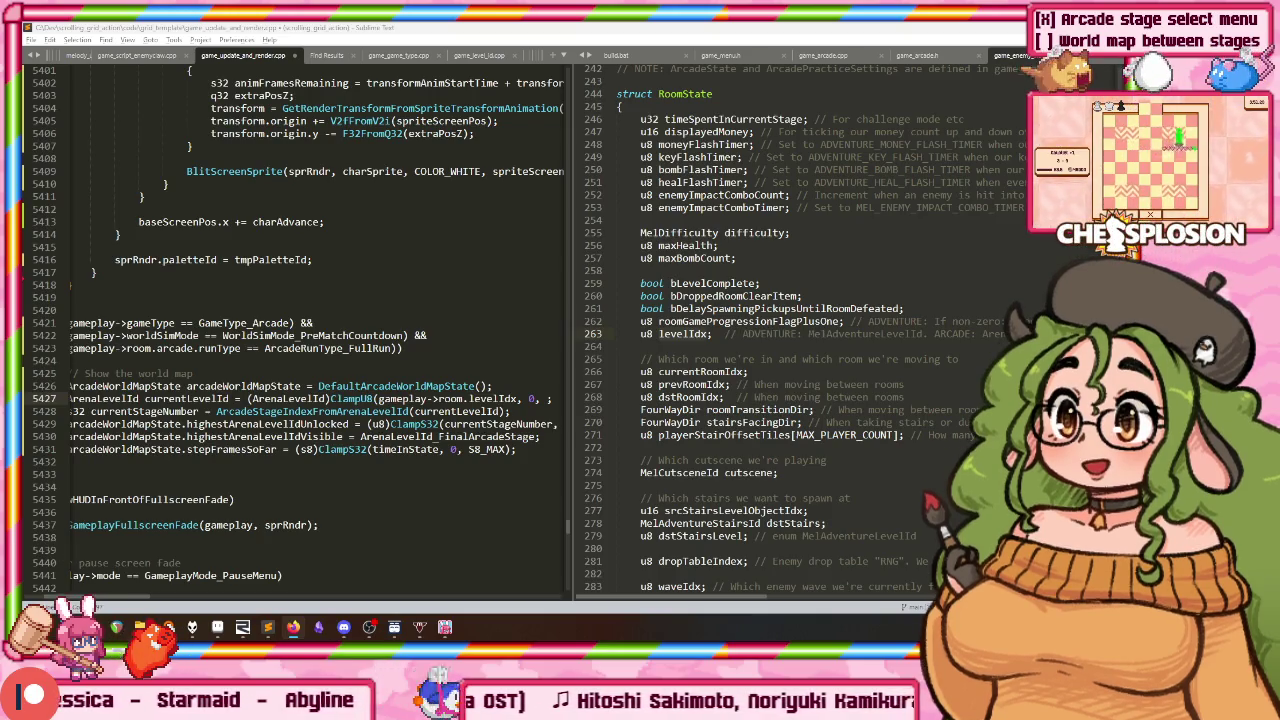
pyautogui.hotkey('alt', 'Tab')
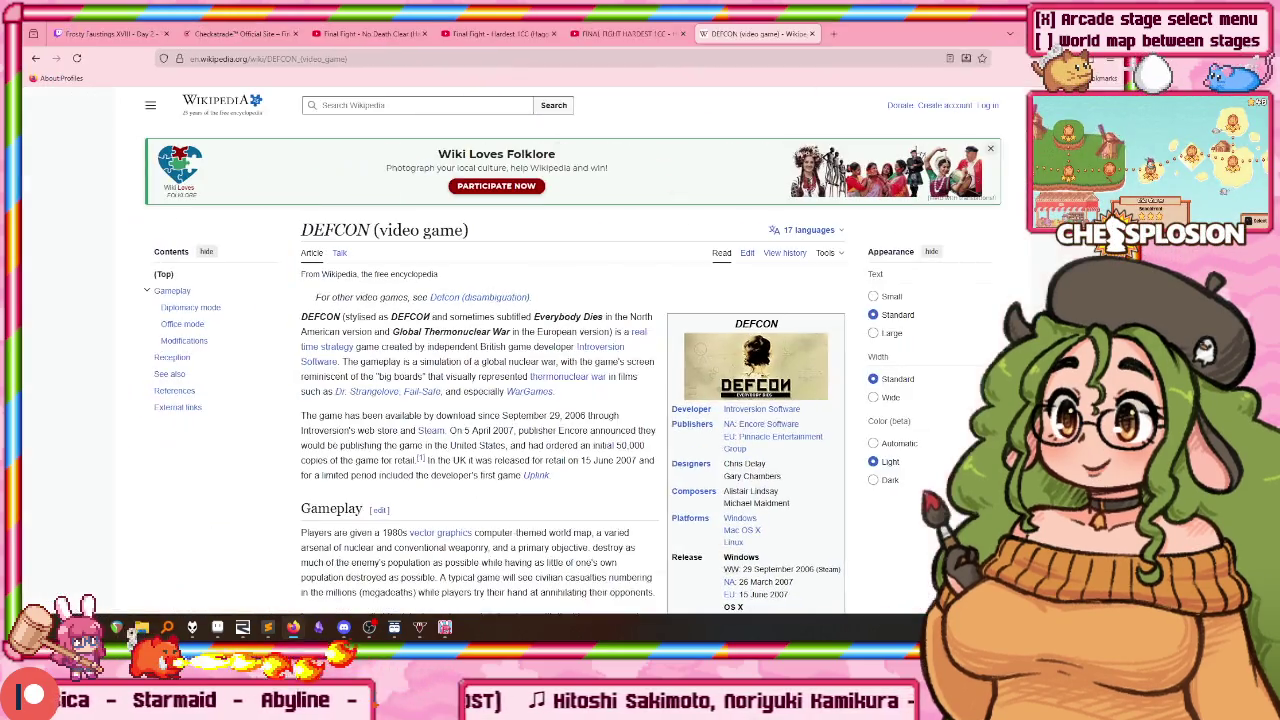
# Step: Read the DEFCON Wikipedia infobox's Platforms and Release rows, then minimize Chrome
pyautogui.scroll(-2, 570, 400)
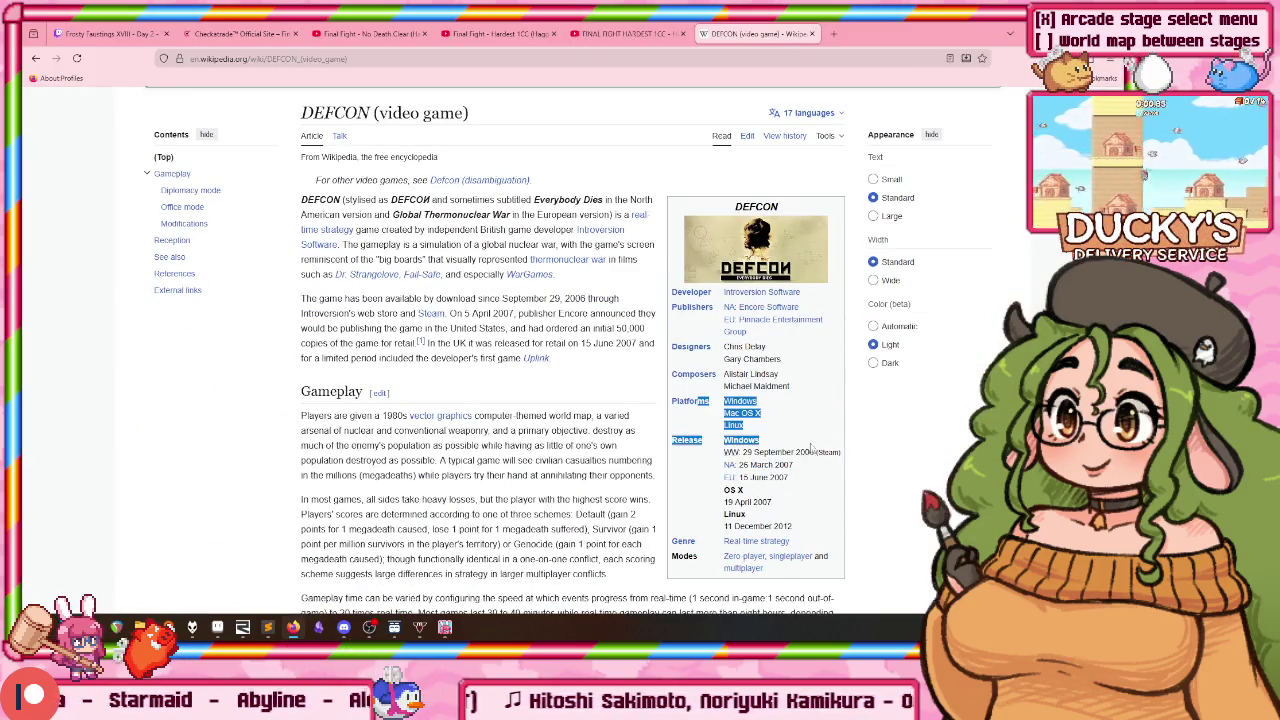
pyautogui.moveTo(697, 401); pyautogui.dragTo(831, 481)
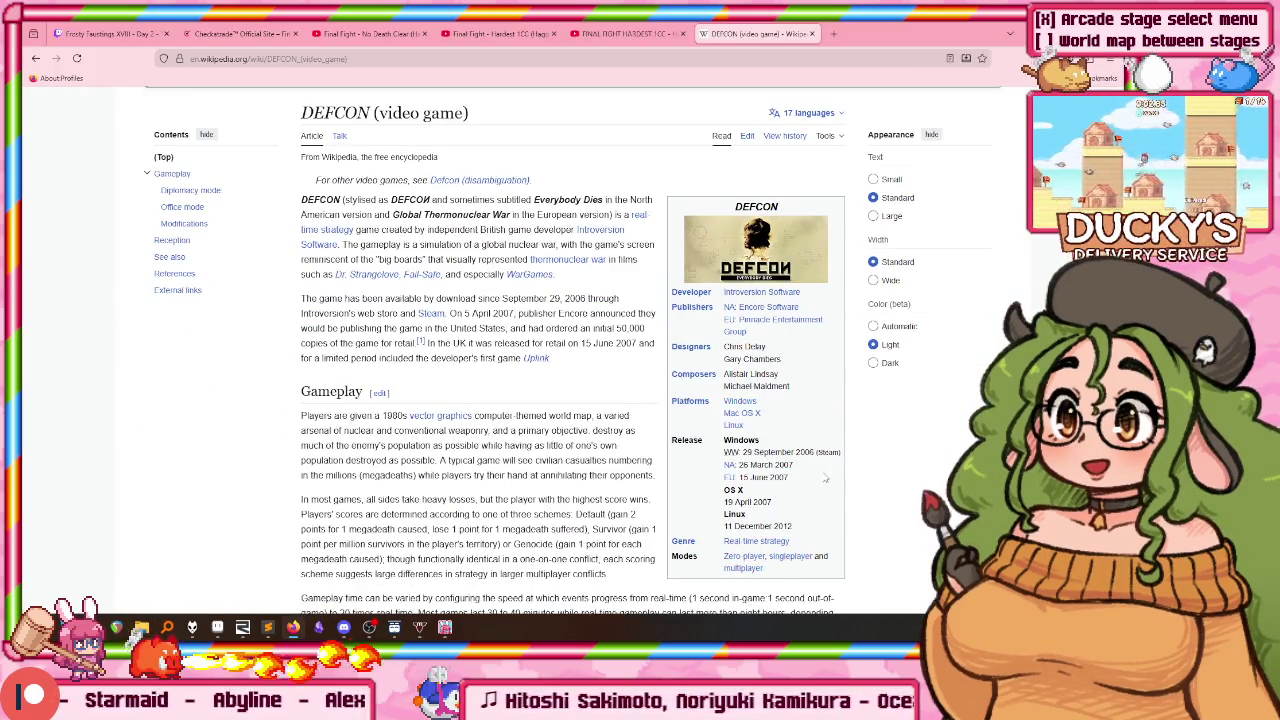
pyautogui.scroll(3, 831, 481)
pyautogui.scroll(-2, 831, 481)
pyautogui.moveTo(714, 256); pyautogui.dragTo(858, 287)
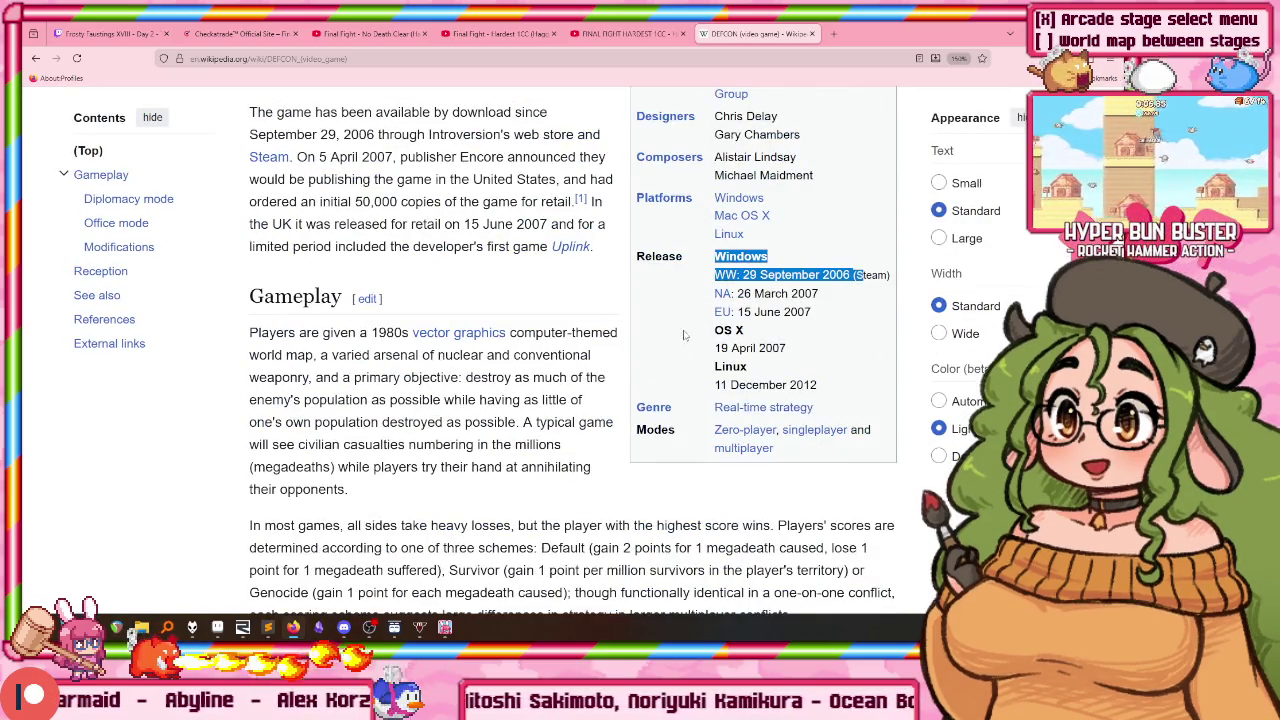
pyautogui.click(684, 335)
pyautogui.scroll(1, 692, 312)
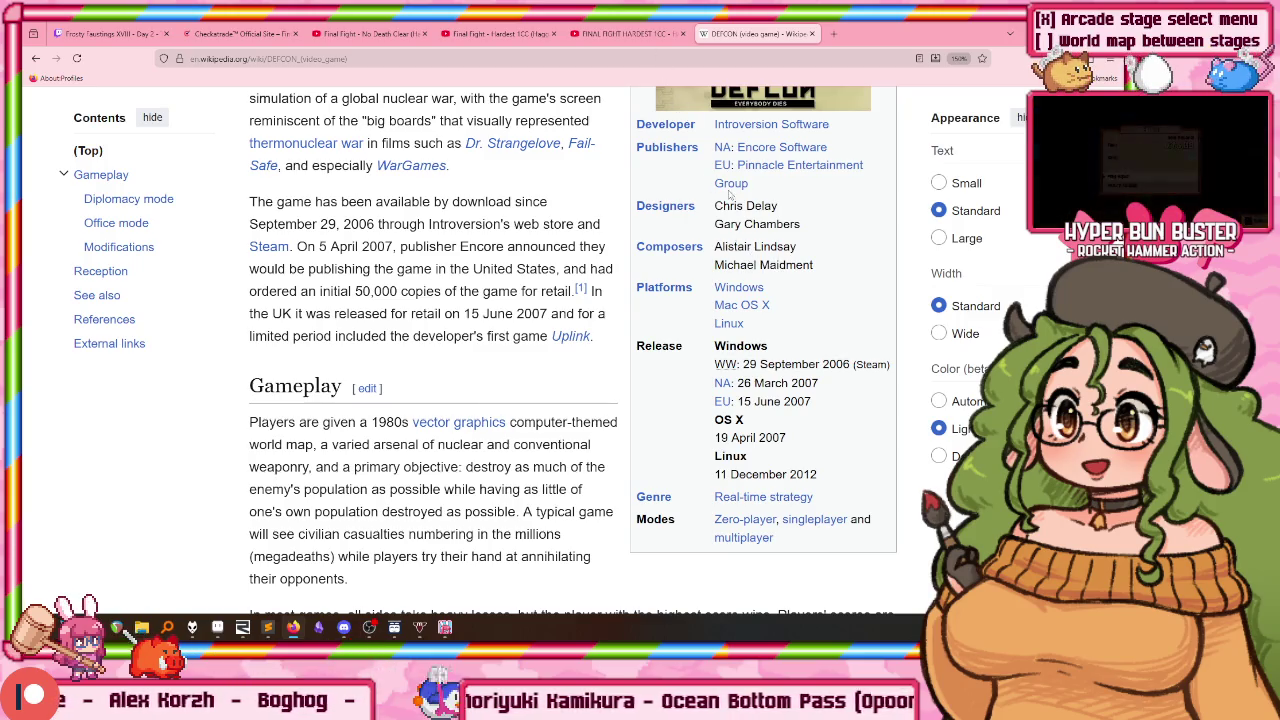
pyautogui.scroll(2, 707, 174)
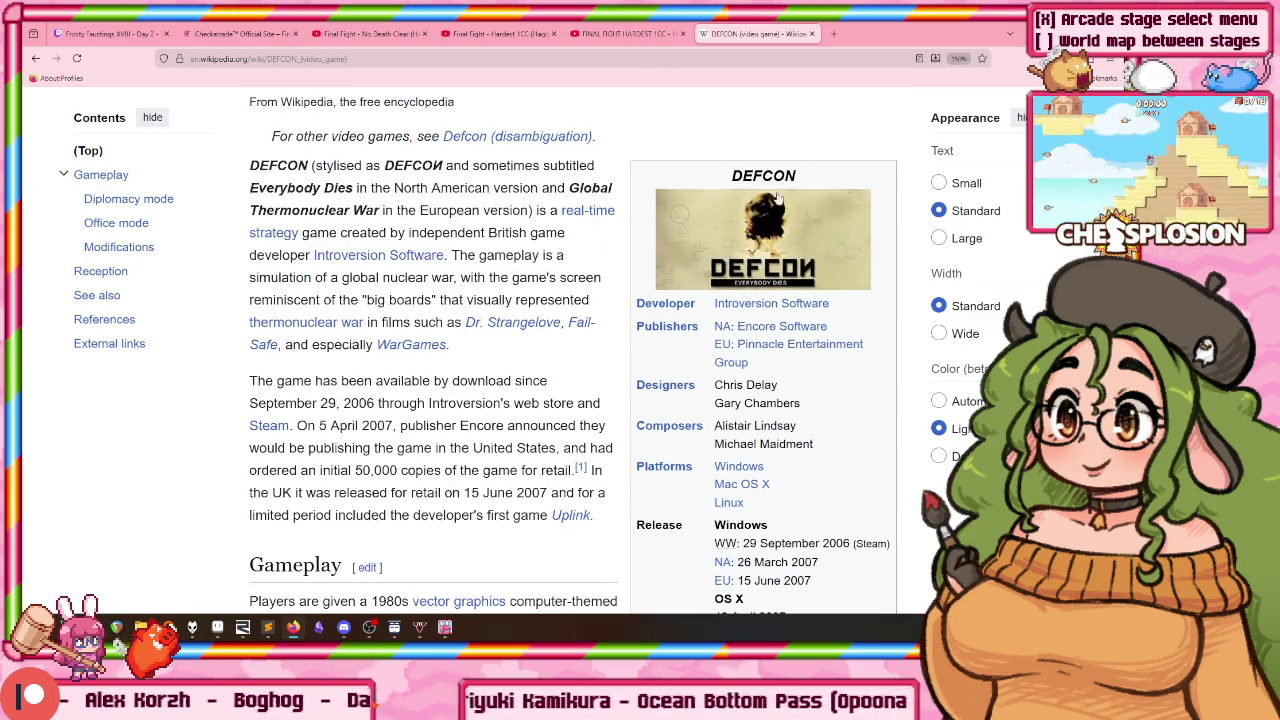
pyautogui.press('super+Down')
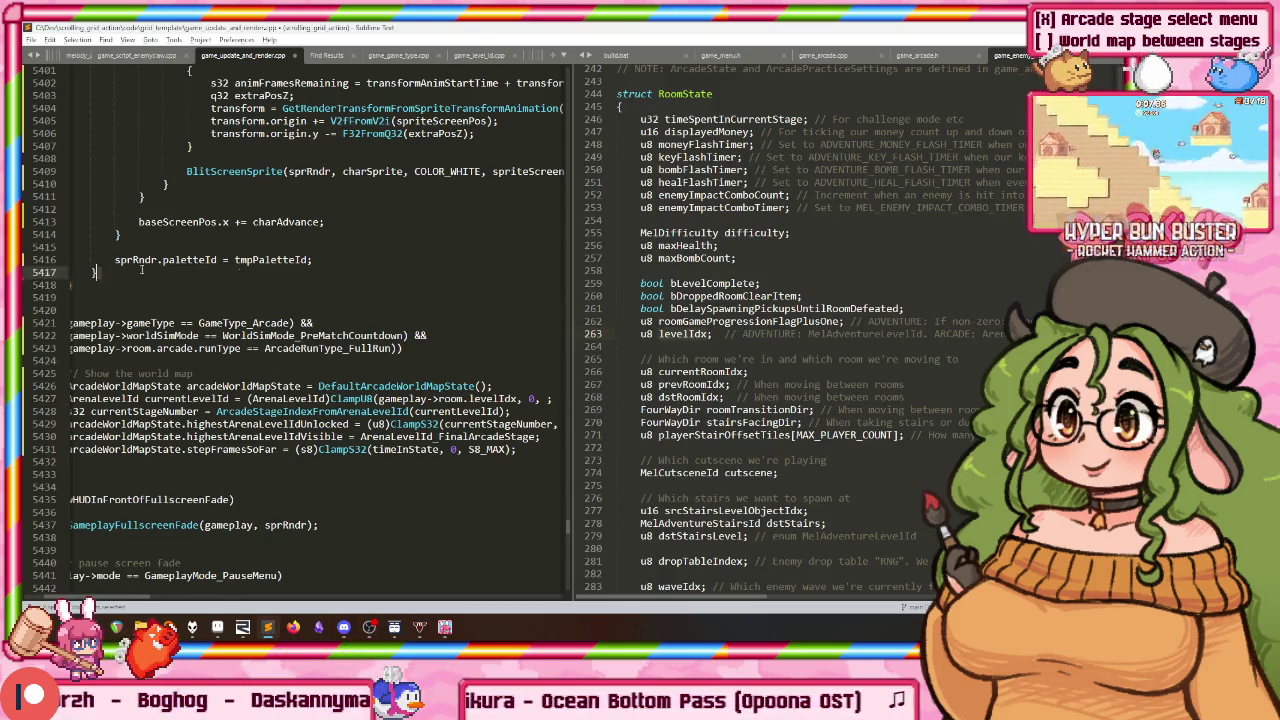
# Step: Make ArenaLevelId_FinalArcadeStage the ClampU8 upper bound and build the game with Ctrl+B
pyautogui.hotkey('ctrl', 'z')
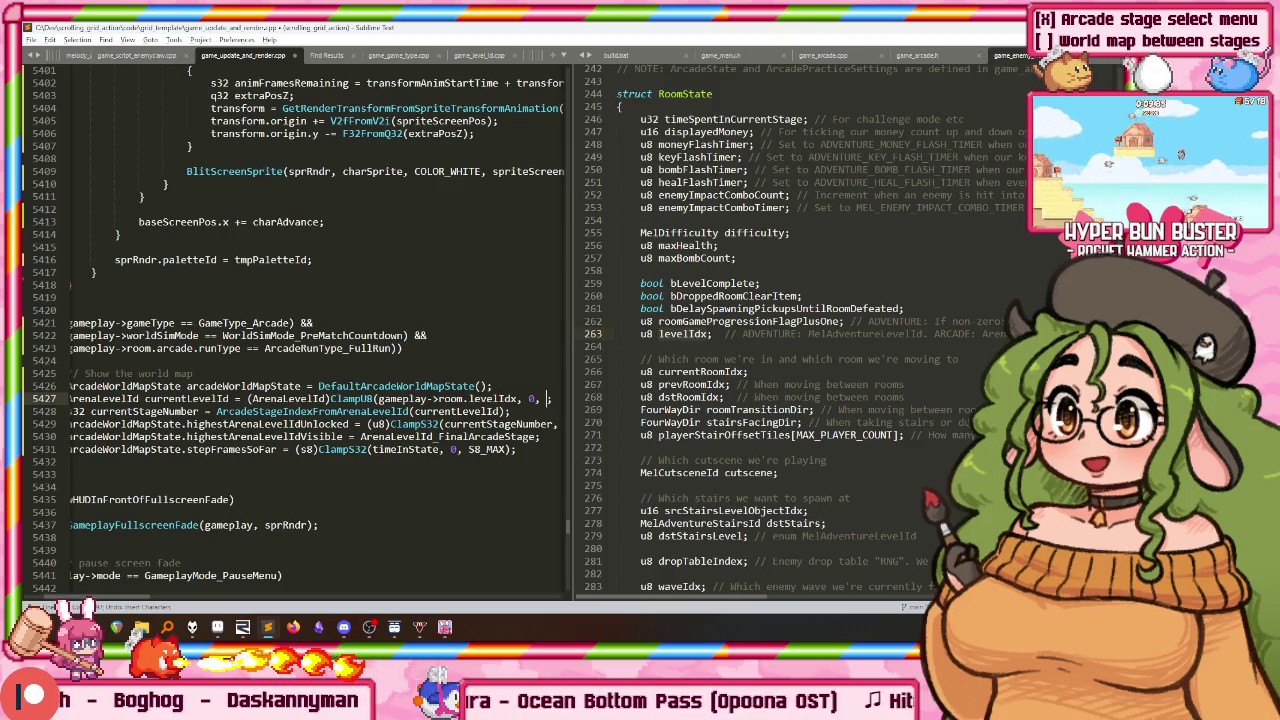
pyautogui.write('finalarc')
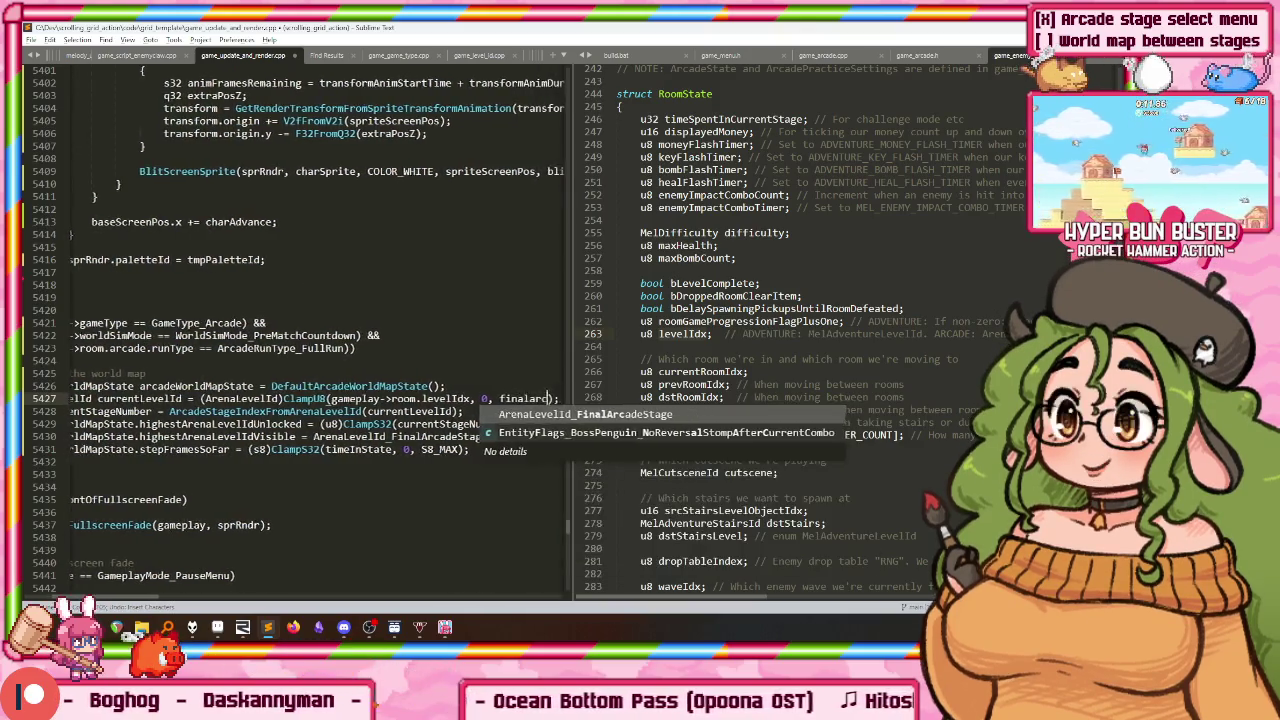
pyautogui.press('Tab')
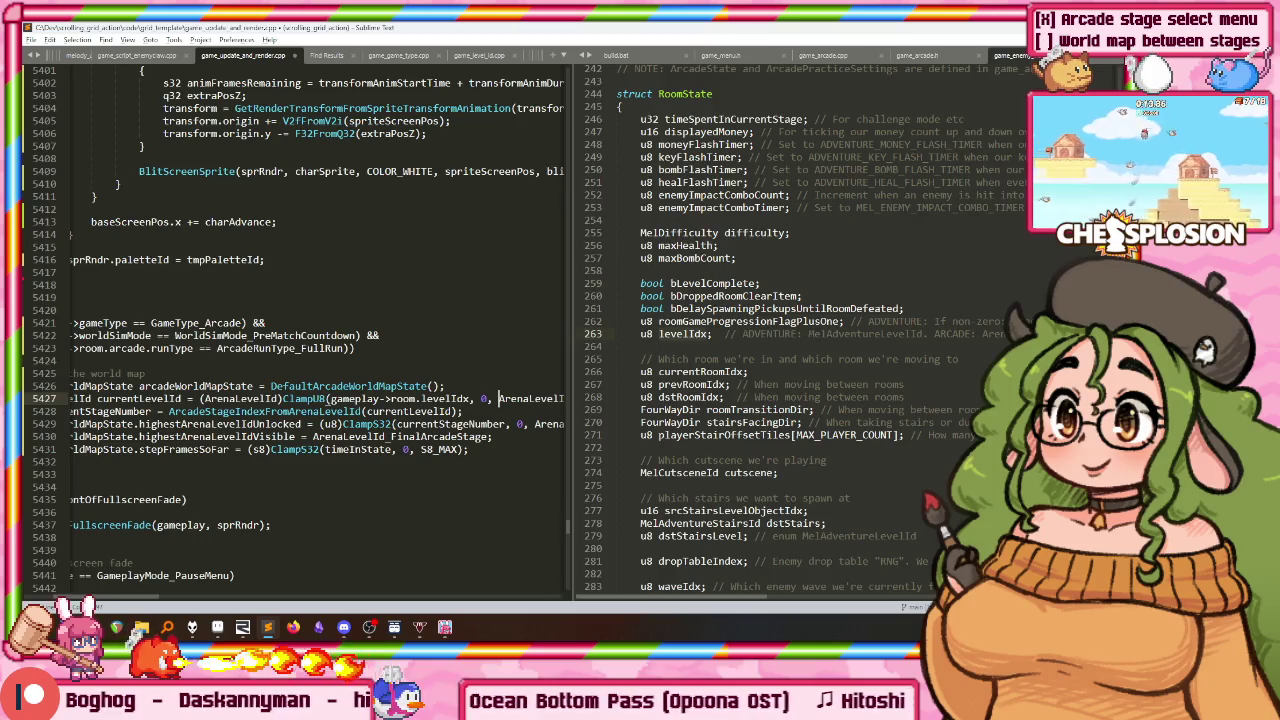
pyautogui.press('End')
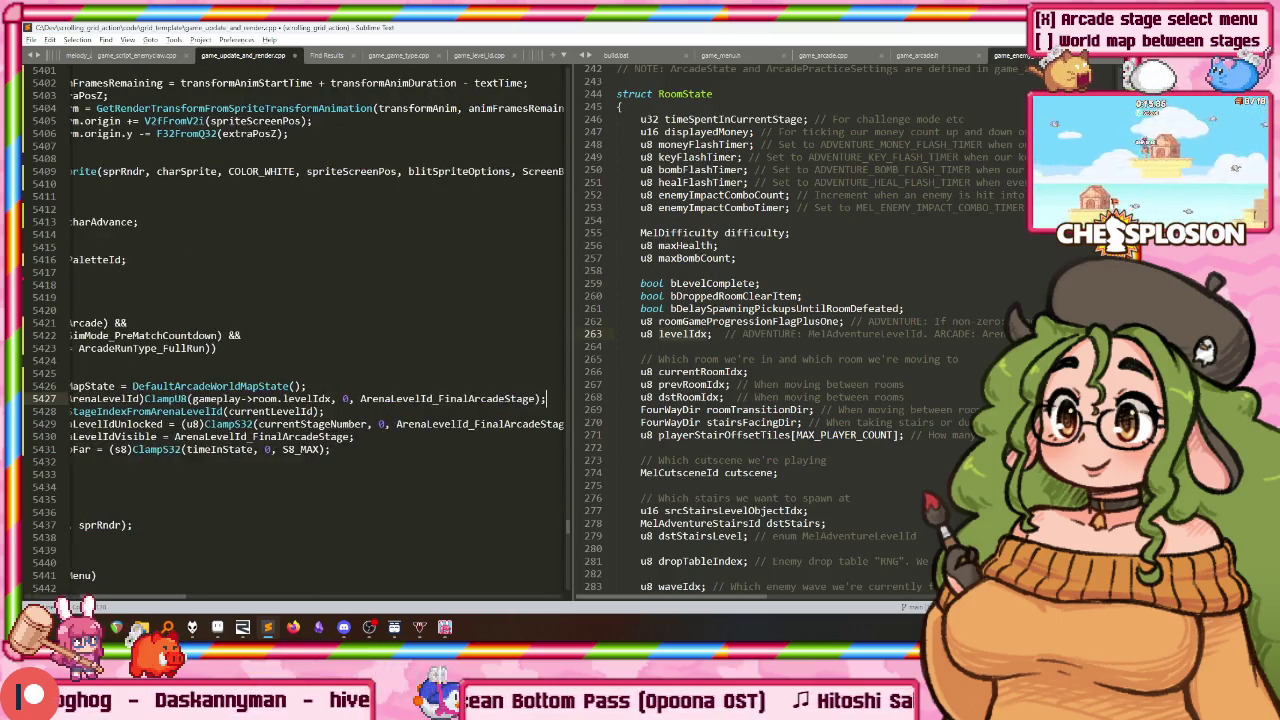
pyautogui.press('Home')
pyautogui.hotkey('ctrl', 'b')
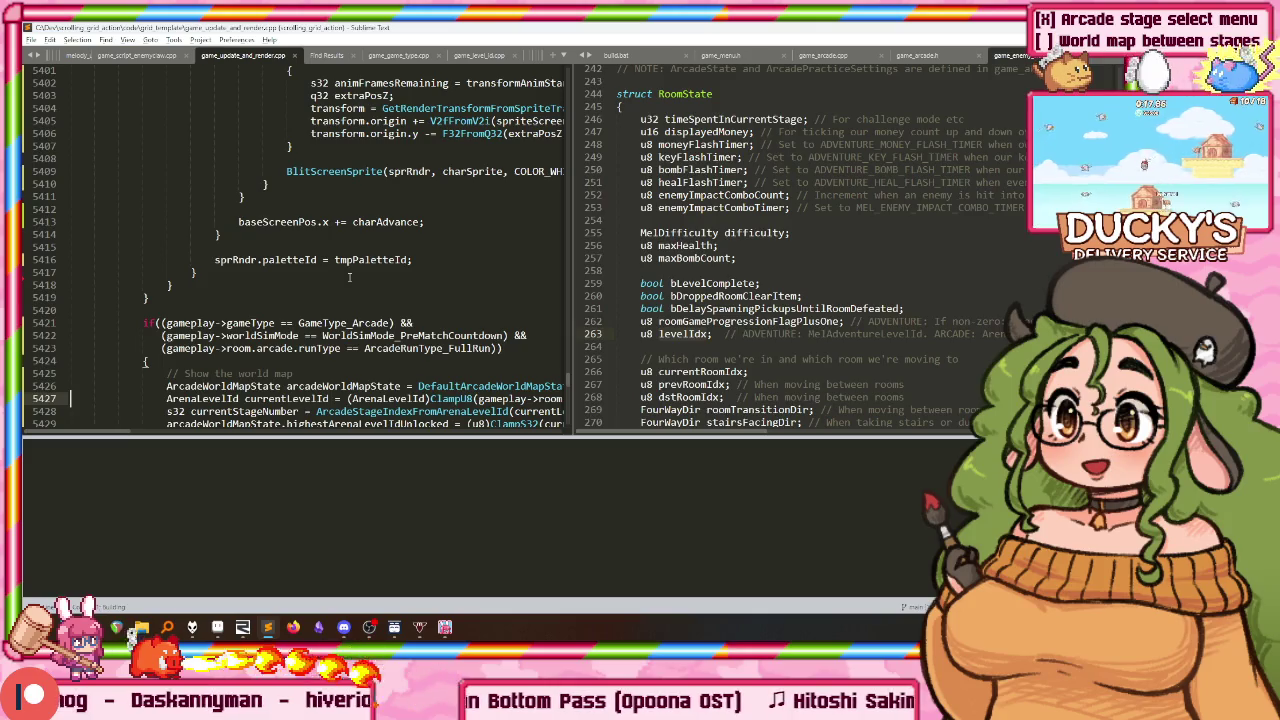
pyautogui.scroll(-4, 405, 257)
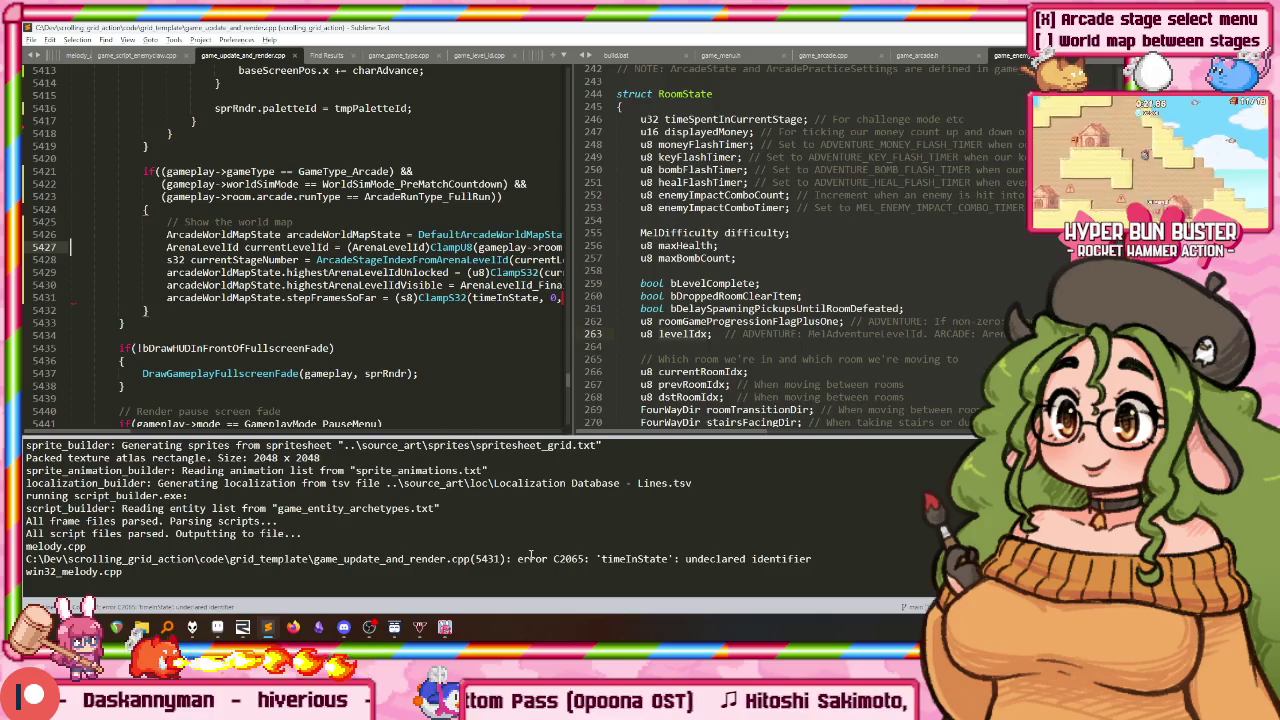
# Step: Jump to the C2065 timeInState error and locate the existing timeInState declaration
pyautogui.doubleClick(521, 552)
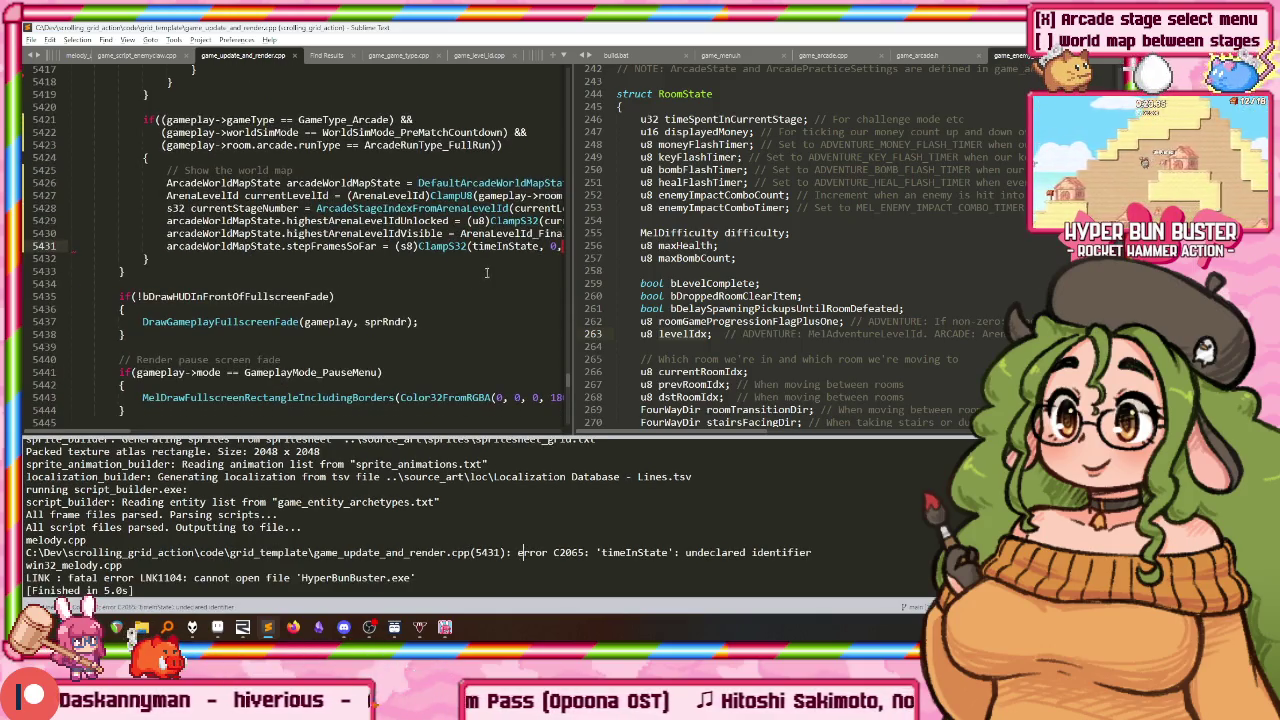
pyautogui.doubleClick(501, 245)
pyautogui.hotkey('ctrl', 'f')
pyautogui.hotkey('shift', 'Return')
pyautogui.hotkey('shift', 'Return')
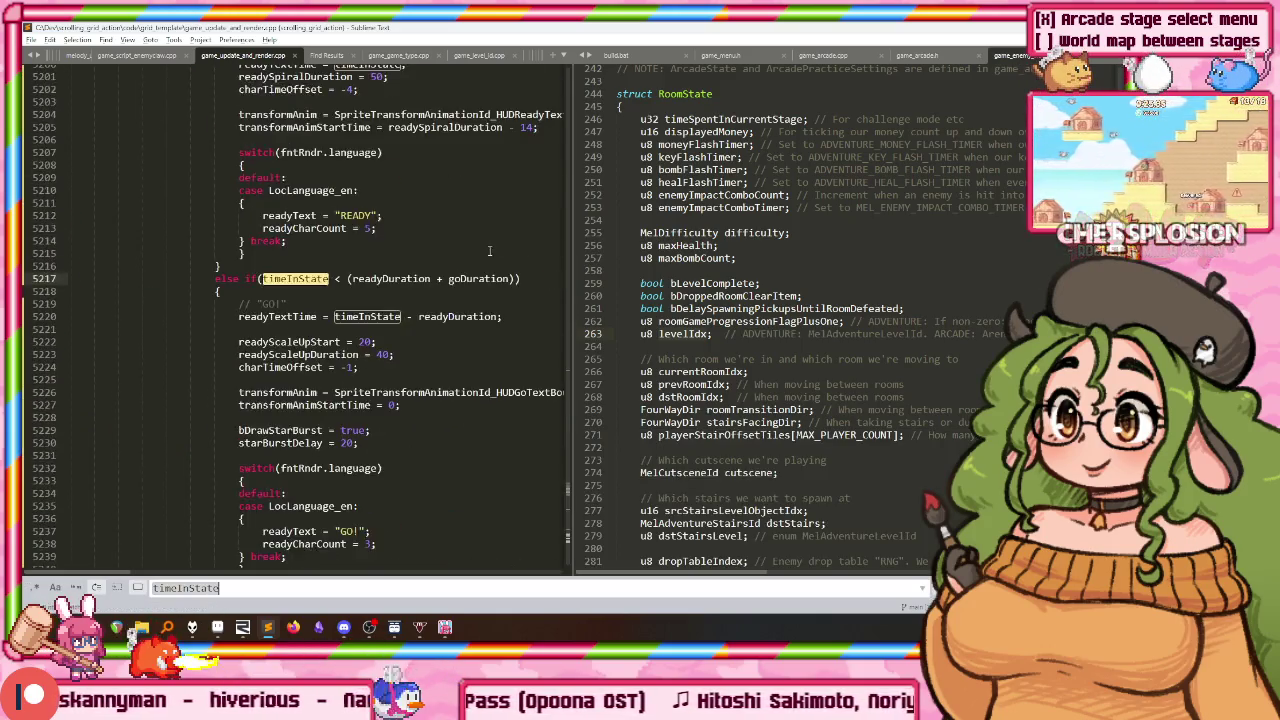
pyautogui.hotkey('shift', 'Return')
pyautogui.hotkey('shift', 'Return')
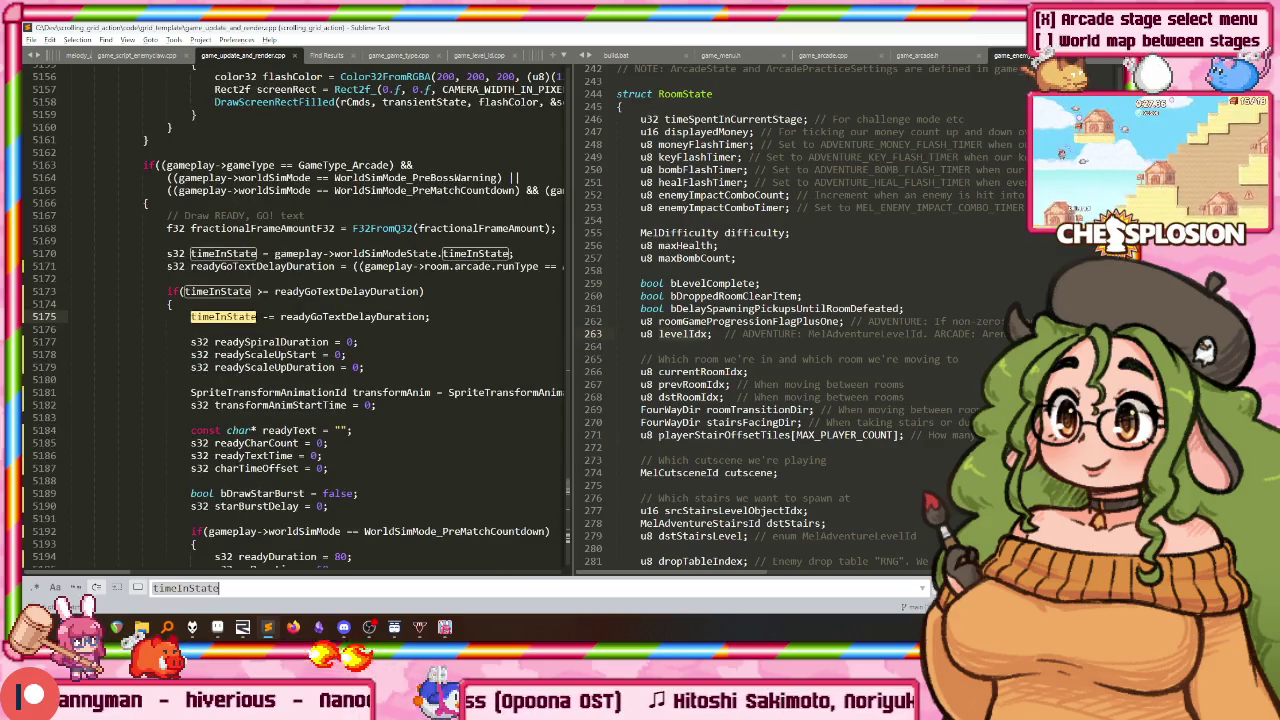
pyautogui.press('Escape')
pyautogui.click(170, 304)
# Step: Add s32 timeInState = gameplay->worldSimModeState.timeInState below the // Show the world map comment
pyautogui.hotkey('ctrl', 'z')
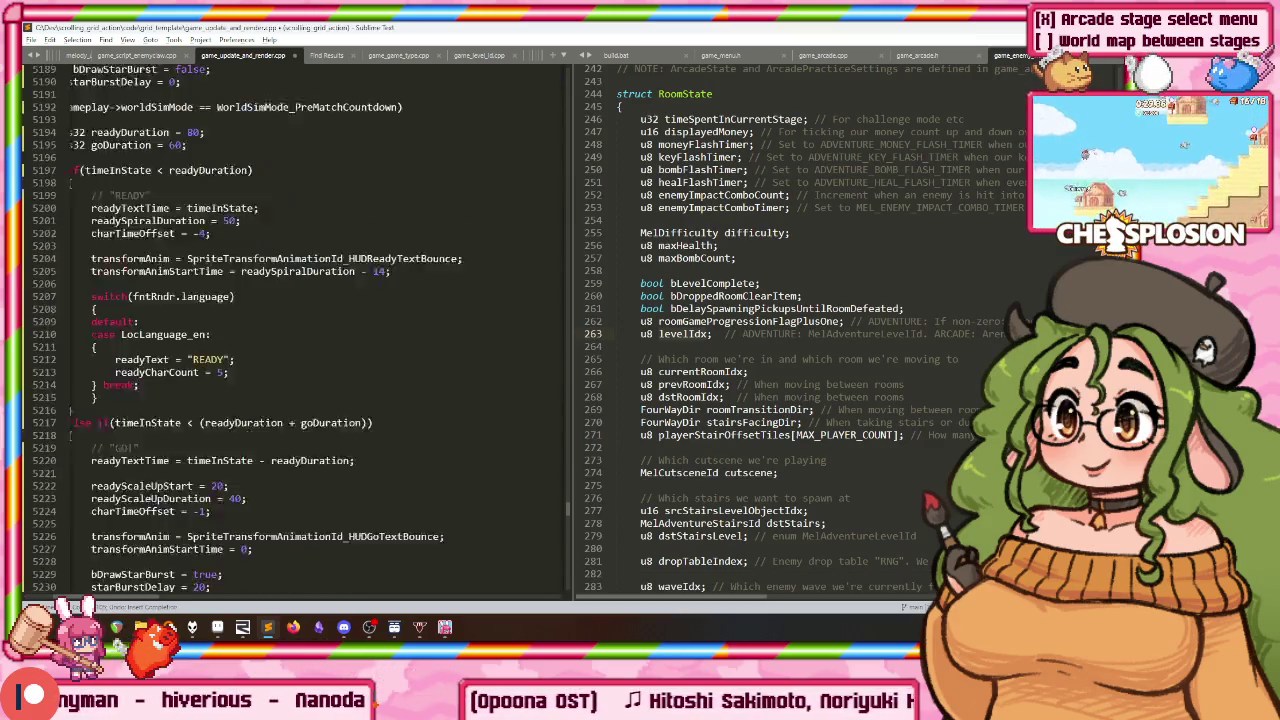
pyautogui.hotkey('ctrl', 'z')
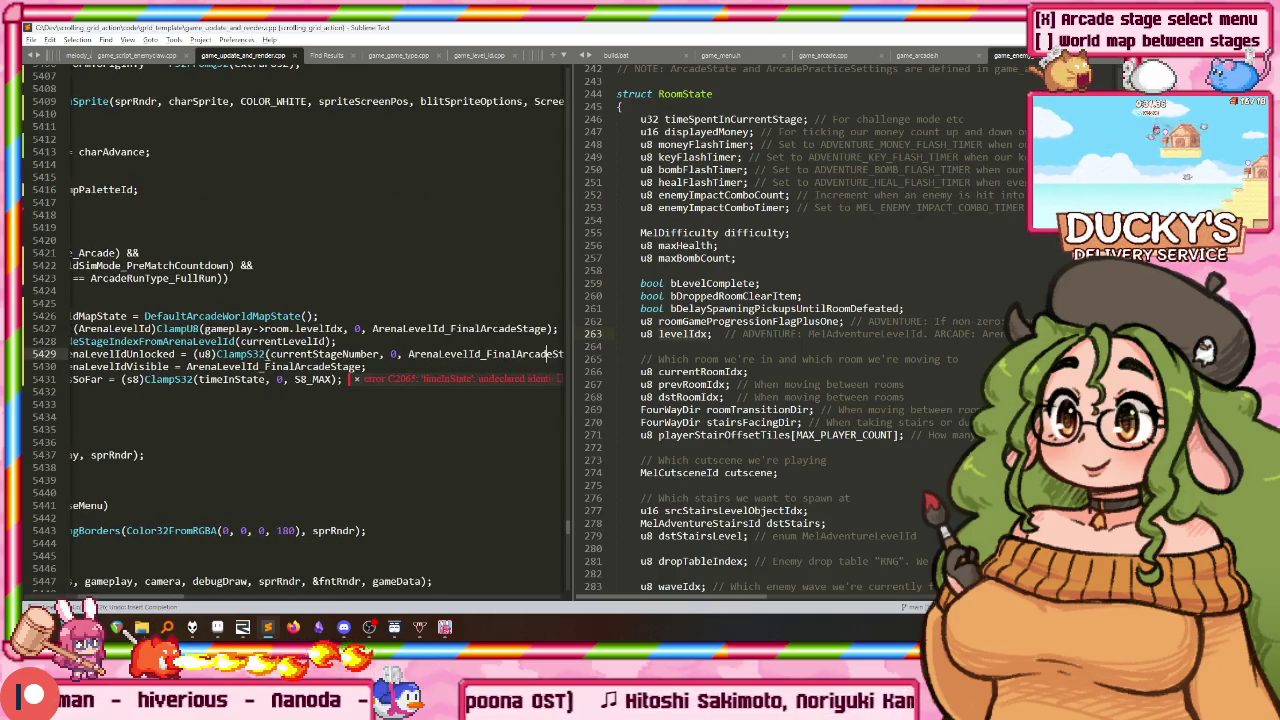
pyautogui.hotkey('ctrl', 'z')
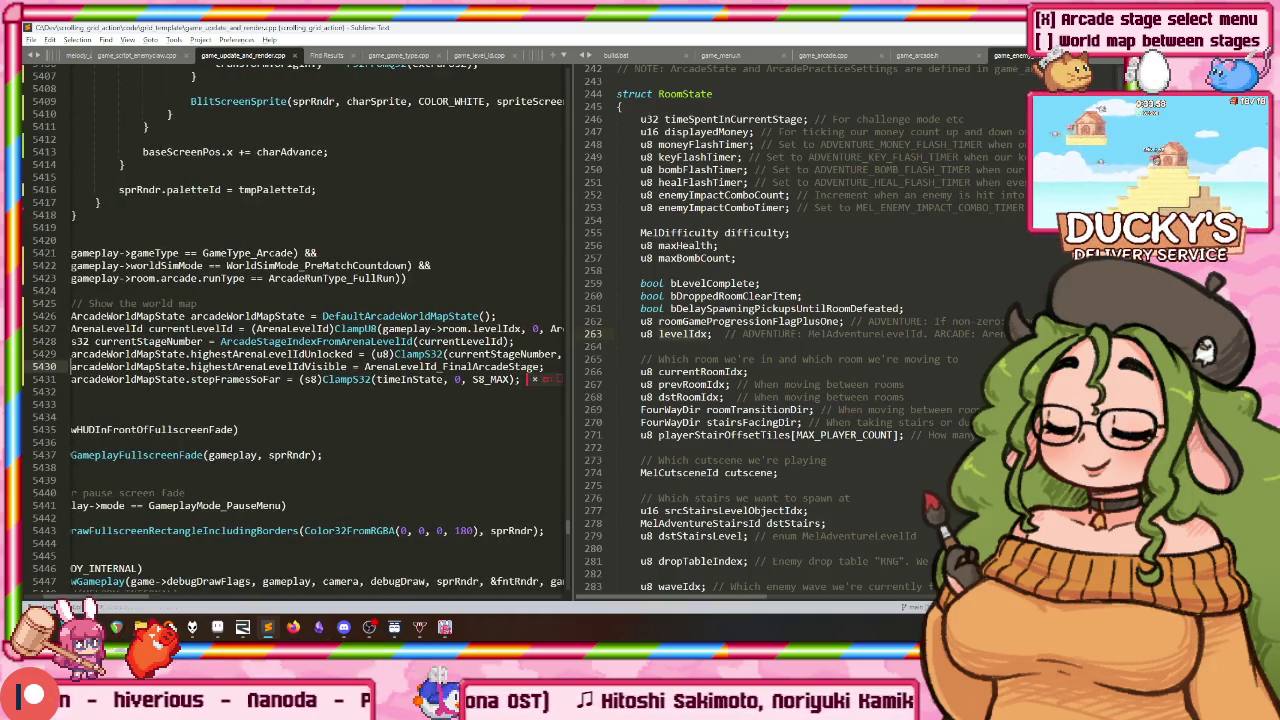
pyautogui.hotkey('ctrl', 'z')
pyautogui.hotkey('ctrl', 'z')
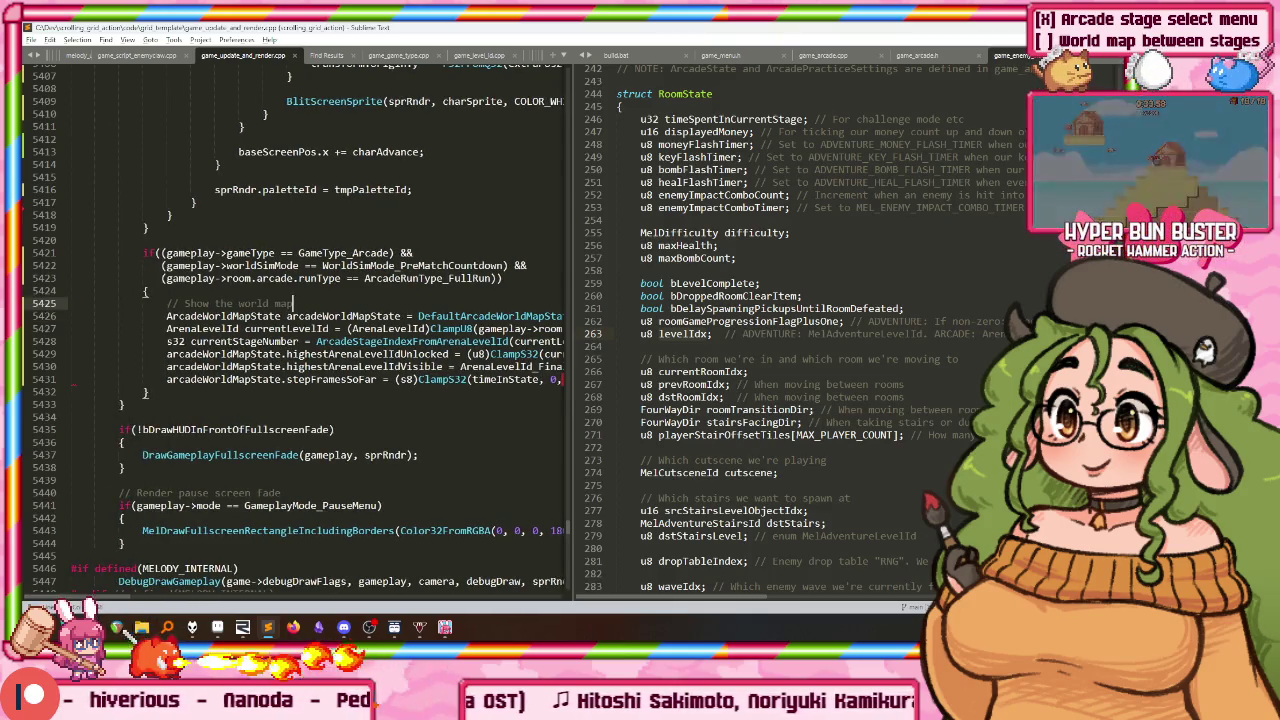
pyautogui.hotkey('ctrl', 'z')
pyautogui.hotkey('ctrl', 'c')
pyautogui.press('Down')
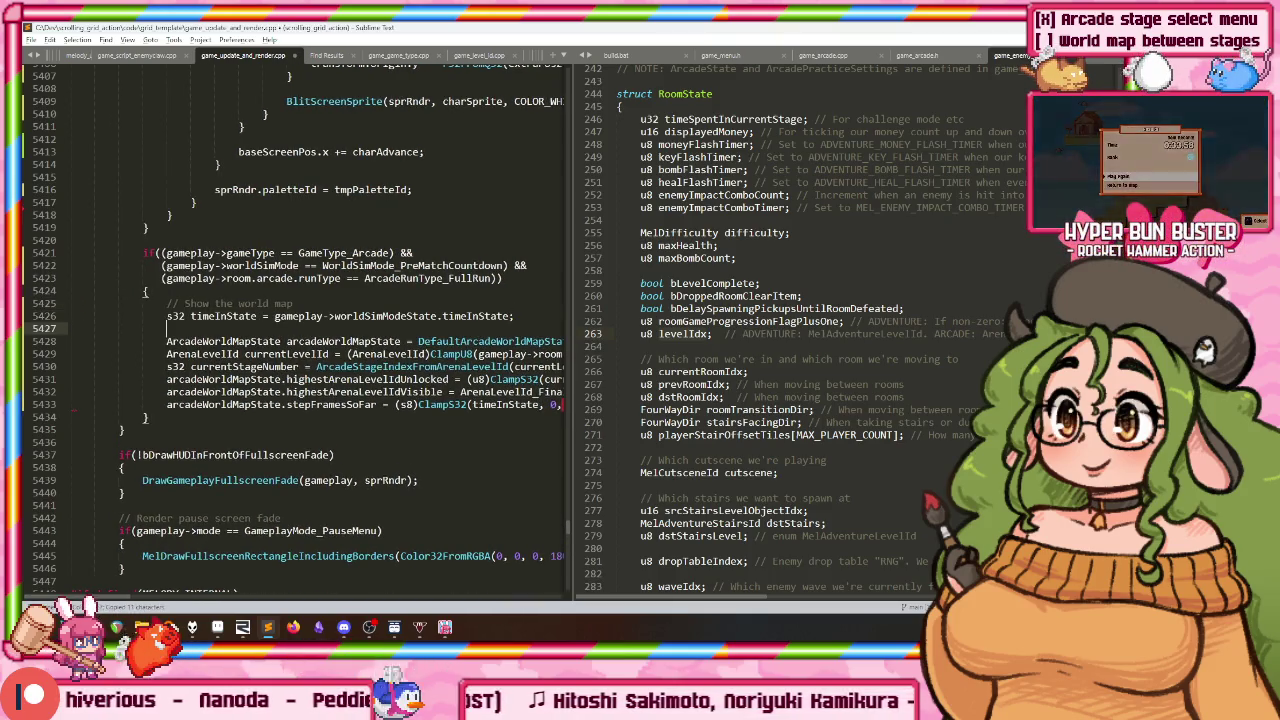
# Step: Scroll up through the RoomState struct in the game_enemy_waves.h pane
pyautogui.hotkey('ctrl', '2')
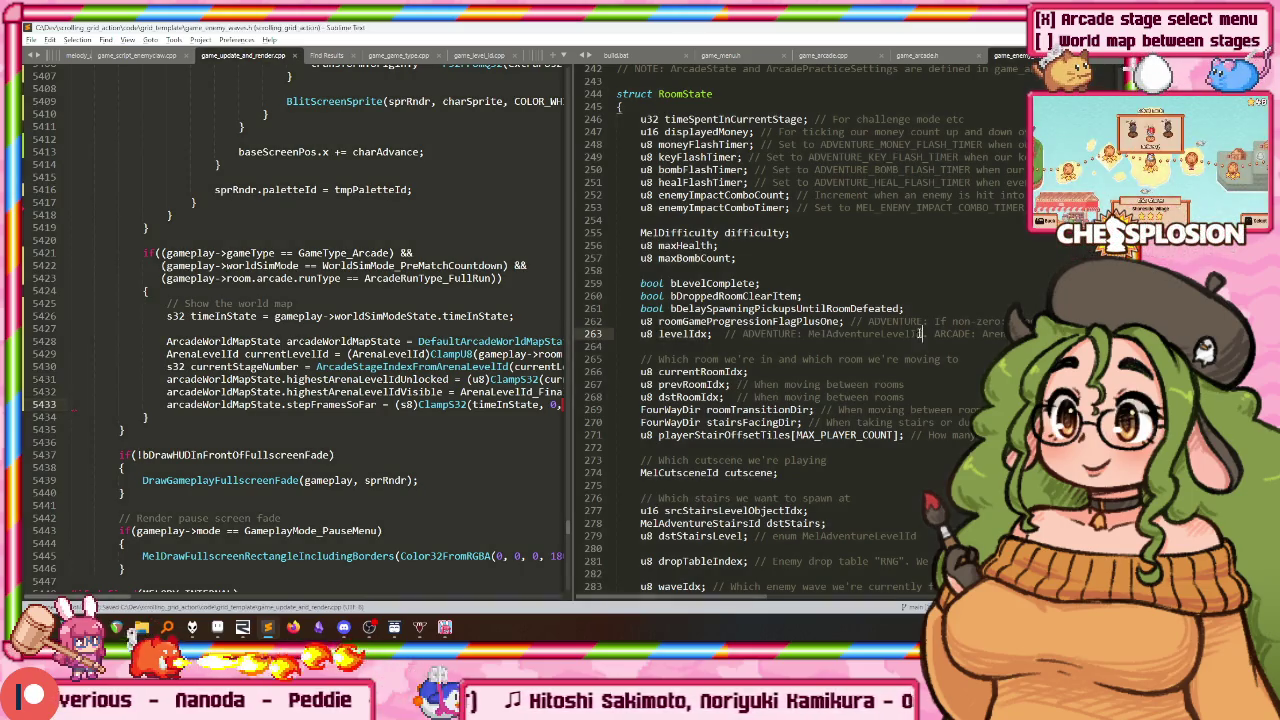
pyautogui.click(804, 297)
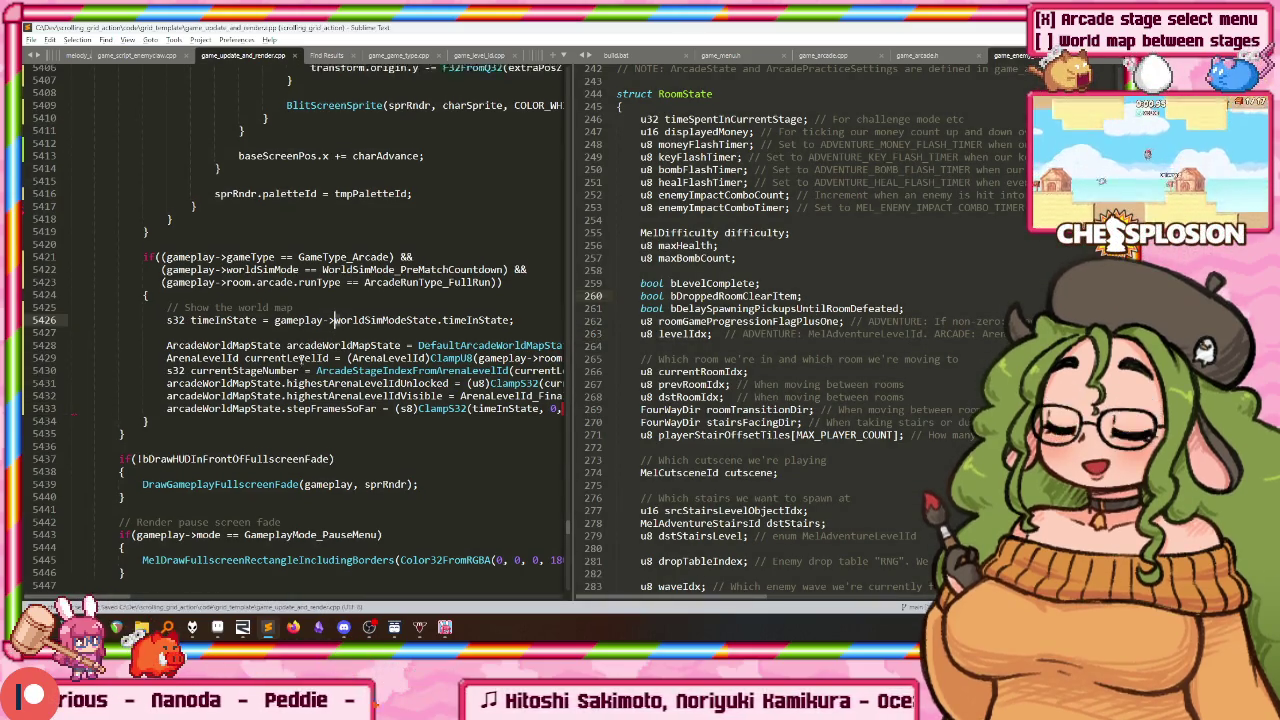
pyautogui.scroll(4, 243, 314)
pyautogui.scroll(2, 243, 314)
pyautogui.scroll(2, 243, 314)
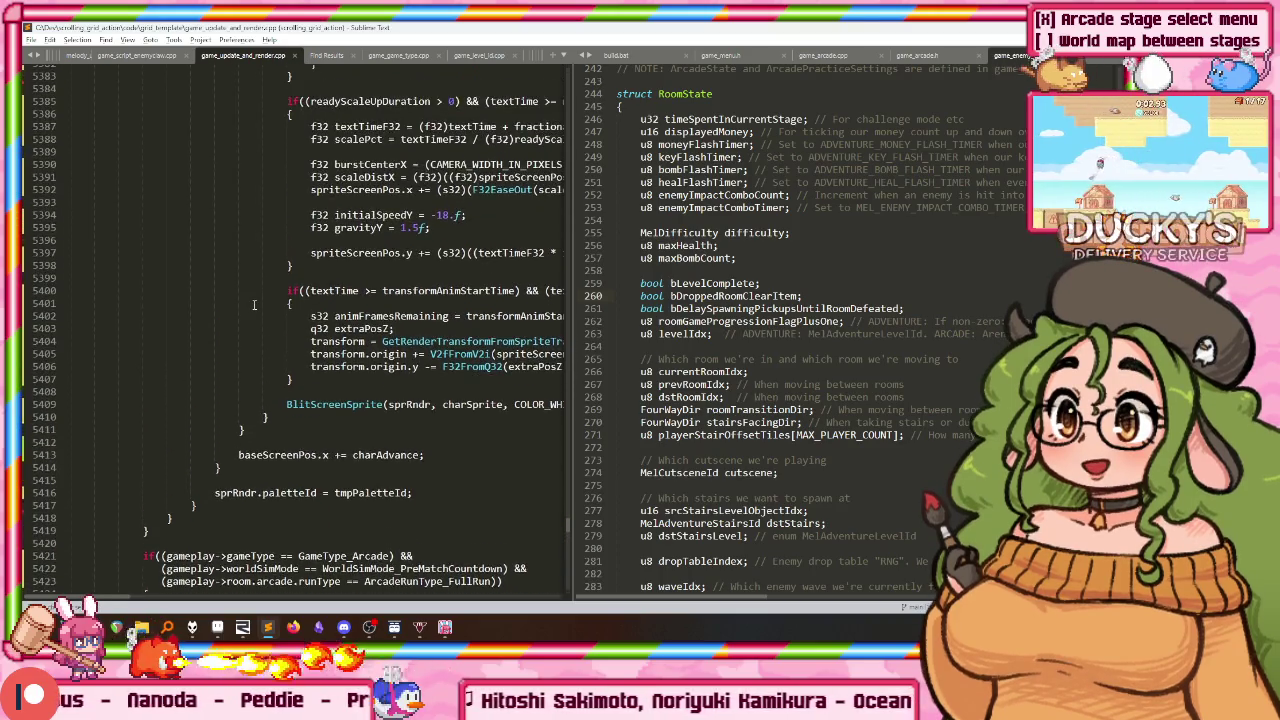
pyautogui.scroll(2, 243, 314)
pyautogui.scroll(3, 270, 340)
pyautogui.scroll(3, 290, 358)
pyautogui.scroll(1, 290, 358)
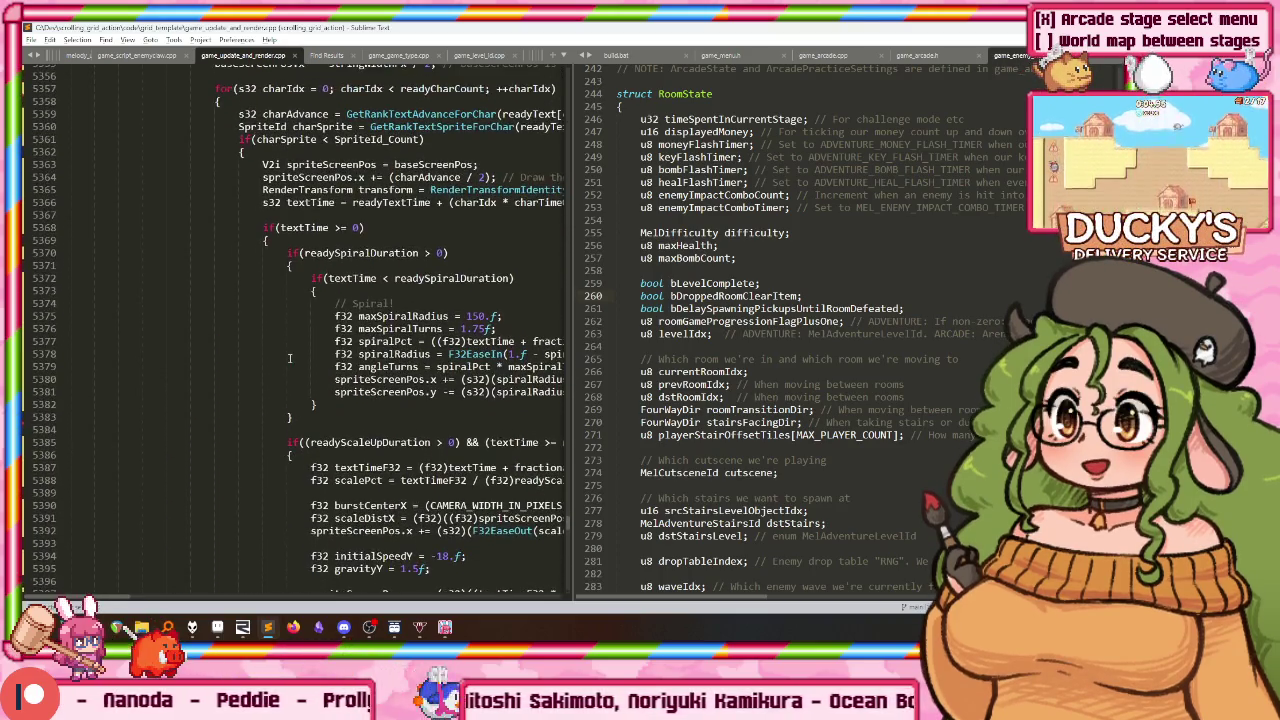
pyautogui.scroll(4, 288, 354)
pyautogui.scroll(3, 285, 346)
pyautogui.scroll(2, 283, 340)
pyautogui.scroll(5, 283, 340)
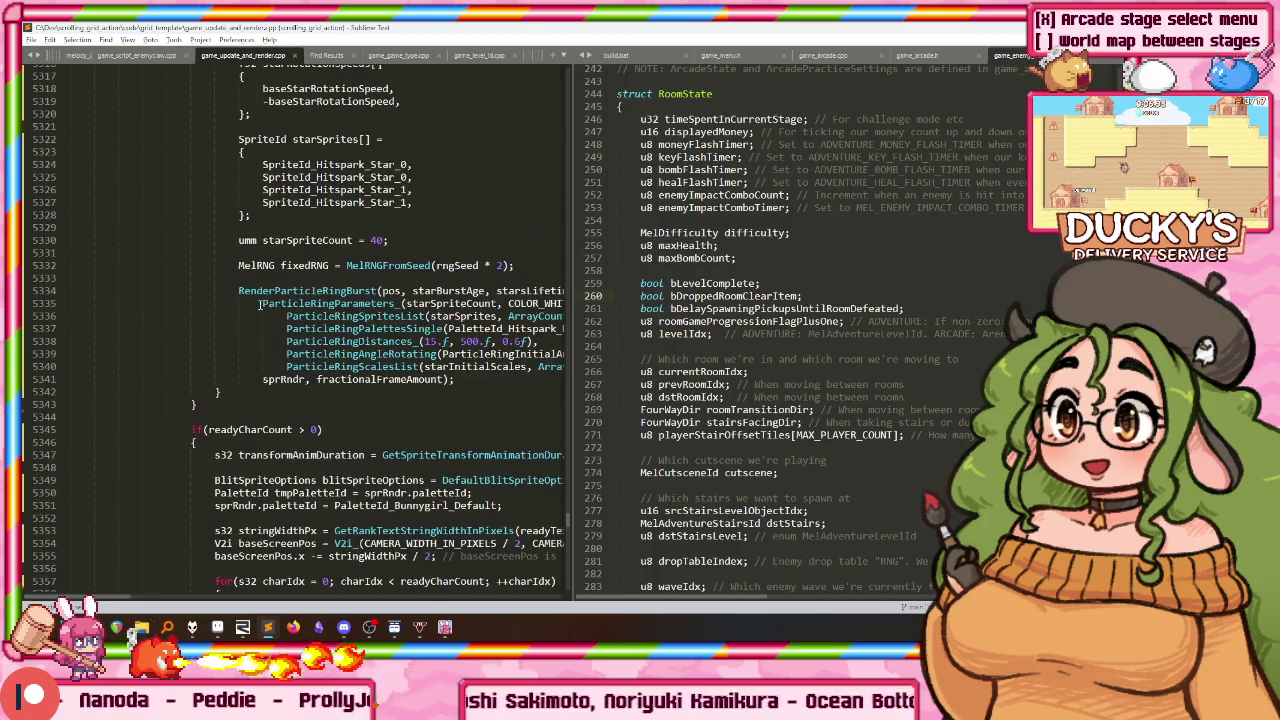